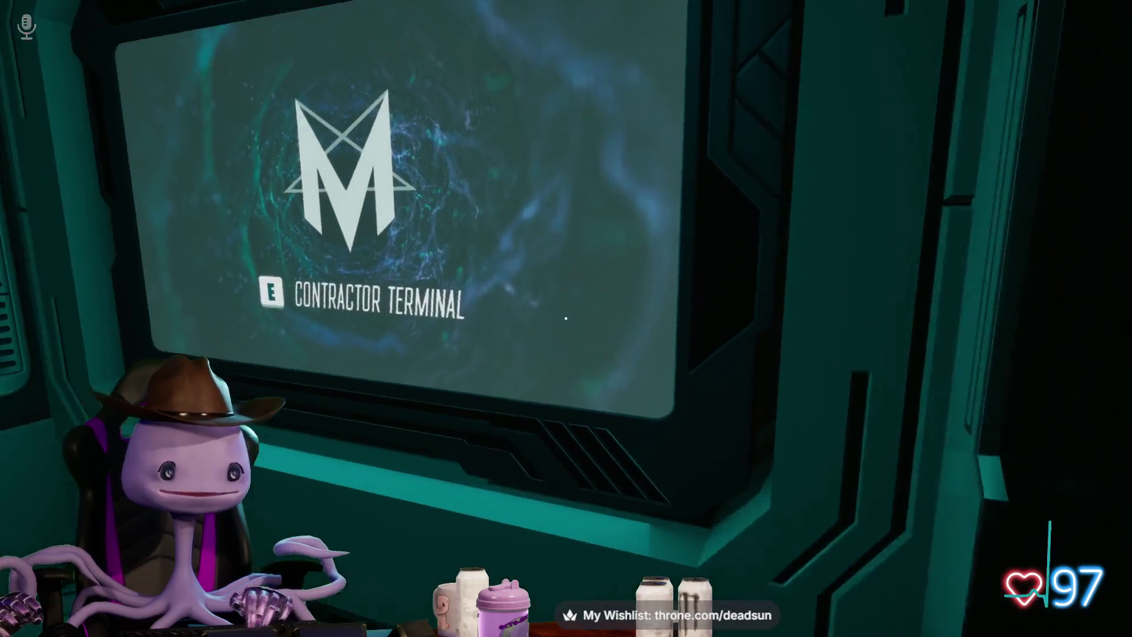
# Step: Open the Contractor Terminal and page through the Mission 8 results to the objectives board
pyautogui.press('e')
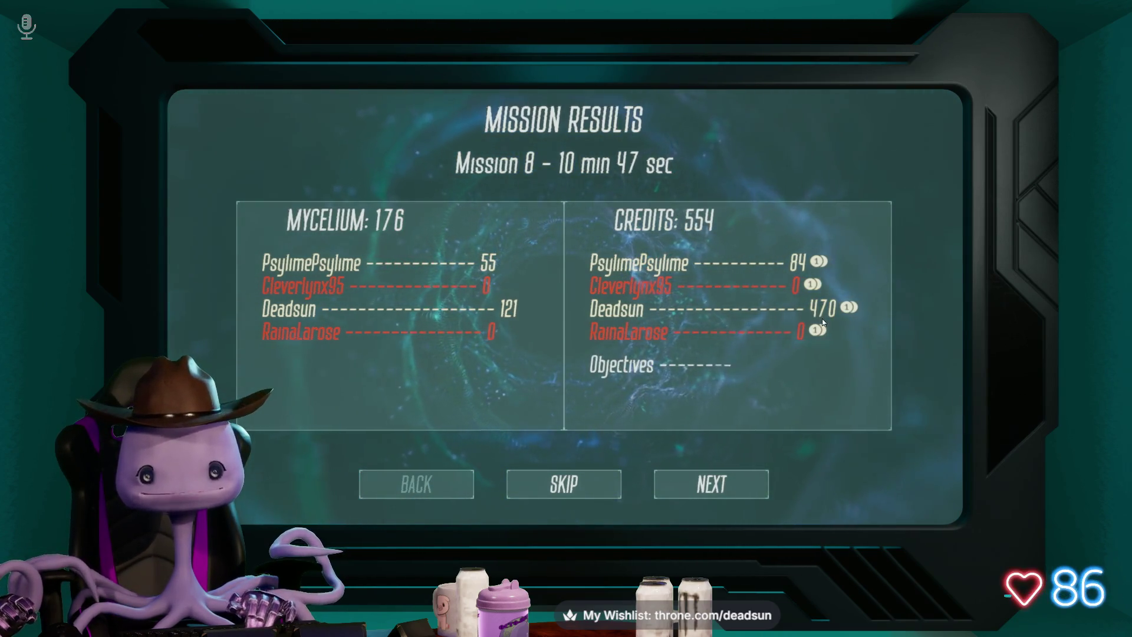
pyautogui.click(716, 491)
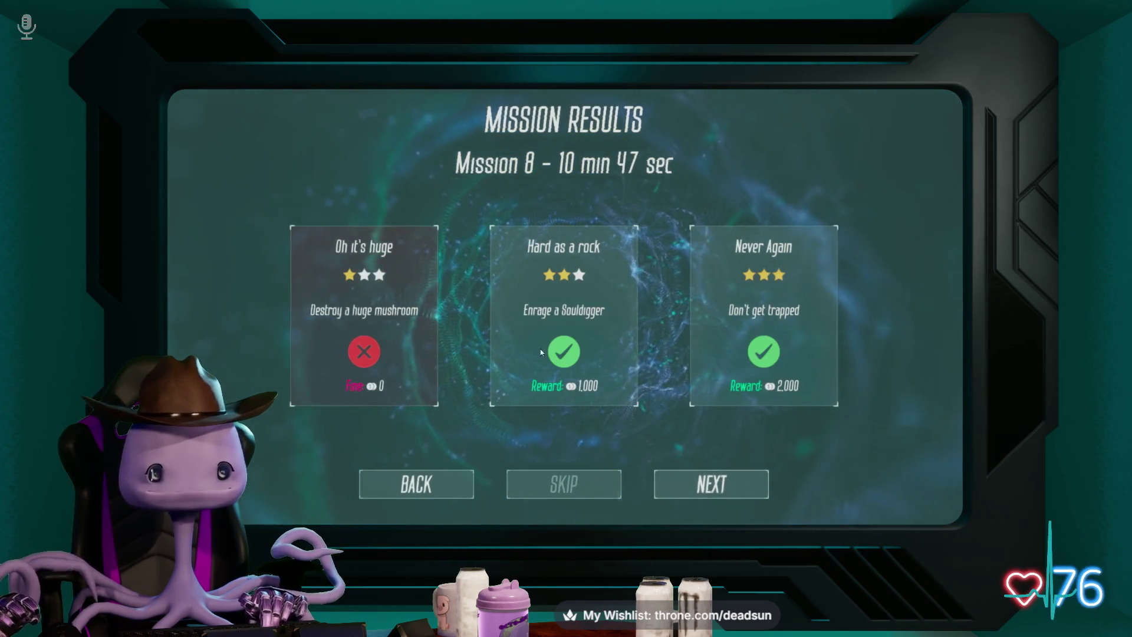
pyautogui.click(703, 482)
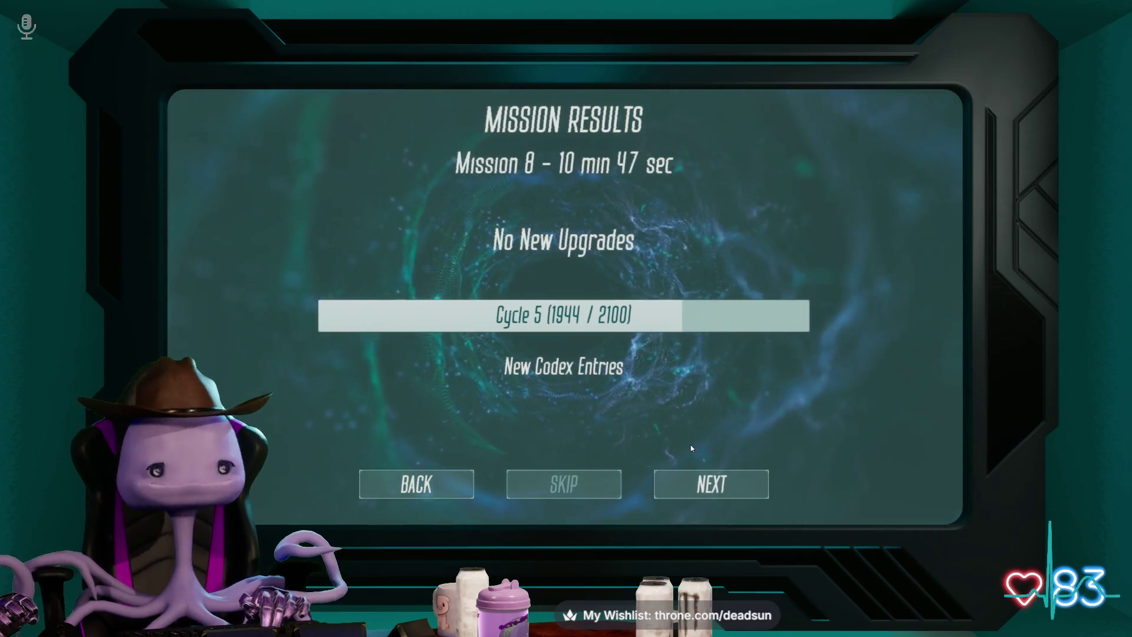
pyautogui.click(702, 482)
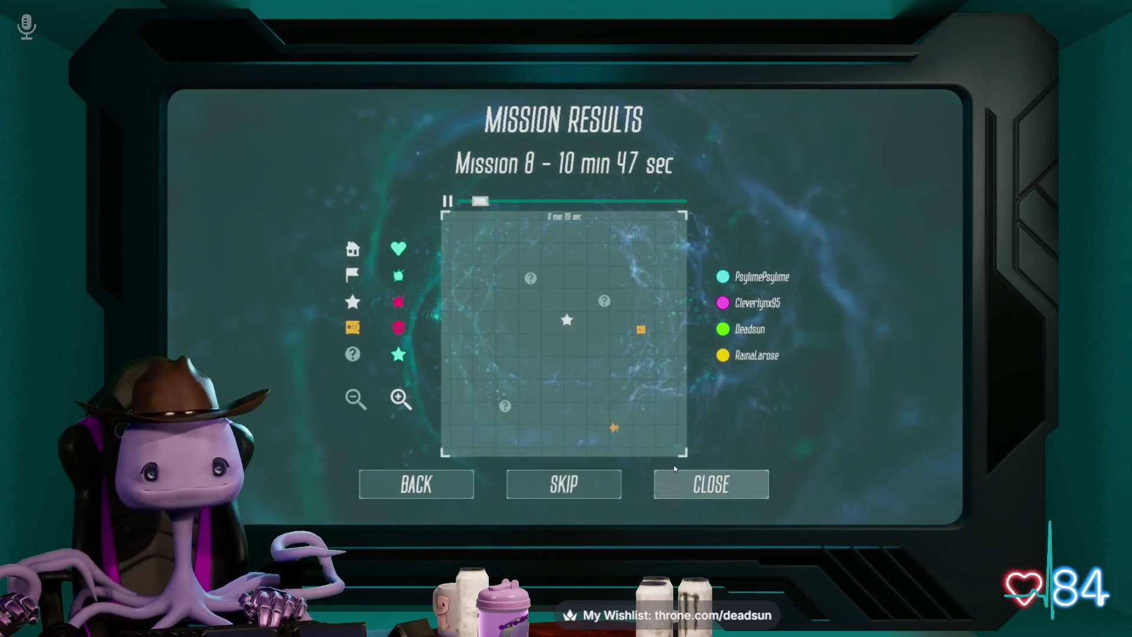
pyautogui.click(719, 487)
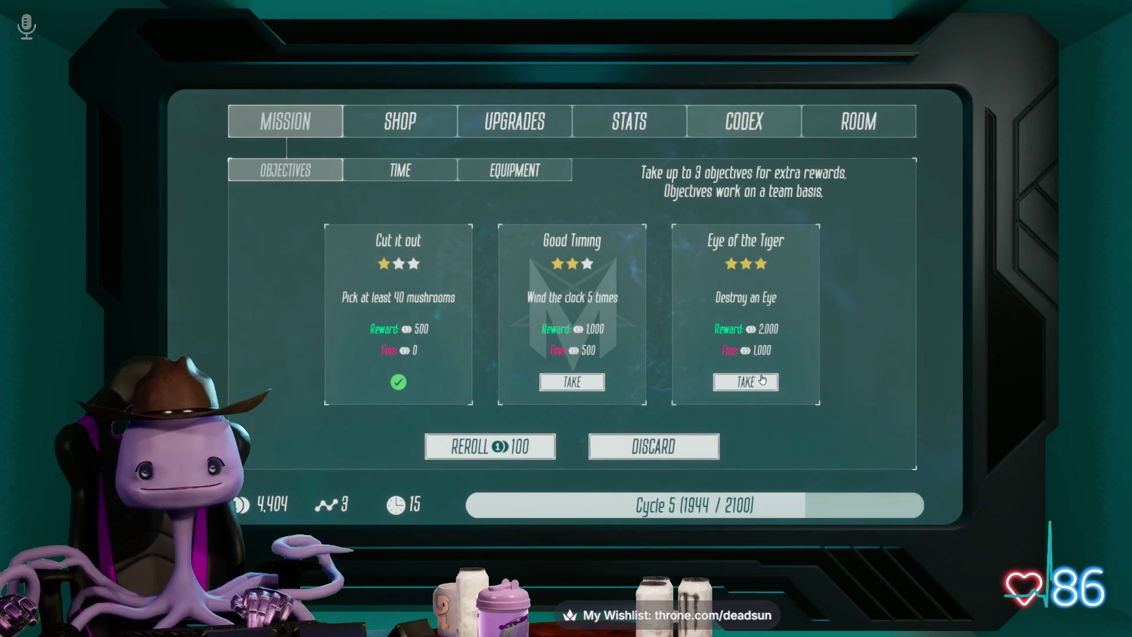
# Step: Browse the terminal's extra Time, Equipment crates and Upgrades pages
pyautogui.click(422, 171)
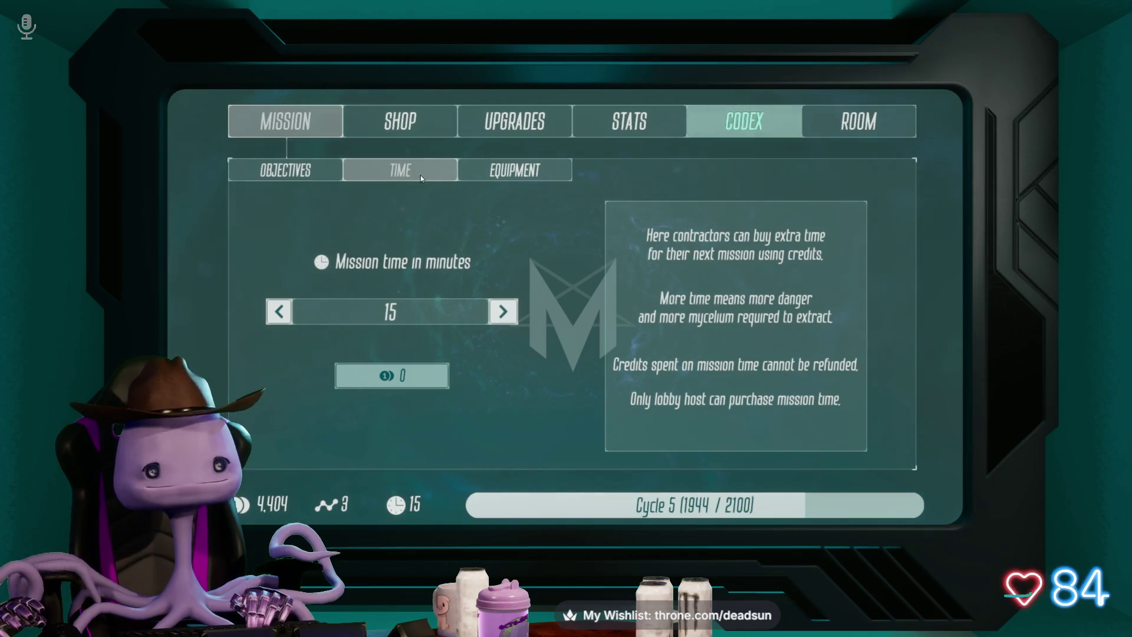
pyautogui.click(512, 171)
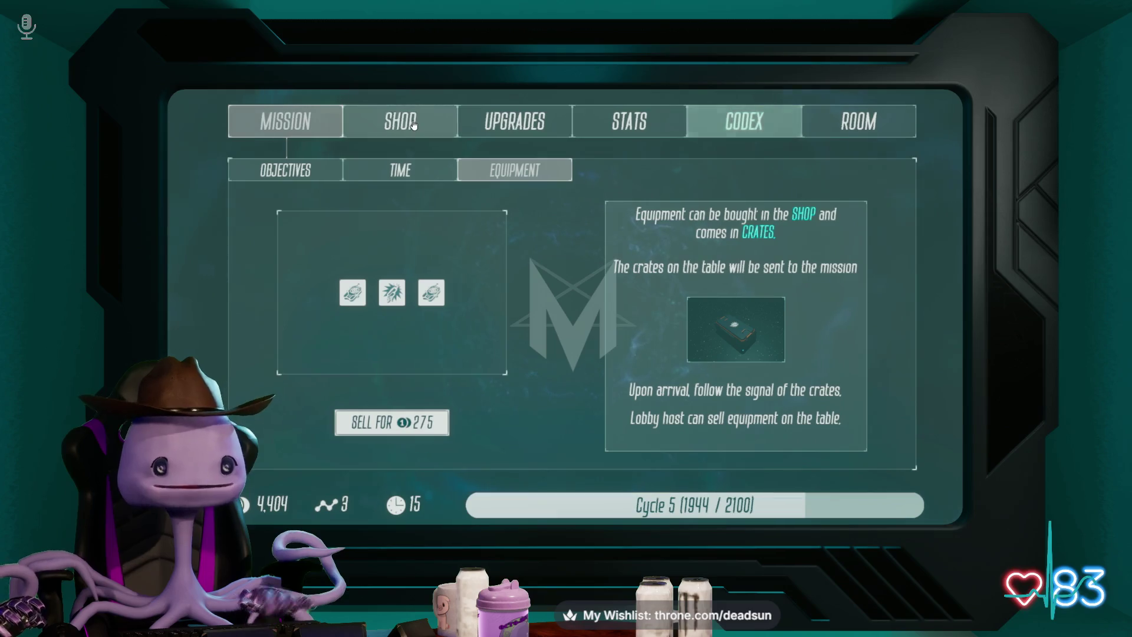
pyautogui.click(514, 121)
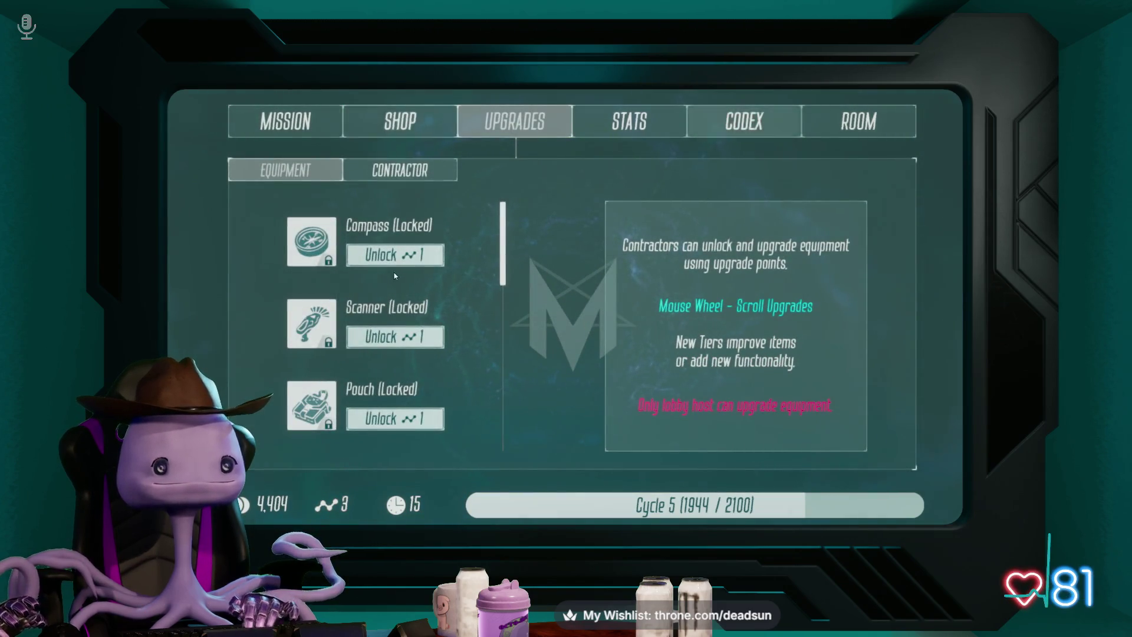
pyautogui.scroll(-3, 395, 275)
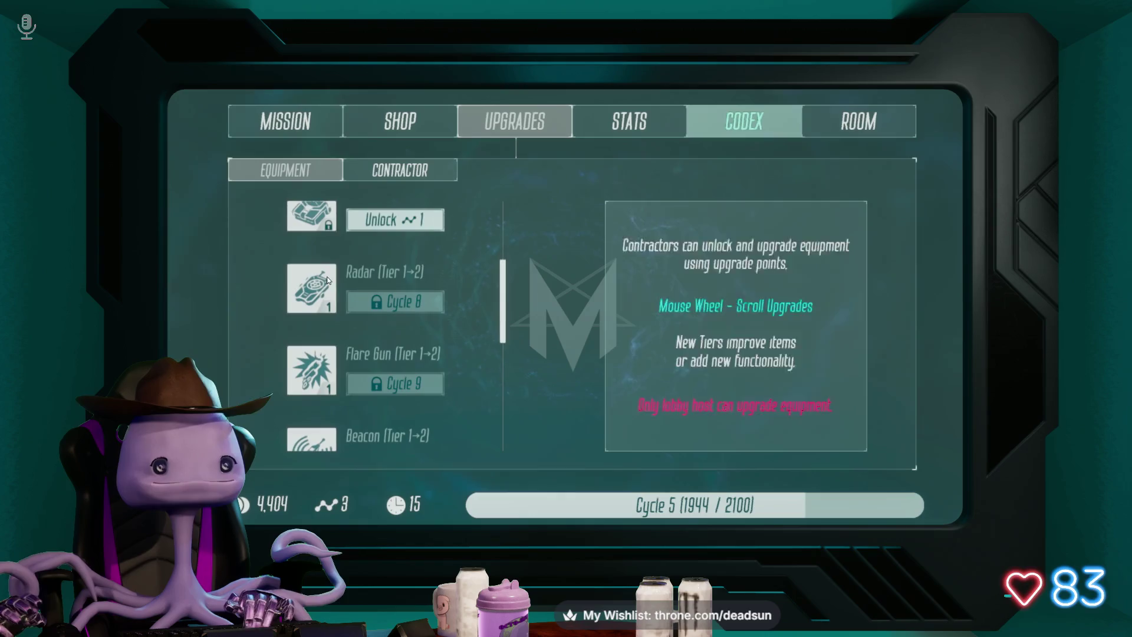
pyautogui.moveTo(323, 297)
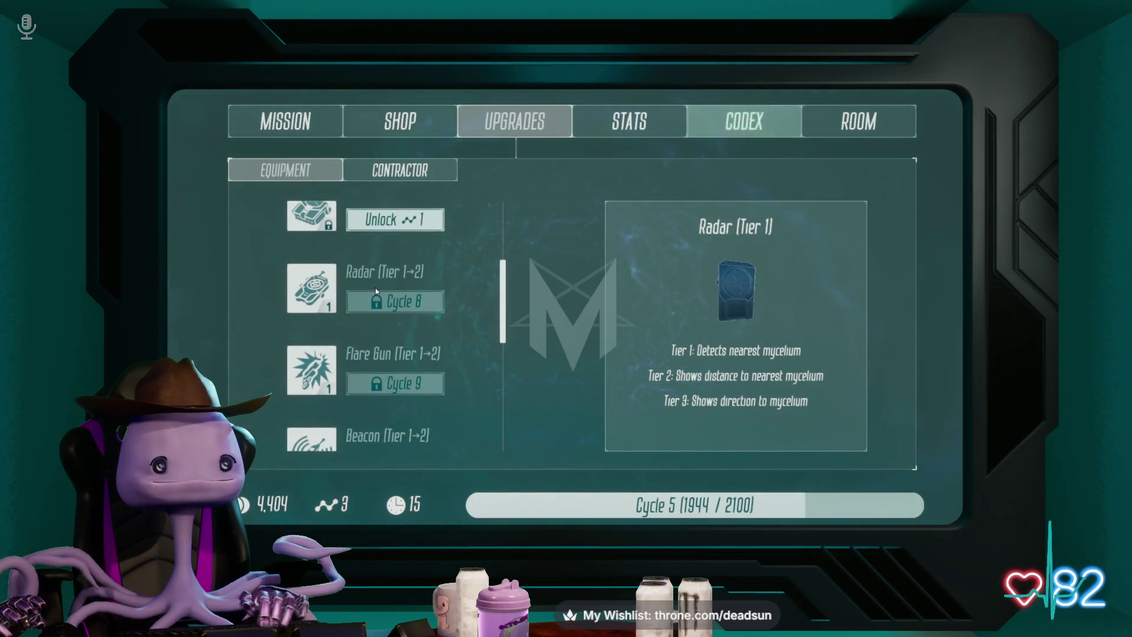
# Step: Add another Radar in the shop, spending 550 credits, then view the Stats and Codex pages
pyautogui.click(423, 121)
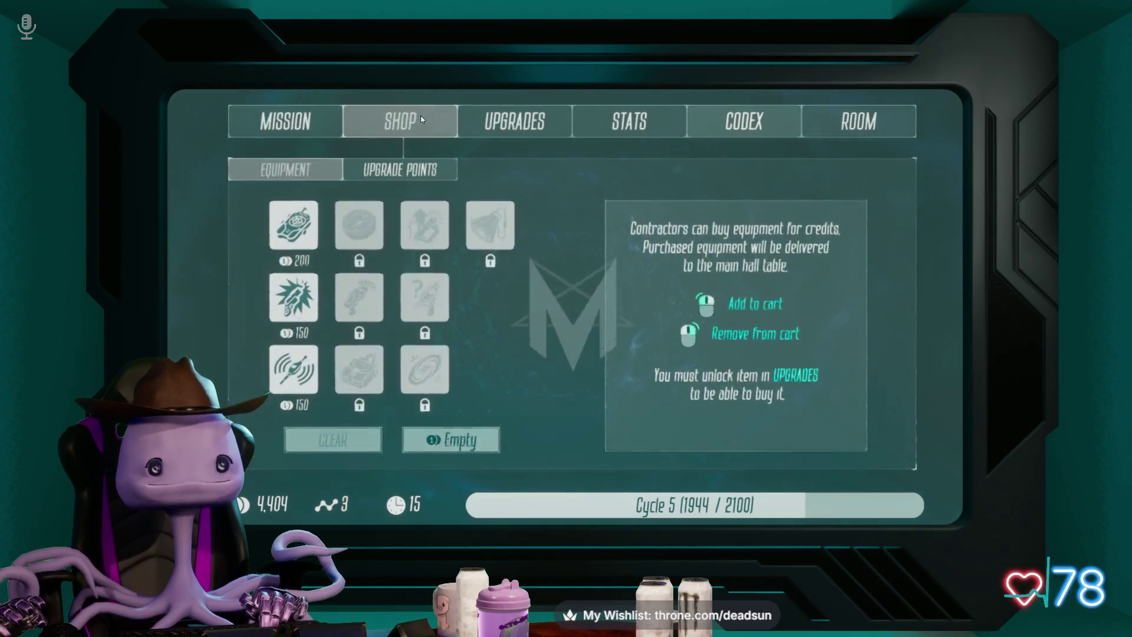
pyautogui.click(297, 236)
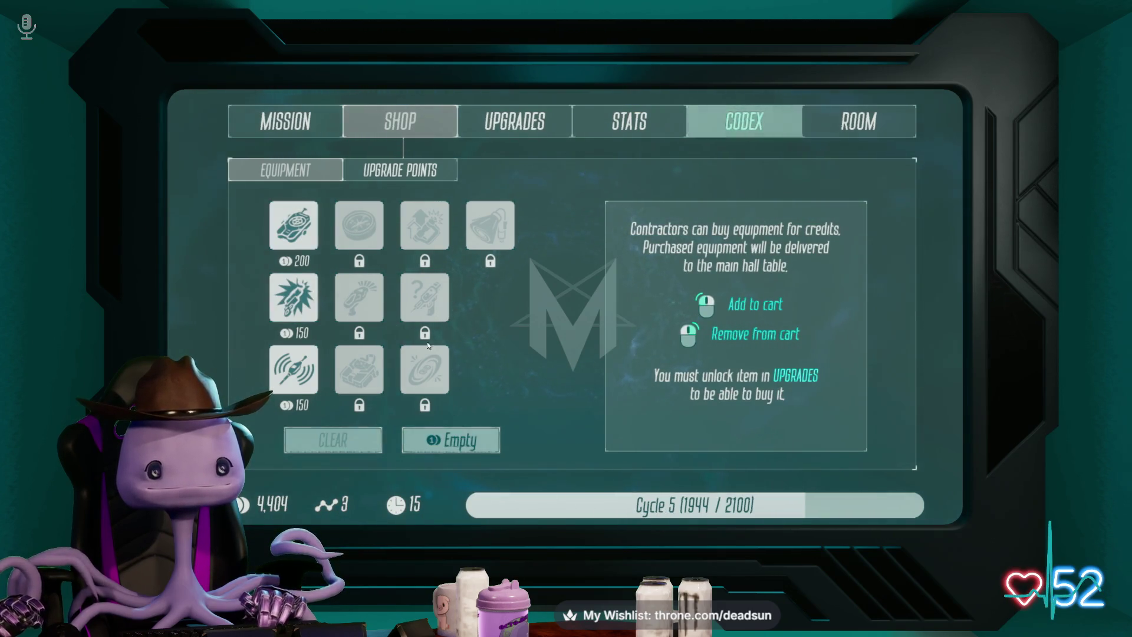
pyautogui.click(291, 116)
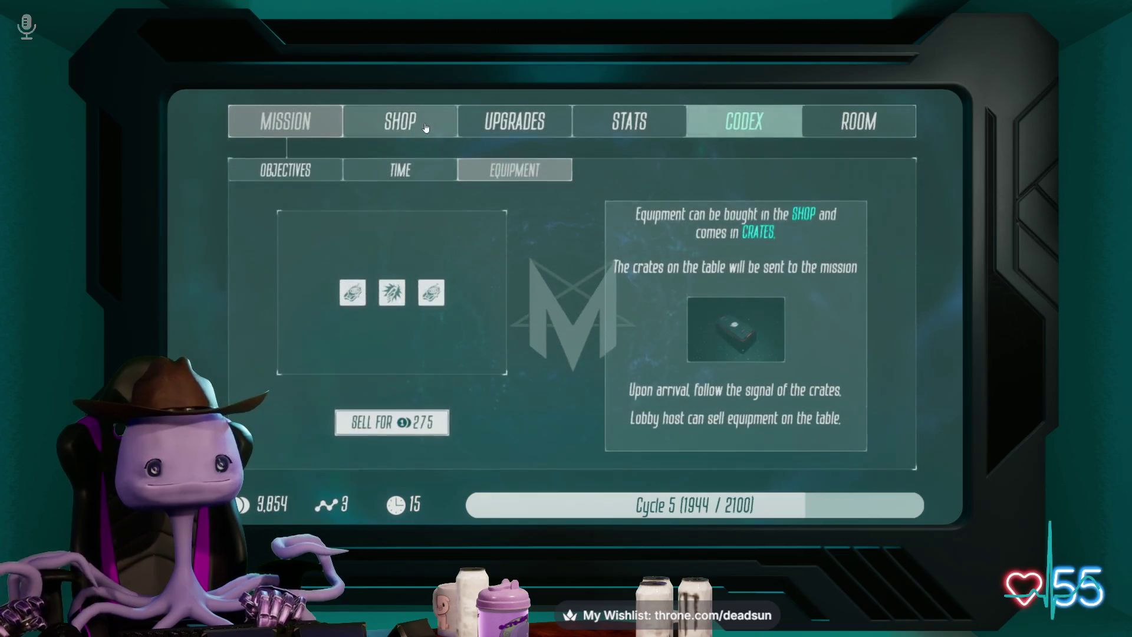
pyautogui.click(384, 125)
pyautogui.click(515, 121)
pyautogui.click(677, 132)
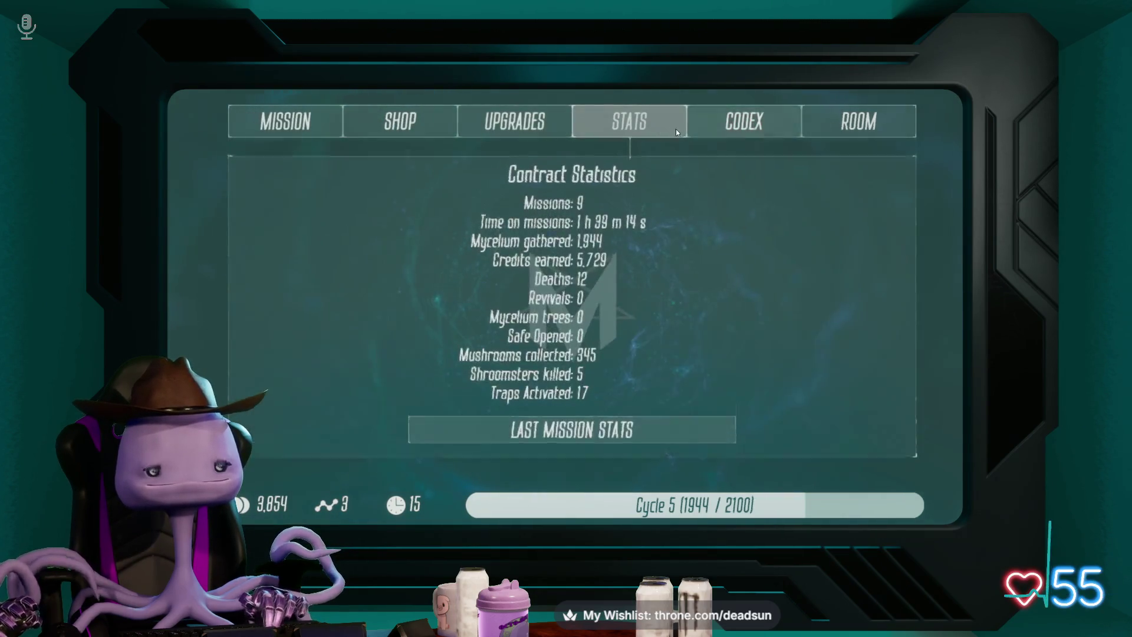
pyautogui.click(727, 125)
# Step: Leave the terminal and walk through the door into the dark arena toward the wardrobe
pyautogui.press('Escape')
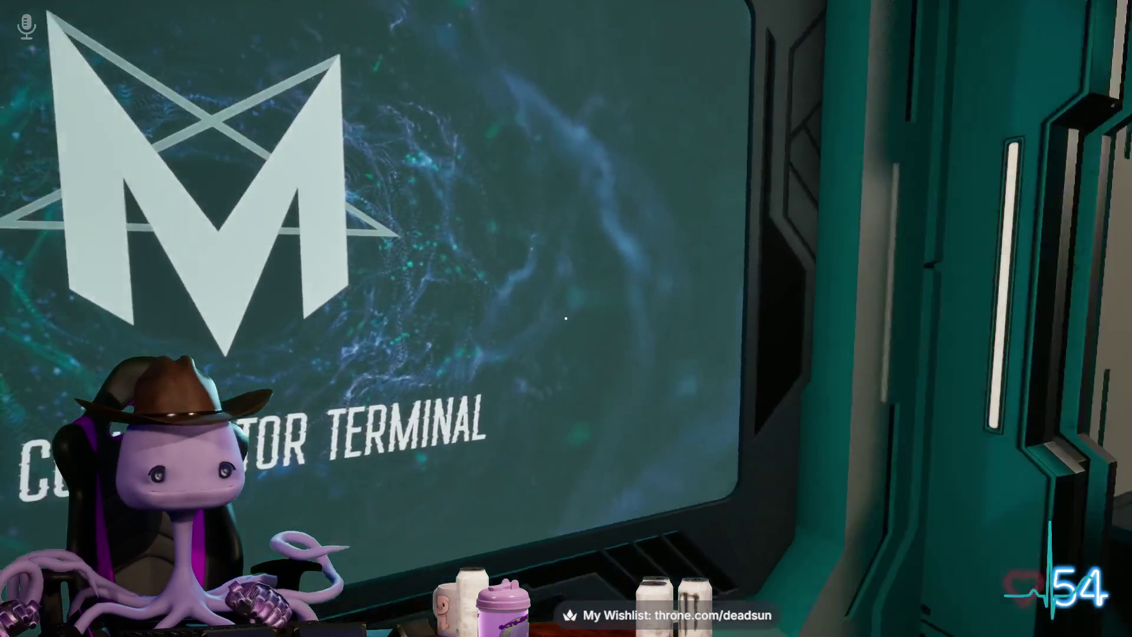
pyautogui.press('w')
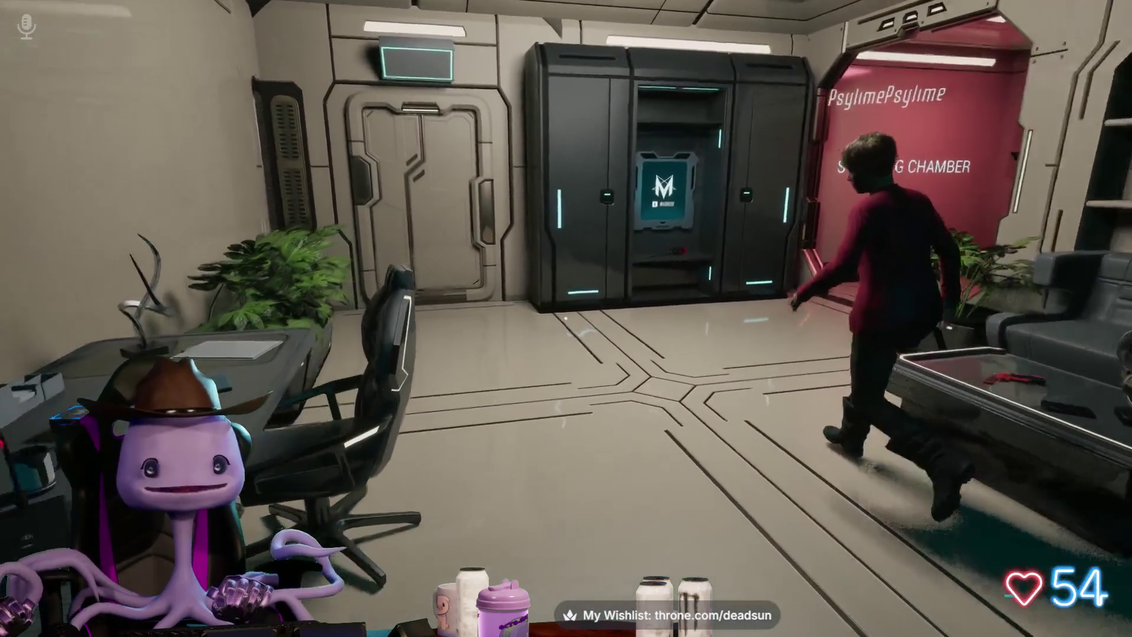
pyautogui.press('e')
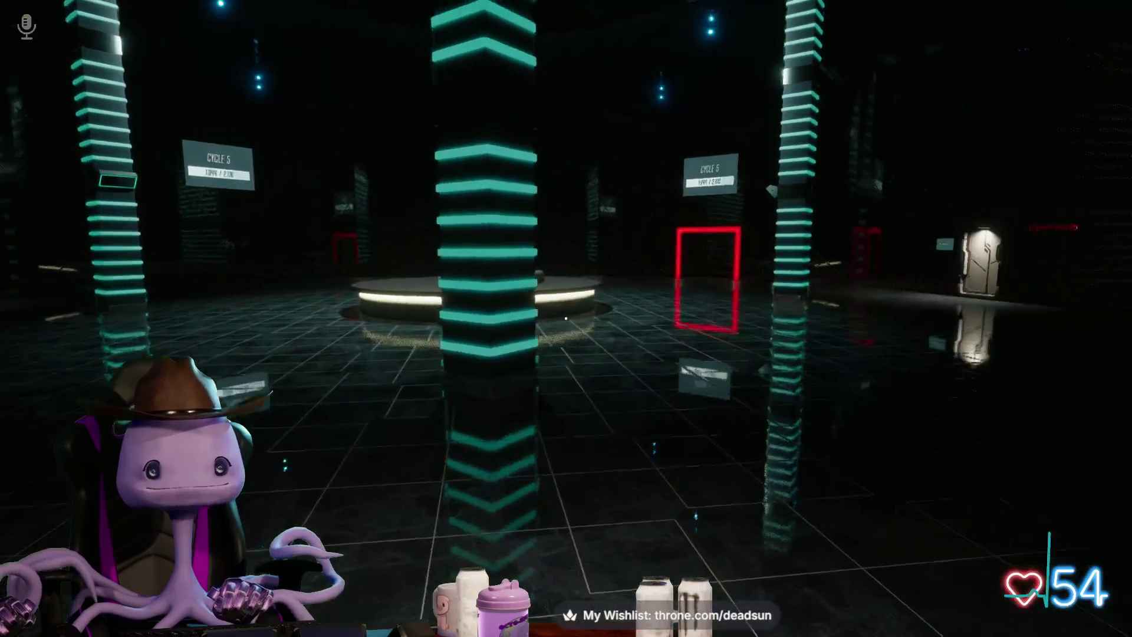
pyautogui.press('w')
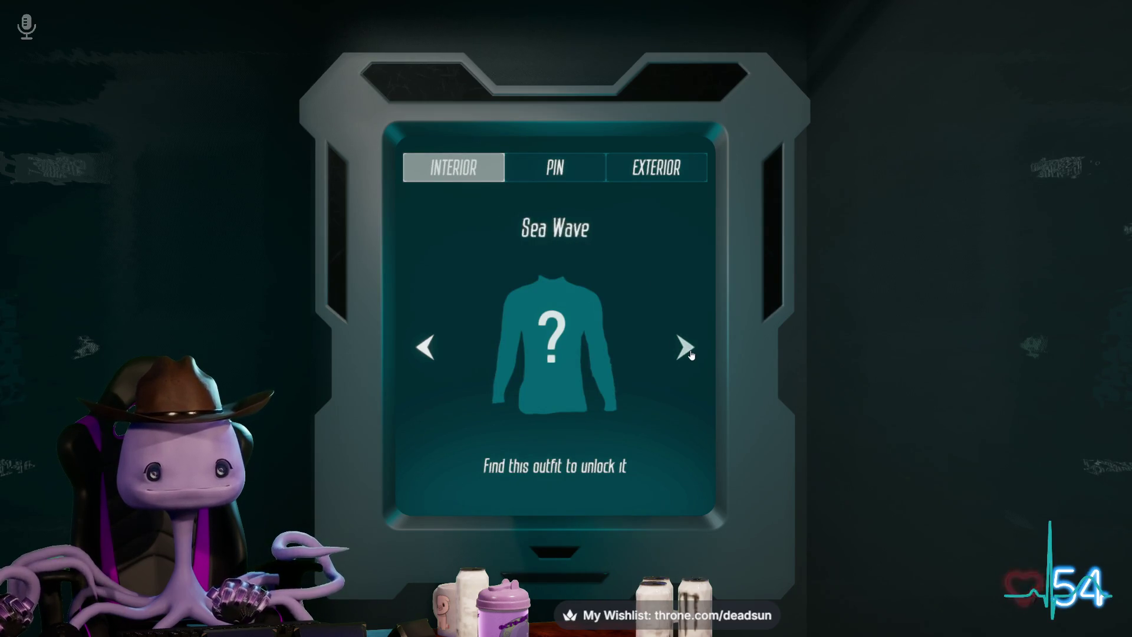
# Step: Browse pins and exterior jackets, stepping forward to equip the Shroomies outfit
pyautogui.click(590, 168)
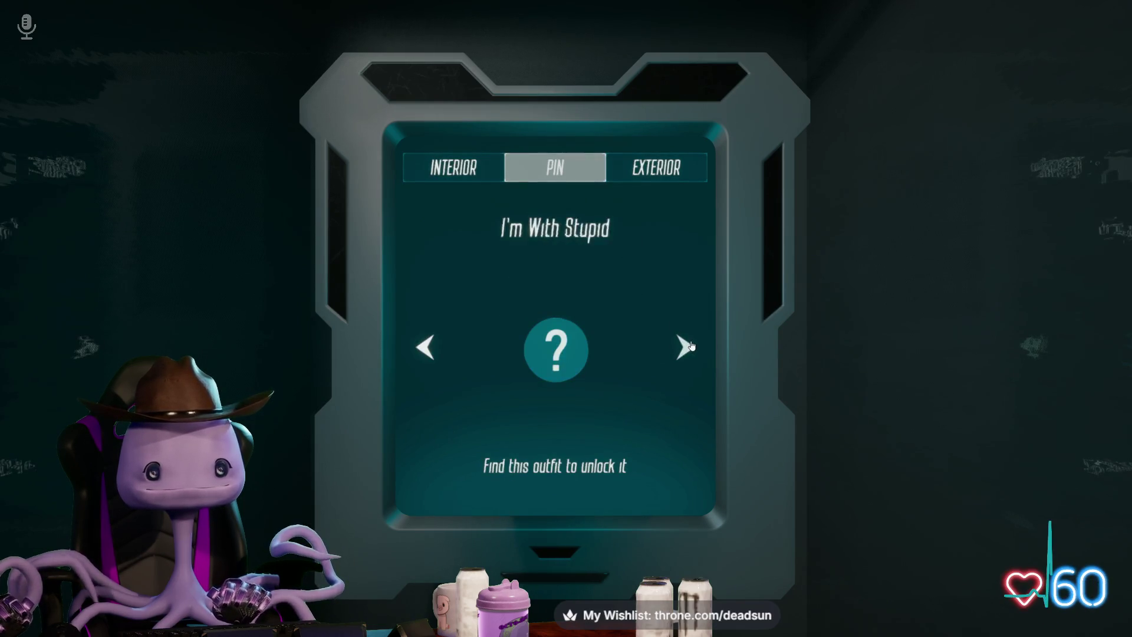
pyautogui.click(662, 176)
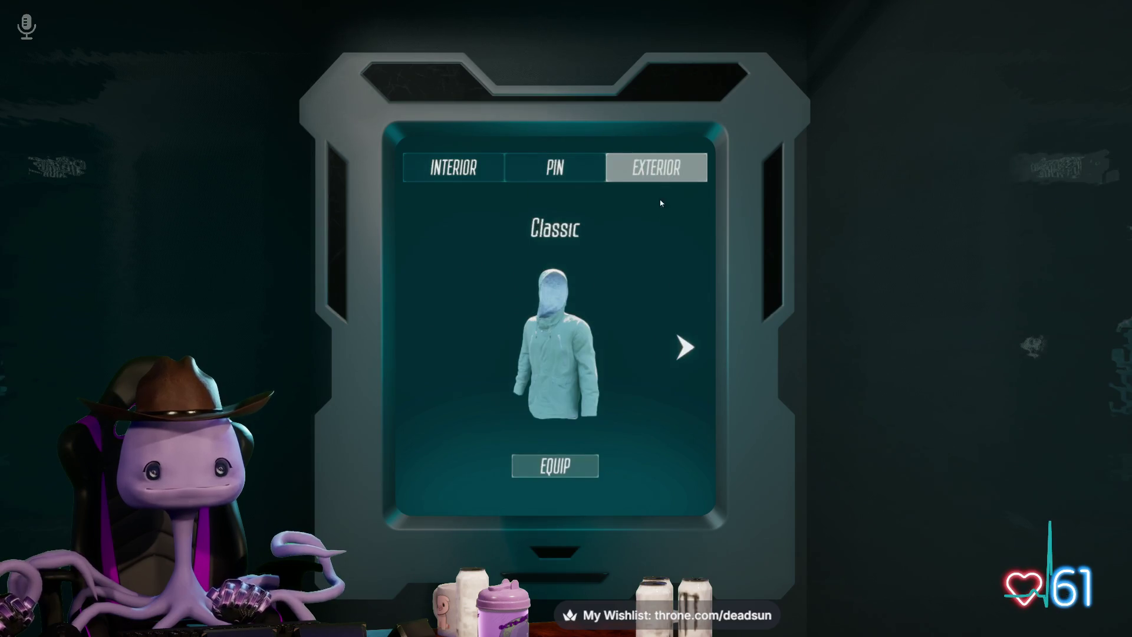
pyautogui.click(684, 347)
pyautogui.click(684, 347)
pyautogui.click(684, 347)
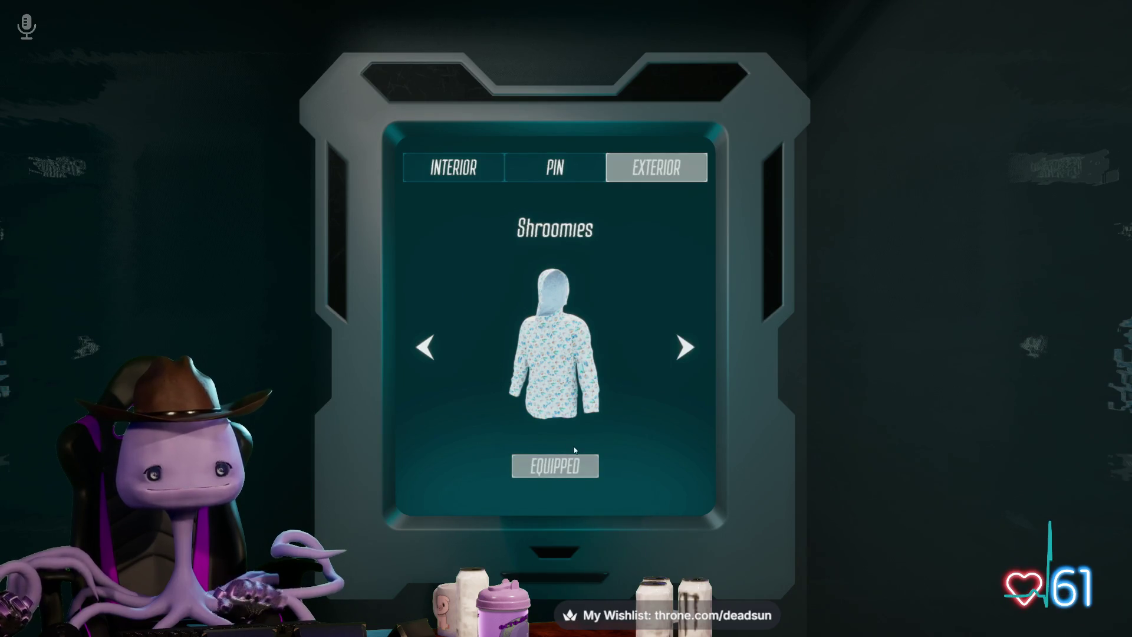
pyautogui.press('Escape')
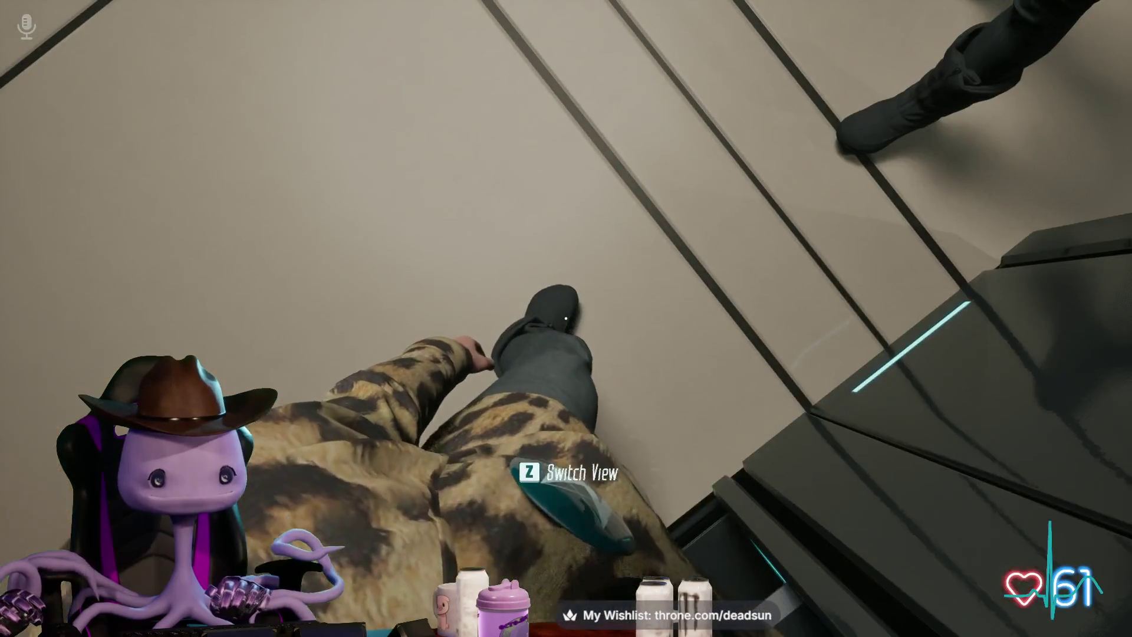
# Step: Cycle the interior shirts from Purple back to Classic, keeping Shroomies equipped
pyautogui.press('e')
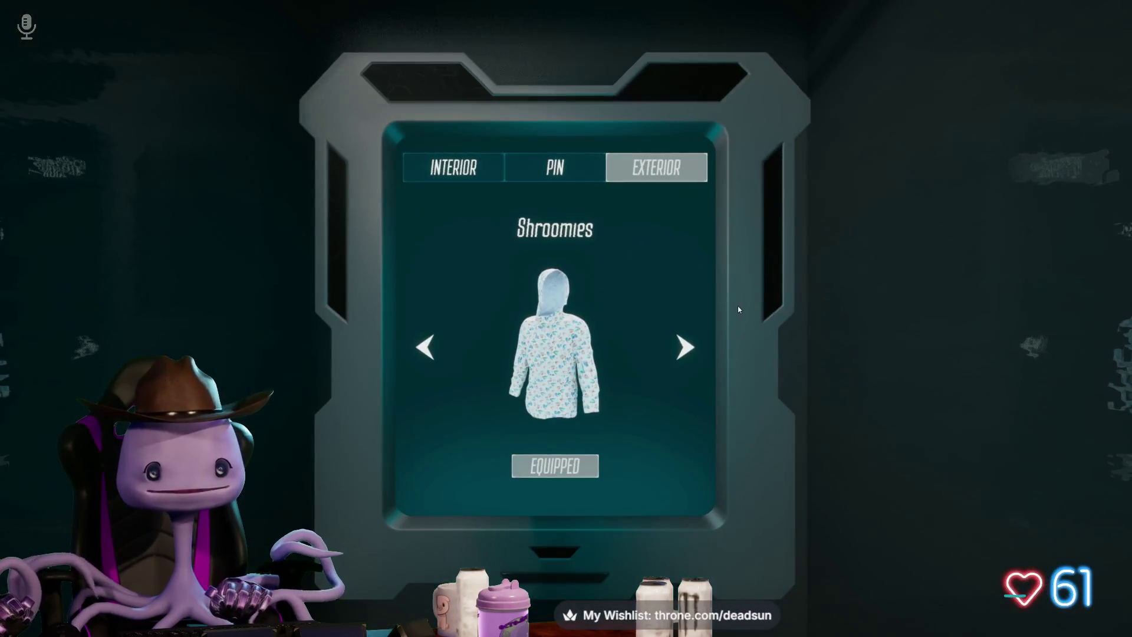
pyautogui.press('Escape')
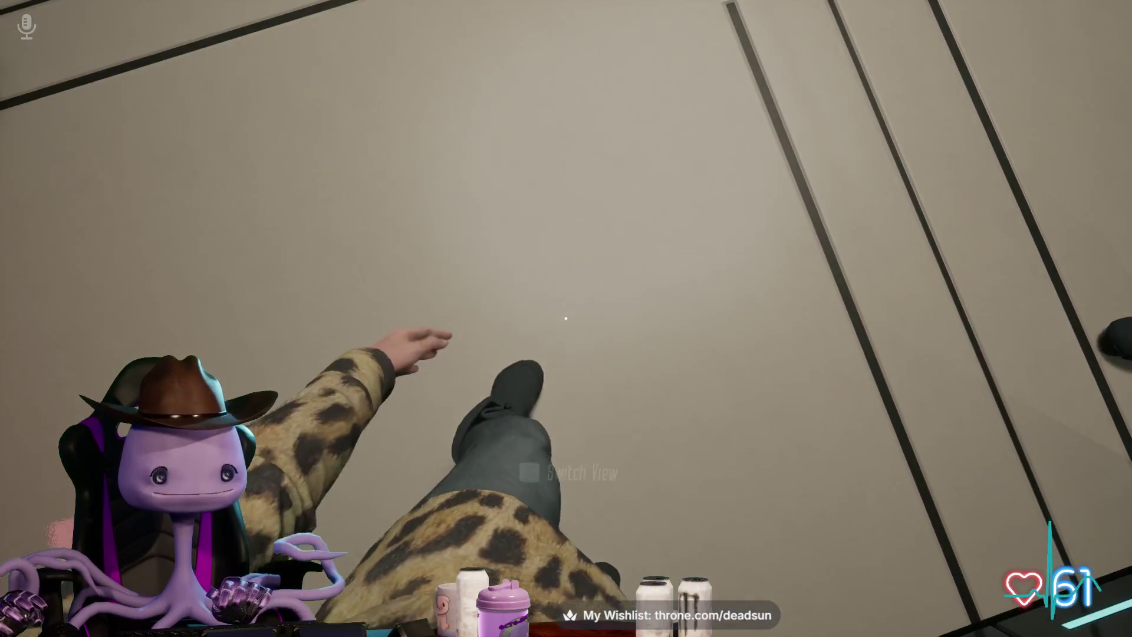
pyautogui.press('e')
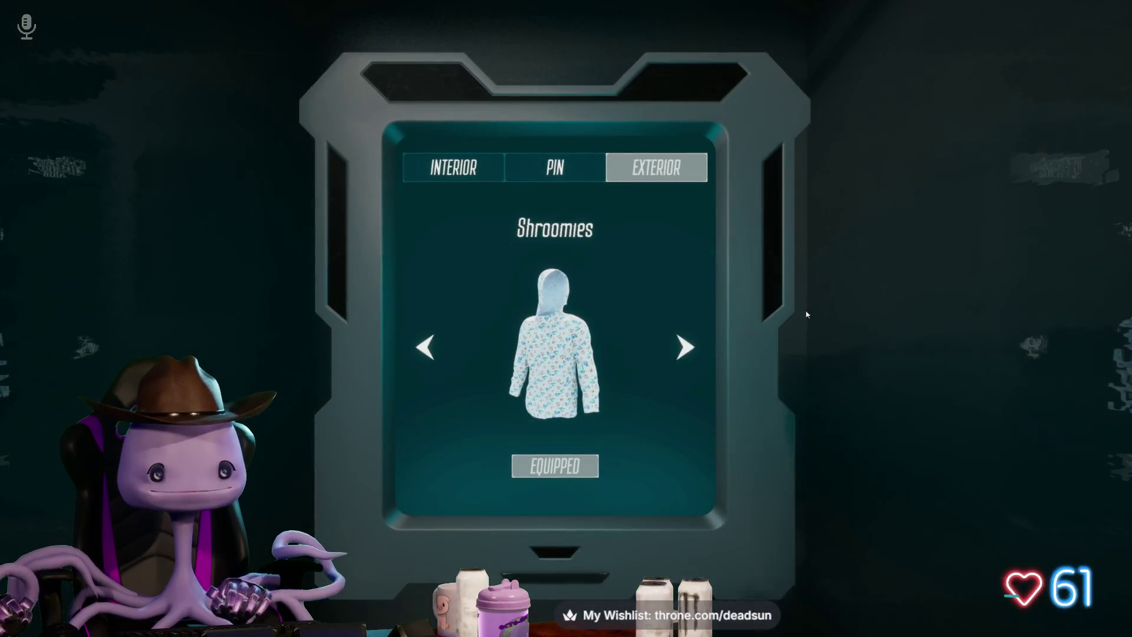
pyautogui.click(554, 173)
pyautogui.click(475, 171)
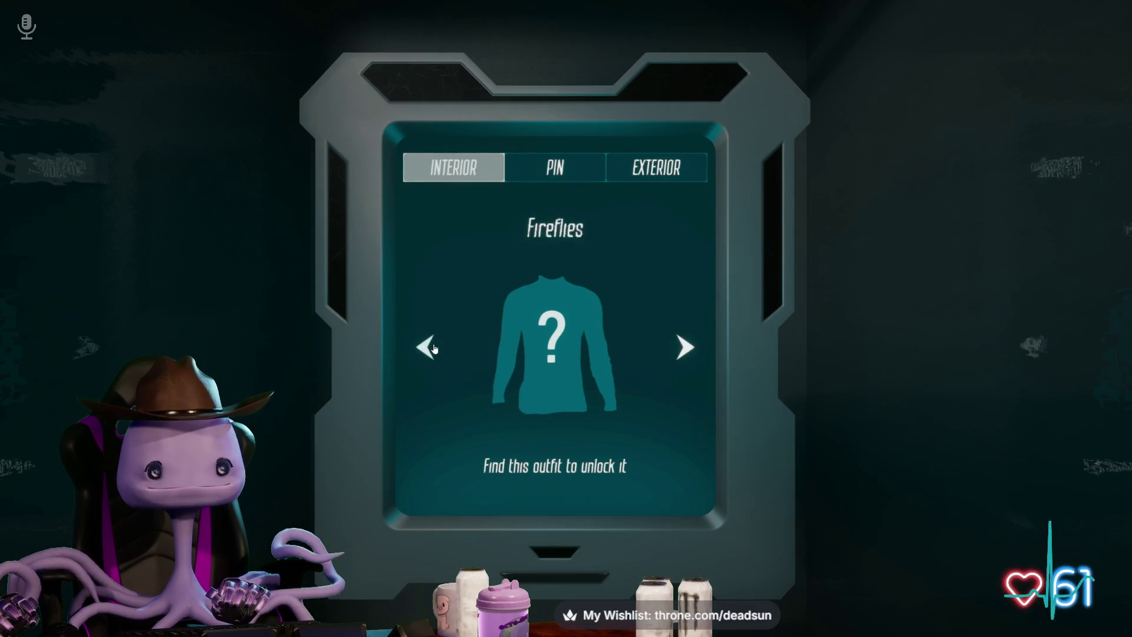
pyautogui.click(435, 348)
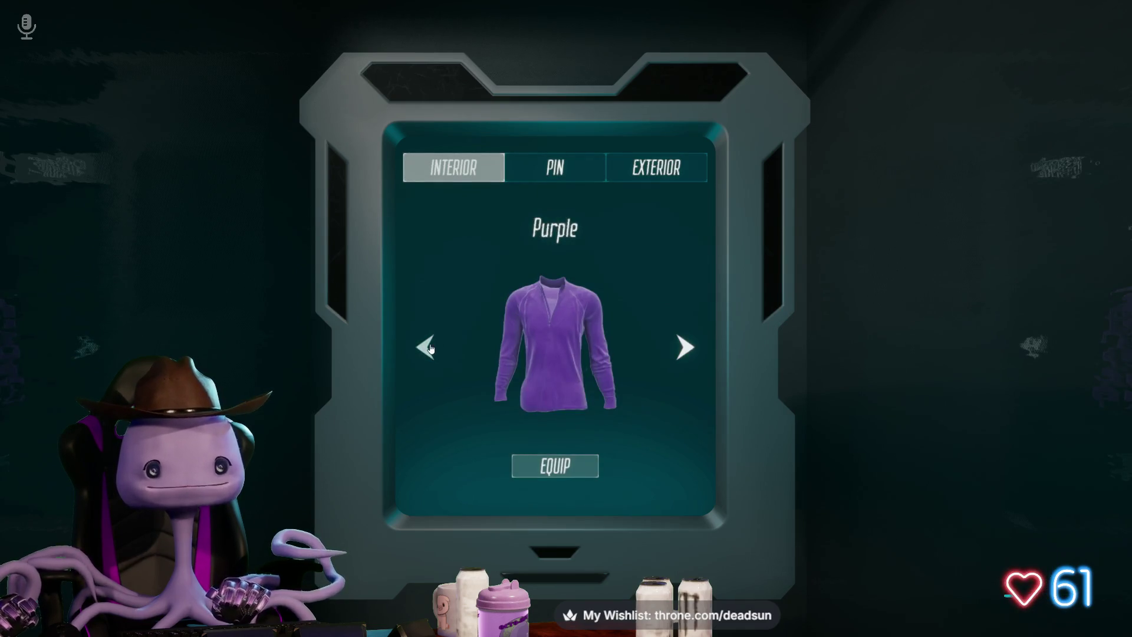
pyautogui.click(431, 348)
pyautogui.click(431, 349)
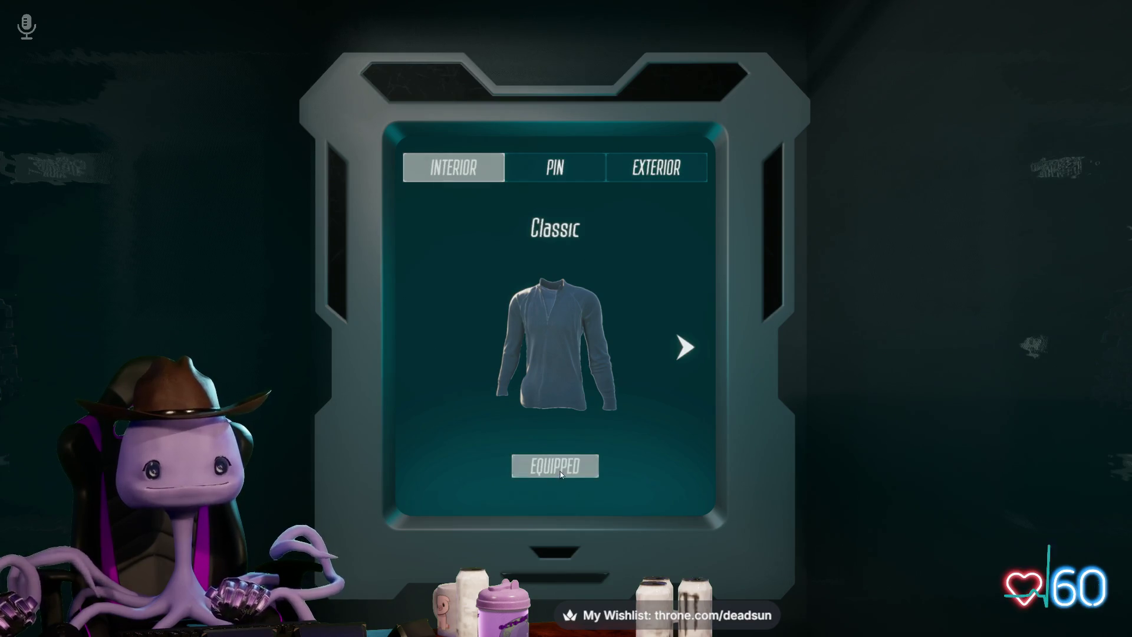
pyautogui.click(669, 174)
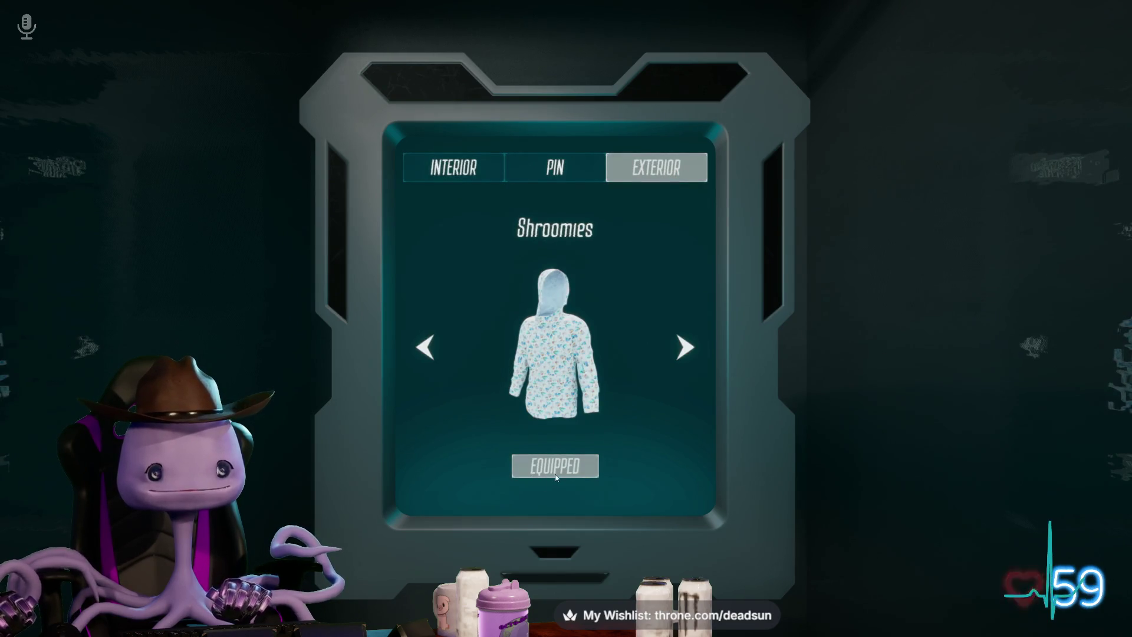
pyautogui.press('Escape')
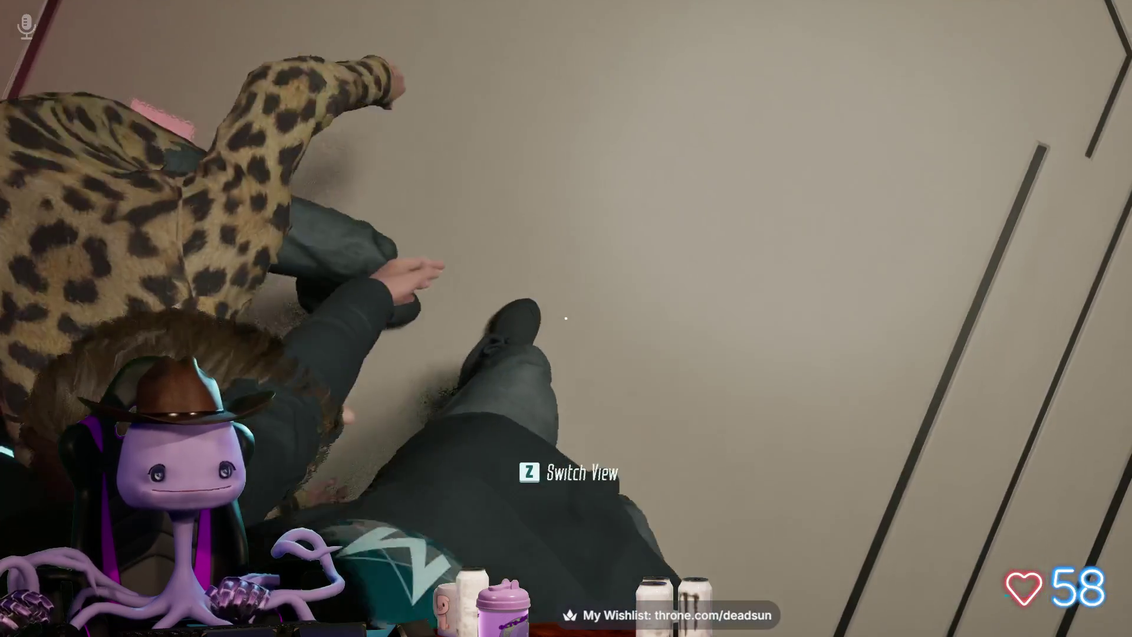
# Step: Preview Cougar Coat, return to Shroomies, then recheck interior outfits and pins before ending on exterior
pyautogui.press('e')
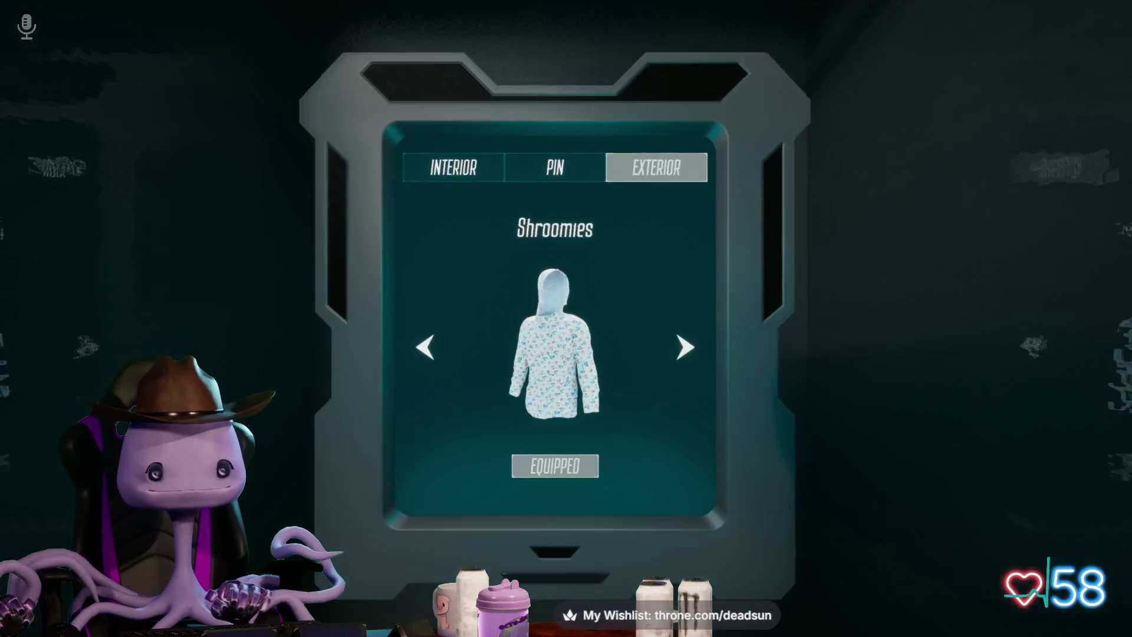
pyautogui.click(437, 352)
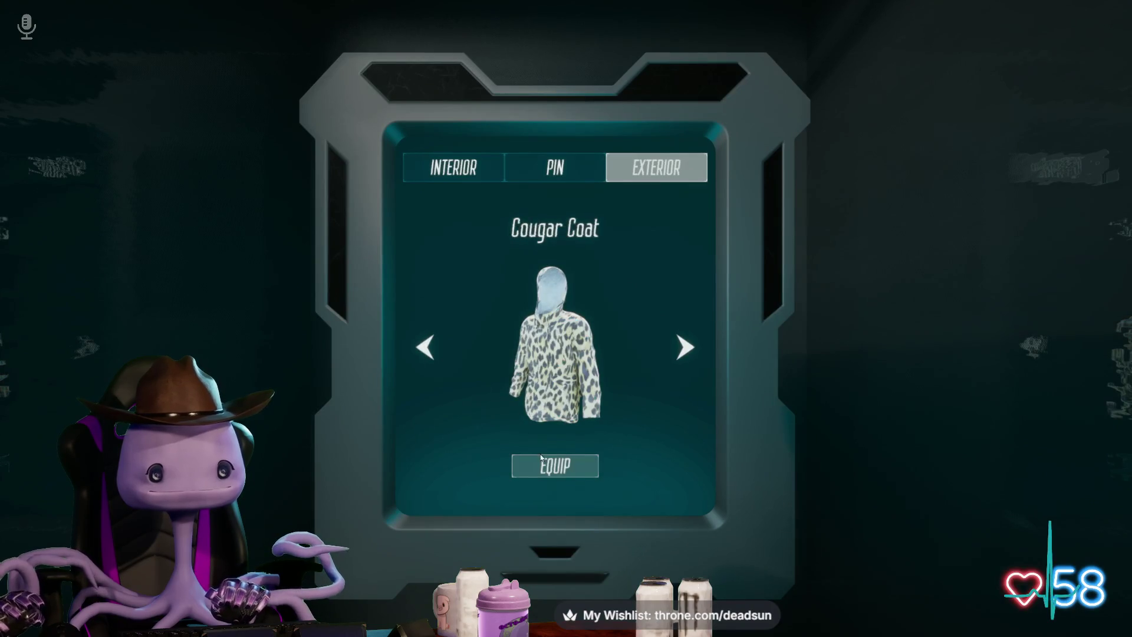
pyautogui.click(693, 352)
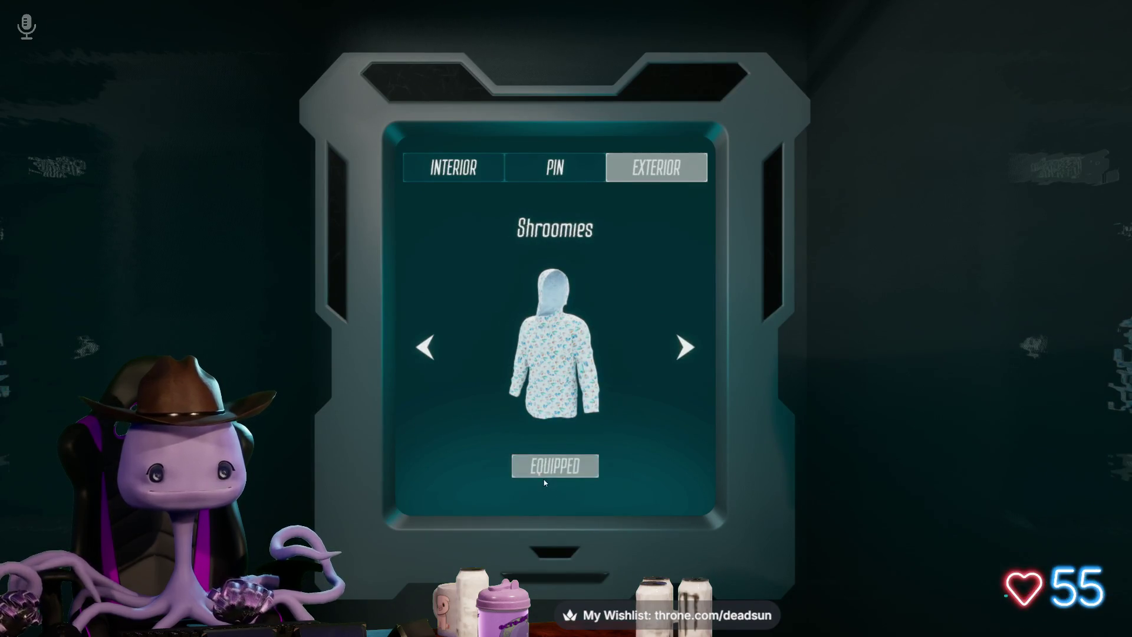
pyautogui.press('Escape')
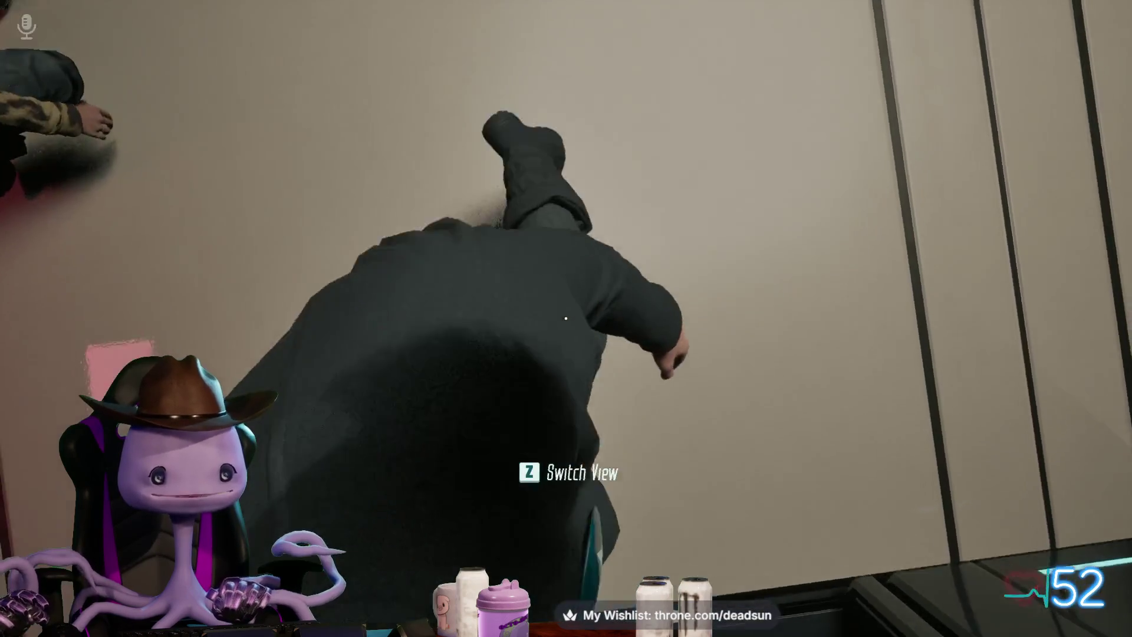
pyautogui.press('e')
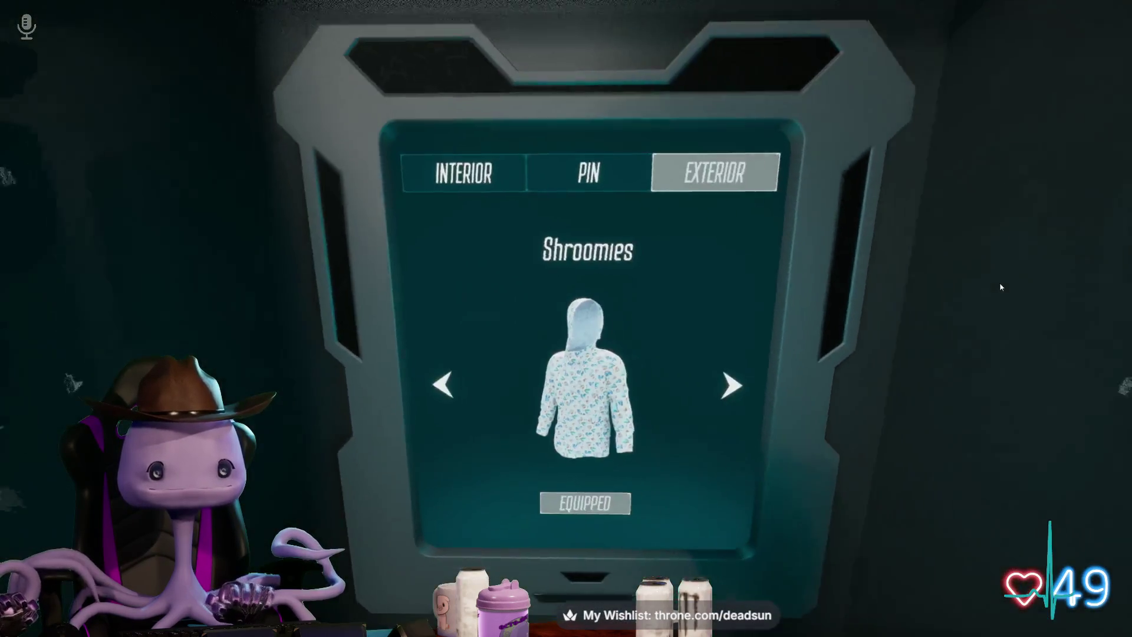
pyautogui.click(471, 175)
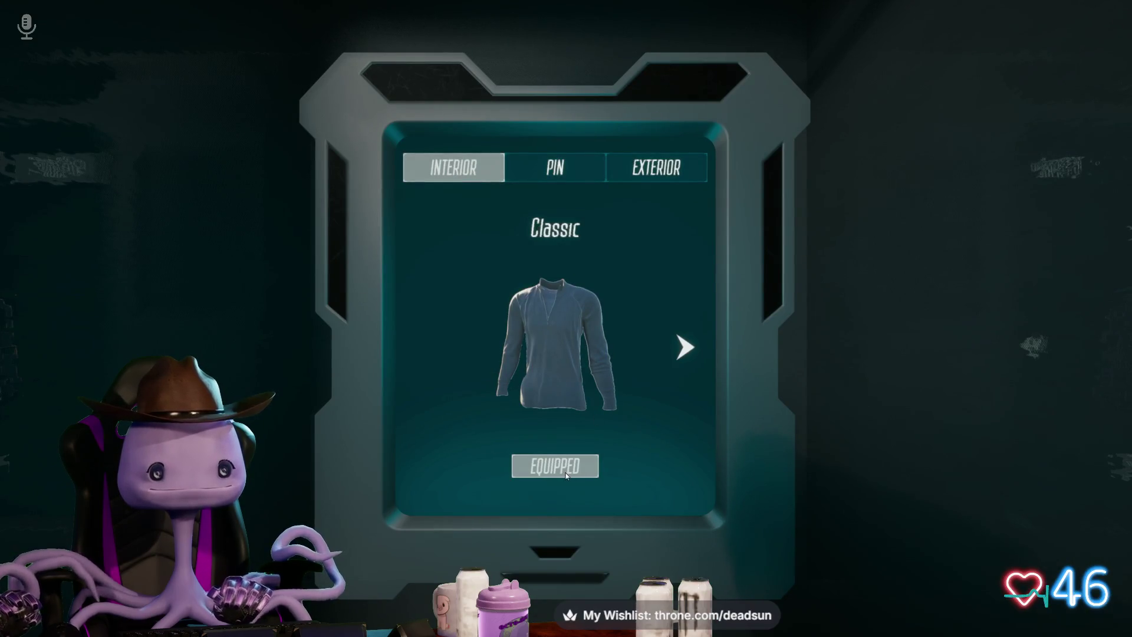
pyautogui.click(683, 354)
pyautogui.click(687, 352)
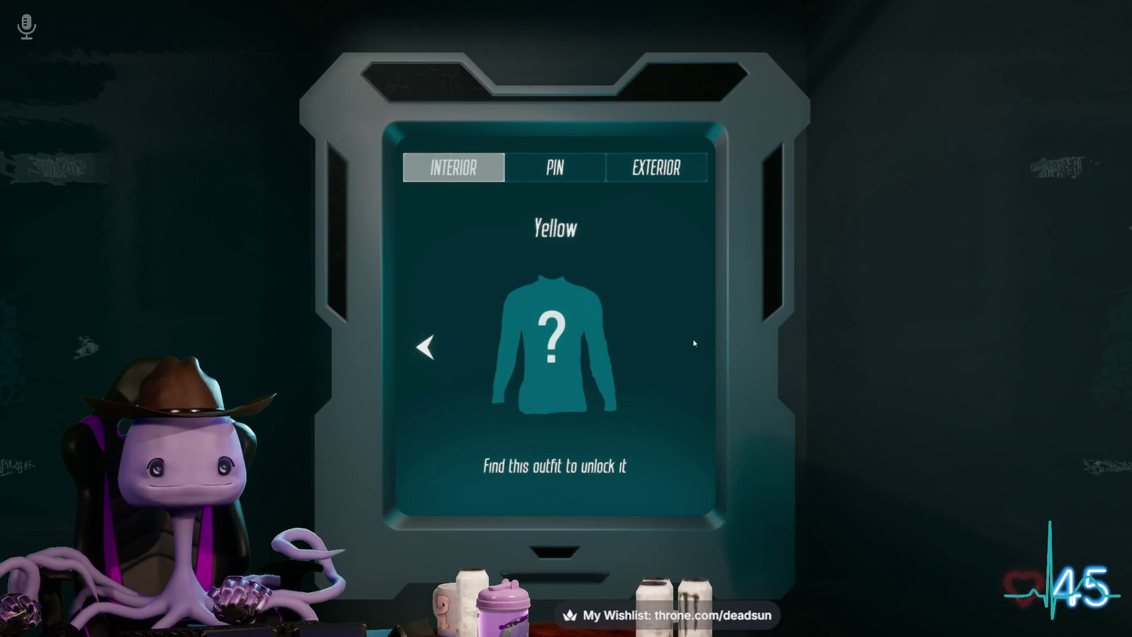
pyautogui.click(653, 170)
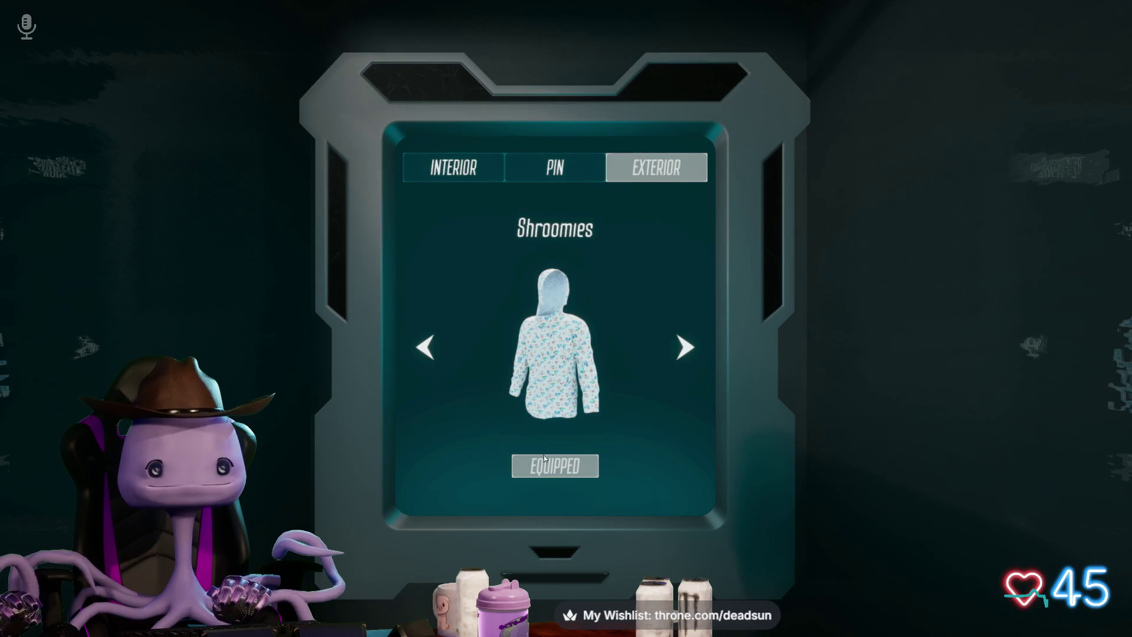
pyautogui.click(547, 156)
pyautogui.click(651, 169)
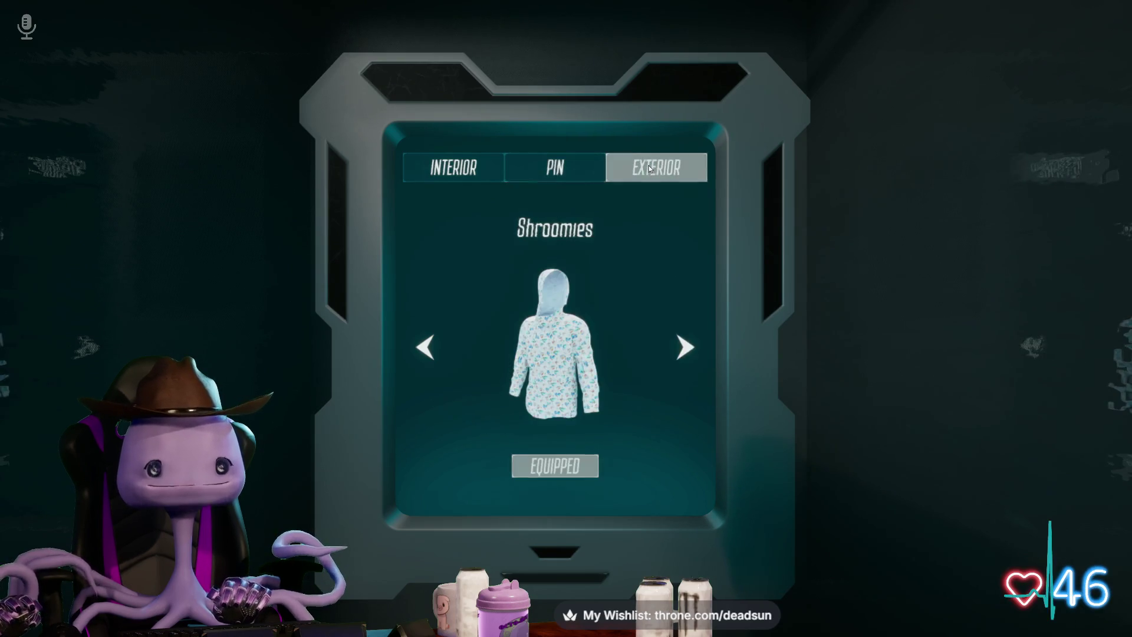
# Step: Close the wardrobe and make the character crouch, then stand back up
pyautogui.press('Escape')
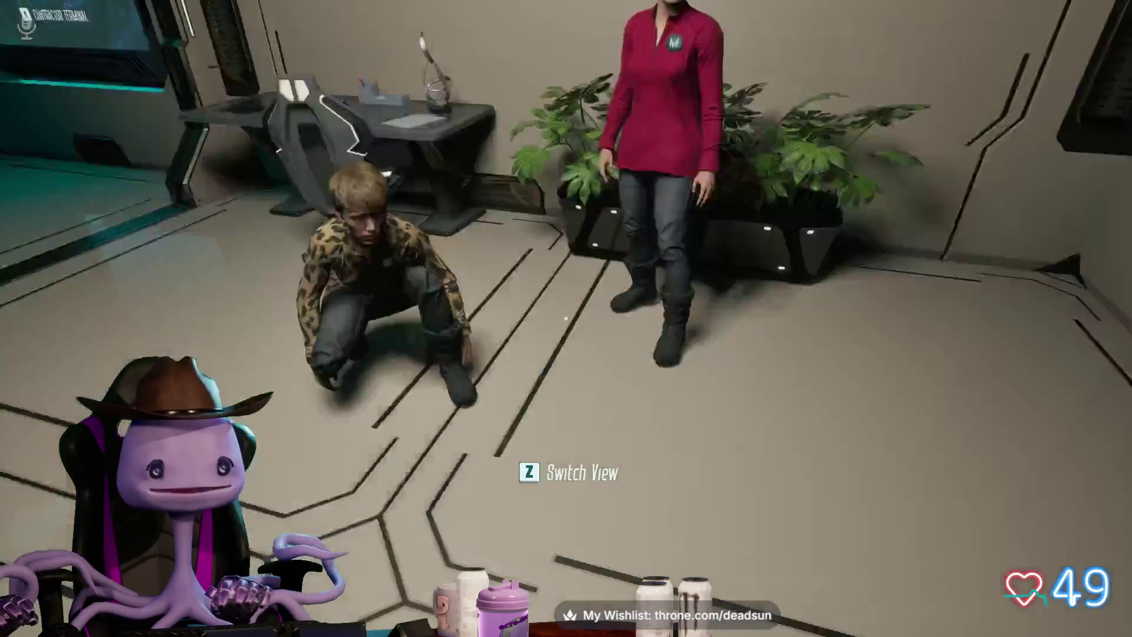
pyautogui.press('z')
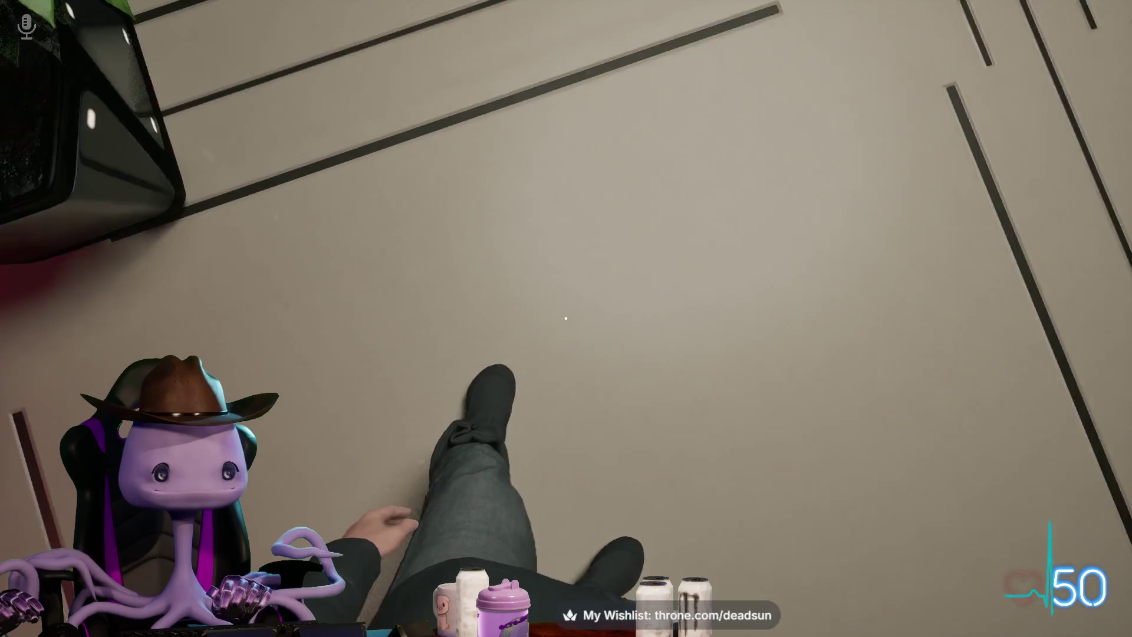
pyautogui.press('z')
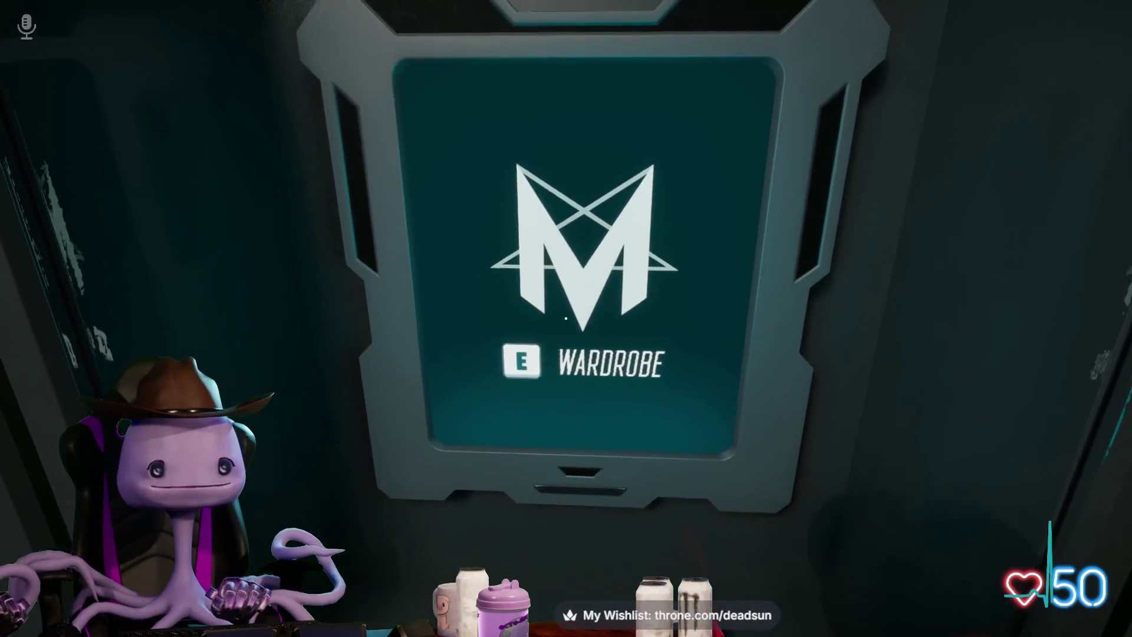
# Step: Browse the locked exterior outfits such as Gift Wrapping, Dark and Pink, then close the wardrobe
pyautogui.press('e')
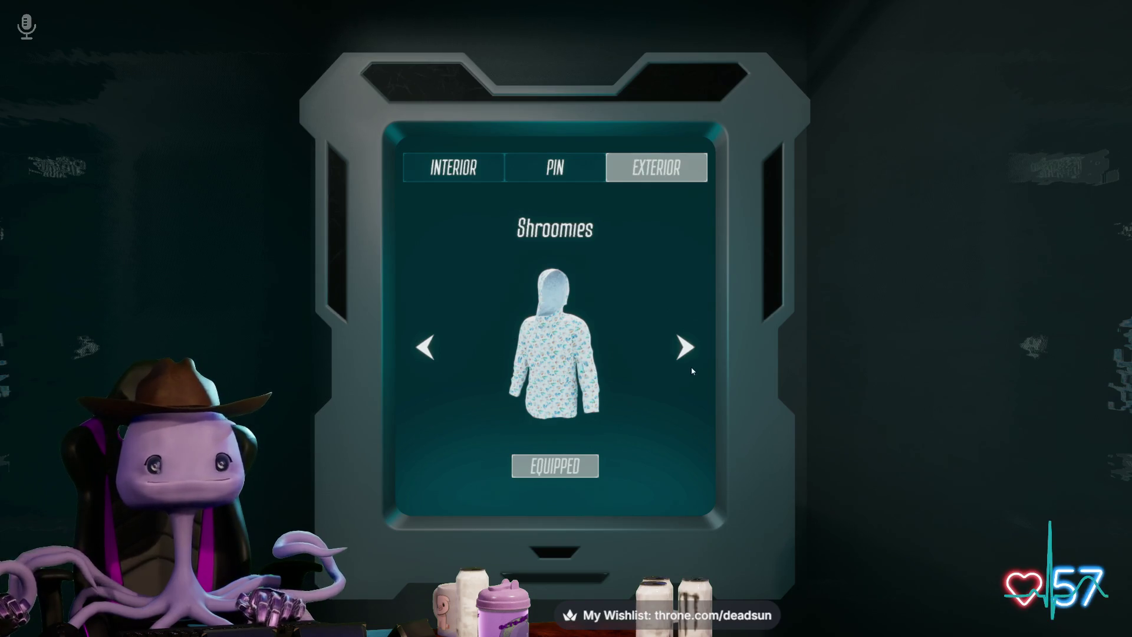
pyautogui.click(690, 353)
pyautogui.click(690, 352)
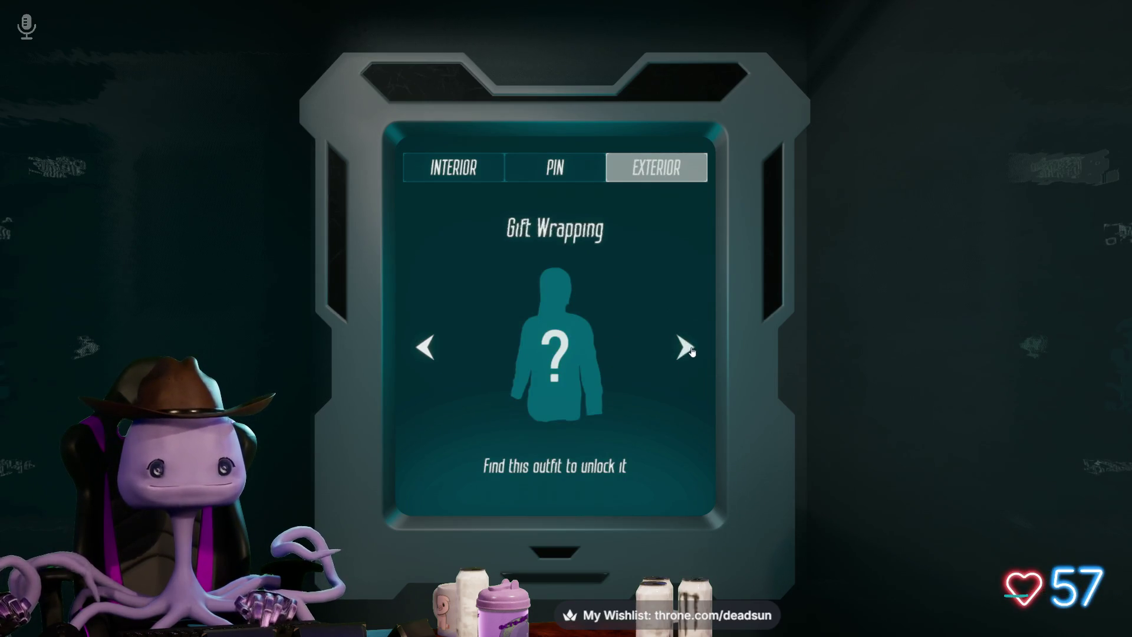
pyautogui.click(691, 352)
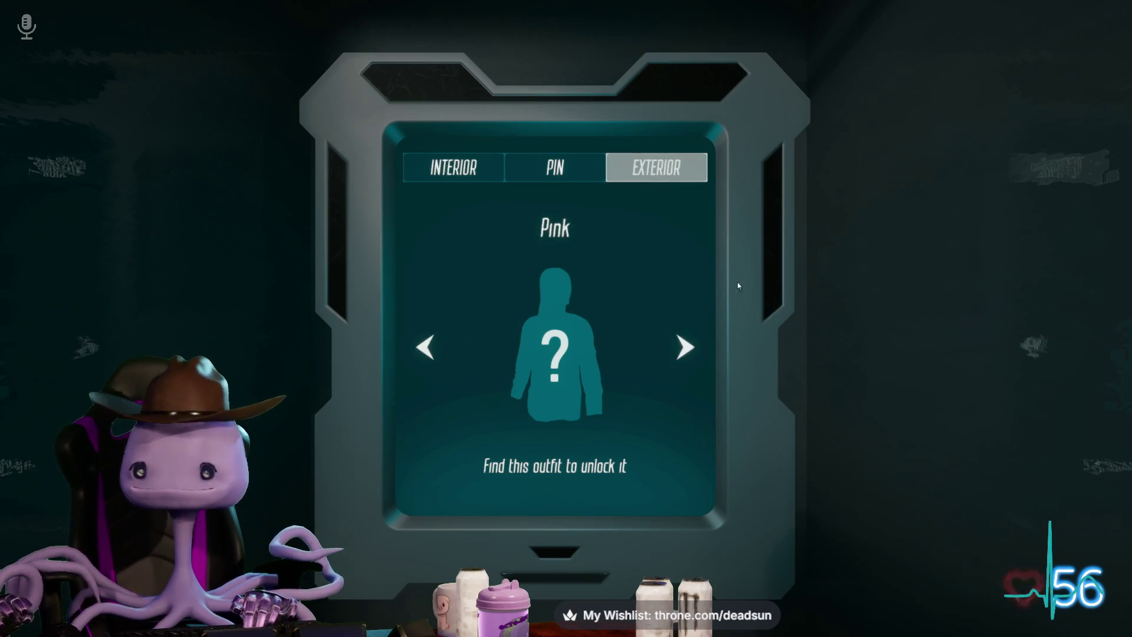
pyautogui.press('Escape')
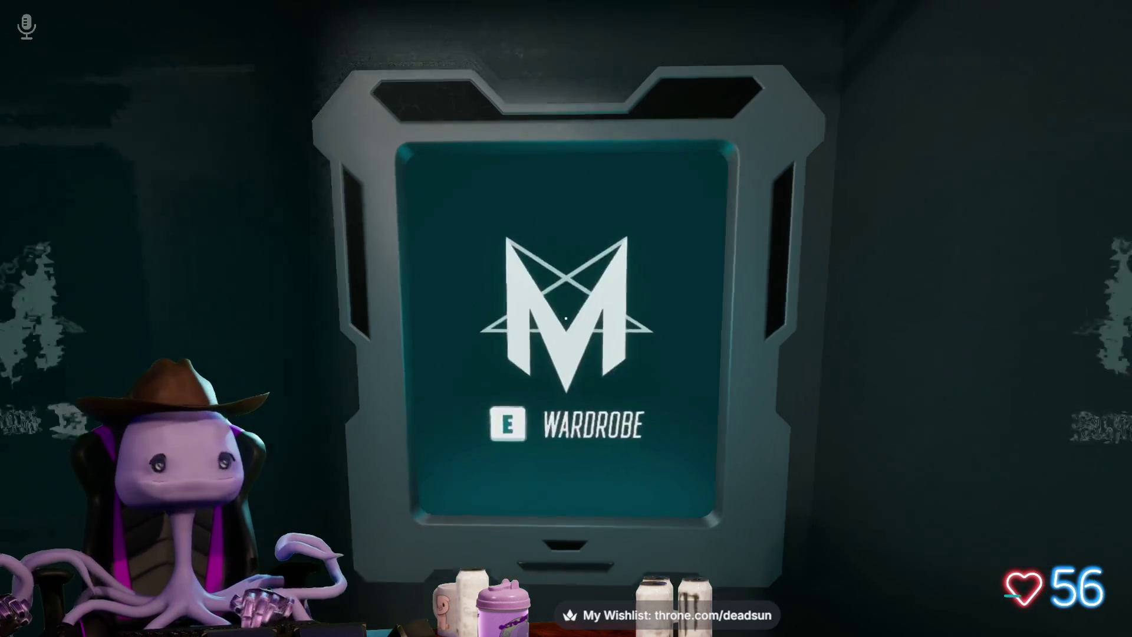
# Step: Walk around the arena, onto and off the circular stage past the cyan pillar, ending near the teammates
pyautogui.press('w')
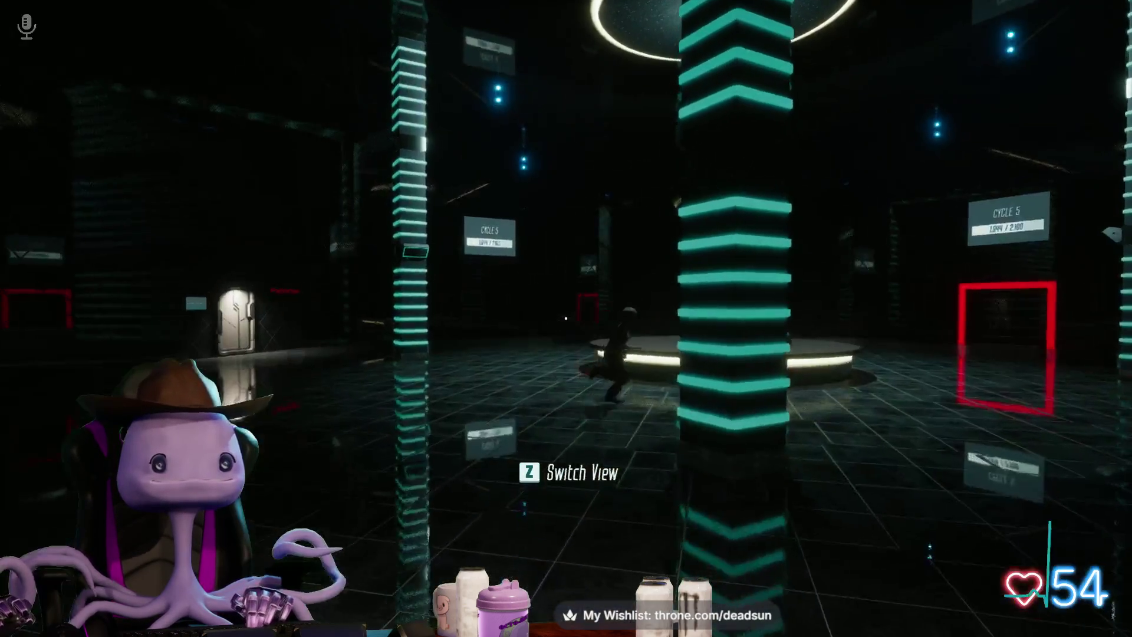
pyautogui.press('w')
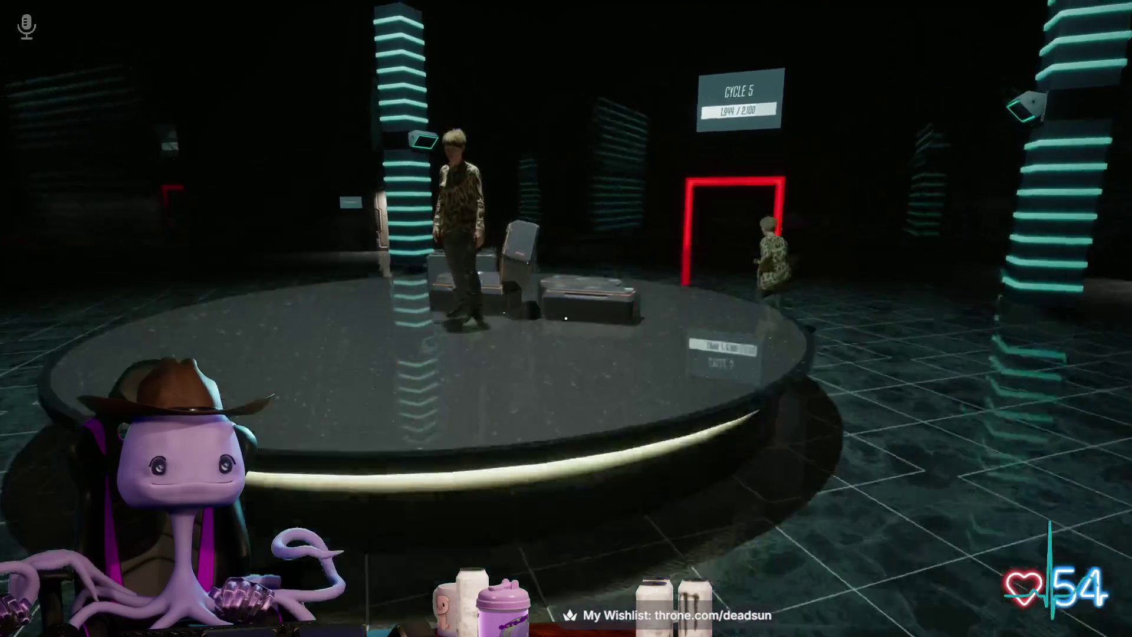
pyautogui.press('w')
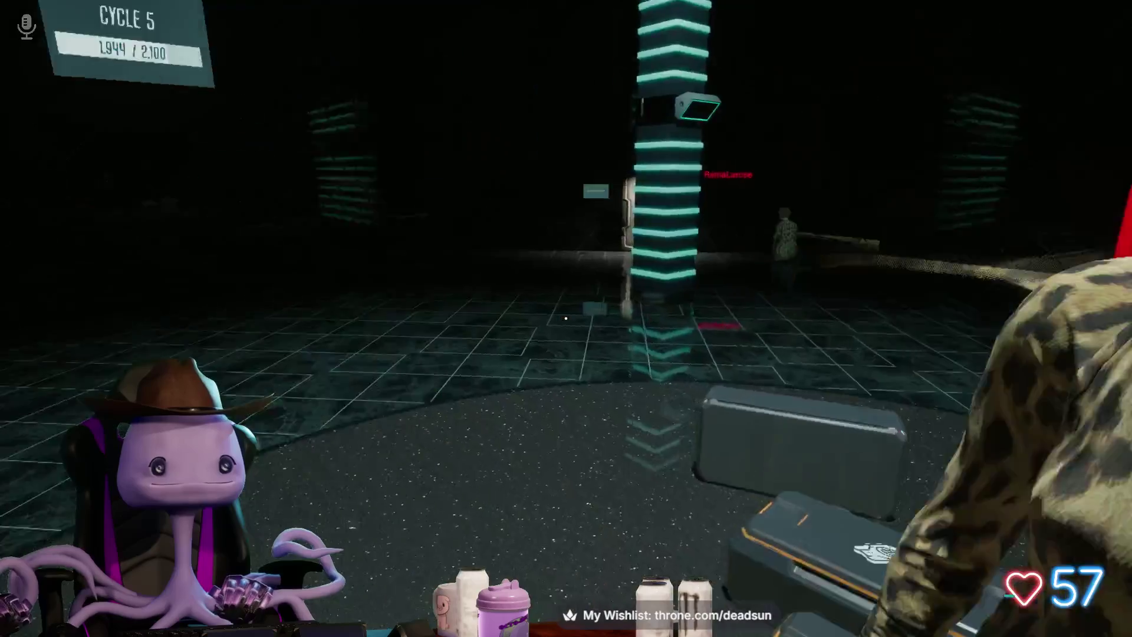
pyautogui.press('w')
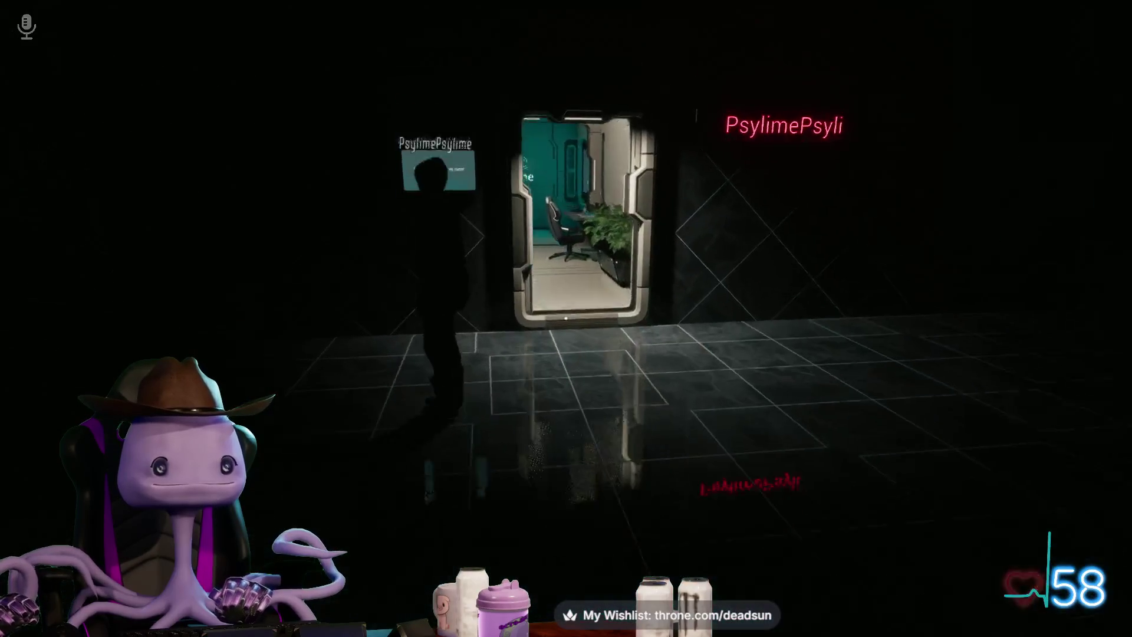
pyautogui.press('w')
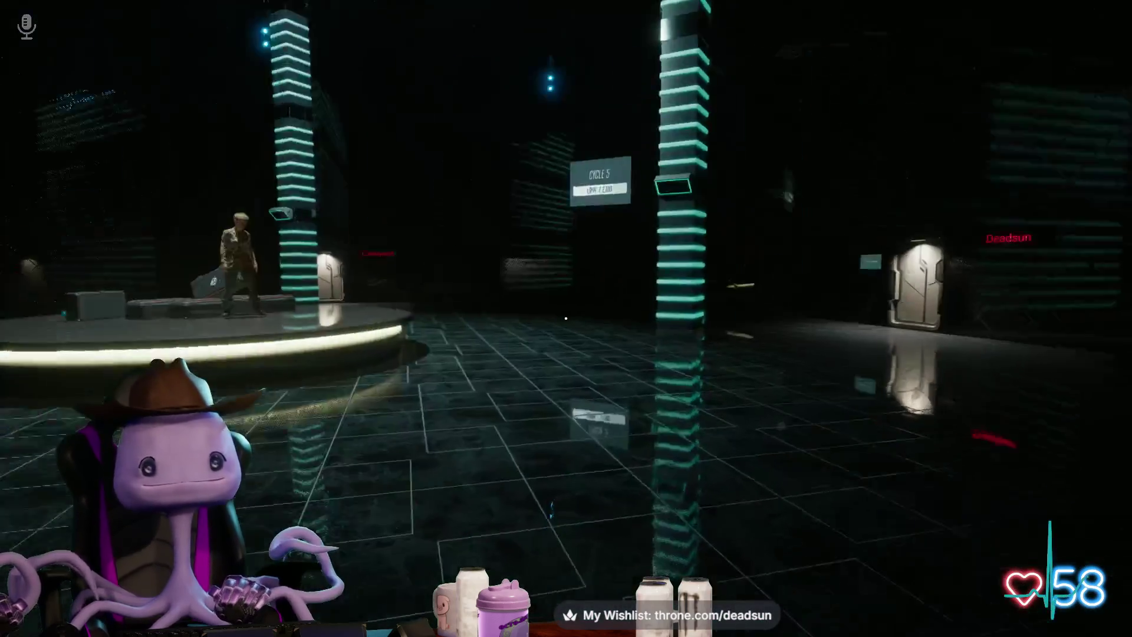
pyautogui.press('w')
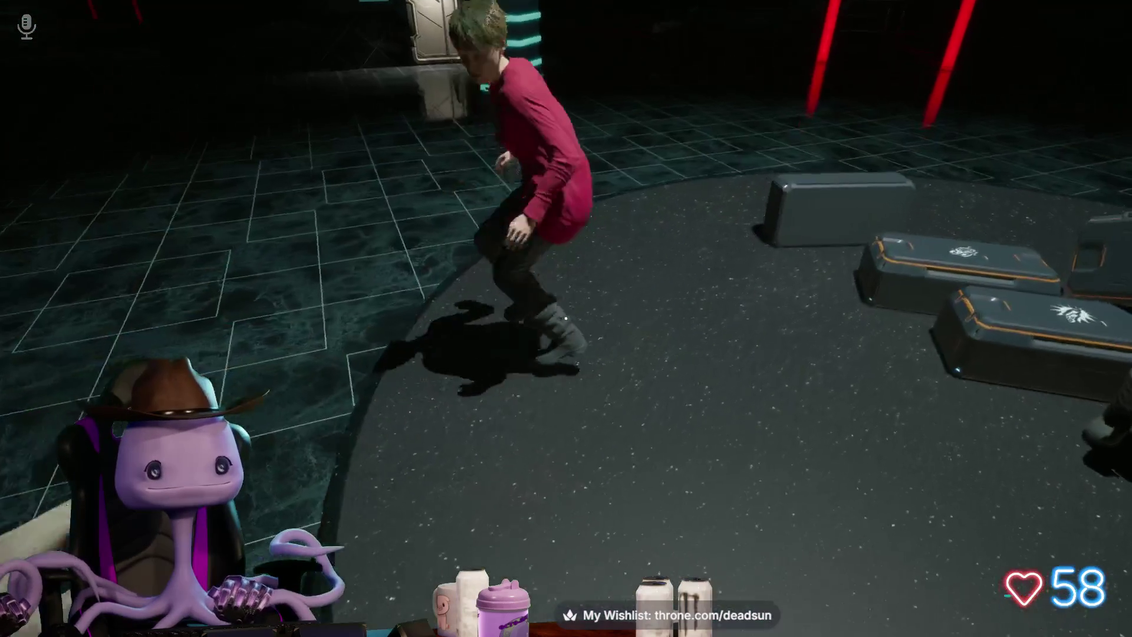
pyautogui.press('w')
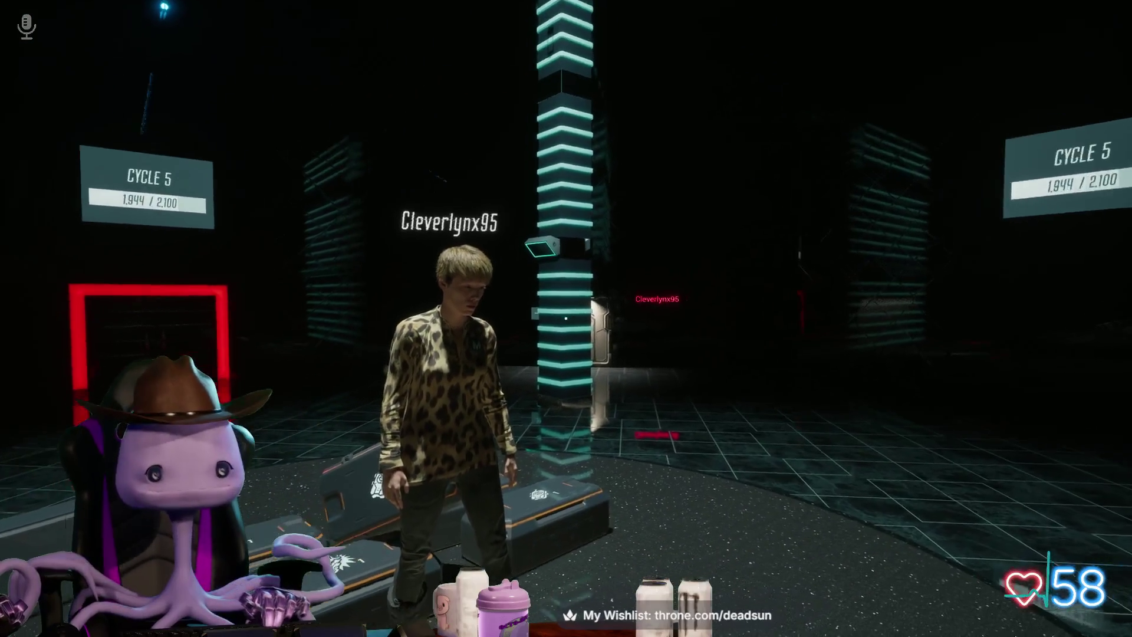
pyautogui.press('w')
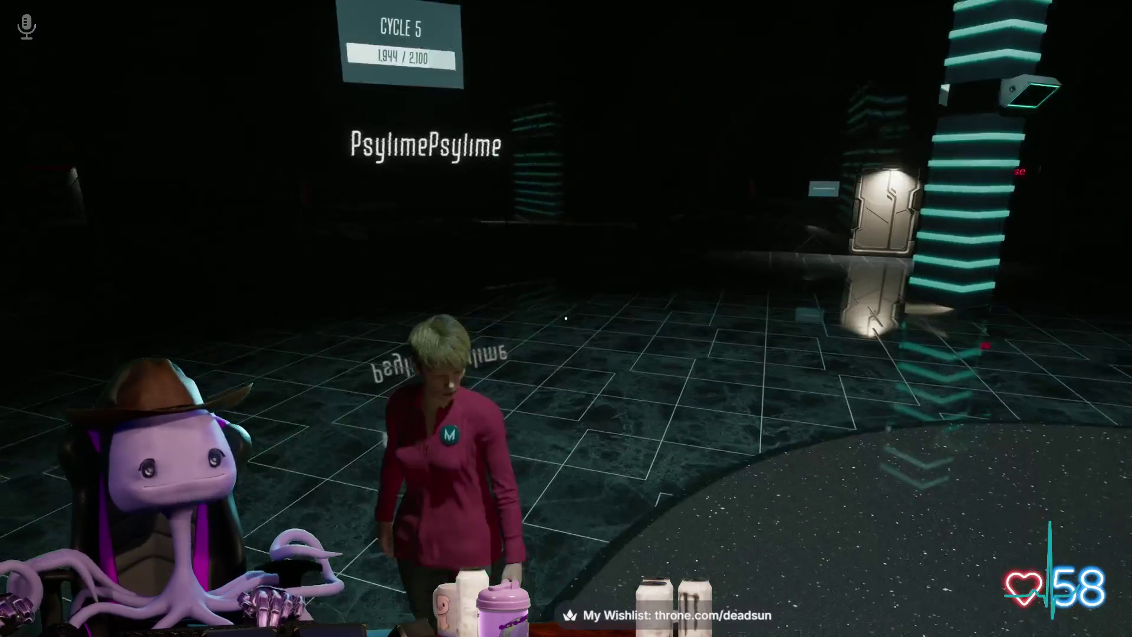
pyautogui.press('w')
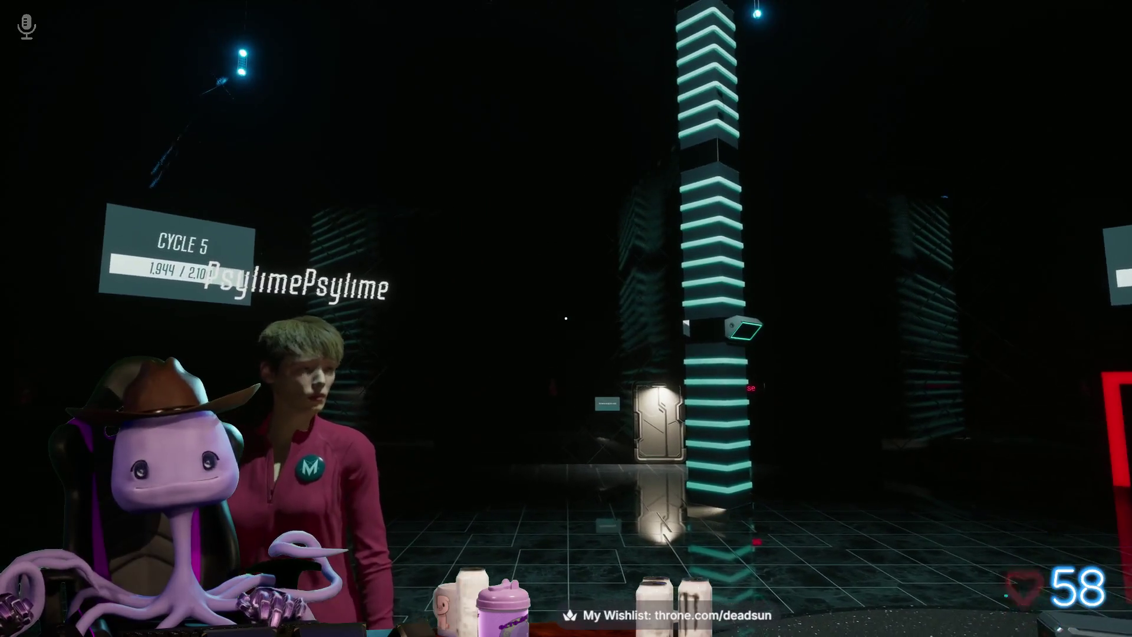
pyautogui.press('w')
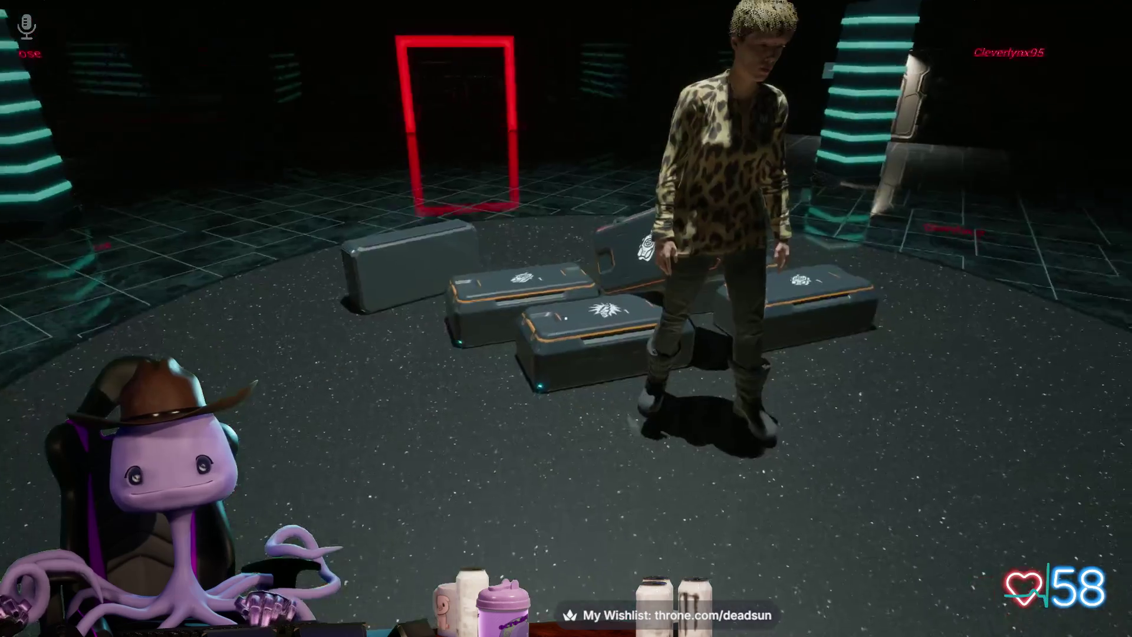
pyautogui.press('s')
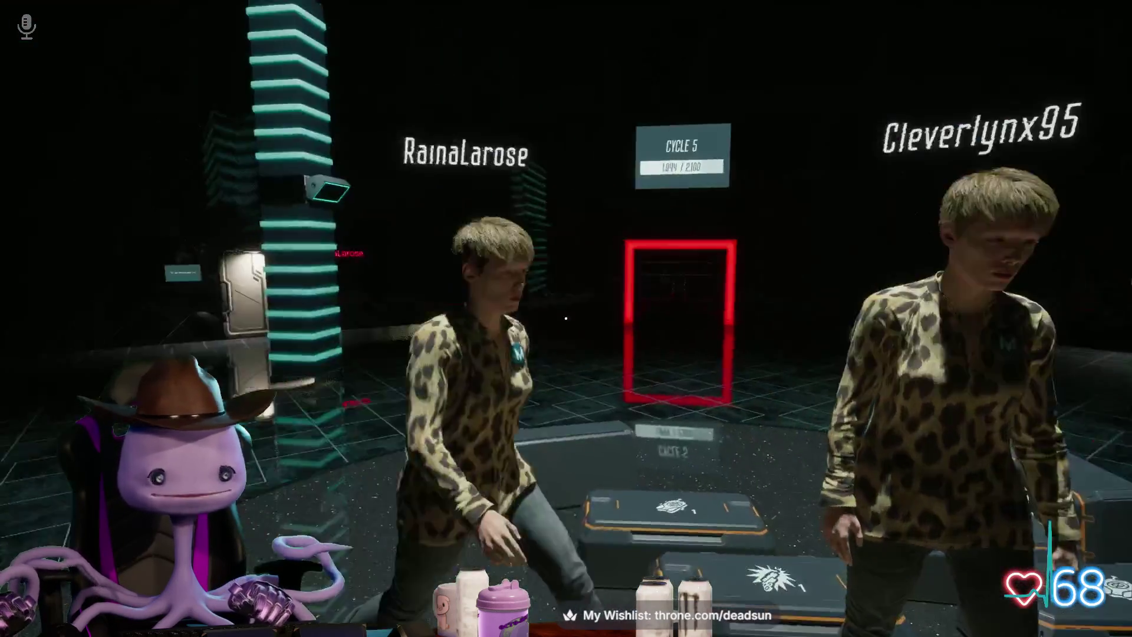
# Step: Quit the game from the pause menu to return to Maya
pyautogui.press('Escape')
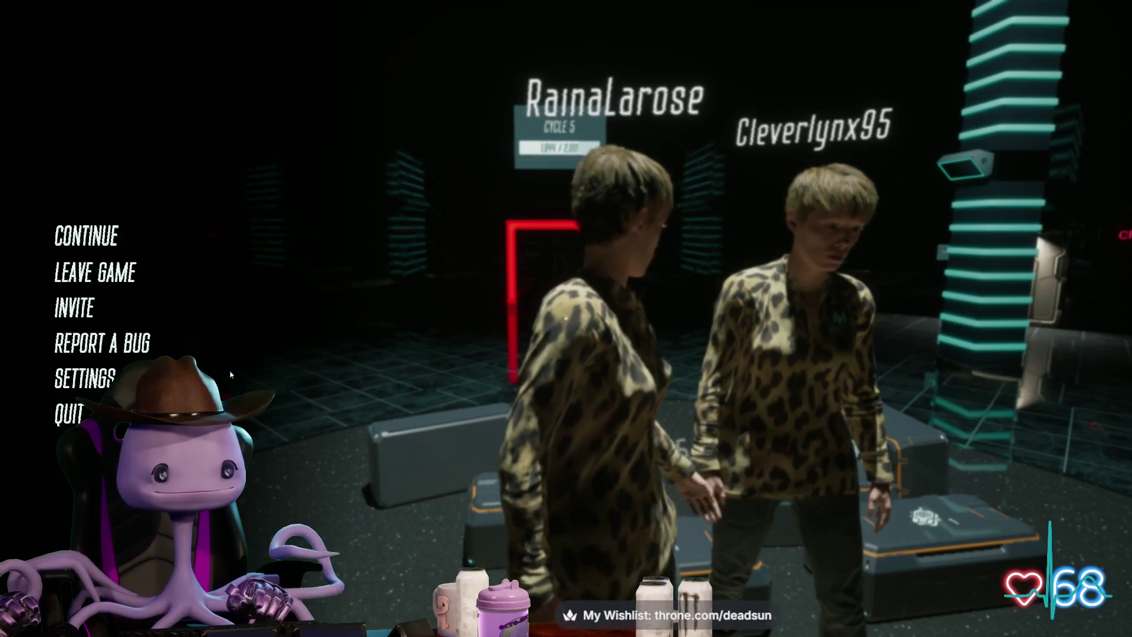
pyautogui.click(82, 415)
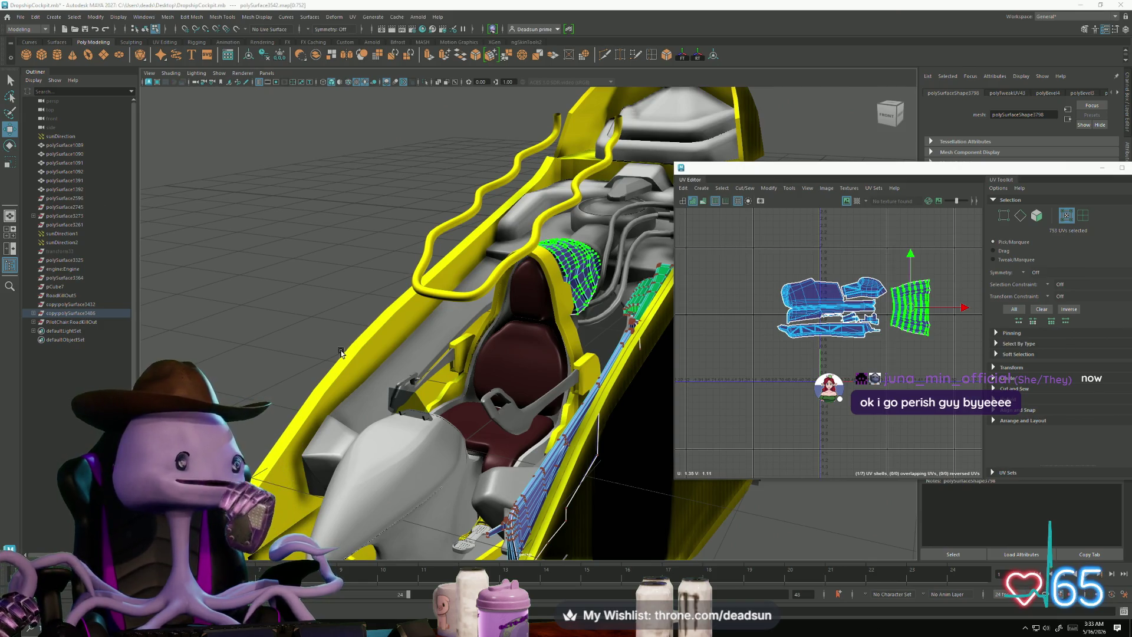
# Step: Switch to Object Mode on the seat and select the arch around it to show its UV shells
pyautogui.moveTo(488, 204)
pyautogui.keyDown('alt'); pyautogui.mouseDown()
pyautogui.moveTo(434, 336)
pyautogui.moveTo(428, 310)
pyautogui.moveTo(535, 323)
pyautogui.moveTo(399, 344)
pyautogui.moveTo(418, 352)
pyautogui.mouseUp(); pyautogui.keyUp('alt')
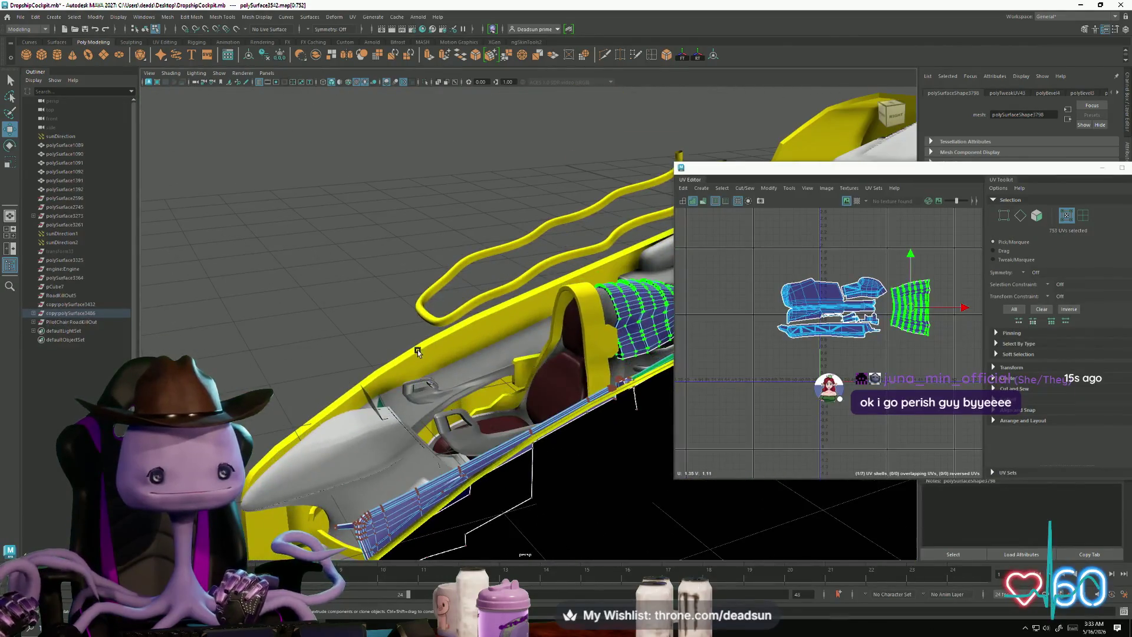
pyautogui.keyDown('alt'); pyautogui.moveTo(593, 300); pyautogui.dragTo(605, 296); pyautogui.keyUp('alt')
pyautogui.click(605, 296)
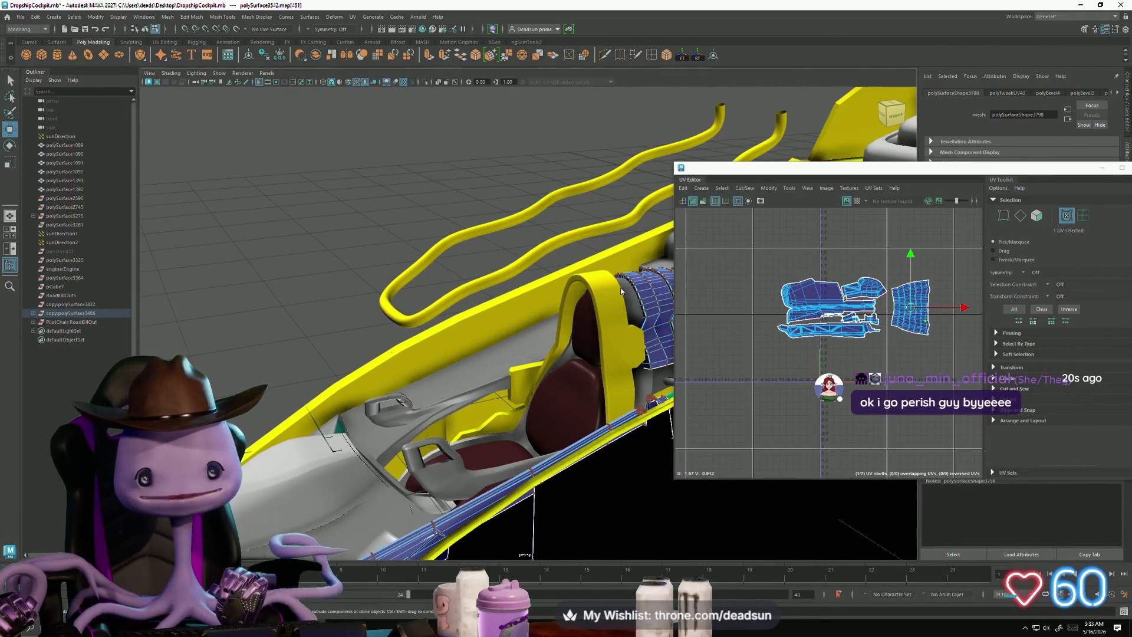
pyautogui.rightClick(621, 291)
pyautogui.click(589, 301)
pyautogui.click(596, 301)
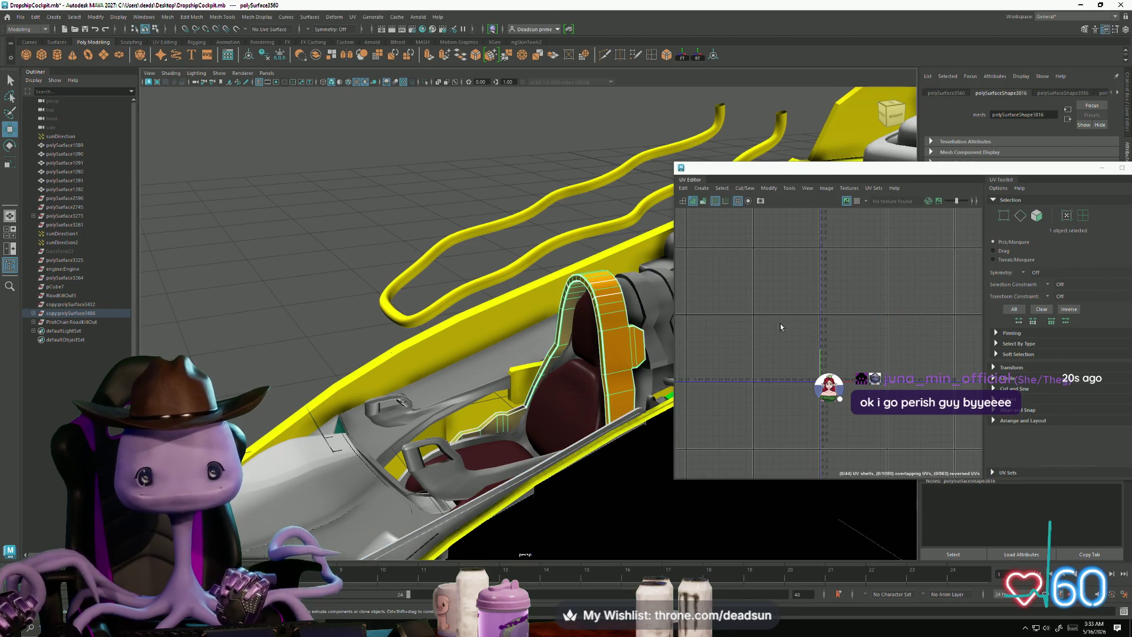
pyautogui.scroll(2, 798, 348)
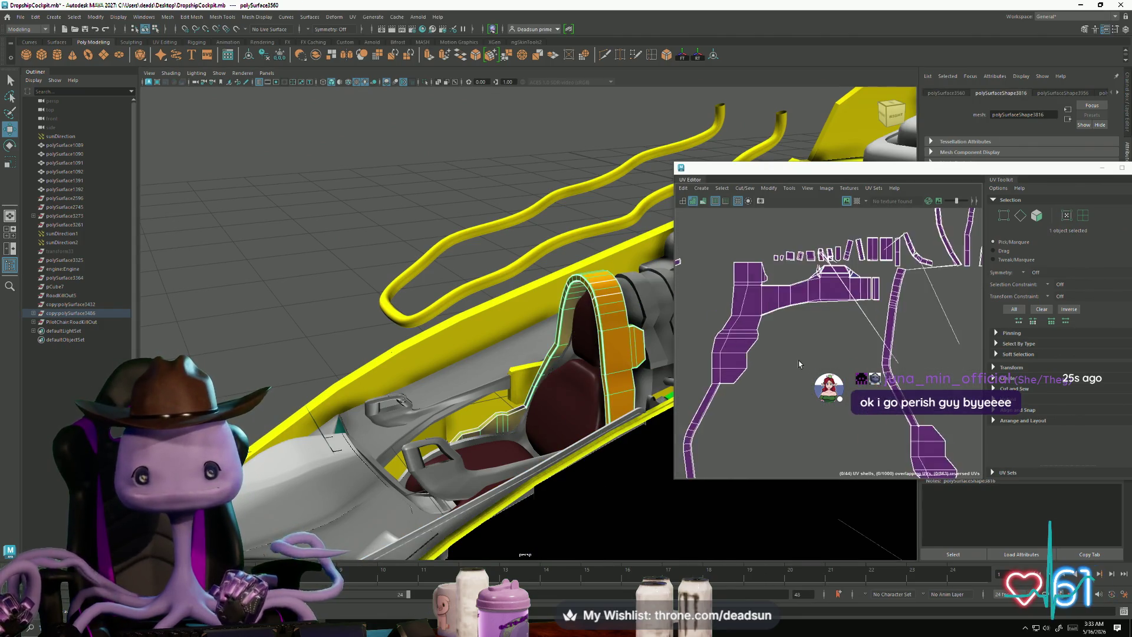
pyautogui.scroll(-4, 794, 355)
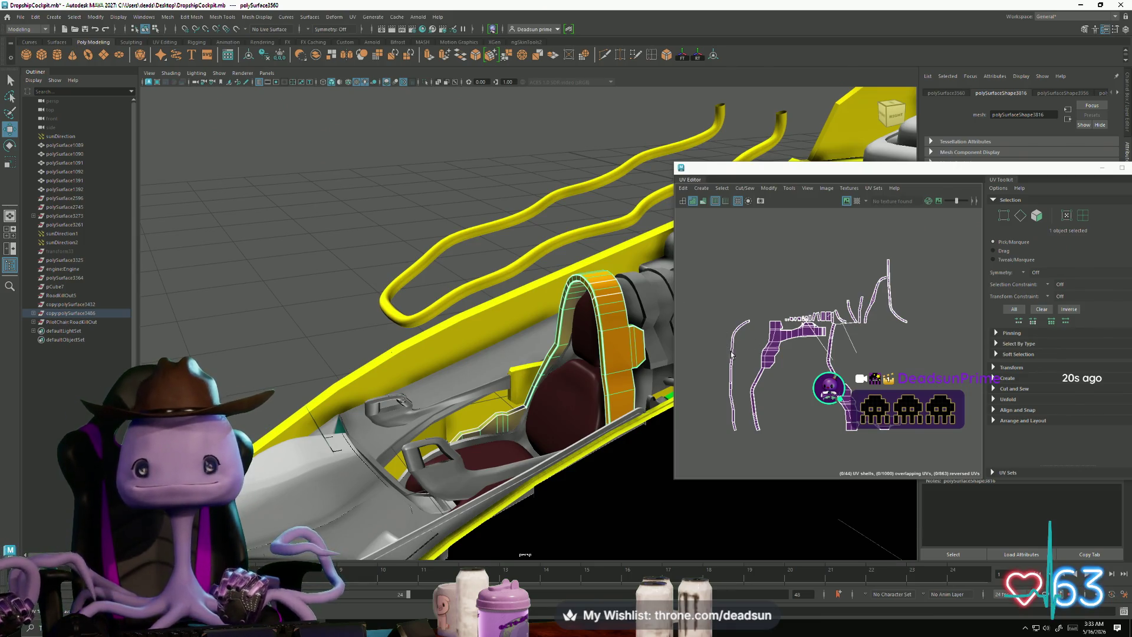
# Step: Select the yellow bracket beside the seat, after briefly checking the nearby rod and block
pyautogui.keyDown('alt'); pyautogui.moveTo(472, 354); pyautogui.dragTo(589, 319); pyautogui.keyUp('alt')
pyautogui.scroll(3, 801, 345)
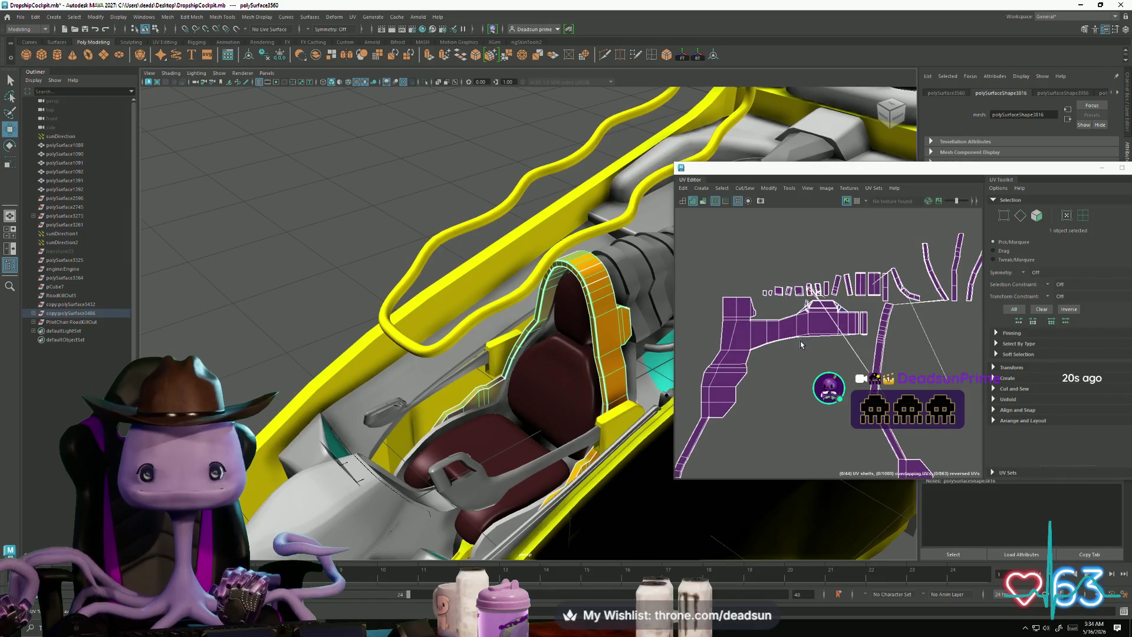
pyautogui.scroll(-3, 801, 344)
pyautogui.moveTo(531, 354)
pyautogui.keyDown('alt'); pyautogui.mouseDown()
pyautogui.moveTo(508, 413)
pyautogui.moveTo(517, 389)
pyautogui.moveTo(621, 364)
pyautogui.mouseUp(); pyautogui.keyUp('alt')
pyautogui.click(620, 353)
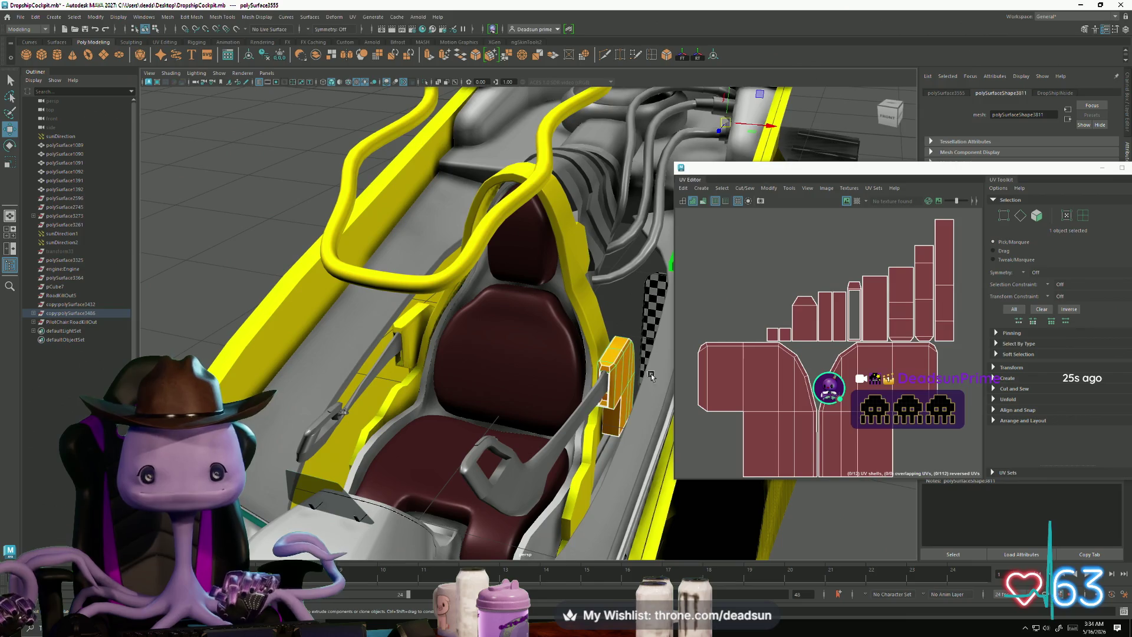
pyautogui.click(400, 338)
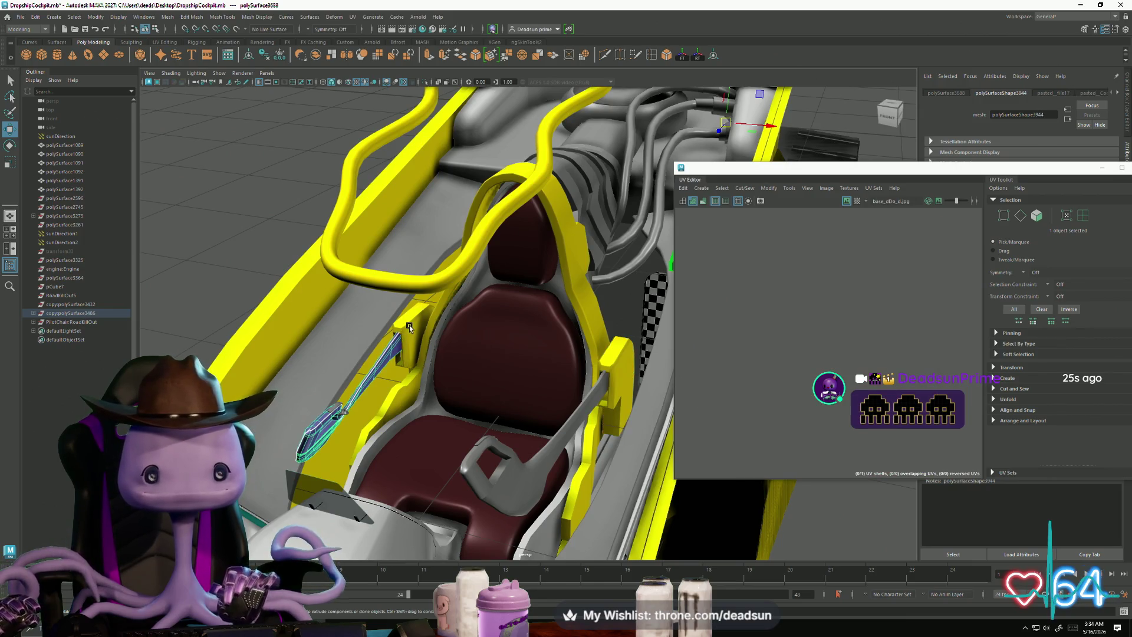
pyautogui.click(410, 328)
pyautogui.click(625, 364)
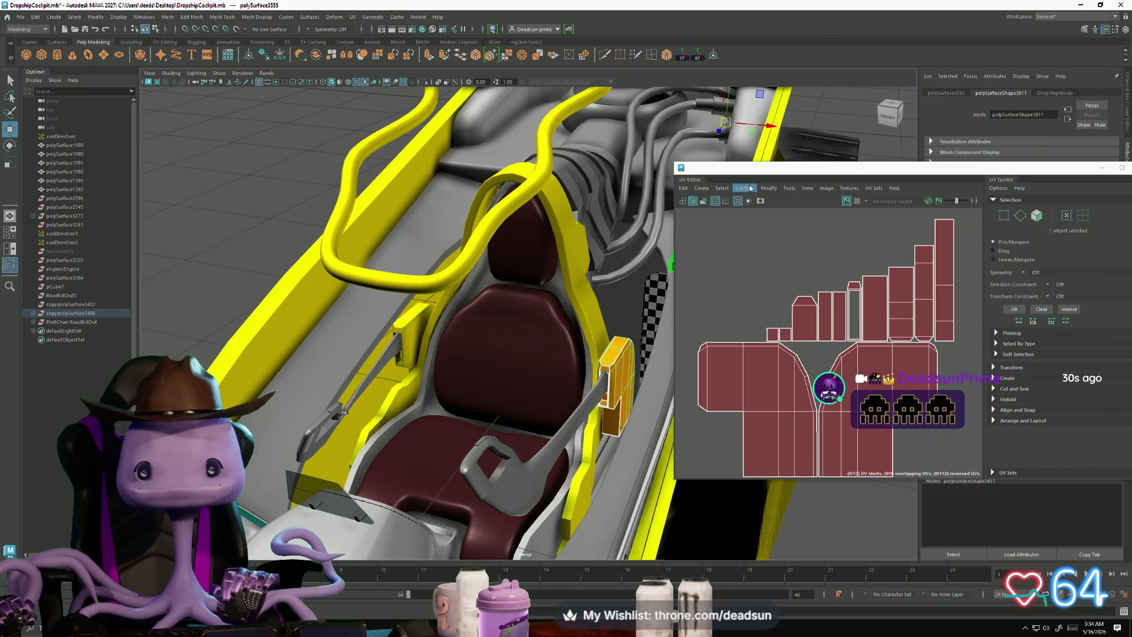
pyautogui.scroll(-3, 824, 335)
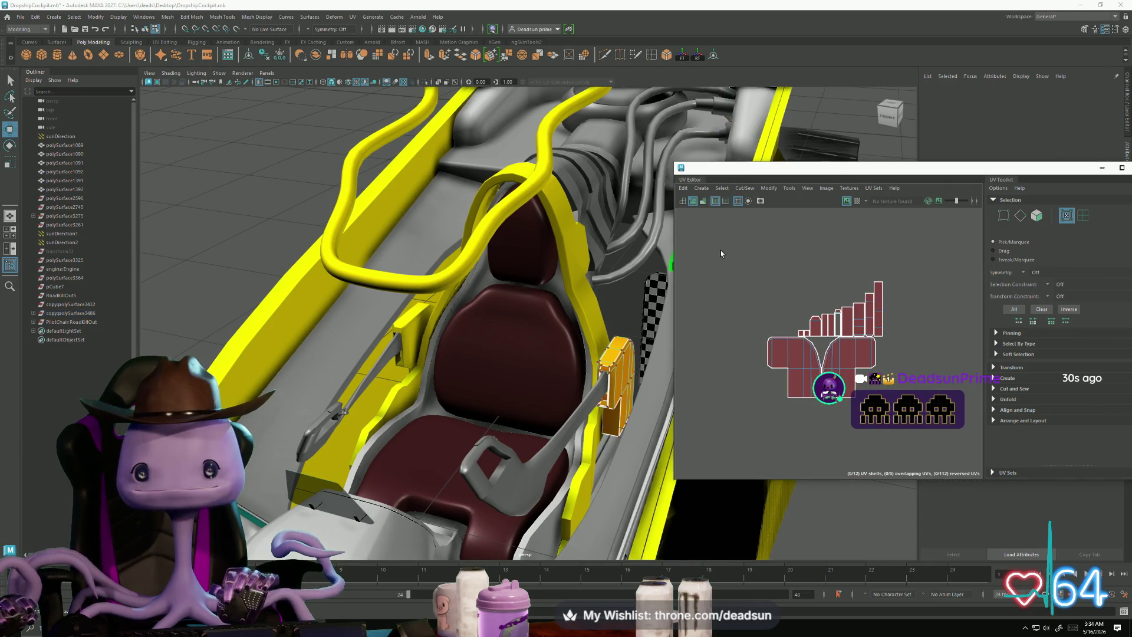
# Step: Flip all 12 of the bracket's UV shells with Modify > Flip, then clear the selection
pyautogui.moveTo(721, 250); pyautogui.dragTo(950, 422)
pyautogui.click(745, 188)
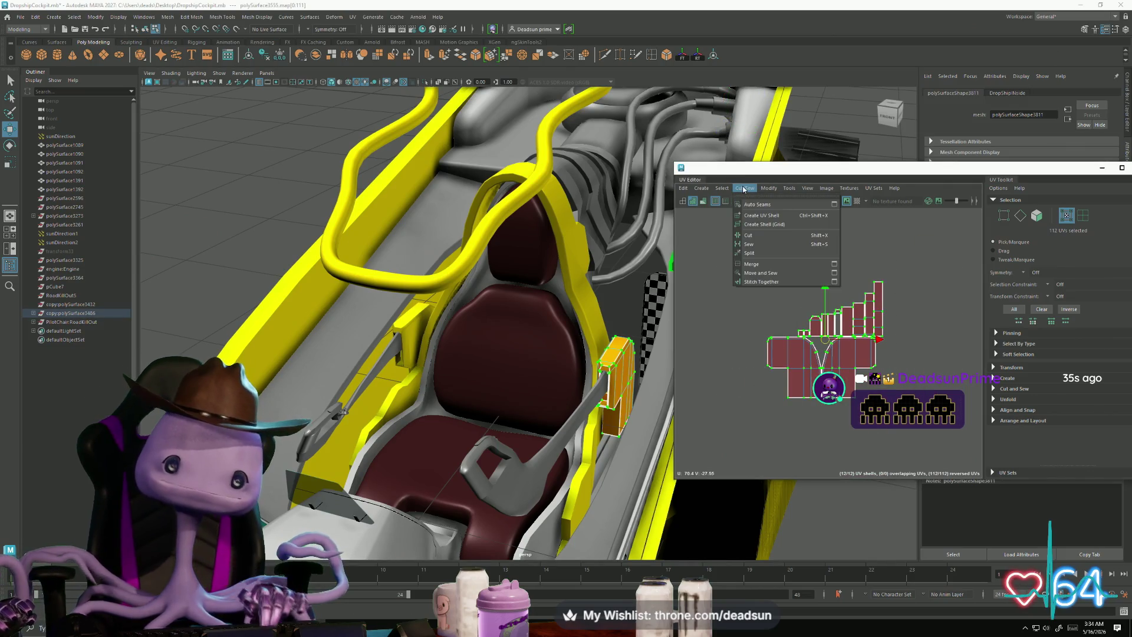
pyautogui.moveTo(769, 188)
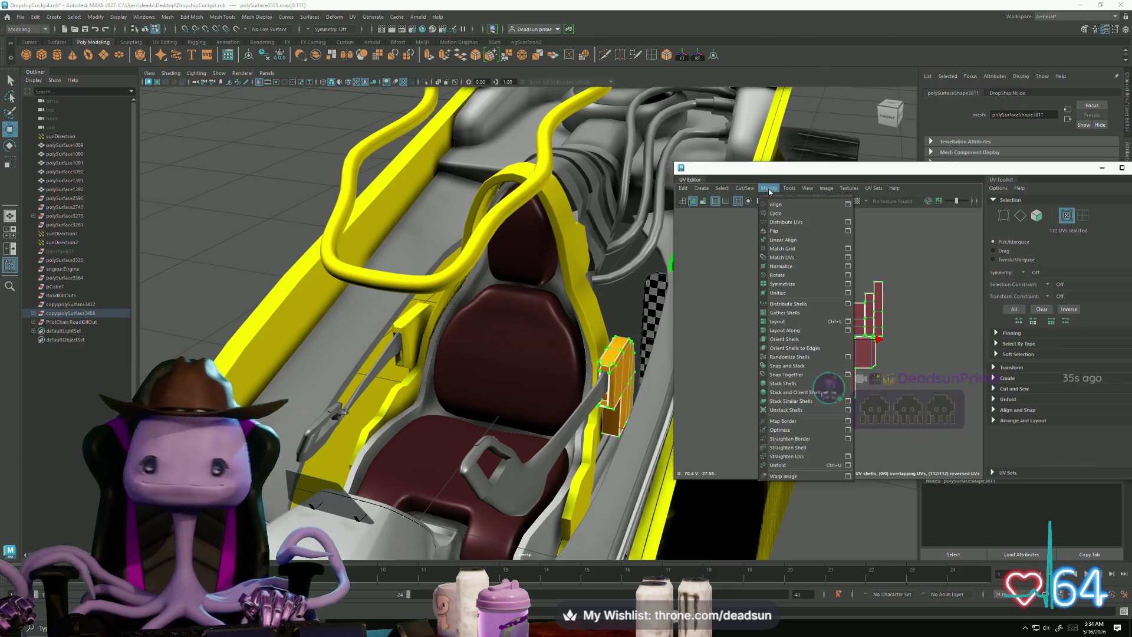
pyautogui.click(774, 225)
pyautogui.click(337, 375)
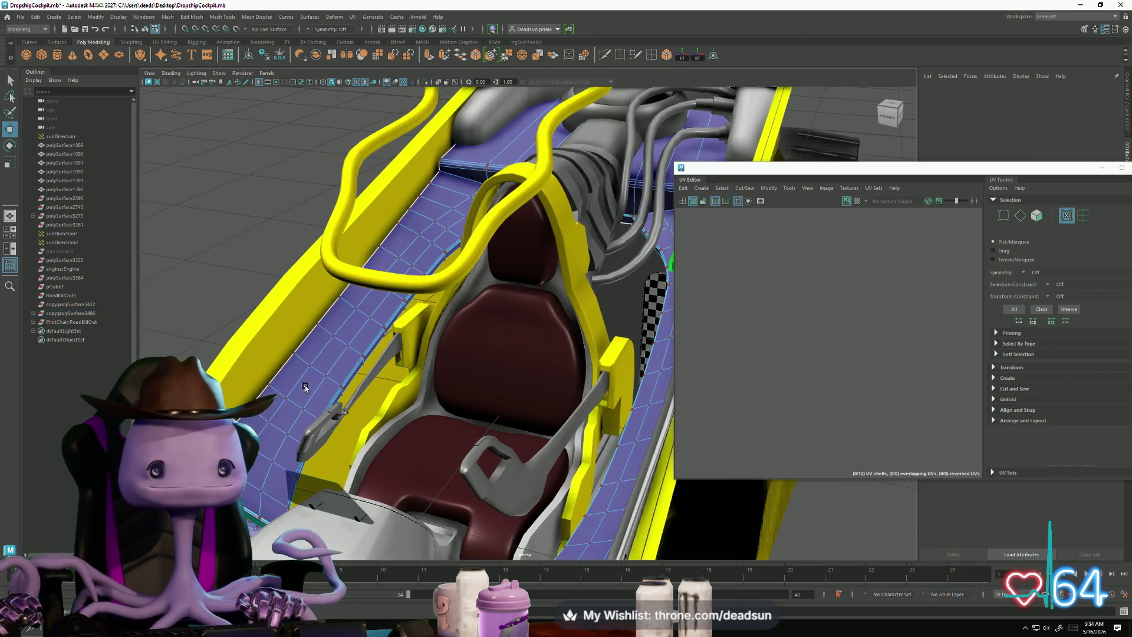
# Step: Select the curved panel near the cockpit top and zoom the UV Editor onto its single shell
pyautogui.press('f')
pyautogui.keyDown('alt'); pyautogui.moveTo(466, 388); pyautogui.dragTo(587, 371); pyautogui.keyUp('alt')
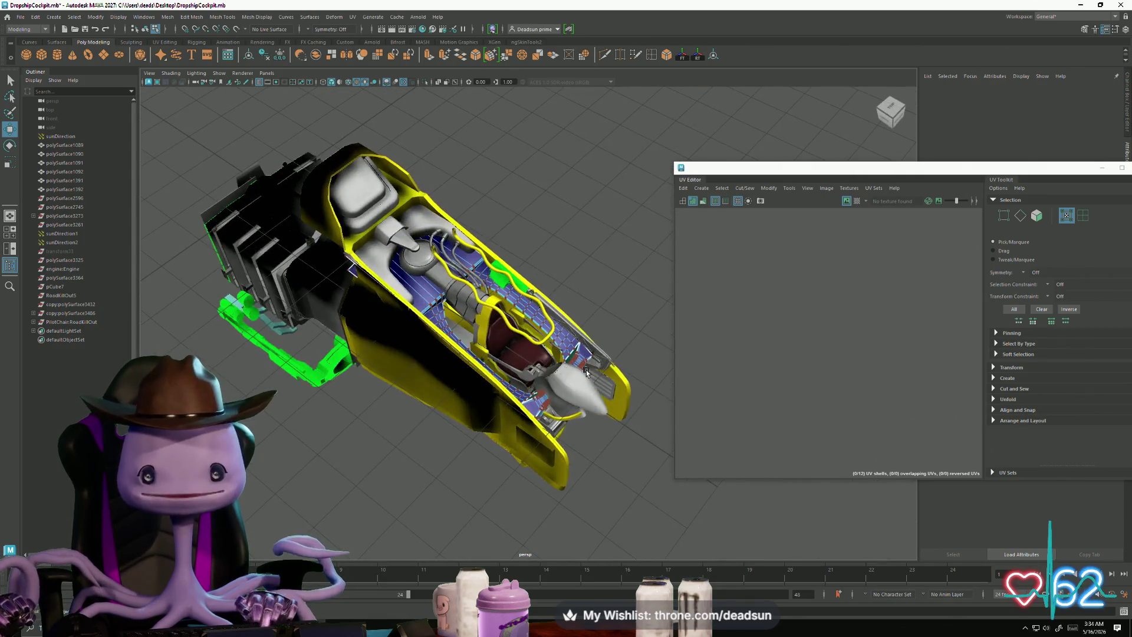
pyautogui.keyDown('alt'); pyautogui.moveTo(505, 361); pyautogui.dragTo(468, 356); pyautogui.keyUp('alt')
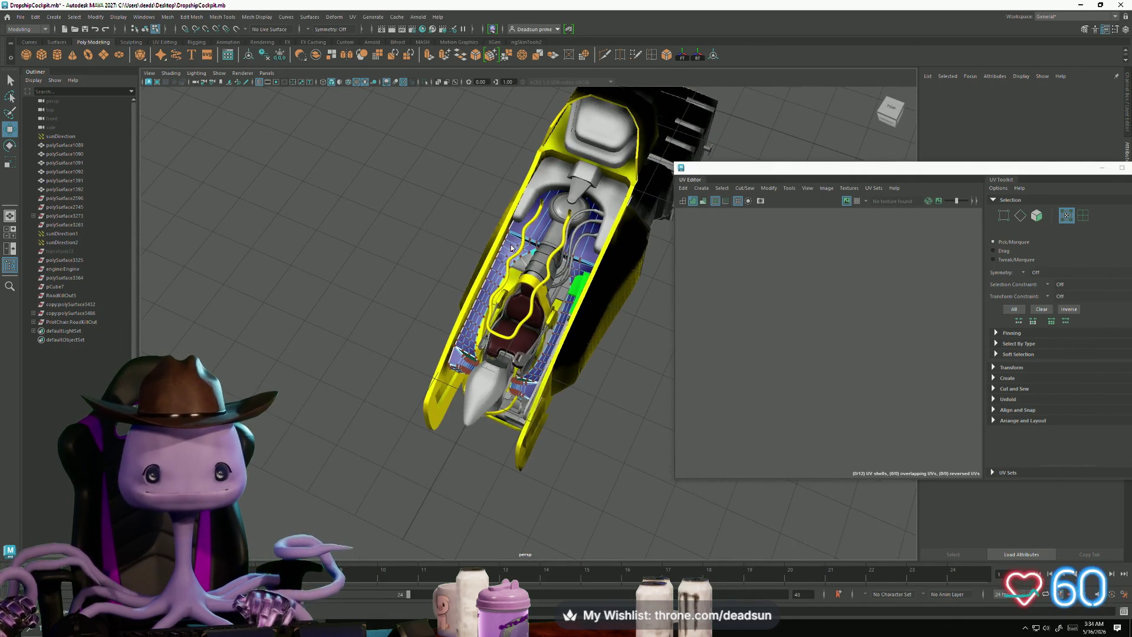
pyautogui.moveTo(512, 248); pyautogui.dragTo(498, 230, button='right')
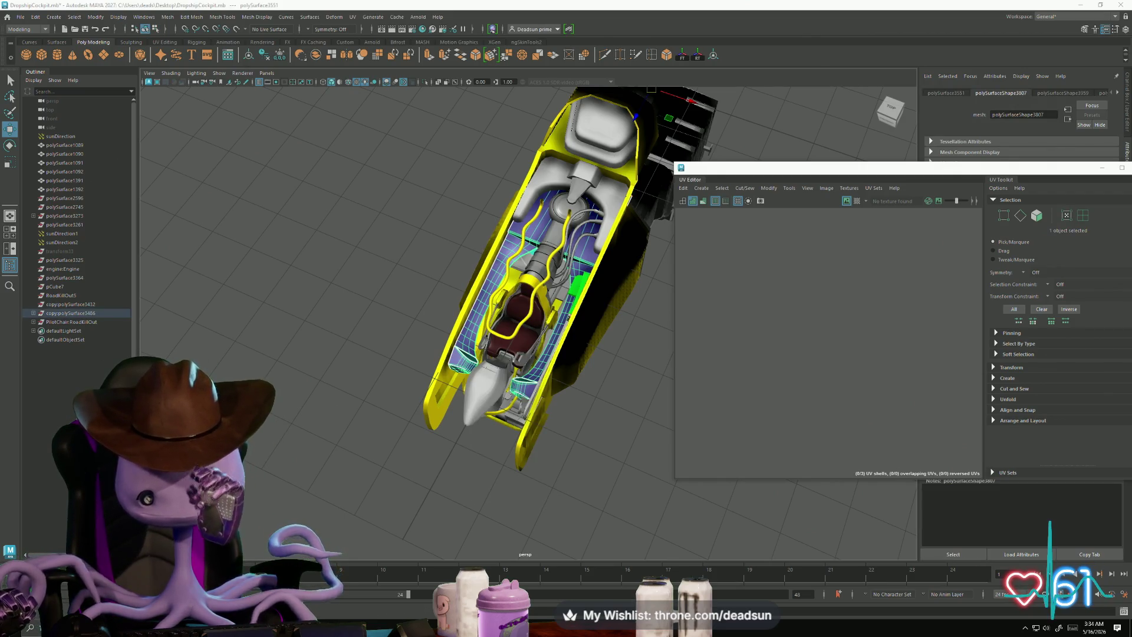
pyautogui.scroll(5, 593, 306)
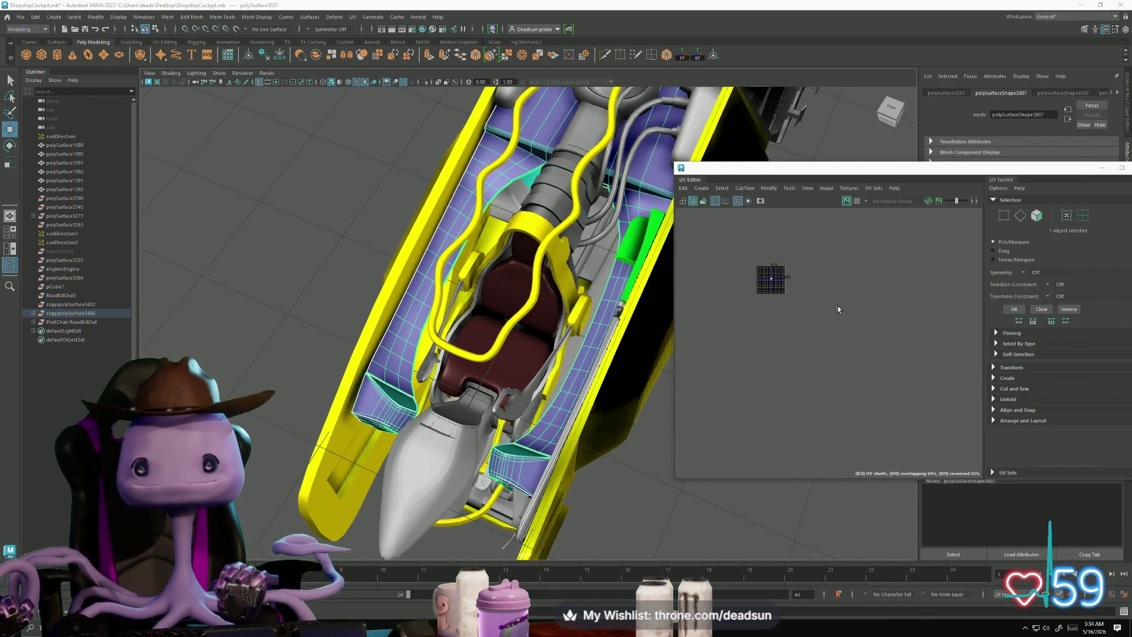
pyautogui.scroll(5, 767, 318)
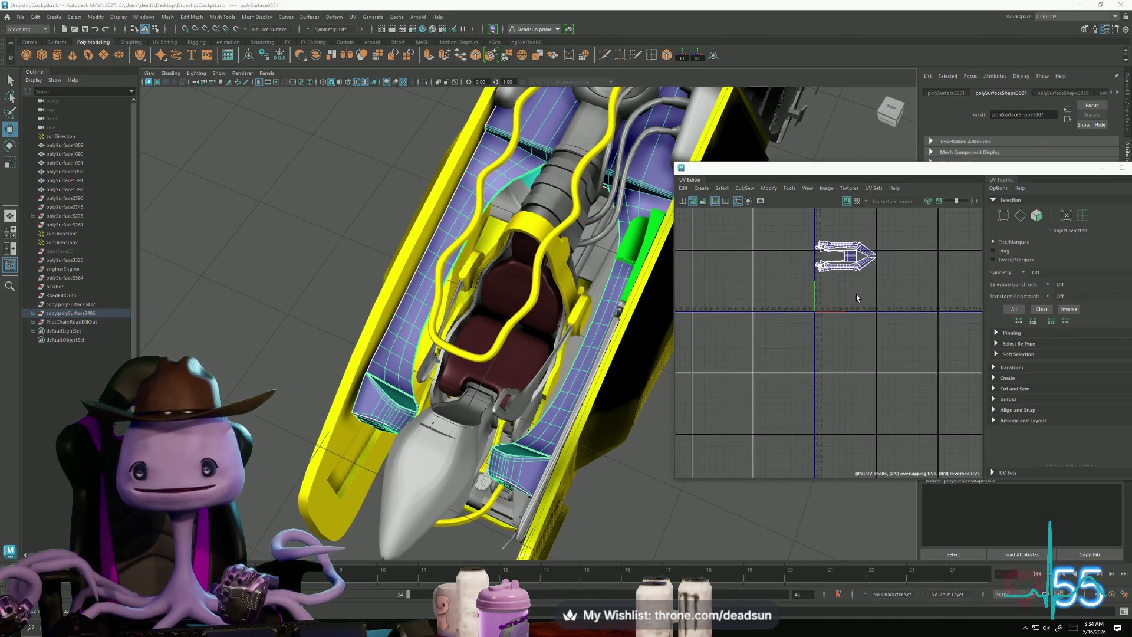
pyautogui.scroll(3, 781, 359)
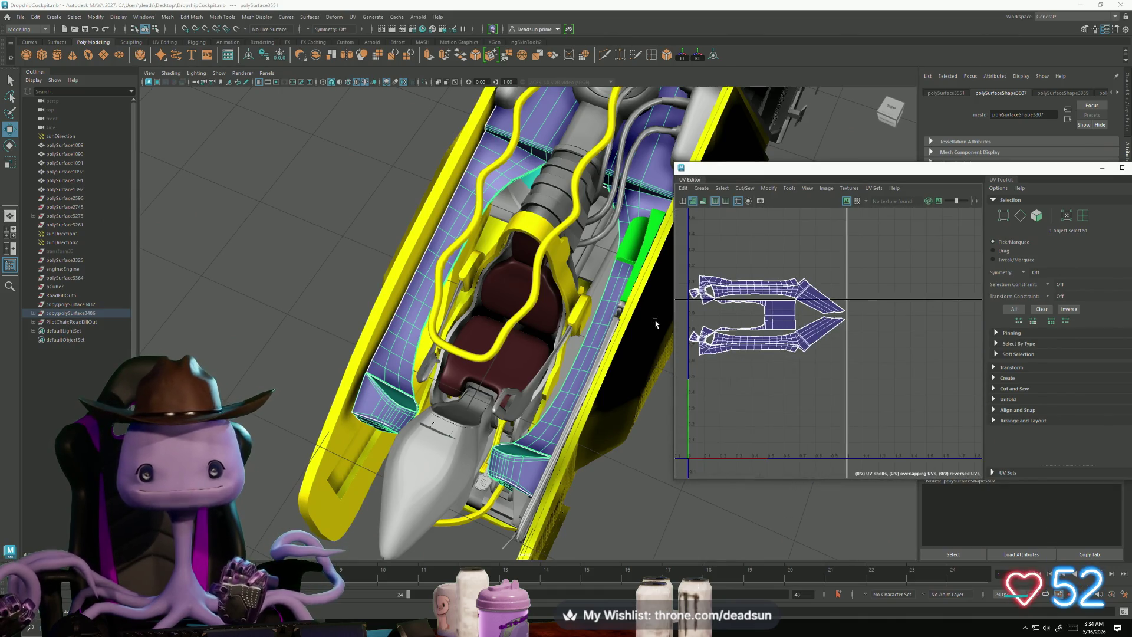
pyautogui.scroll(-3, 655, 323)
# Step: Select the curved piece's UV shell and move it to the right
pyautogui.click(548, 147)
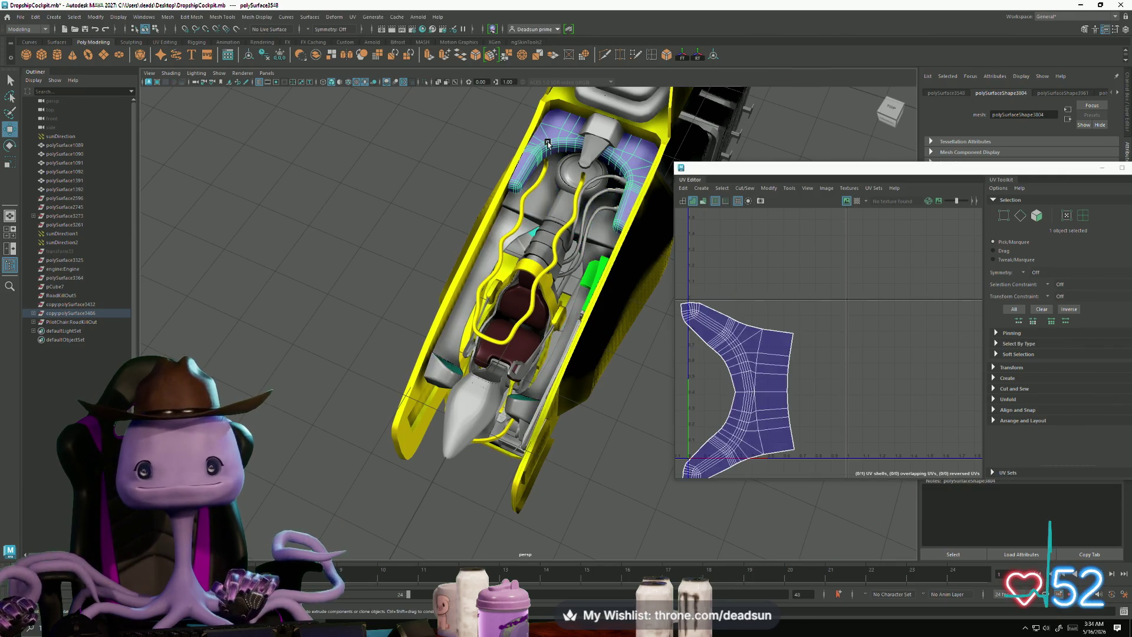
pyautogui.moveTo(744, 436); pyautogui.dragTo(748, 413, button='right')
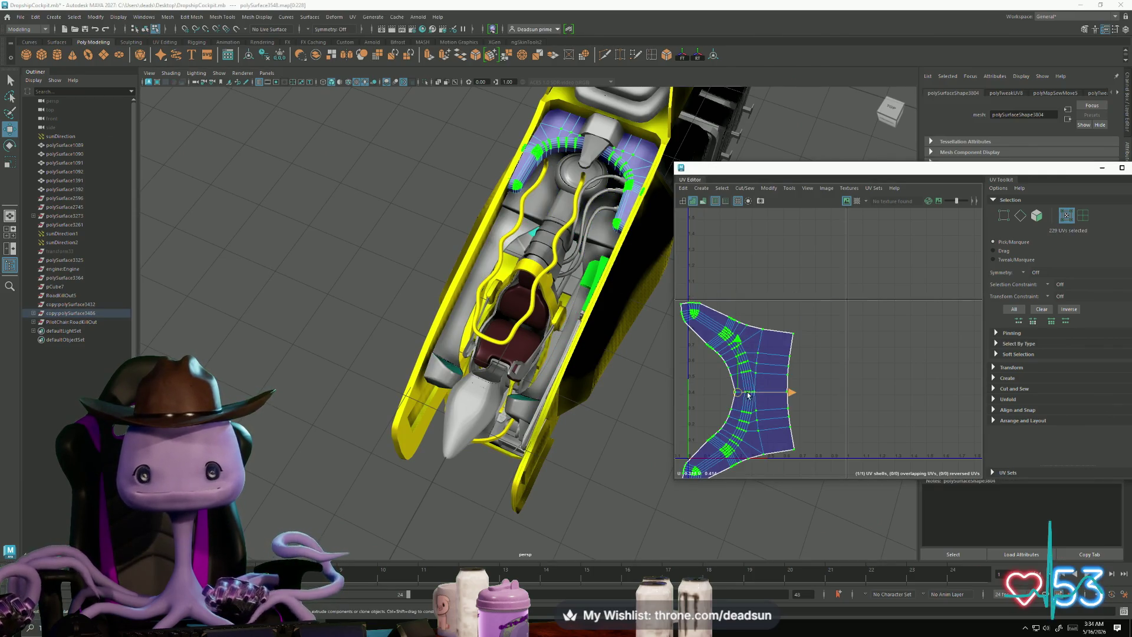
pyautogui.moveTo(739, 393); pyautogui.dragTo(923, 386)
pyautogui.press('r')
# Step: Select the round disc, cone, box and U-shaped pipe parts together
pyautogui.click(571, 179)
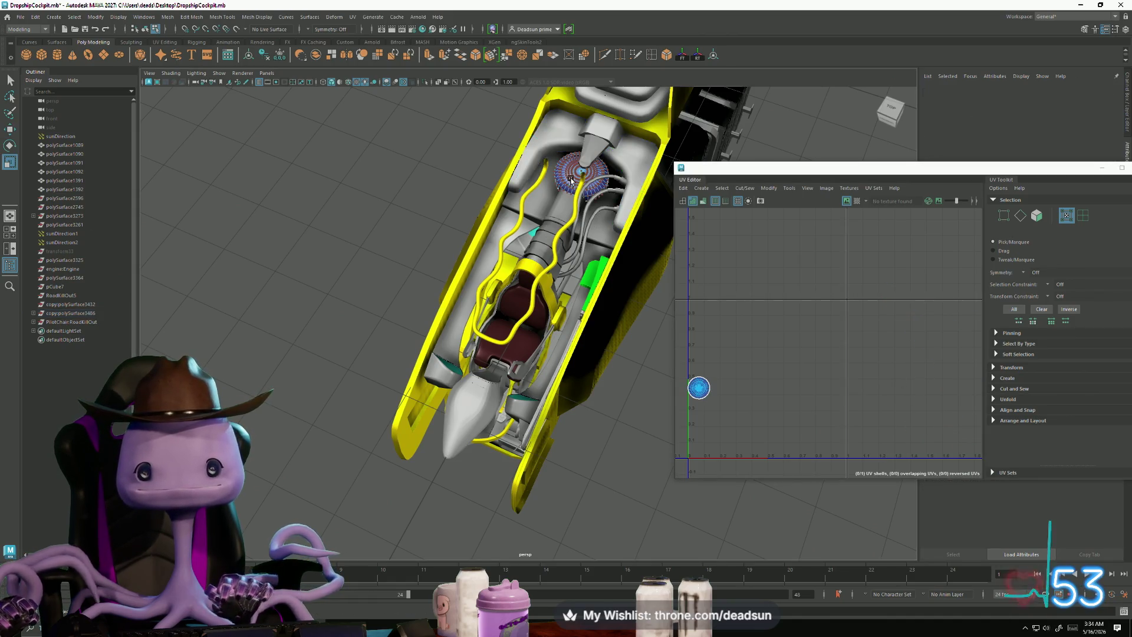
pyautogui.moveTo(557, 177); pyautogui.dragTo(557, 179, button='right')
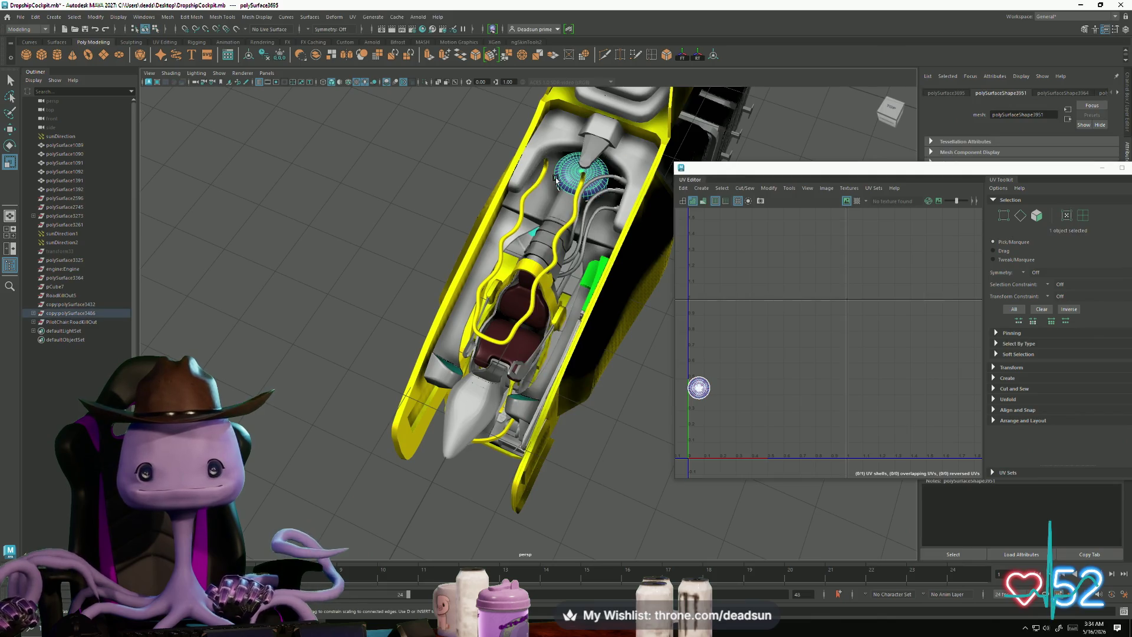
pyautogui.keyDown('shift'); pyautogui.click(586, 154); pyautogui.keyUp('shift')
pyautogui.keyDown('shift'); pyautogui.click(604, 136); pyautogui.keyUp('shift')
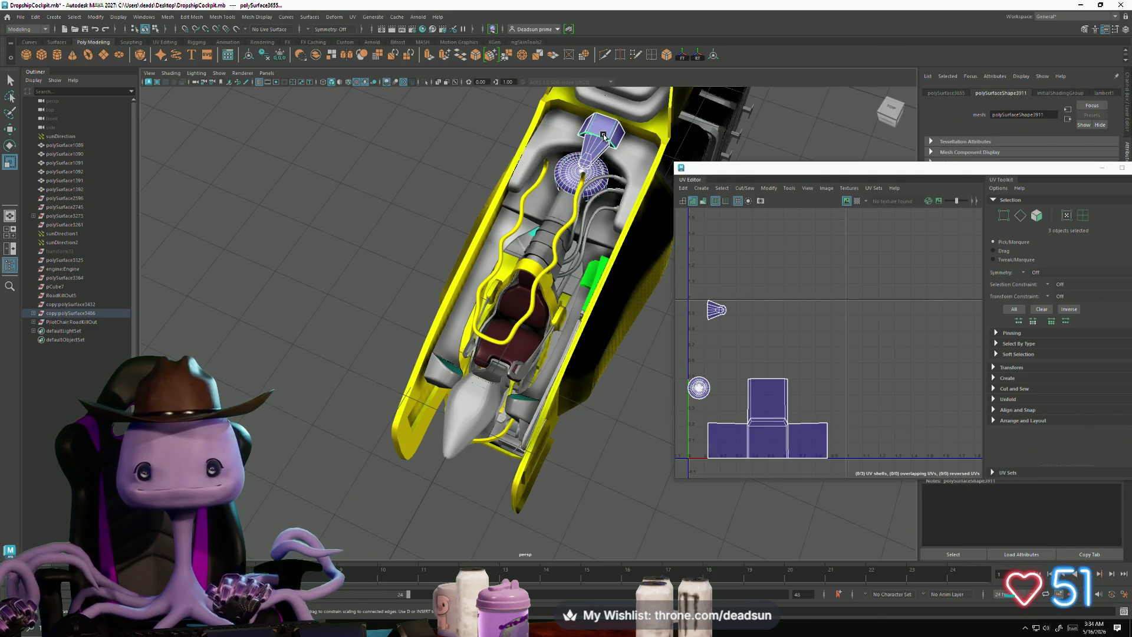
pyautogui.keyDown('shift'); pyautogui.click(553, 139); pyautogui.keyUp('shift')
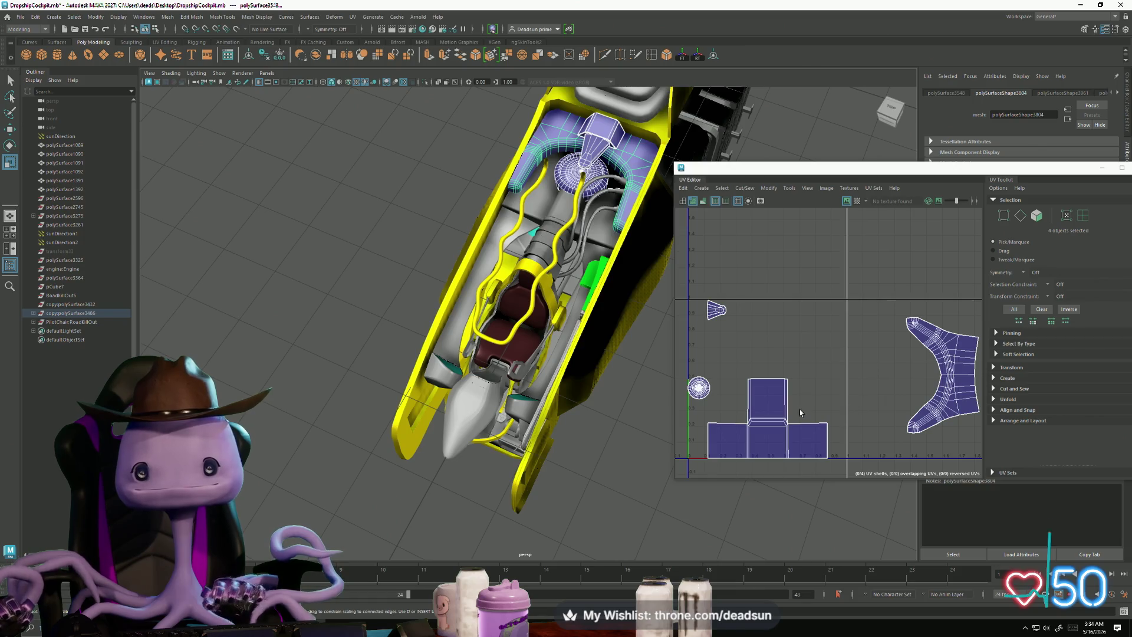
# Step: Shrink the cross-shaped UV shell, place it beside the large shell and rotate it 90 degrees
pyautogui.moveTo(769, 413); pyautogui.dragTo(760, 454, button='right')
pyautogui.click(774, 417)
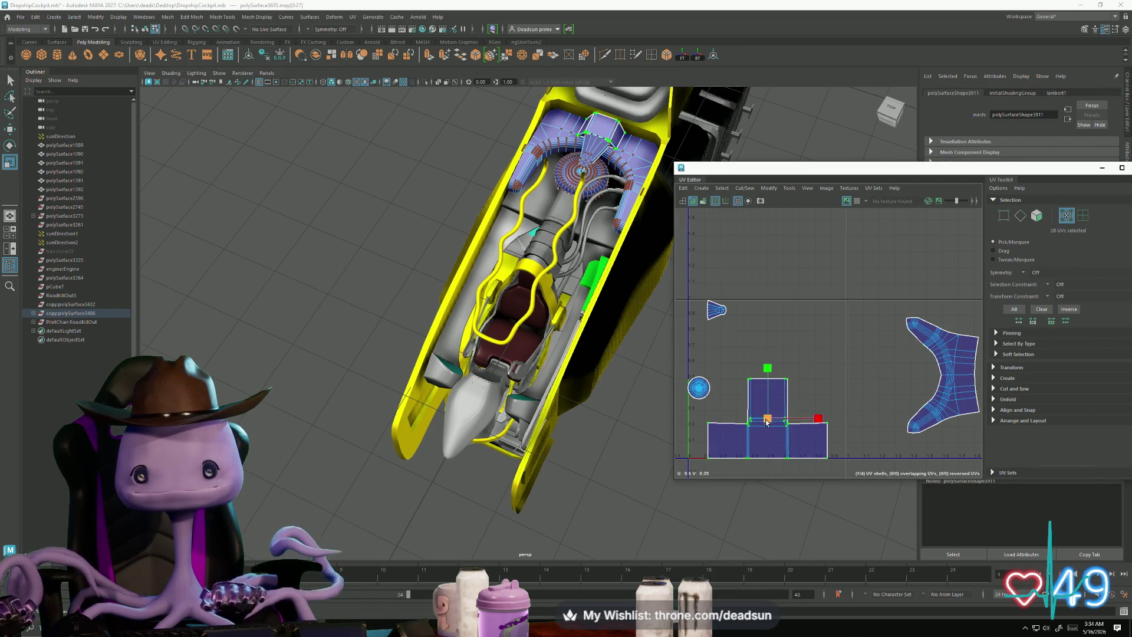
pyautogui.moveTo(767, 421)
pyautogui.mouseDown()
pyautogui.moveTo(737, 430)
pyautogui.moveTo(979, 375)
pyautogui.mouseUp()
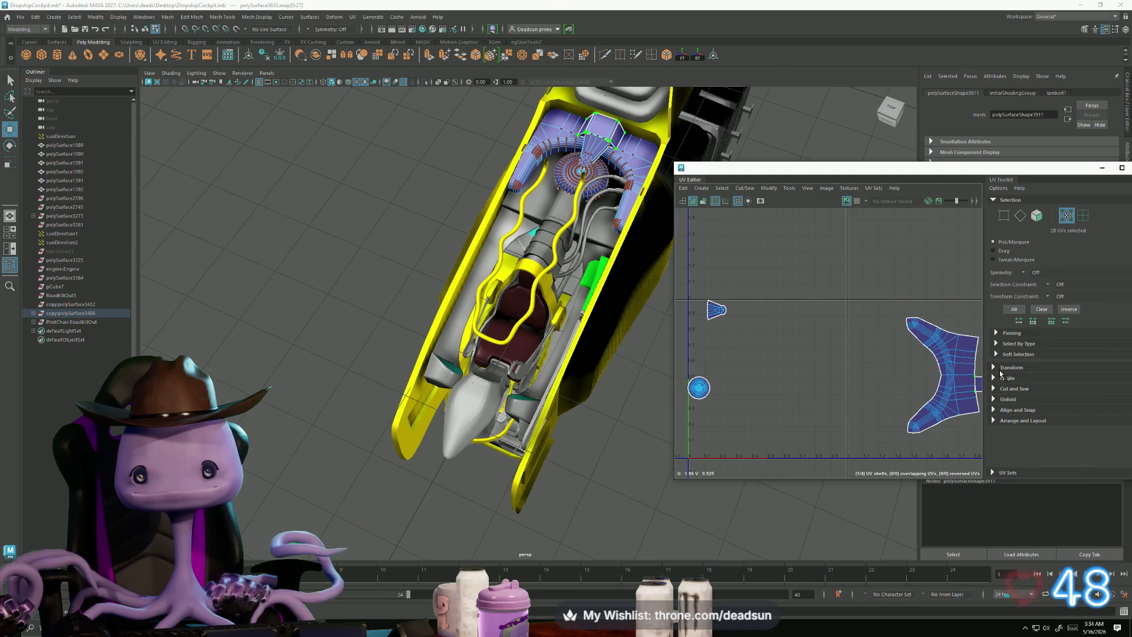
pyautogui.keyDown('alt'); pyautogui.moveTo(967, 360); pyautogui.dragTo(805, 383, button='middle'); pyautogui.keyUp('alt')
pyautogui.press('e')
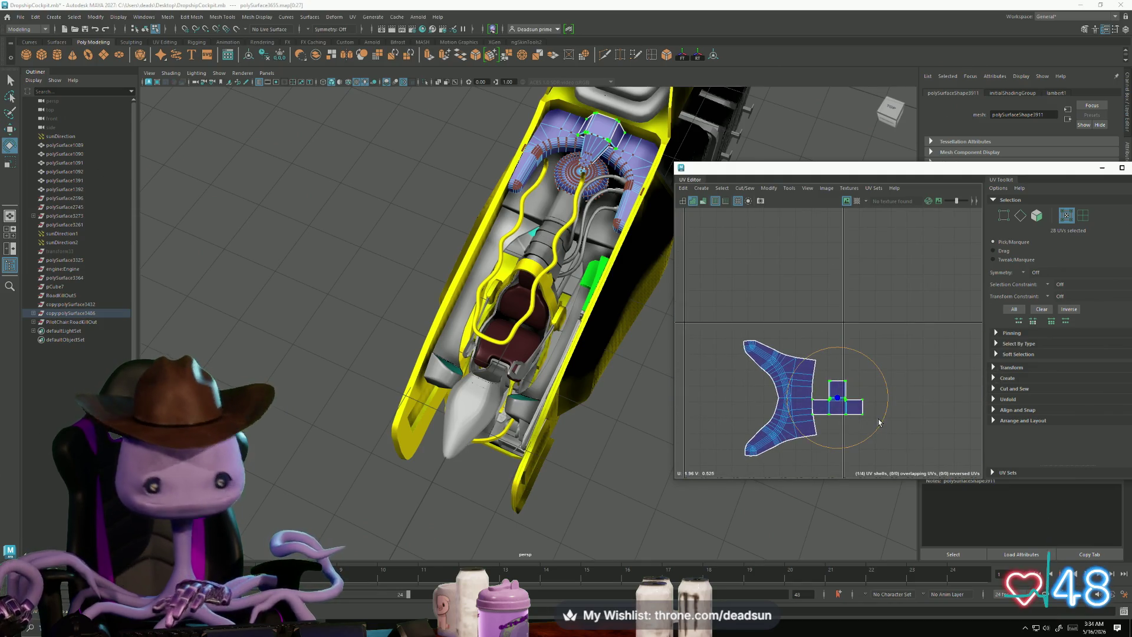
pyautogui.moveTo(883, 425)
pyautogui.mouseDown()
pyautogui.moveTo(846, 451)
pyautogui.moveTo(803, 454)
pyautogui.mouseUp()
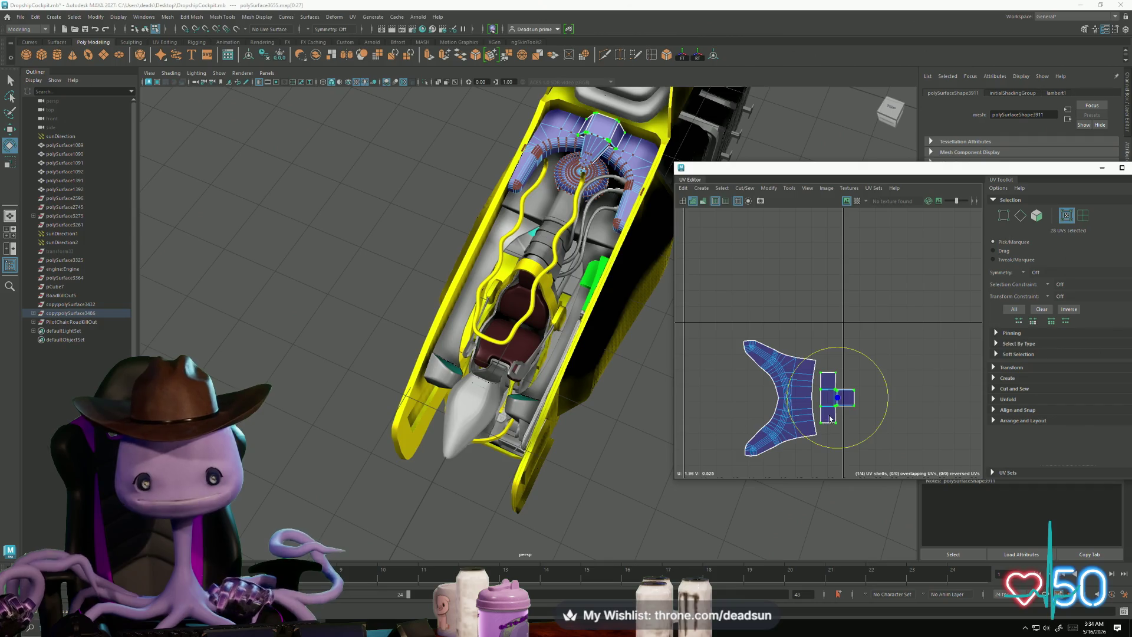
pyautogui.press('w')
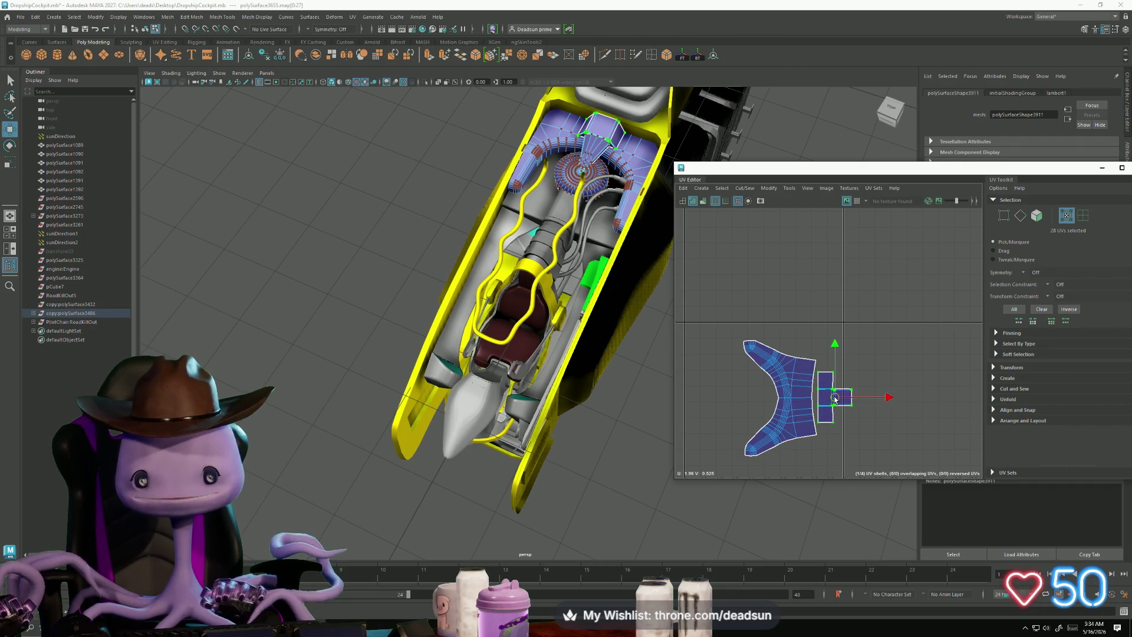
pyautogui.press('a')
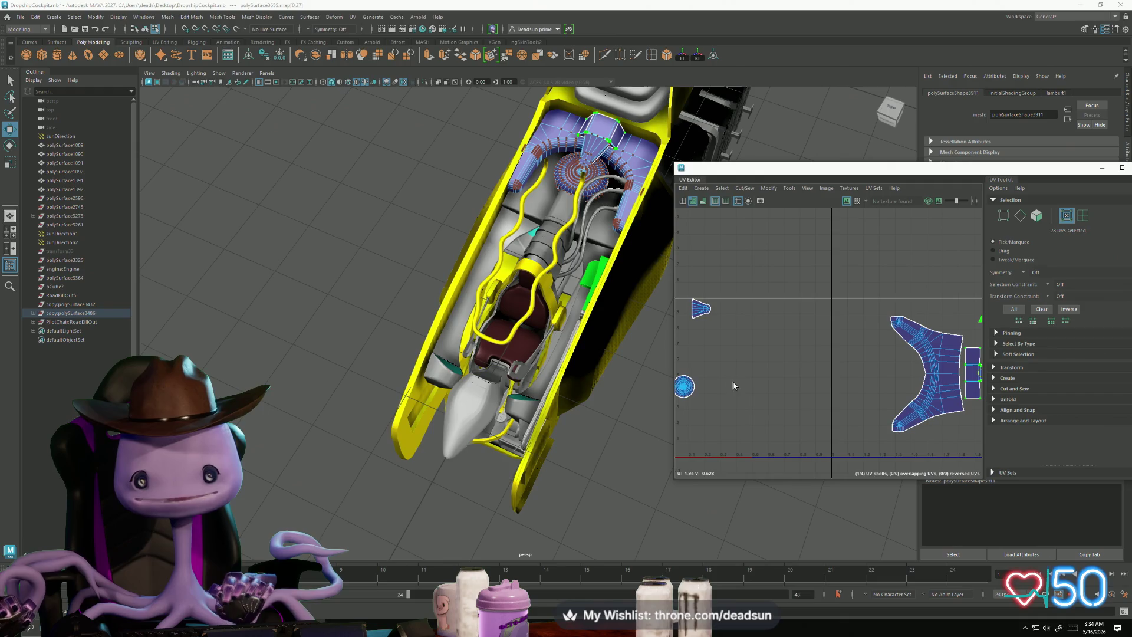
# Step: Move the circular UV shell beside the large shell, enlarge it and nudge it right
pyautogui.click(685, 391)
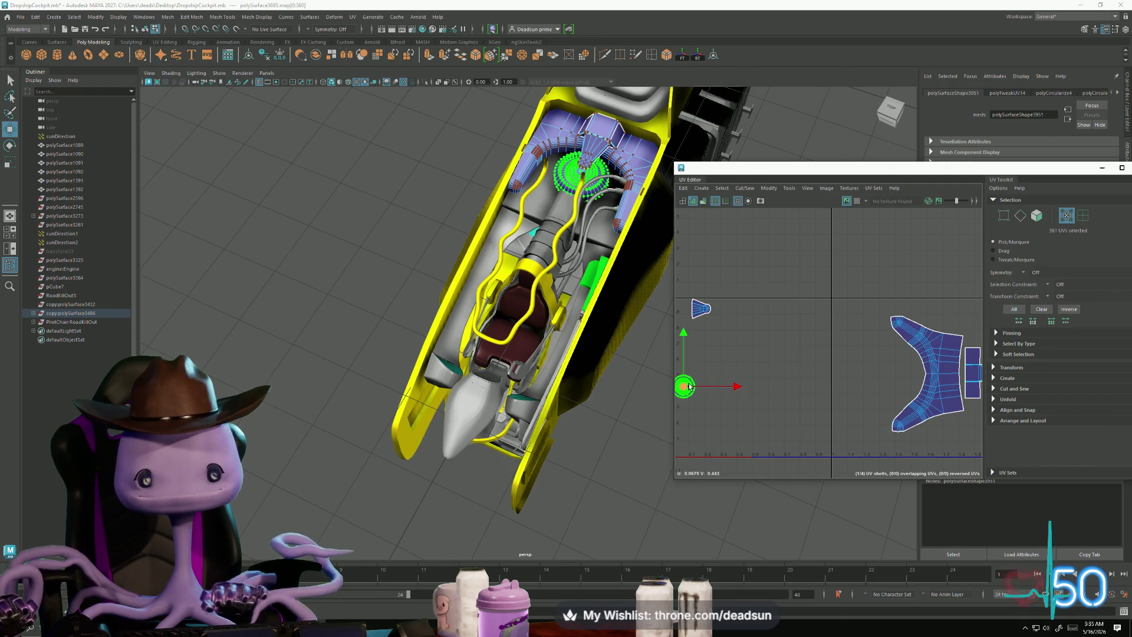
pyautogui.moveTo(690, 386); pyautogui.dragTo(905, 374)
pyautogui.press('r')
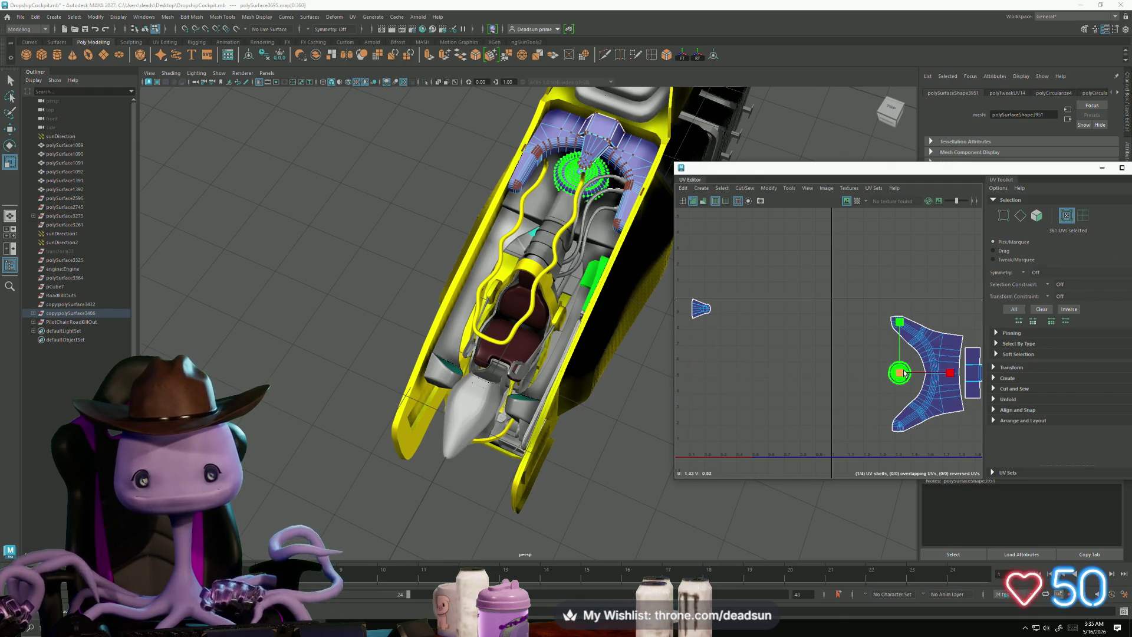
pyautogui.moveTo(918, 371); pyautogui.dragTo(933, 368, button='middle')
pyautogui.press('w')
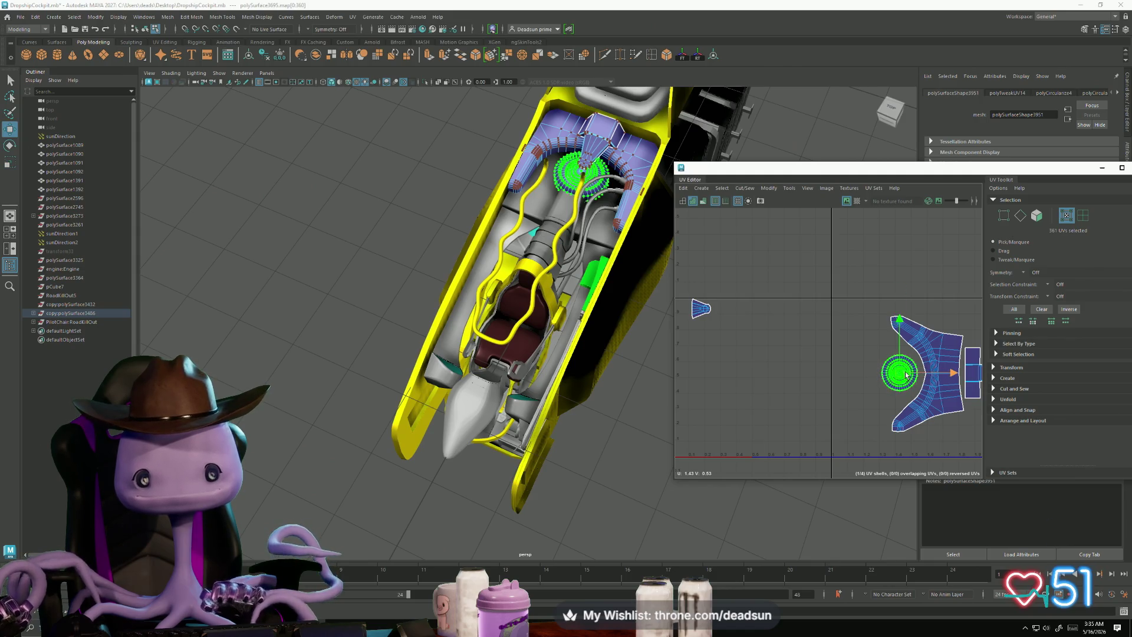
pyautogui.moveTo(901, 372); pyautogui.dragTo(909, 375)
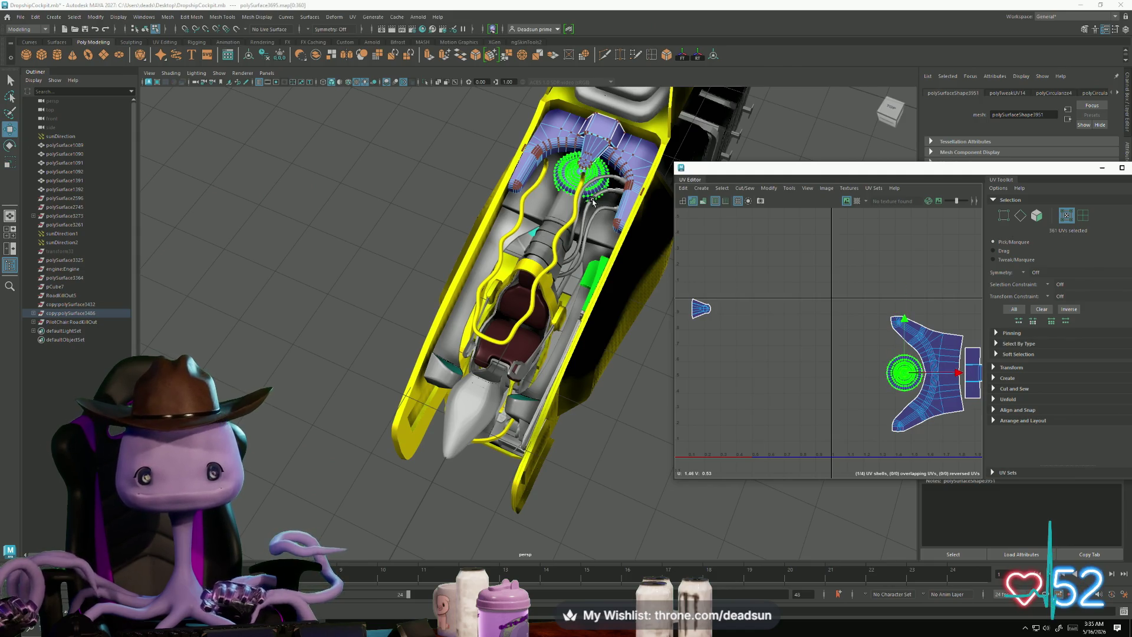
# Step: Select the small wedge UV shell, then orbit to a front view in object selection
pyautogui.moveTo(683, 294)
pyautogui.mouseDown()
pyautogui.moveTo(725, 337)
pyautogui.moveTo(960, 330)
pyautogui.moveTo(955, 317)
pyautogui.moveTo(879, 341)
pyautogui.moveTo(894, 347)
pyautogui.mouseUp()
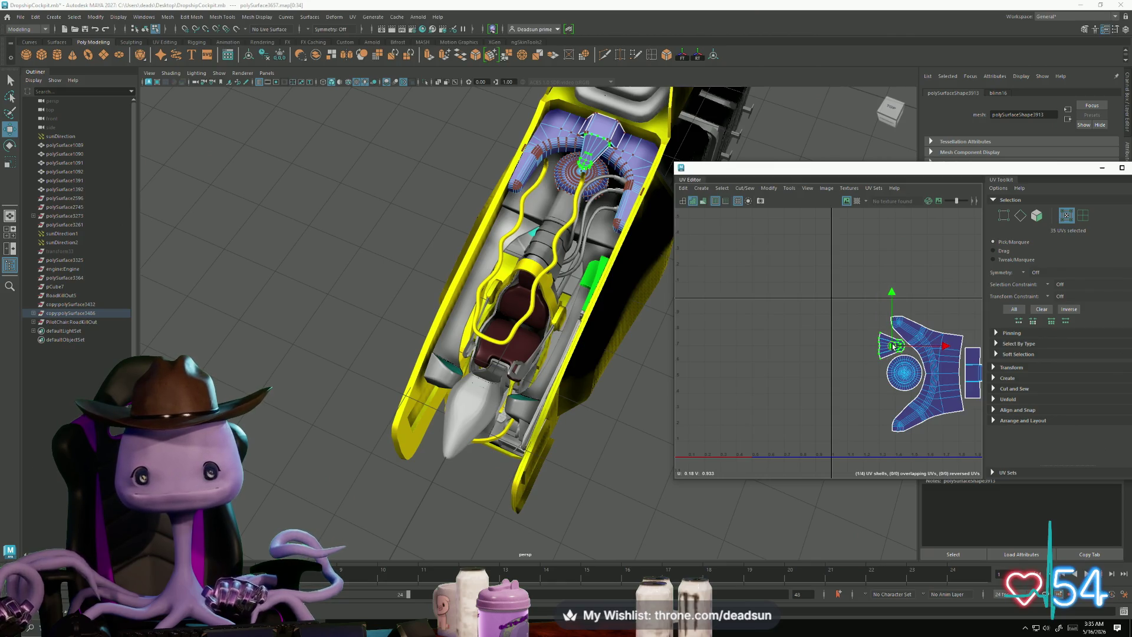
pyautogui.moveTo(614, 412)
pyautogui.keyDown('alt'); pyautogui.mouseDown()
pyautogui.moveTo(485, 426)
pyautogui.moveTo(476, 453)
pyautogui.mouseUp(); pyautogui.keyUp('alt')
pyautogui.moveTo(487, 336); pyautogui.dragTo(452, 333, button='right')
# Step: Select the lever beside the seat and frame its UVs
pyautogui.keyDown('shift'); pyautogui.click(375, 295); pyautogui.keyUp('shift')
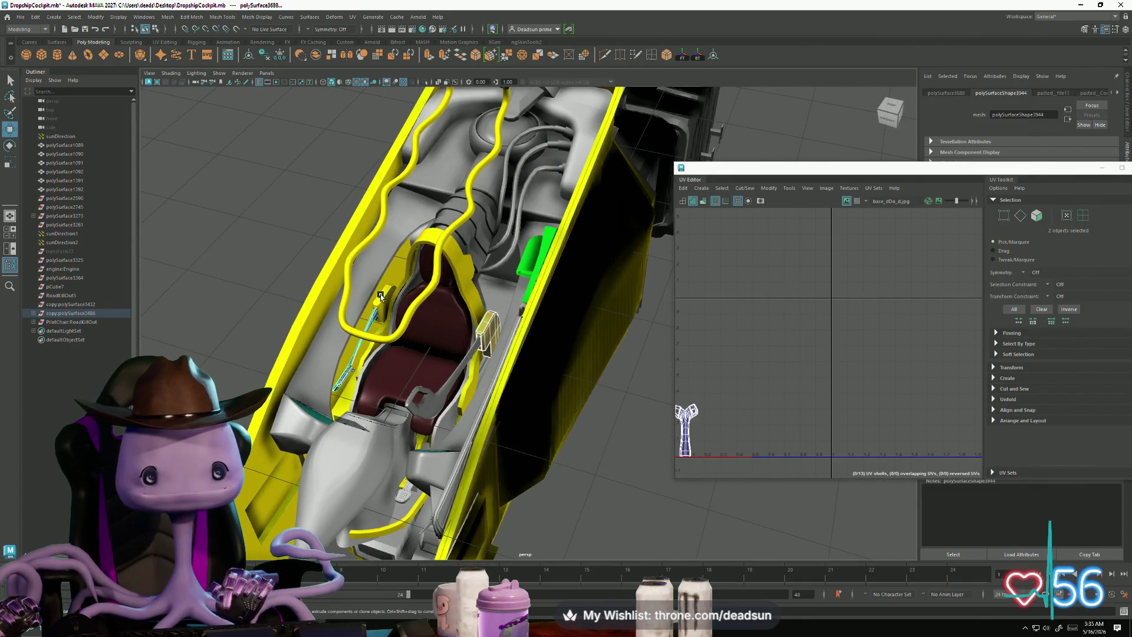
pyautogui.keyDown('alt'); pyautogui.moveTo(711, 440); pyautogui.dragTo(726, 417, button='middle'); pyautogui.keyUp('alt')
pyautogui.scroll(3, 727, 417)
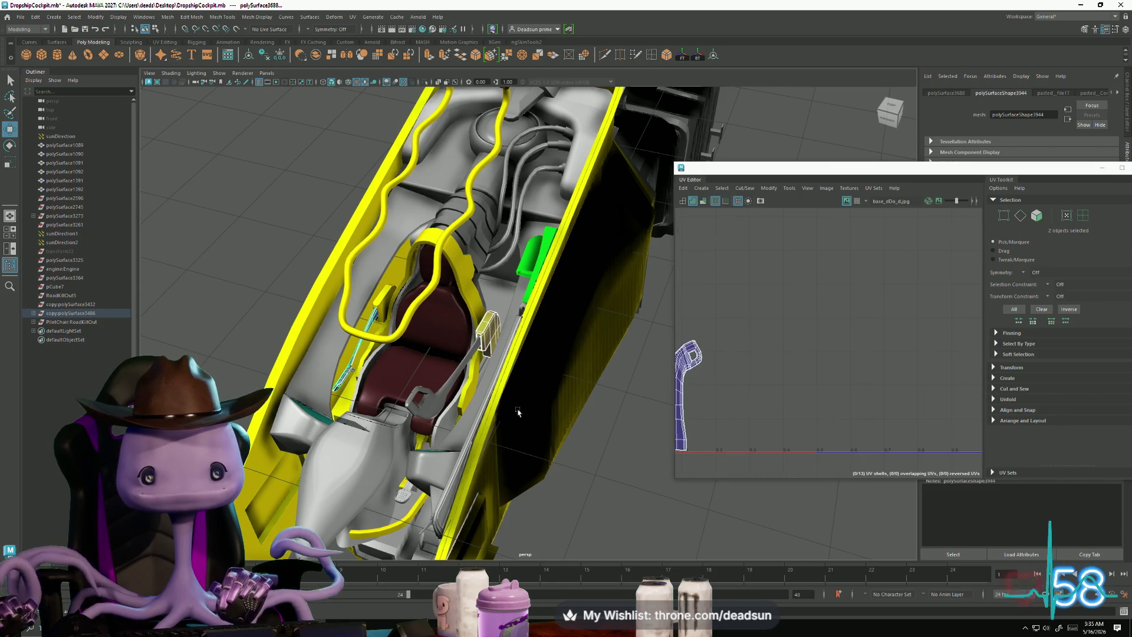
pyautogui.click(424, 398)
pyautogui.press('f')
# Step: Flip the lever's whole UV shell with Modify > Flip and move it left
pyautogui.moveTo(800, 350); pyautogui.dragTo(803, 350, button='right')
pyautogui.click(804, 350)
pyautogui.click(744, 188)
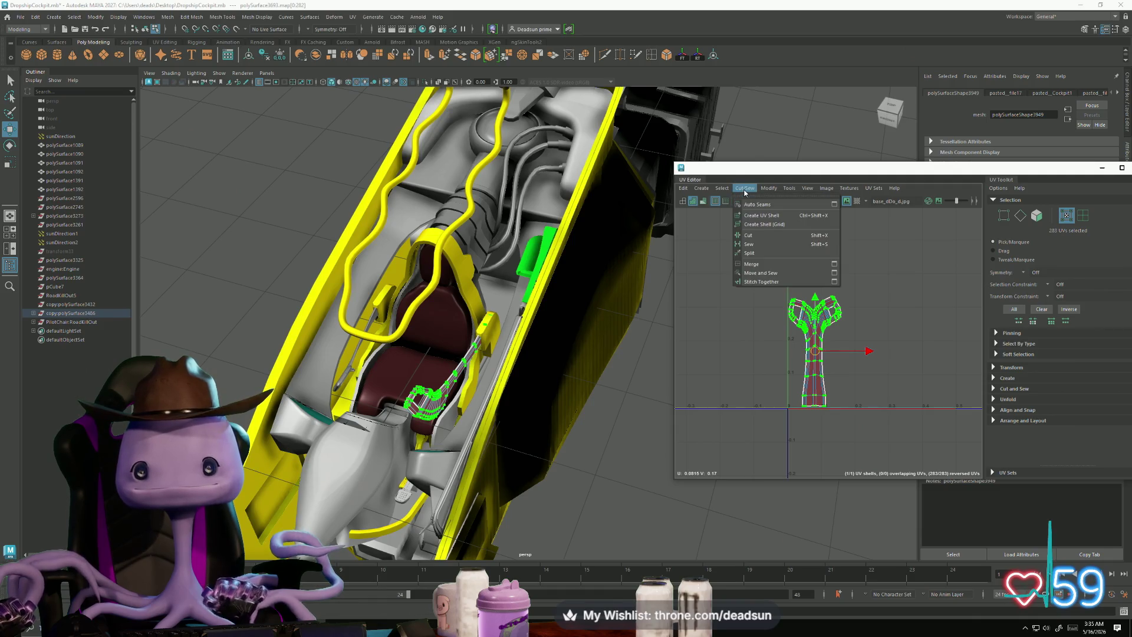
pyautogui.moveTo(777, 190)
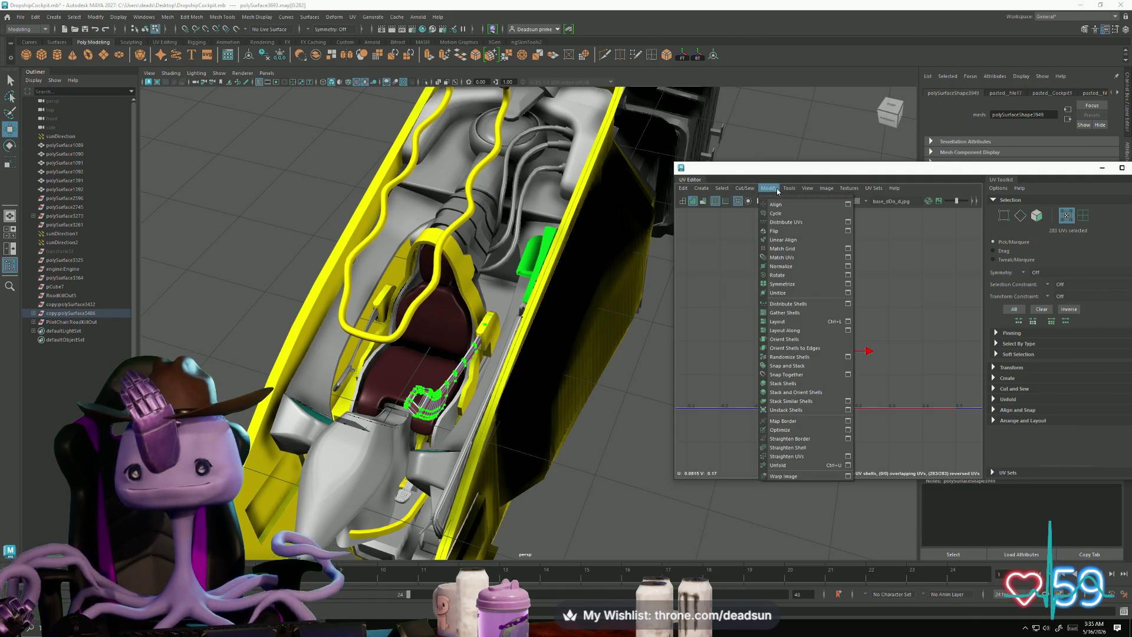
pyautogui.click(773, 232)
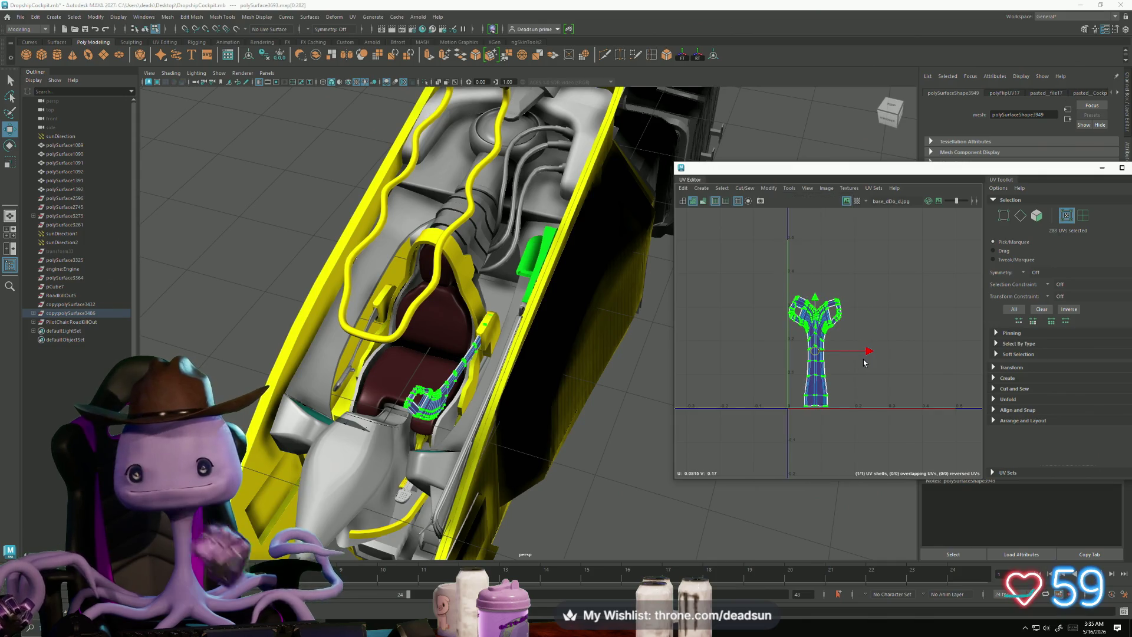
pyautogui.moveTo(869, 352); pyautogui.dragTo(783, 357)
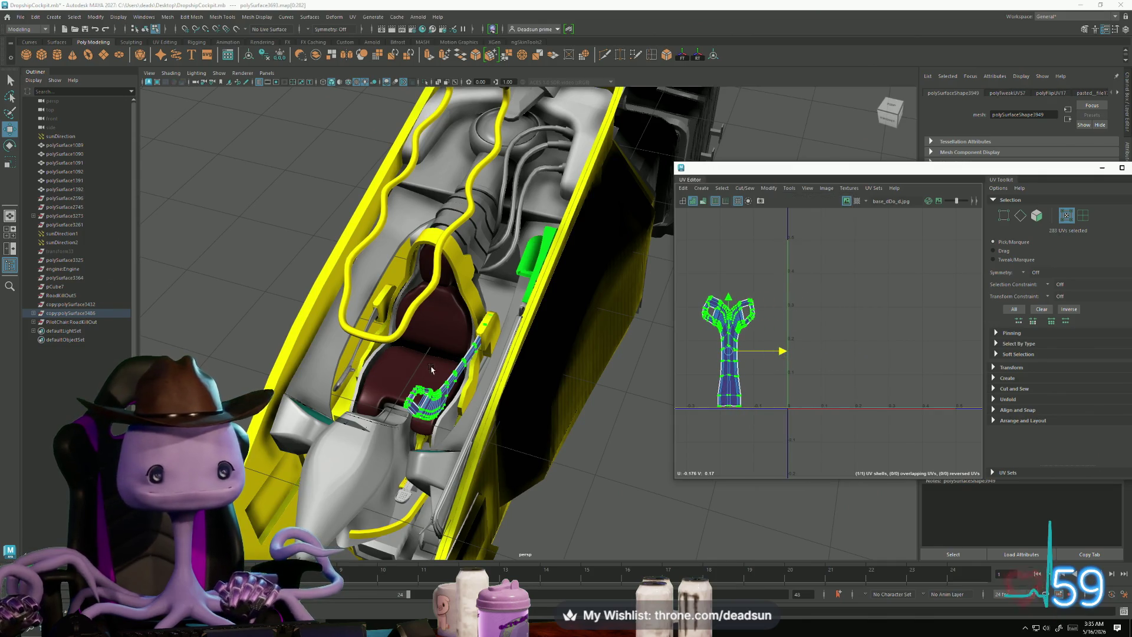
# Step: Select the small handle part and its red UV shell in the editor
pyautogui.rightClick(432, 370)
pyautogui.click(333, 370)
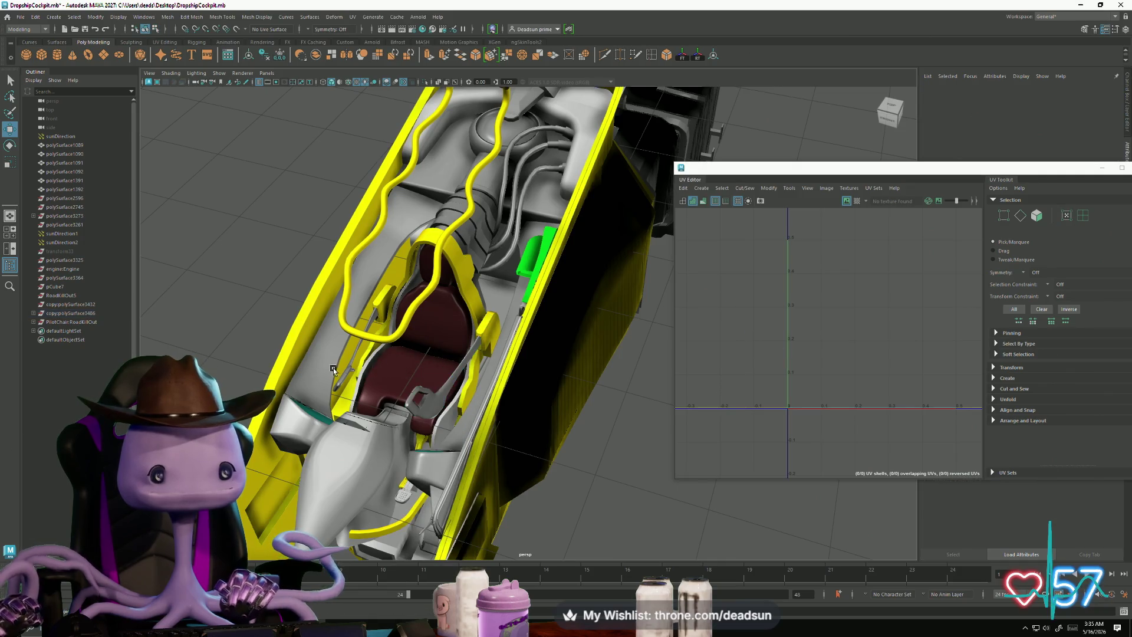
pyautogui.click(347, 374)
pyautogui.moveTo(416, 410)
pyautogui.keyDown('alt'); pyautogui.mouseDown()
pyautogui.moveTo(511, 476)
pyautogui.moveTo(409, 302)
pyautogui.mouseUp(); pyautogui.keyUp('alt')
pyautogui.keyDown('alt'); pyautogui.moveTo(795, 340); pyautogui.dragTo(937, 370, button='right'); pyautogui.keyUp('alt')
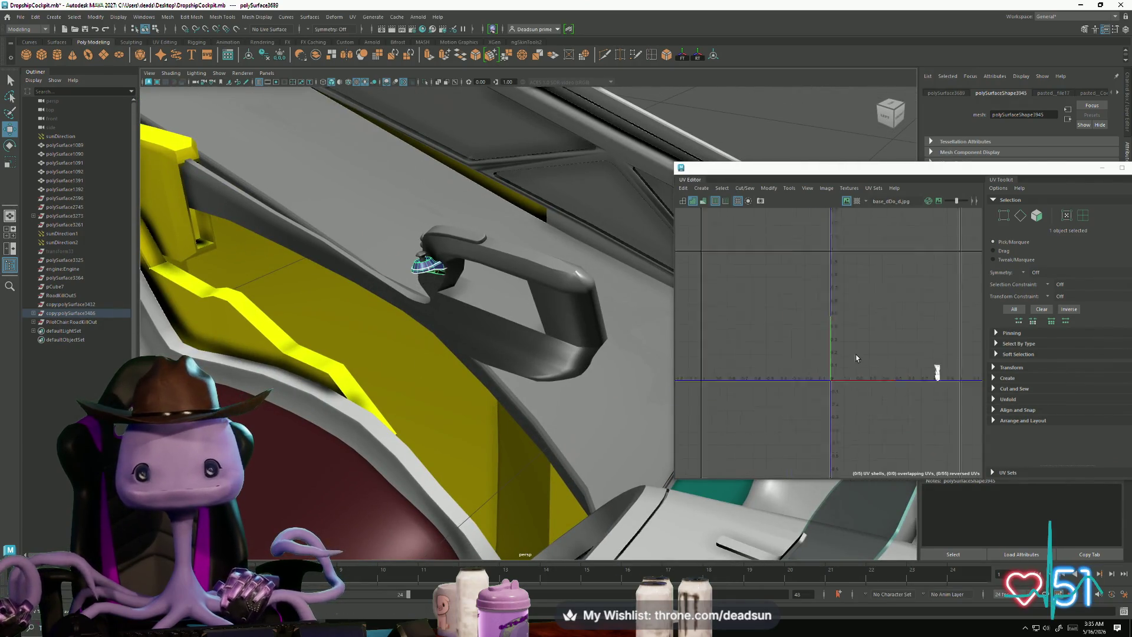
pyautogui.moveTo(937, 370)
pyautogui.keyDown('alt'); pyautogui.mouseDown(button='middle')
pyautogui.moveTo(872, 374)
pyautogui.moveTo(644, 334)
pyautogui.mouseUp(button='middle'); pyautogui.keyUp('alt')
pyautogui.scroll(5, 733, 324)
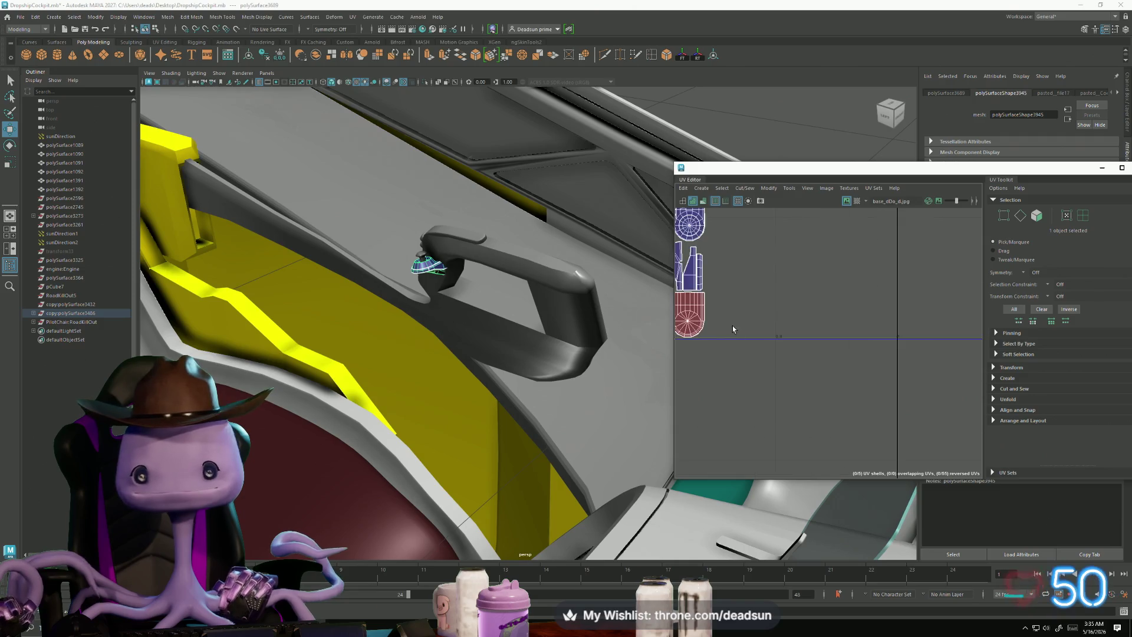
pyautogui.keyDown('alt'); pyautogui.moveTo(759, 336); pyautogui.dragTo(803, 366, button='middle'); pyautogui.keyUp('alt')
pyautogui.moveTo(802, 366); pyautogui.dragTo(765, 328, button='right')
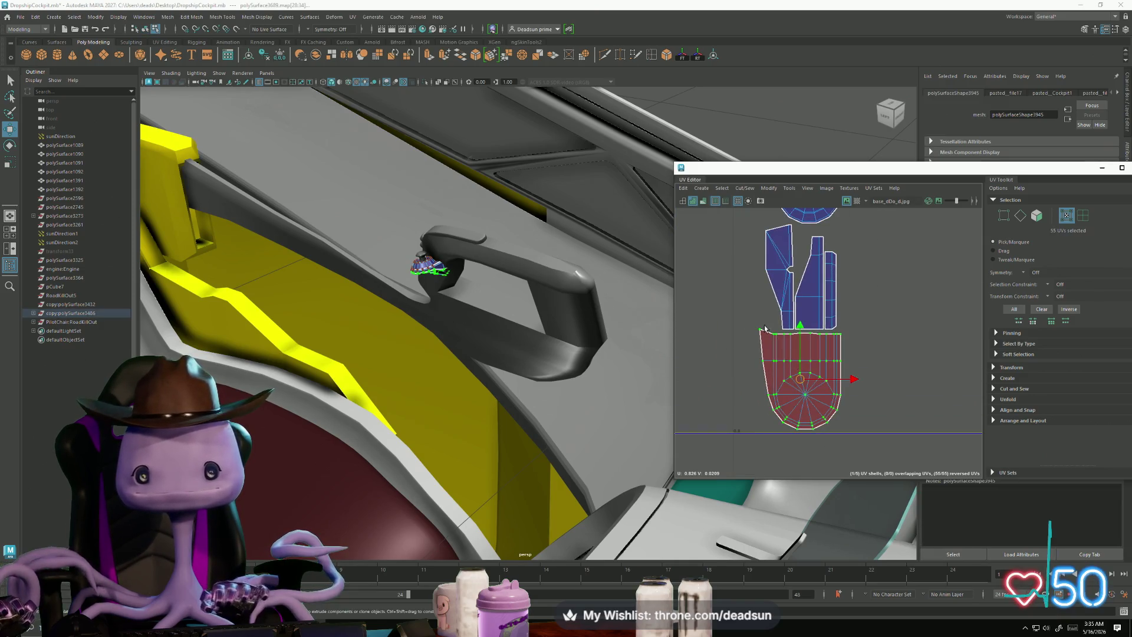
# Step: Flip the handle's red UV shell so none of its UVs are reversed
pyautogui.click(745, 188)
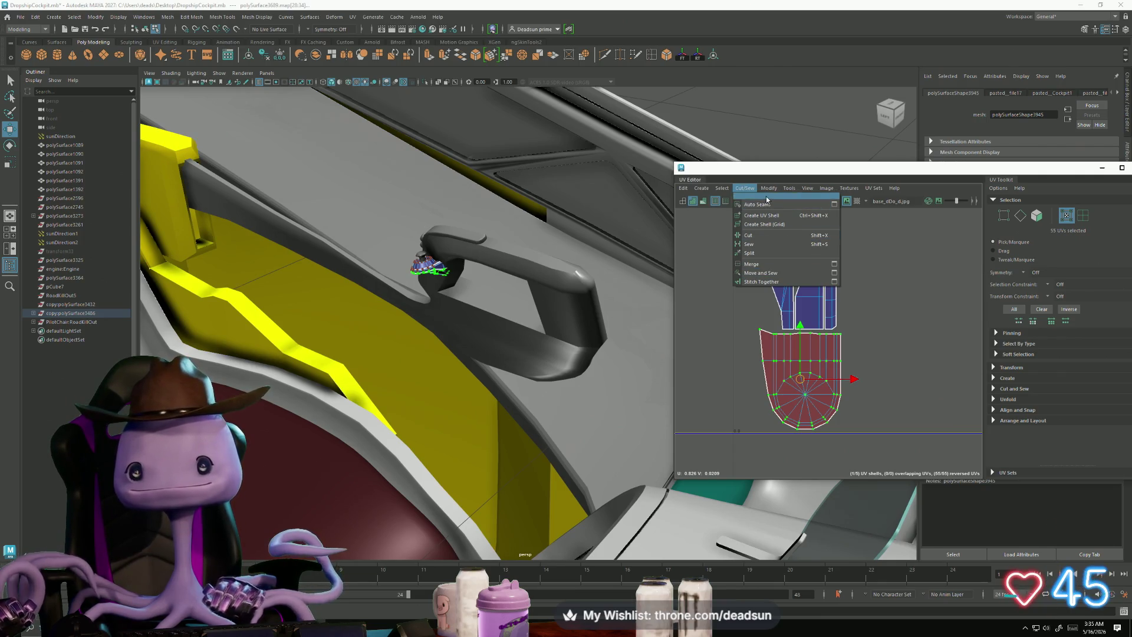
pyautogui.moveTo(773, 192)
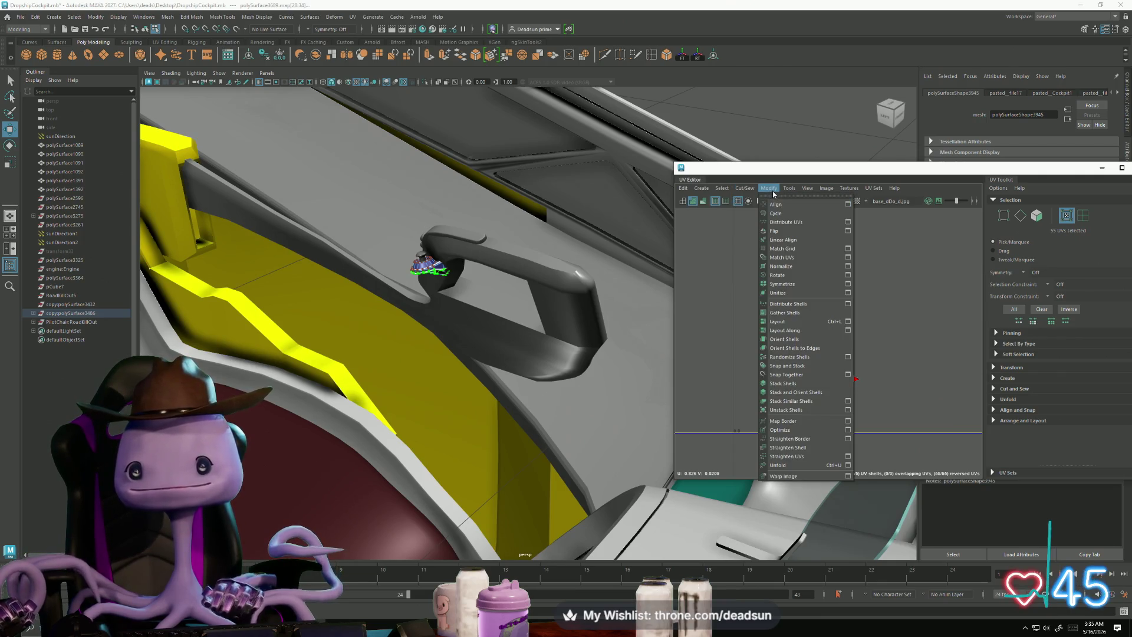
pyautogui.click(781, 232)
pyautogui.scroll(5, 412, 281)
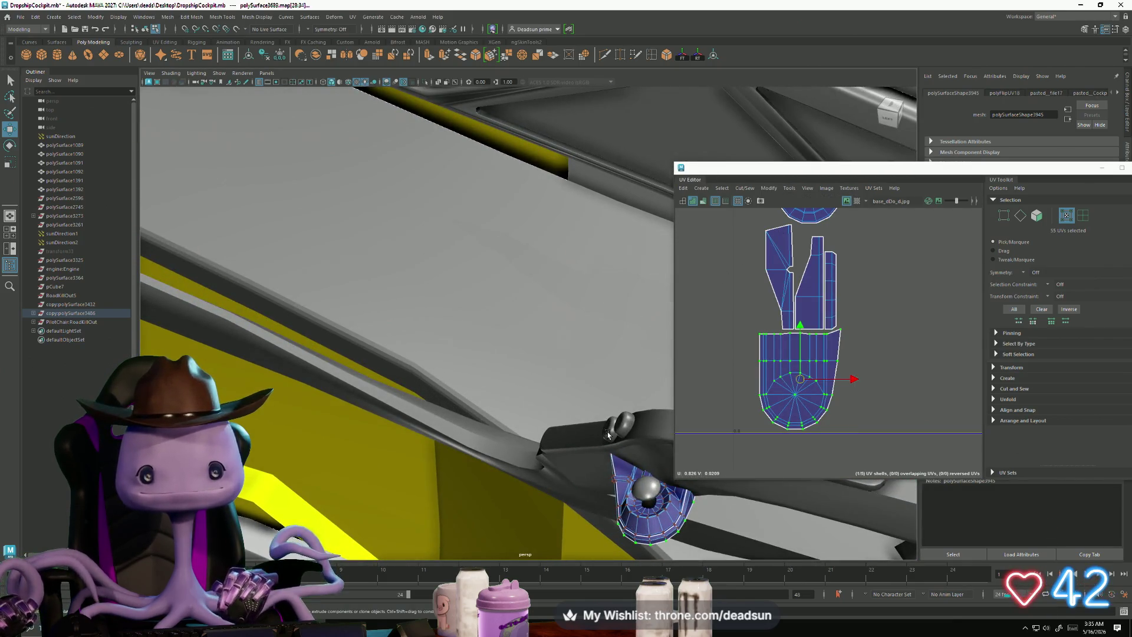
pyautogui.click(608, 435)
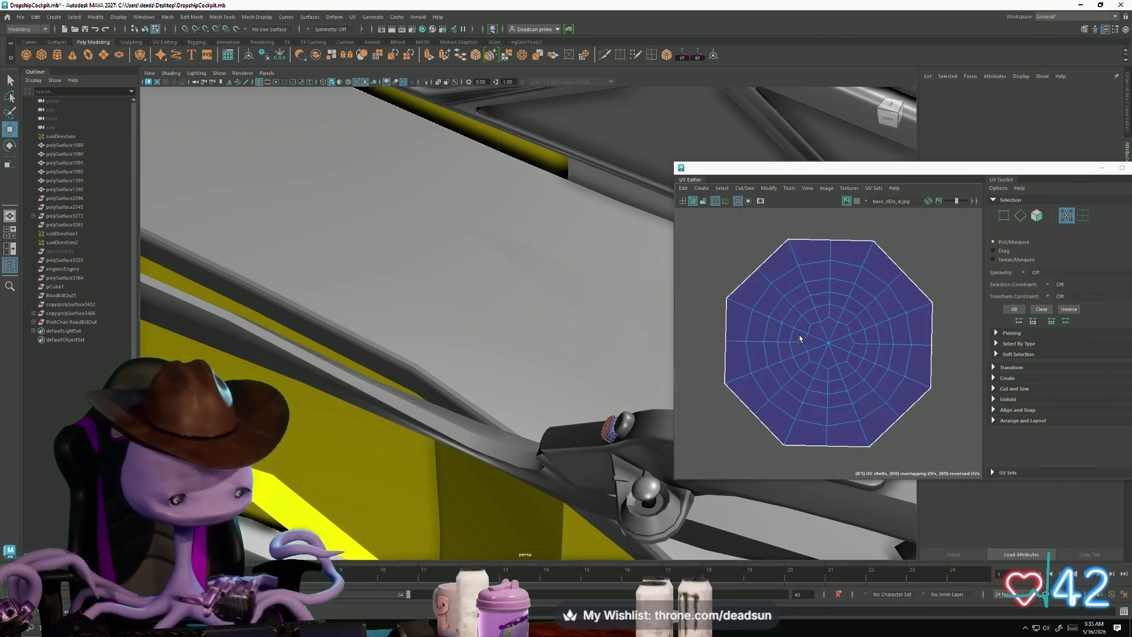
pyautogui.click(623, 420)
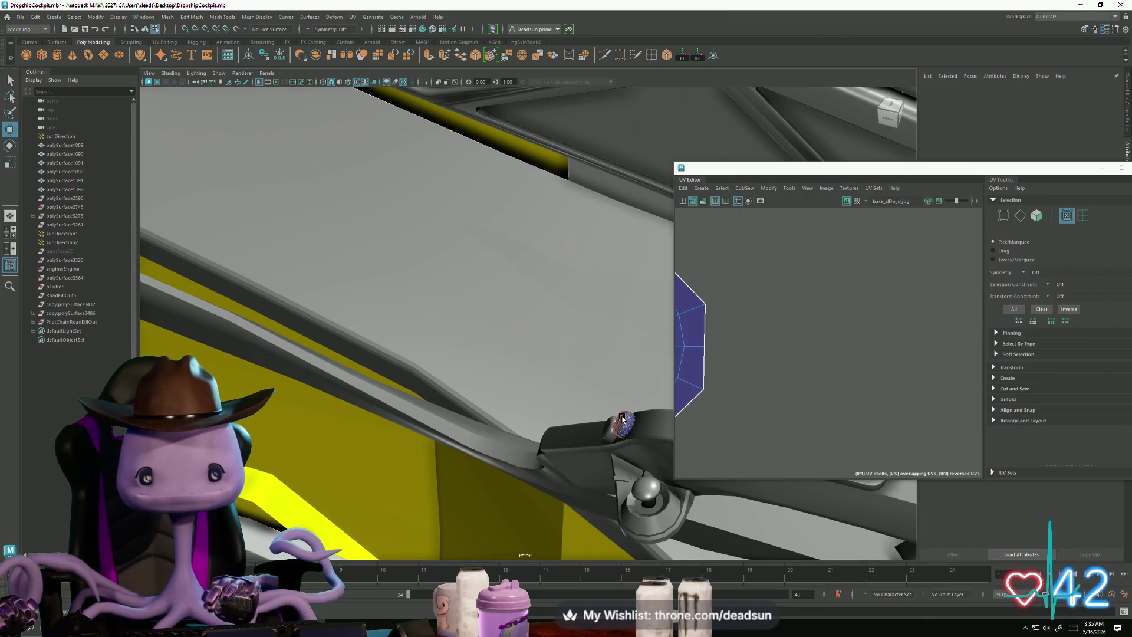
pyautogui.moveTo(625, 437)
pyautogui.keyDown('alt'); pyautogui.mouseDown()
pyautogui.moveTo(540, 448)
pyautogui.moveTo(518, 426)
pyautogui.mouseUp(); pyautogui.keyUp('alt')
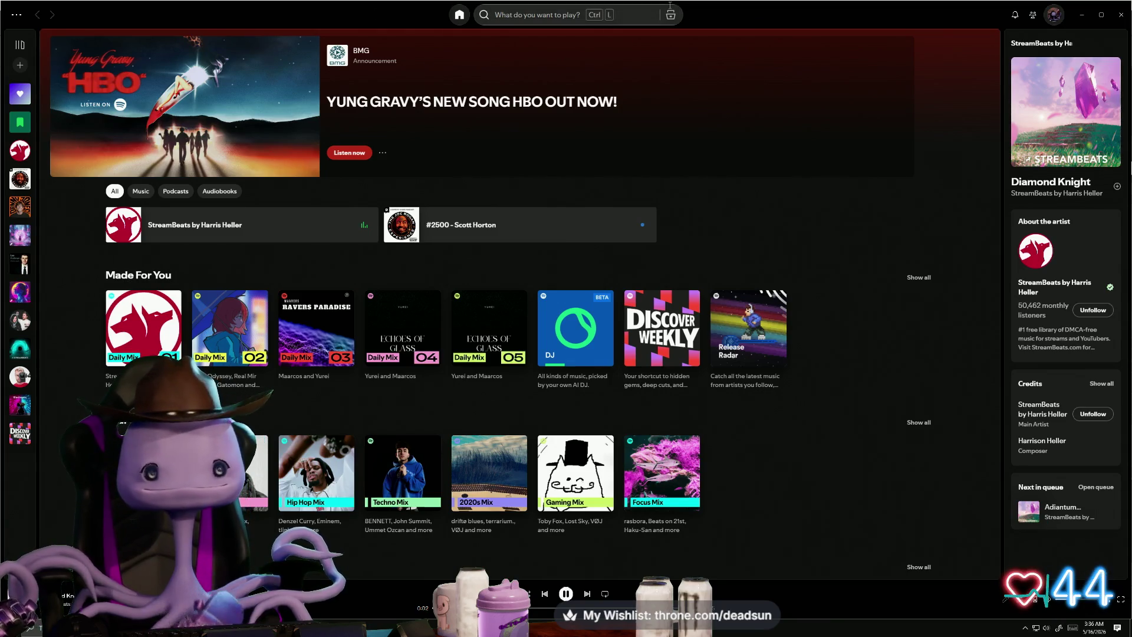
pyautogui.moveTo(658, 6); pyautogui.dragTo(1131, 19)
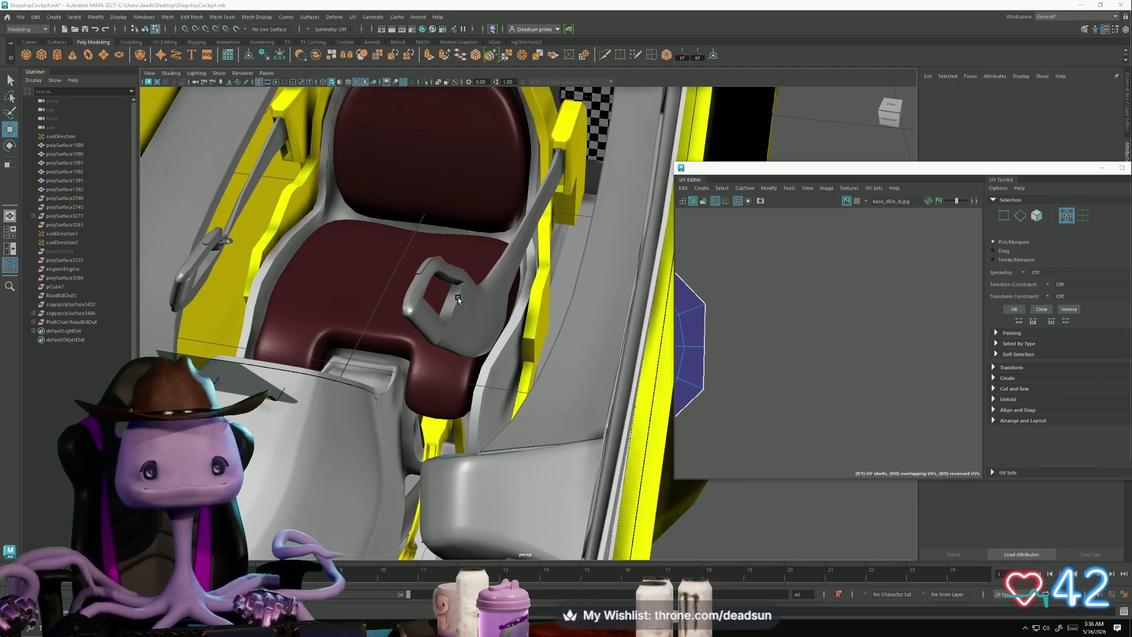
# Step: Select the octagonal shell's UVs and unfold it into a flat disc
pyautogui.keyDown('alt'); pyautogui.moveTo(458, 300); pyautogui.dragTo(514, 345); pyautogui.keyUp('alt')
pyautogui.press('f')
pyautogui.moveTo(807, 359); pyautogui.dragTo(808, 360, button='right')
pyautogui.click(808, 360)
pyautogui.click(769, 188)
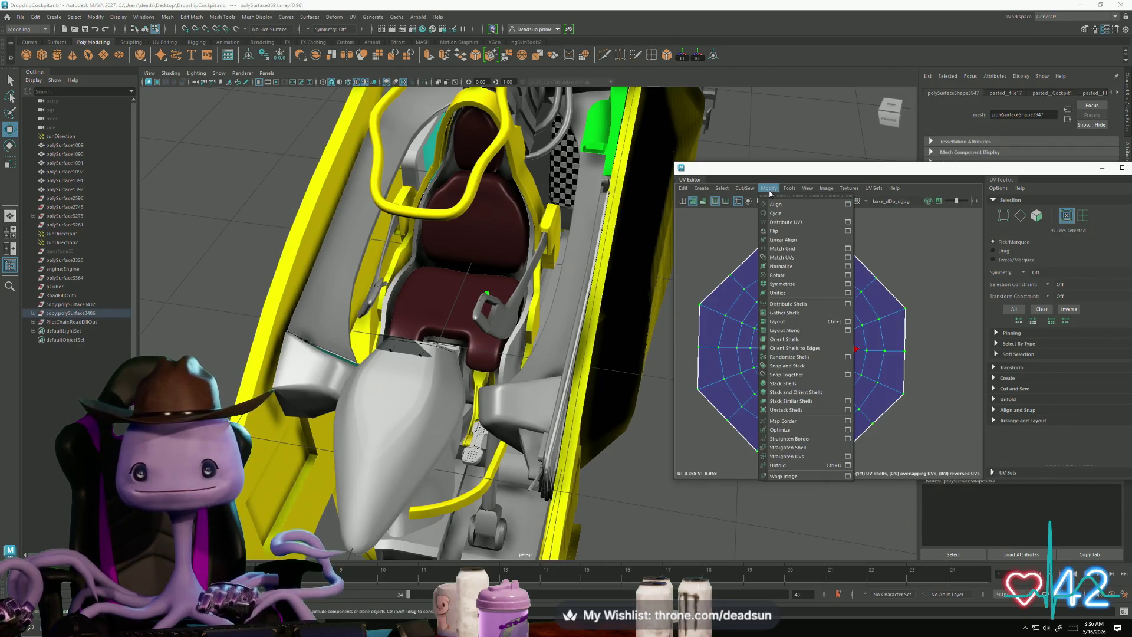
pyautogui.click(791, 465)
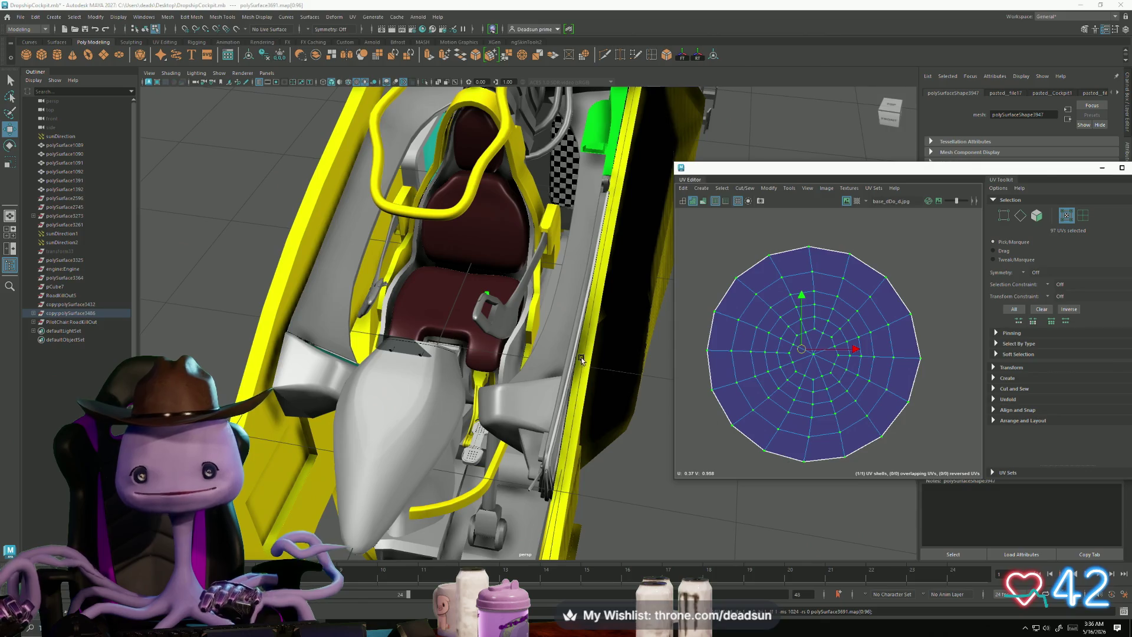
# Step: Select the lower knob part and unfold its octagonal UV shell evenly
pyautogui.press('f')
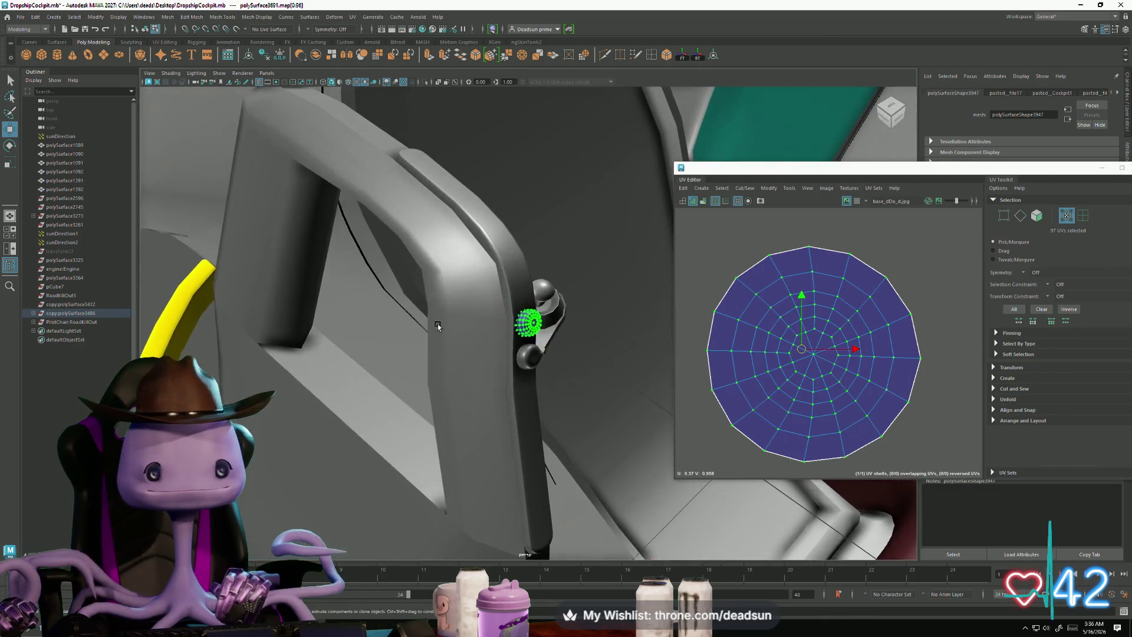
pyautogui.keyDown('alt'); pyautogui.moveTo(438, 326); pyautogui.dragTo(471, 338); pyautogui.keyUp('alt')
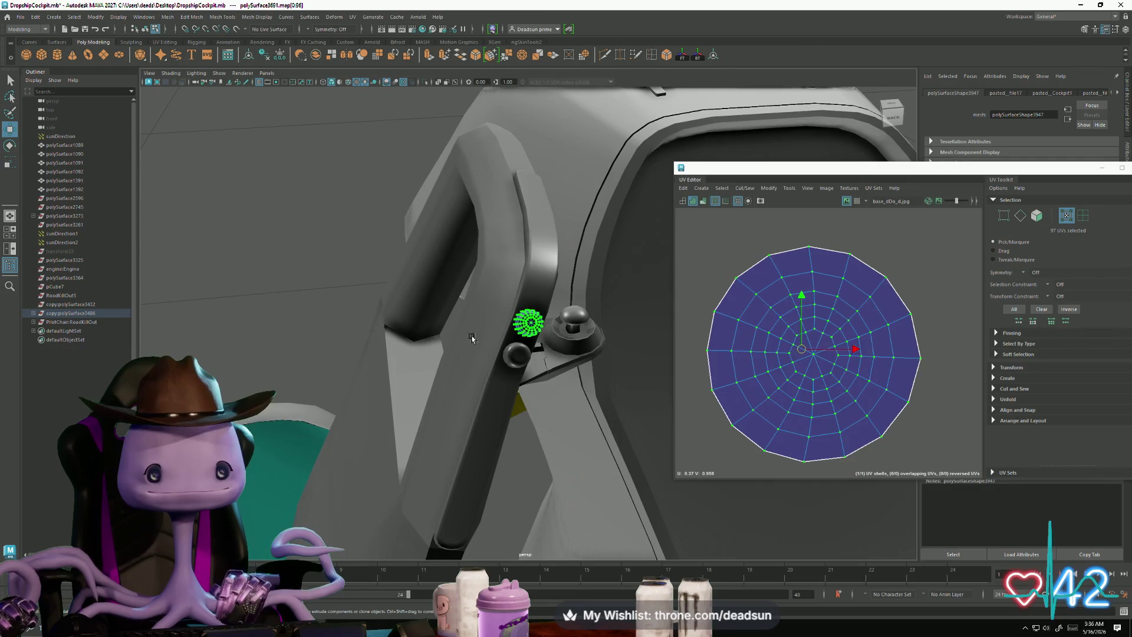
pyautogui.click(523, 358)
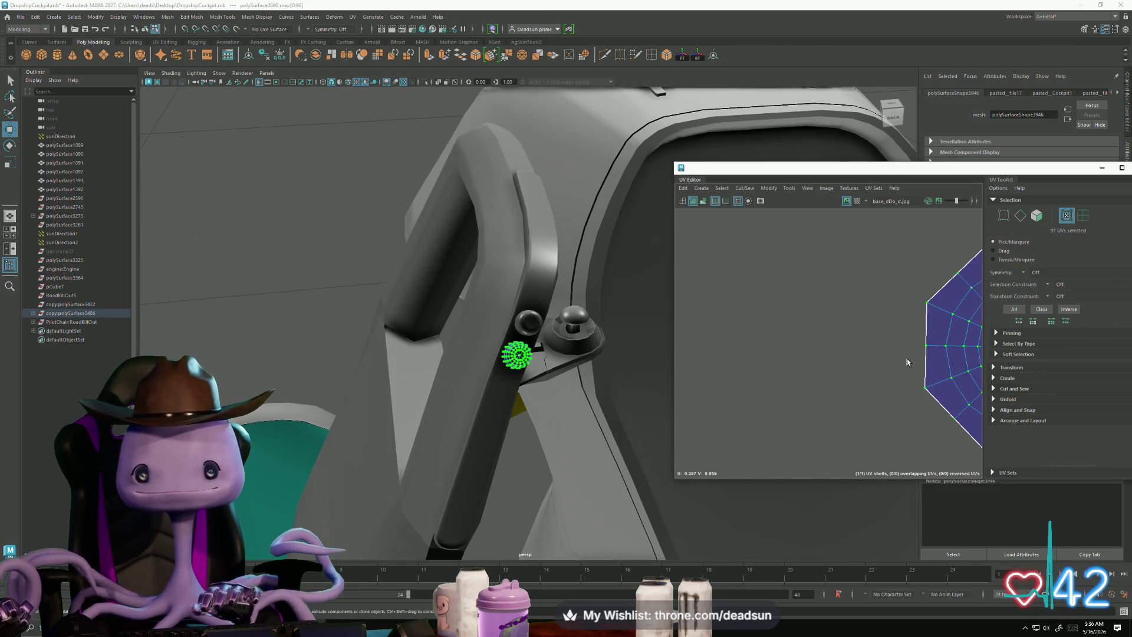
pyautogui.keyDown('alt'); pyautogui.moveTo(914, 354); pyautogui.dragTo(754, 370, button='middle'); pyautogui.keyUp('alt')
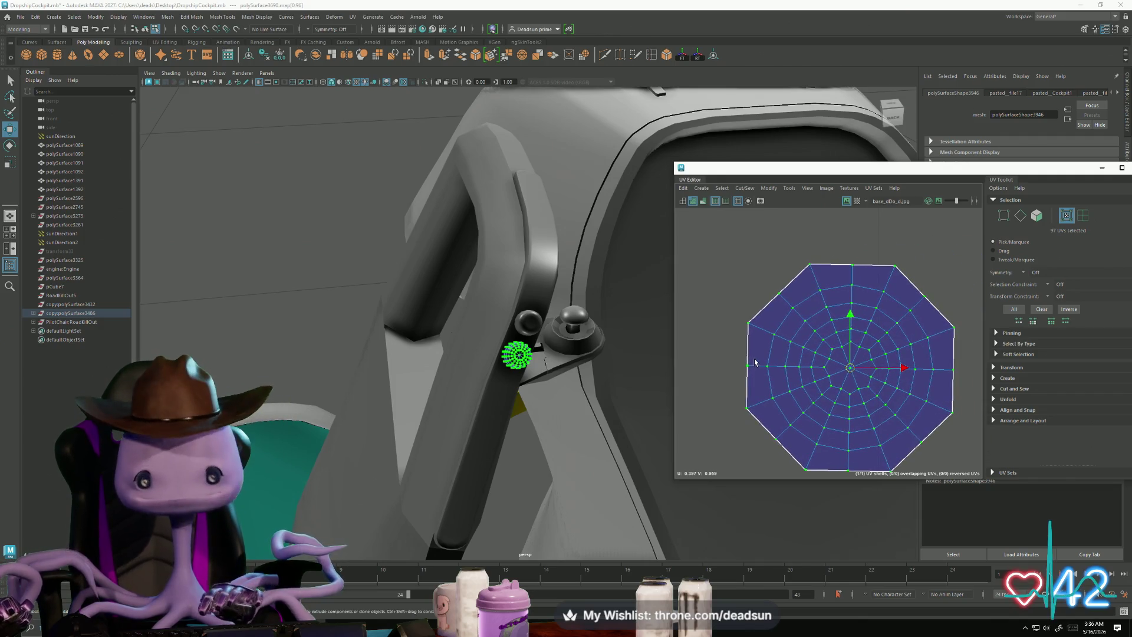
pyautogui.click(795, 188)
pyautogui.click(769, 188)
pyautogui.click(769, 188)
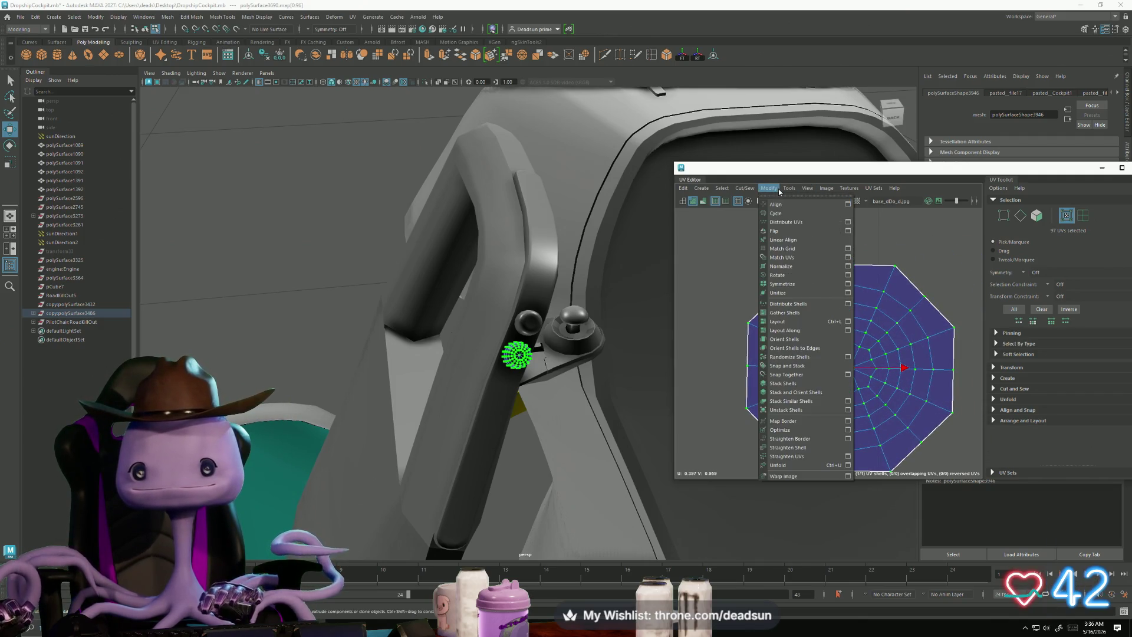
pyautogui.click(786, 466)
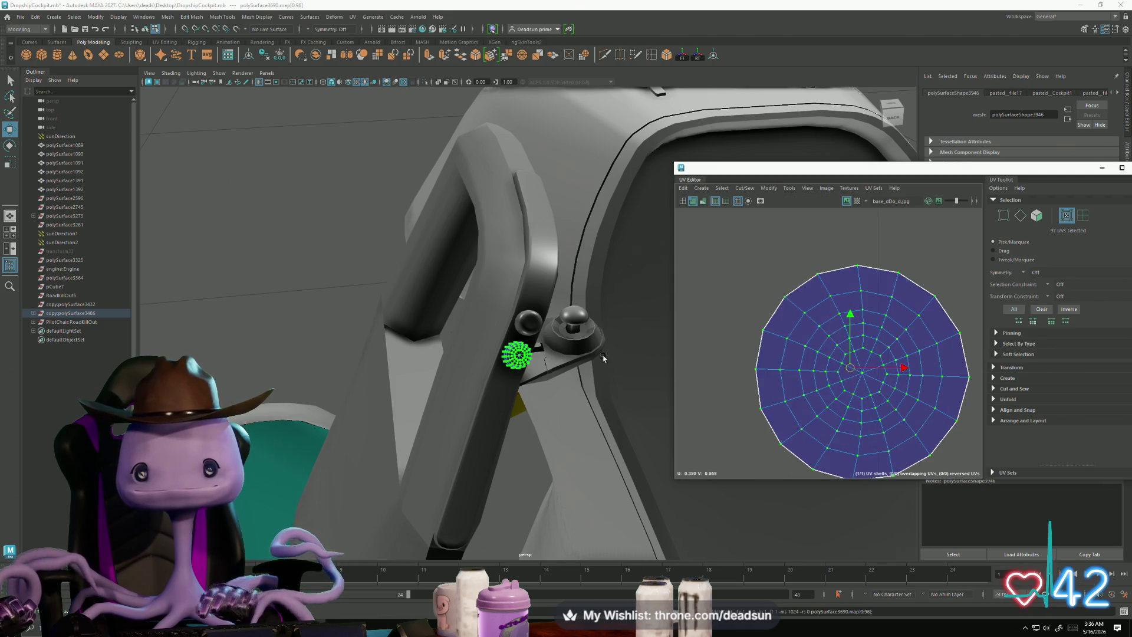
# Step: Select the knob's UVs and flip them with Modify > Flip so none are reversed
pyautogui.click(549, 361)
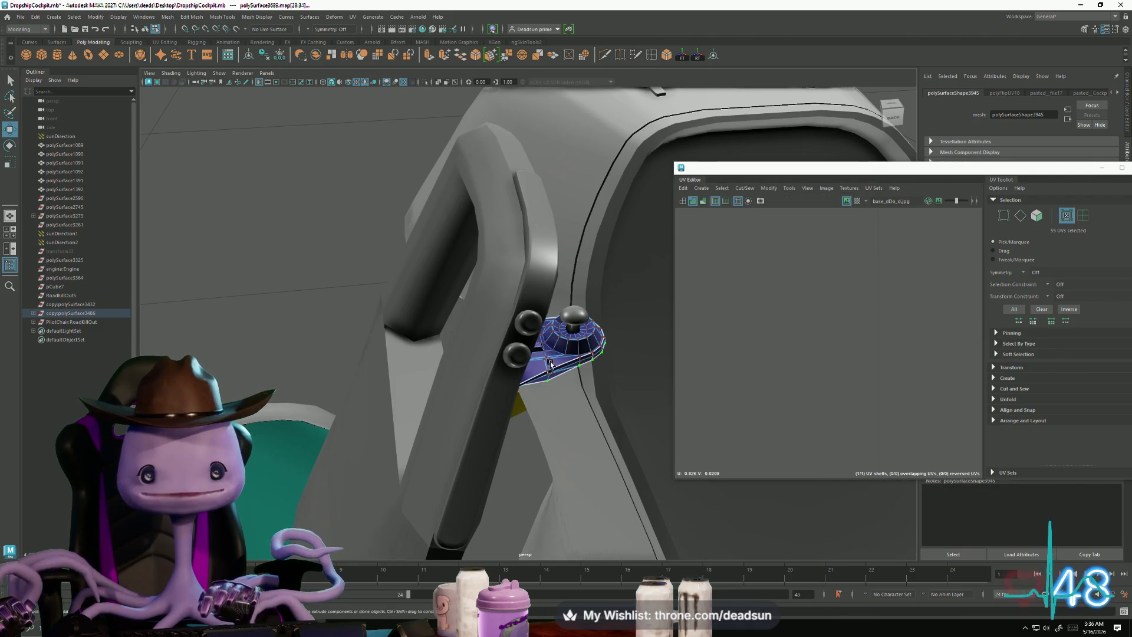
pyautogui.click(568, 319)
pyautogui.moveTo(575, 317); pyautogui.dragTo(614, 303, button='right')
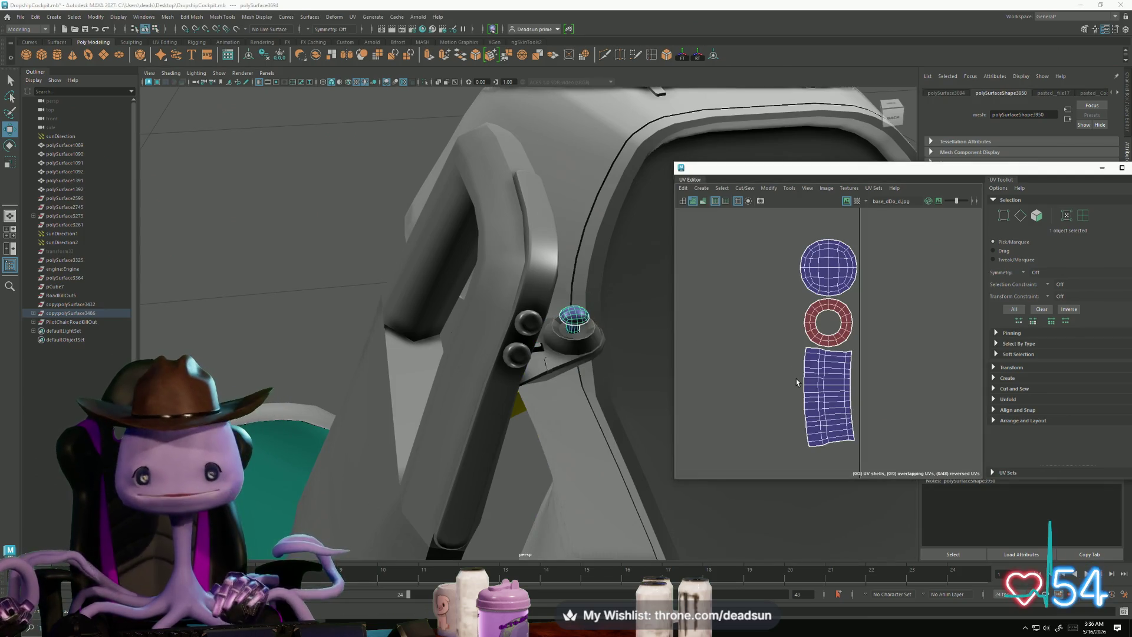
pyautogui.moveTo(826, 342); pyautogui.dragTo(877, 342, button='right')
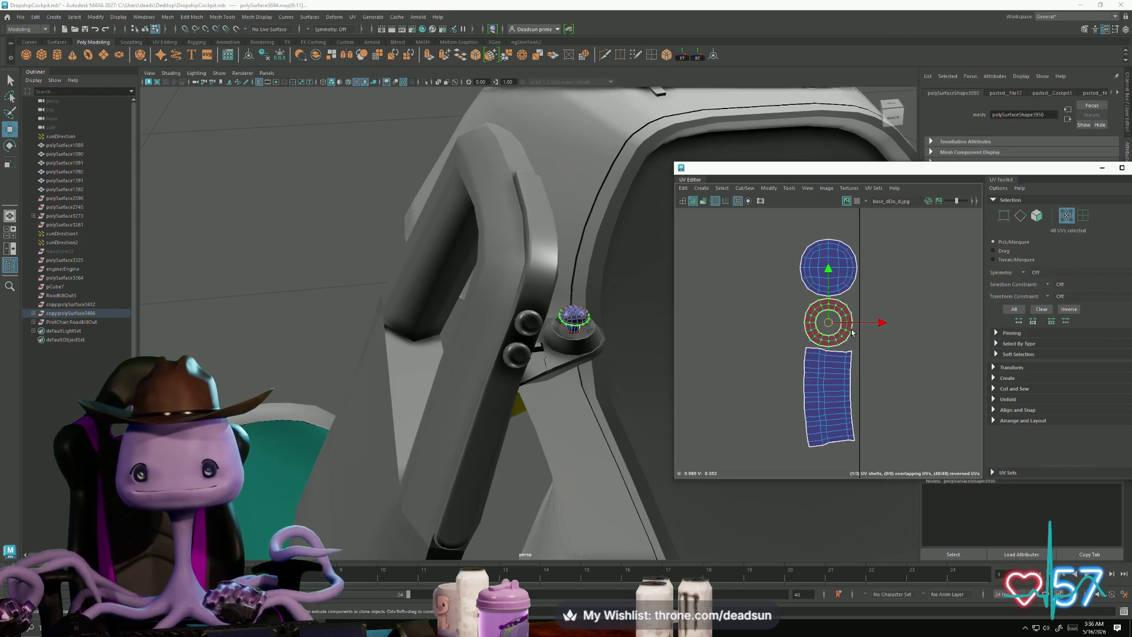
pyautogui.click(745, 188)
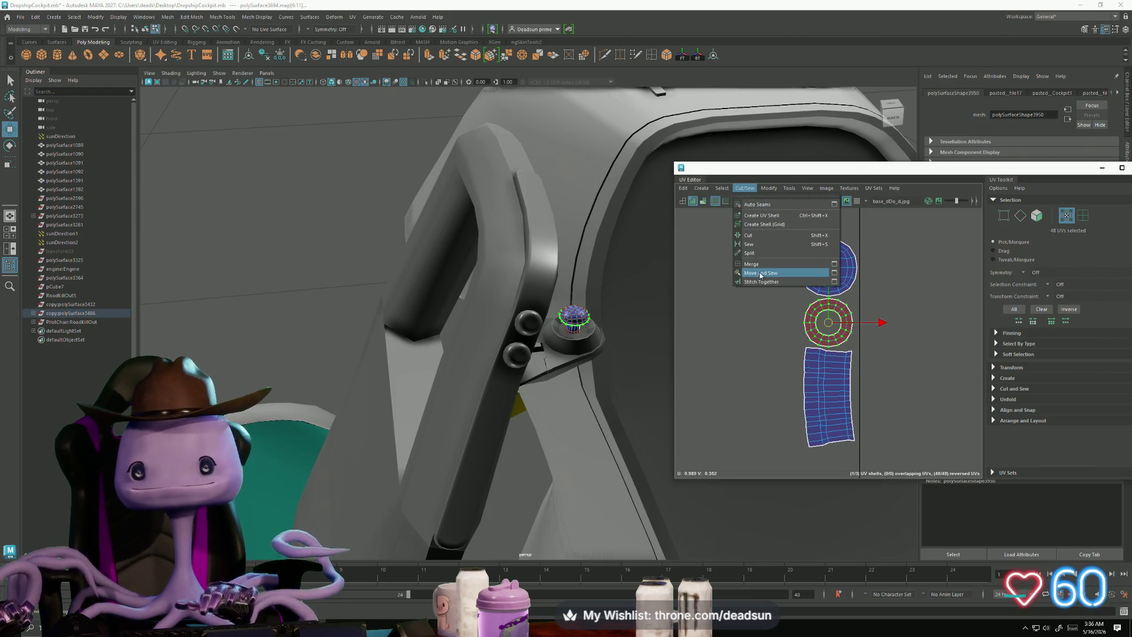
pyautogui.moveTo(763, 192)
pyautogui.click(769, 232)
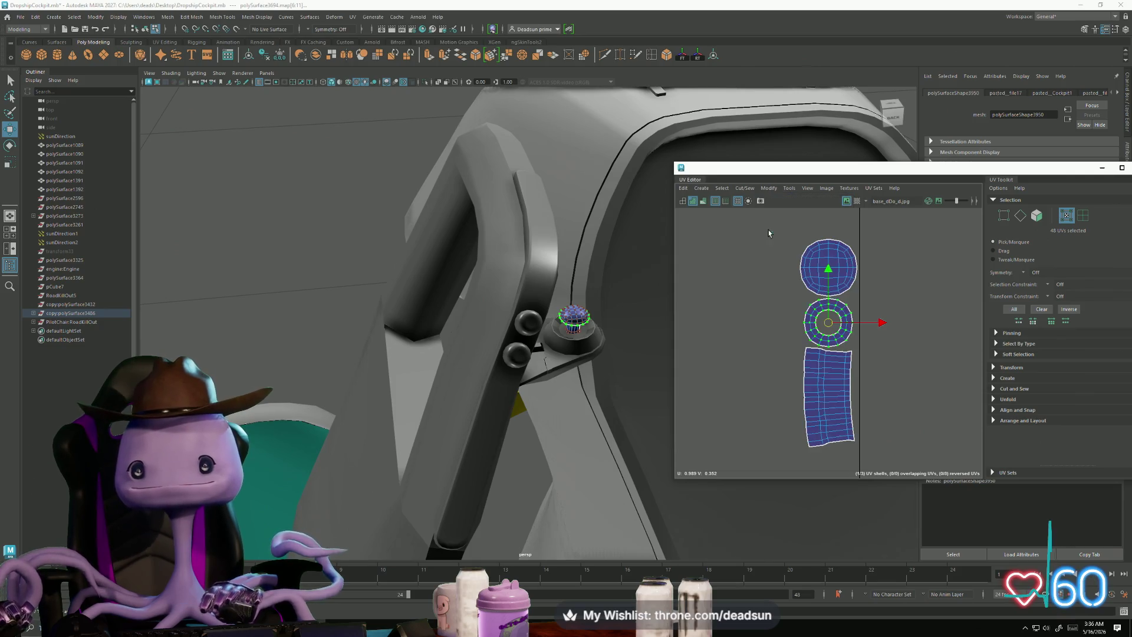
# Step: Select and frame the knob base, orbiting around behind the seat
pyautogui.click(646, 350)
pyautogui.scroll(3, 625, 357)
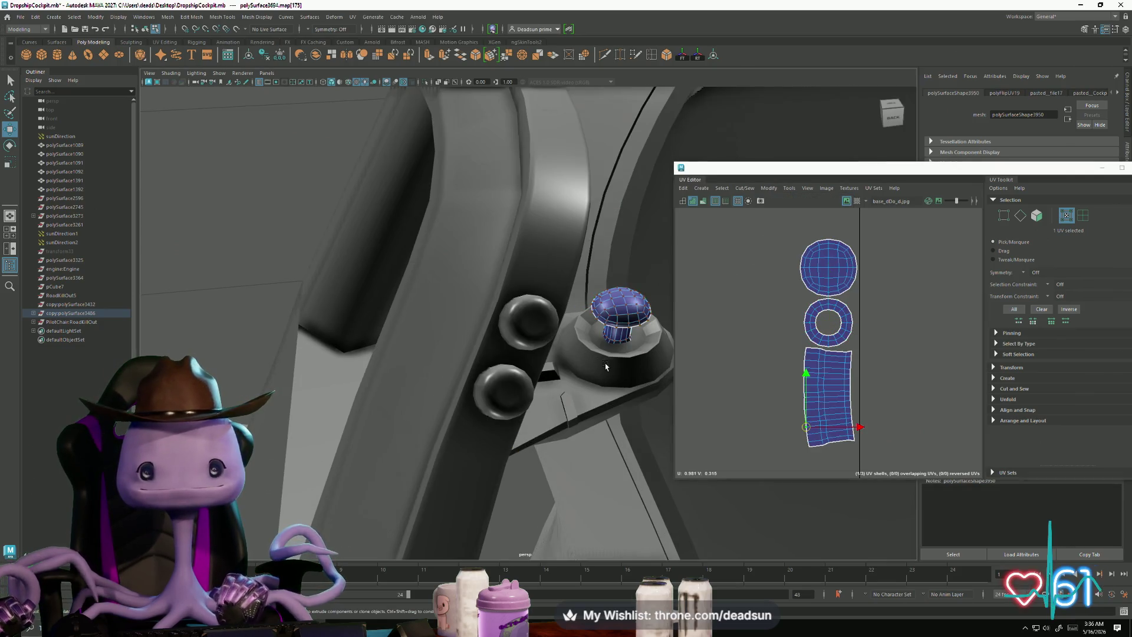
pyautogui.click(643, 348)
pyautogui.press('f')
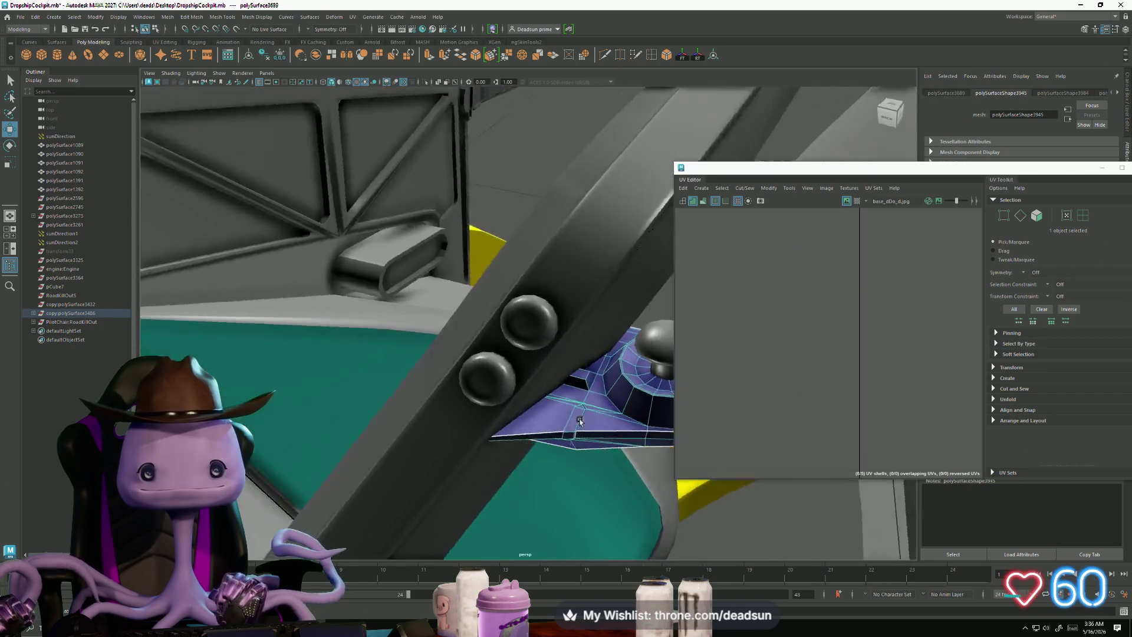
pyautogui.moveTo(344, 385)
pyautogui.keyDown('alt'); pyautogui.mouseDown()
pyautogui.moveTo(458, 397)
pyautogui.moveTo(279, 398)
pyautogui.mouseUp(); pyautogui.keyUp('alt')
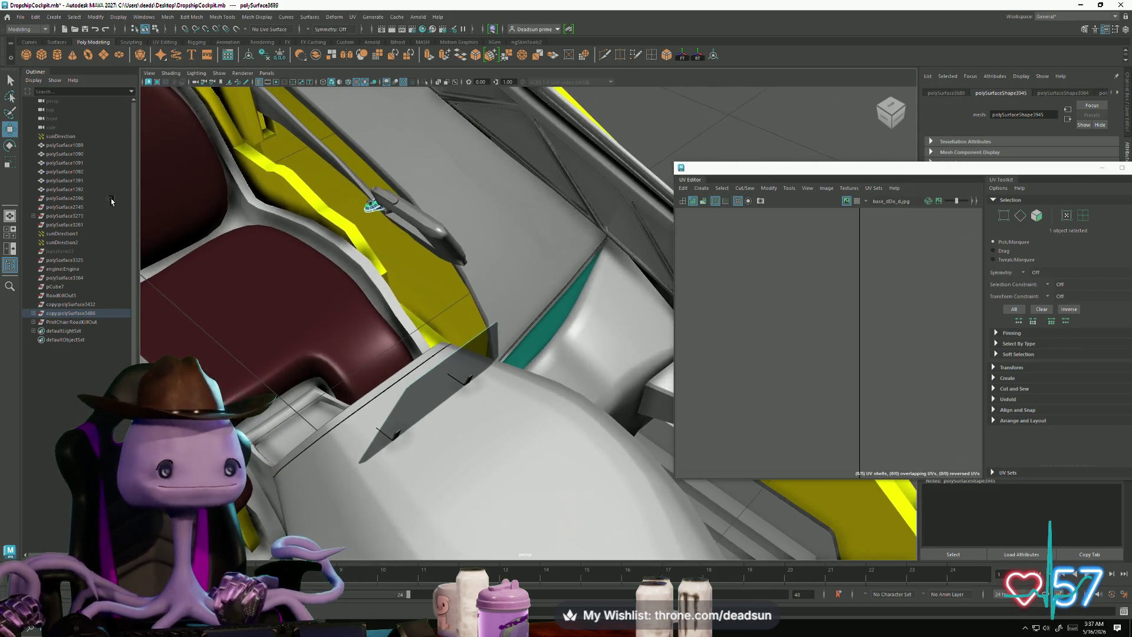
# Step: Select the cockpit foot pedal behind the seat and frame its UV shells
pyautogui.moveTo(367, 202)
pyautogui.keyDown('alt'); pyautogui.mouseDown()
pyautogui.moveTo(457, 211)
pyautogui.moveTo(506, 291)
pyautogui.moveTo(522, 293)
pyautogui.moveTo(576, 362)
pyautogui.moveTo(448, 277)
pyautogui.moveTo(626, 308)
pyautogui.moveTo(520, 375)
pyautogui.moveTo(470, 324)
pyautogui.moveTo(417, 354)
pyautogui.moveTo(405, 424)
pyautogui.moveTo(524, 414)
pyautogui.moveTo(364, 436)
pyautogui.moveTo(436, 445)
pyautogui.moveTo(479, 431)
pyautogui.mouseUp(); pyautogui.keyUp('alt')
pyautogui.click(523, 329)
pyautogui.click(442, 271)
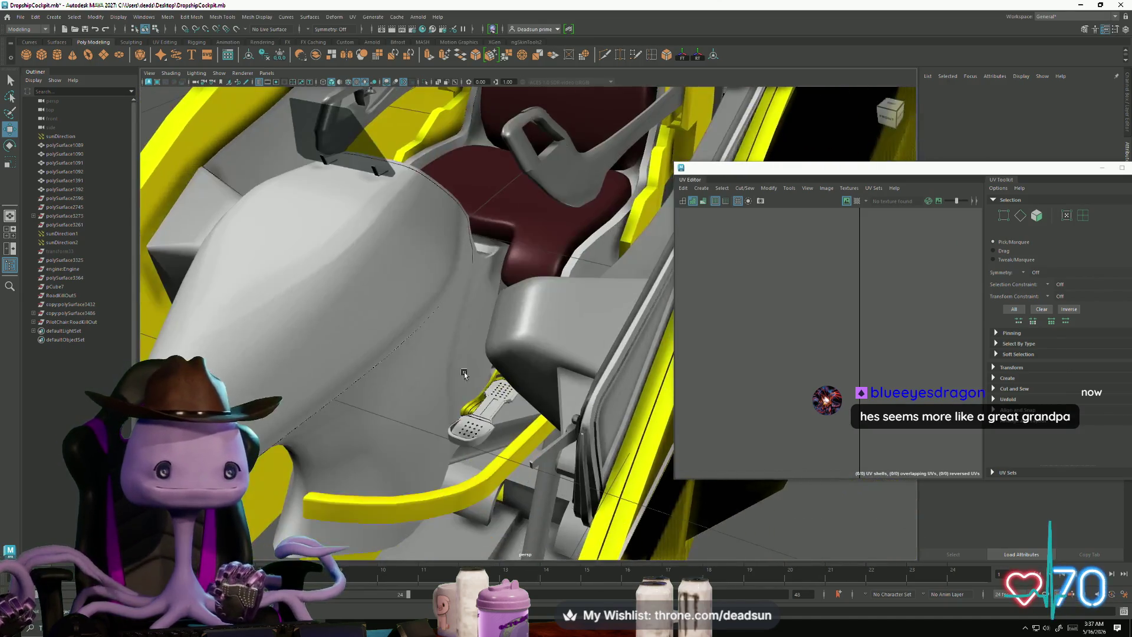
pyautogui.click(479, 430)
pyautogui.moveTo(390, 414)
pyautogui.keyDown('alt'); pyautogui.mouseDown()
pyautogui.moveTo(419, 423)
pyautogui.moveTo(507, 356)
pyautogui.moveTo(481, 386)
pyautogui.moveTo(562, 425)
pyautogui.mouseUp(); pyautogui.keyUp('alt')
pyautogui.press('f')
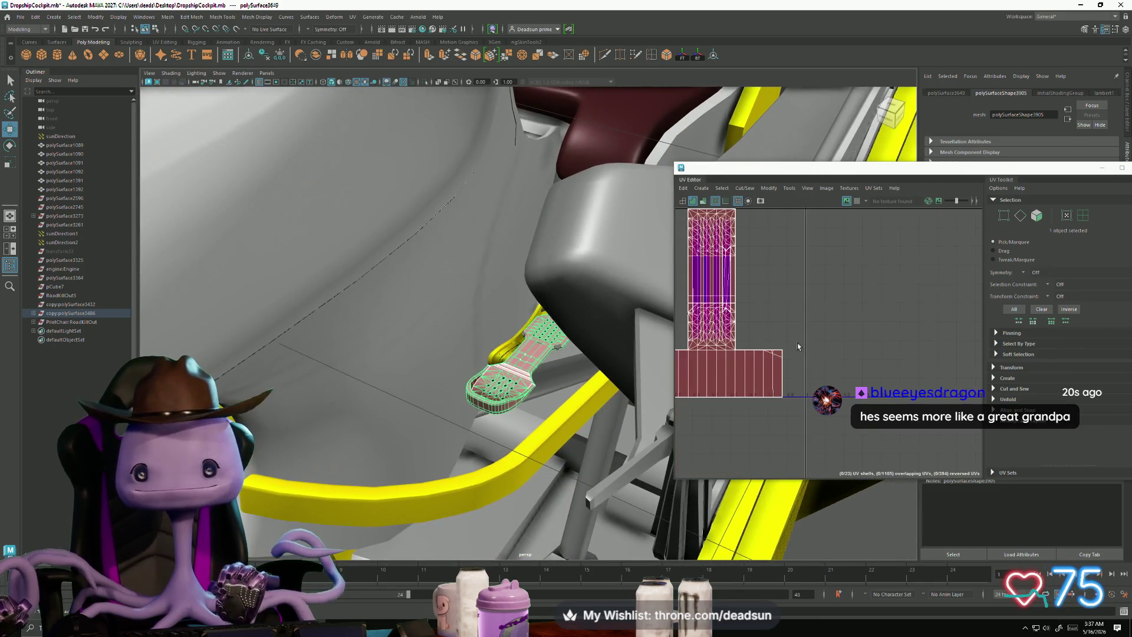
# Step: Apply Create > Automatic UV mapping to the foot pedal
pyautogui.click(742, 186)
pyautogui.moveTo(723, 188)
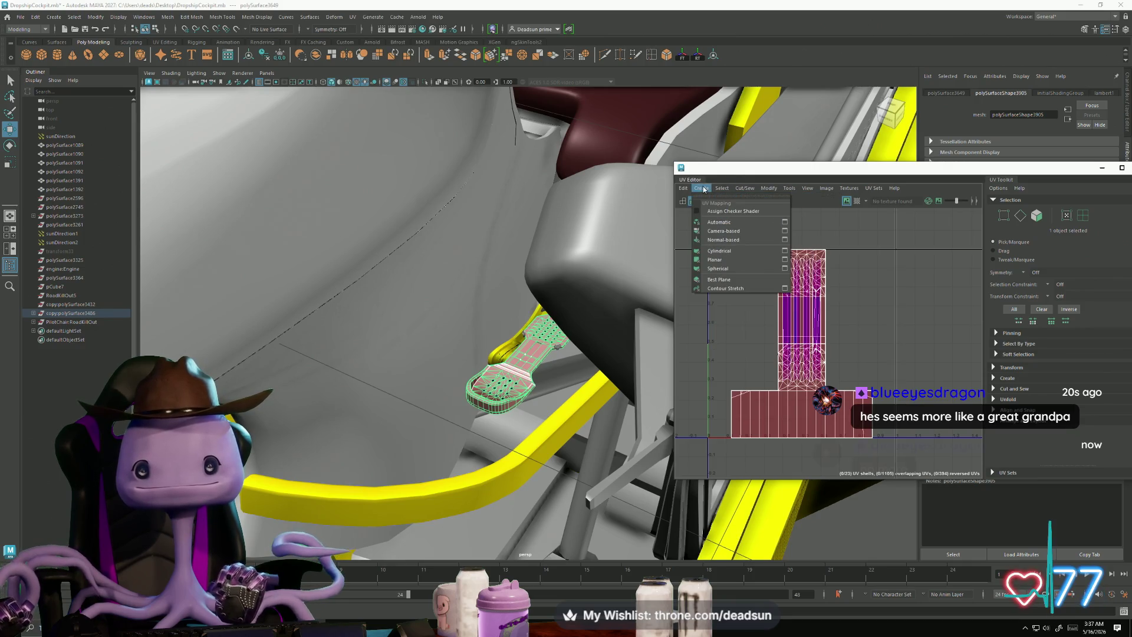
pyautogui.click(731, 223)
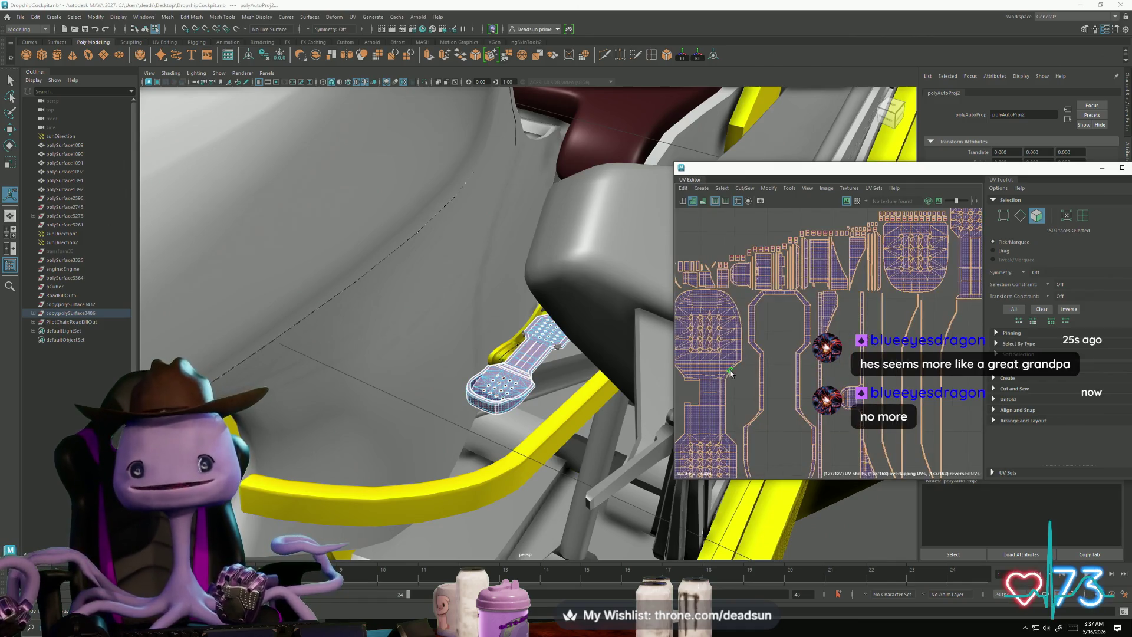
pyautogui.scroll(5, 764, 342)
pyautogui.scroll(3, 763, 324)
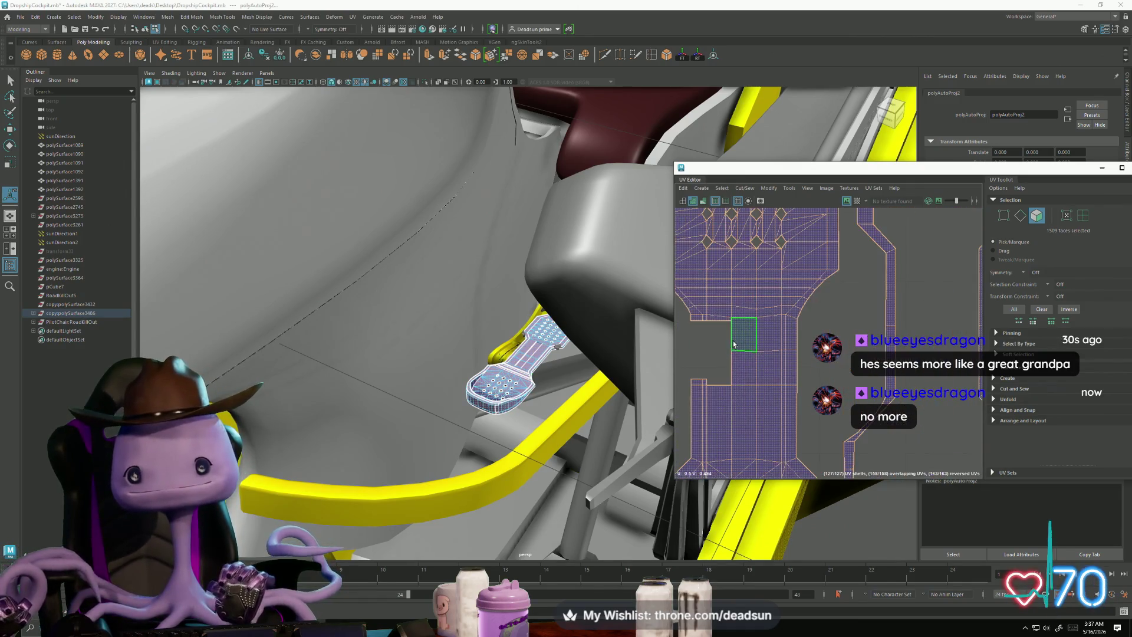
pyautogui.scroll(-3, 727, 346)
pyautogui.moveTo(744, 320)
pyautogui.mouseDown(button='middle')
pyautogui.moveTo(663, 343)
pyautogui.moveTo(722, 373)
pyautogui.moveTo(838, 263)
pyautogui.mouseUp(button='middle')
pyautogui.scroll(10, 838, 263)
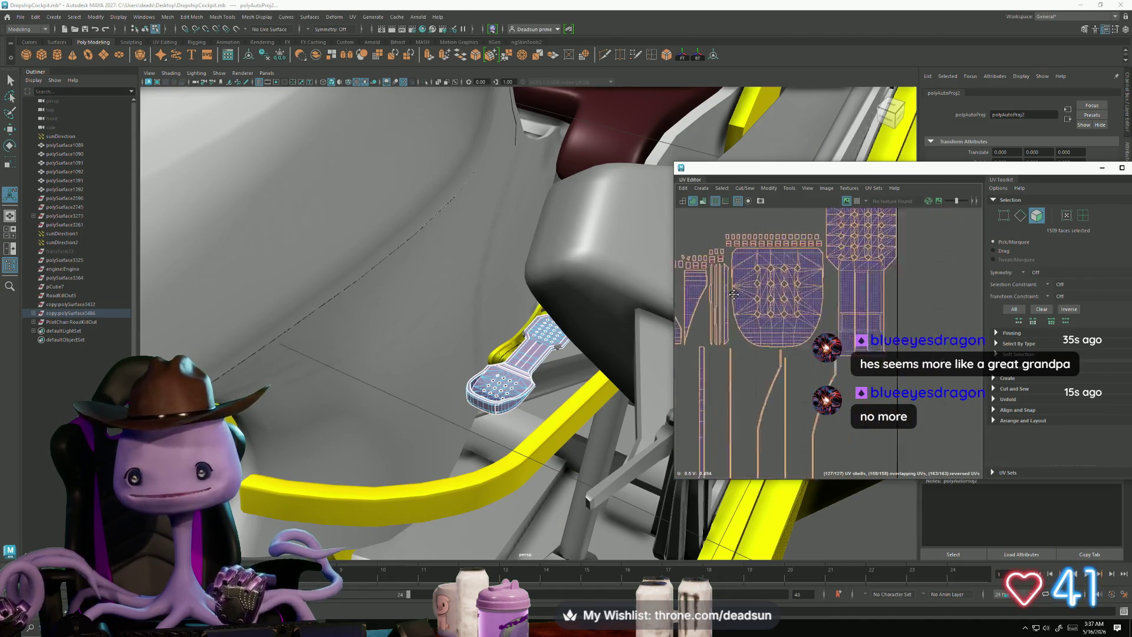
# Step: Move and sew the bottom border edges and other border pieces onto the main shell
pyautogui.moveTo(787, 254); pyautogui.dragTo(762, 315, button='right')
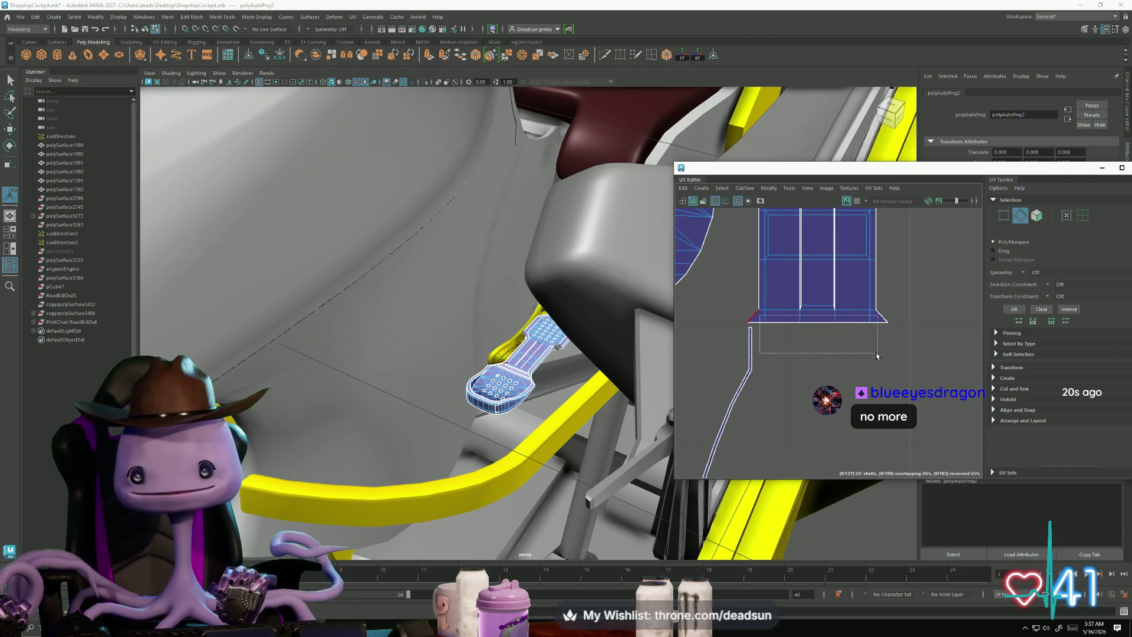
pyautogui.moveTo(877, 356); pyautogui.dragTo(879, 354)
pyautogui.click(746, 189)
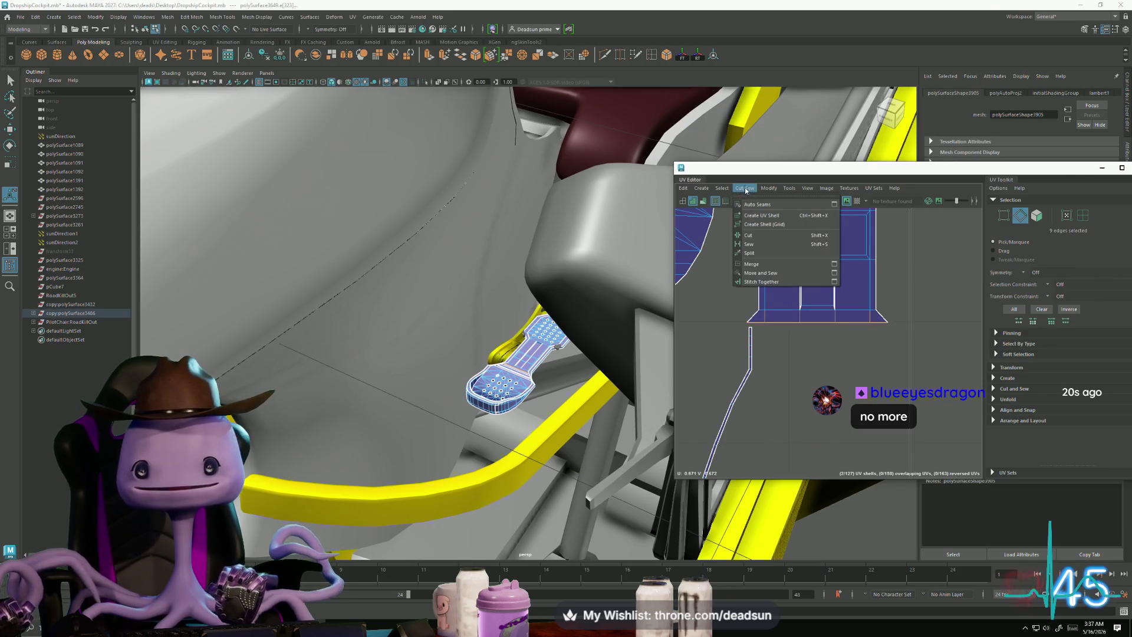
pyautogui.click(777, 274)
pyautogui.scroll(3, 775, 313)
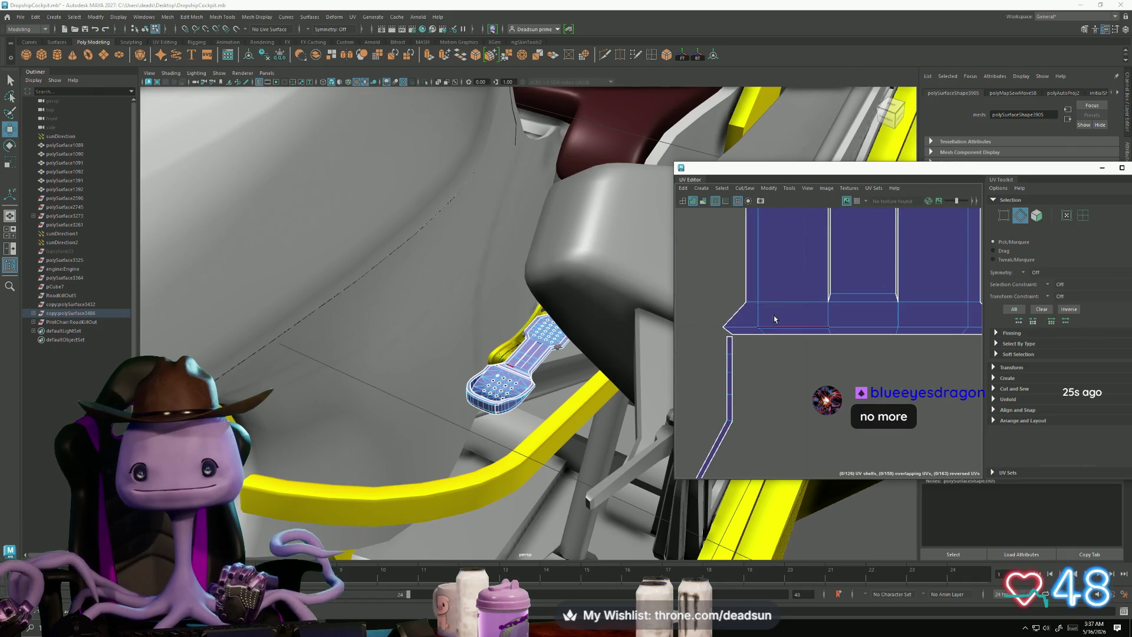
pyautogui.moveTo(979, 425); pyautogui.dragTo(972, 406)
pyautogui.scroll(-3, 808, 356)
pyautogui.keyDown('shift'); pyautogui.moveTo(850, 373); pyautogui.dragTo(819, 316, button='right'); pyautogui.keyUp('shift')
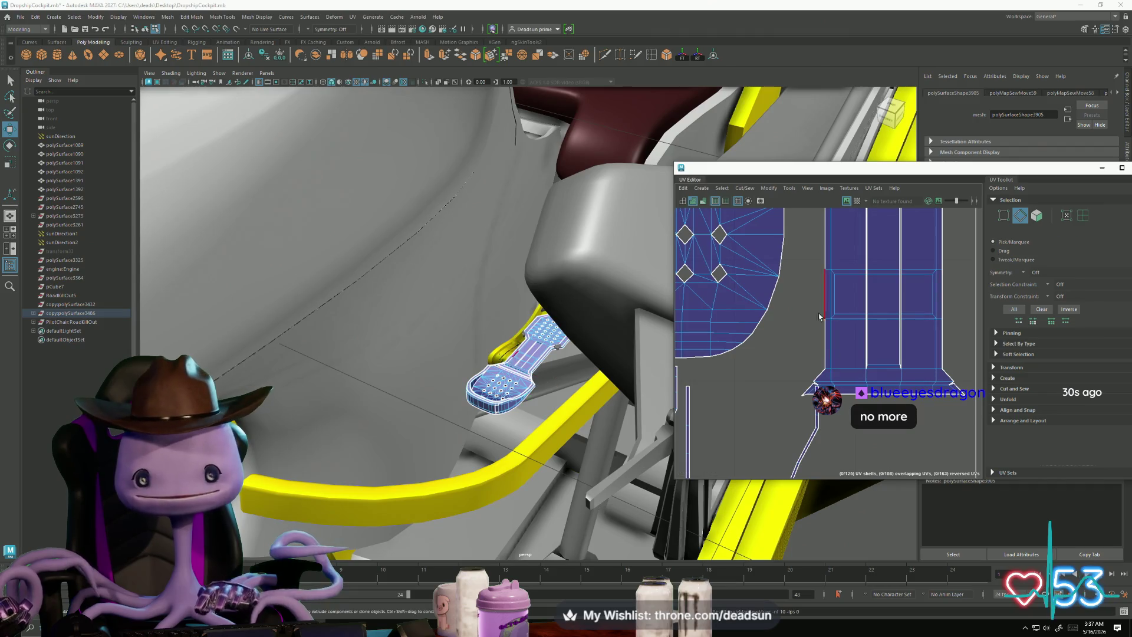
pyautogui.keyDown('shift'); pyautogui.moveTo(951, 389); pyautogui.dragTo(920, 333, button='right'); pyautogui.keyUp('shift')
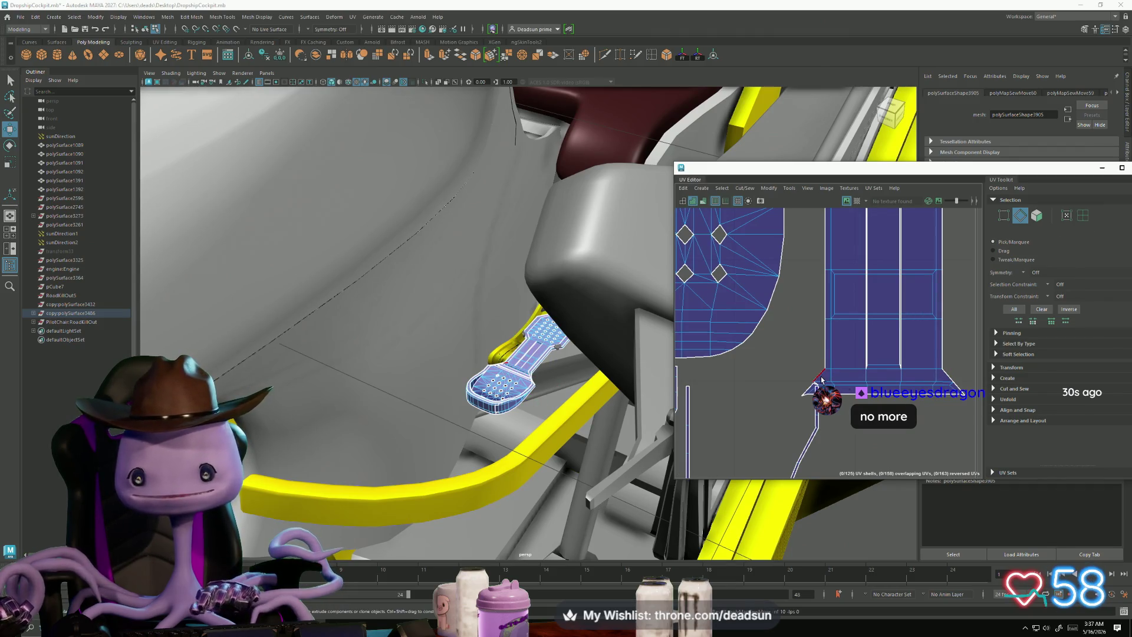
pyautogui.scroll(3, 816, 383)
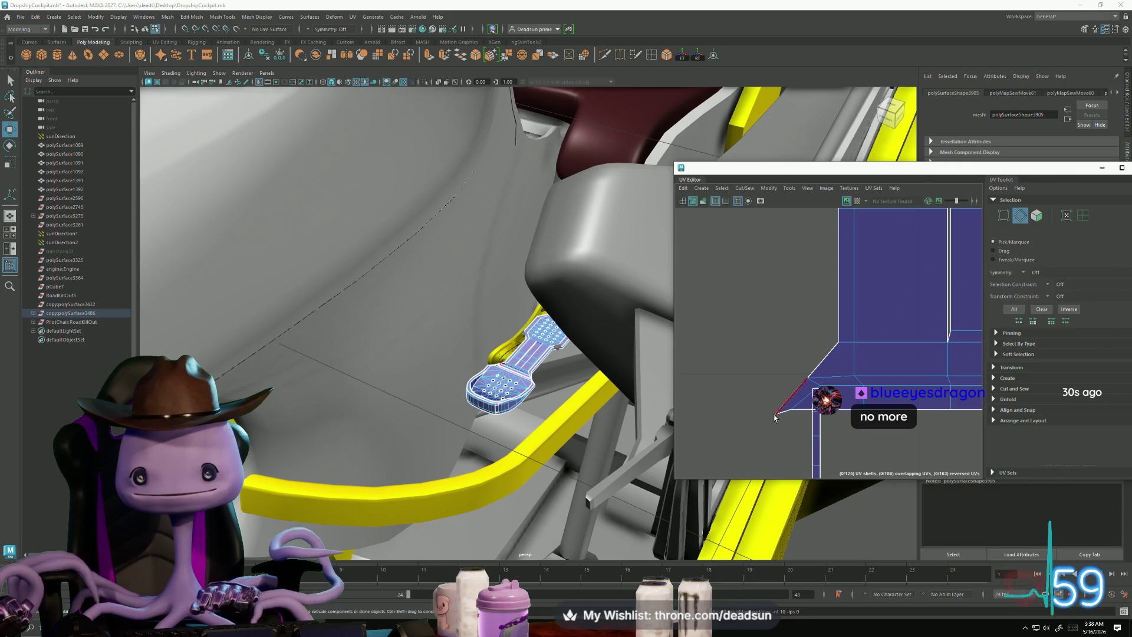
# Step: Sew the corner pieces and the next border piece onto the shell
pyautogui.moveTo(801, 418); pyautogui.dragTo(802, 419)
pyautogui.keyDown('alt'); pyautogui.moveTo(820, 397); pyautogui.dragTo(731, 377, button='middle'); pyautogui.keyUp('alt')
pyautogui.moveTo(904, 430); pyautogui.dragTo(904, 431)
pyautogui.keyDown('shift'); pyautogui.moveTo(875, 436); pyautogui.dragTo(872, 429, button='right'); pyautogui.keyUp('shift')
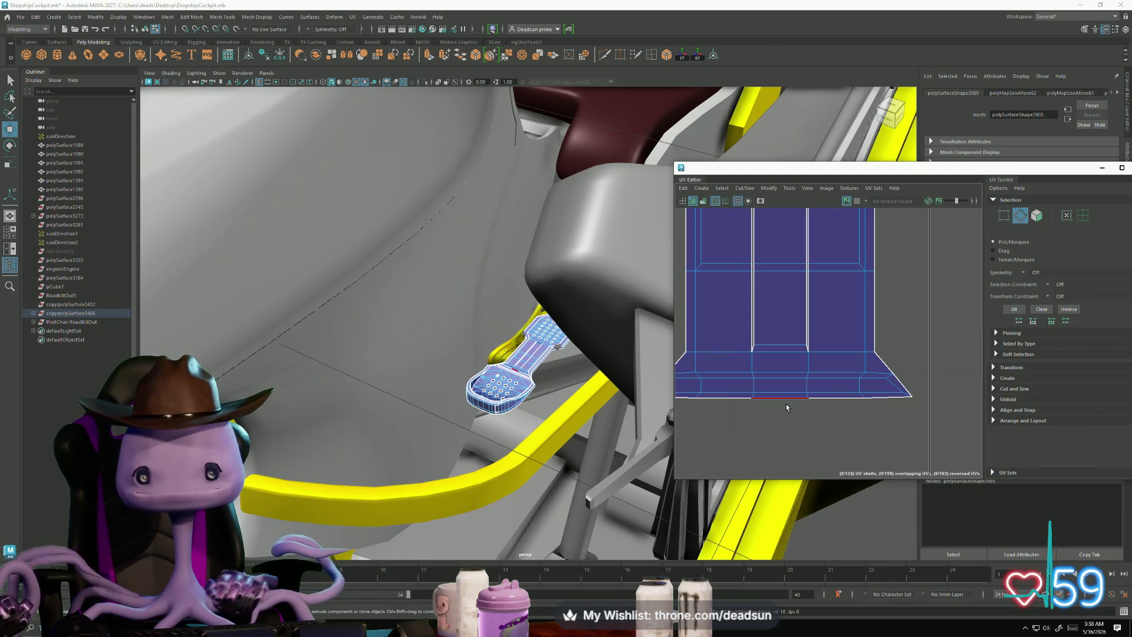
pyautogui.keyDown('alt'); pyautogui.moveTo(787, 407); pyautogui.dragTo(808, 403, button='middle'); pyautogui.keyUp('alt')
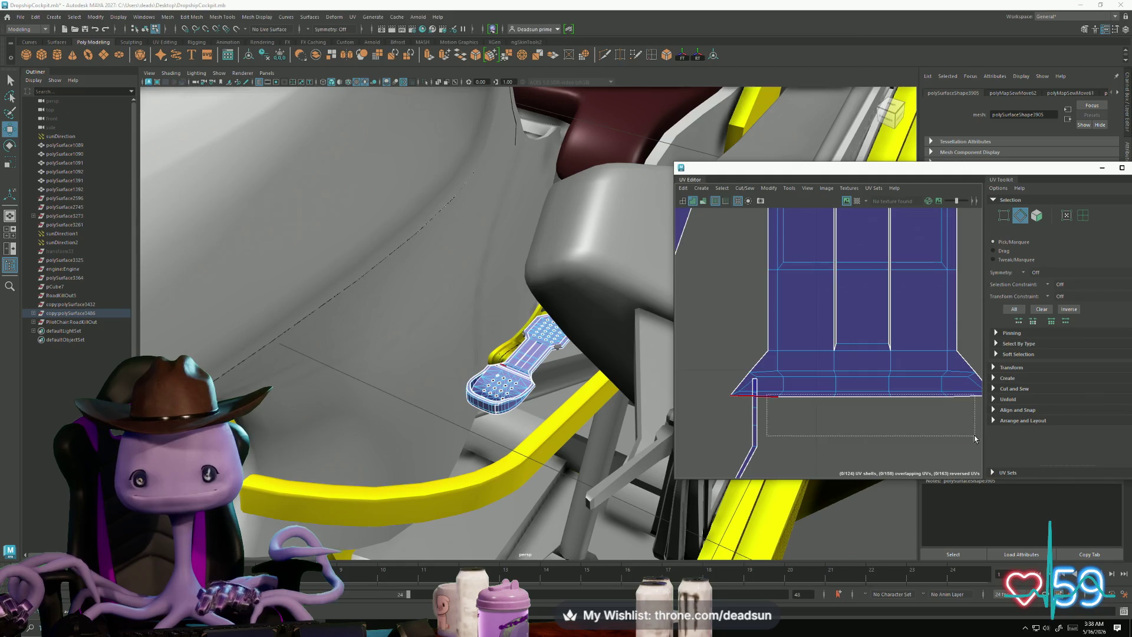
pyautogui.moveTo(975, 435); pyautogui.dragTo(974, 435)
pyautogui.keyDown('shift'); pyautogui.moveTo(974, 435); pyautogui.dragTo(940, 444, button='right'); pyautogui.keyUp('shift')
# Step: Sew the bottom border edges into the bottom shell with Shift+S
pyautogui.click(732, 417)
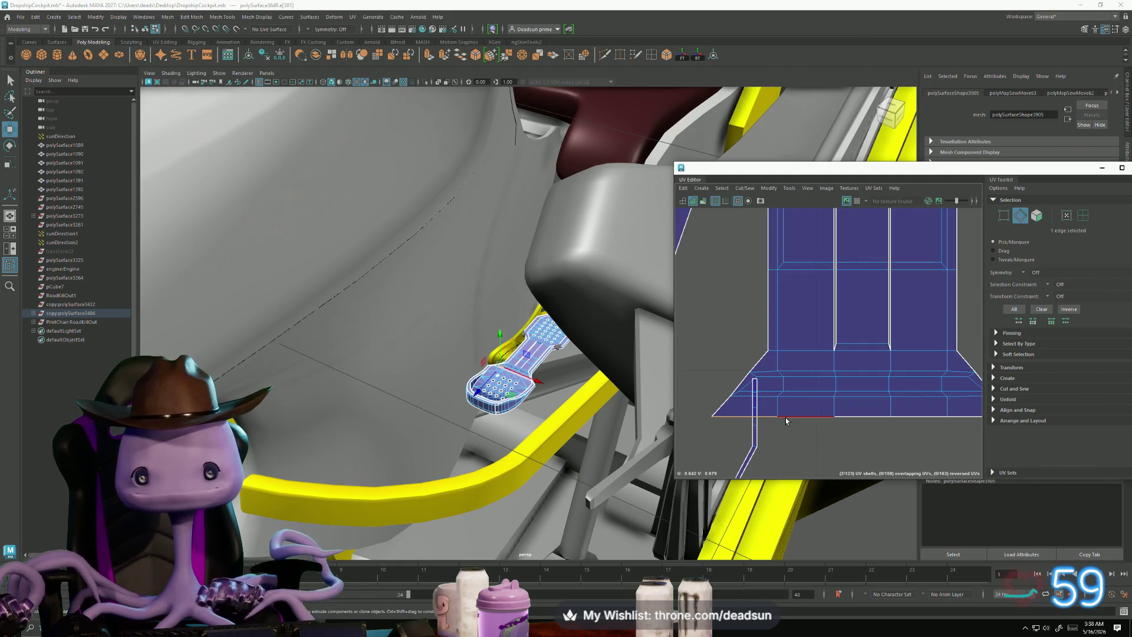
pyautogui.moveTo(967, 449); pyautogui.dragTo(967, 450)
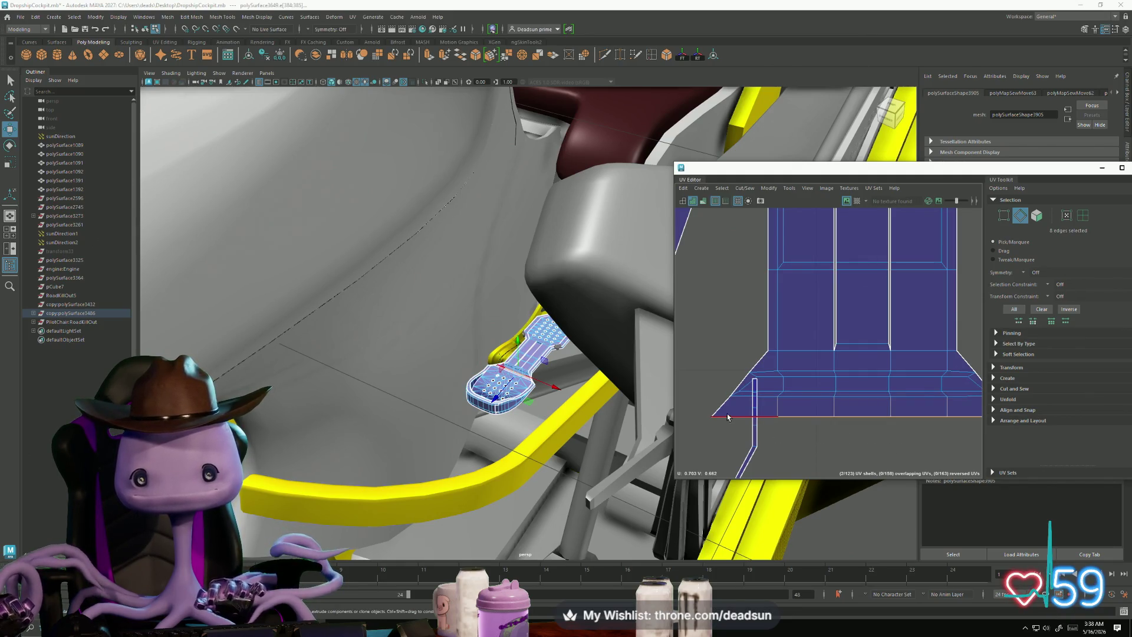
pyautogui.scroll(-2, 872, 453)
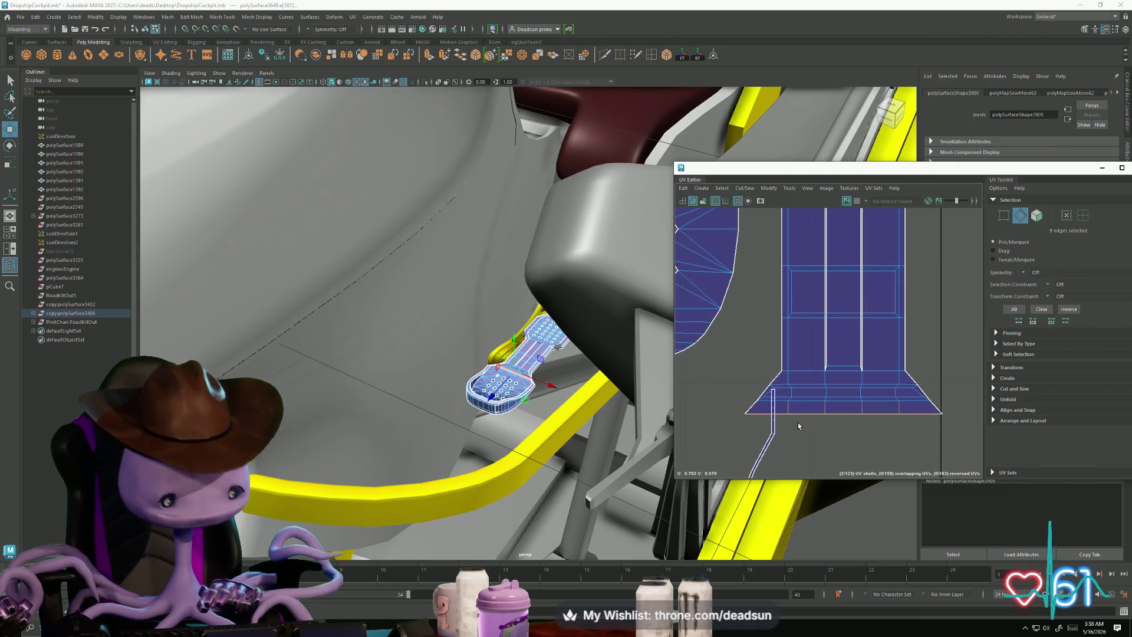
pyautogui.hotkey('shift', 's')
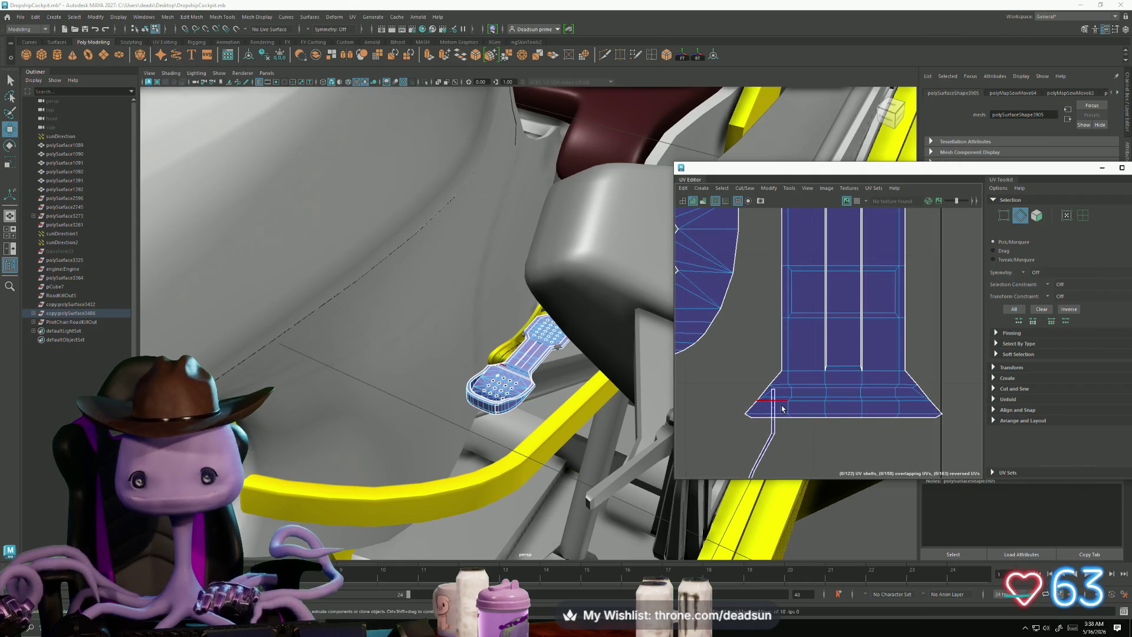
pyautogui.moveTo(893, 450); pyautogui.dragTo(922, 455)
pyautogui.hotkey('shift', 's')
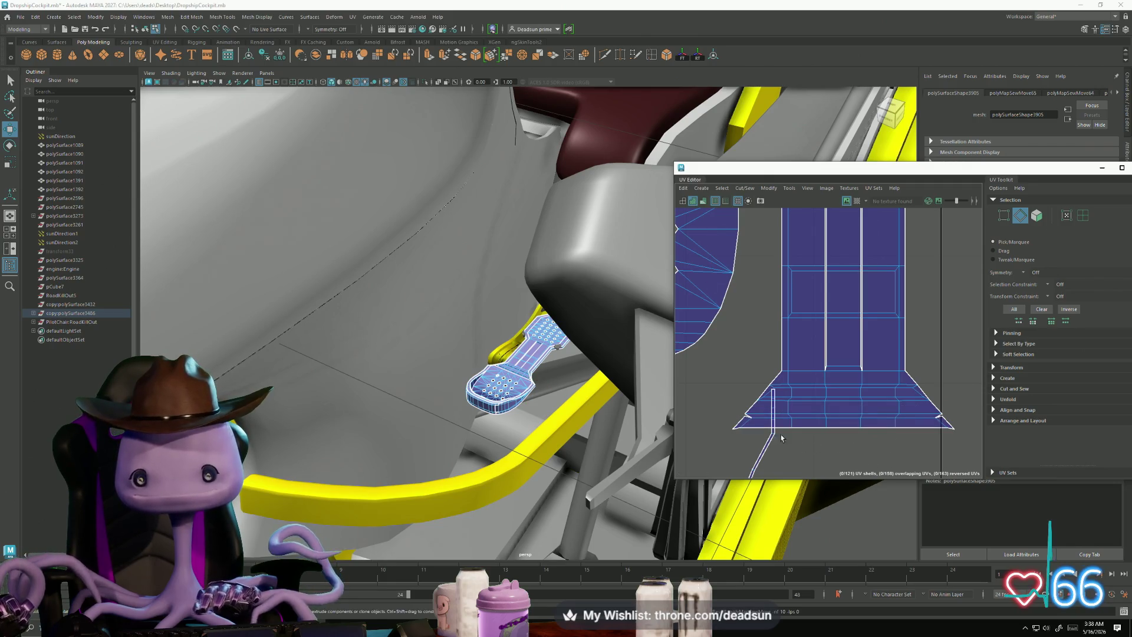
pyautogui.click(748, 417)
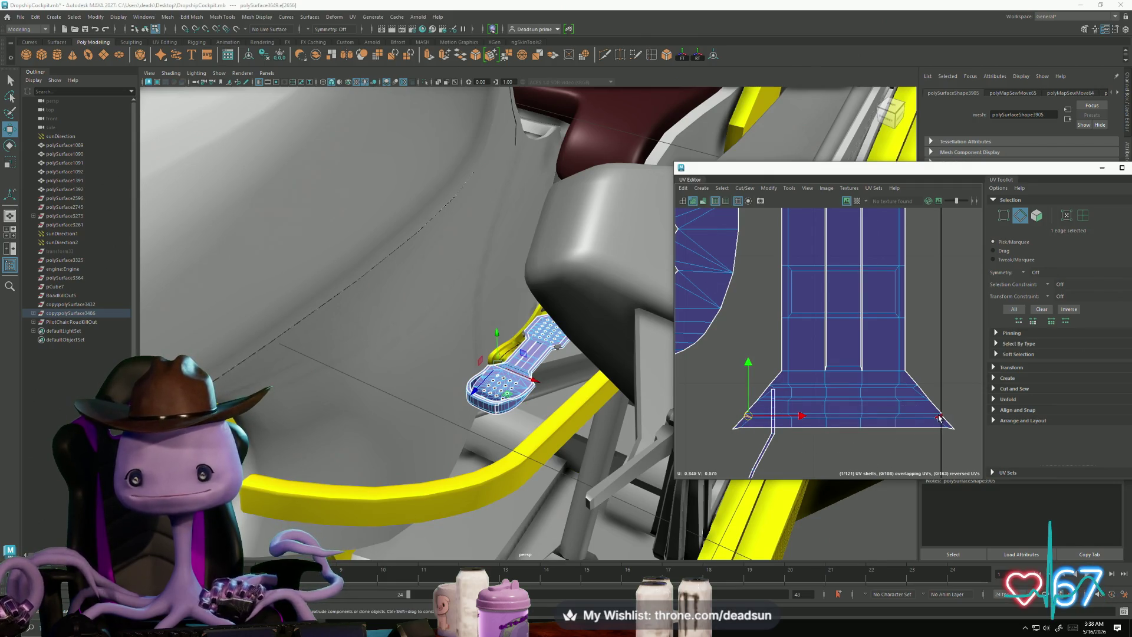
pyautogui.hotkey('shift', 's')
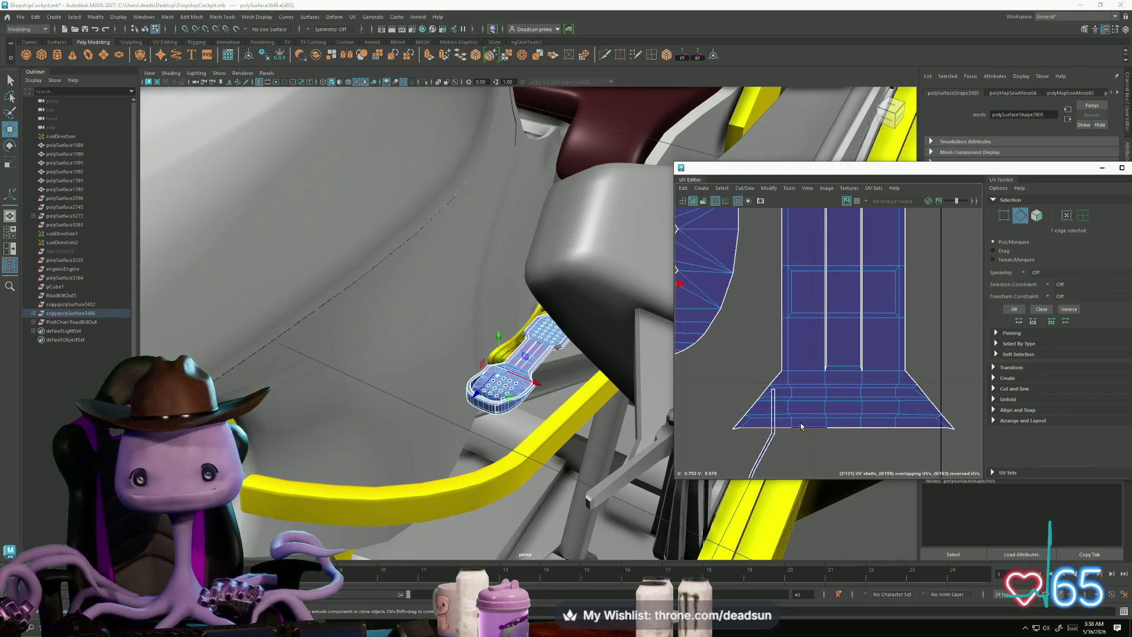
# Step: Sew the remaining bottom and corner edges, bringing the shell count to 119
pyautogui.moveTo(930, 462); pyautogui.dragTo(931, 465)
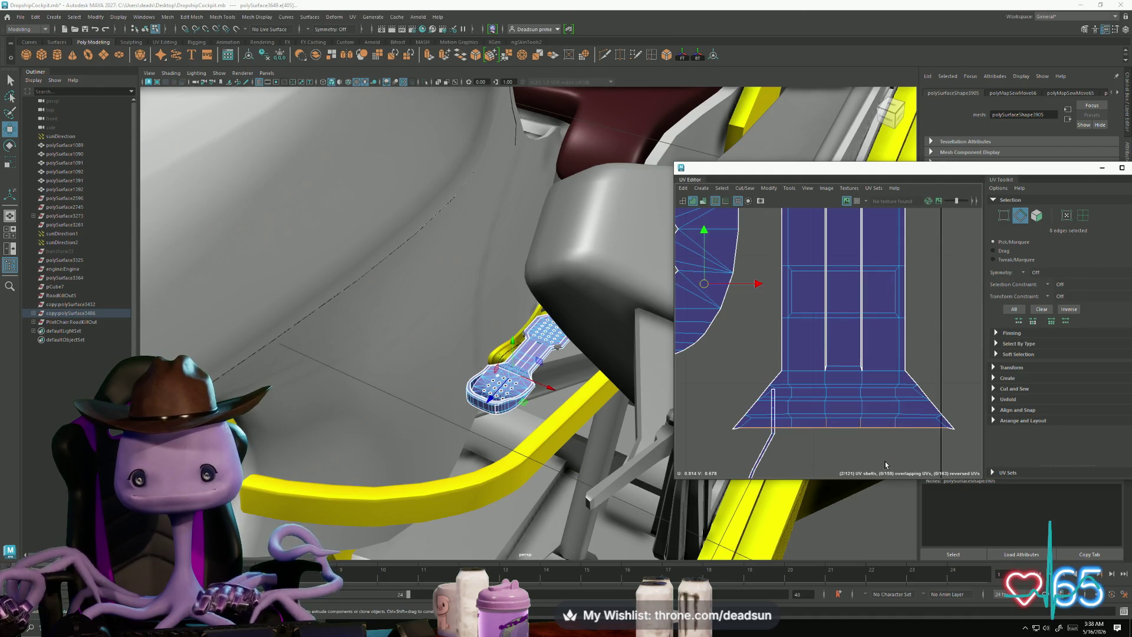
pyautogui.hotkey('shift', 's')
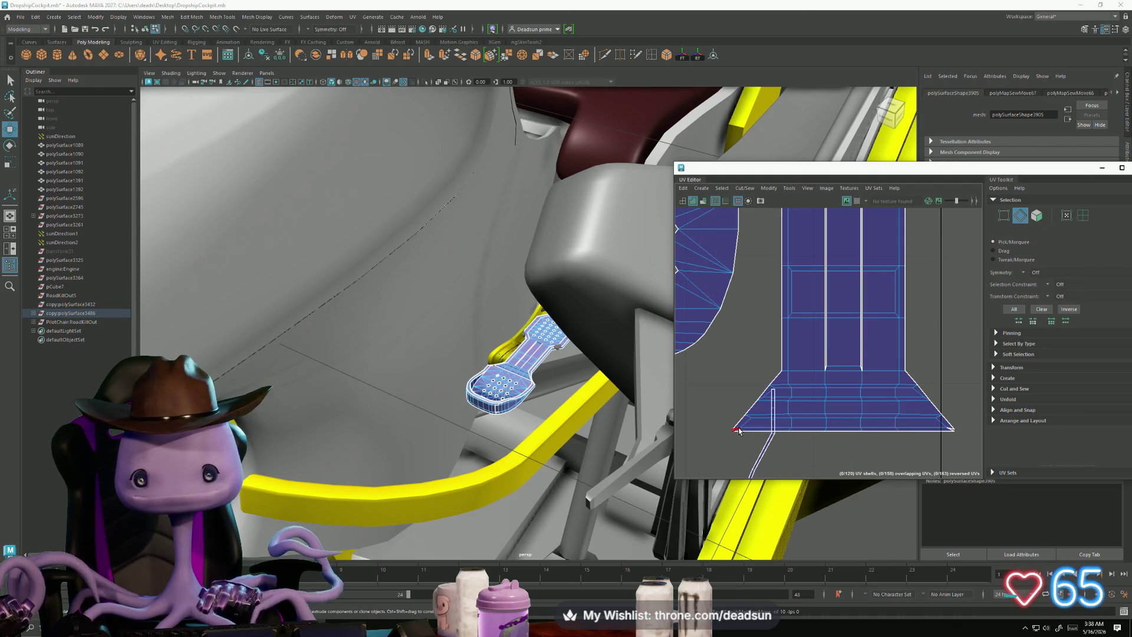
pyautogui.hotkey('shift', 's')
pyautogui.click(951, 432)
pyautogui.hotkey('shift', 's')
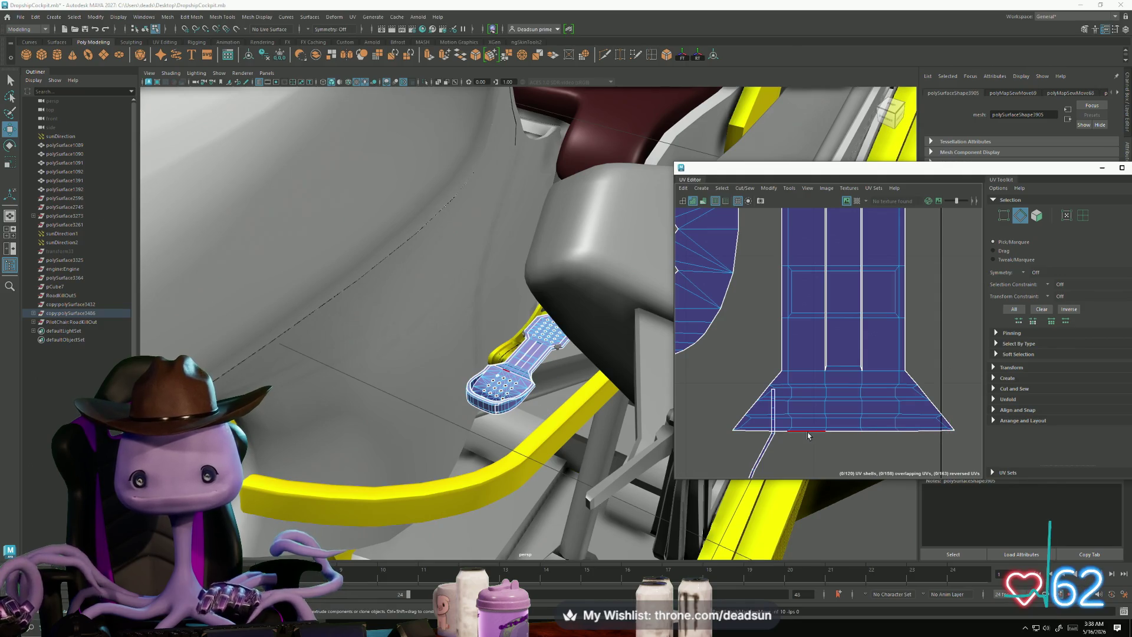
pyautogui.moveTo(906, 459); pyautogui.dragTo(906, 458)
pyautogui.hotkey('shift', 's')
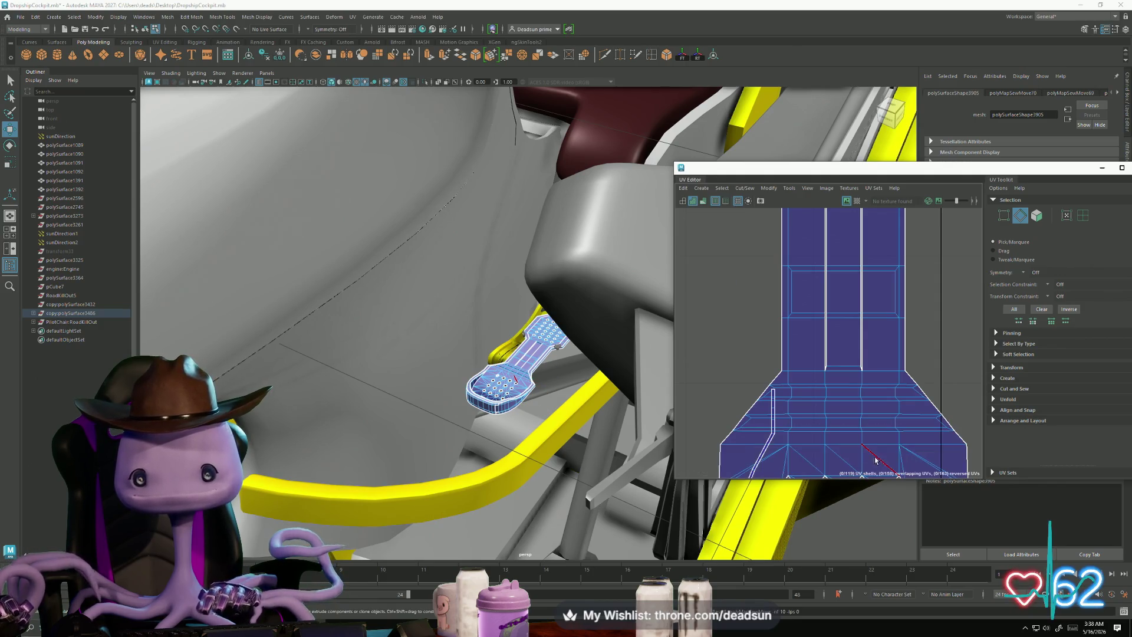
pyautogui.scroll(-5, 862, 436)
pyautogui.scroll(8, 835, 313)
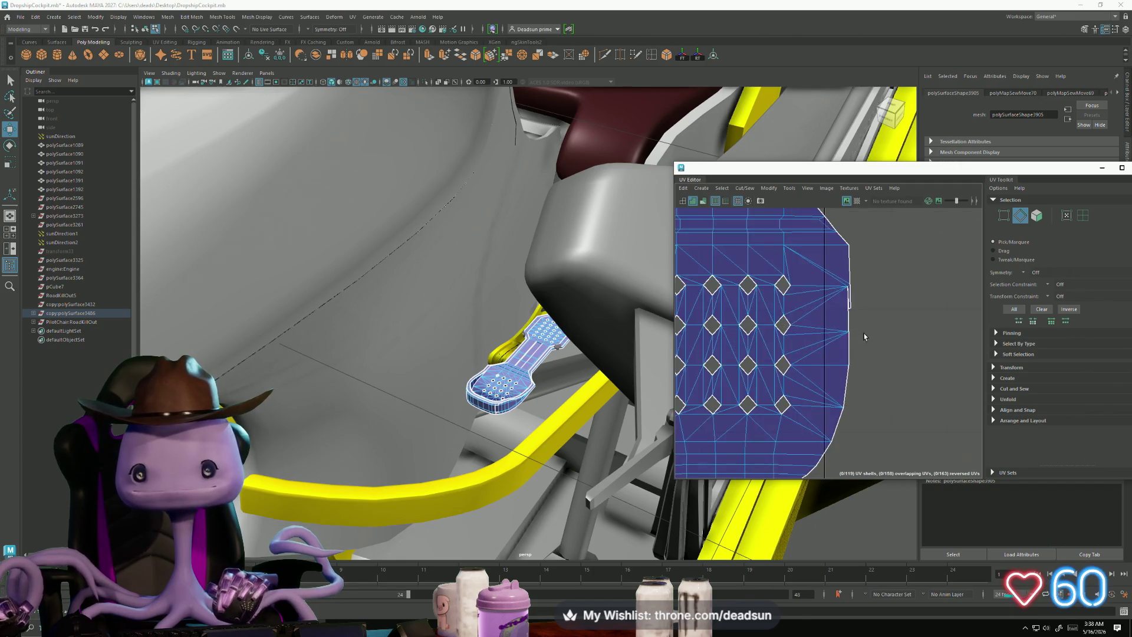
pyautogui.scroll(-8, 874, 319)
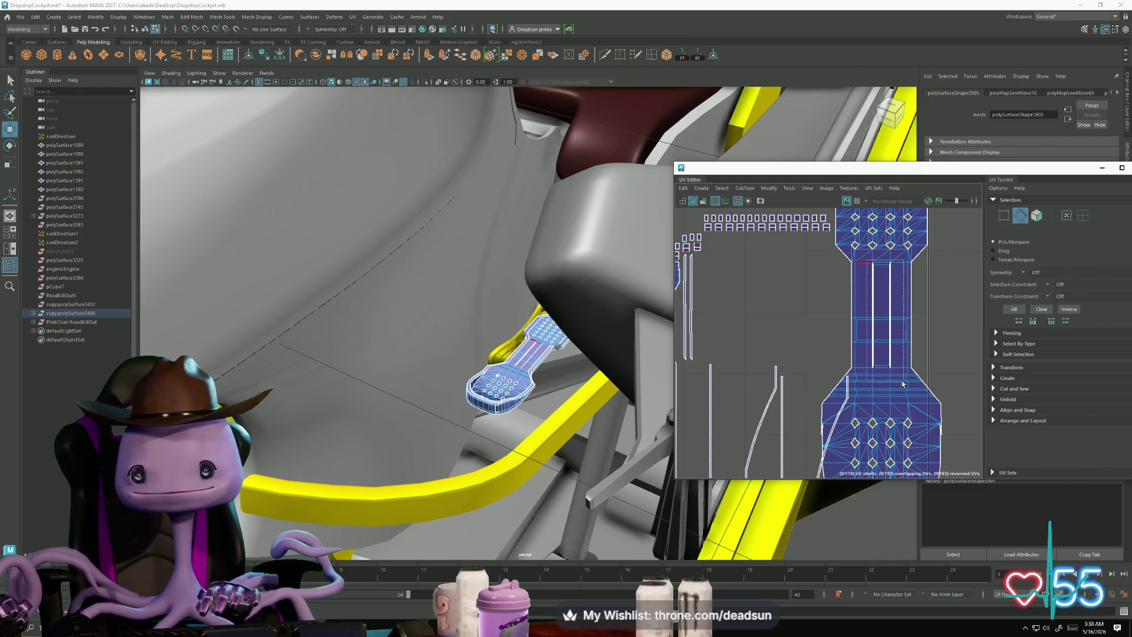
# Step: Sew the selected footrest seam edges, merging the UV shells from 119 to 117
pyautogui.hotkey('shift', 's')
pyautogui.scroll(-3, 875, 340)
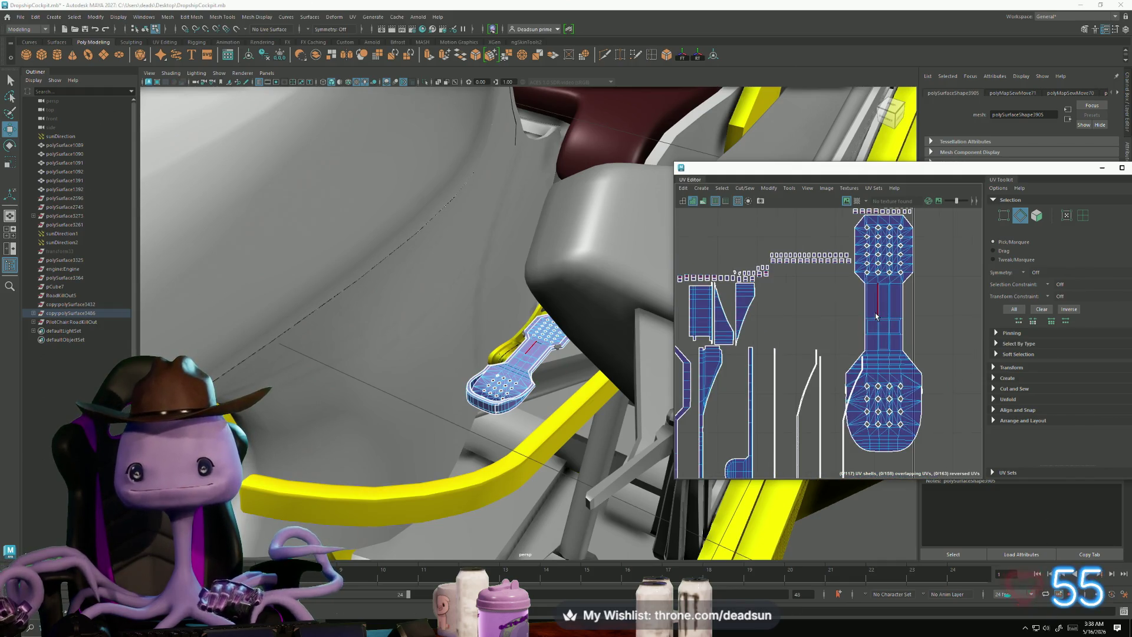
pyautogui.scroll(2, 852, 306)
pyautogui.scroll(-2, 871, 358)
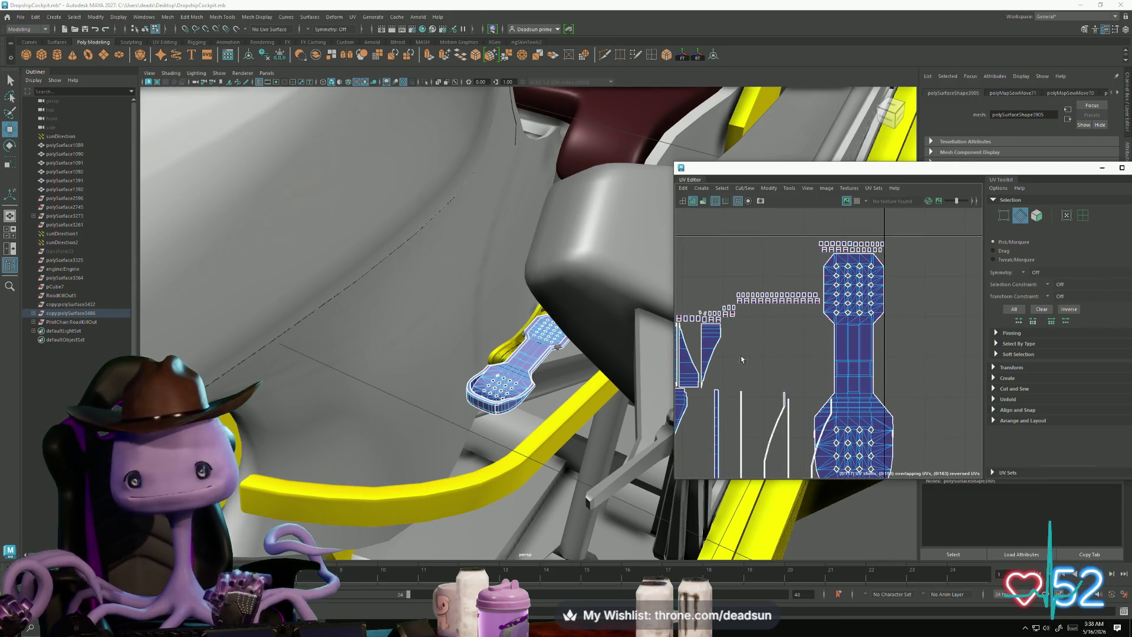
pyautogui.scroll(2, 742, 359)
pyautogui.scroll(-3, 746, 324)
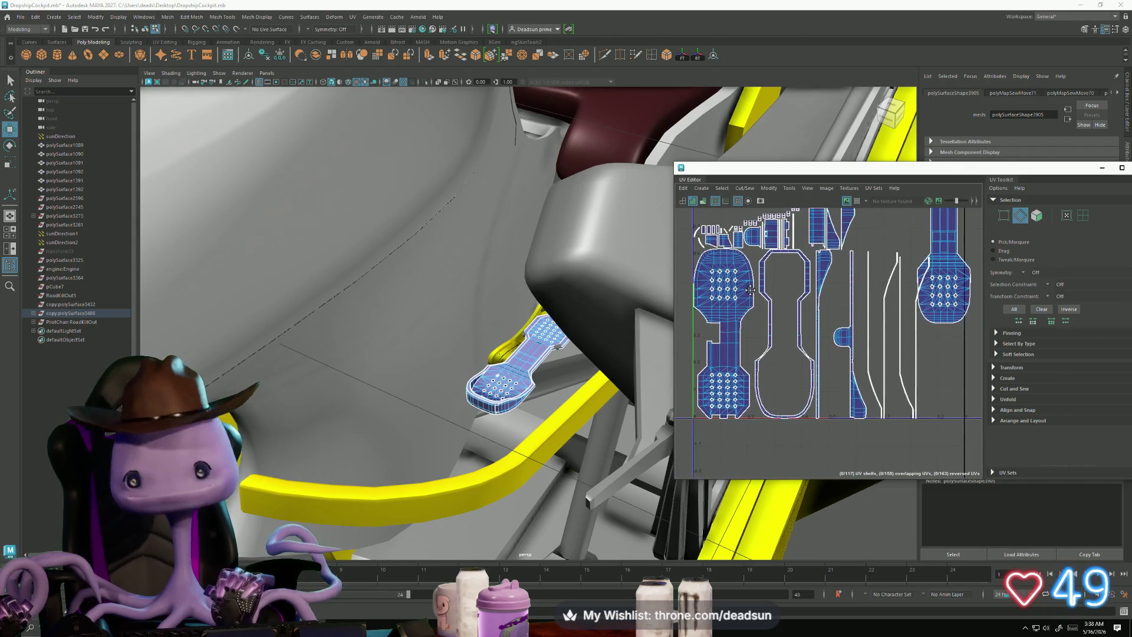
# Step: Select a footrest UV shell and the edge loop across its border
pyautogui.keyDown('alt'); pyautogui.moveTo(750, 290); pyautogui.dragTo(725, 320, button='middle'); pyautogui.keyUp('alt')
pyautogui.scroll(3, 727, 302)
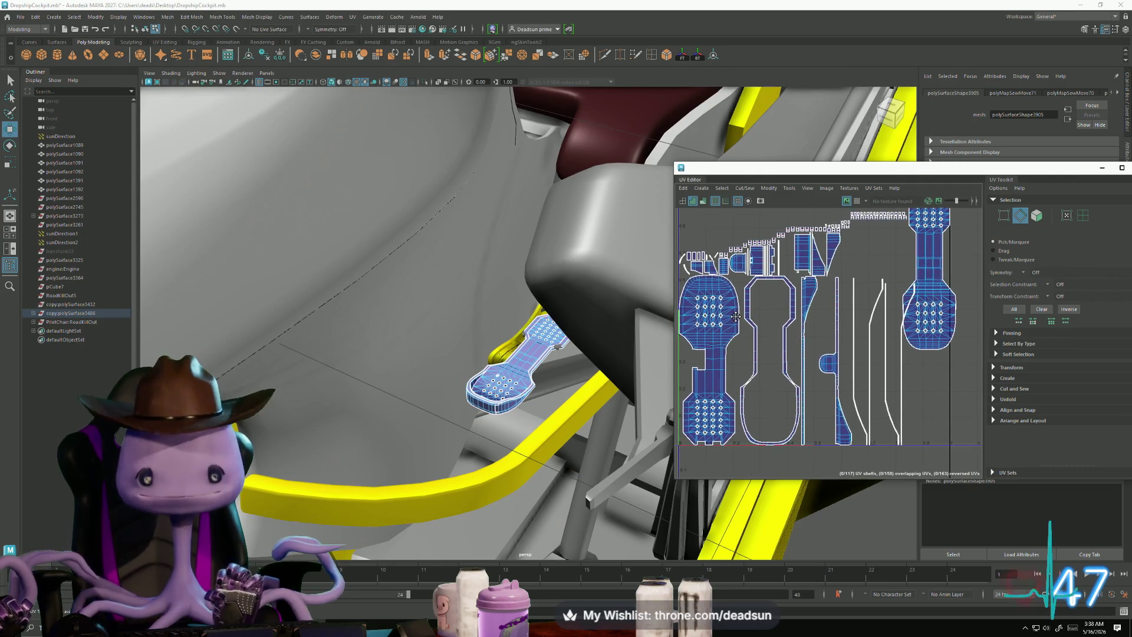
pyautogui.keyDown('alt'); pyautogui.moveTo(830, 338); pyautogui.dragTo(1003, 298, button='middle'); pyautogui.keyUp('alt')
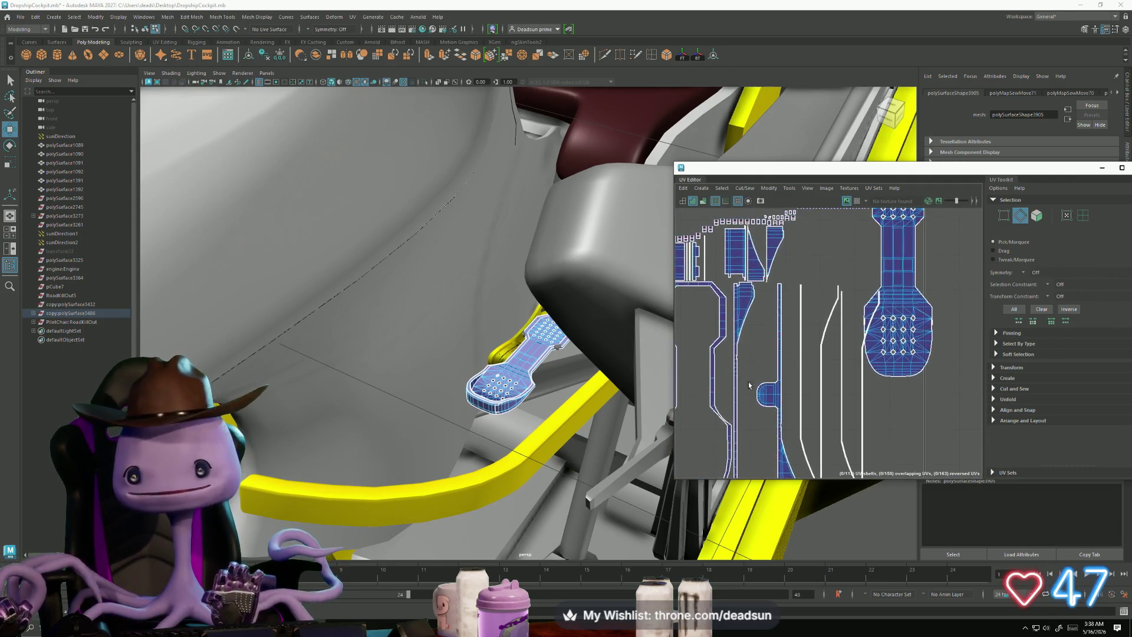
pyautogui.scroll(-2, 870, 308)
pyautogui.click(886, 295)
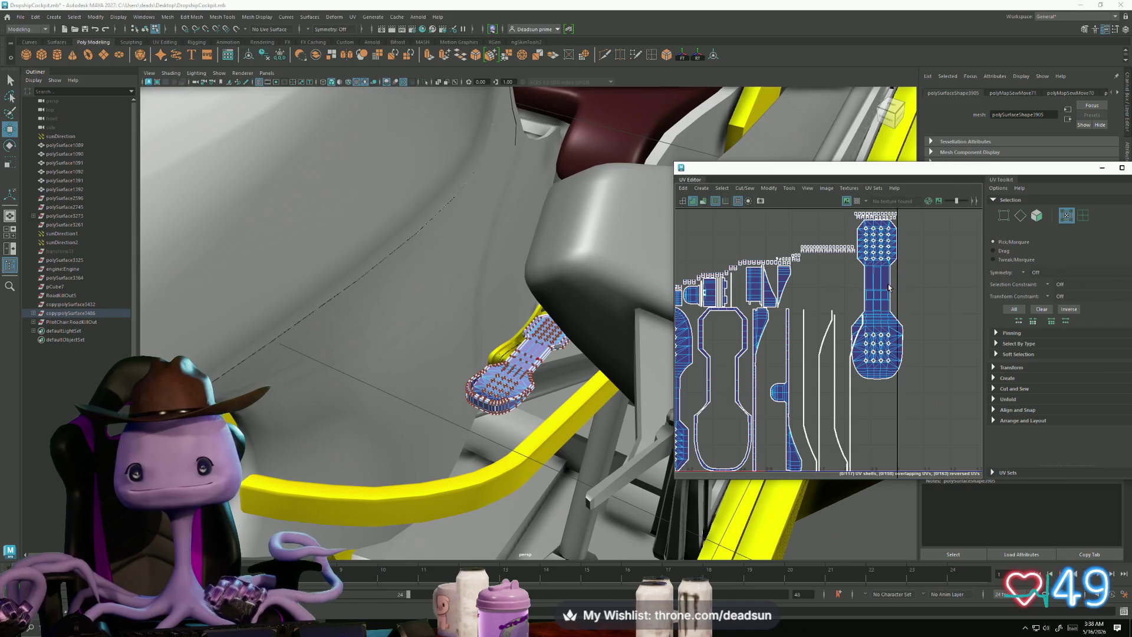
pyautogui.click(893, 274)
pyautogui.doubleClick(891, 283)
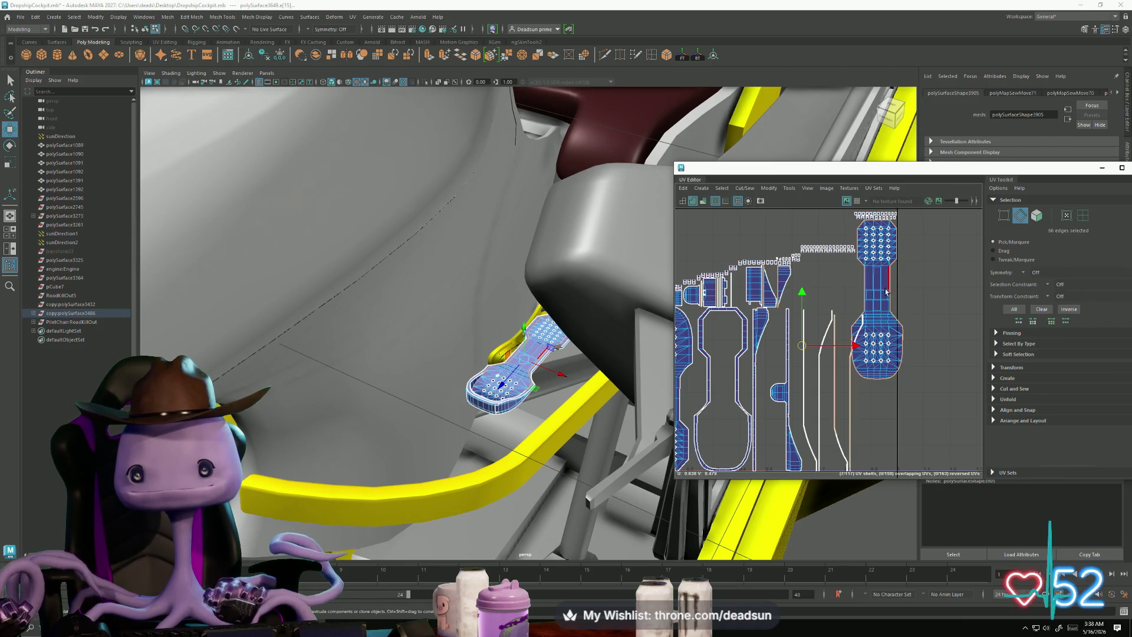
# Step: Return to Object Mode through the marking menu
pyautogui.scroll(-3, 713, 321)
pyautogui.moveTo(471, 371)
pyautogui.keyDown('alt'); pyautogui.mouseDown()
pyautogui.moveTo(455, 392)
pyautogui.moveTo(485, 381)
pyautogui.mouseUp(); pyautogui.keyUp('alt')
pyautogui.moveTo(485, 381); pyautogui.dragTo(488, 382, button='right')
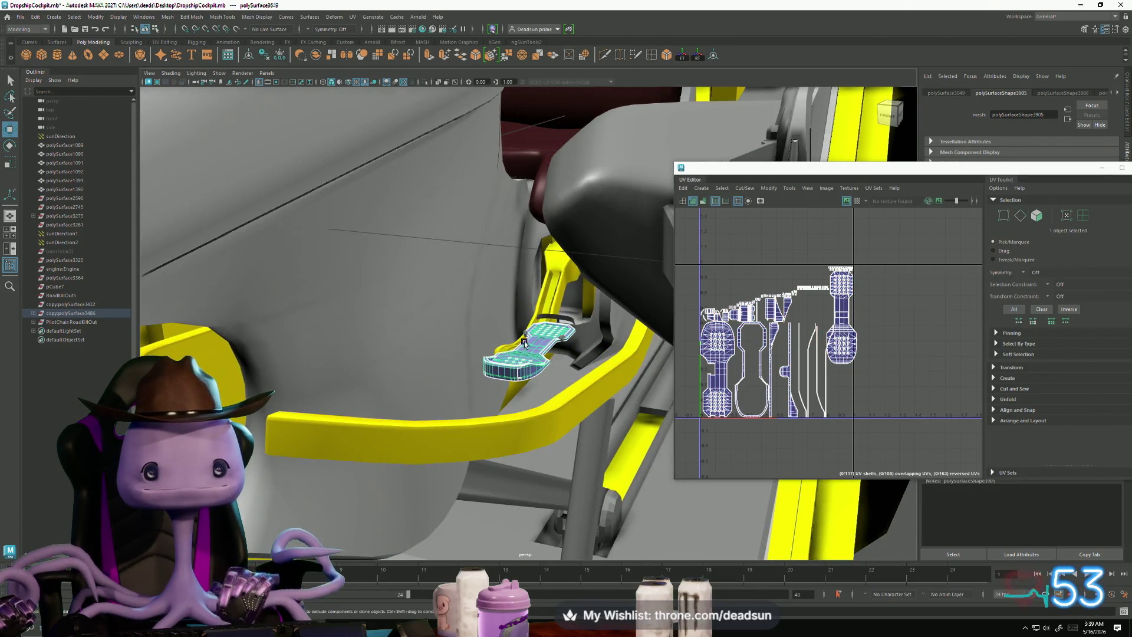
# Step: Add the two yellow struts to the footrest selection
pyautogui.keyDown('shift'); pyautogui.click(556, 272); pyautogui.keyUp('shift')
pyautogui.moveTo(556, 273)
pyautogui.keyDown('alt'); pyautogui.mouseDown()
pyautogui.moveTo(431, 376)
pyautogui.moveTo(424, 408)
pyautogui.mouseUp(); pyautogui.keyUp('alt')
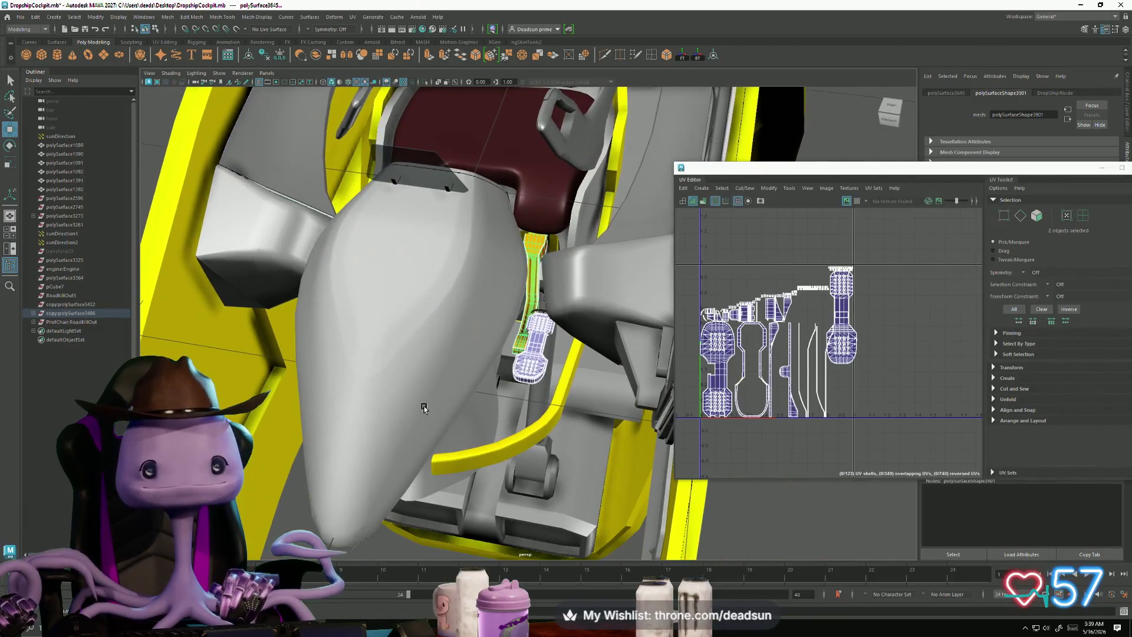
pyautogui.keyDown('shift'); pyautogui.click(507, 448); pyautogui.keyUp('shift')
pyautogui.moveTo(507, 448)
pyautogui.keyDown('alt'); pyautogui.mouseDown()
pyautogui.moveTo(510, 365)
pyautogui.moveTo(551, 392)
pyautogui.moveTo(558, 430)
pyautogui.moveTo(649, 422)
pyautogui.mouseUp(); pyautogui.keyUp('alt')
pyautogui.scroll(-4, 820, 413)
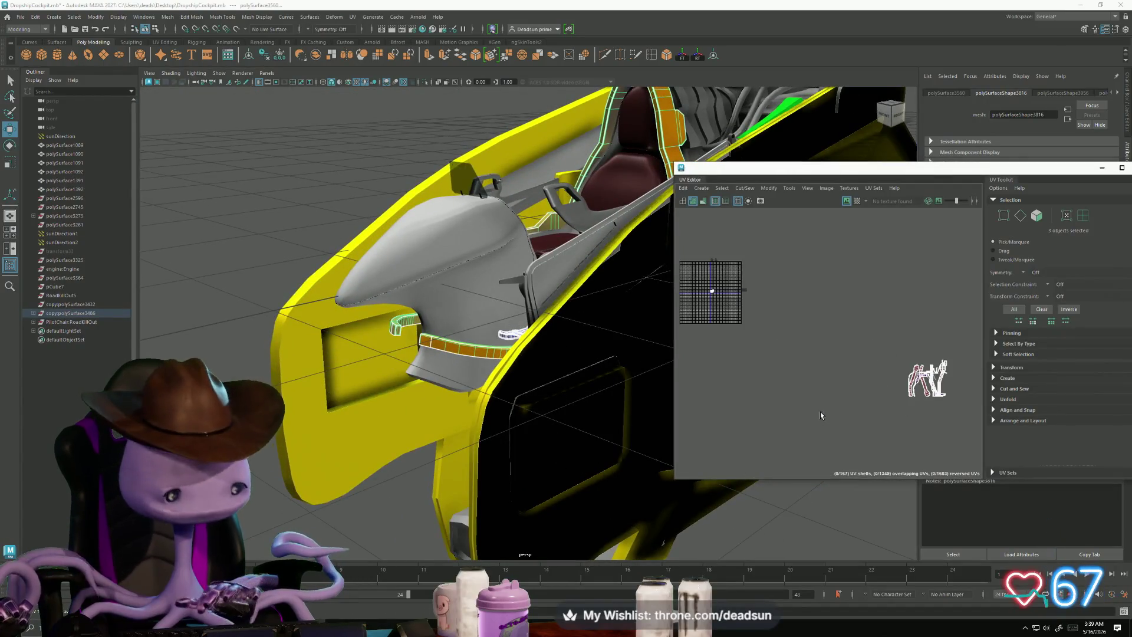
pyautogui.scroll(3, 916, 398)
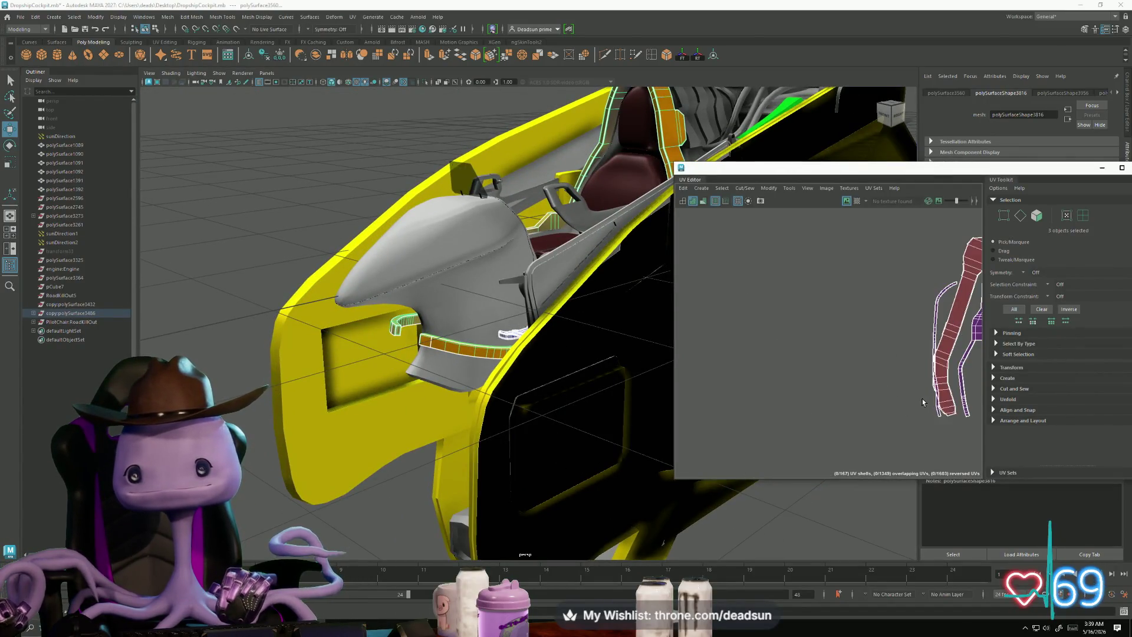
pyautogui.scroll(-4, 876, 388)
pyautogui.keyDown('alt'); pyautogui.moveTo(747, 367); pyautogui.dragTo(808, 429, button='middle'); pyautogui.keyUp('alt')
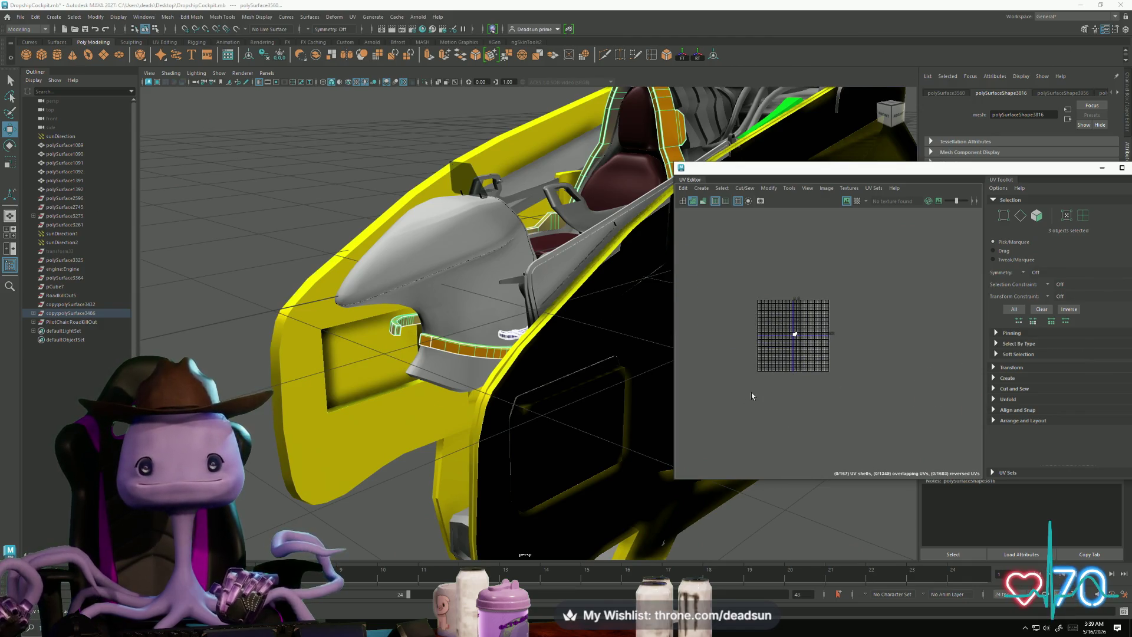
pyautogui.scroll(3, 783, 372)
pyautogui.keyDown('alt'); pyautogui.moveTo(522, 364); pyautogui.dragTo(590, 331); pyautogui.keyUp('alt')
pyautogui.keyDown('alt'); pyautogui.moveTo(590, 330); pyautogui.dragTo(738, 399, button='right'); pyautogui.keyUp('alt')
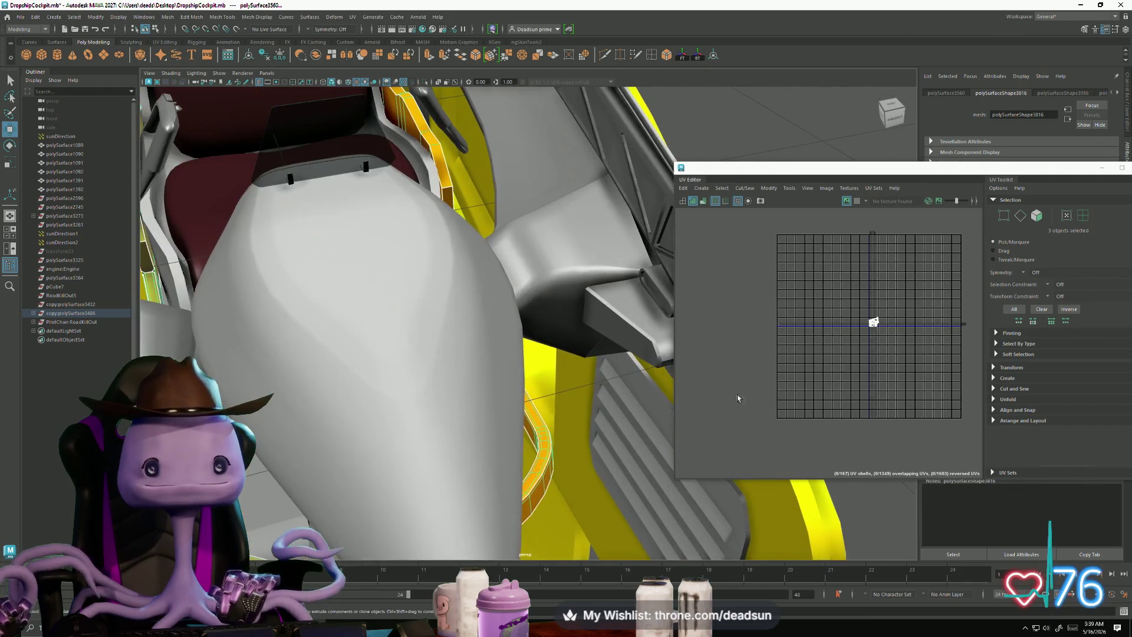
# Step: Select the side block and frame it in both the 3D view and UV Editor
pyautogui.keyDown('shift'); pyautogui.click(601, 315); pyautogui.keyUp('shift')
pyautogui.scroll(-5, 872, 321)
pyautogui.scroll(3, 860, 315)
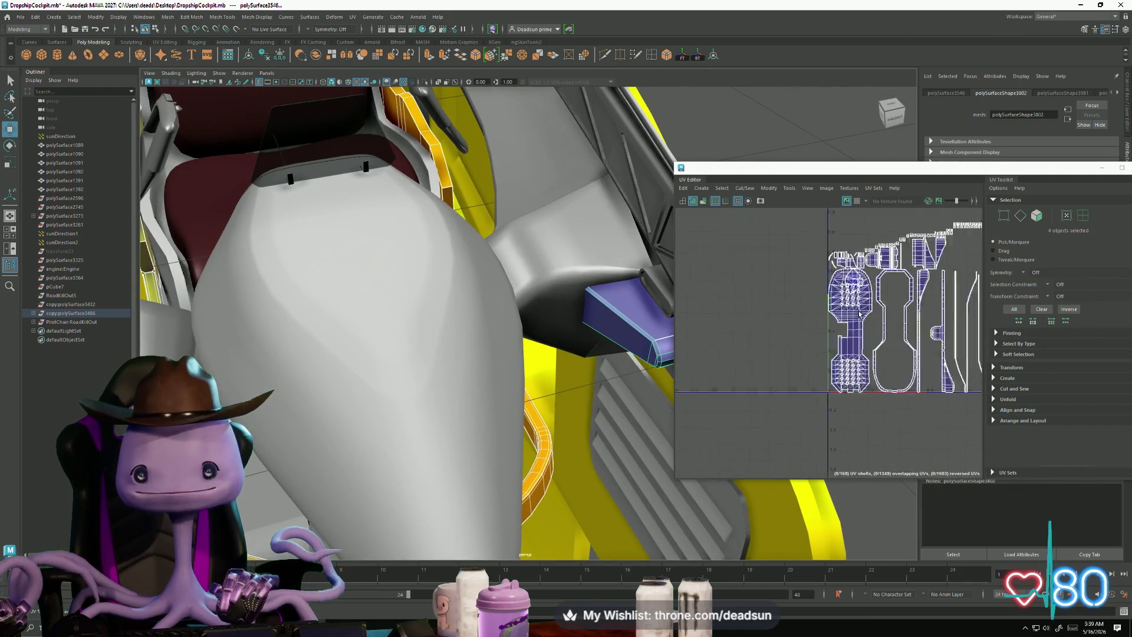
pyautogui.scroll(-5, 844, 358)
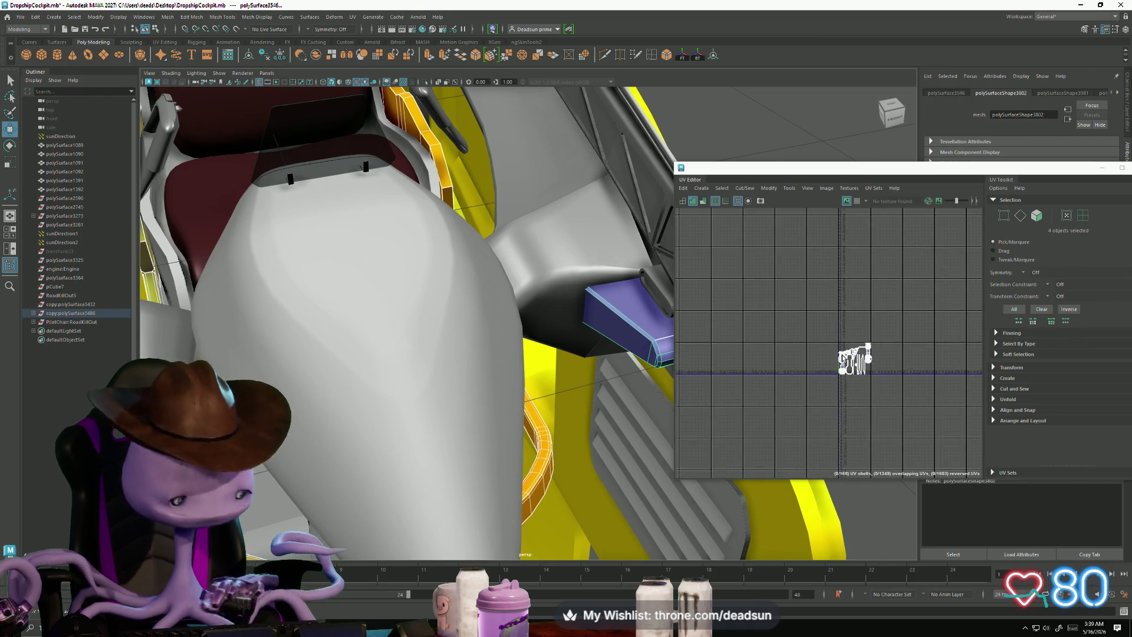
pyautogui.click(612, 315)
pyautogui.press('f')
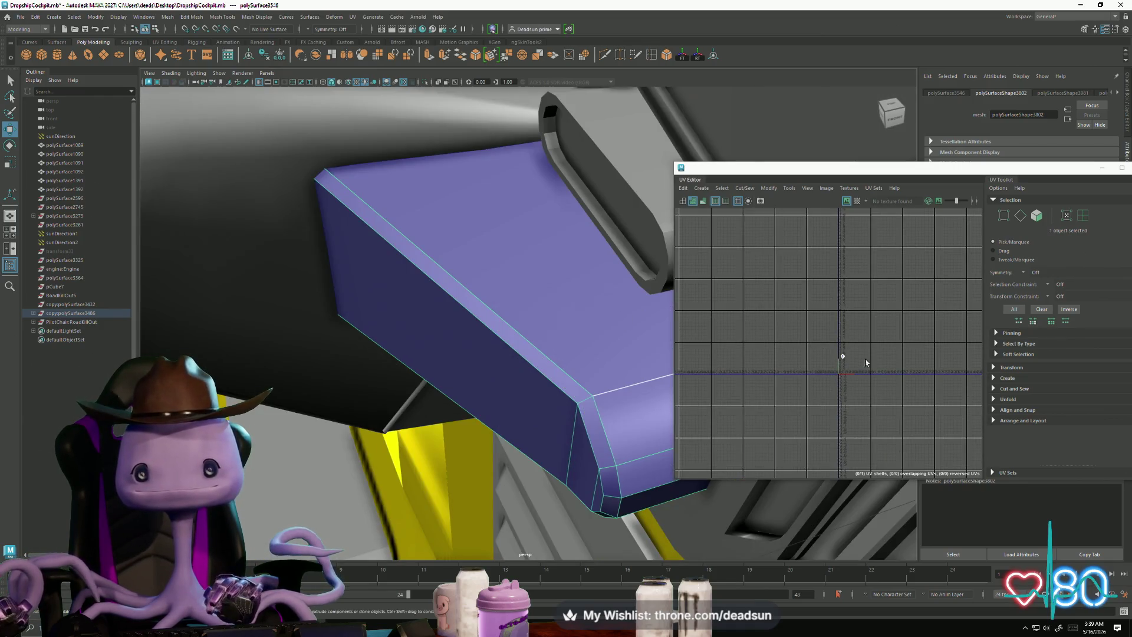
pyautogui.press('f')
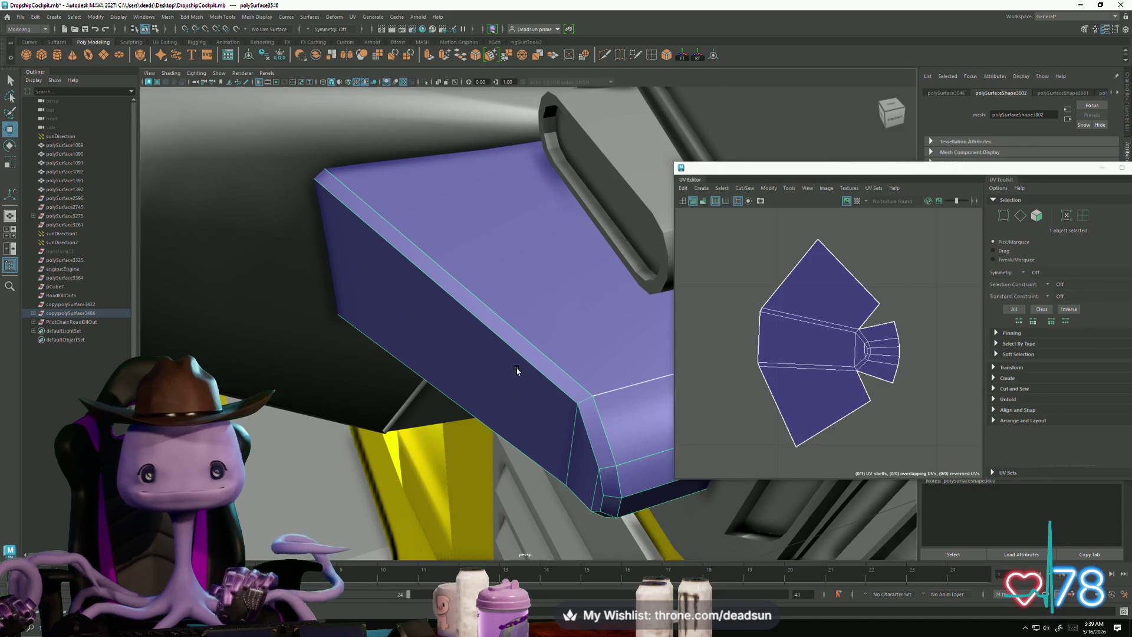
# Step: Restore the combined parts selection, then drop the side block from it
pyautogui.click(519, 372)
pyautogui.scroll(-5, 720, 418)
pyautogui.click(720, 418)
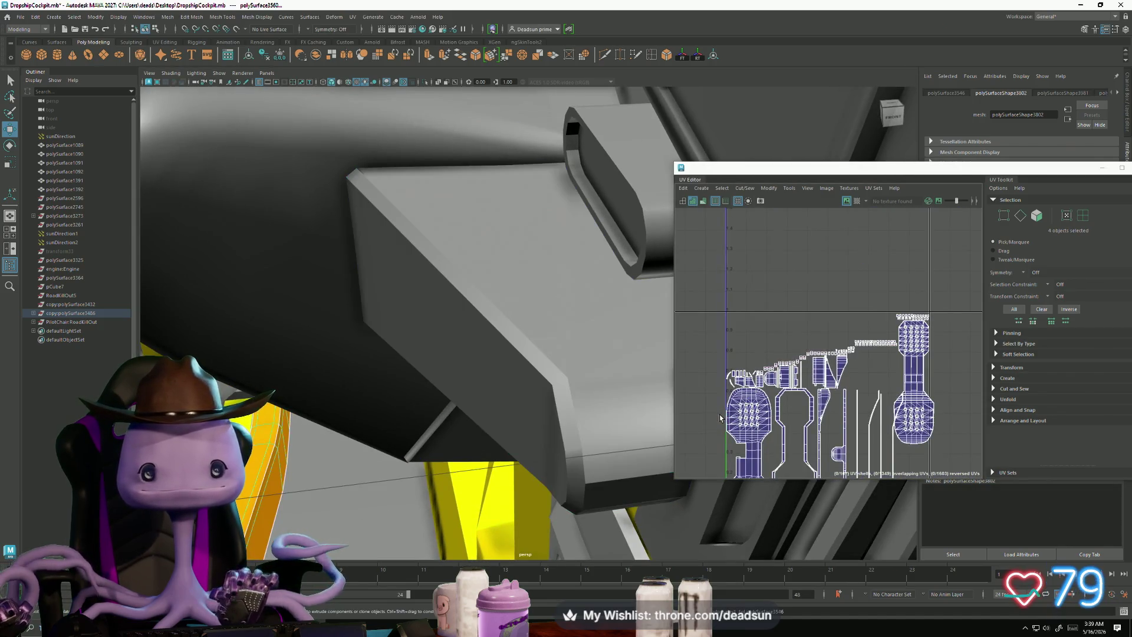
pyautogui.scroll(-3, 745, 420)
pyautogui.scroll(-10, 481, 446)
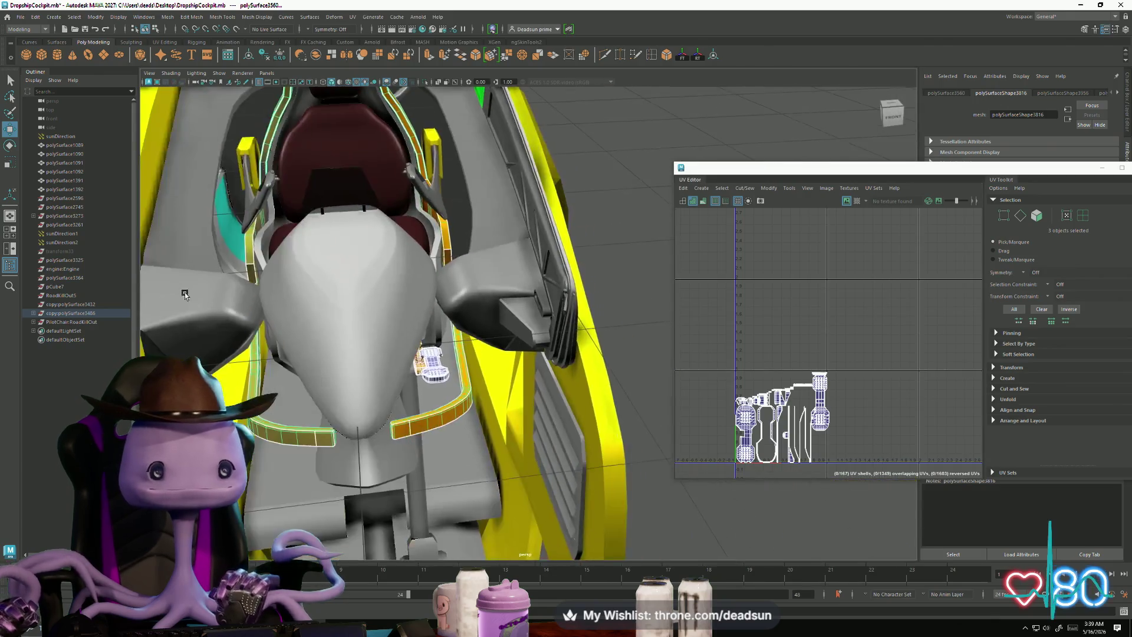
pyautogui.moveTo(480, 445)
pyautogui.keyDown('alt'); pyautogui.mouseDown()
pyautogui.moveTo(341, 378)
pyautogui.moveTo(355, 436)
pyautogui.moveTo(381, 405)
pyautogui.moveTo(483, 368)
pyautogui.mouseUp(); pyautogui.keyUp('alt')
pyautogui.keyDown('alt'); pyautogui.moveTo(453, 331); pyautogui.dragTo(570, 362); pyautogui.keyUp('alt')
pyautogui.scroll(5, 570, 361)
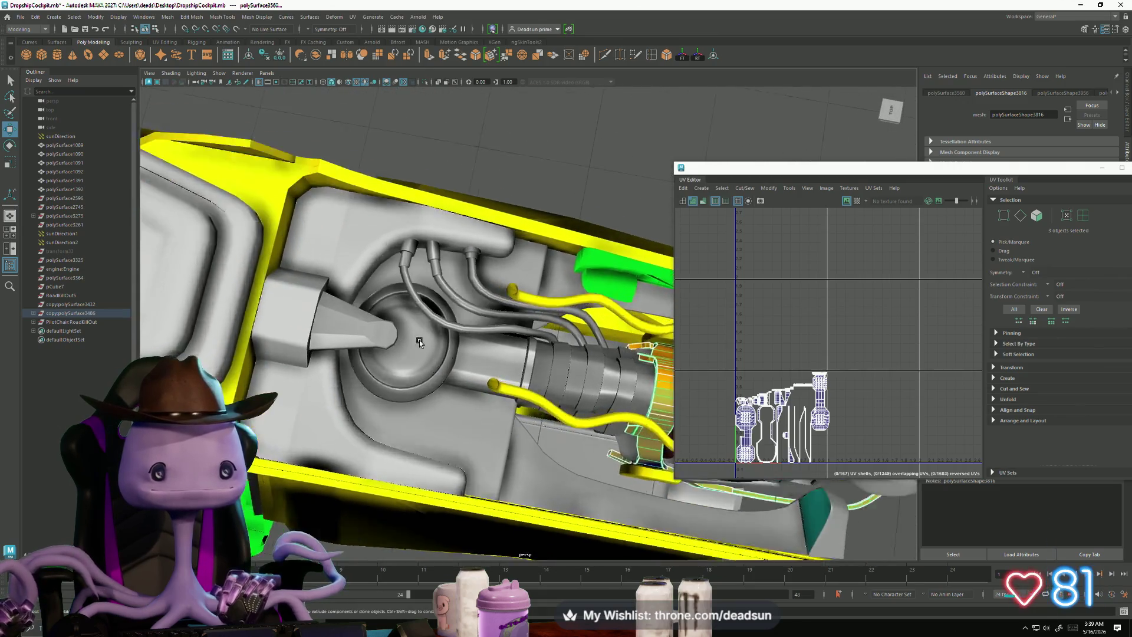
pyautogui.scroll(-5, 438, 312)
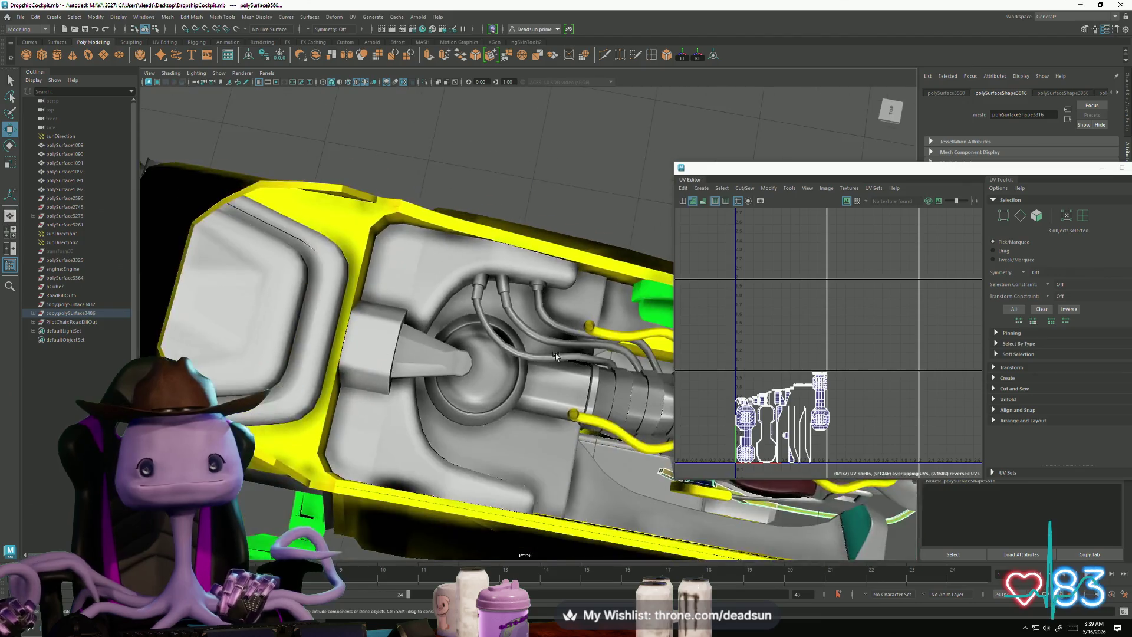
pyautogui.moveTo(439, 312)
pyautogui.keyDown('alt'); pyautogui.mouseDown()
pyautogui.moveTo(473, 270)
pyautogui.moveTo(405, 337)
pyautogui.moveTo(380, 340)
pyautogui.moveTo(371, 329)
pyautogui.moveTo(385, 301)
pyautogui.moveTo(367, 337)
pyautogui.mouseUp(); pyautogui.keyUp('alt')
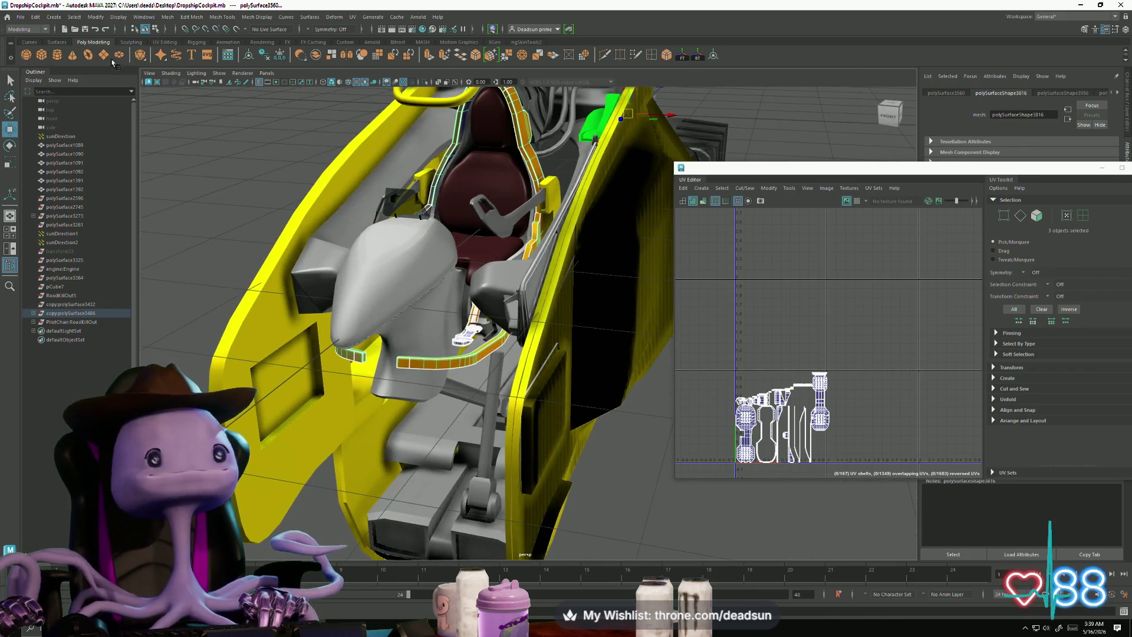
# Step: Export the selected parts as randomcrap.fbx into Desktop > Dropship > CockPit
pyautogui.click(164, 20)
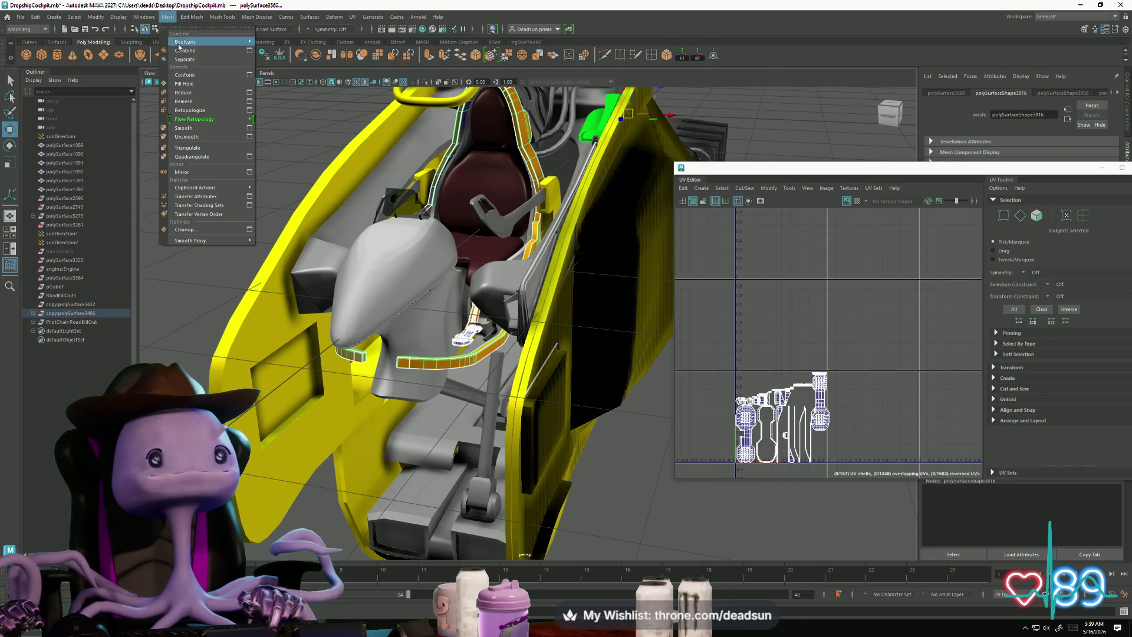
pyautogui.click(192, 77)
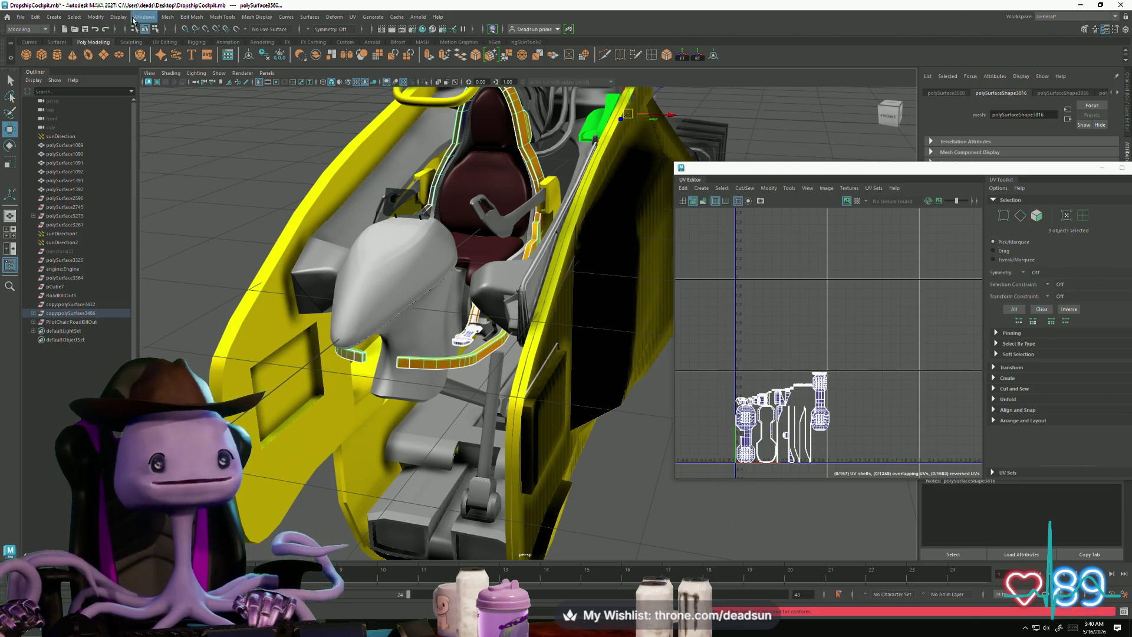
pyautogui.click(18, 17)
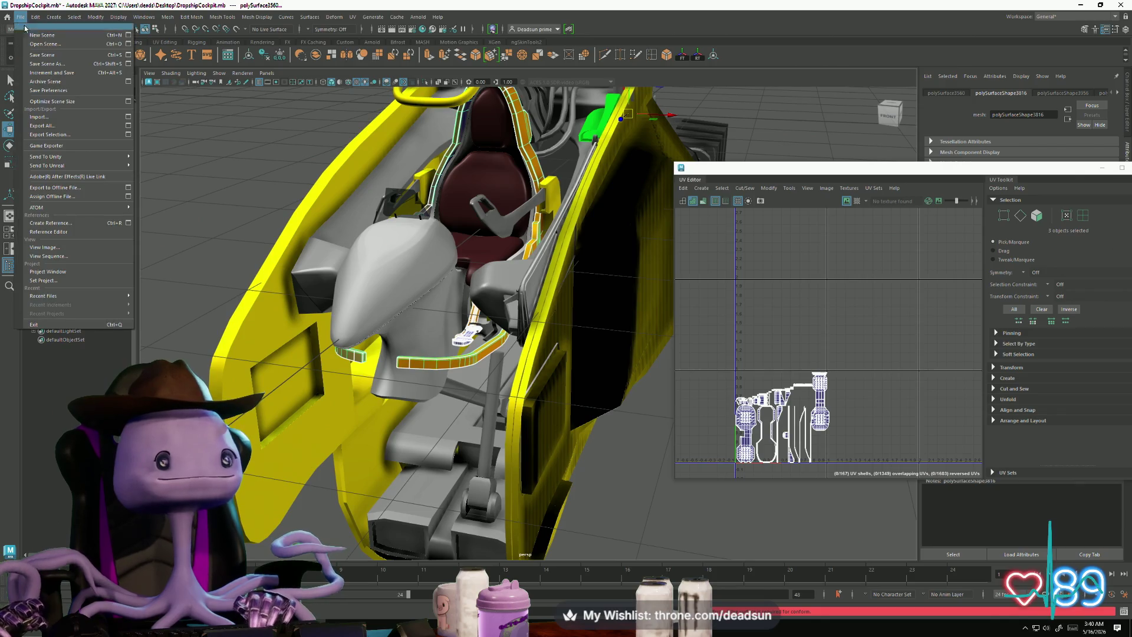
pyautogui.click(53, 136)
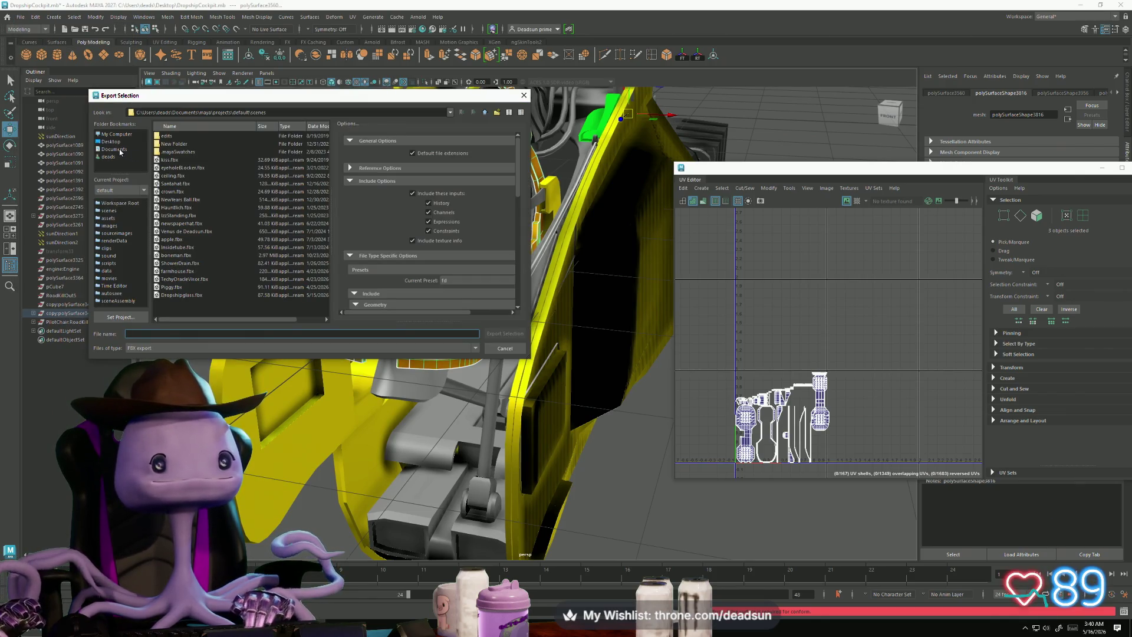
pyautogui.click(114, 143)
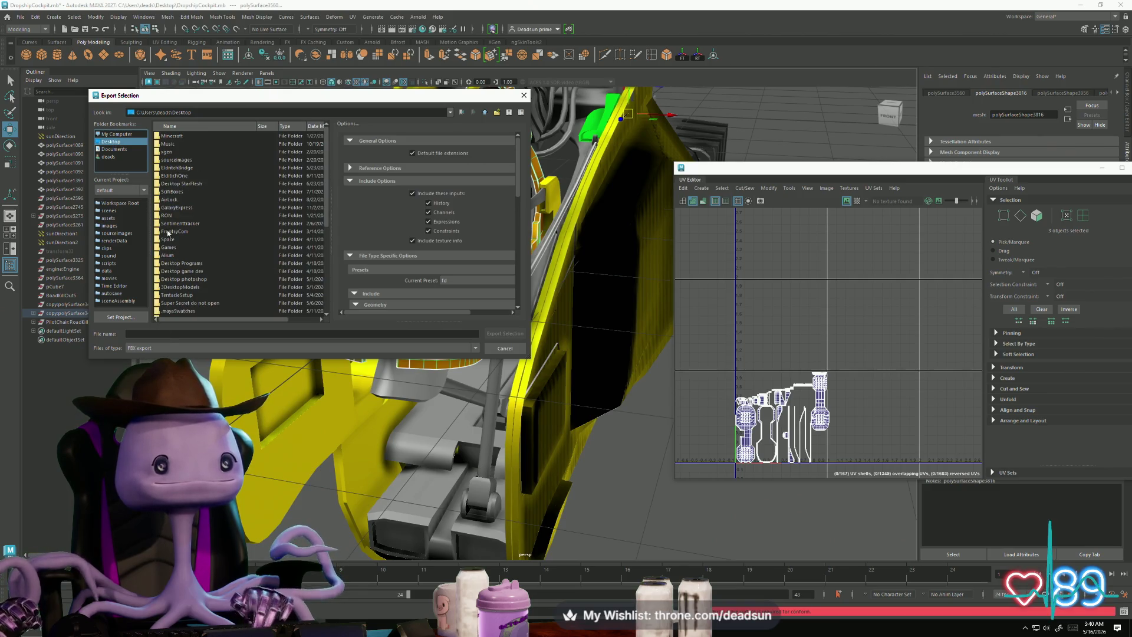
pyautogui.write('dr')
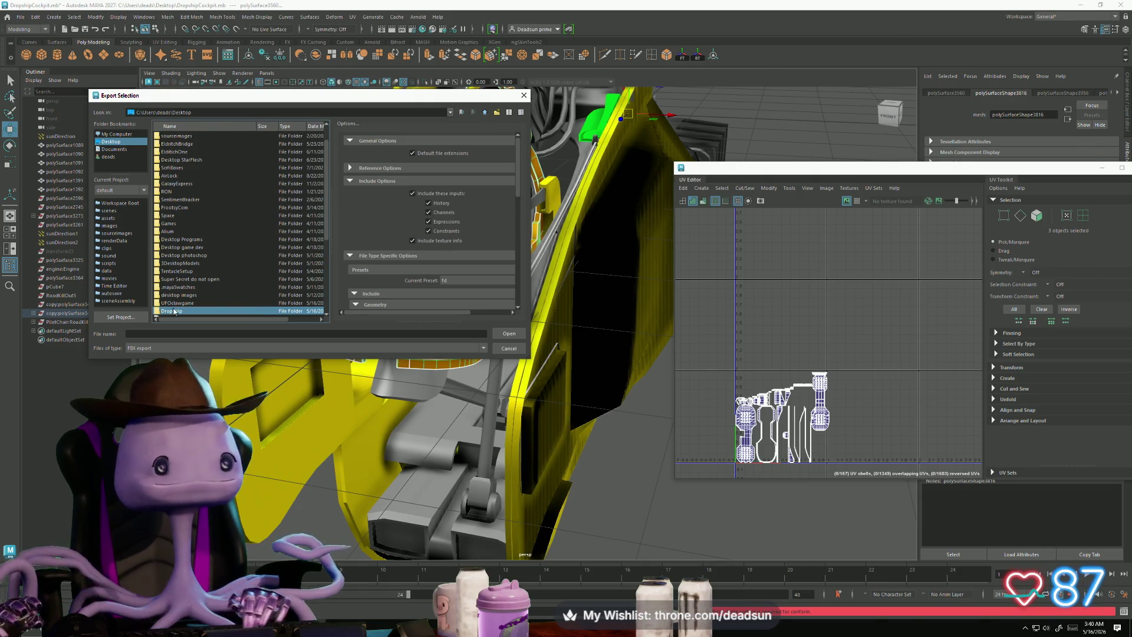
pyautogui.doubleClick(171, 312)
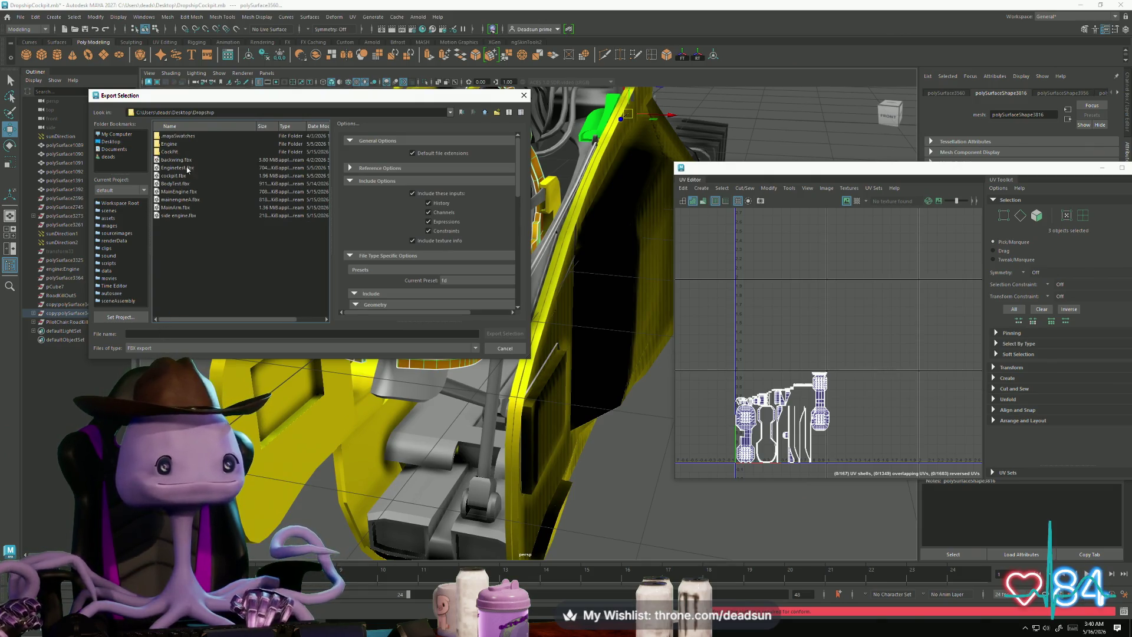
pyautogui.doubleClick(170, 153)
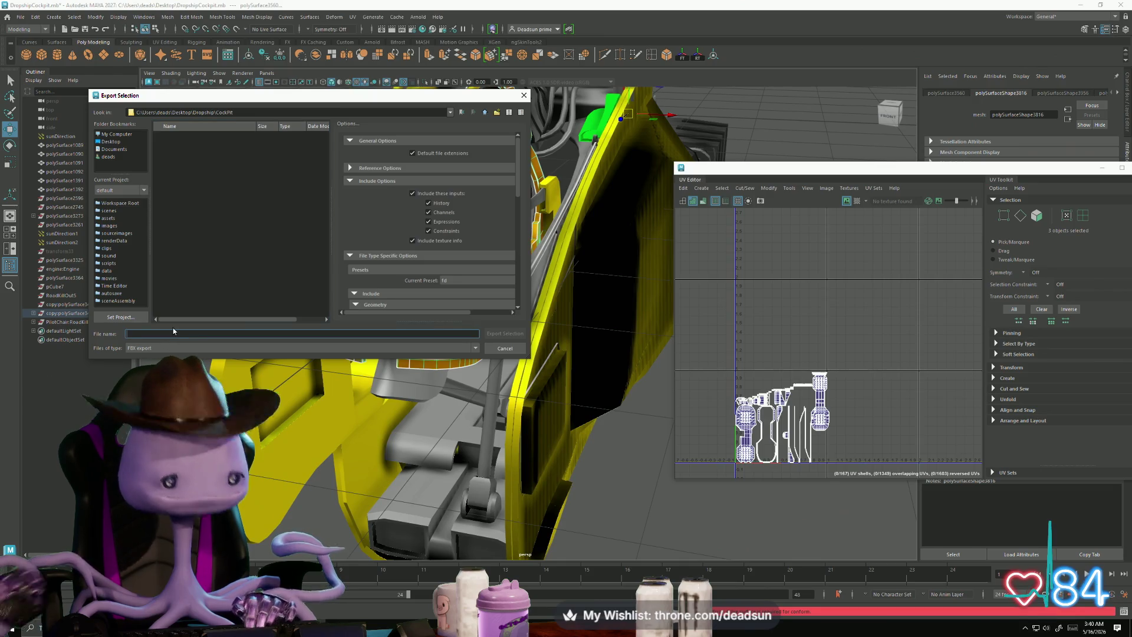
pyautogui.write('randomcrap')
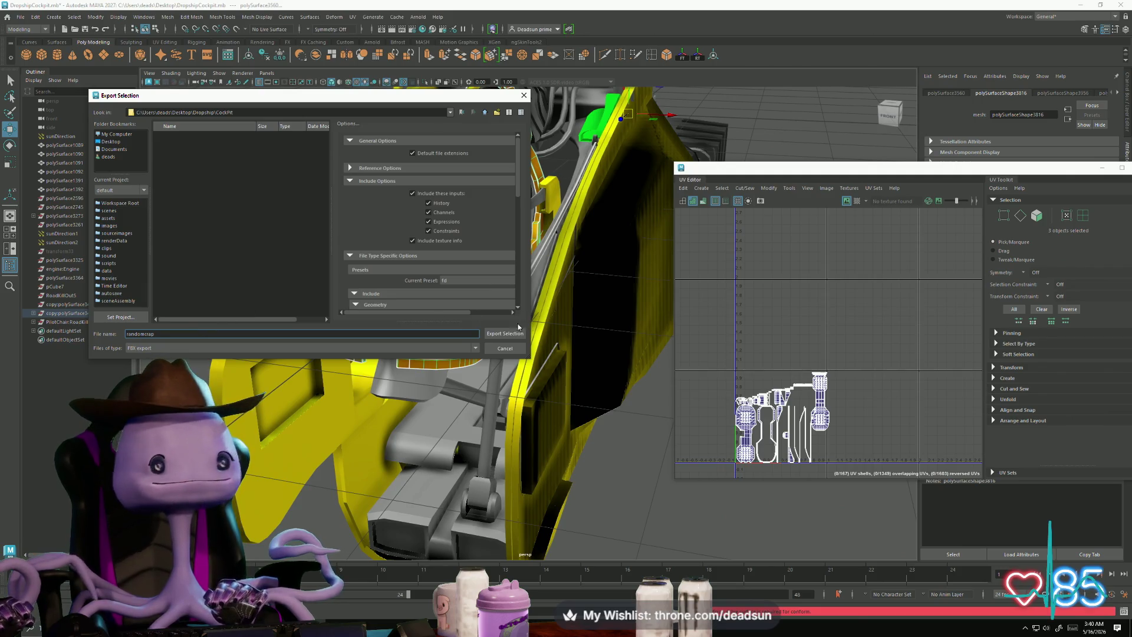
pyautogui.click(488, 333)
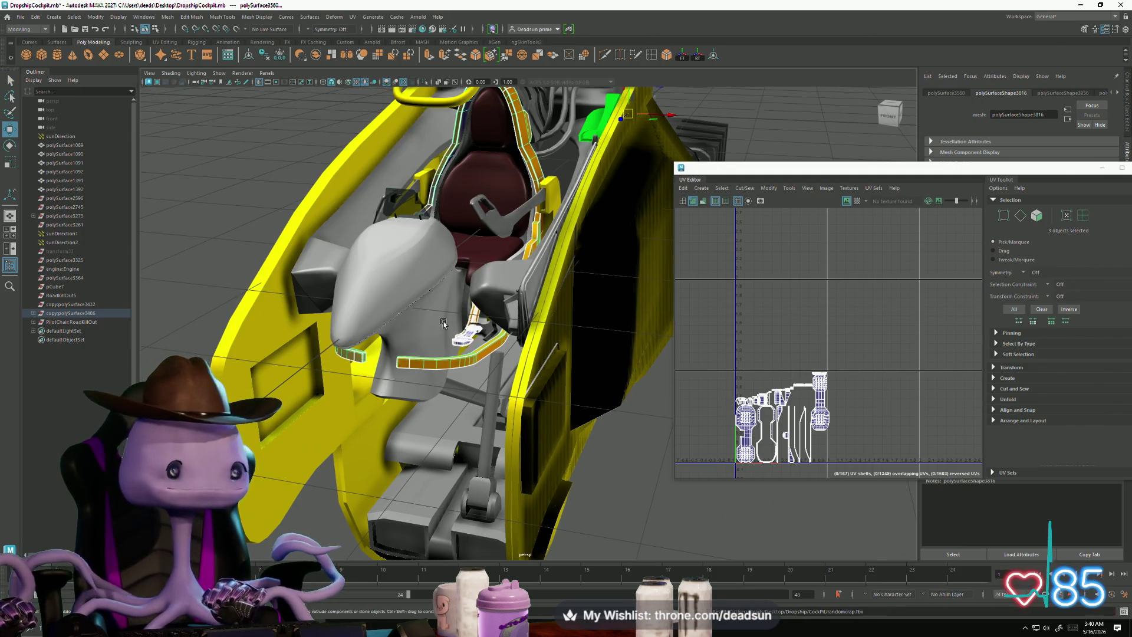
pyautogui.keyDown('alt'); pyautogui.moveTo(443, 323); pyautogui.dragTo(470, 328); pyautogui.keyUp('alt')
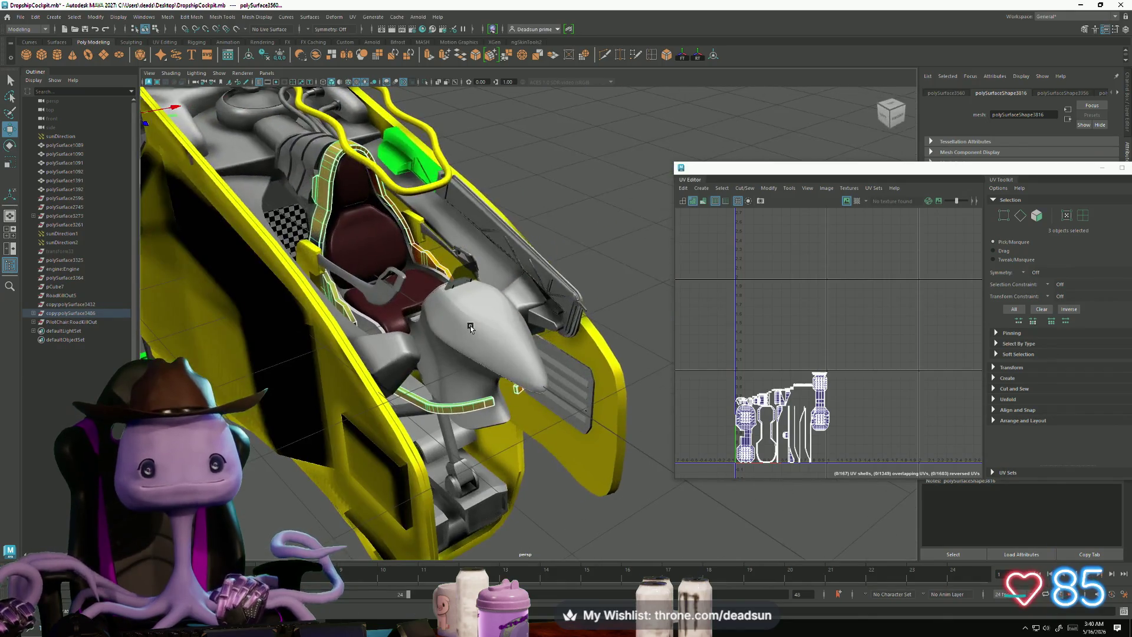
# Step: Zoom and orbit around the cockpit, then open Windows search for RoadKill
pyautogui.moveTo(365, 320)
pyautogui.keyDown('alt'); pyautogui.mouseDown(button='right')
pyautogui.moveTo(352, 334)
pyautogui.moveTo(384, 404)
pyautogui.moveTo(534, 429)
pyautogui.moveTo(561, 422)
pyautogui.moveTo(229, 321)
pyautogui.mouseUp(button='right'); pyautogui.keyUp('alt')
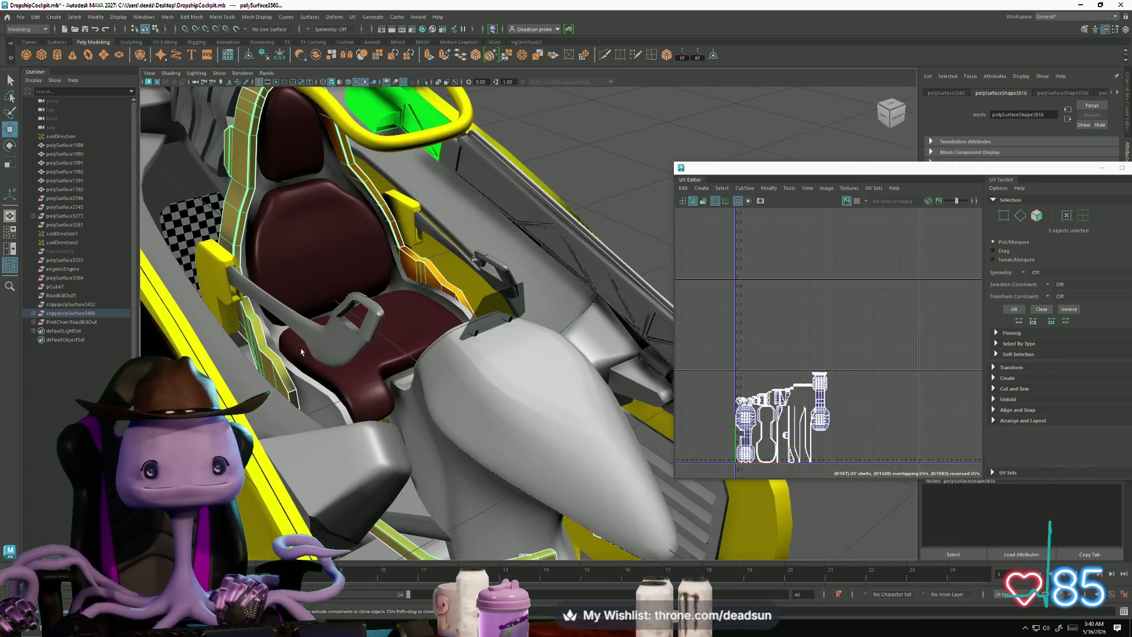
pyautogui.keyDown('alt'); pyautogui.moveTo(301, 353); pyautogui.dragTo(519, 336); pyautogui.keyUp('alt')
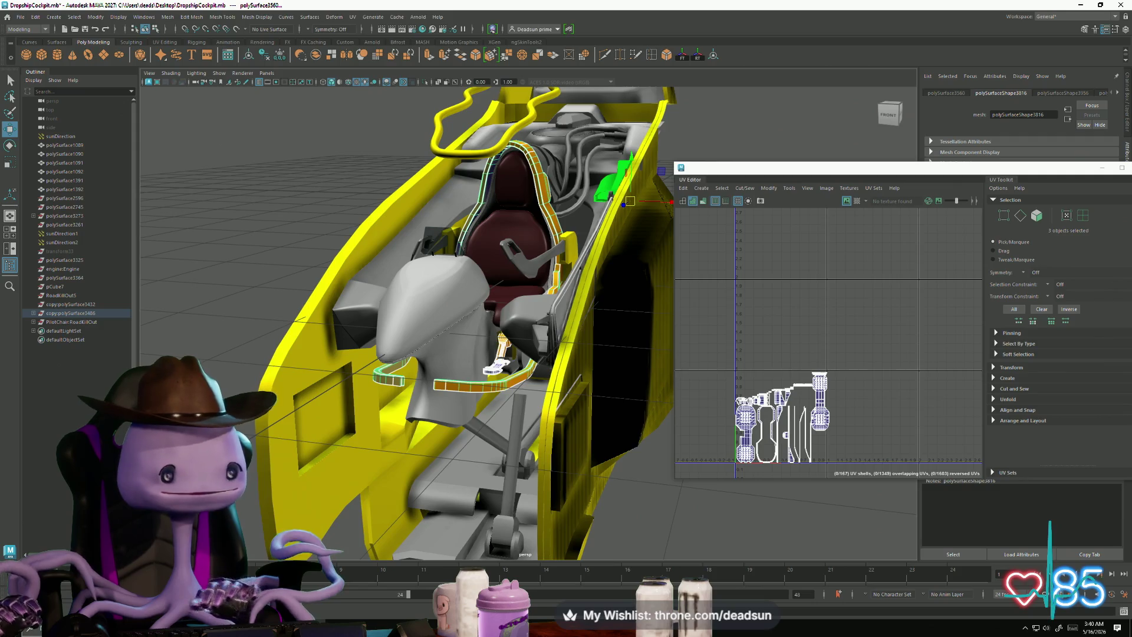
pyautogui.press('super')
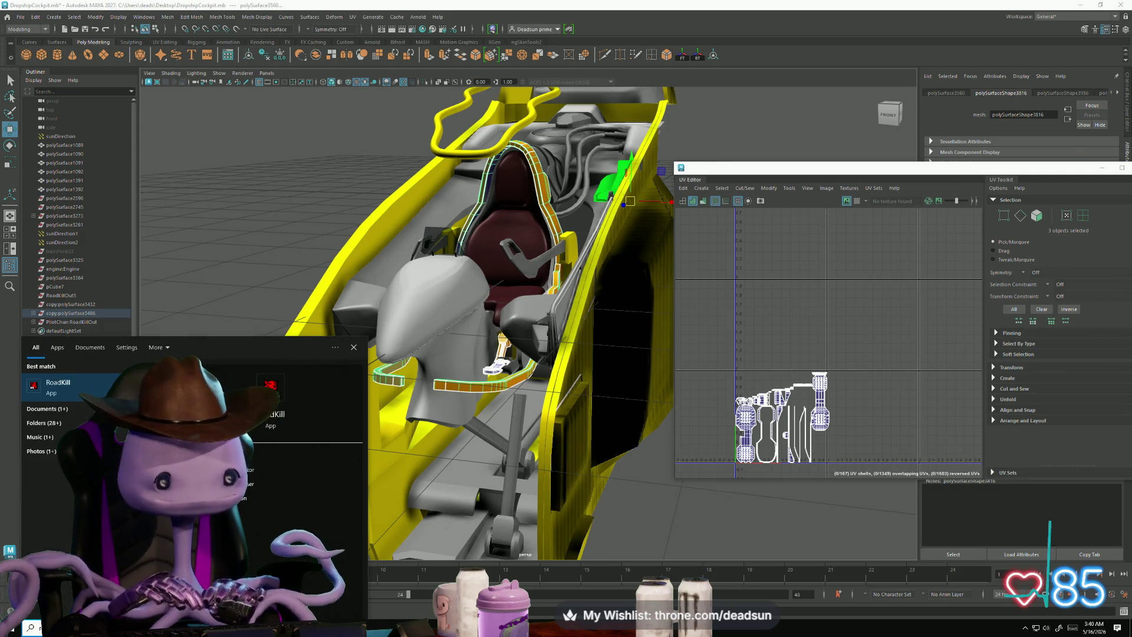
# Step: Launch RoadKill and start File > Load
pyautogui.click(98, 387)
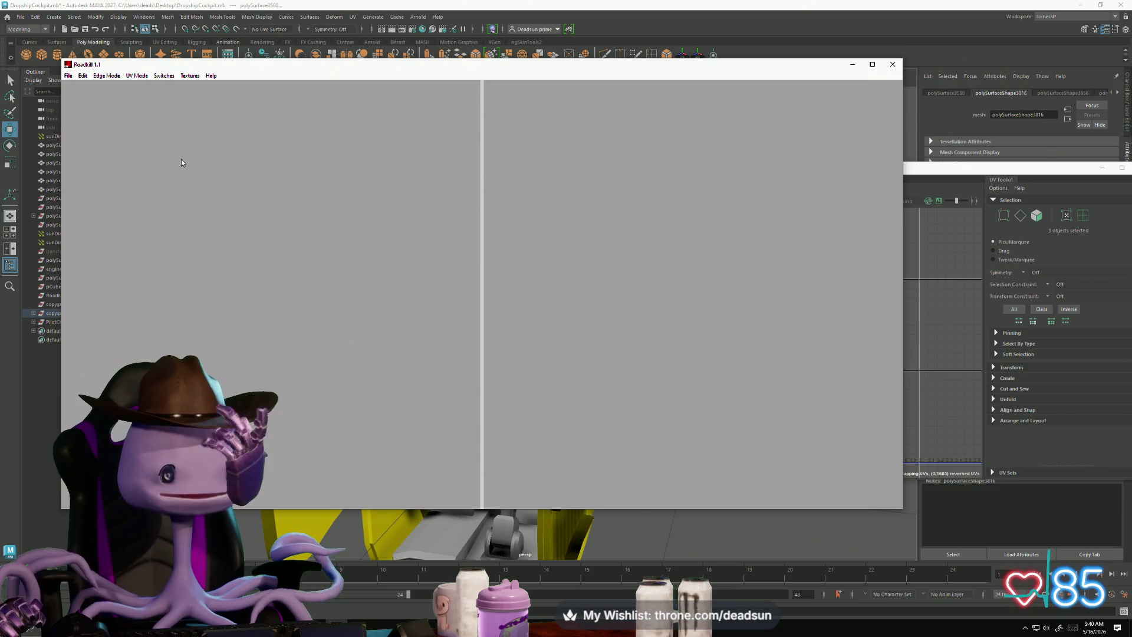
pyautogui.click(68, 77)
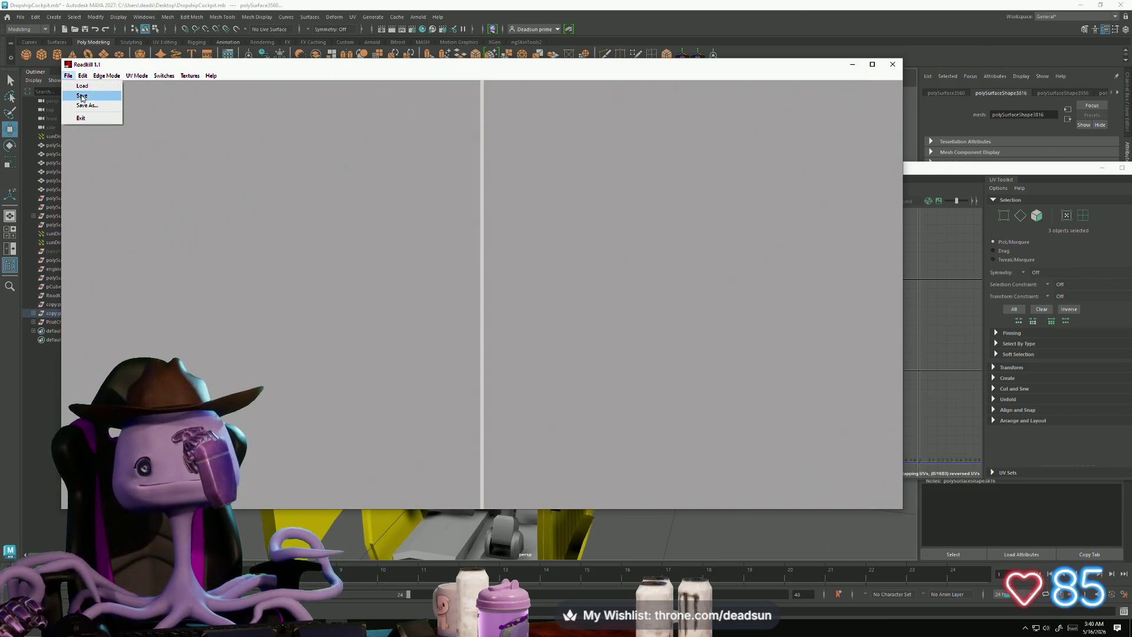
pyautogui.click(83, 86)
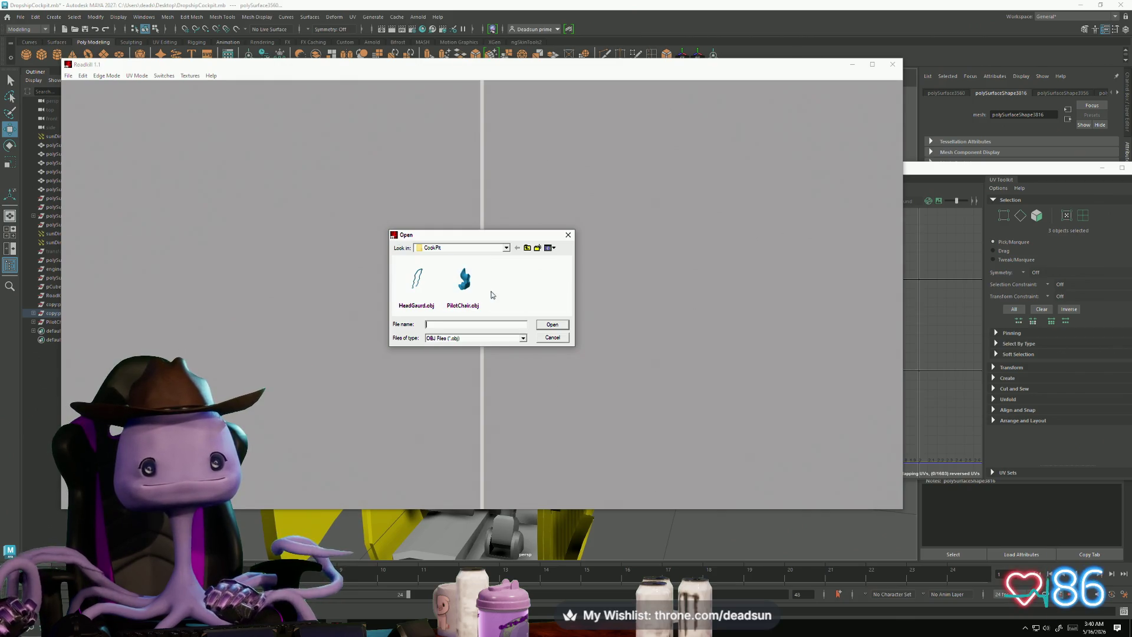
# Step: Browse the Dropship OBJ files like rearaxilstrut.obj and ring.obj, then close without loading
pyautogui.click(528, 248)
pyautogui.scroll(-3, 435, 294)
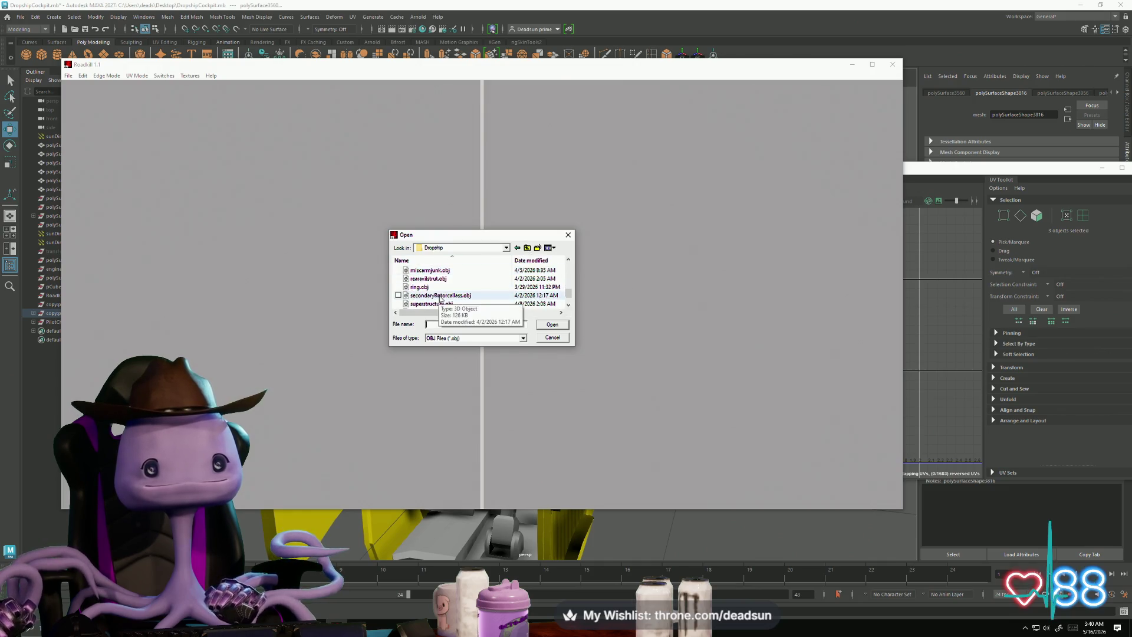
pyautogui.scroll(-1, 448, 299)
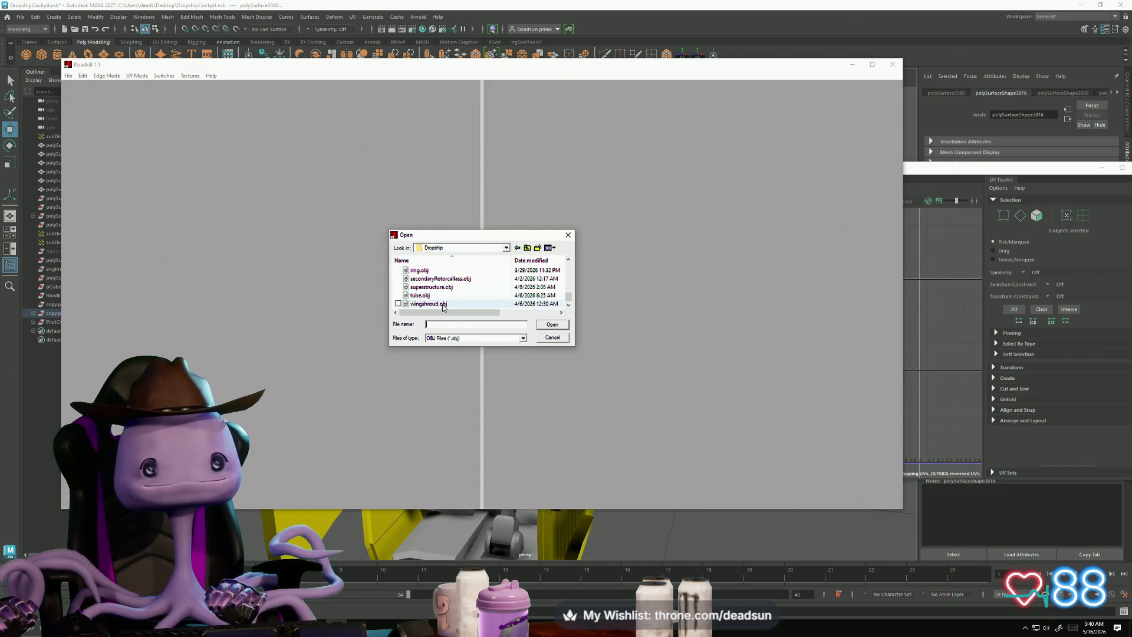
pyautogui.press('Up')
pyautogui.press('Up')
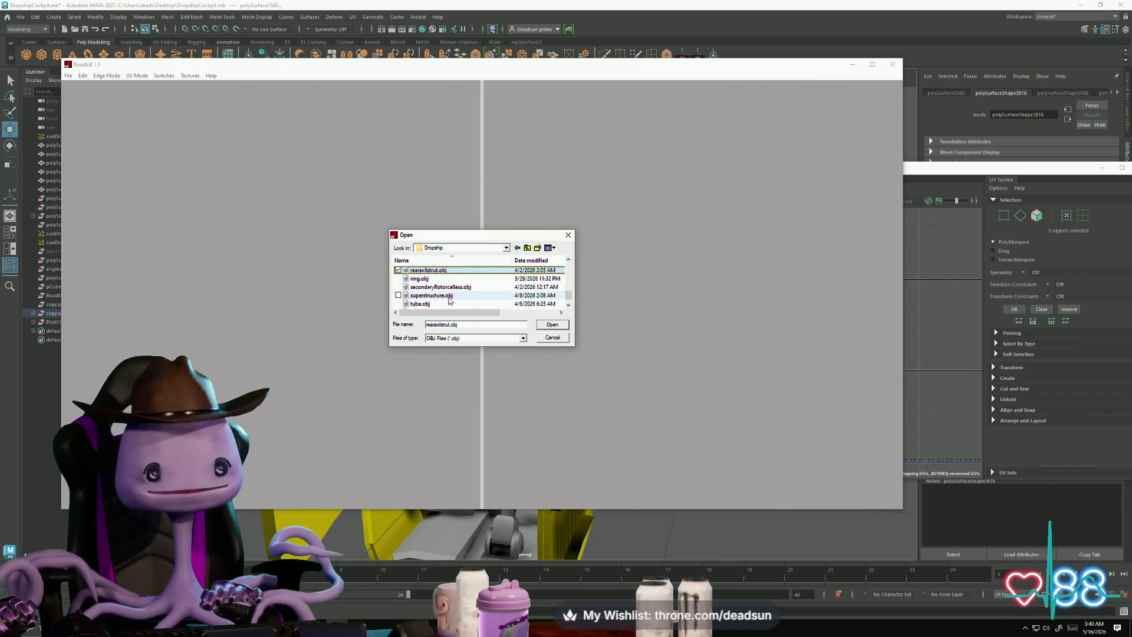
pyautogui.press('Down')
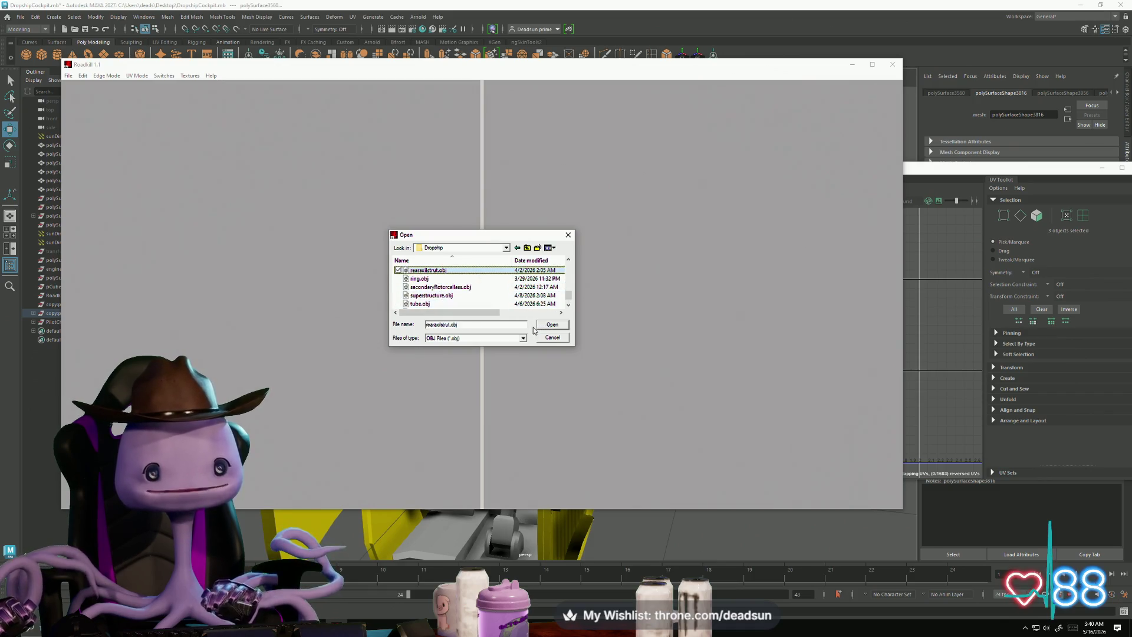
pyautogui.press('Up')
pyautogui.press('Down')
pyautogui.press('Up')
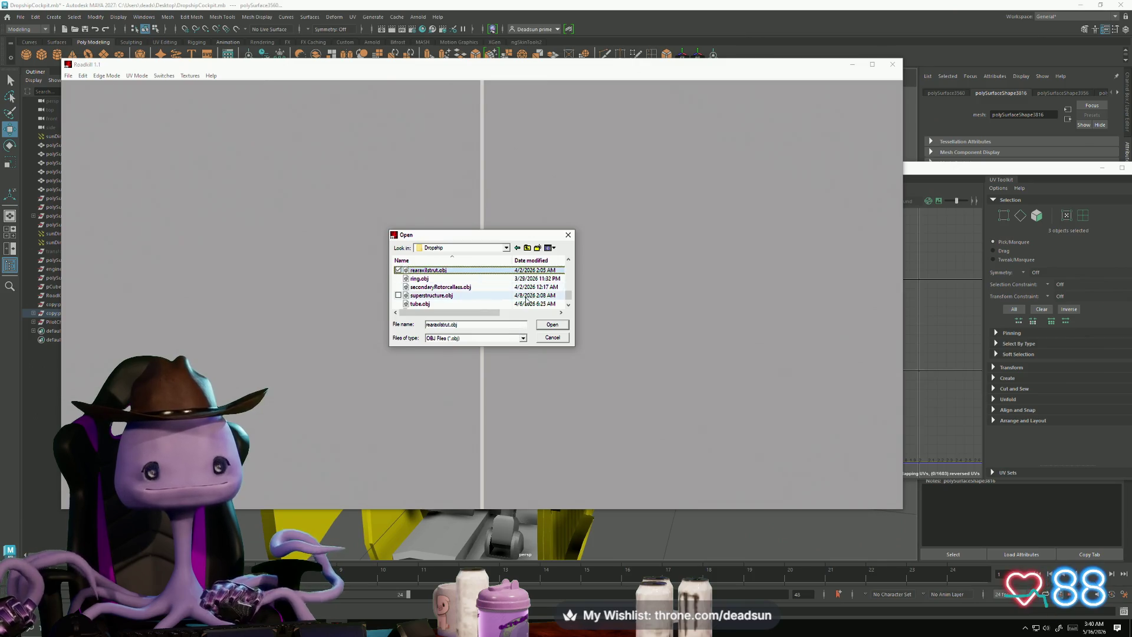
pyautogui.scroll(-1, 480, 283)
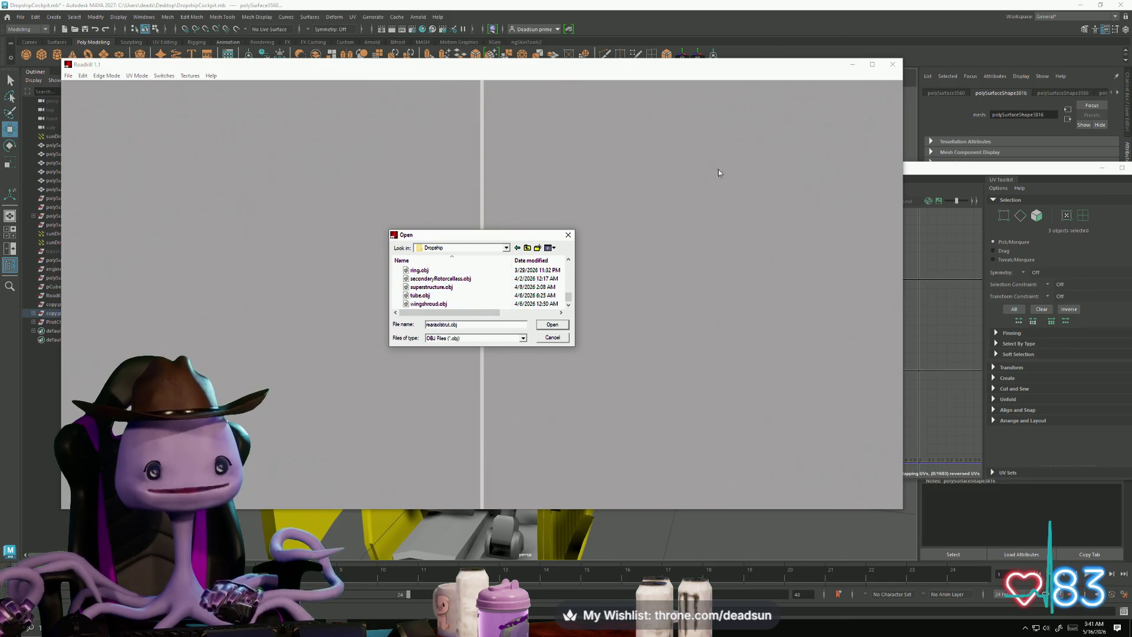
pyautogui.click(566, 237)
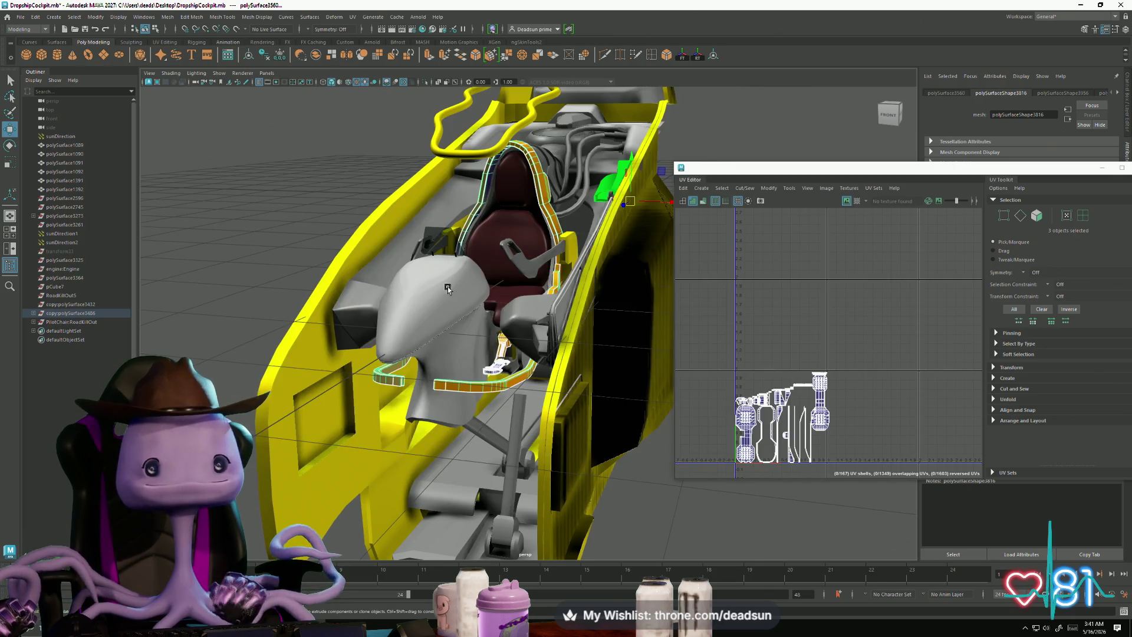
# Step: Add the wavy tube to the selected cockpit parts
pyautogui.moveTo(448, 269)
pyautogui.keyDown('alt'); pyautogui.mouseDown()
pyautogui.moveTo(463, 372)
pyautogui.moveTo(482, 287)
pyautogui.mouseUp(); pyautogui.keyUp('alt')
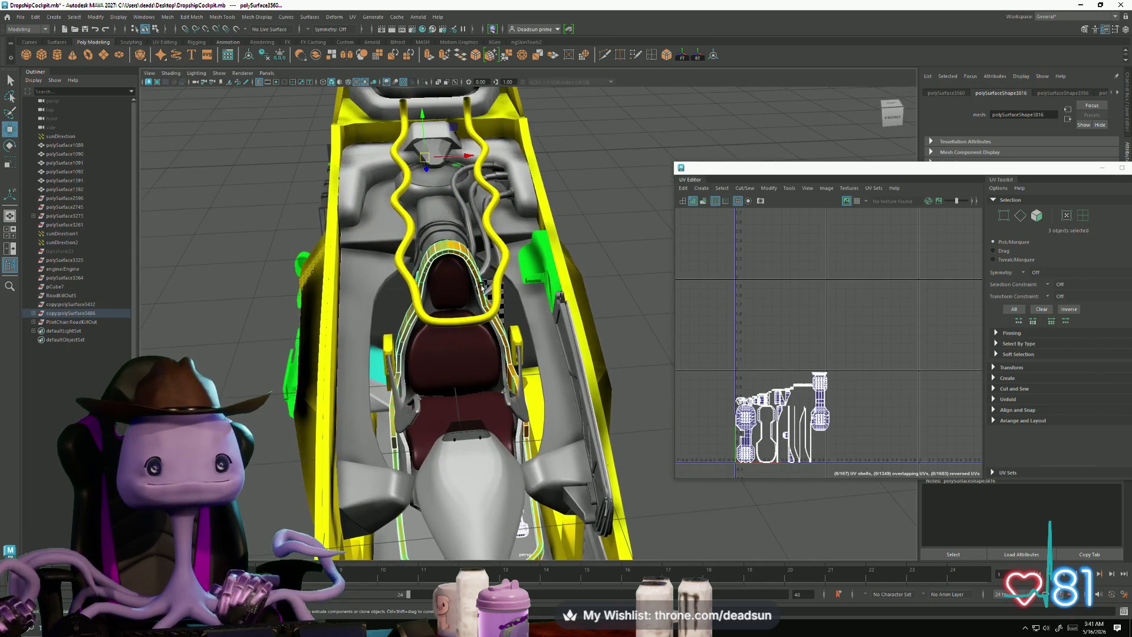
pyautogui.keyDown('shift'); pyautogui.click(494, 287); pyautogui.keyUp('shift')
pyautogui.scroll(-5, 817, 345)
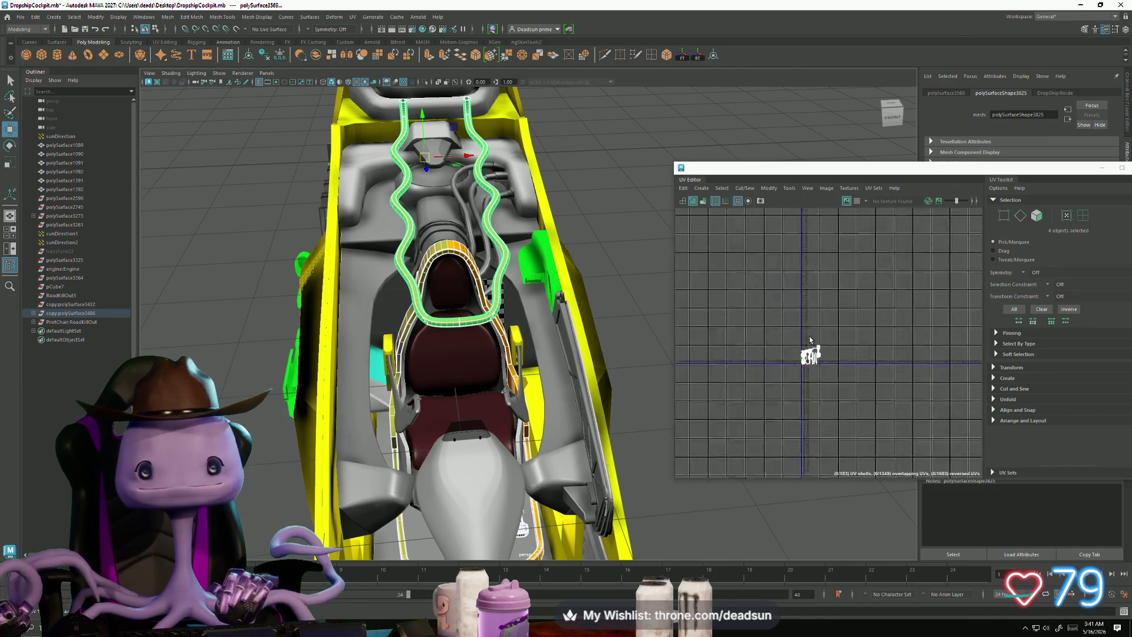
pyautogui.scroll(-2, 742, 329)
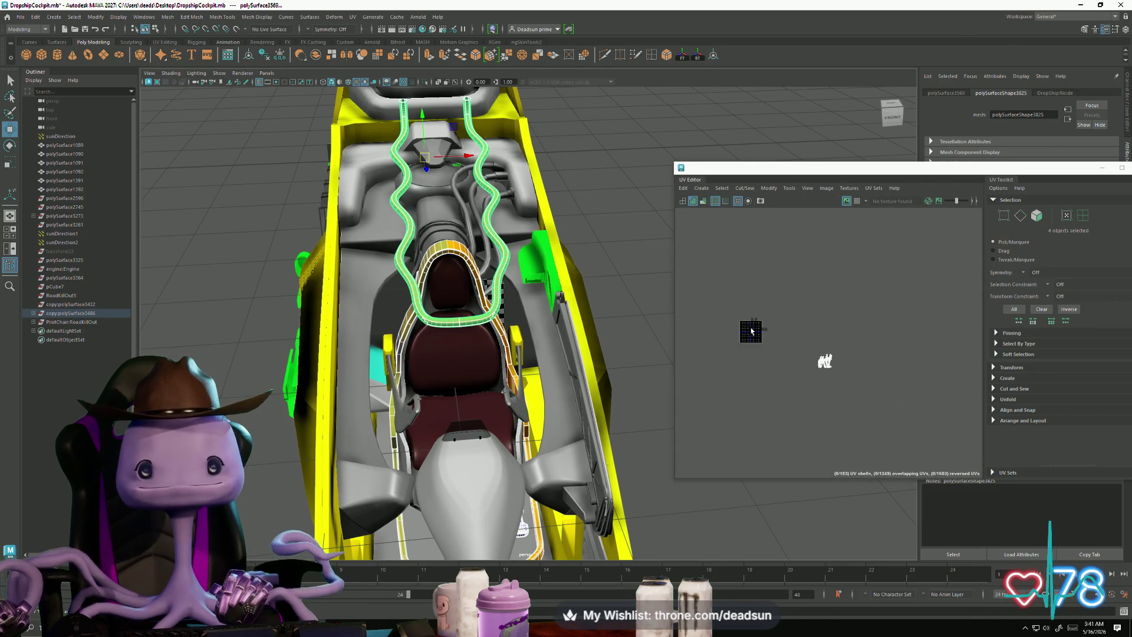
pyautogui.scroll(4, 783, 345)
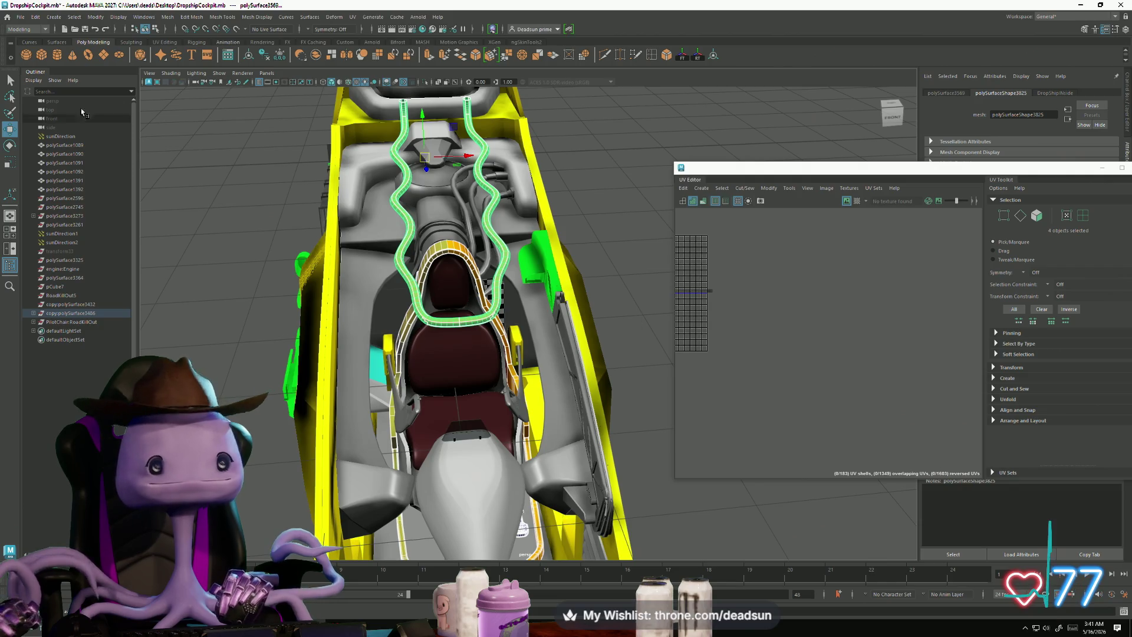
# Step: Export the selection as randomcrap.obj with OBJexport, keeping the existing FBX unreplaced
pyautogui.click(21, 18)
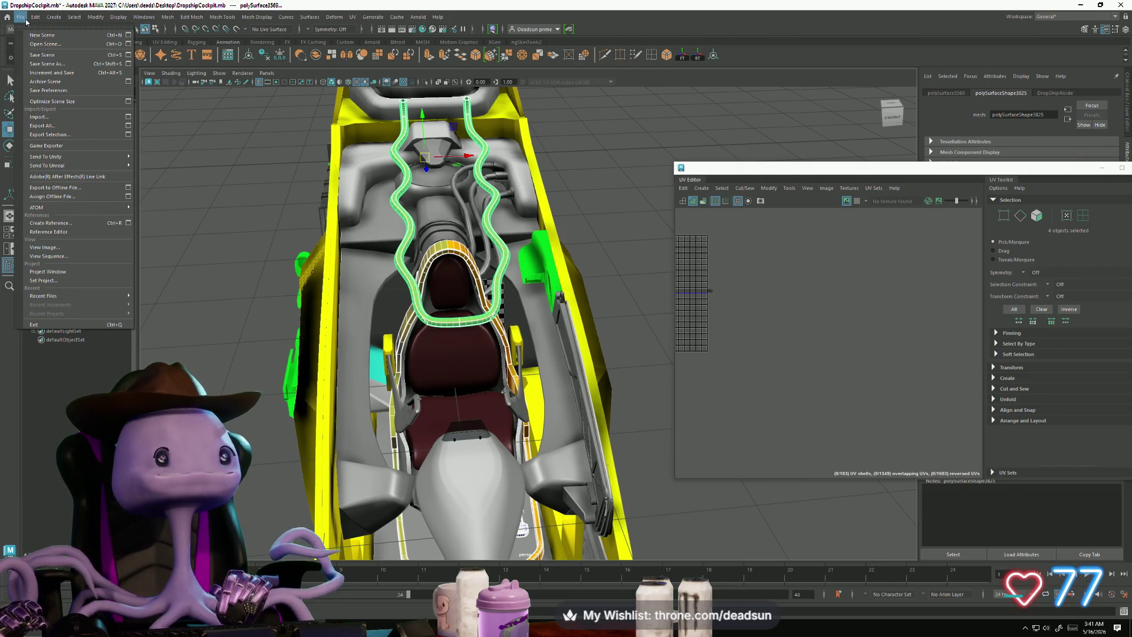
pyautogui.click(42, 136)
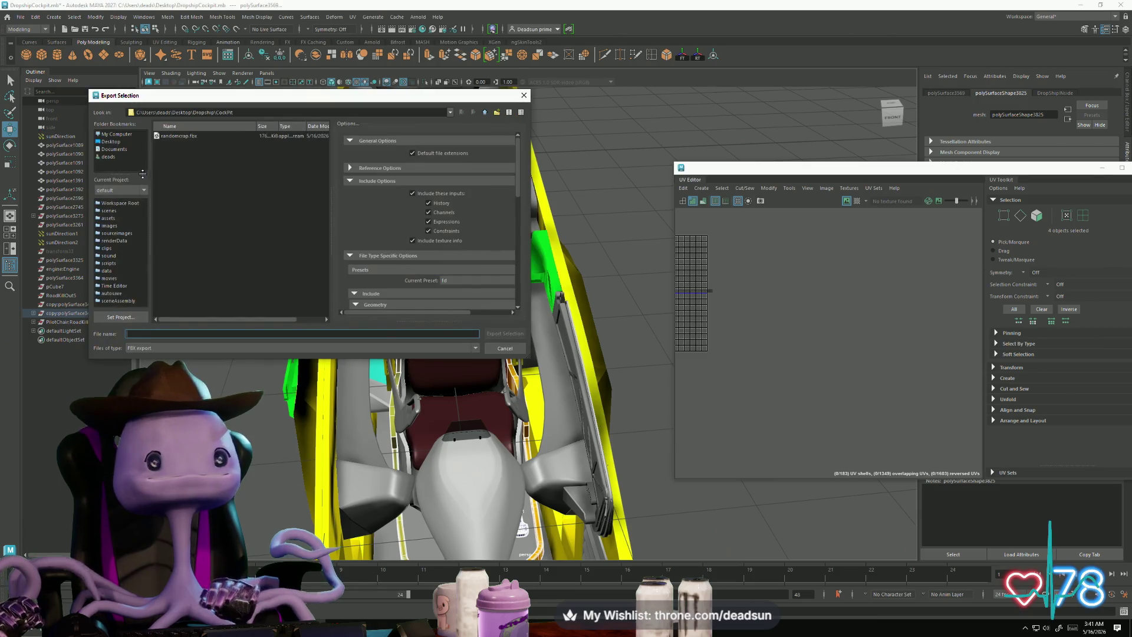
pyautogui.click(179, 136)
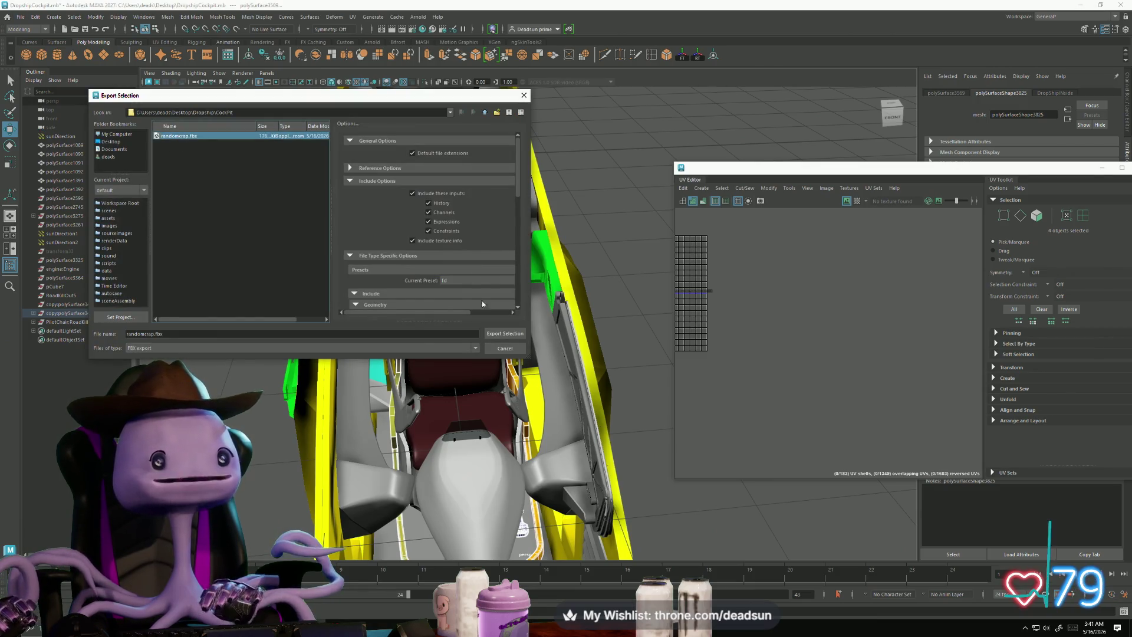
pyautogui.click(511, 335)
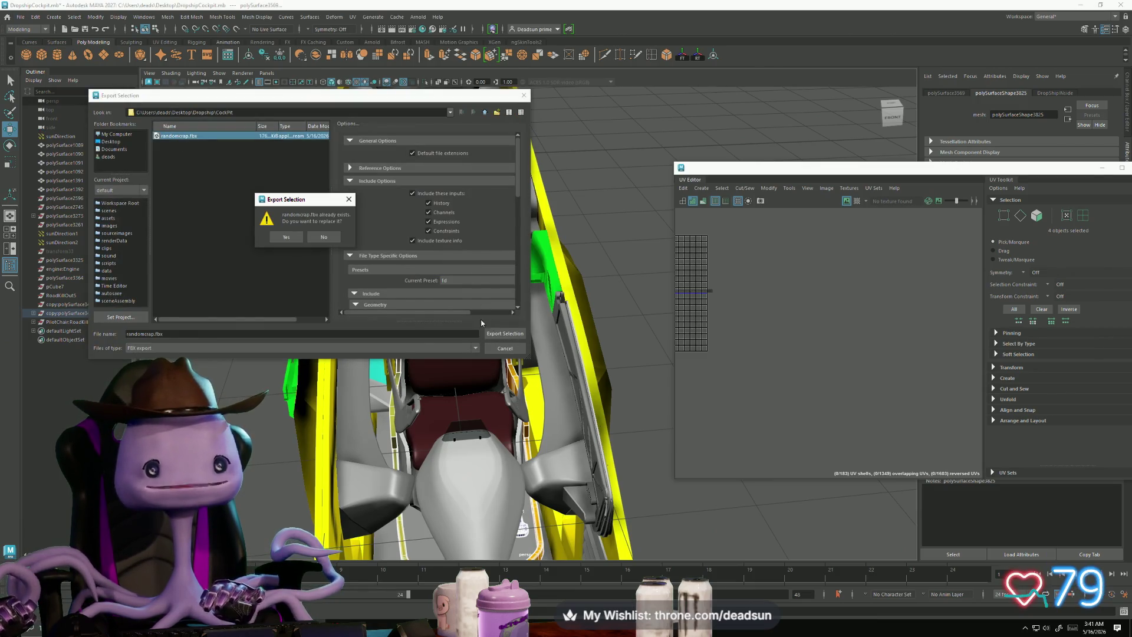
pyautogui.click(324, 237)
pyautogui.click(301, 348)
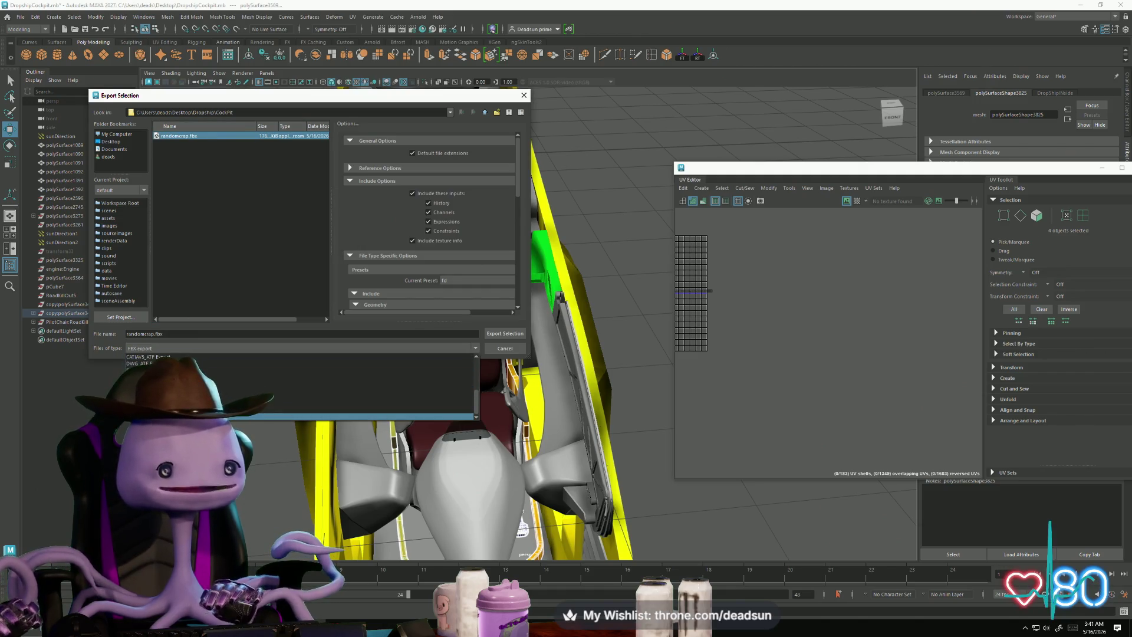
pyautogui.click(295, 403)
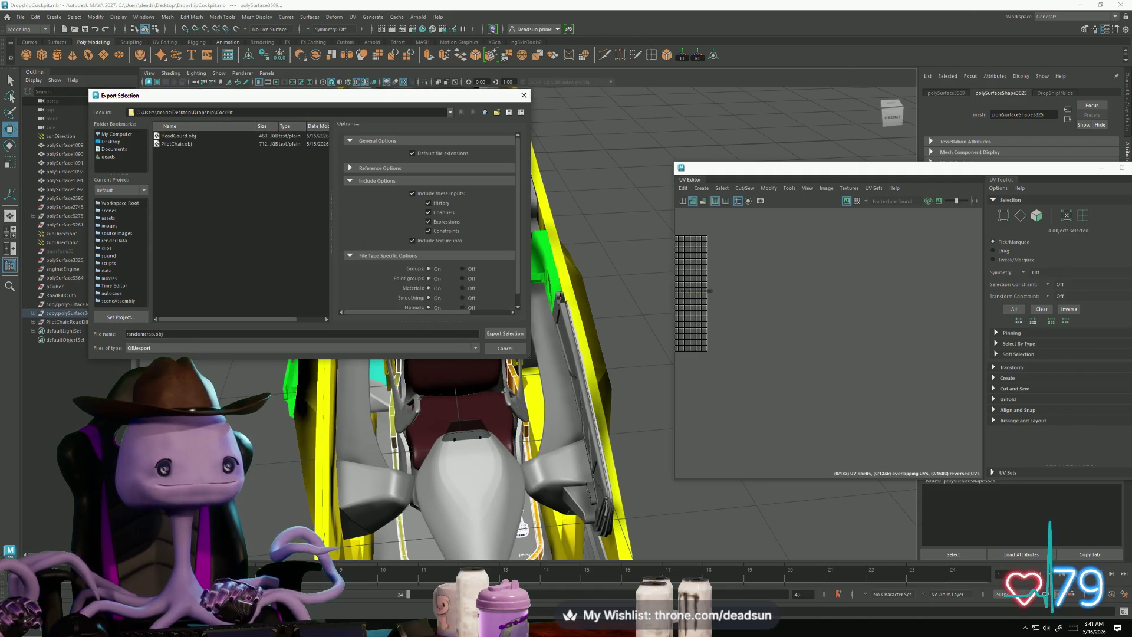
pyautogui.click(502, 334)
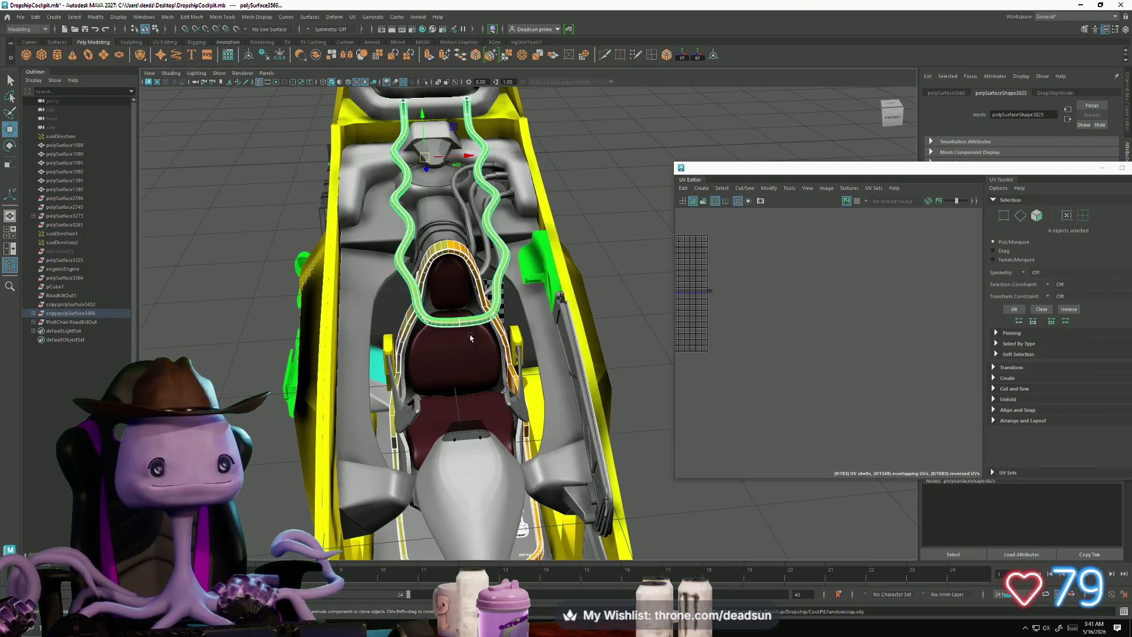
pyautogui.hotkey('alt', 'Tab')
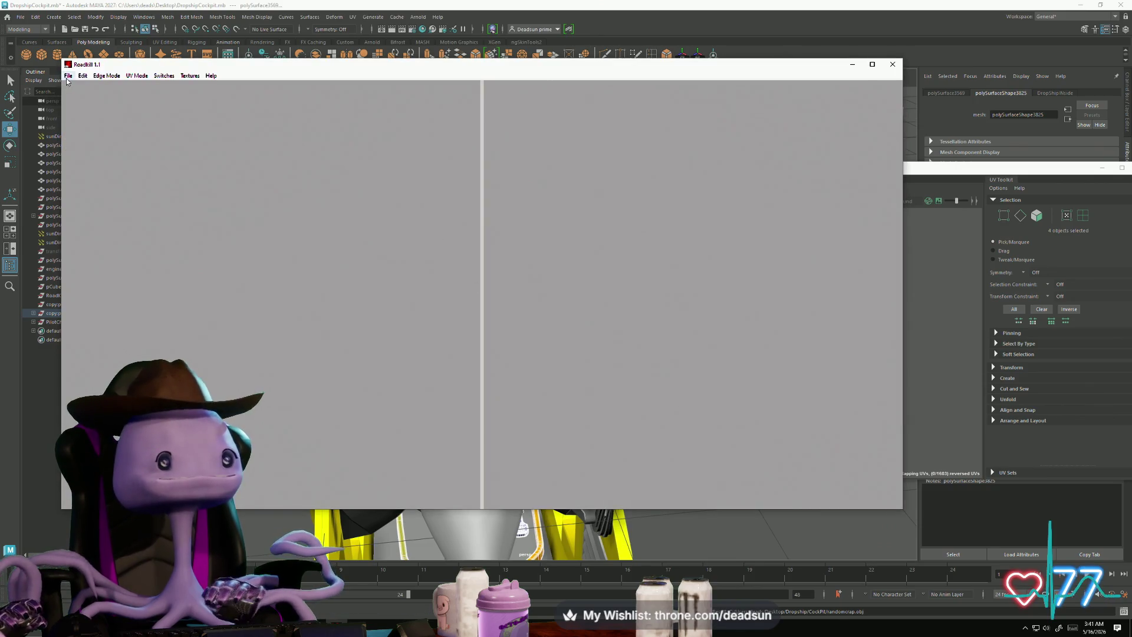
# Step: Load randomcrap.obj into RoadKill and orbit the model
pyautogui.click(69, 76)
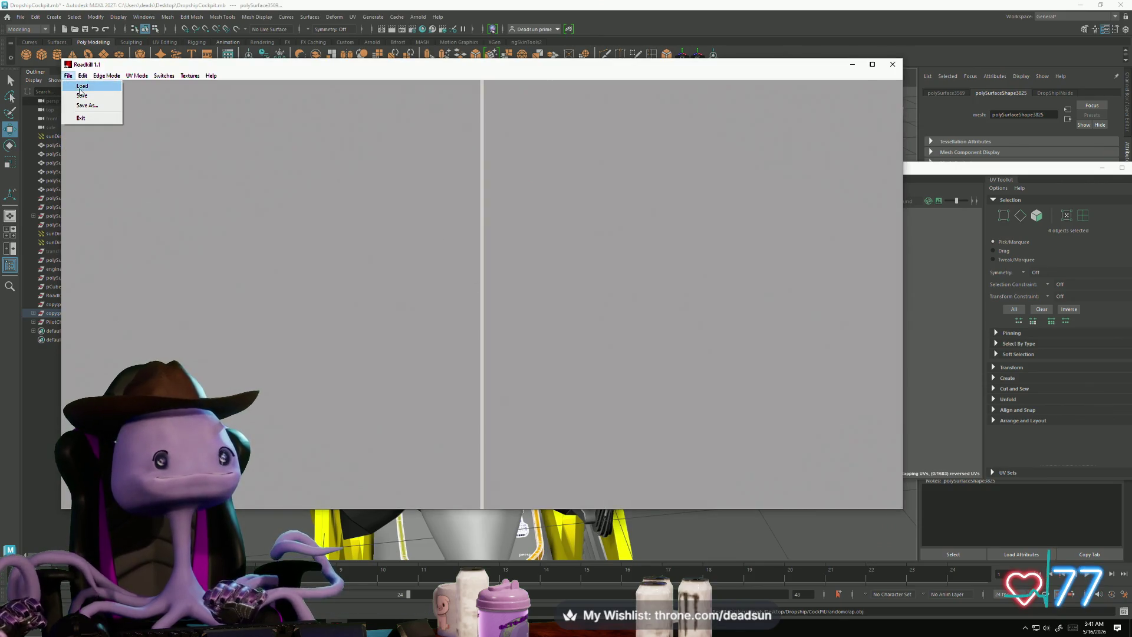
pyautogui.click(83, 86)
pyautogui.click(510, 285)
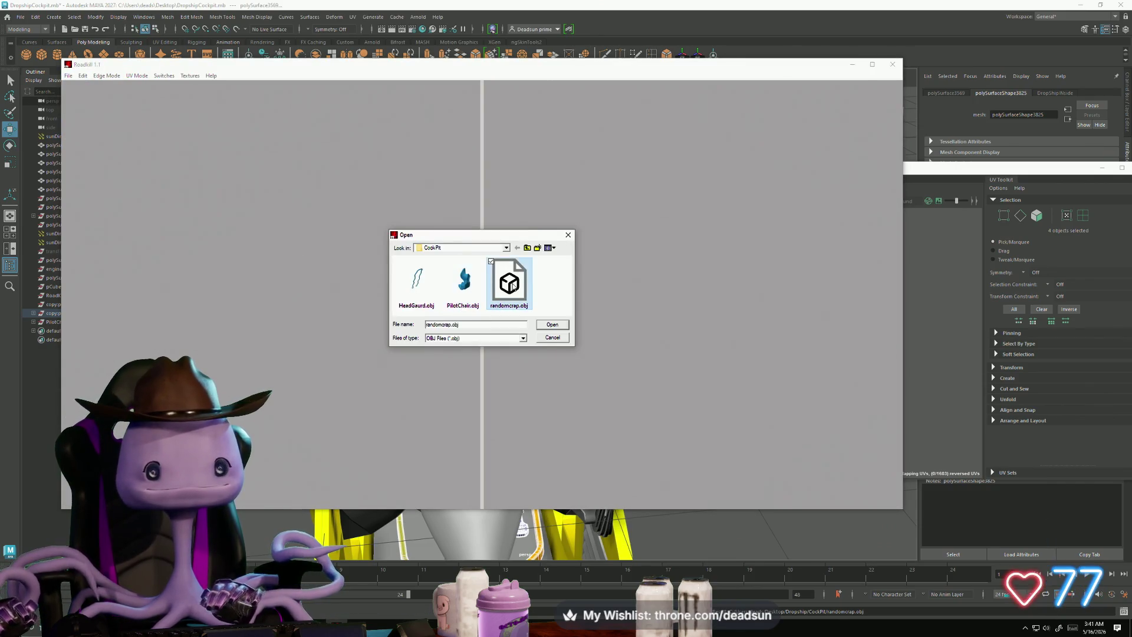
pyautogui.click(551, 325)
pyautogui.moveTo(352, 324)
pyautogui.keyDown('alt'); pyautogui.mouseDown()
pyautogui.moveTo(288, 354)
pyautogui.moveTo(169, 343)
pyautogui.moveTo(324, 377)
pyautogui.moveTo(276, 355)
pyautogui.moveTo(306, 423)
pyautogui.moveTo(523, 351)
pyautogui.mouseUp(); pyautogui.keyUp('alt')
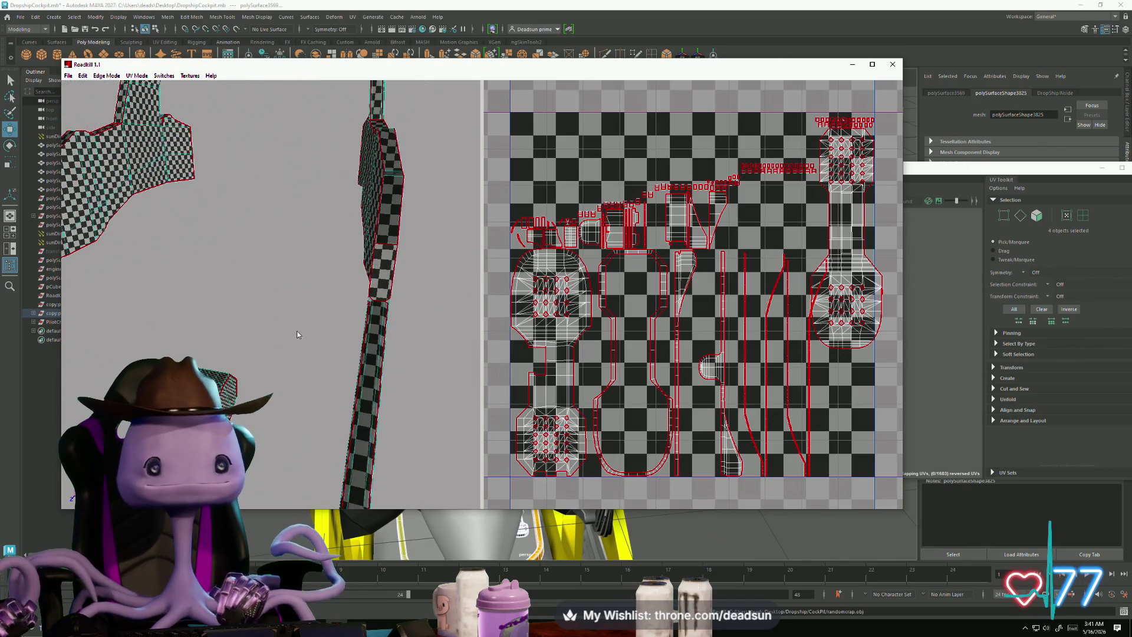
pyautogui.moveTo(298, 335)
pyautogui.keyDown('alt'); pyautogui.mouseDown()
pyautogui.moveTo(352, 383)
pyautogui.moveTo(405, 388)
pyautogui.moveTo(318, 367)
pyautogui.moveTo(407, 356)
pyautogui.moveTo(395, 363)
pyautogui.moveTo(319, 298)
pyautogui.moveTo(317, 427)
pyautogui.moveTo(299, 407)
pyautogui.moveTo(294, 436)
pyautogui.moveTo(295, 389)
pyautogui.moveTo(319, 385)
pyautogui.mouseUp(); pyautogui.keyUp('alt')
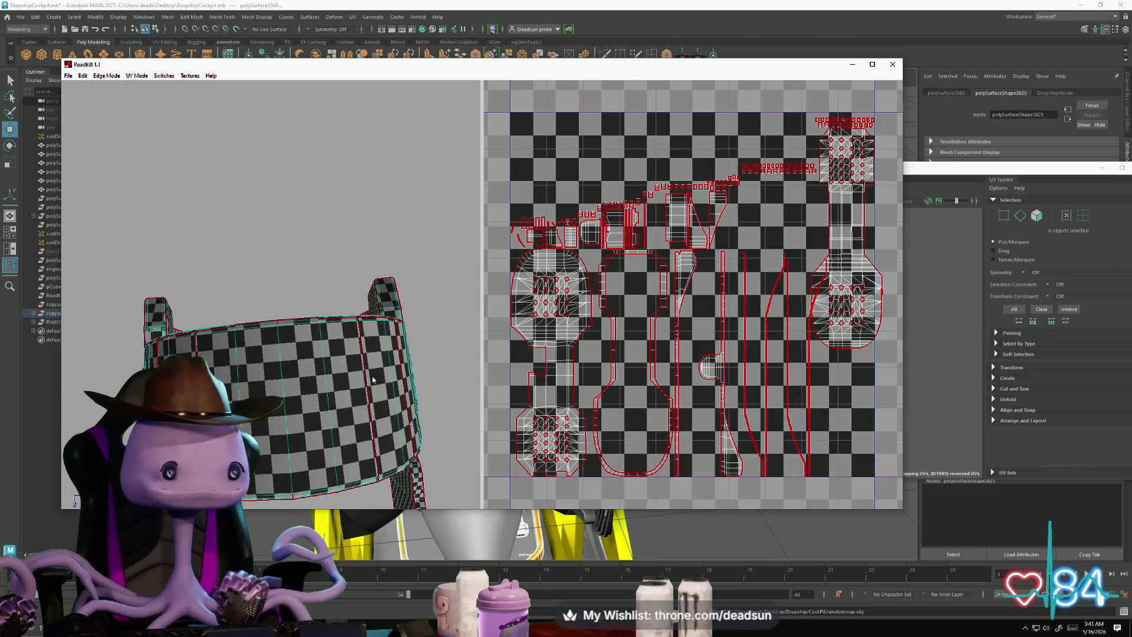
# Step: Marquee-select a run of edges across the curved panel as a cut line
pyautogui.moveTo(125, 368); pyautogui.dragTo(425, 382)
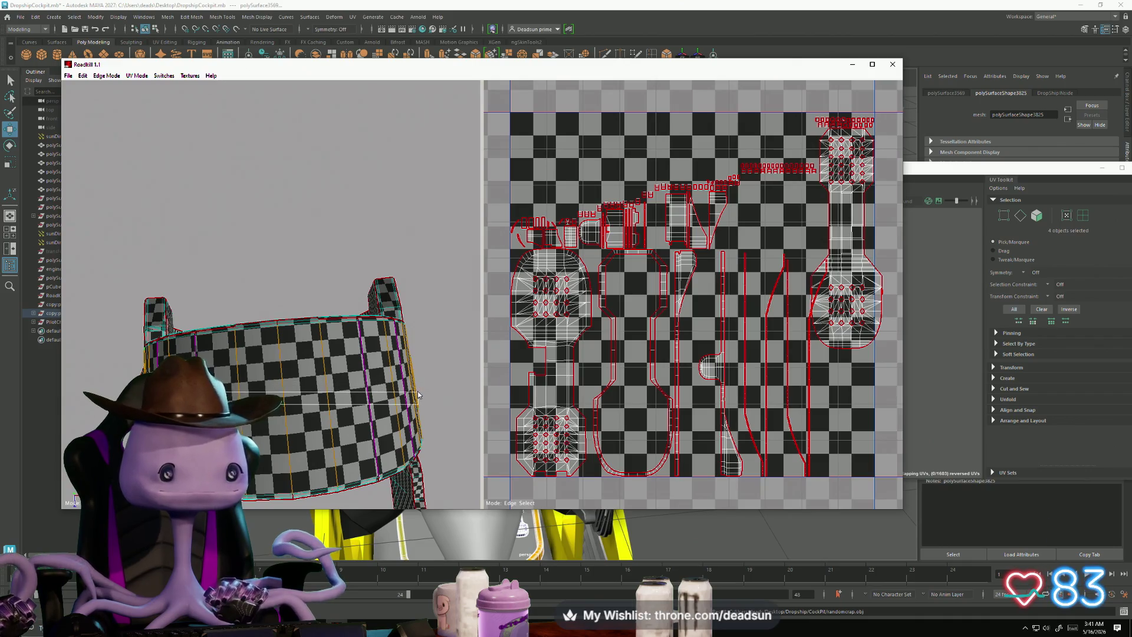
pyautogui.moveTo(271, 412)
pyautogui.keyDown('alt'); pyautogui.mouseDown()
pyautogui.moveTo(306, 412)
pyautogui.moveTo(398, 356)
pyautogui.moveTo(450, 287)
pyautogui.moveTo(304, 448)
pyautogui.moveTo(359, 473)
pyautogui.moveTo(296, 412)
pyautogui.moveTo(281, 421)
pyautogui.mouseUp(); pyautogui.keyUp('alt')
pyautogui.moveTo(337, 489)
pyautogui.keyDown('alt'); pyautogui.mouseDown()
pyautogui.moveTo(294, 492)
pyautogui.moveTo(312, 470)
pyautogui.moveTo(269, 423)
pyautogui.moveTo(301, 448)
pyautogui.mouseUp(); pyautogui.keyUp('alt')
# Step: Re-unwrap the mesh and pan along the new strip-shaped UV shells
pyautogui.press('space')
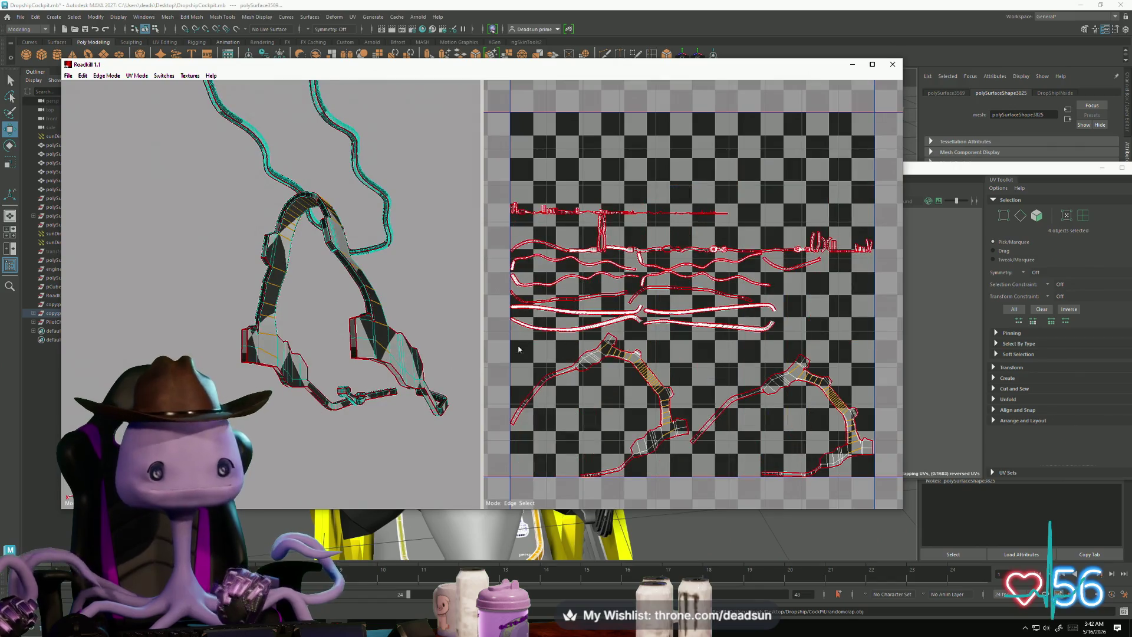
pyautogui.scroll(6, 592, 381)
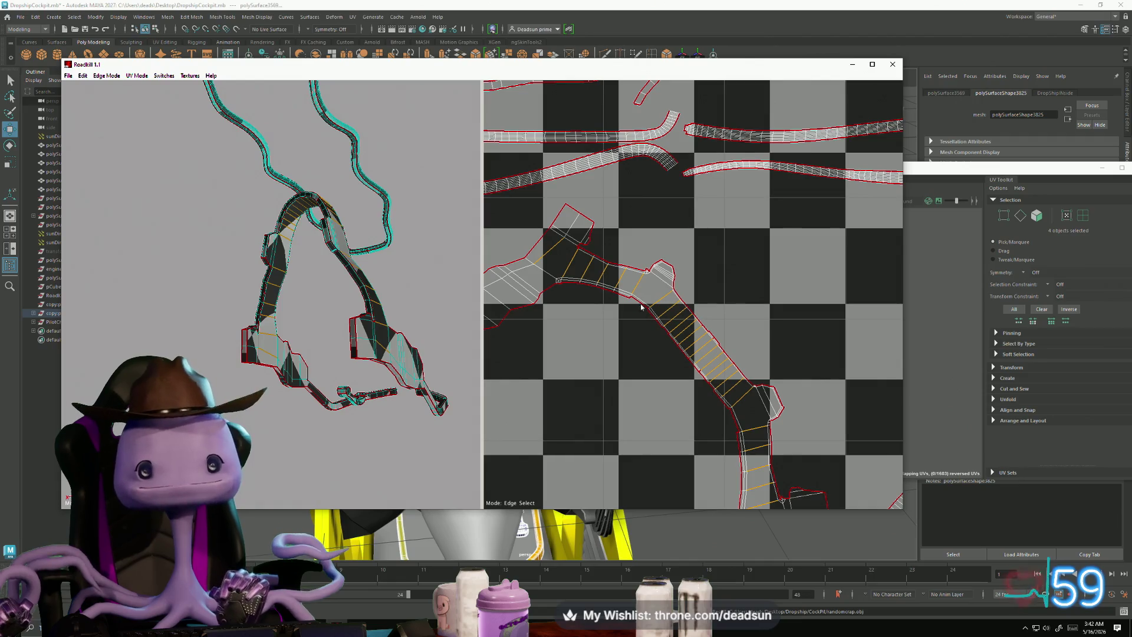
pyautogui.scroll(3, 632, 289)
pyautogui.scroll(1, 633, 289)
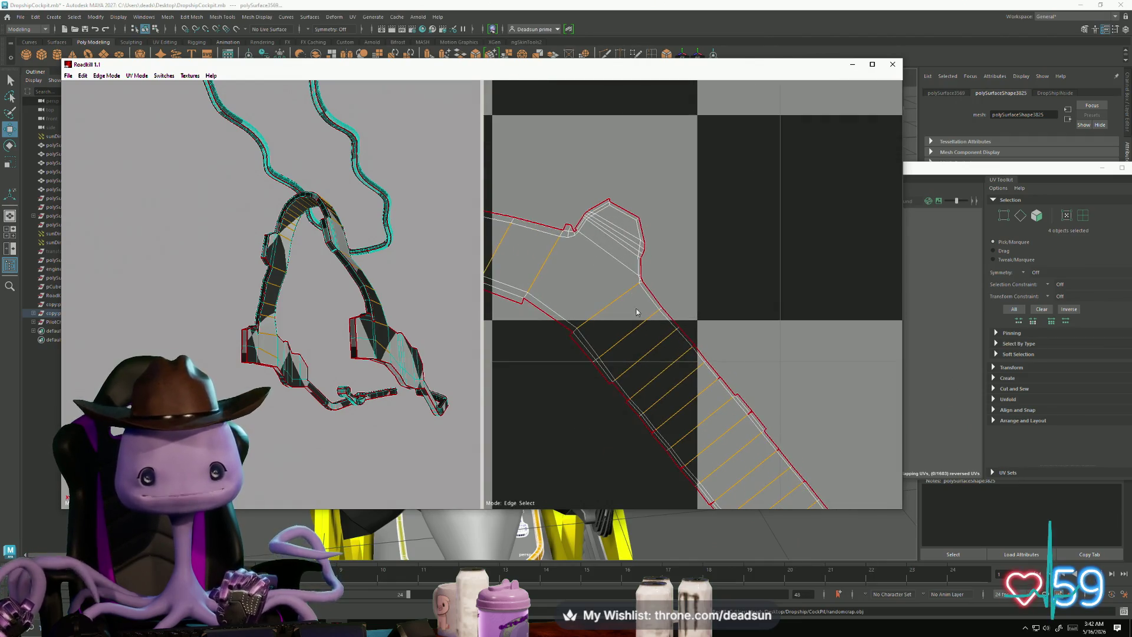
pyautogui.moveTo(633, 289)
pyautogui.mouseDown(button='middle')
pyautogui.moveTo(652, 285)
pyautogui.moveTo(568, 230)
pyautogui.mouseUp(button='middle')
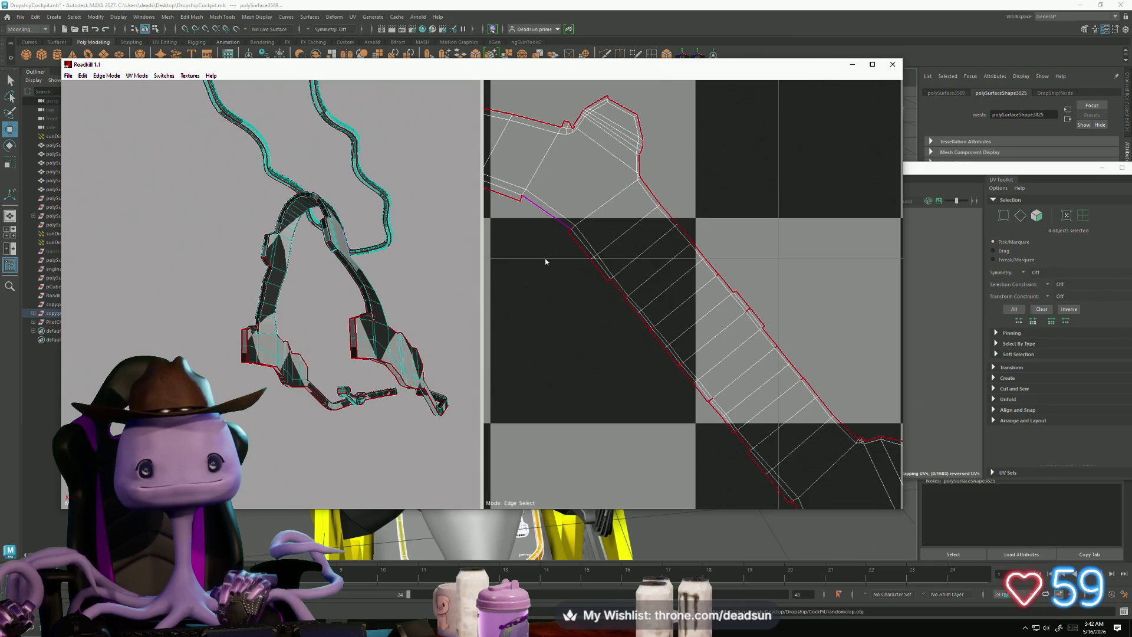
pyautogui.moveTo(611, 364)
pyautogui.mouseDown(button='middle')
pyautogui.moveTo(582, 245)
pyautogui.moveTo(537, 142)
pyautogui.mouseUp(button='middle')
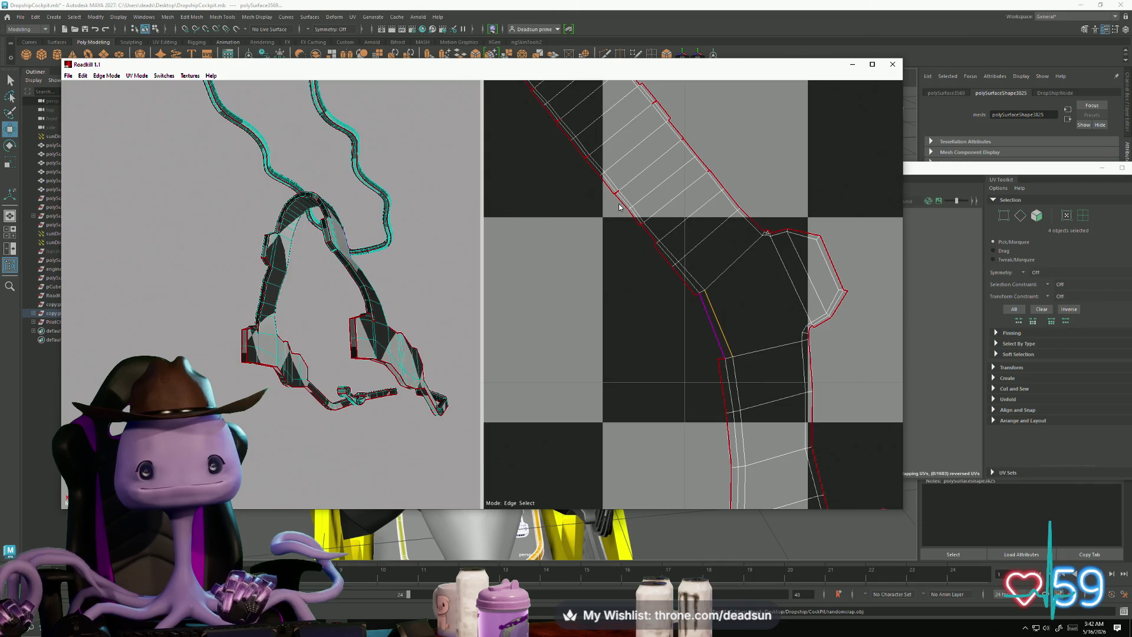
# Step: Orbit and zoom the 3D view to inspect the strip parts from several angles
pyautogui.moveTo(317, 348)
pyautogui.mouseDown()
pyautogui.moveTo(118, 424)
pyautogui.moveTo(194, 389)
pyautogui.mouseUp()
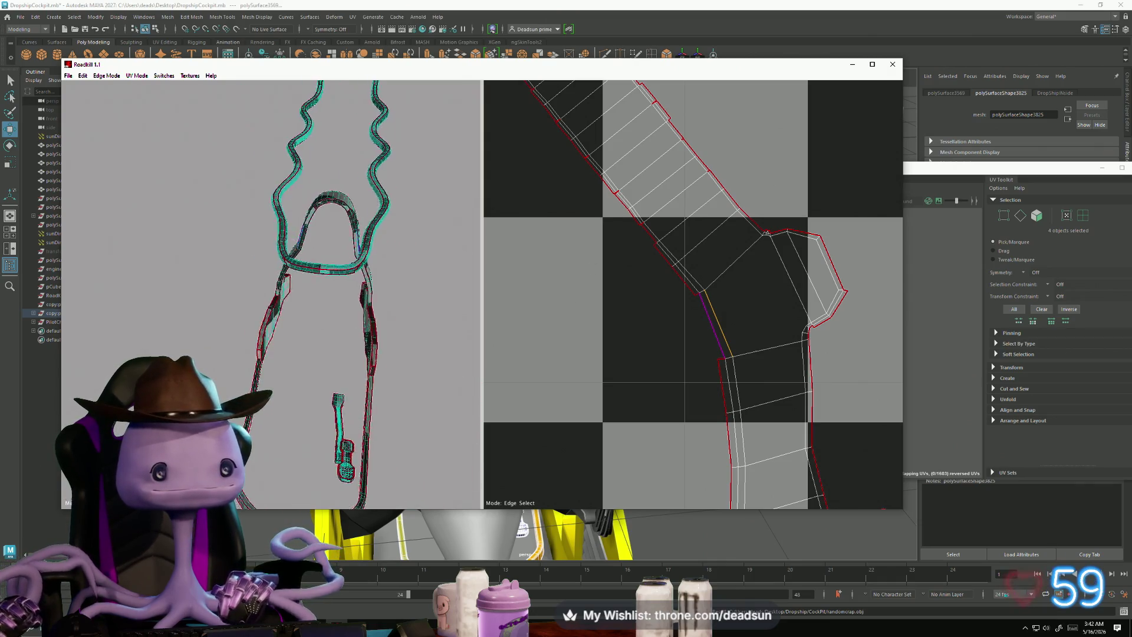
pyautogui.scroll(3, 215, 380)
pyautogui.scroll(-5, 176, 334)
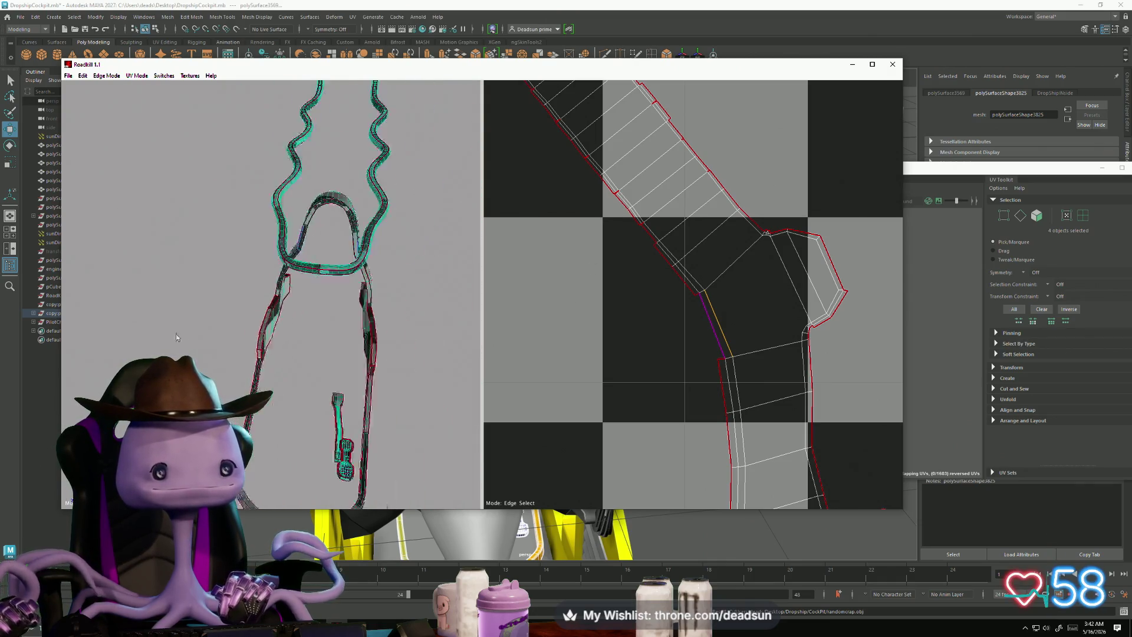
pyautogui.moveTo(179, 353)
pyautogui.mouseDown()
pyautogui.moveTo(343, 326)
pyautogui.moveTo(345, 394)
pyautogui.moveTo(366, 437)
pyautogui.moveTo(304, 418)
pyautogui.mouseUp()
pyautogui.moveTo(304, 417); pyautogui.dragTo(370, 470, button='right')
pyautogui.moveTo(370, 472); pyautogui.dragTo(295, 422)
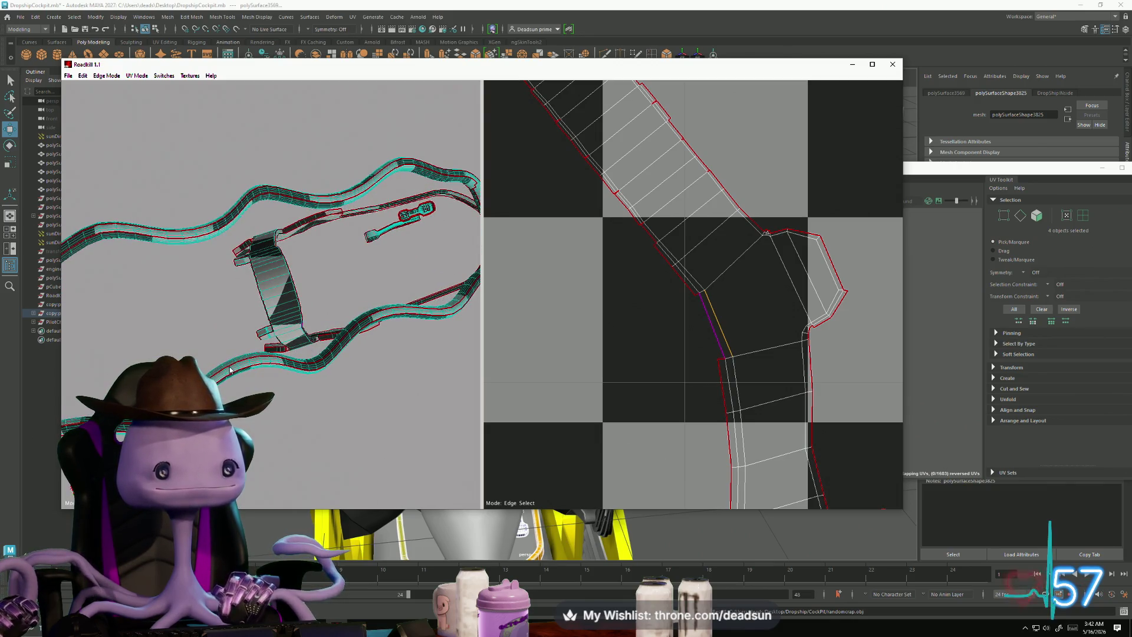
pyautogui.moveTo(320, 376)
pyautogui.mouseDown()
pyautogui.moveTo(273, 363)
pyautogui.moveTo(214, 323)
pyautogui.mouseUp()
pyautogui.moveTo(215, 324)
pyautogui.mouseDown(button='right')
pyautogui.moveTo(228, 331)
pyautogui.moveTo(289, 303)
pyautogui.mouseUp(button='right')
pyautogui.moveTo(289, 302); pyautogui.dragTo(322, 311)
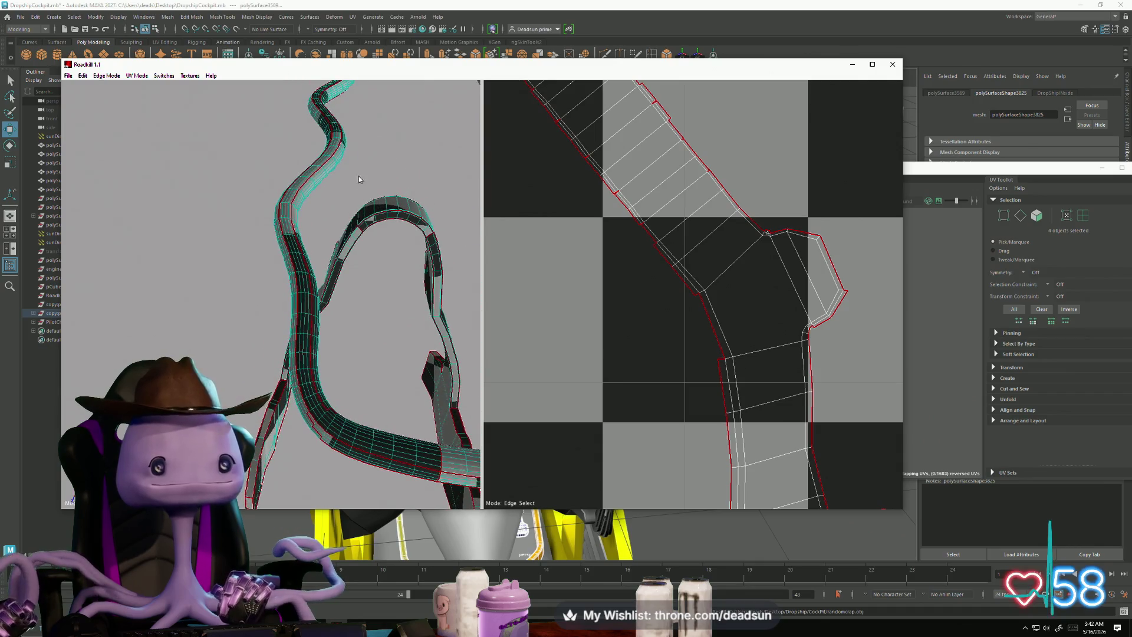
pyautogui.moveTo(359, 179)
pyautogui.mouseDown()
pyautogui.moveTo(358, 326)
pyautogui.moveTo(368, 298)
pyautogui.moveTo(319, 292)
pyautogui.moveTo(480, 249)
pyautogui.moveTo(233, 285)
pyautogui.moveTo(264, 296)
pyautogui.moveTo(260, 285)
pyautogui.moveTo(188, 265)
pyautogui.mouseUp()
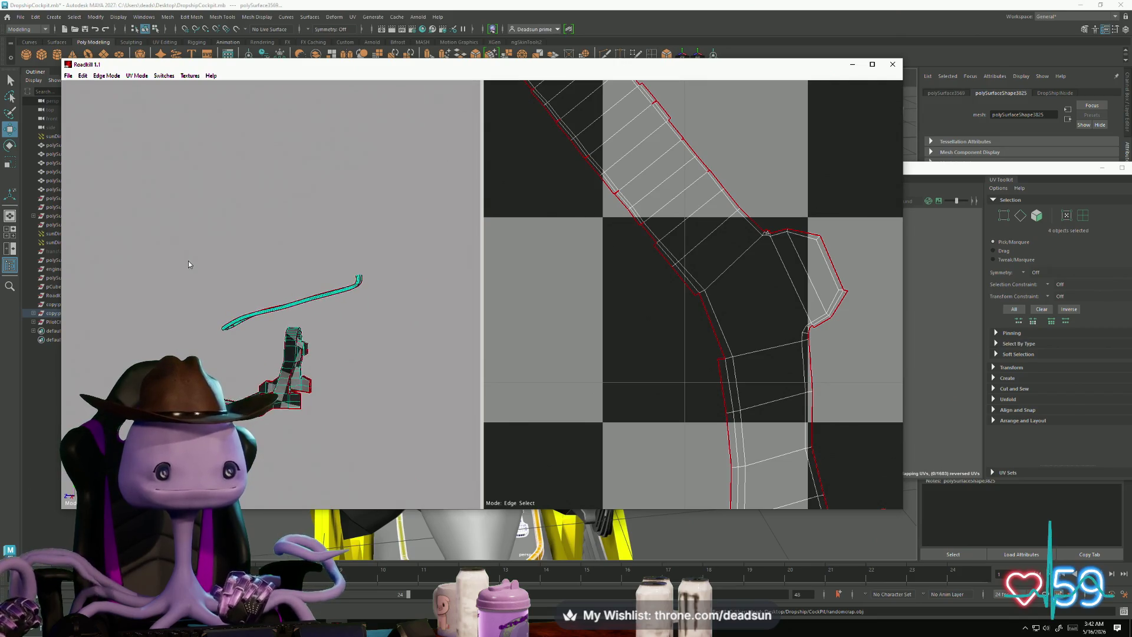
# Step: Select a run of edges along the thin tube
pyautogui.moveTo(391, 322); pyautogui.dragTo(381, 318)
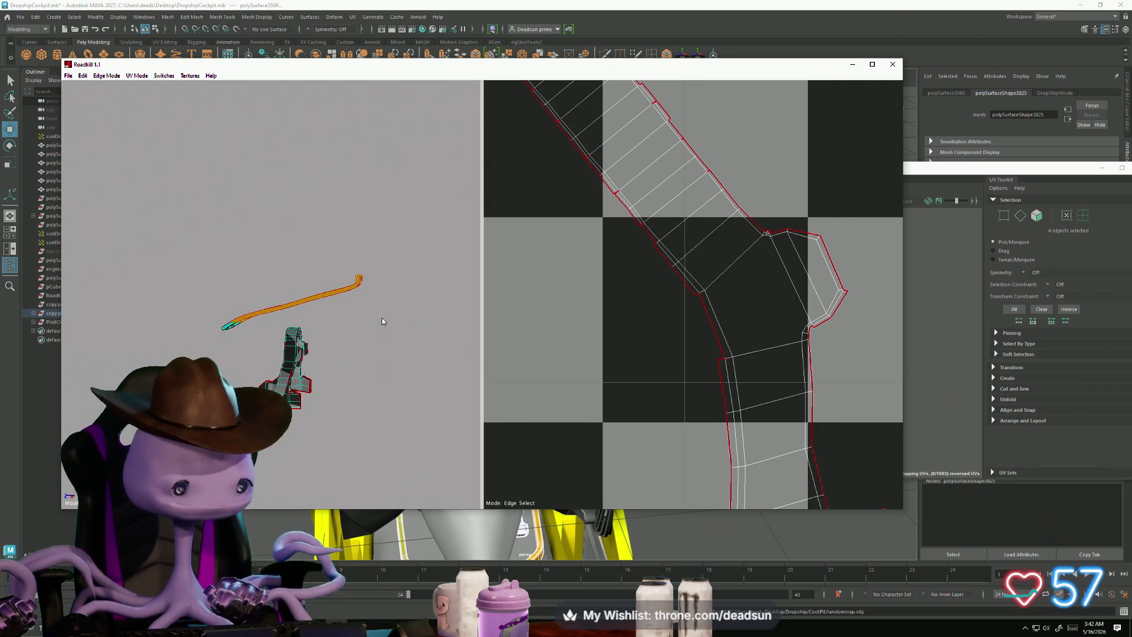
pyautogui.moveTo(256, 333); pyautogui.dragTo(256, 339)
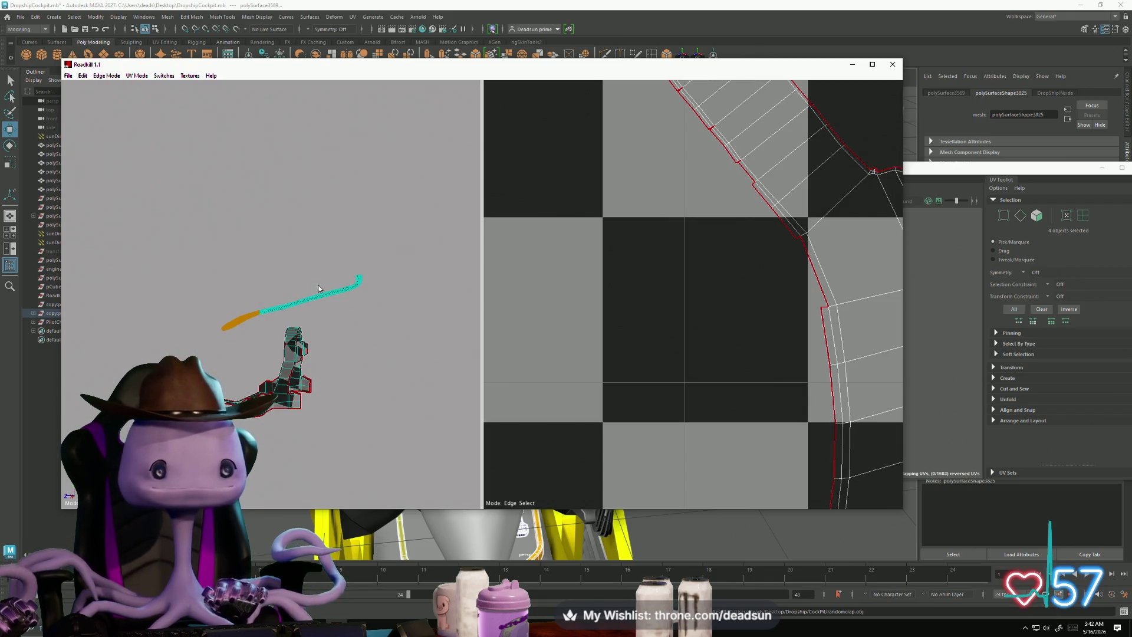
pyautogui.click(309, 350)
pyautogui.moveTo(301, 387)
pyautogui.keyDown('alt'); pyautogui.mouseDown()
pyautogui.moveTo(374, 434)
pyautogui.moveTo(348, 455)
pyautogui.moveTo(444, 455)
pyautogui.moveTo(388, 399)
pyautogui.moveTo(379, 374)
pyautogui.moveTo(399, 352)
pyautogui.moveTo(353, 375)
pyautogui.moveTo(348, 354)
pyautogui.mouseUp(); pyautogui.keyUp('alt')
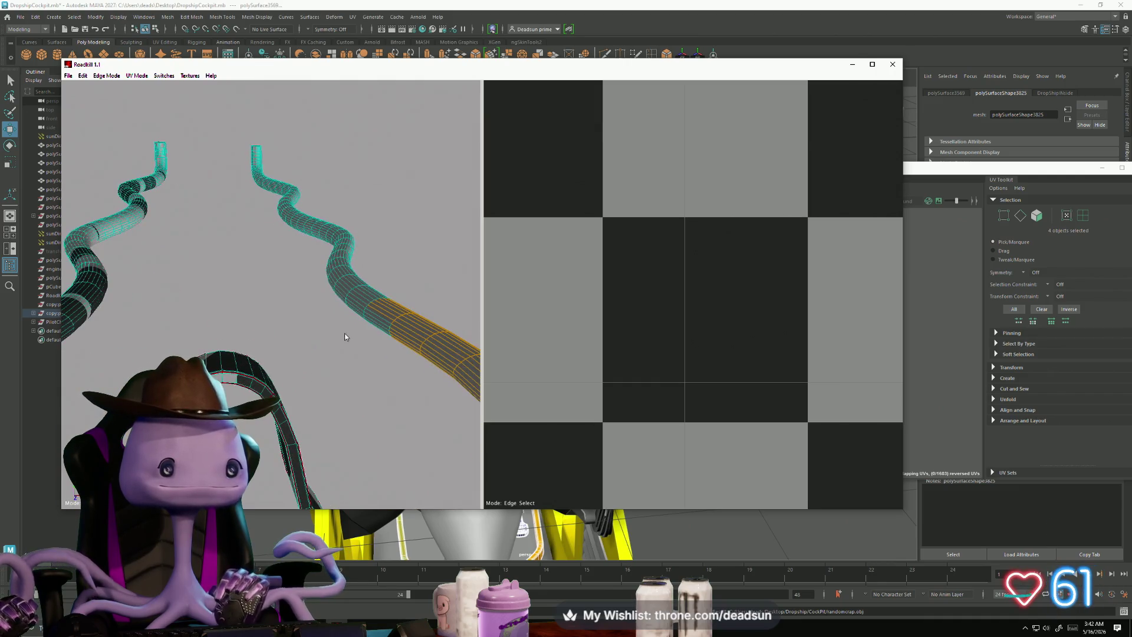
# Step: Pick a short edge on the right tube as a seam, then close RoadKill
pyautogui.click(359, 305)
pyautogui.click(357, 303)
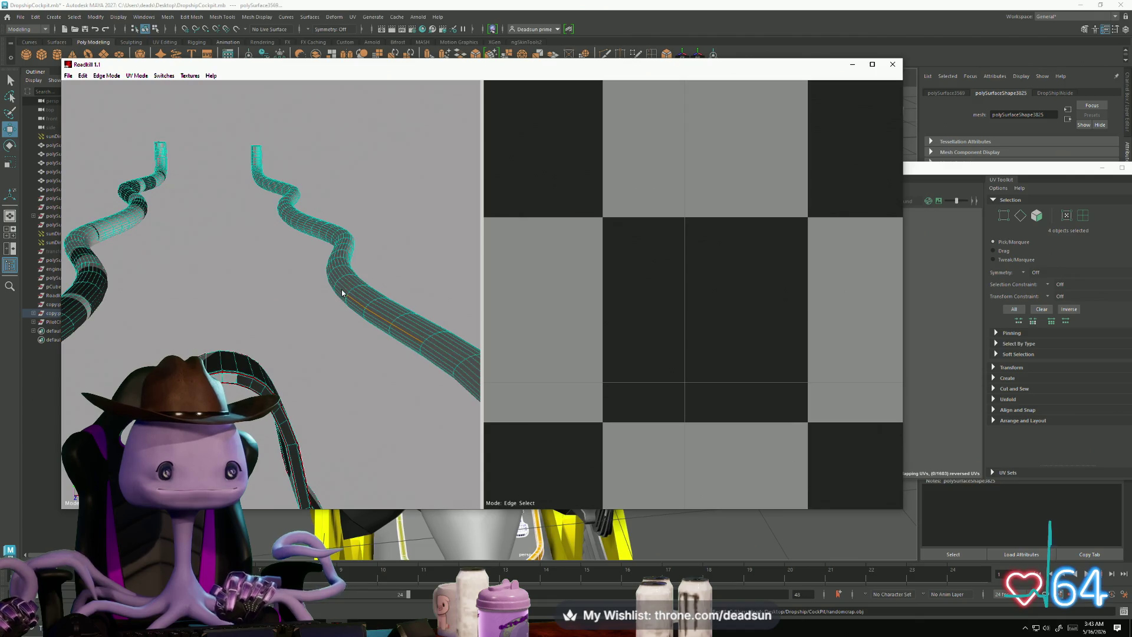
pyautogui.moveTo(319, 313)
pyautogui.keyDown('alt'); pyautogui.mouseDown()
pyautogui.moveTo(387, 356)
pyautogui.moveTo(317, 373)
pyautogui.moveTo(311, 388)
pyautogui.moveTo(376, 361)
pyautogui.mouseUp(); pyautogui.keyUp('alt')
pyautogui.scroll(-5, 354, 365)
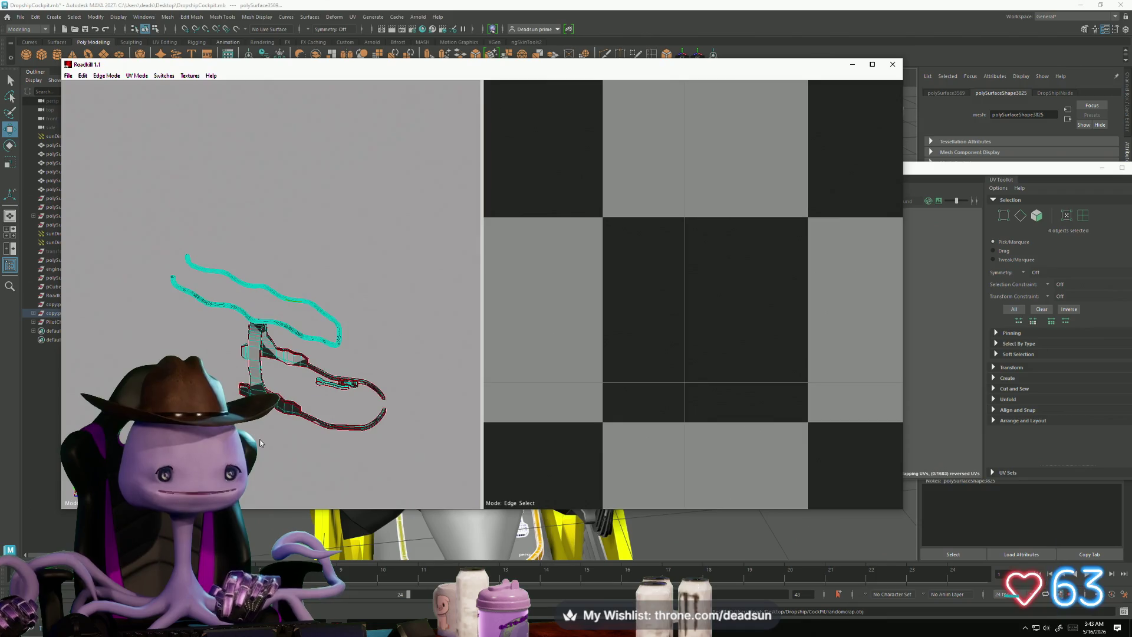
pyautogui.click(893, 64)
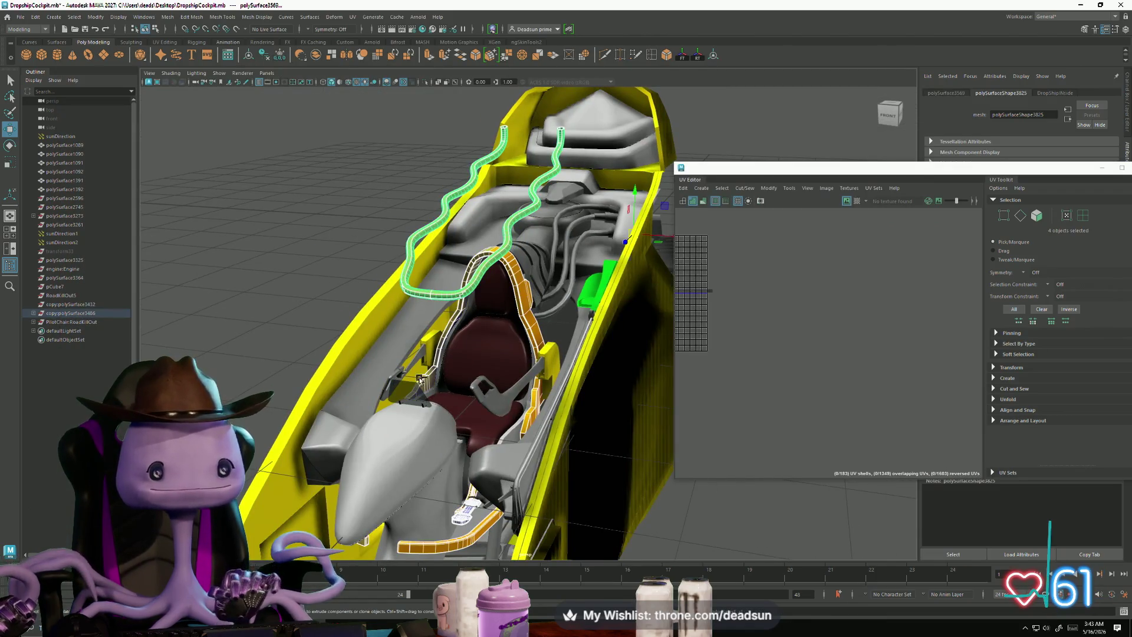
# Step: In Edge mode, select the tube's left and right edges and Move and Sew them
pyautogui.moveTo(417, 419)
pyautogui.keyDown('alt'); pyautogui.mouseDown()
pyautogui.moveTo(434, 223)
pyautogui.moveTo(435, 253)
pyautogui.moveTo(519, 255)
pyautogui.moveTo(445, 290)
pyautogui.mouseUp(); pyautogui.keyUp('alt')
pyautogui.rightClick(434, 223)
pyautogui.moveTo(451, 291)
pyautogui.mouseDown(button='right')
pyautogui.moveTo(427, 291)
pyautogui.moveTo(455, 267)
pyautogui.mouseUp(button='right')
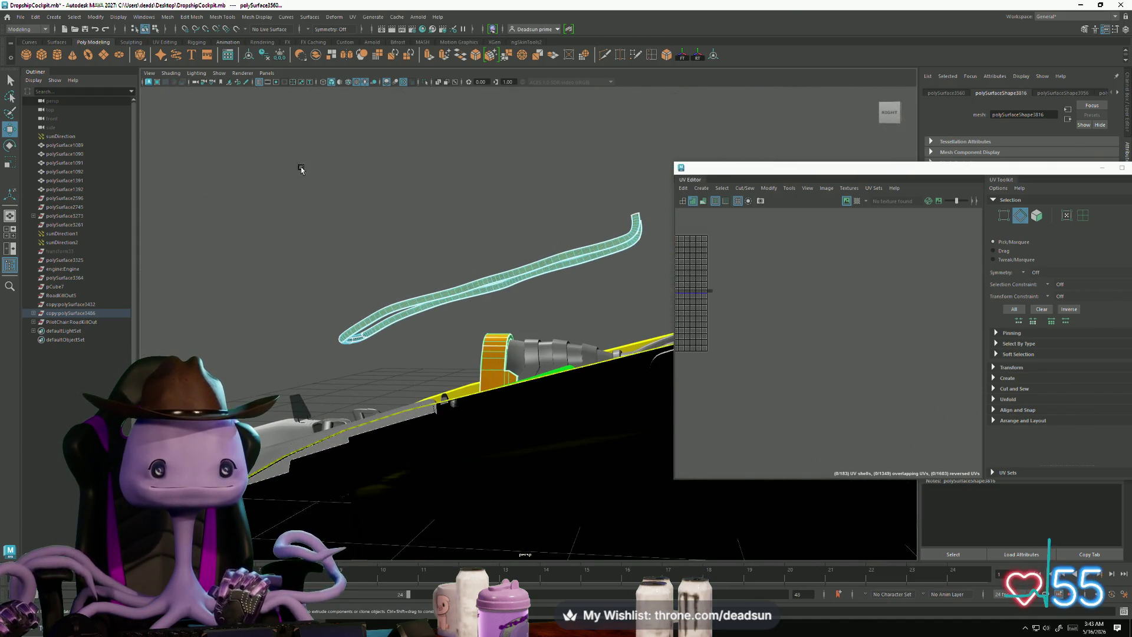
pyautogui.moveTo(459, 368); pyautogui.dragTo(459, 353)
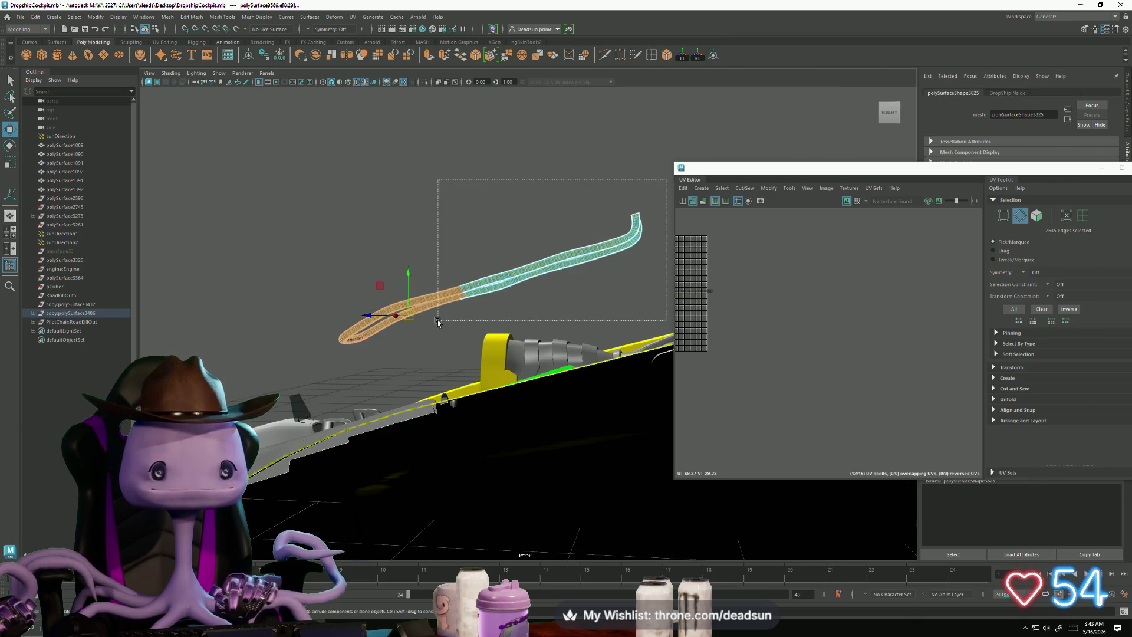
pyautogui.keyDown('shift'); pyautogui.moveTo(431, 323); pyautogui.dragTo(428, 322); pyautogui.keyUp('shift')
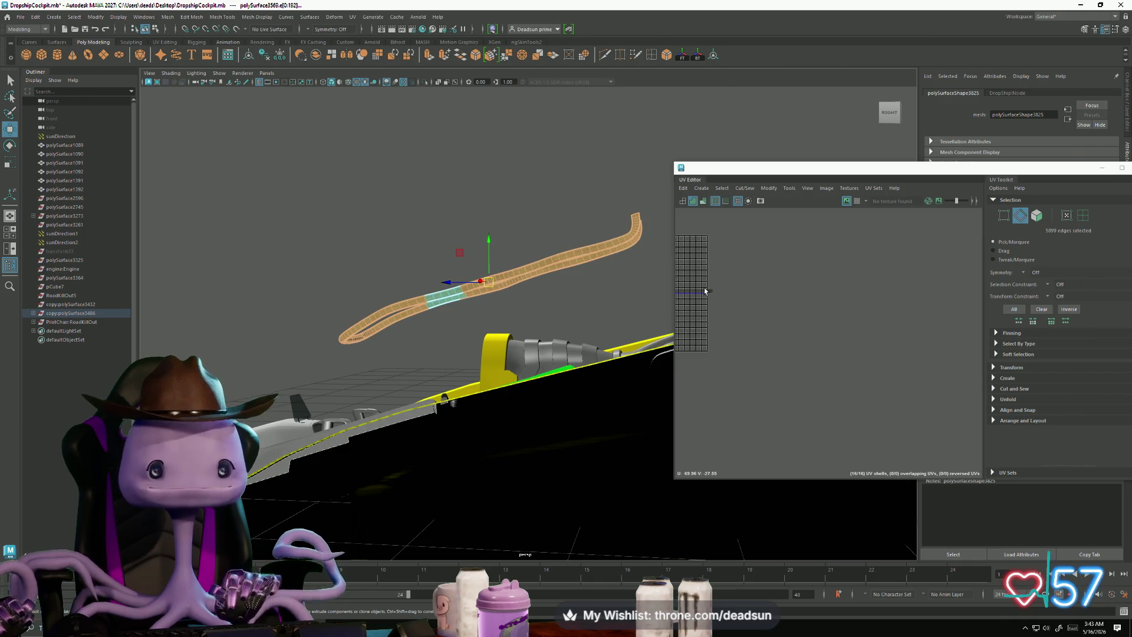
pyautogui.click(751, 190)
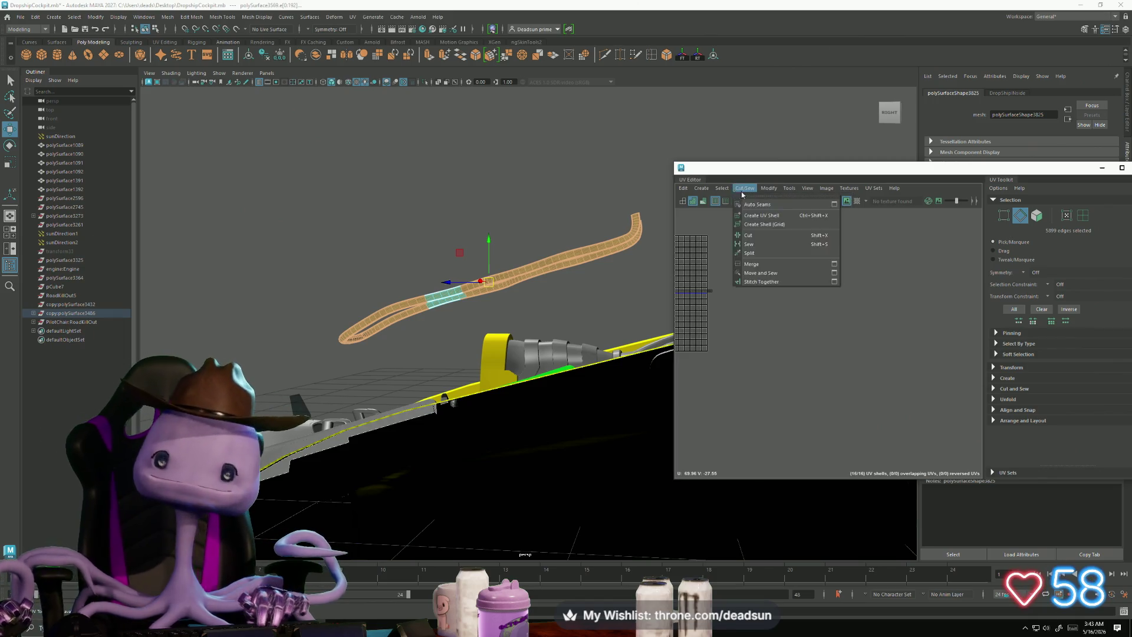
pyautogui.moveTo(717, 191)
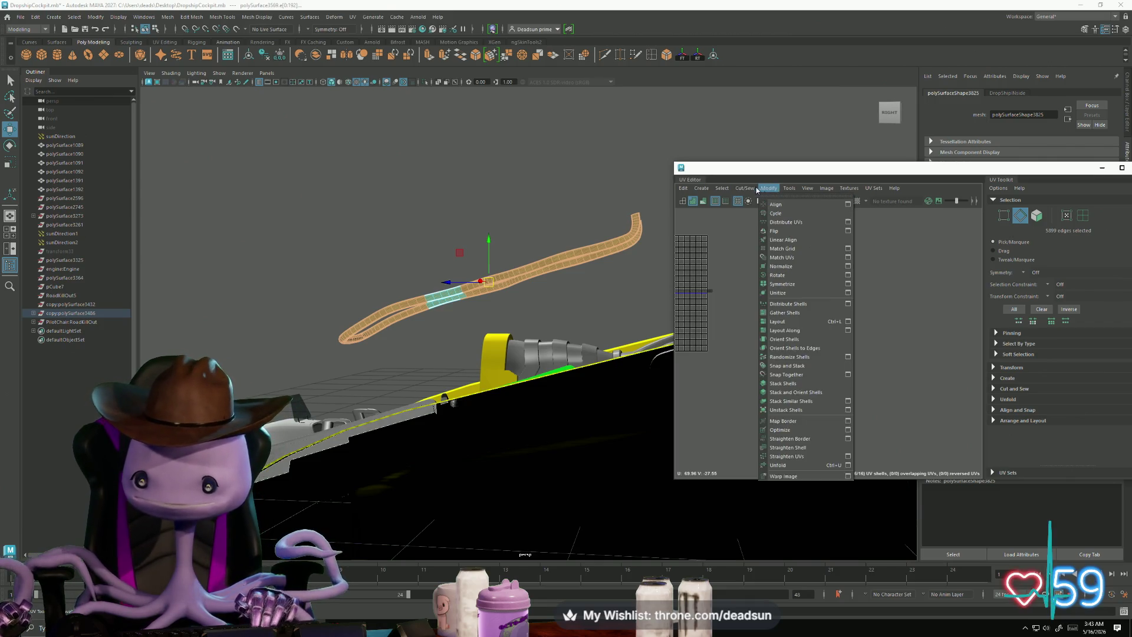
pyautogui.click(758, 273)
# Step: Move and Sew the tube's middle-section edges into the same UV shell
pyautogui.keyDown('alt'); pyautogui.moveTo(373, 315); pyautogui.dragTo(387, 252); pyautogui.keyUp('alt')
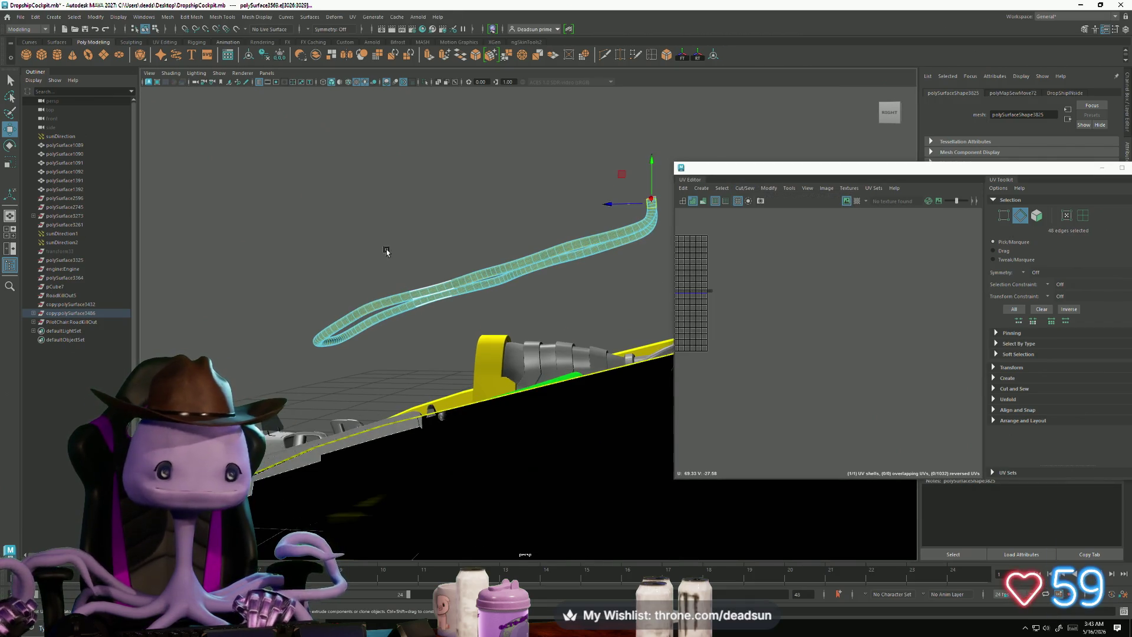
pyautogui.moveTo(459, 319); pyautogui.dragTo(459, 318)
pyautogui.click(745, 188)
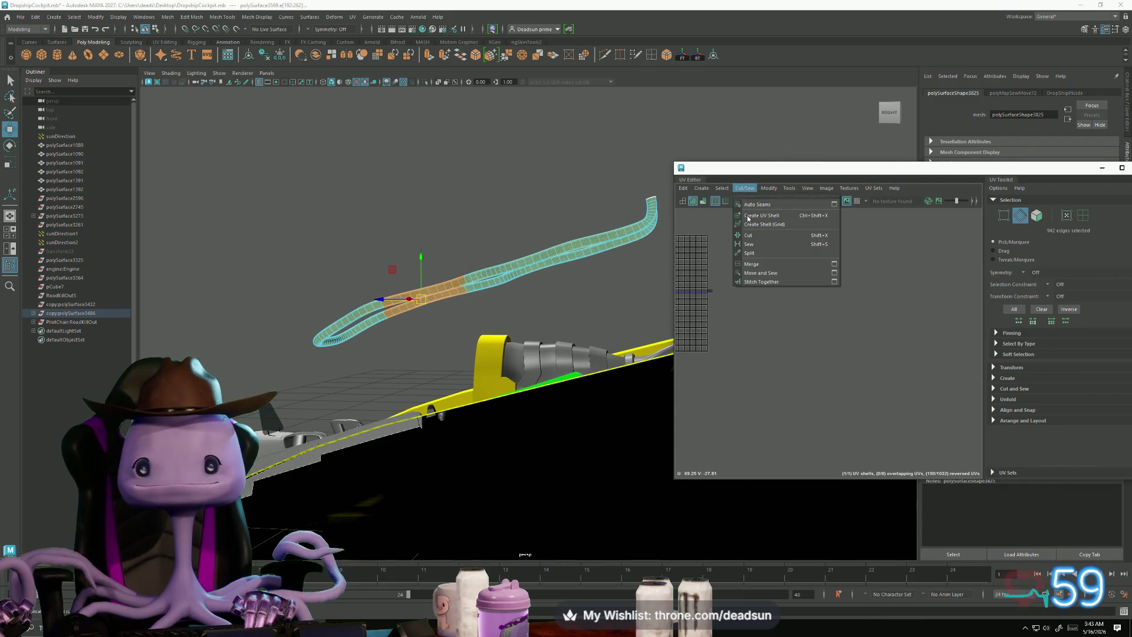
pyautogui.click(760, 273)
pyautogui.moveTo(330, 330)
pyautogui.keyDown('alt'); pyautogui.mouseDown()
pyautogui.moveTo(306, 295)
pyautogui.moveTo(283, 348)
pyautogui.moveTo(459, 356)
pyautogui.moveTo(372, 372)
pyautogui.moveTo(405, 400)
pyautogui.moveTo(625, 346)
pyautogui.mouseUp(); pyautogui.keyUp('alt')
pyautogui.click(338, 240)
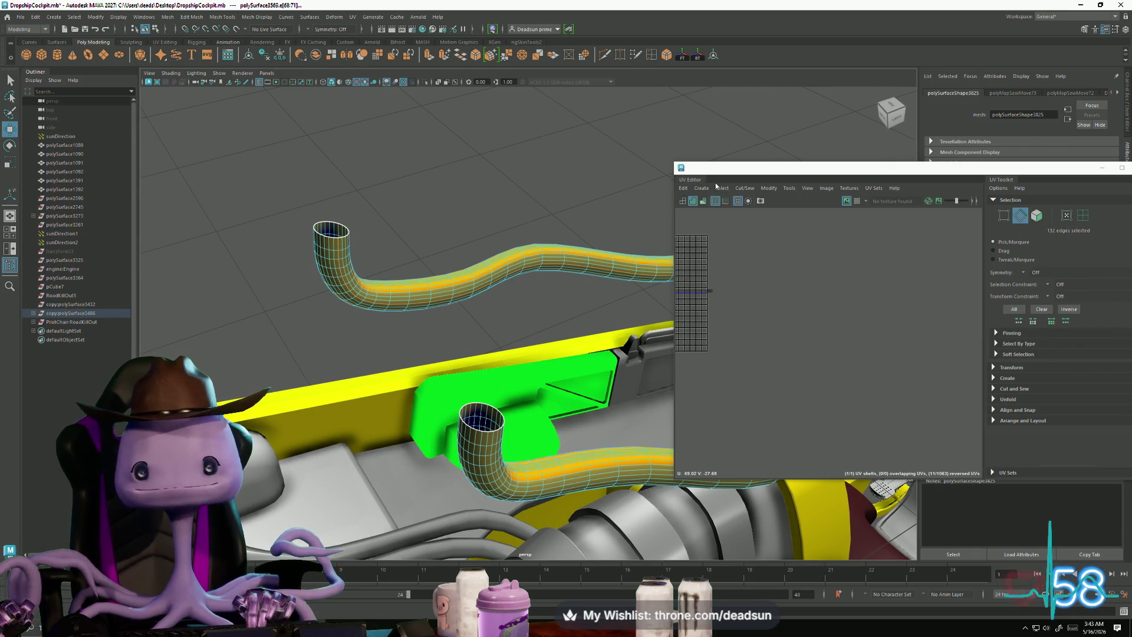
# Step: Cut the wavy tube's UVs along the selected seam edges and check the cut
pyautogui.click(737, 189)
pyautogui.click(744, 236)
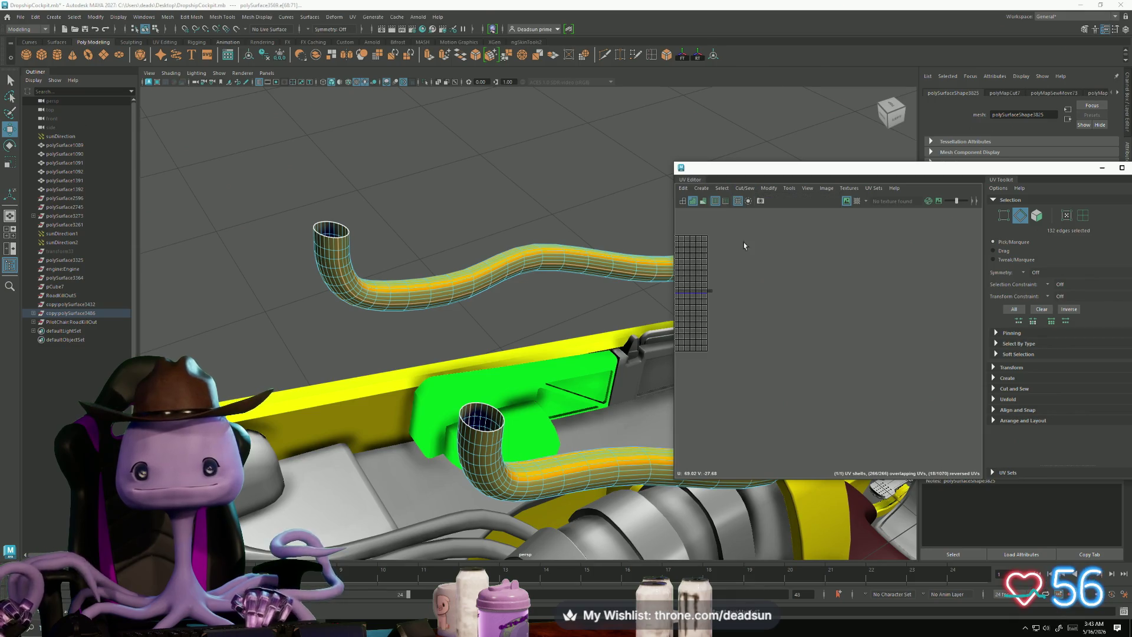
pyautogui.moveTo(449, 331)
pyautogui.keyDown('alt'); pyautogui.mouseDown()
pyautogui.moveTo(389, 353)
pyautogui.moveTo(356, 335)
pyautogui.moveTo(371, 219)
pyautogui.mouseUp(); pyautogui.keyUp('alt')
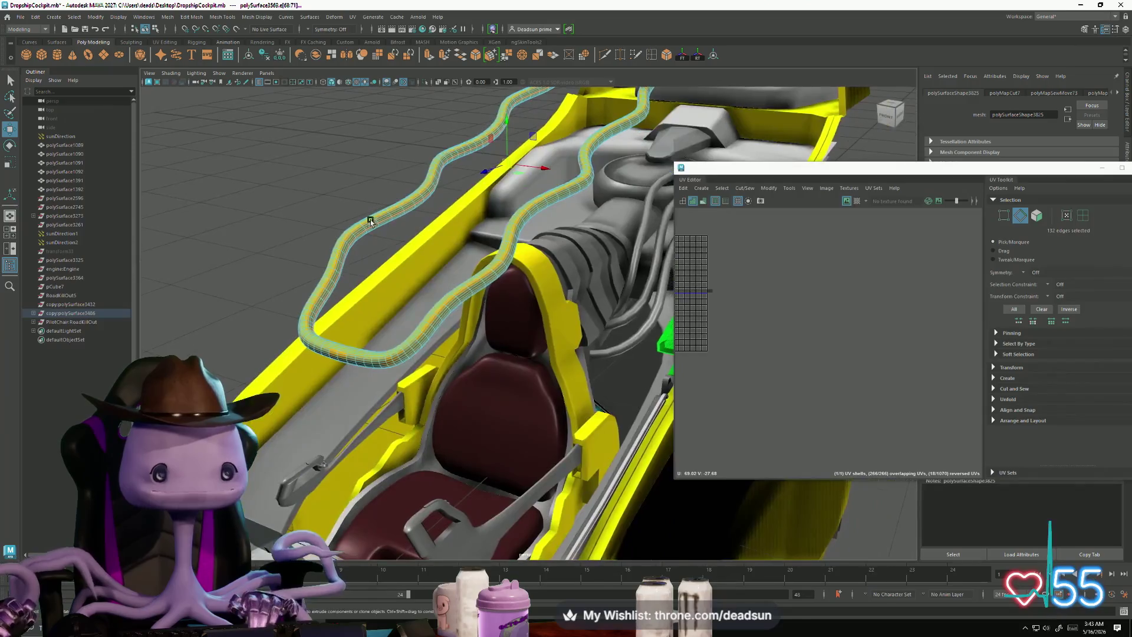
# Step: Select the yellow seat frame, the seat-side panel and the yellow roll-bar tube
pyautogui.click(564, 361)
pyautogui.moveTo(565, 383)
pyautogui.keyDown('alt'); pyautogui.mouseDown()
pyautogui.moveTo(427, 291)
pyautogui.moveTo(448, 382)
pyautogui.moveTo(426, 390)
pyautogui.moveTo(468, 376)
pyautogui.moveTo(435, 390)
pyautogui.mouseUp(); pyautogui.keyUp('alt')
pyautogui.click(423, 277)
pyautogui.click(492, 329)
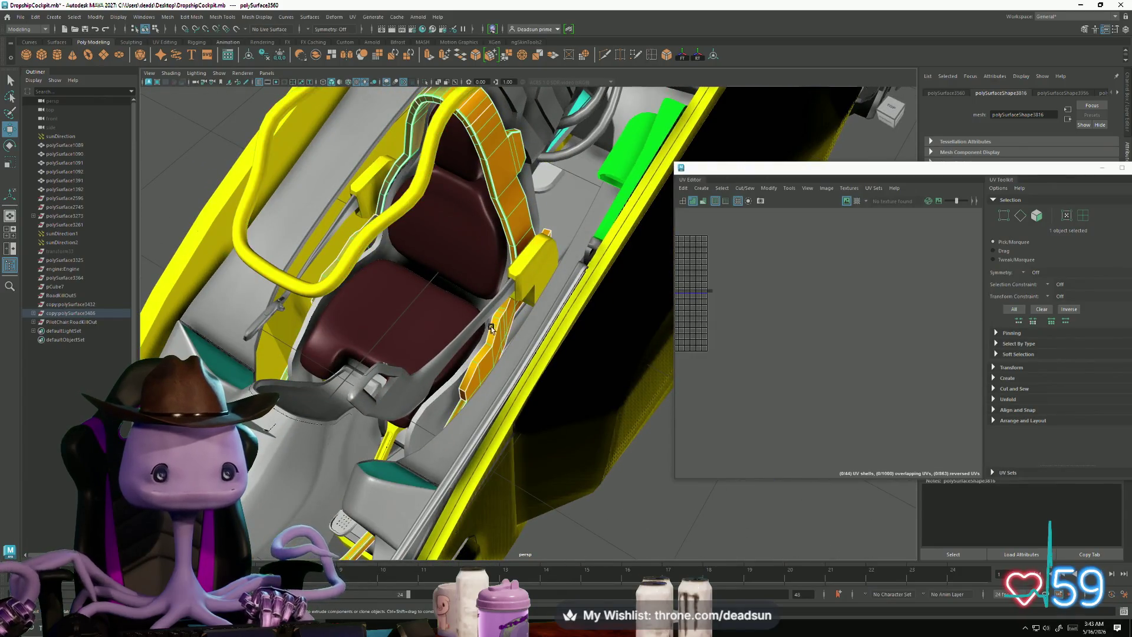
pyautogui.keyDown('shift'); pyautogui.click(414, 209); pyautogui.keyUp('shift')
# Step: From a top-down view, add the side panel beside the seat column to the selection
pyautogui.moveTo(514, 270)
pyautogui.keyDown('alt'); pyautogui.mouseDown()
pyautogui.moveTo(586, 296)
pyautogui.moveTo(455, 314)
pyautogui.moveTo(478, 389)
pyautogui.moveTo(429, 347)
pyautogui.mouseUp(); pyautogui.keyUp('alt')
pyautogui.scroll(5, 481, 401)
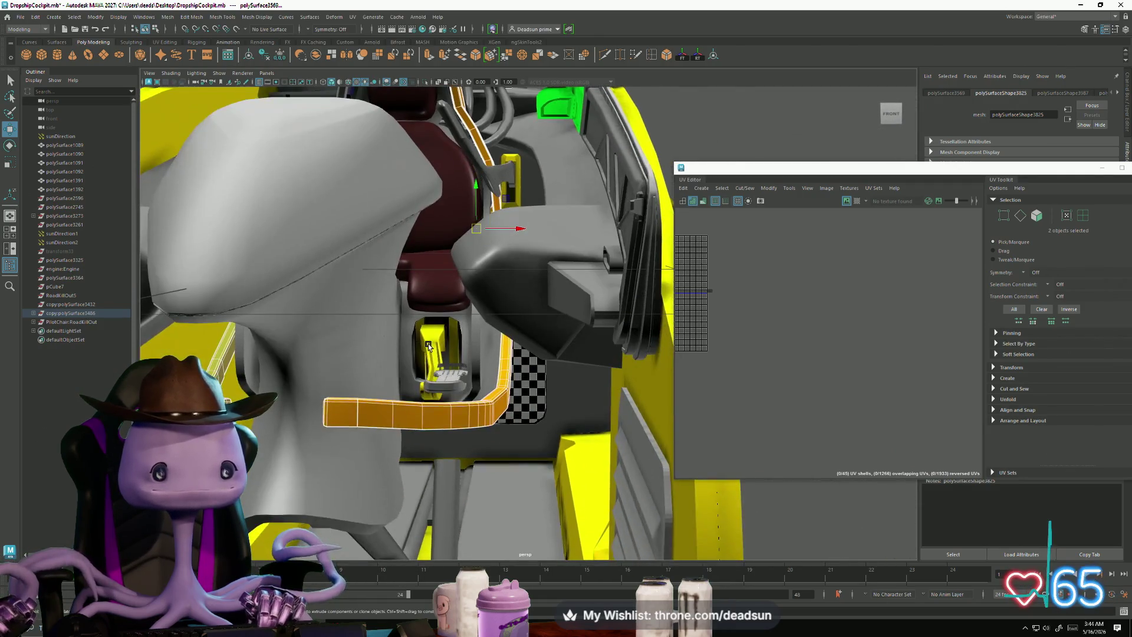
pyautogui.scroll(10, 454, 353)
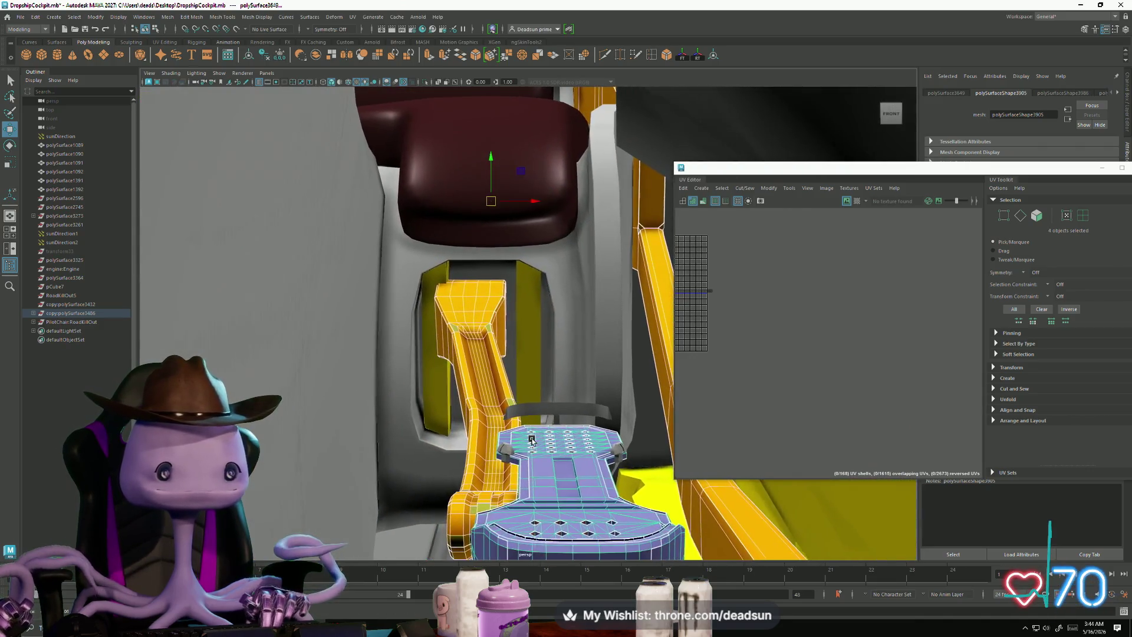
pyautogui.keyDown('alt'); pyautogui.moveTo(532, 439); pyautogui.dragTo(525, 417); pyautogui.keyUp('alt')
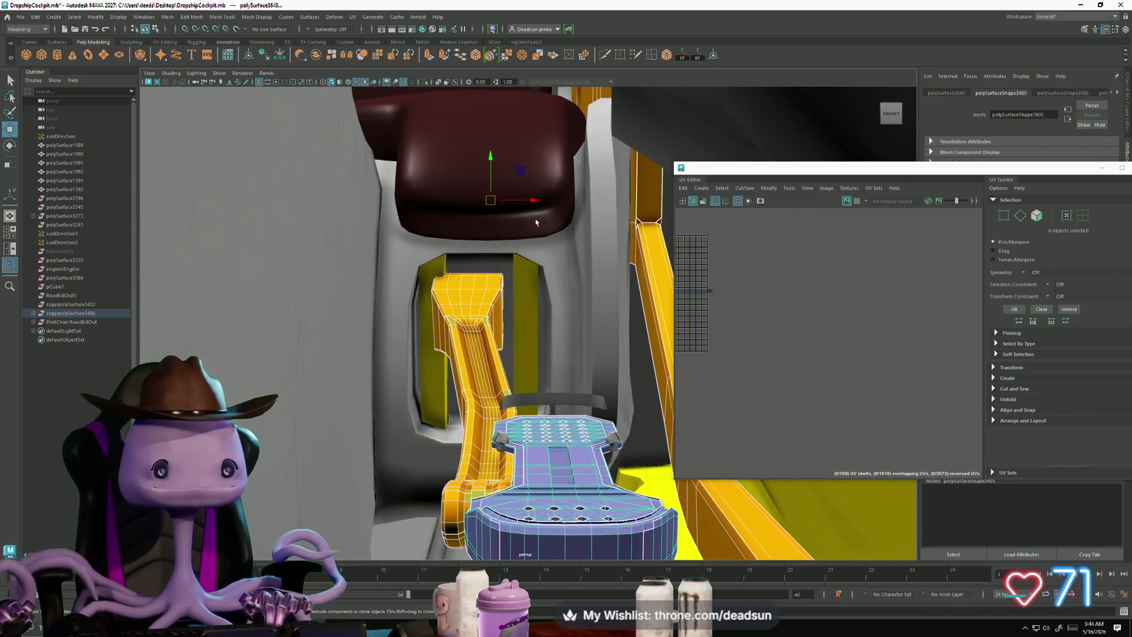
pyautogui.keyDown('shift'); pyautogui.click(521, 283); pyautogui.keyUp('shift')
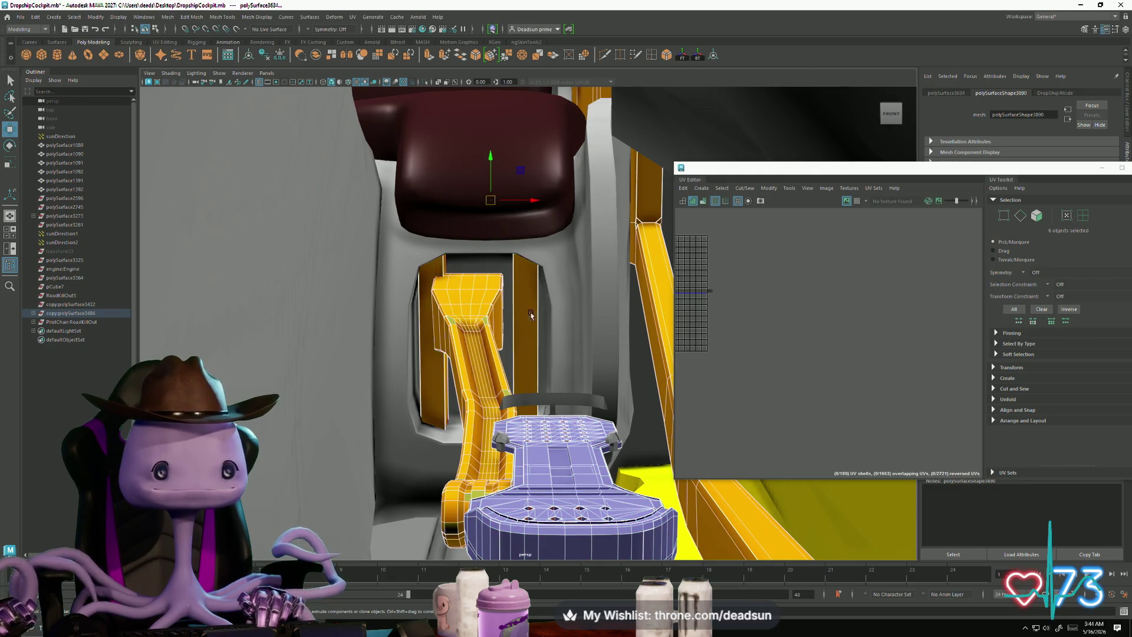
pyautogui.moveTo(531, 315)
pyautogui.keyDown('alt'); pyautogui.mouseDown()
pyautogui.moveTo(339, 323)
pyautogui.moveTo(353, 291)
pyautogui.mouseUp(); pyautogui.keyUp('alt')
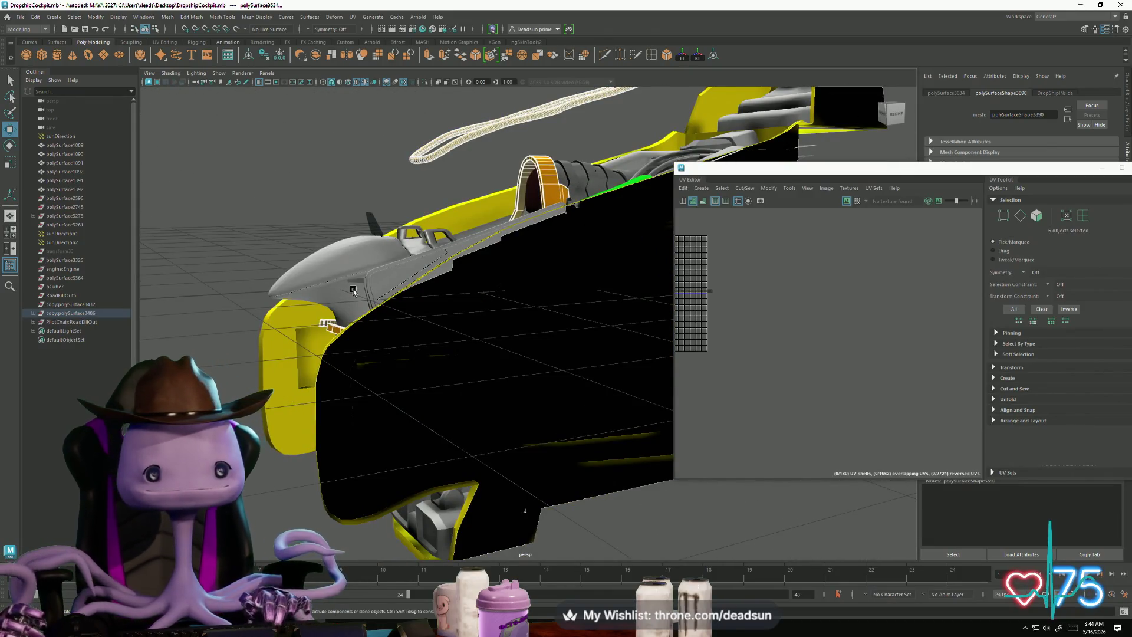
pyautogui.moveTo(370, 295)
pyautogui.keyDown('alt'); pyautogui.mouseDown()
pyautogui.moveTo(381, 310)
pyautogui.moveTo(336, 318)
pyautogui.moveTo(390, 290)
pyautogui.moveTo(373, 303)
pyautogui.mouseUp(); pyautogui.keyUp('alt')
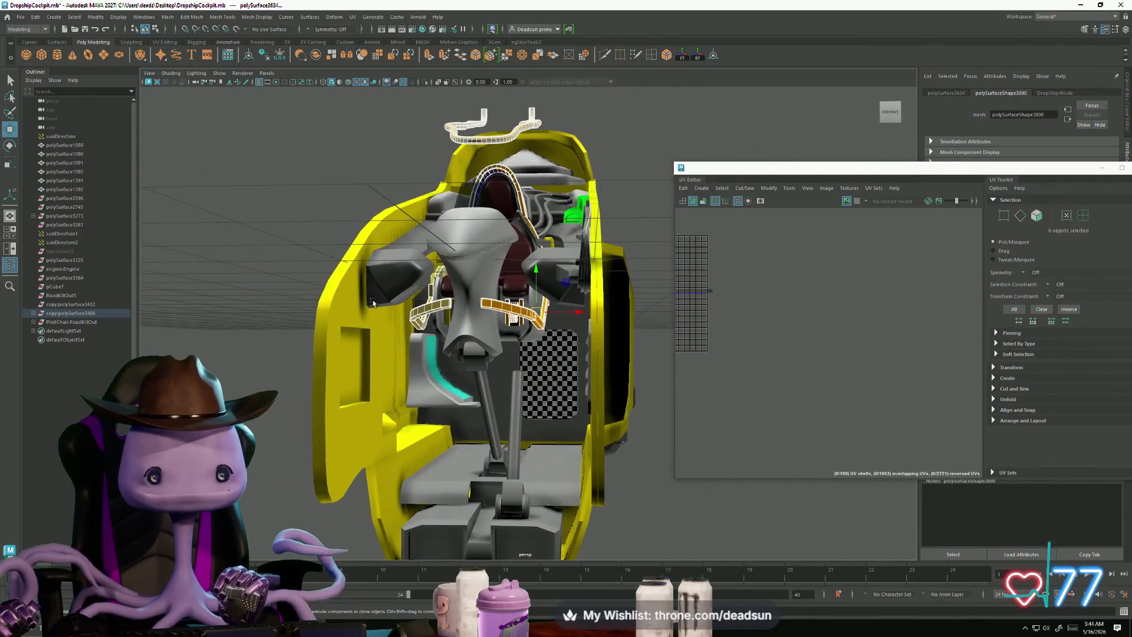
# Step: Add the seat side panel to the parts and frame all UV shells in the UV Editor
pyautogui.keyDown('shift'); pyautogui.click(407, 377); pyautogui.keyUp('shift')
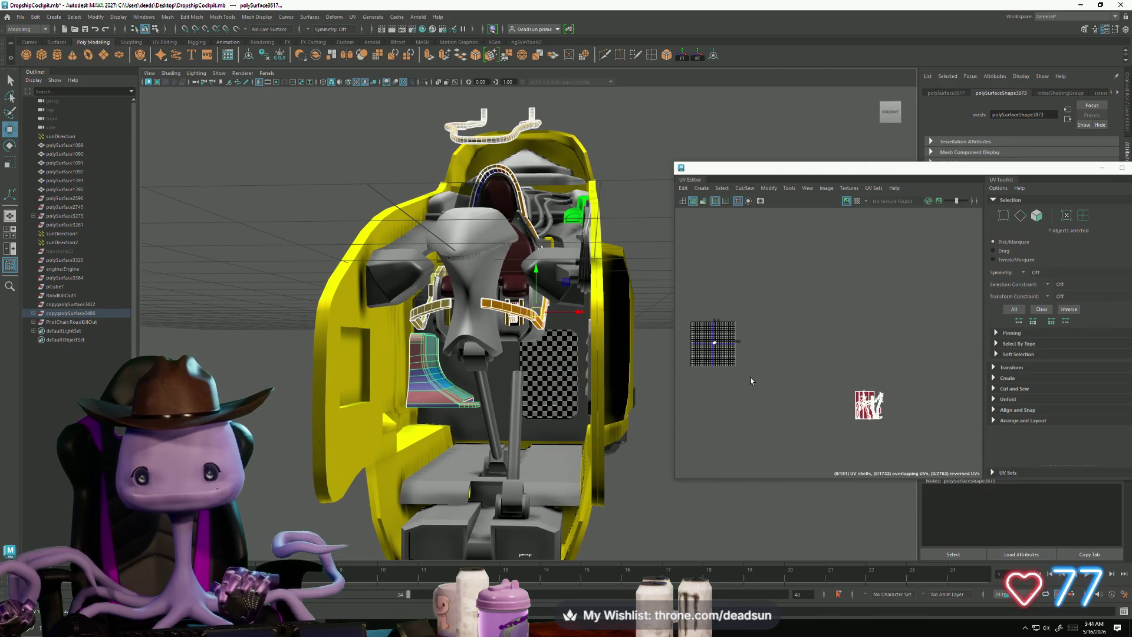
pyautogui.press('f')
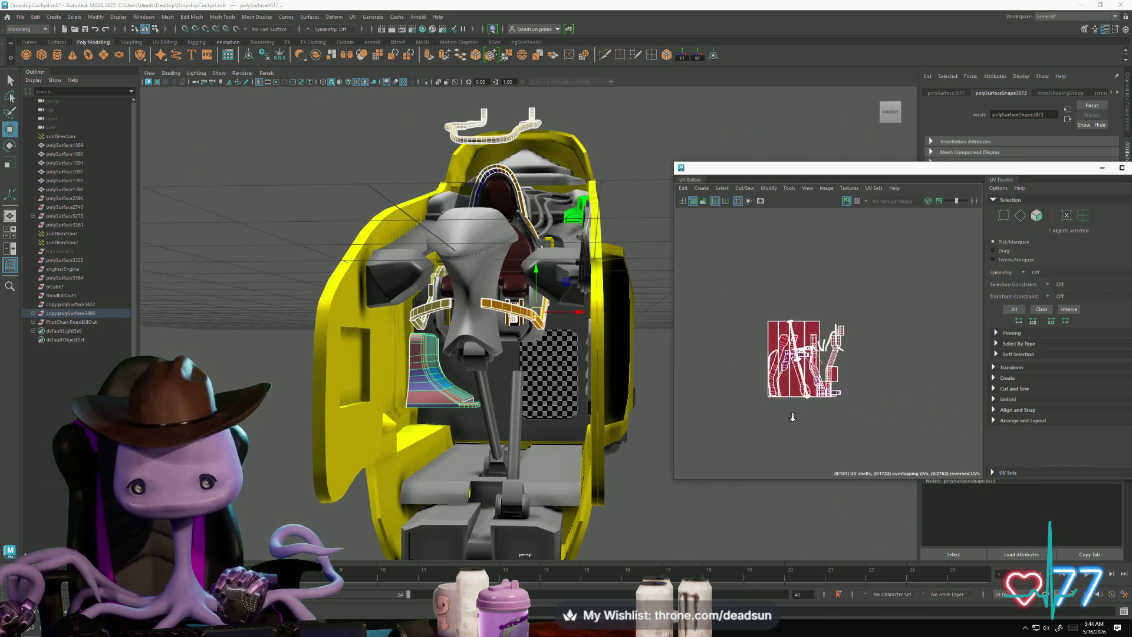
pyautogui.scroll(5, 927, 436)
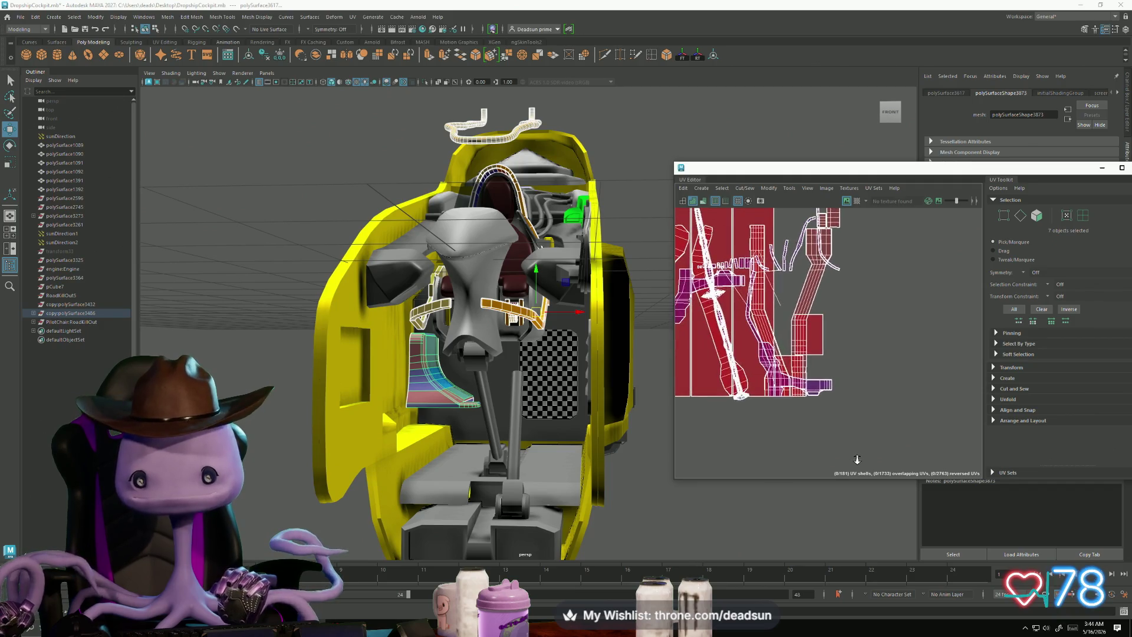
pyautogui.keyDown('alt'); pyautogui.moveTo(817, 440); pyautogui.dragTo(867, 466, button='middle'); pyautogui.keyUp('alt')
pyautogui.scroll(-2, 763, 380)
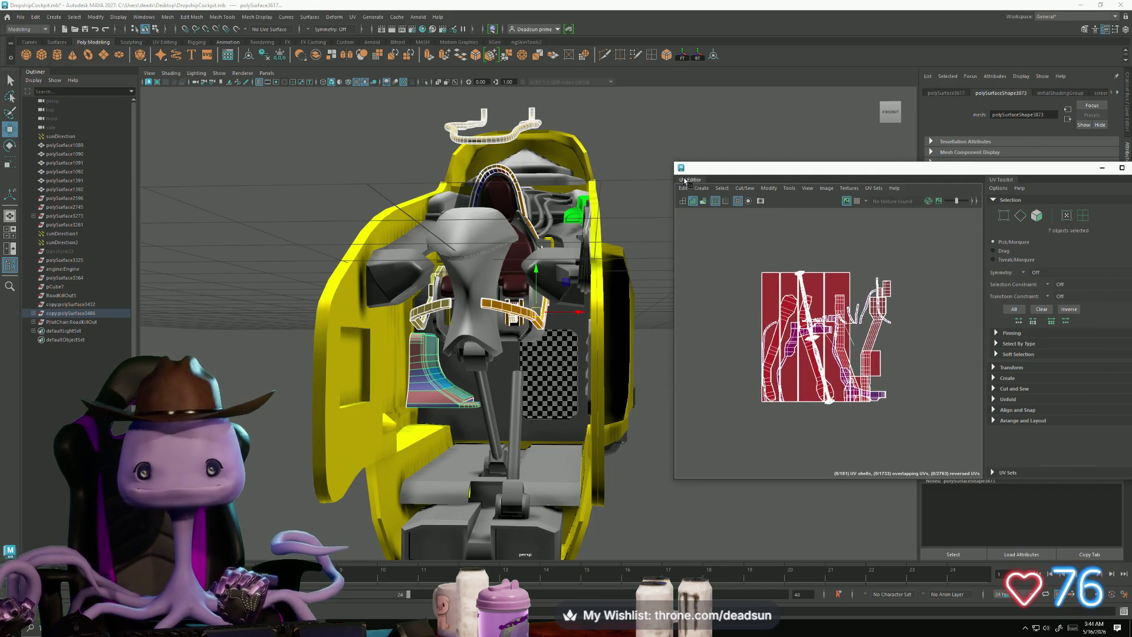
# Step: Export the selected parts to randomcrap.obj, replacing the existing file
pyautogui.click(20, 16)
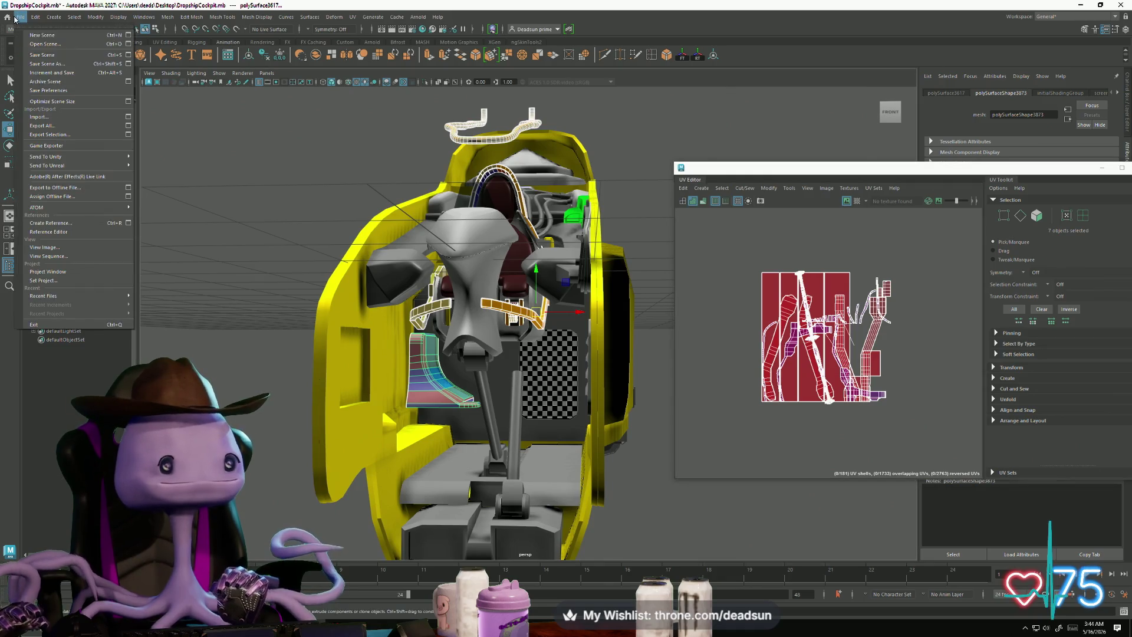
pyautogui.click(39, 135)
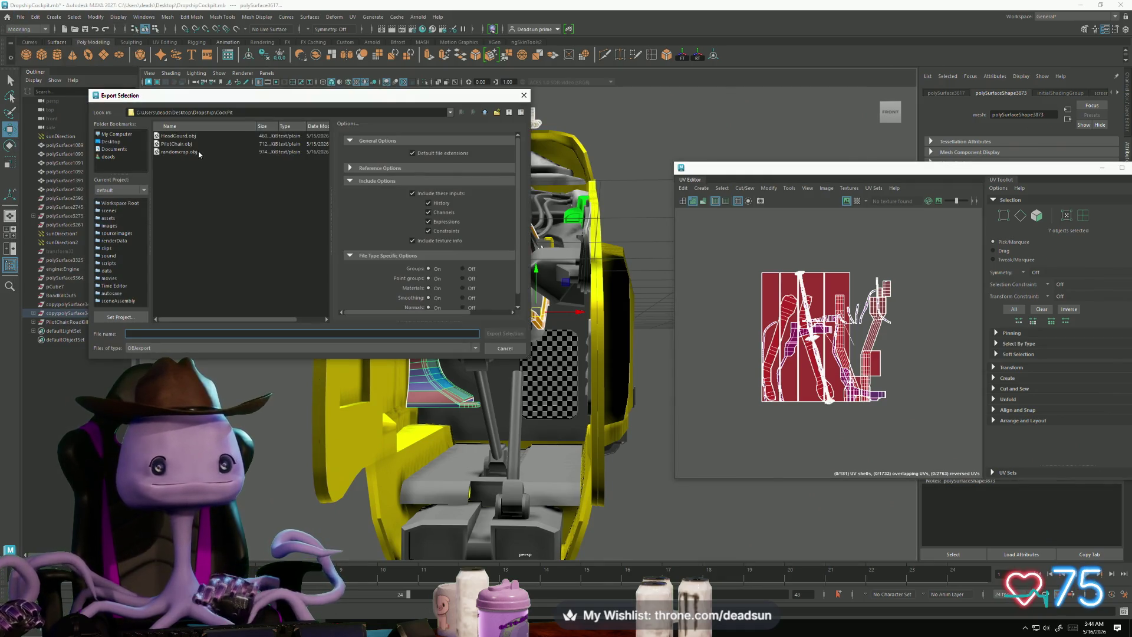
pyautogui.click(198, 154)
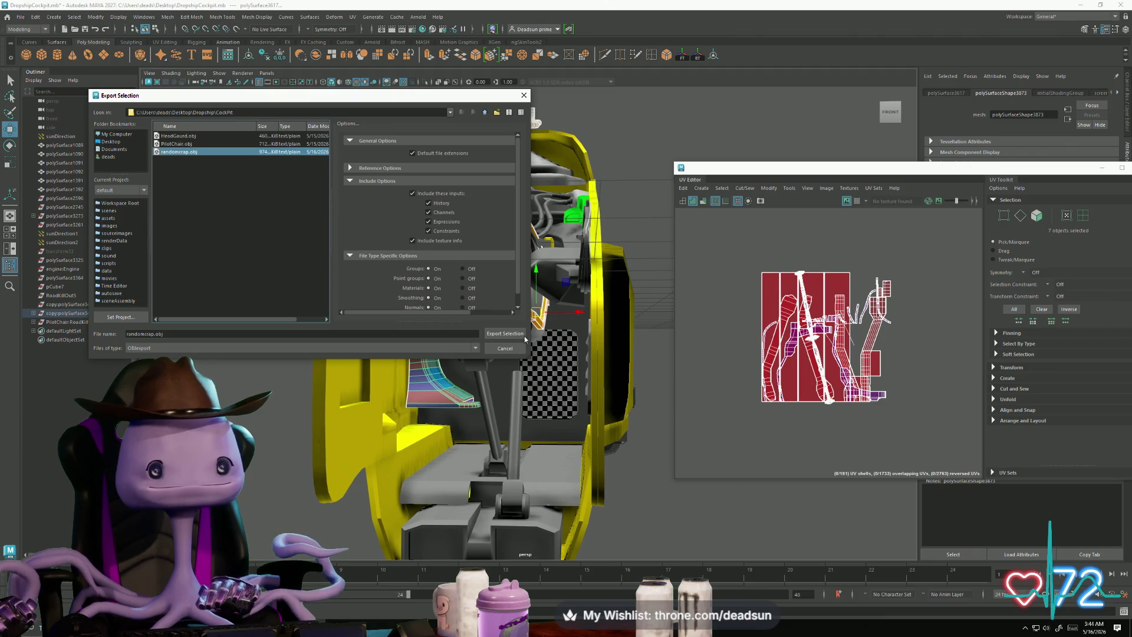
pyautogui.click(504, 334)
pyautogui.click(282, 240)
# Step: Load randomcrap.obj into RoadKill with File > Load and rotate its 3D preview
pyautogui.hotkey('alt', 'Tab')
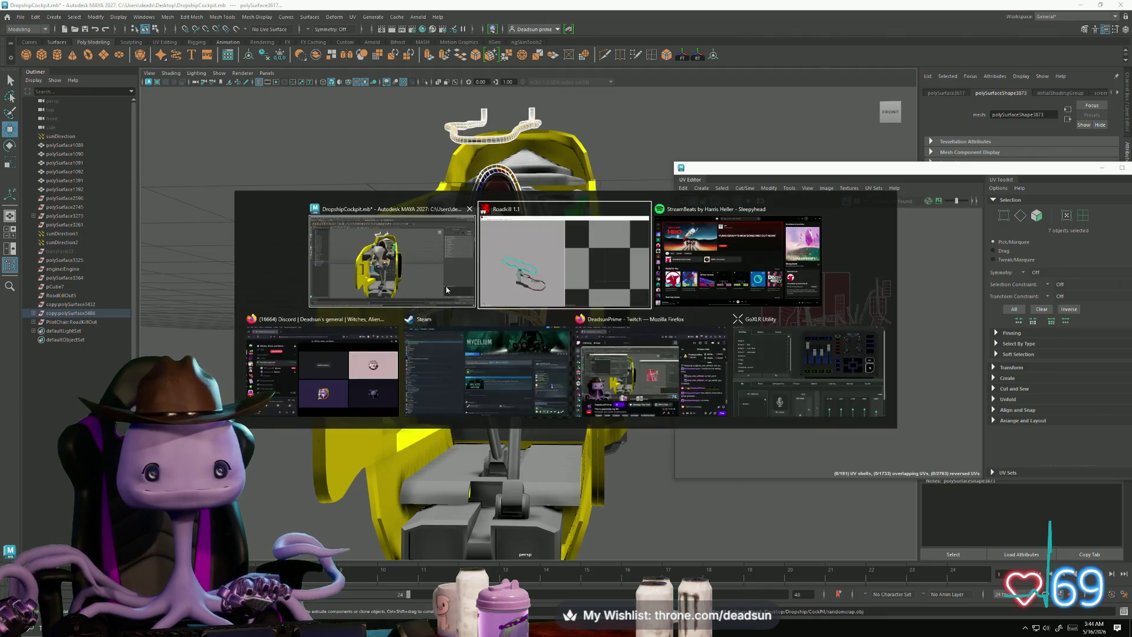
pyautogui.click(68, 76)
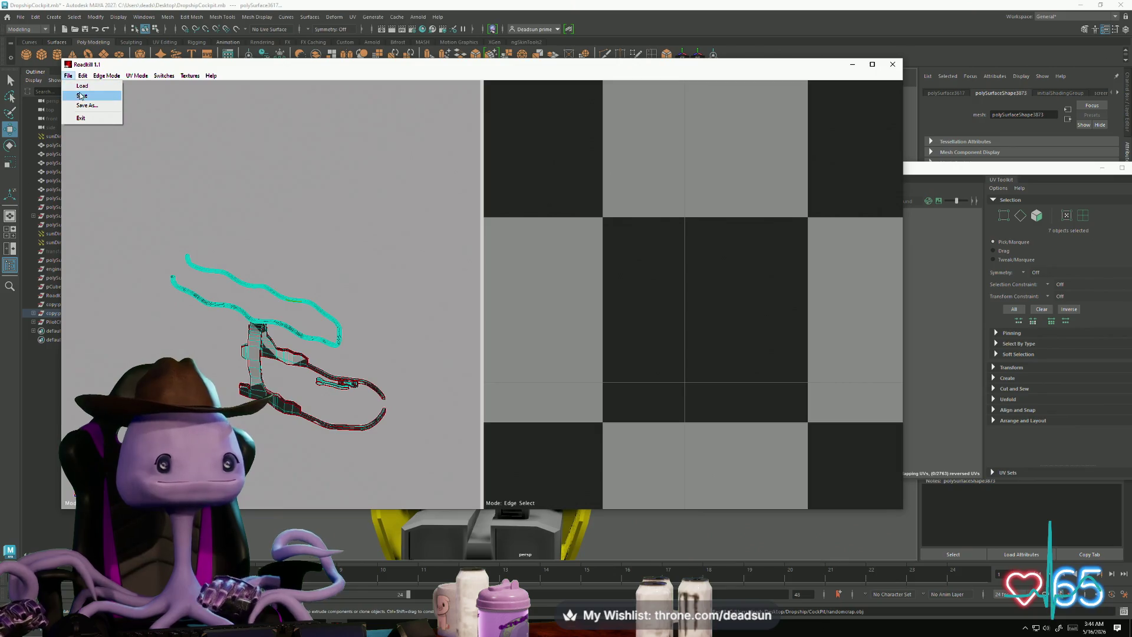
pyautogui.click(92, 88)
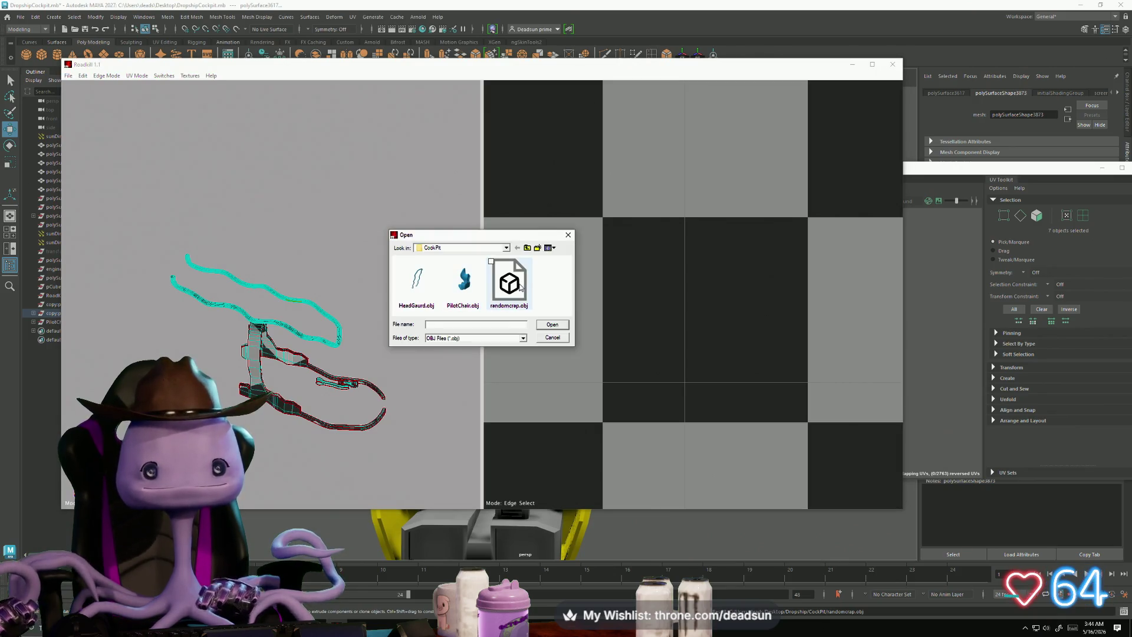
pyautogui.click(547, 327)
pyautogui.moveTo(428, 337)
pyautogui.keyDown('alt'); pyautogui.mouseDown()
pyautogui.moveTo(337, 369)
pyautogui.moveTo(450, 329)
pyautogui.moveTo(346, 331)
pyautogui.moveTo(315, 307)
pyautogui.moveTo(250, 190)
pyautogui.mouseUp(); pyautogui.keyUp('alt')
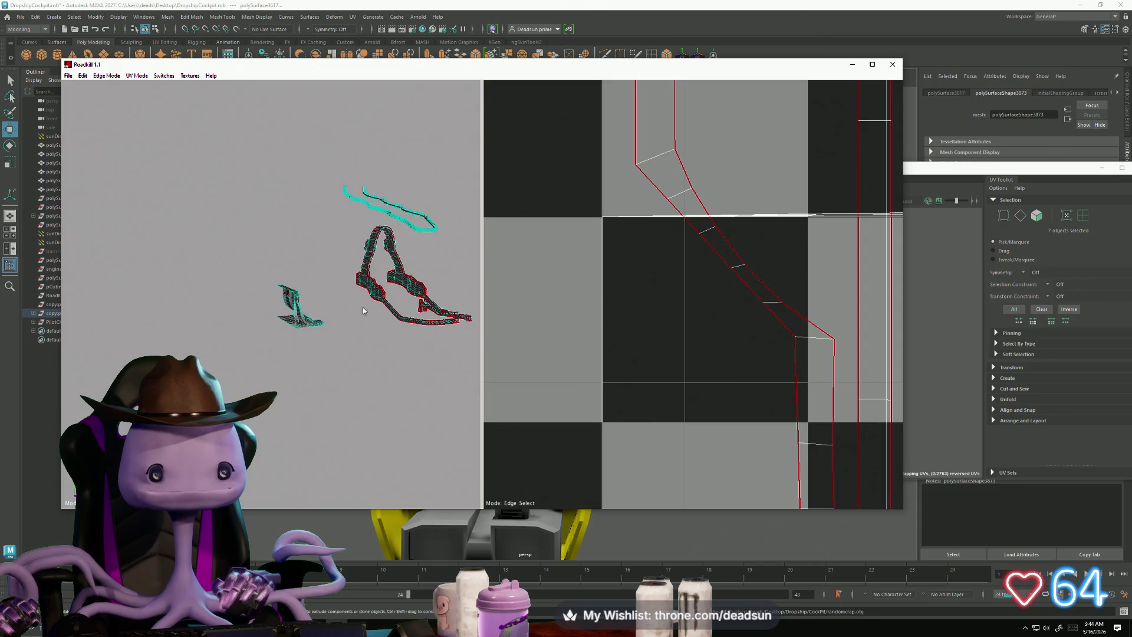
# Step: Select the edges across the central diamond shell and re-unwrap it
pyautogui.keyDown('alt'); pyautogui.moveTo(363, 307); pyautogui.dragTo(413, 307); pyautogui.keyUp('alt')
pyautogui.scroll(-5, 680, 307)
pyautogui.scroll(3, 680, 307)
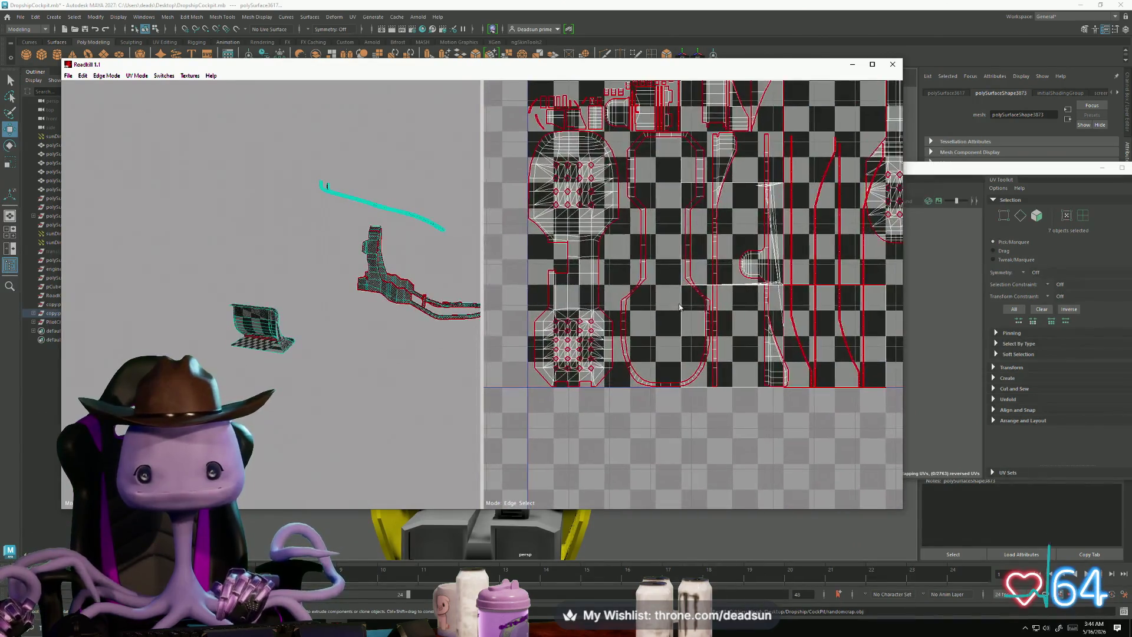
pyautogui.scroll(6, 680, 307)
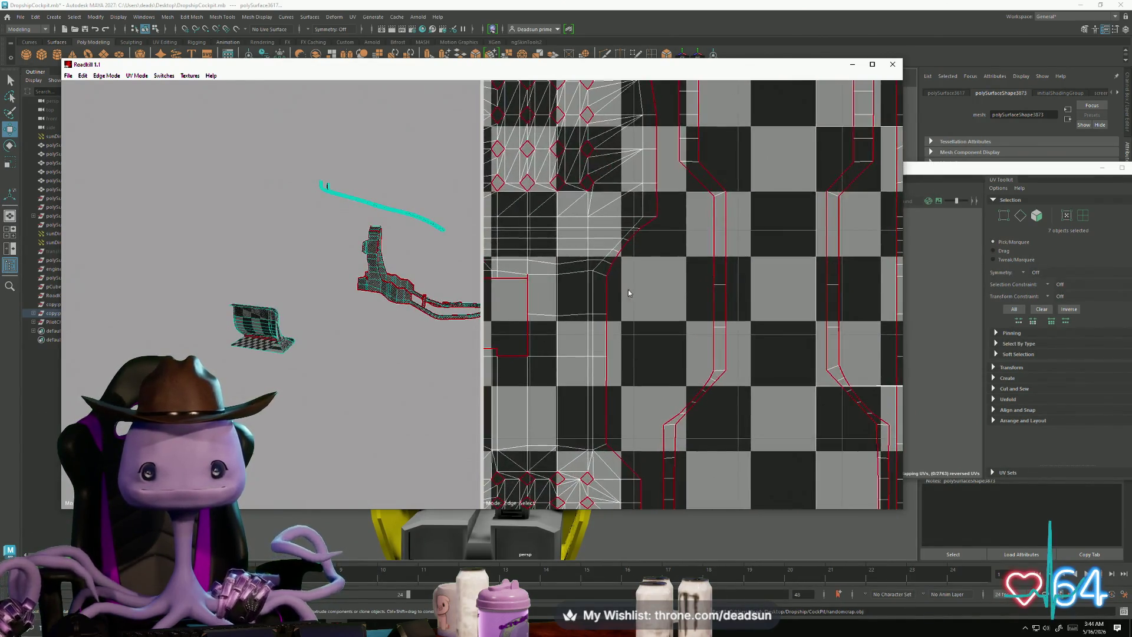
pyautogui.scroll(-3, 628, 293)
pyautogui.scroll(3, 590, 266)
pyautogui.keyDown('alt'); pyautogui.moveTo(448, 348); pyautogui.dragTo(428, 366); pyautogui.keyUp('alt')
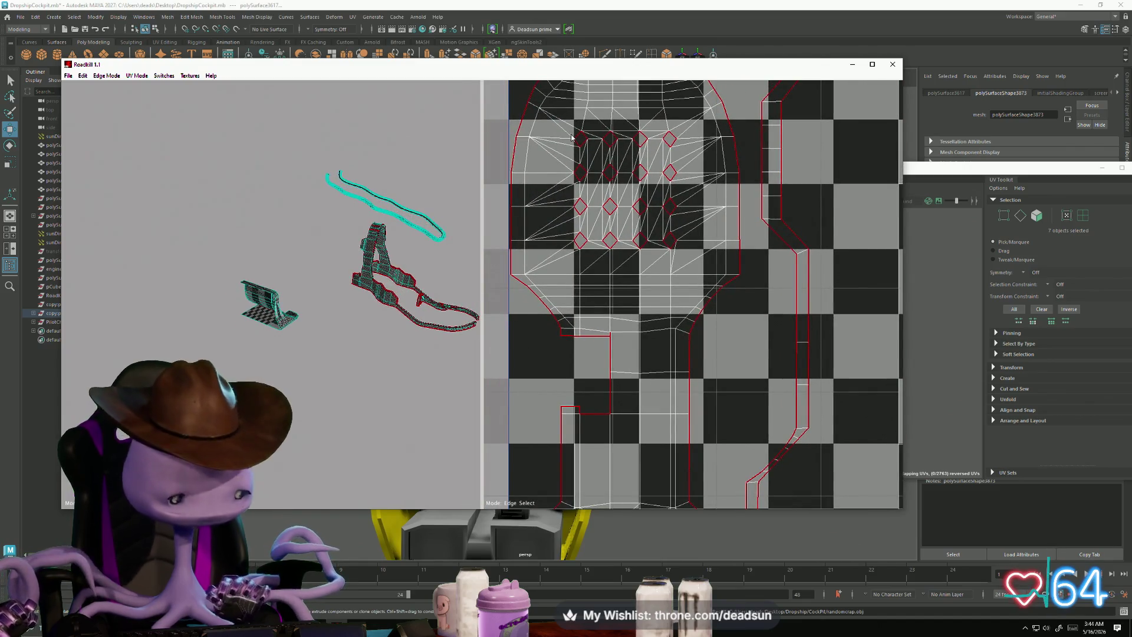
pyautogui.moveTo(559, 127); pyautogui.dragTo(693, 273)
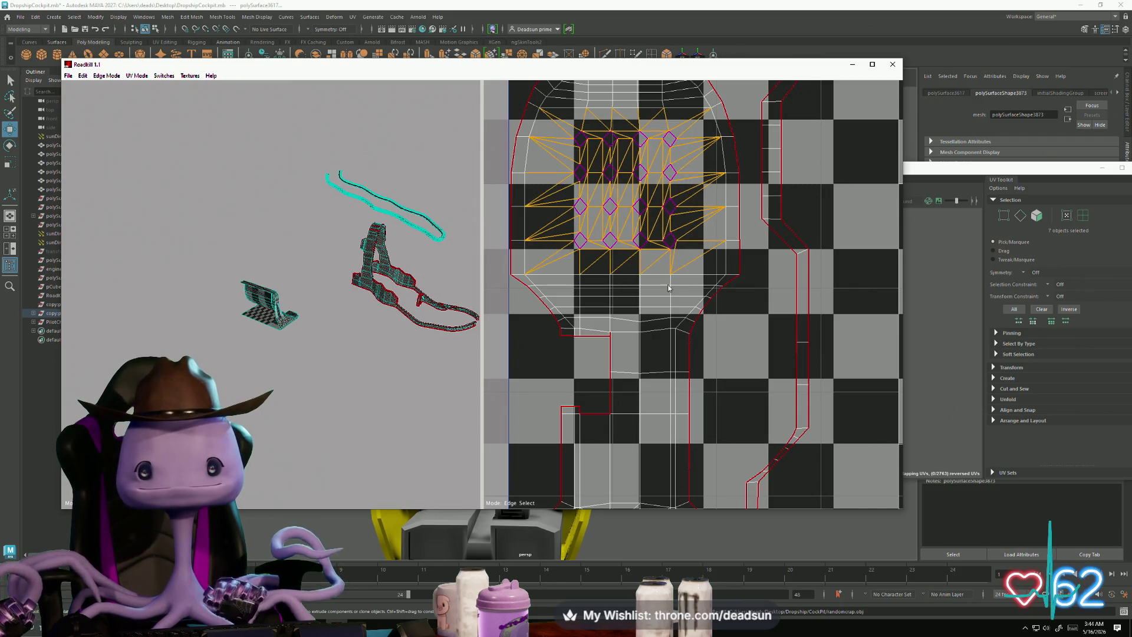
pyautogui.press('Return')
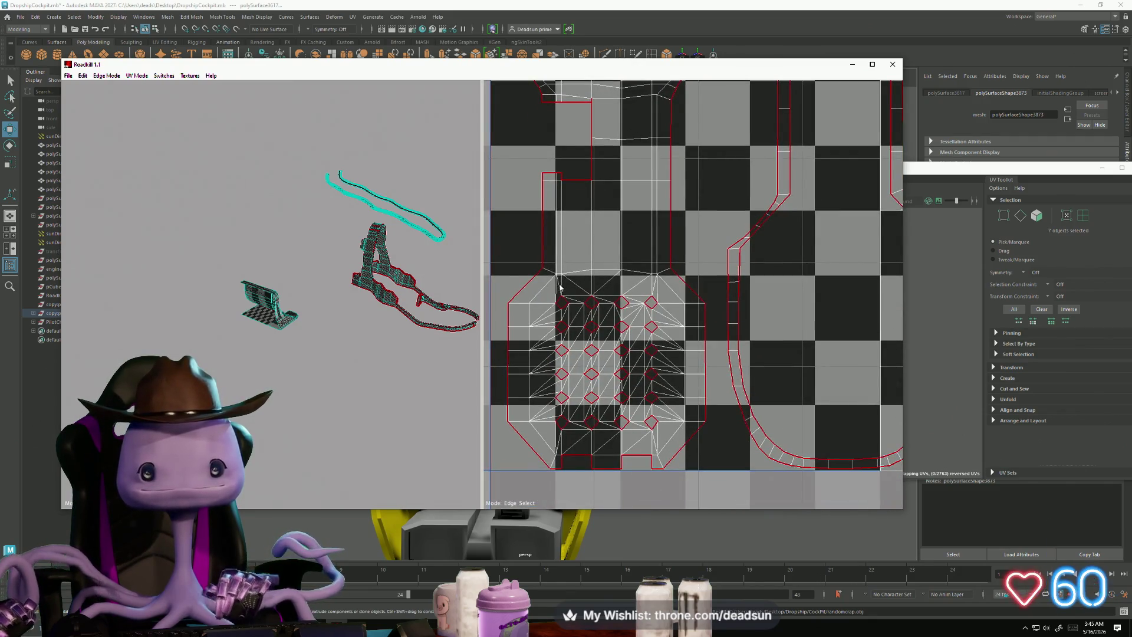
pyautogui.scroll(-5, 696, 354)
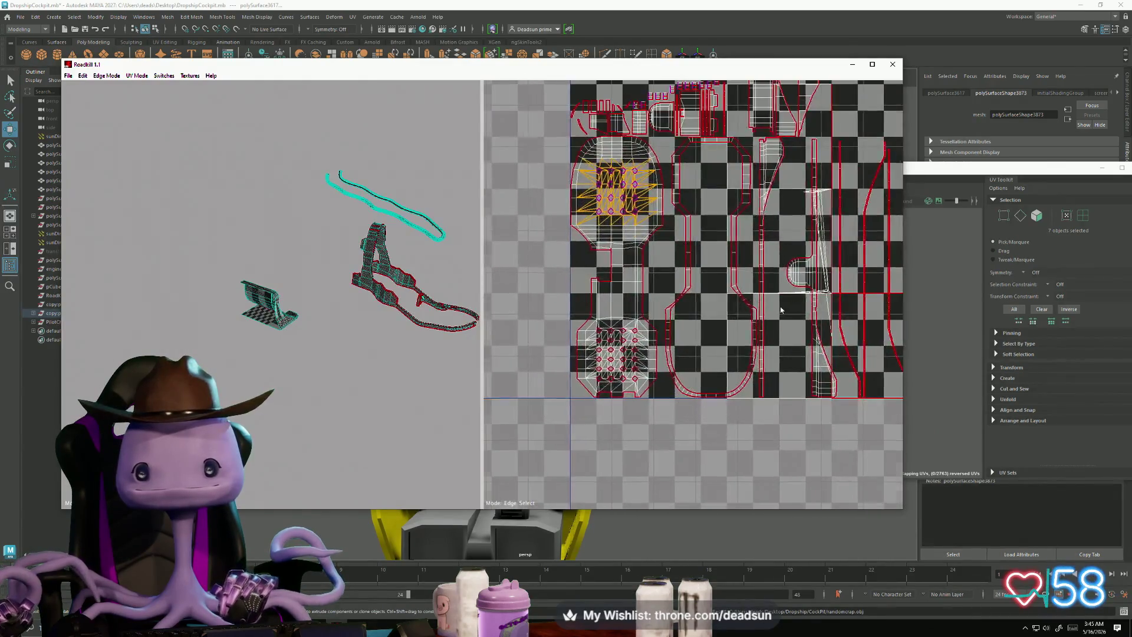
pyautogui.scroll(6, 646, 307)
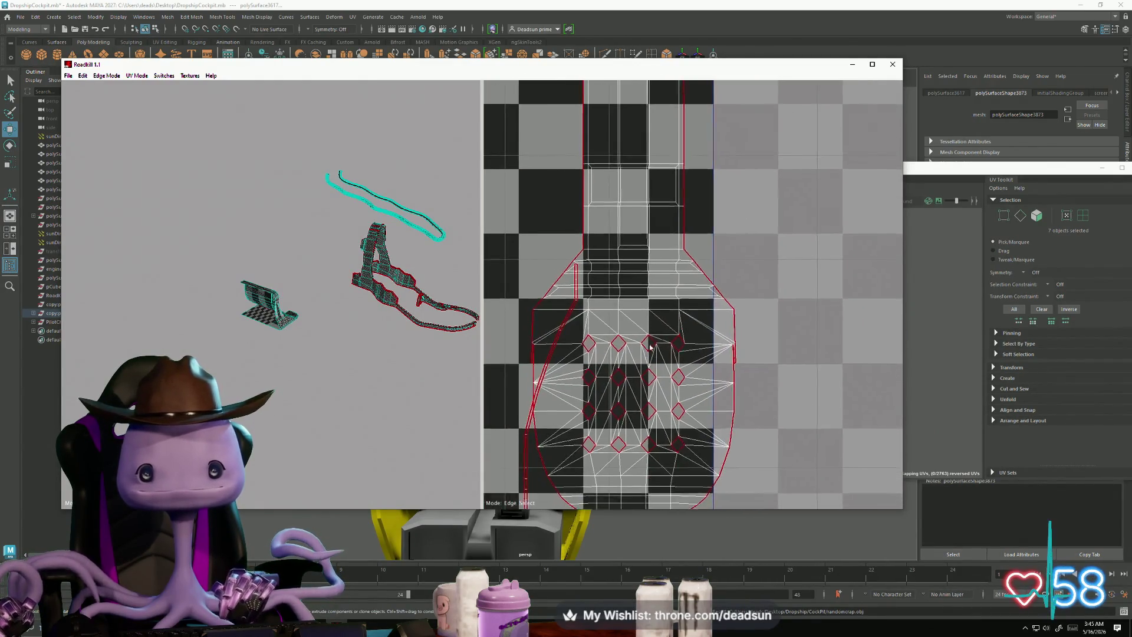
# Step: Select the inner diamond grid edges, then re-unwrap and lay out all UV shells
pyautogui.moveTo(603, 279); pyautogui.dragTo(689, 371)
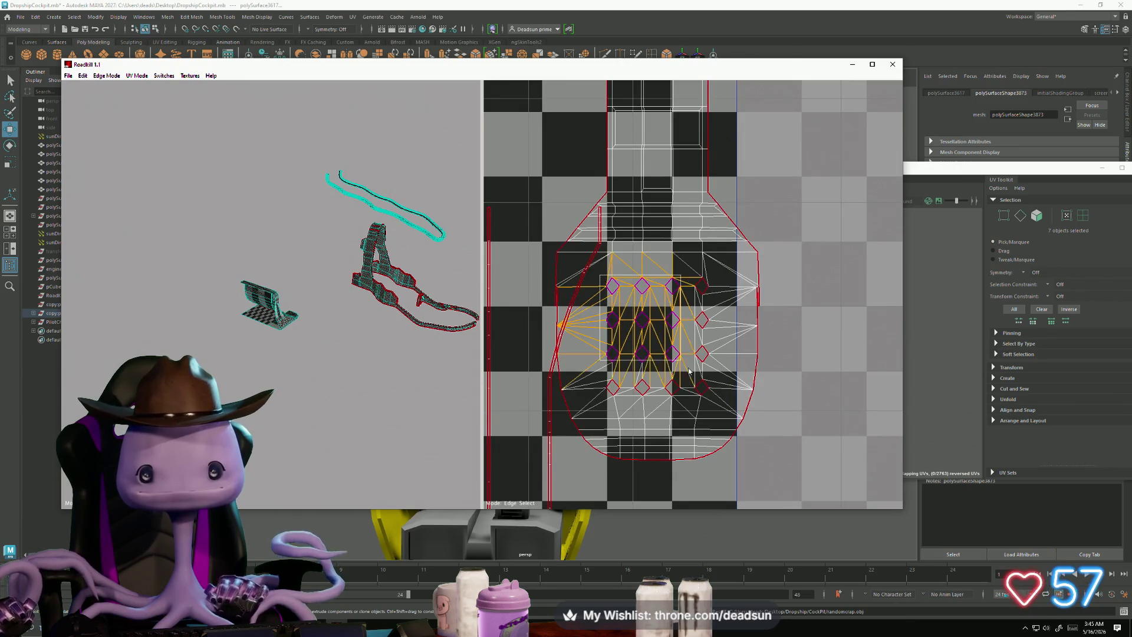
pyautogui.scroll(-8, 710, 407)
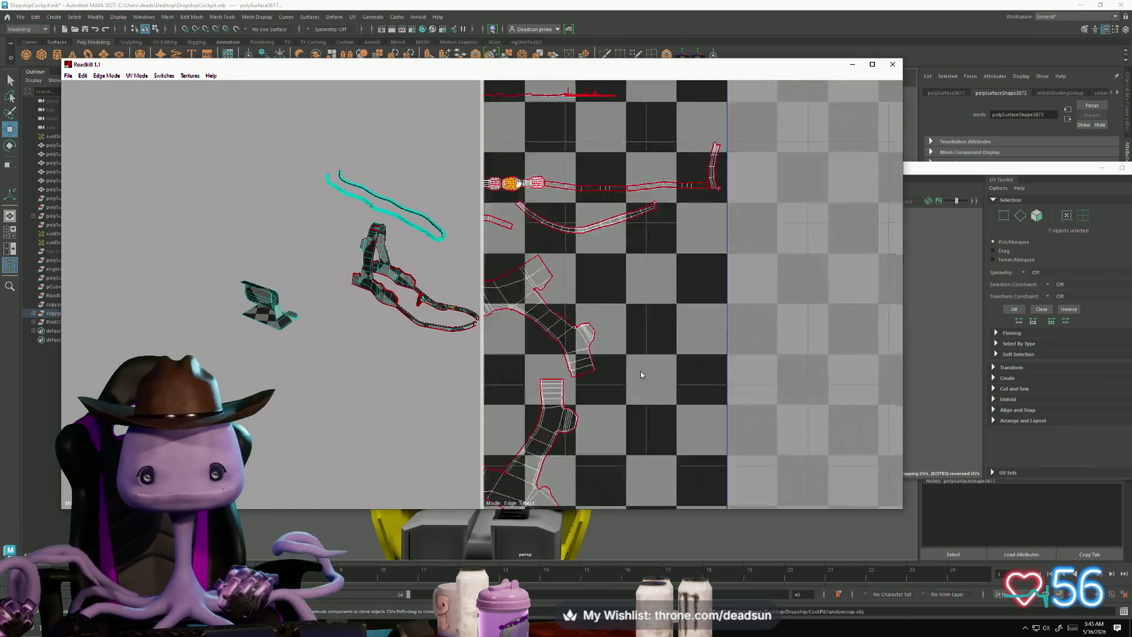
pyautogui.scroll(6, 688, 412)
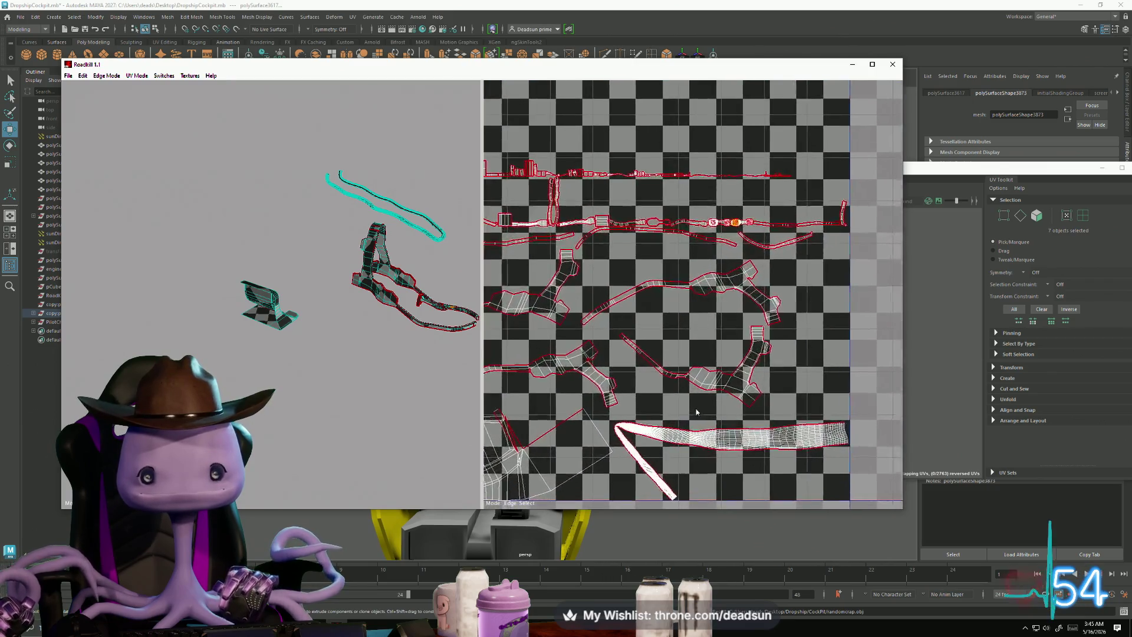
pyautogui.scroll(5, 731, 283)
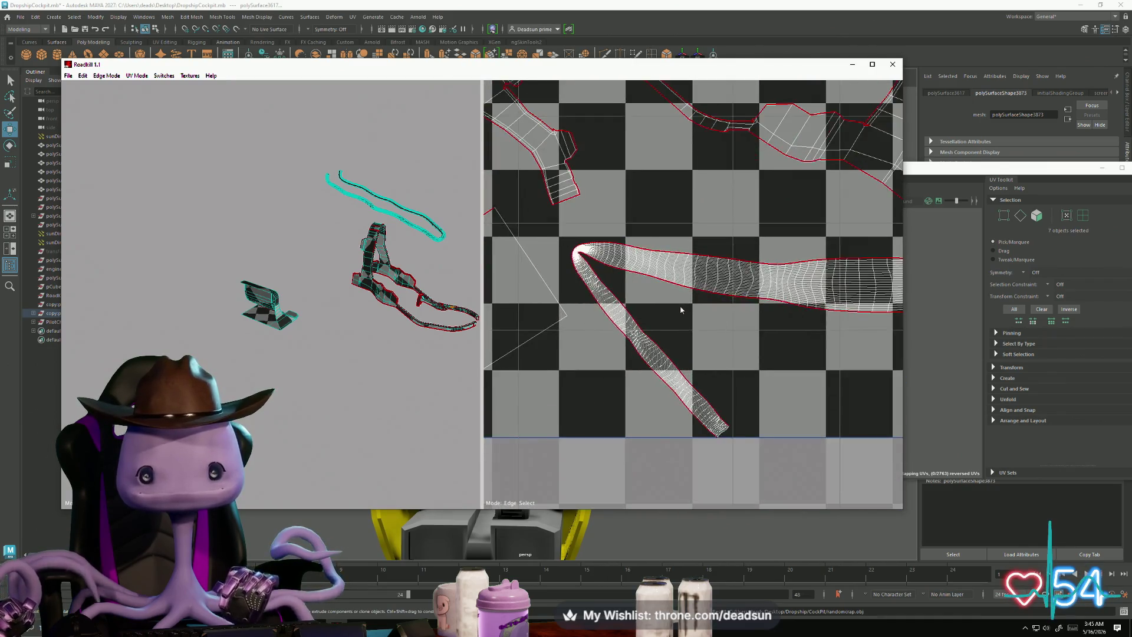
pyautogui.press('l')
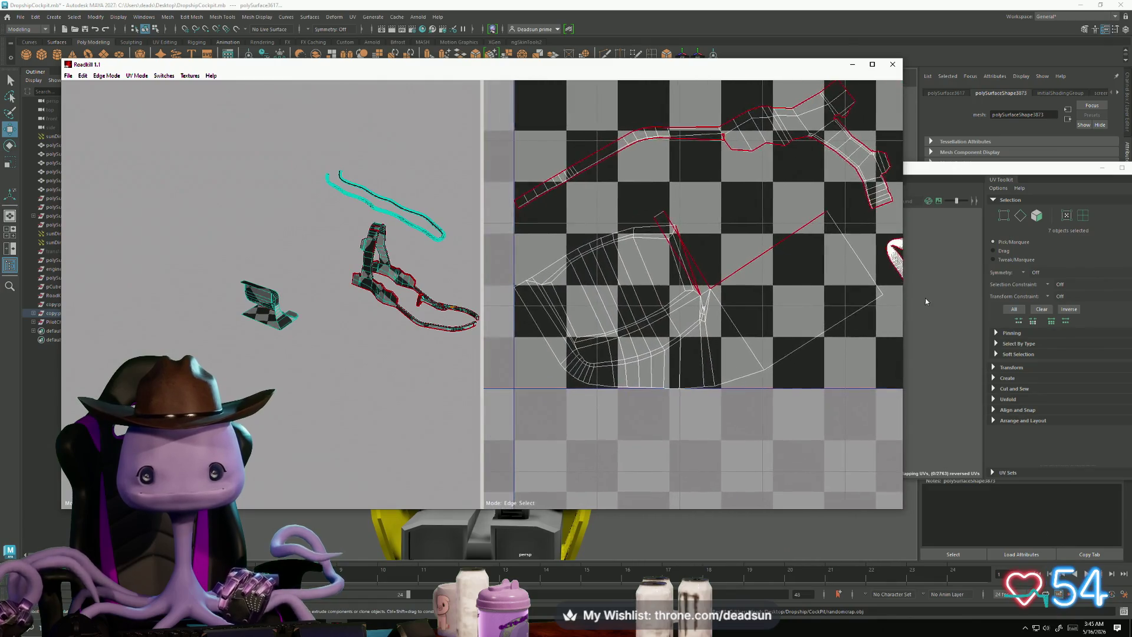
pyautogui.scroll(-5, 807, 323)
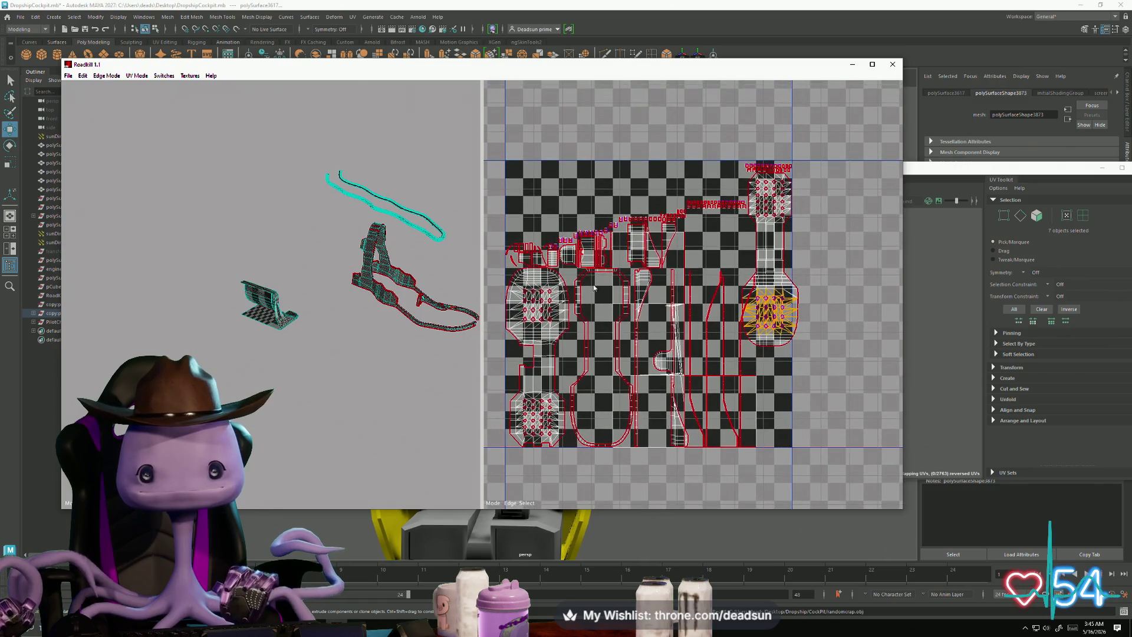
pyautogui.scroll(5, 649, 236)
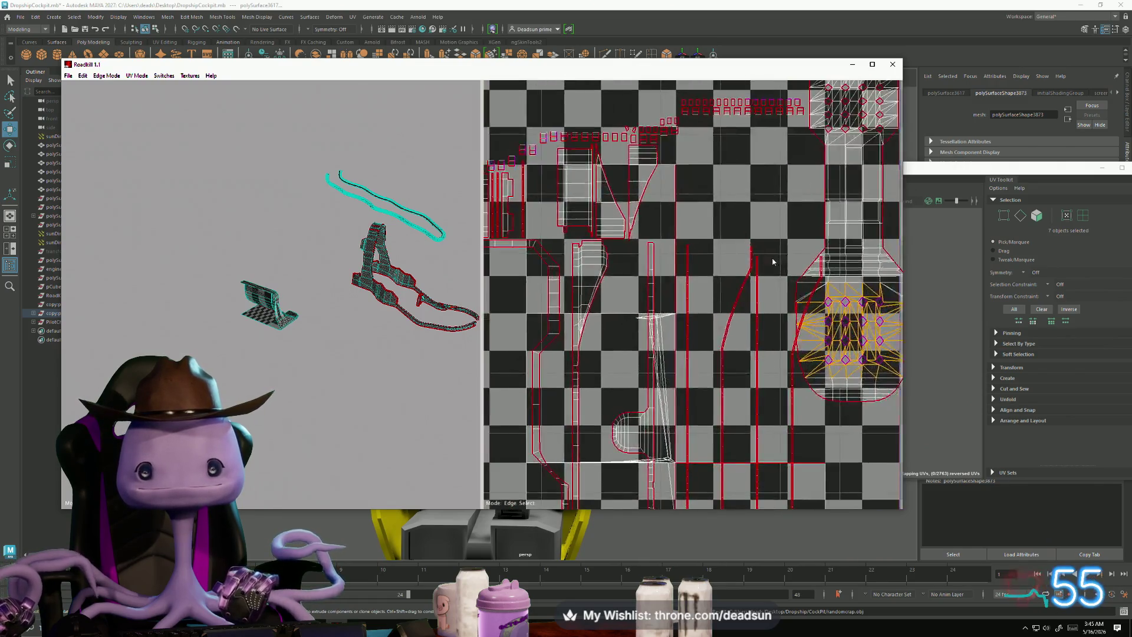
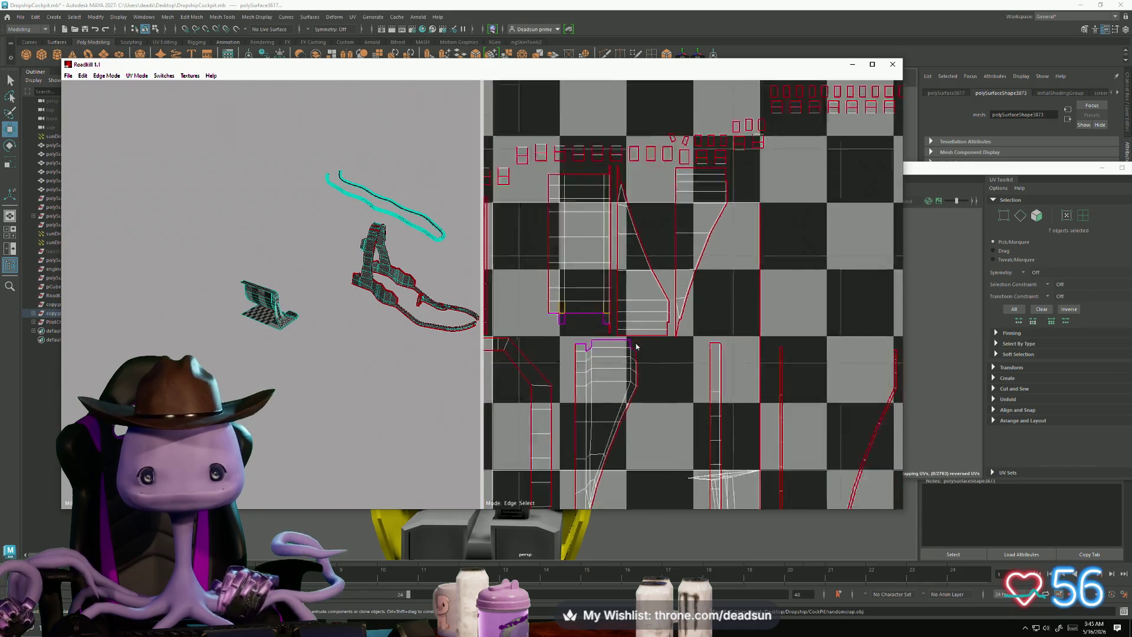
# Step: Return to plain edge selection and pick an edge on the seat strip in the 3D view
pyautogui.scroll(2, 628, 327)
pyautogui.scroll(2, 621, 320)
pyautogui.scroll(2, 621, 320)
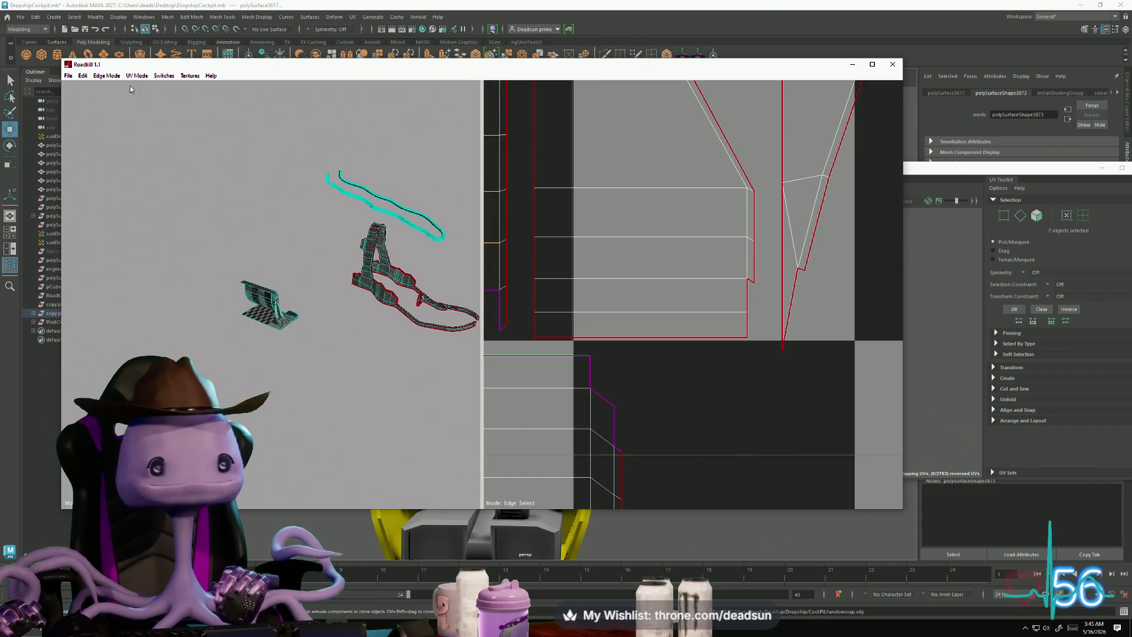
pyautogui.click(104, 75)
pyautogui.click(112, 86)
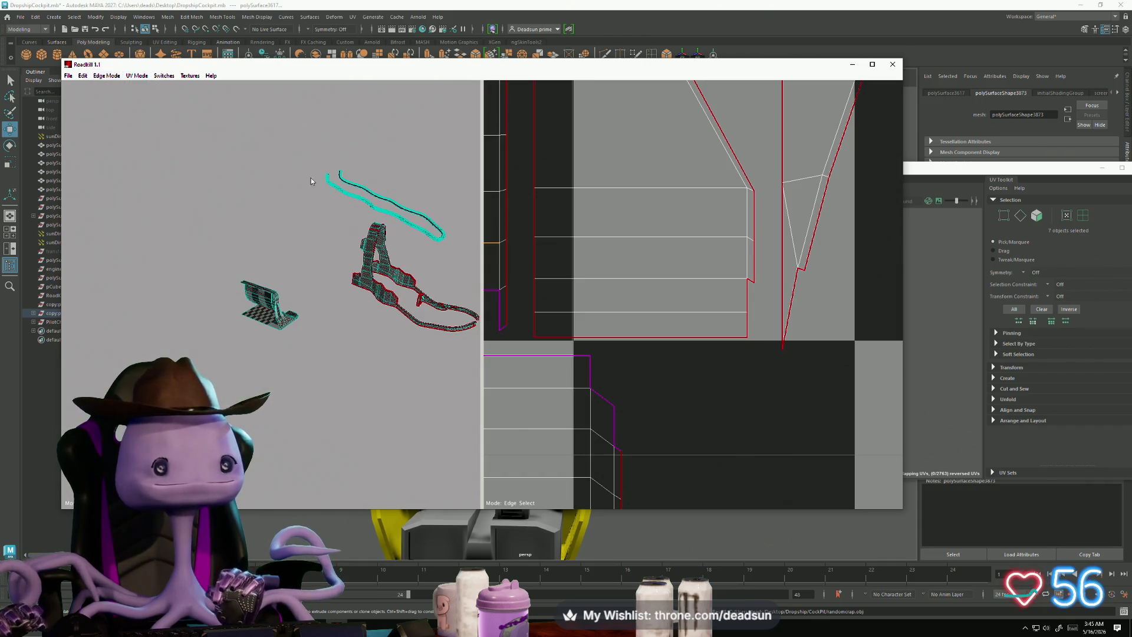
pyautogui.scroll(-3, 278, 272)
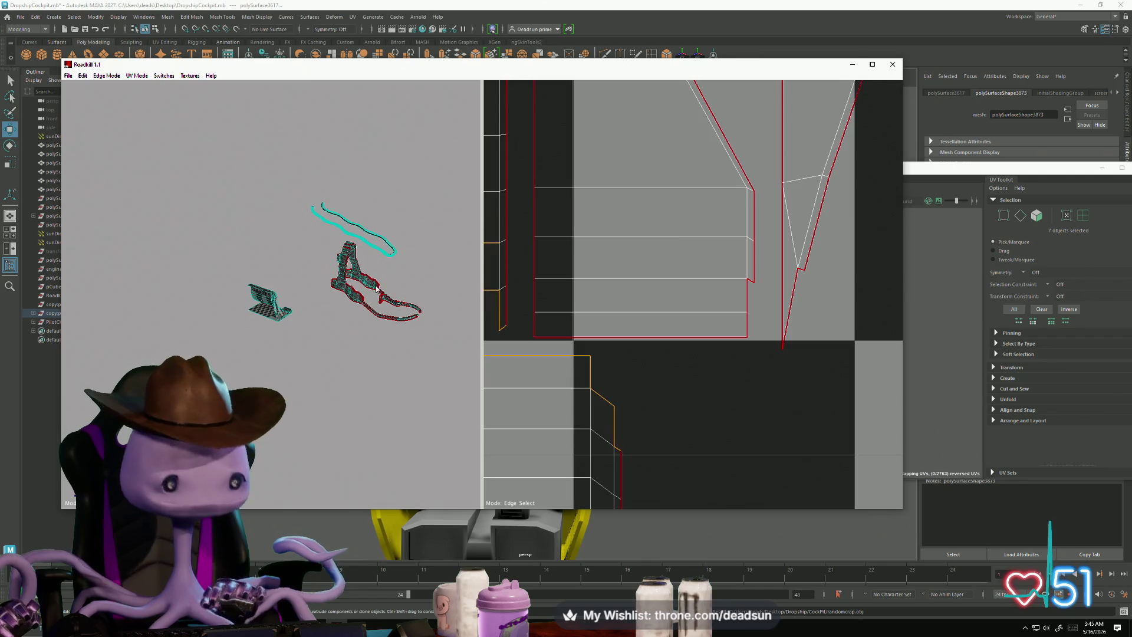
pyautogui.scroll(-5, 727, 344)
pyautogui.scroll(6, 727, 344)
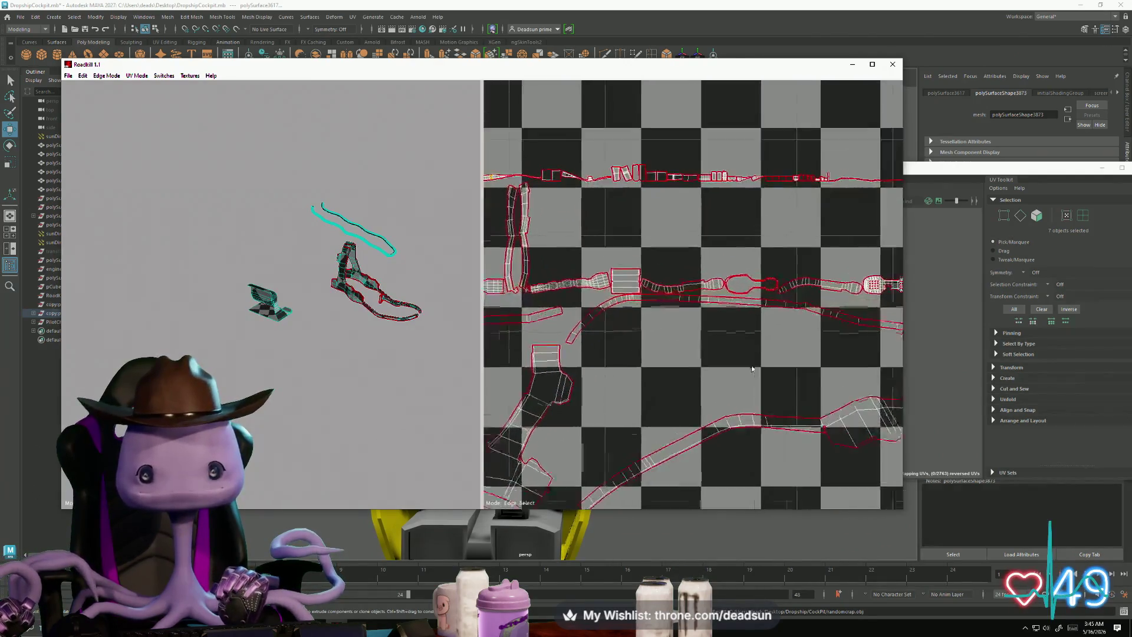
pyautogui.scroll(-4, 854, 297)
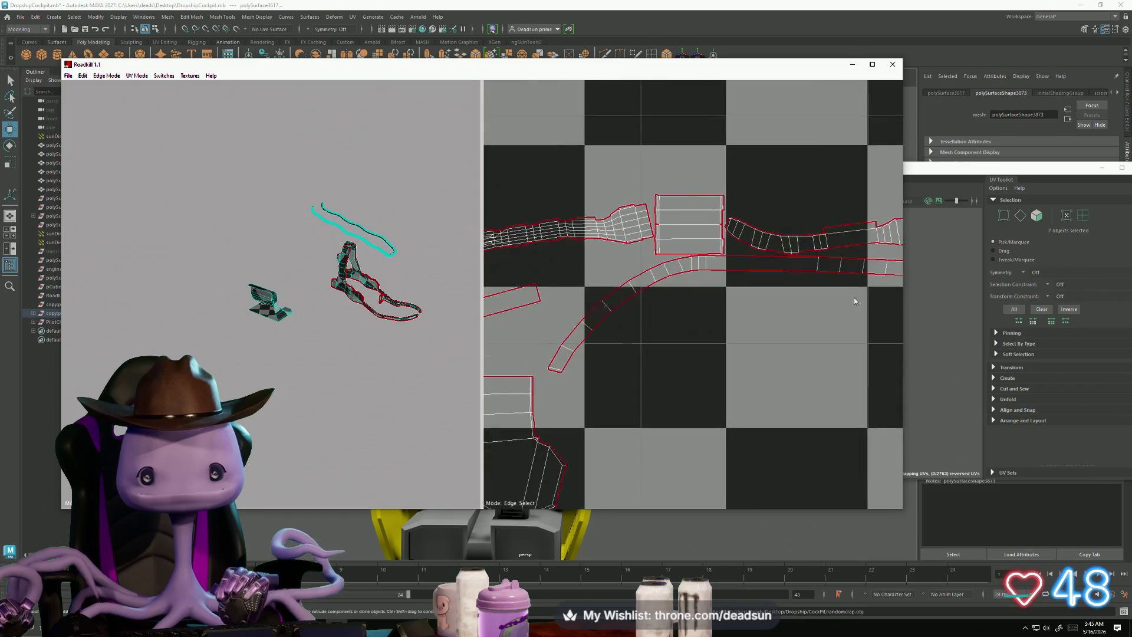
pyautogui.scroll(5, 791, 310)
pyautogui.scroll(-1, 799, 352)
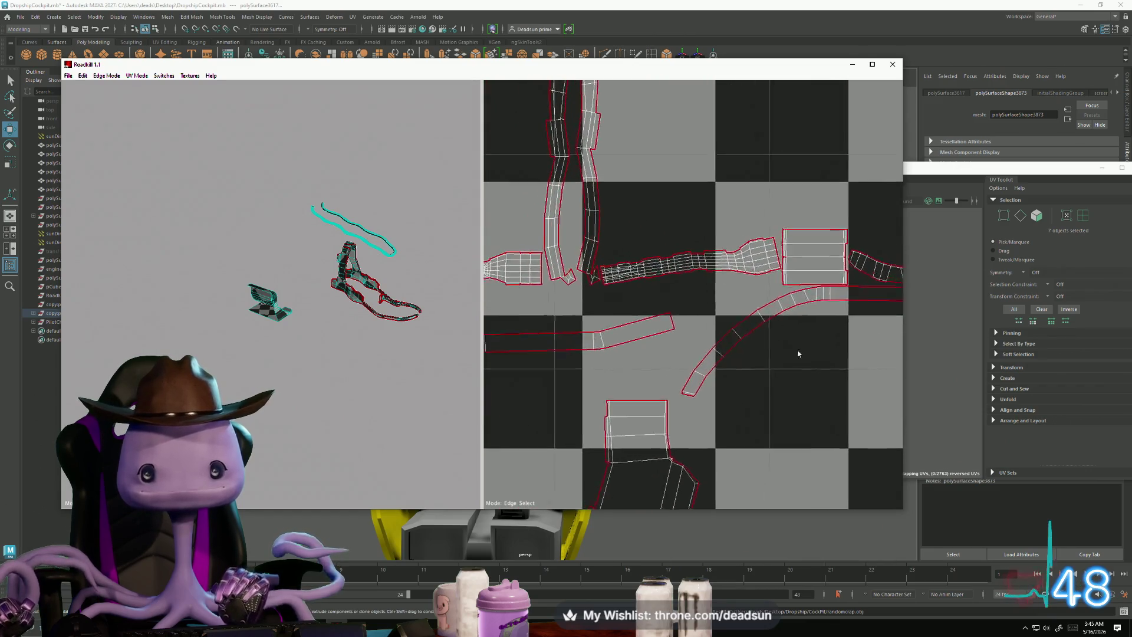
pyautogui.scroll(5, 627, 308)
pyautogui.scroll(-1, 627, 311)
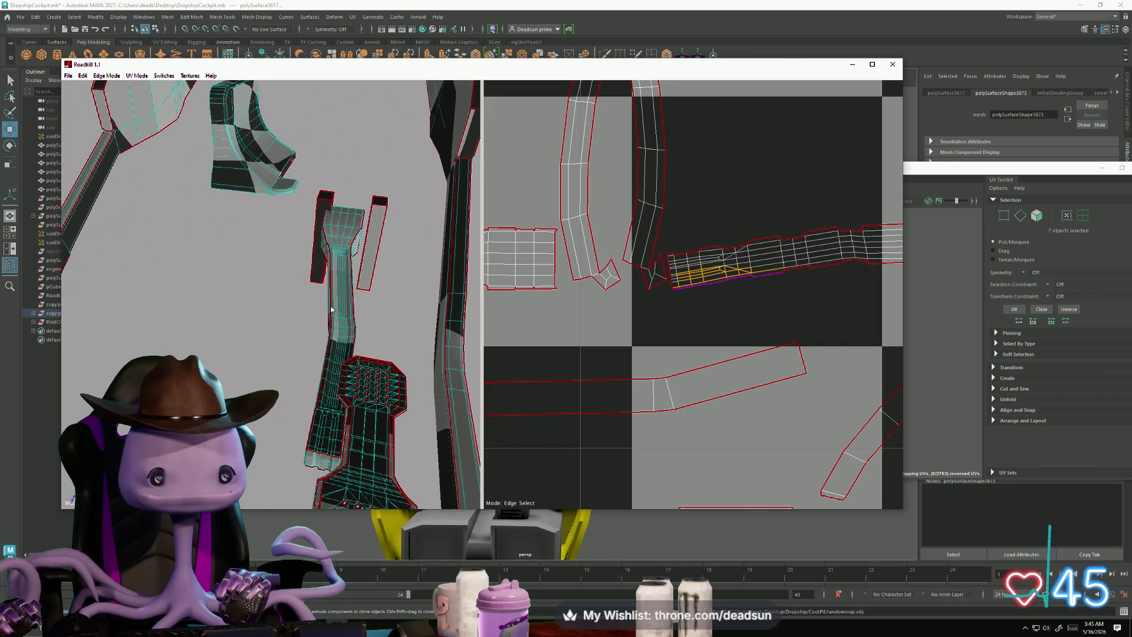
pyautogui.click(331, 307)
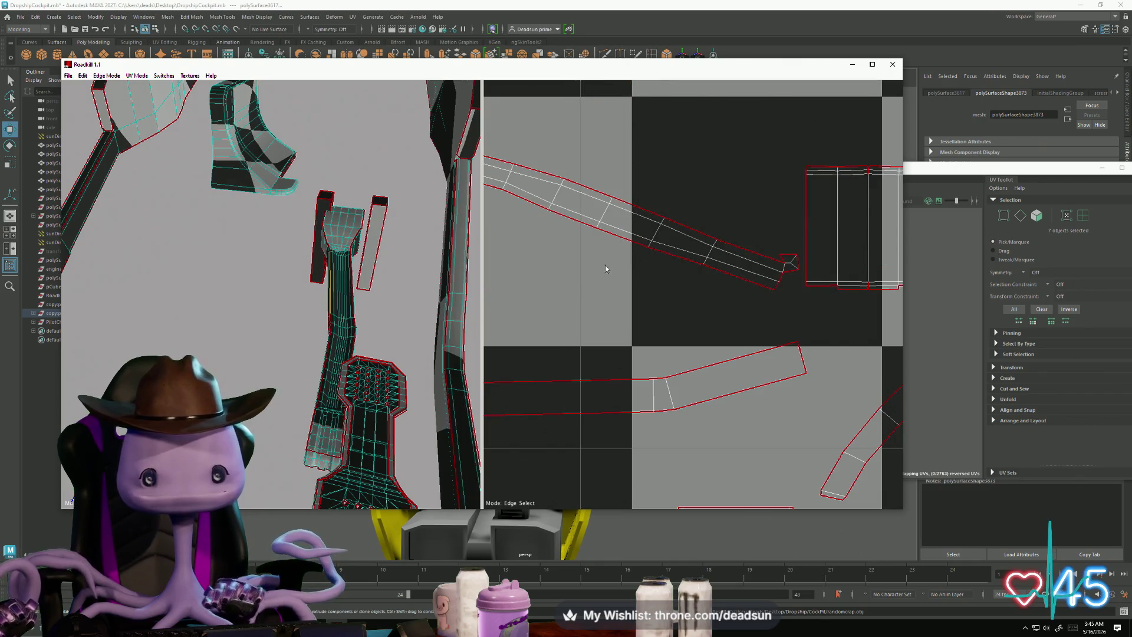
pyautogui.click(352, 303)
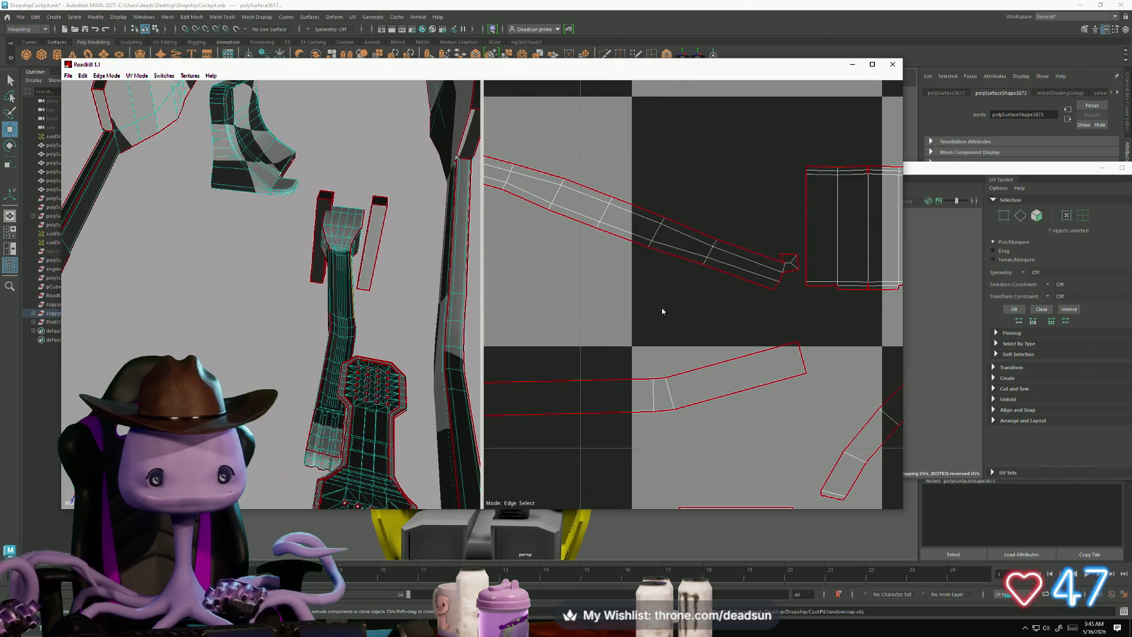
pyautogui.scroll(-5, 662, 311)
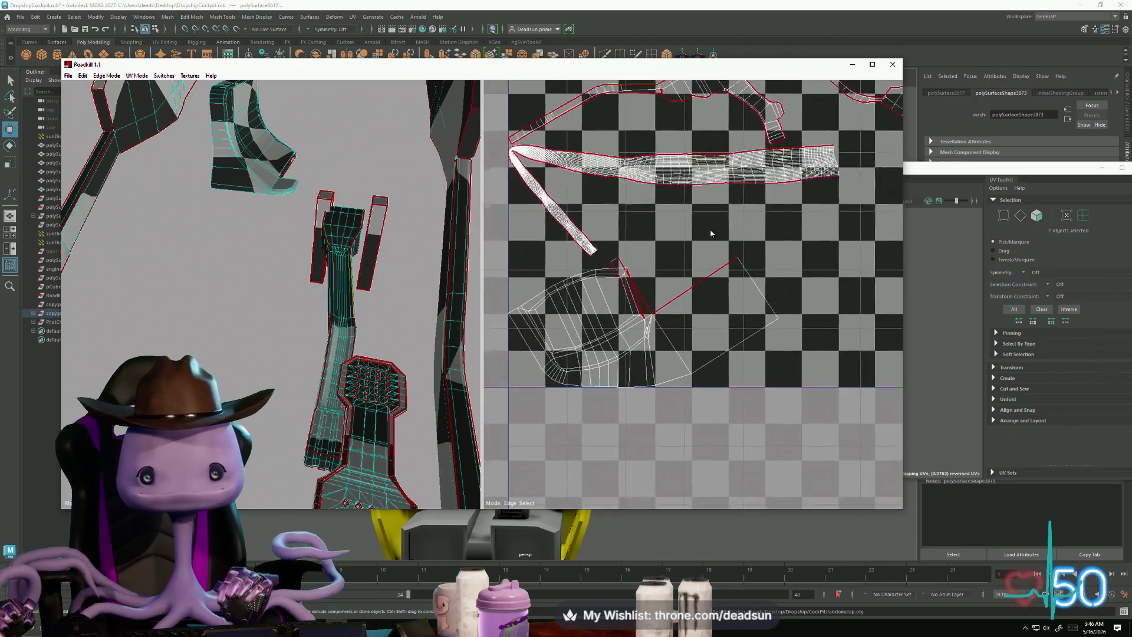
pyautogui.scroll(5, 629, 294)
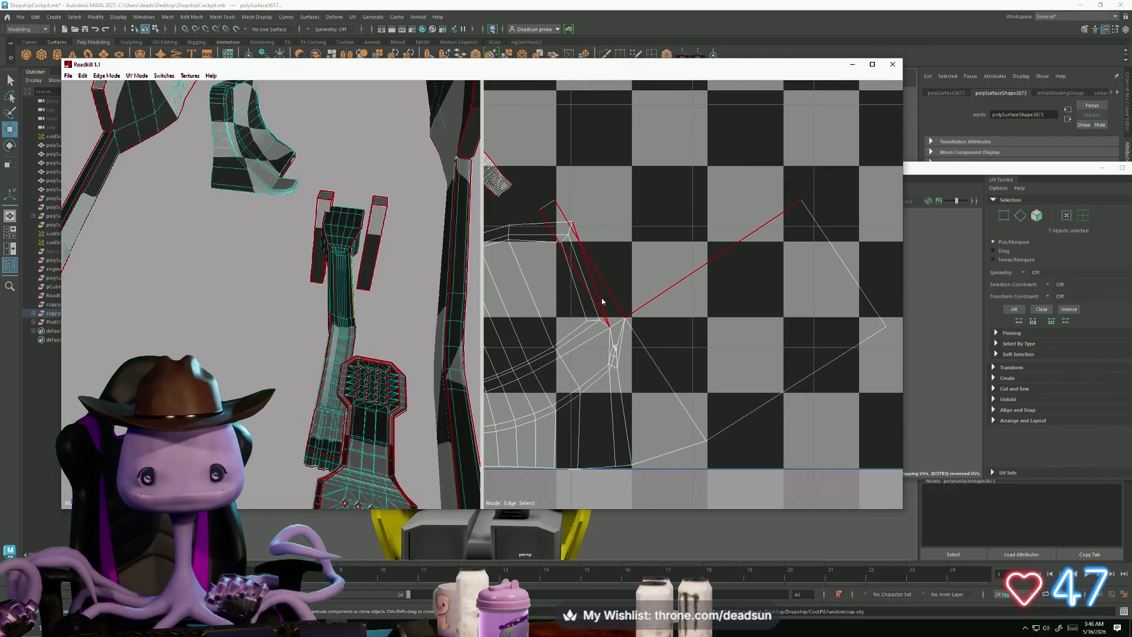
pyautogui.scroll(1, 602, 302)
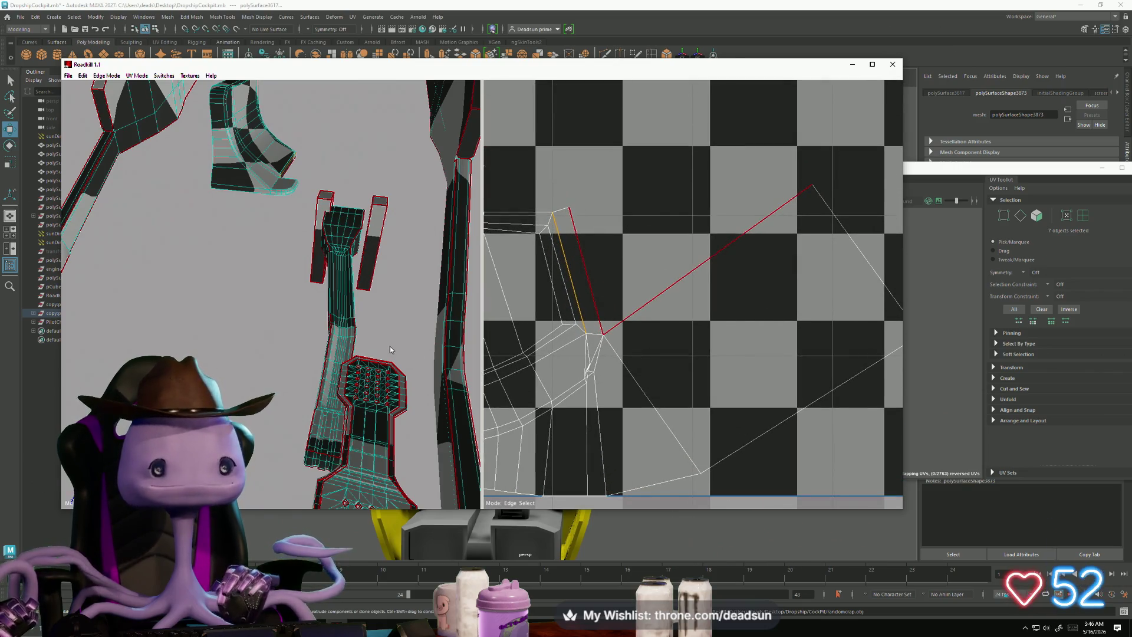
# Step: Marquee-select edge groups across the hand-shaped shell so it re-unfolds into a straight strip
pyautogui.moveTo(390, 349)
pyautogui.keyDown('alt'); pyautogui.mouseDown()
pyautogui.moveTo(409, 349)
pyautogui.moveTo(383, 352)
pyautogui.mouseUp(); pyautogui.keyUp('alt')
pyautogui.scroll(-5, 649, 291)
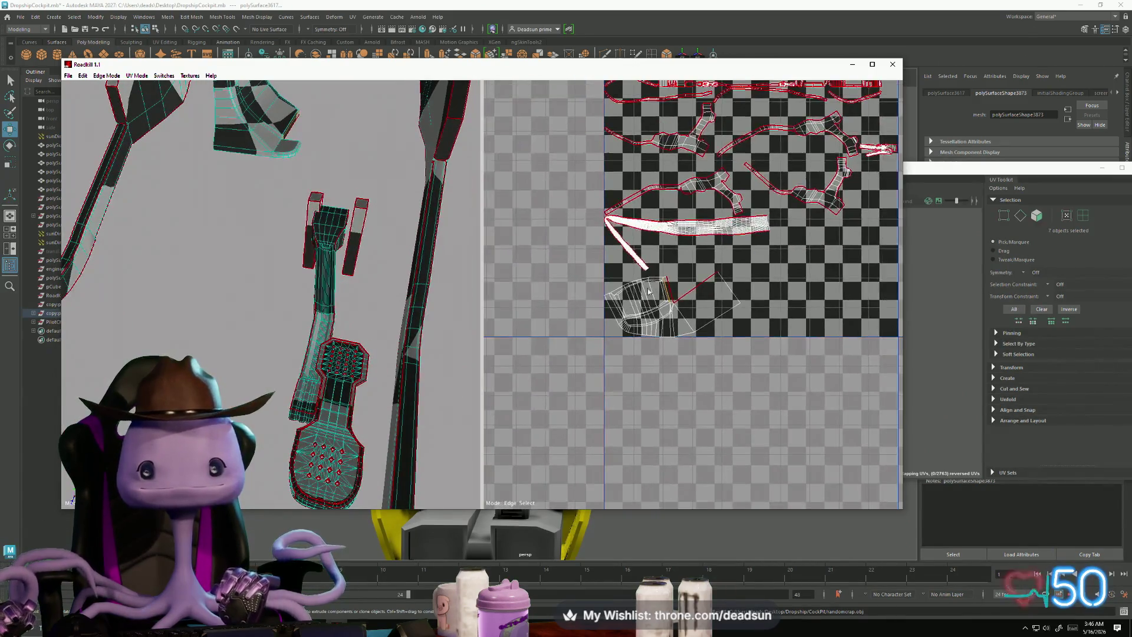
pyautogui.scroll(8, 649, 291)
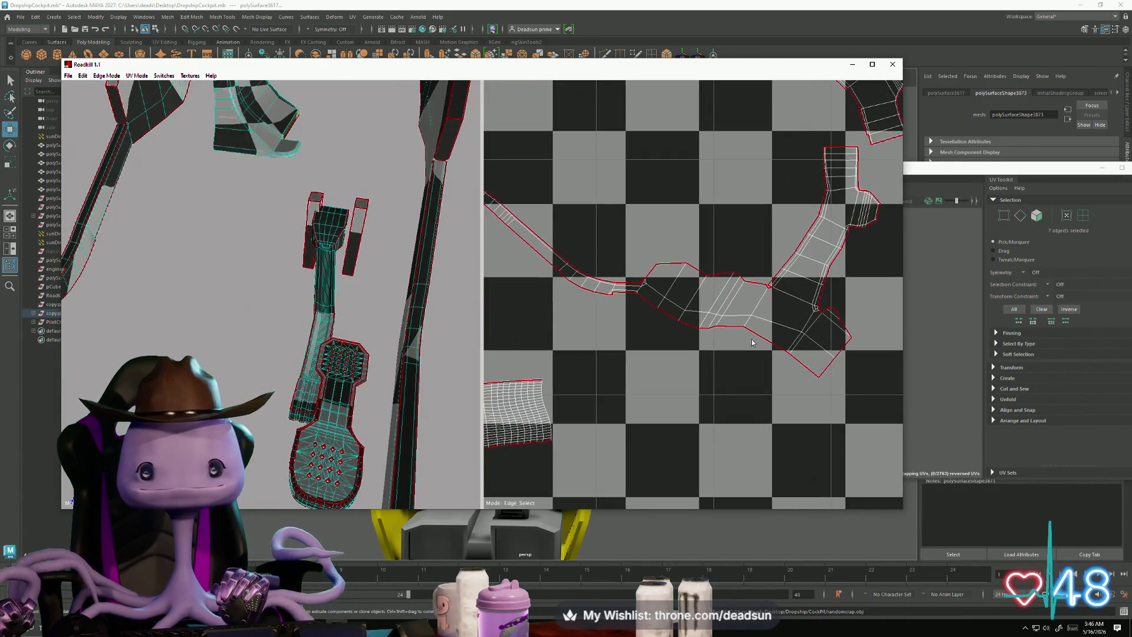
pyautogui.scroll(6, 655, 339)
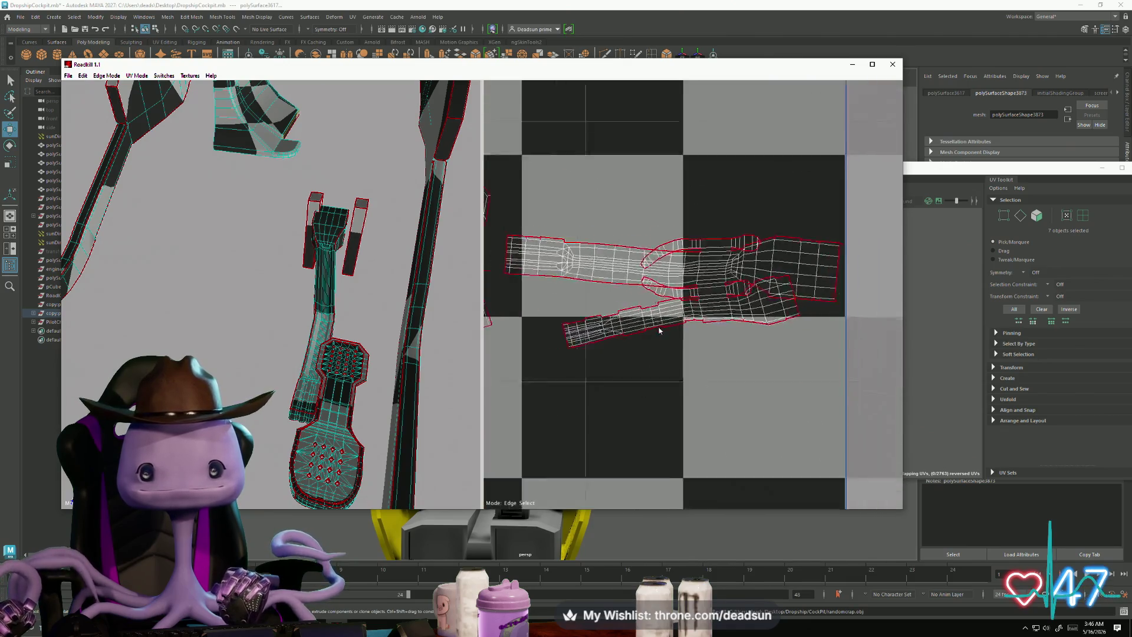
pyautogui.scroll(-2, 659, 331)
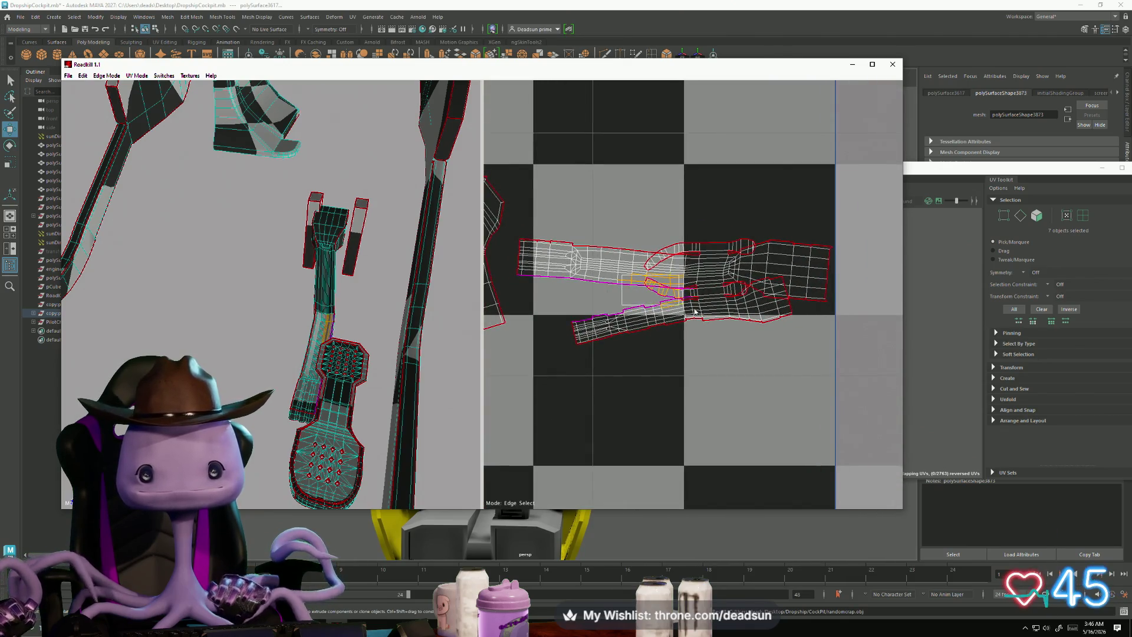
pyautogui.moveTo(695, 312)
pyautogui.mouseDown()
pyautogui.moveTo(723, 298)
pyautogui.moveTo(763, 318)
pyautogui.moveTo(749, 317)
pyautogui.mouseUp()
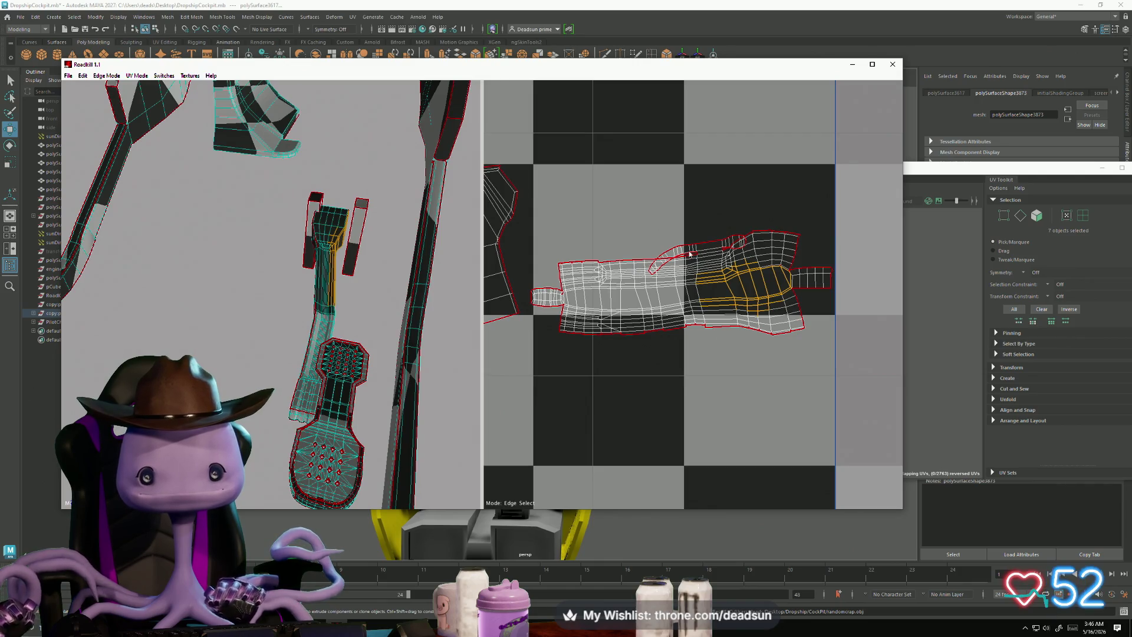
pyautogui.moveTo(690, 253)
pyautogui.mouseDown()
pyautogui.moveTo(710, 275)
pyautogui.moveTo(699, 274)
pyautogui.mouseUp()
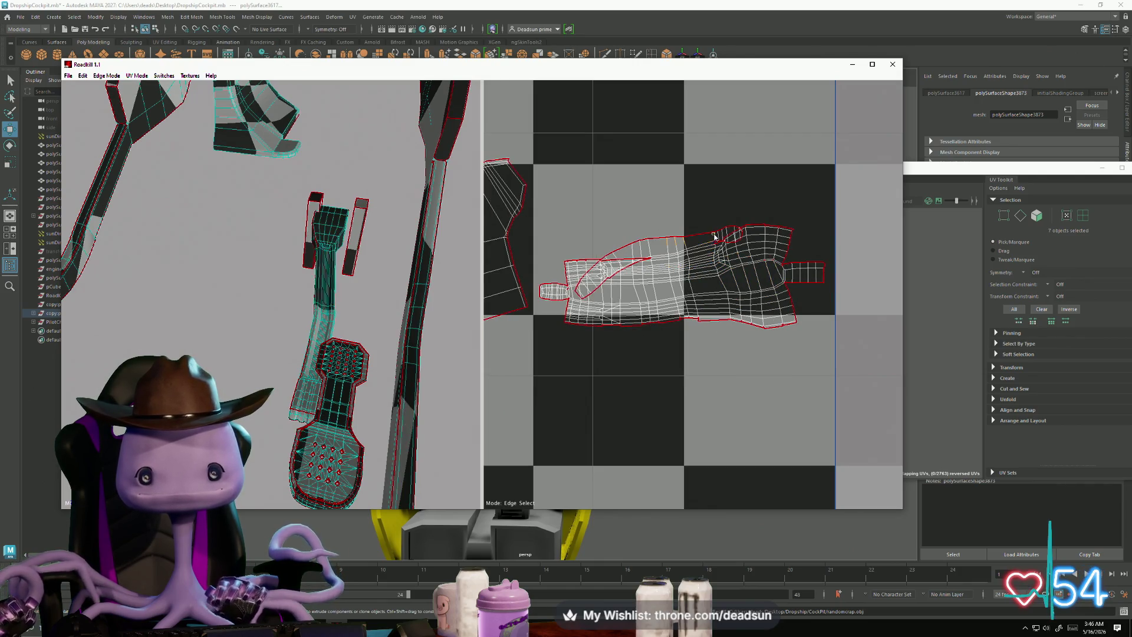
pyautogui.moveTo(628, 246); pyautogui.dragTo(669, 260)
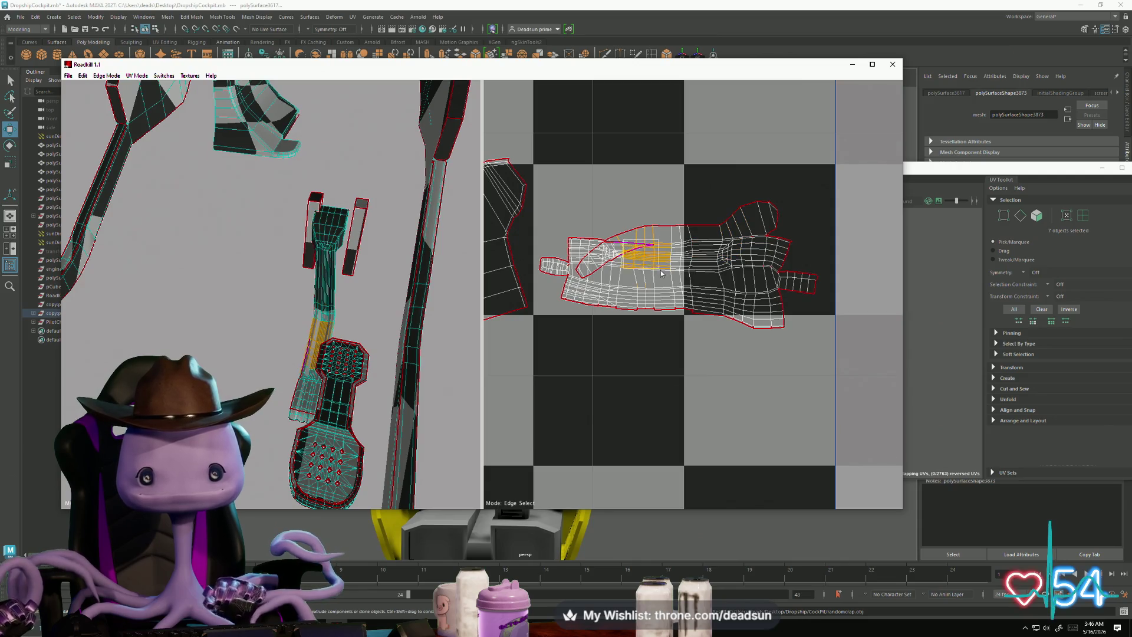
pyautogui.moveTo(587, 244)
pyautogui.mouseDown()
pyautogui.moveTo(618, 271)
pyautogui.moveTo(575, 252)
pyautogui.moveTo(587, 263)
pyautogui.mouseUp()
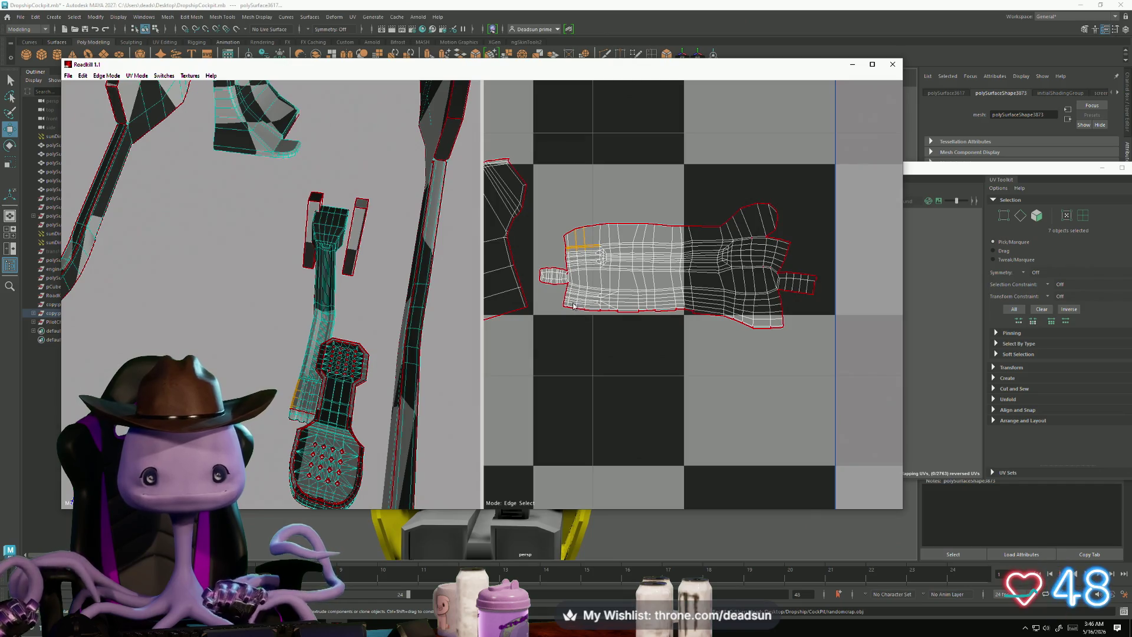
pyautogui.moveTo(630, 326); pyautogui.dragTo(773, 352)
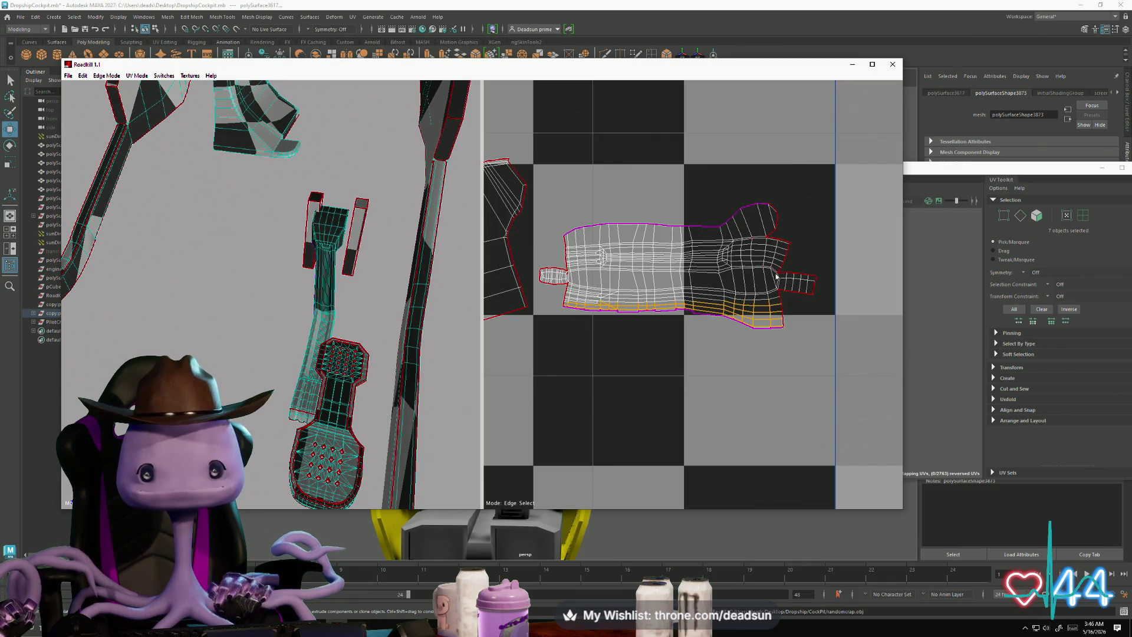
pyautogui.scroll(3, 671, 285)
pyautogui.scroll(-4, 737, 319)
pyautogui.scroll(4, 779, 342)
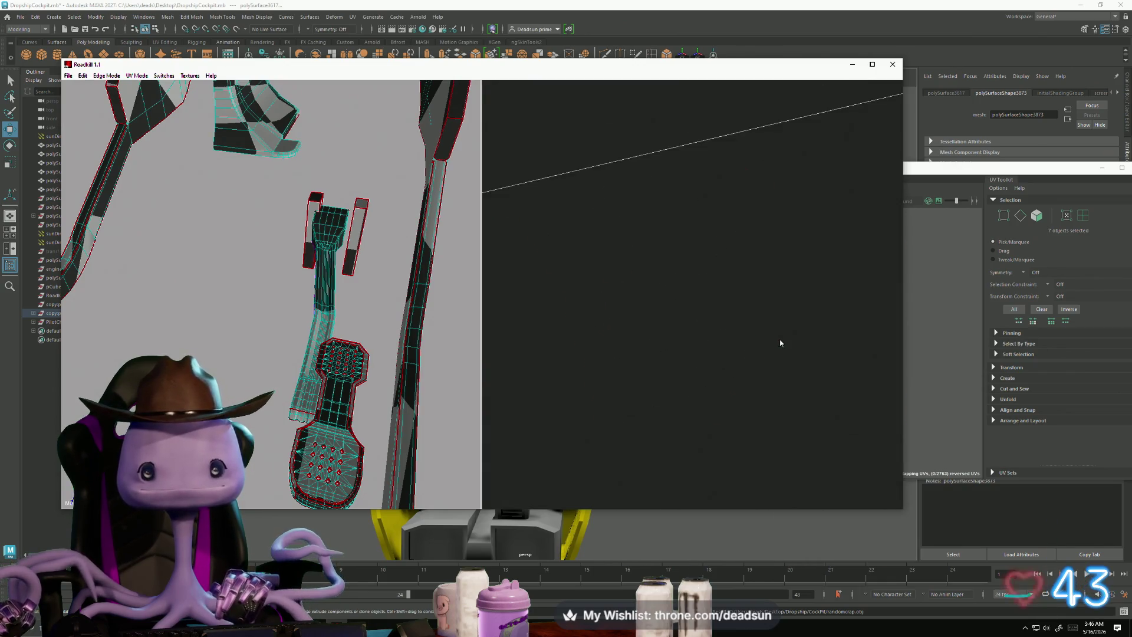
pyautogui.scroll(-4, 774, 337)
pyautogui.scroll(1, 773, 338)
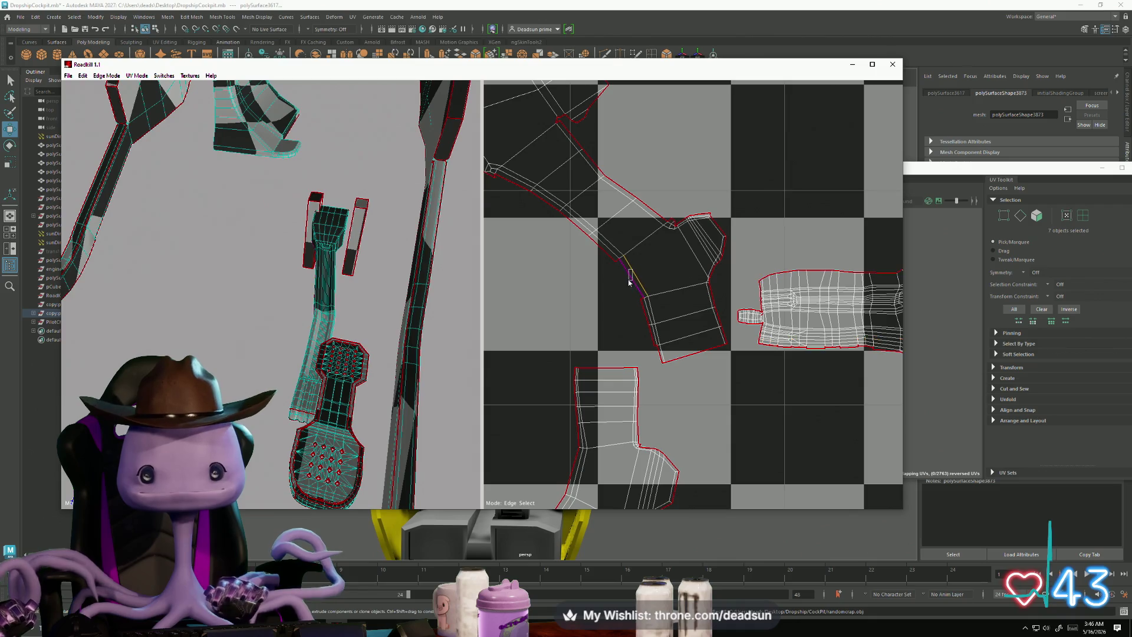
pyautogui.press('w')
pyautogui.scroll(-6, 663, 346)
pyautogui.scroll(3, 662, 388)
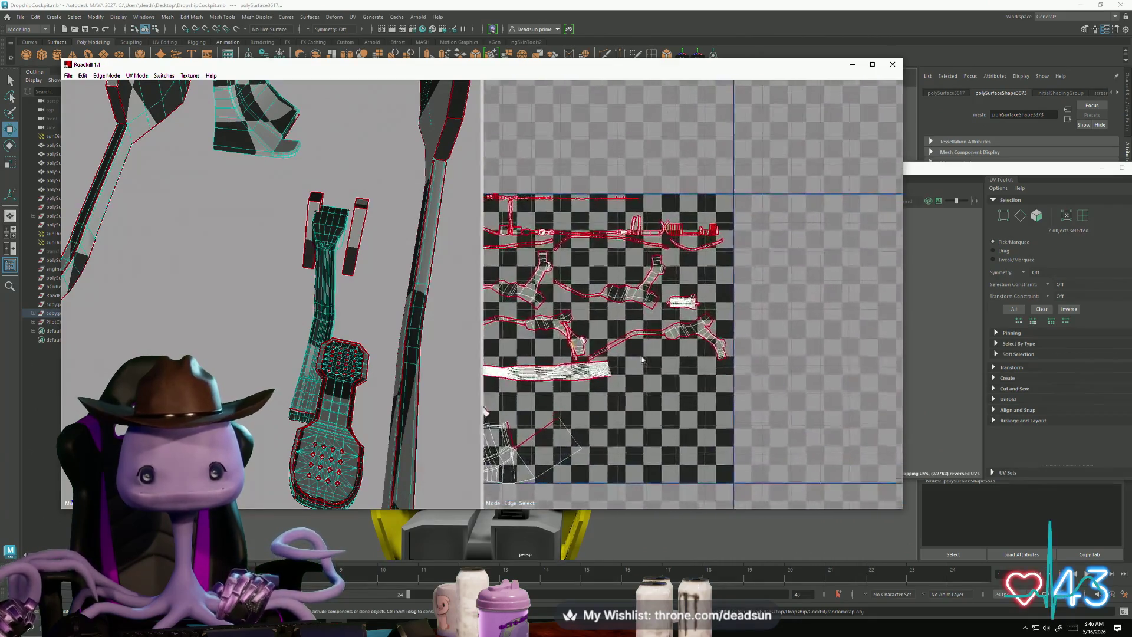
pyautogui.scroll(-3, 661, 387)
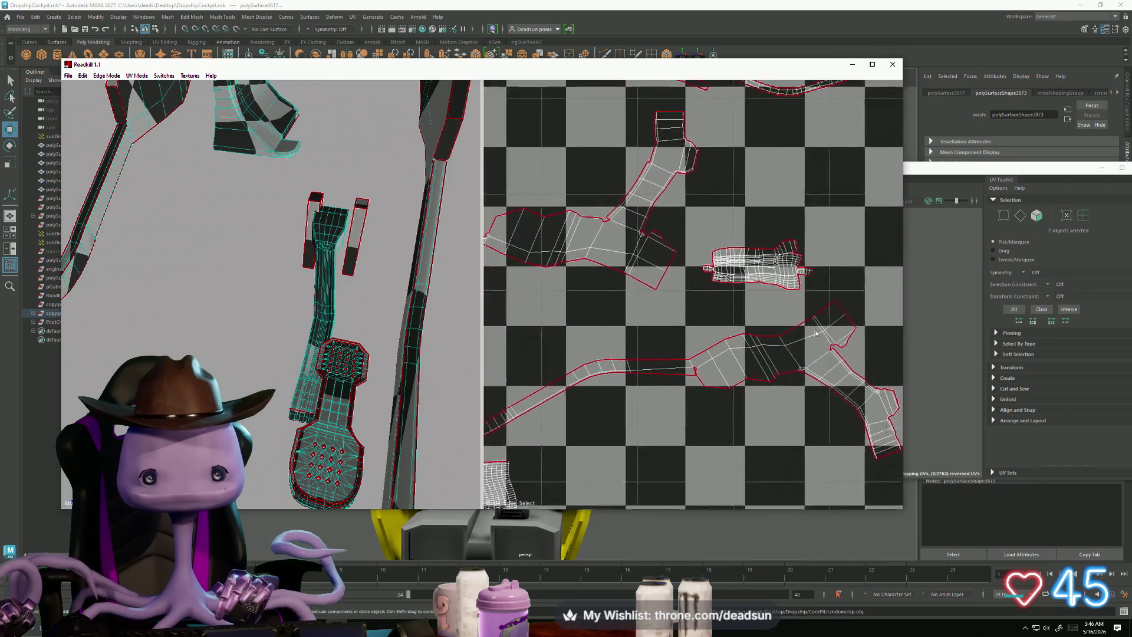
pyautogui.scroll(-2, 723, 344)
pyautogui.scroll(2, 695, 329)
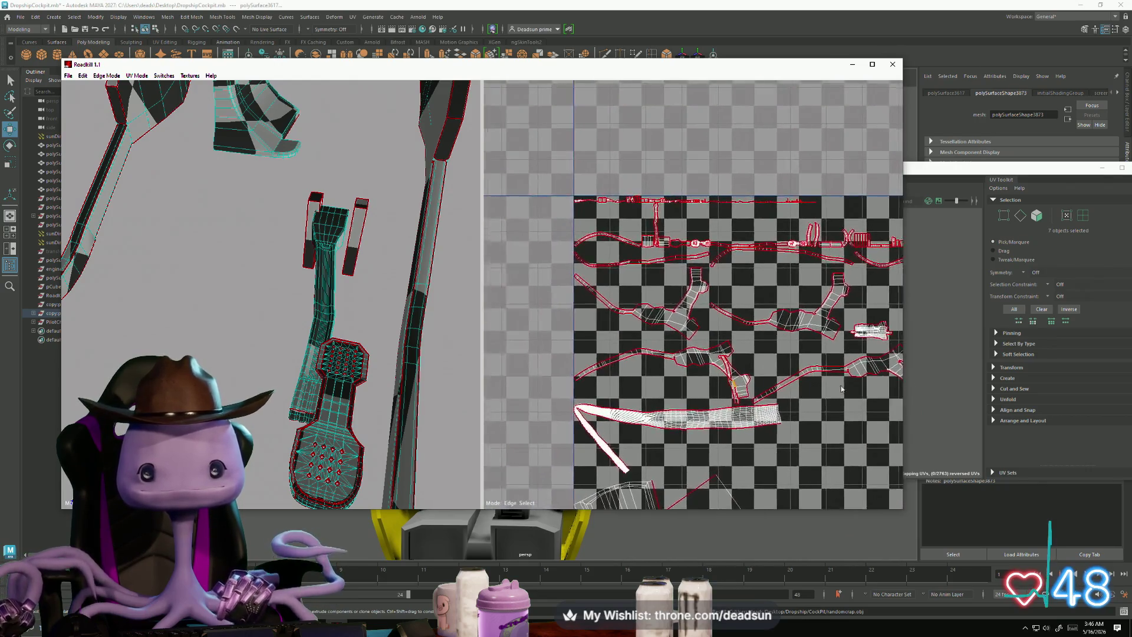
pyautogui.scroll(4, 695, 331)
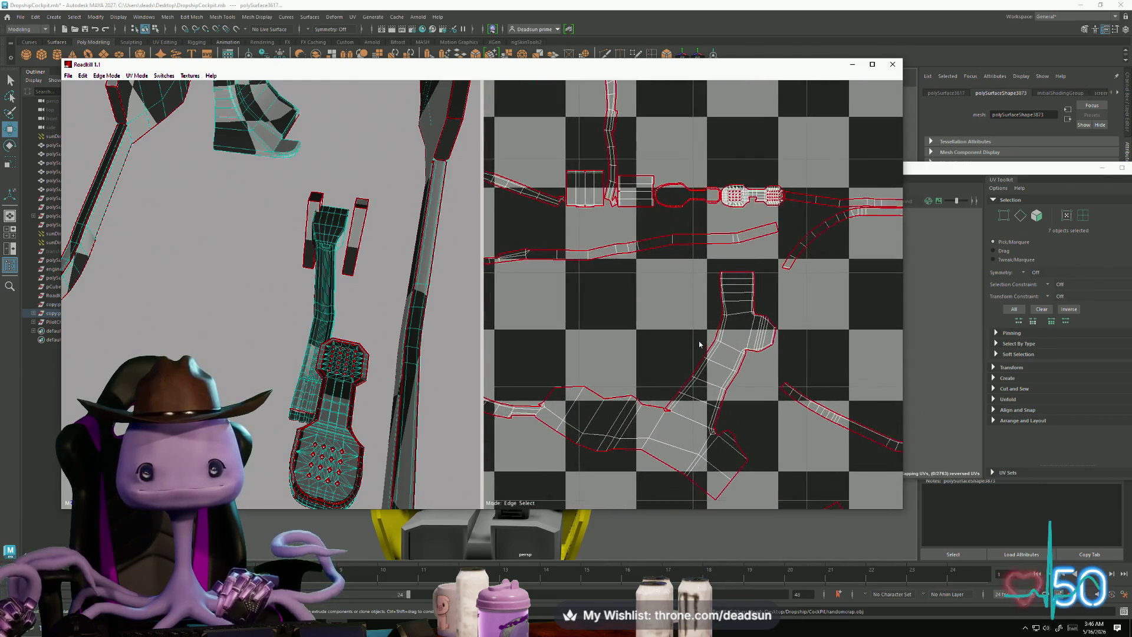
pyautogui.scroll(3, 390, 366)
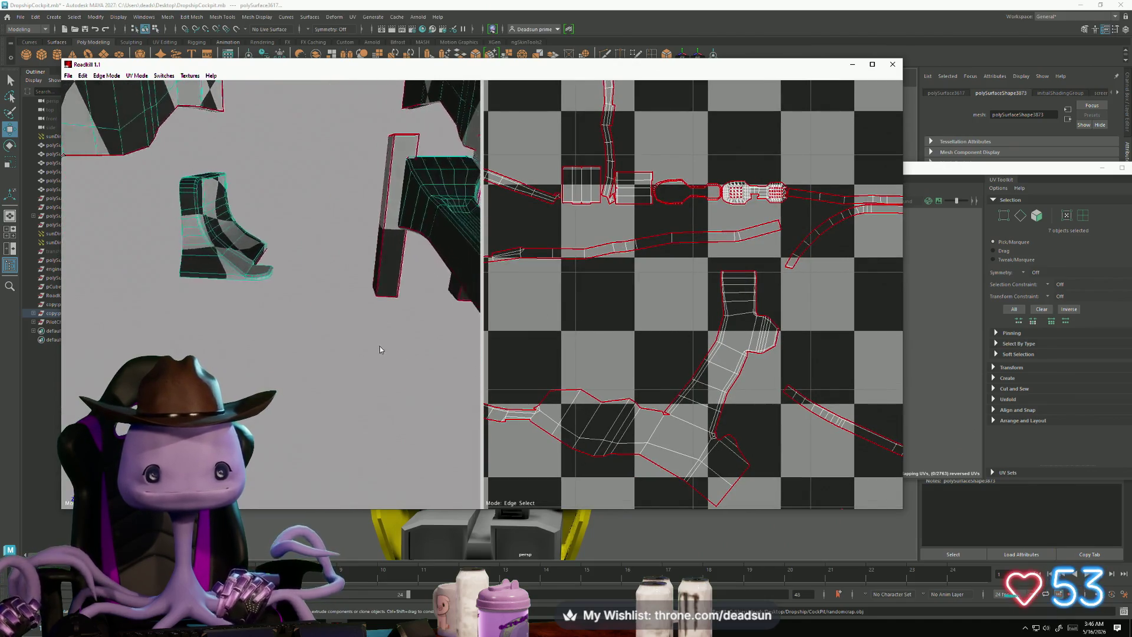
pyautogui.scroll(-5, 364, 353)
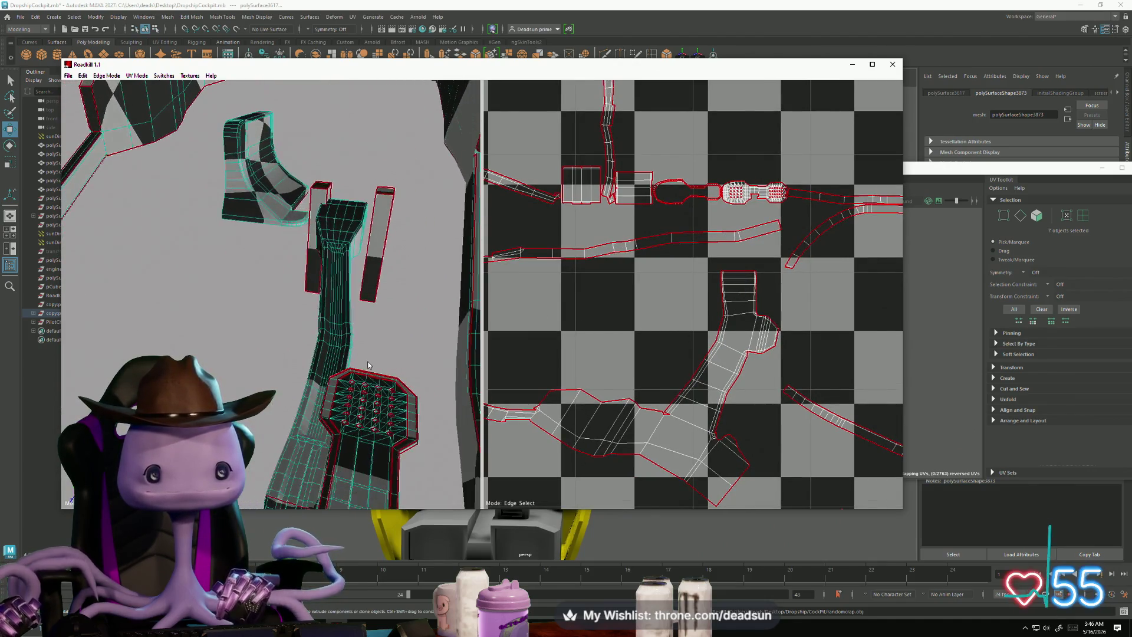
pyautogui.scroll(-1, 358, 377)
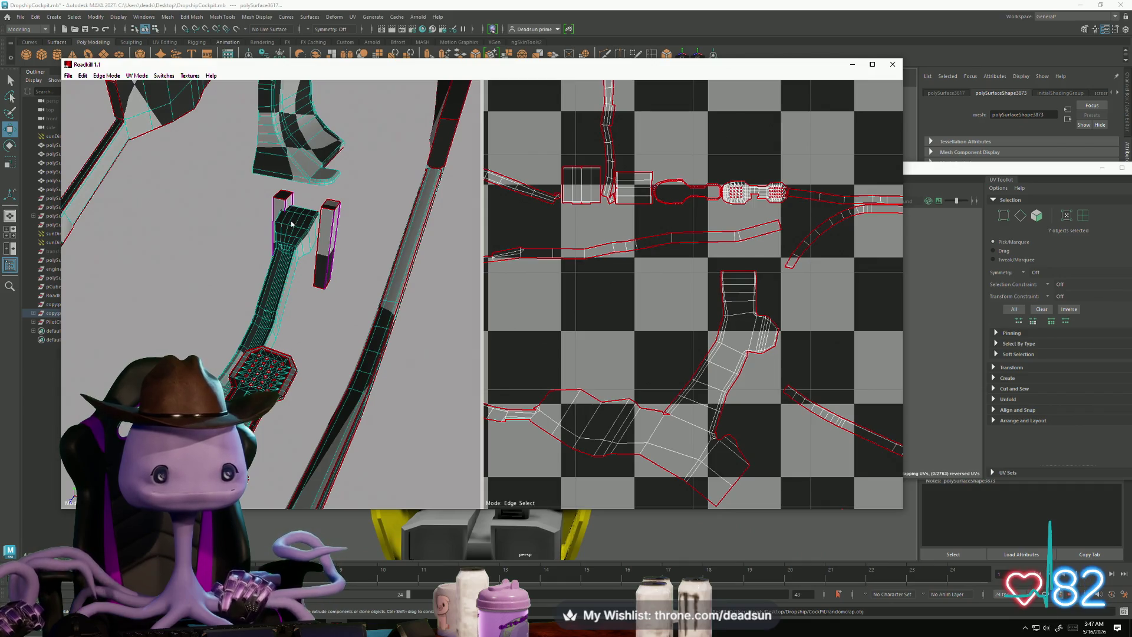
pyautogui.scroll(-3, 623, 270)
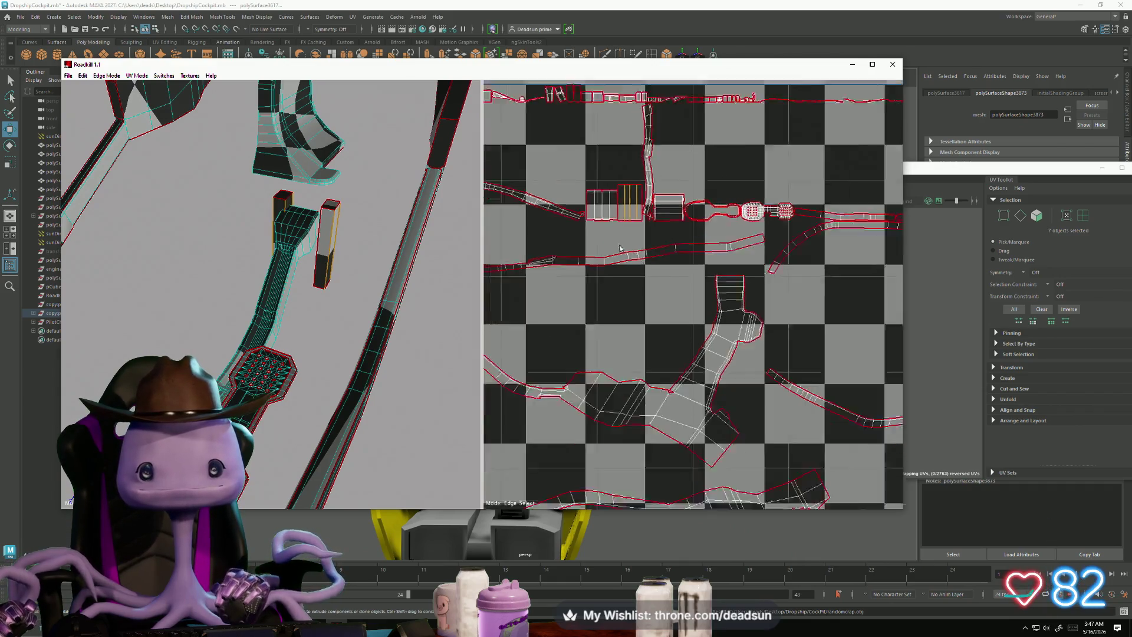
pyautogui.scroll(3, 590, 281)
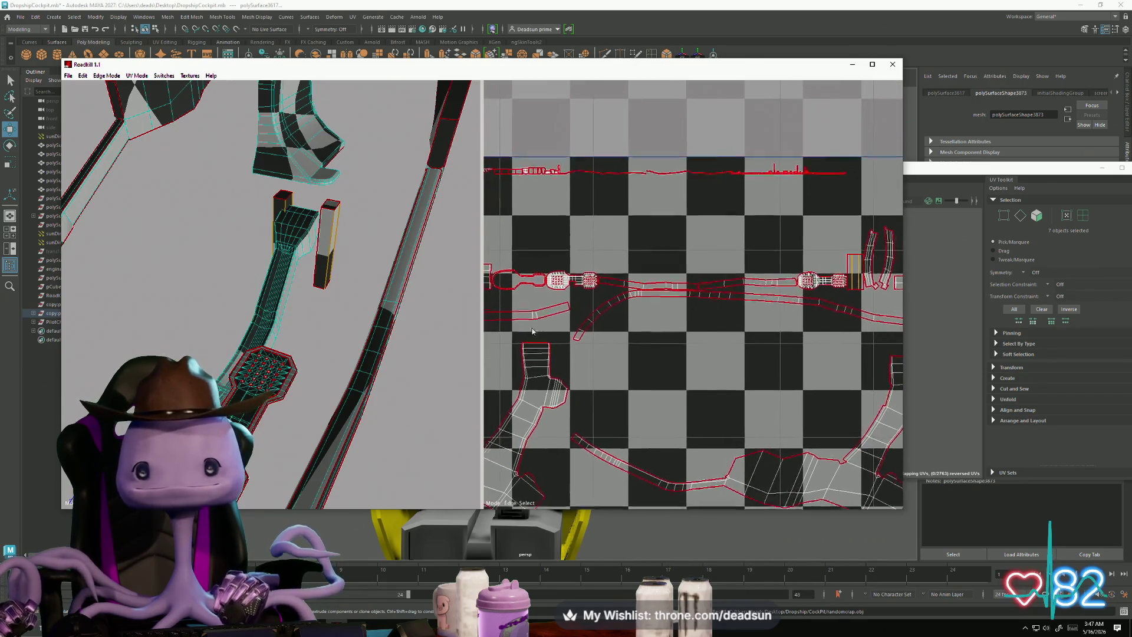
pyautogui.scroll(5, 583, 281)
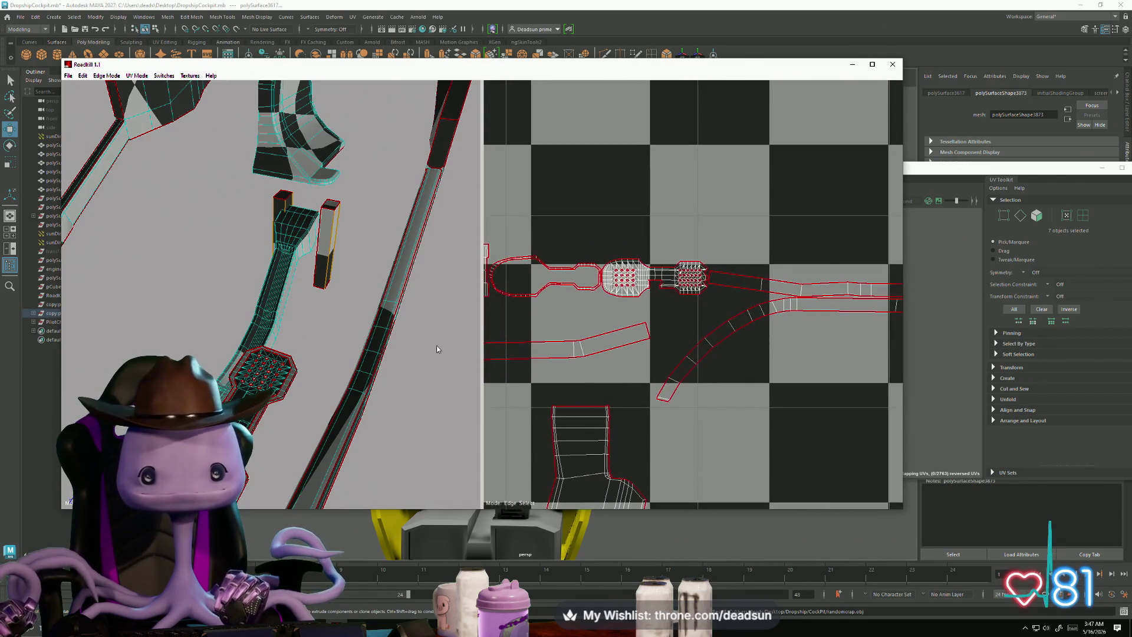
pyautogui.scroll(5, 436, 345)
pyautogui.moveTo(354, 375)
pyautogui.keyDown('alt'); pyautogui.mouseDown()
pyautogui.moveTo(377, 369)
pyautogui.moveTo(416, 382)
pyautogui.mouseUp(); pyautogui.keyUp('alt')
pyautogui.scroll(-5, 370, 373)
# Step: Select the middle UV island's top edge, then an edge along the curved fin piece
pyautogui.scroll(-5, 647, 382)
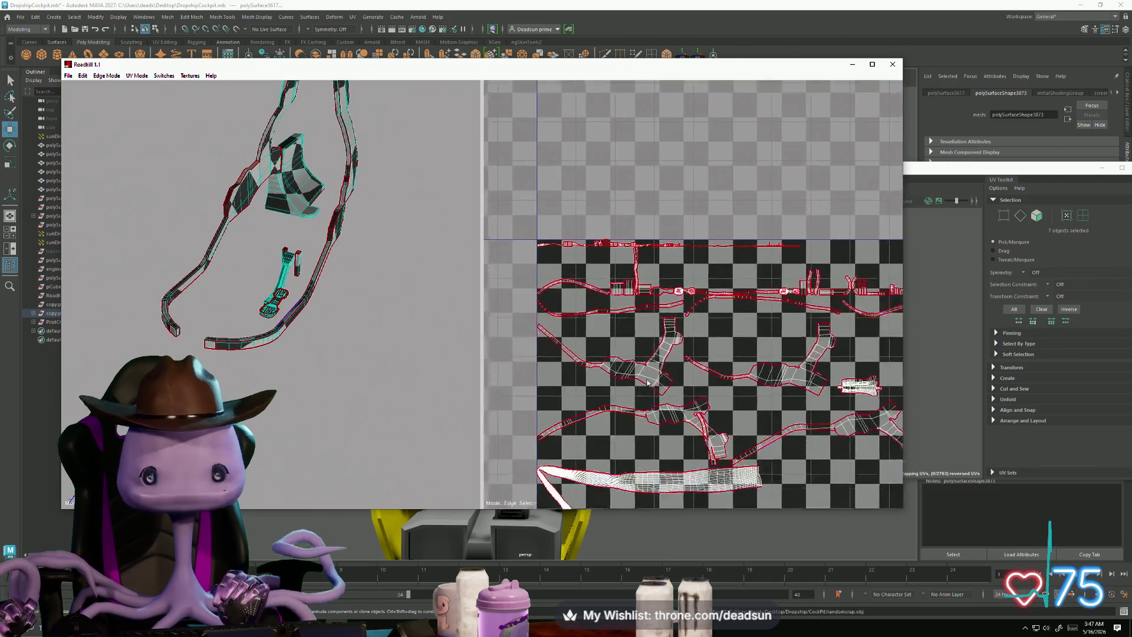
pyautogui.scroll(10, 648, 382)
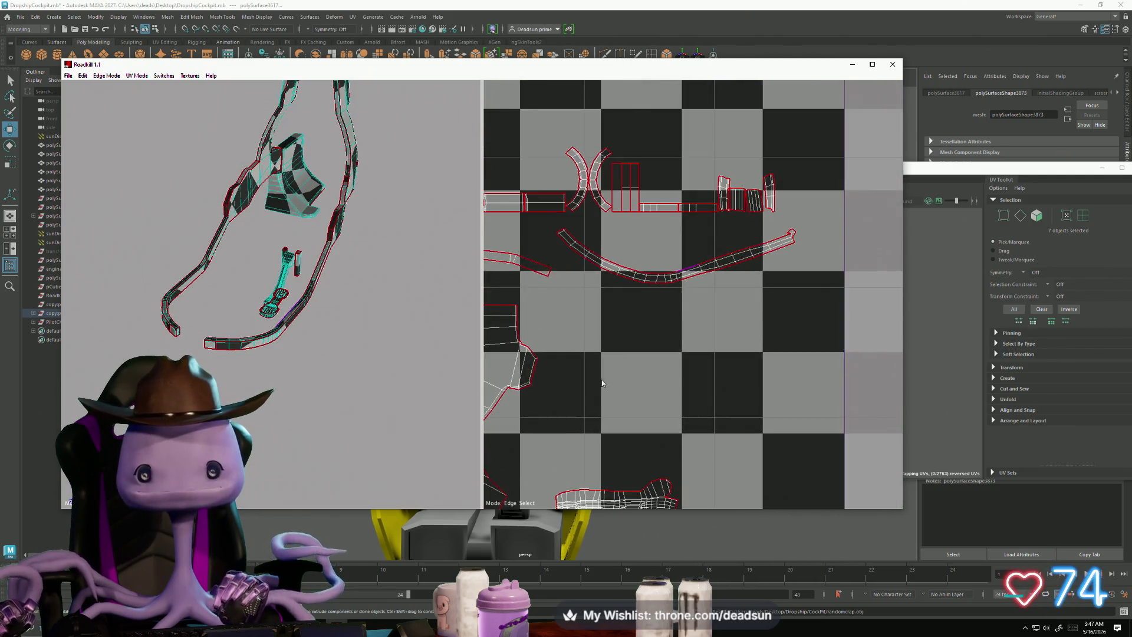
pyautogui.keyDown('alt'); pyautogui.moveTo(602, 383); pyautogui.dragTo(593, 391, button='middle'); pyautogui.keyUp('alt')
pyautogui.scroll(5, 589, 252)
pyautogui.scroll(-4, 588, 251)
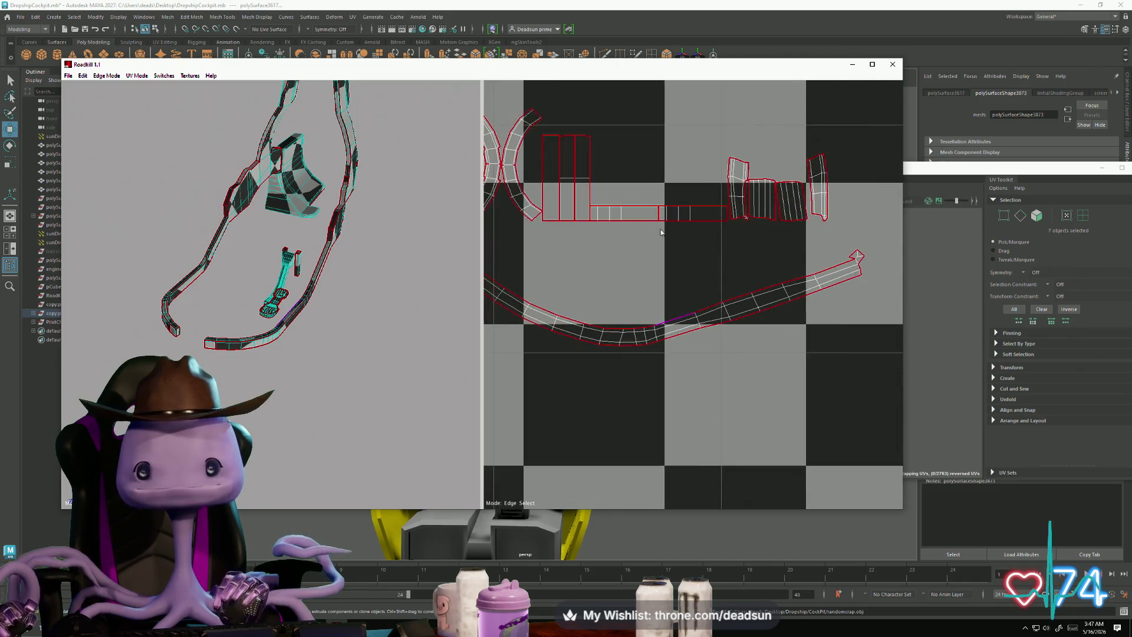
pyautogui.moveTo(613, 253)
pyautogui.keyDown('alt'); pyautogui.mouseDown(button='middle')
pyautogui.moveTo(622, 329)
pyautogui.moveTo(574, 362)
pyautogui.mouseUp(button='middle'); pyautogui.keyUp('alt')
pyautogui.scroll(5, 639, 324)
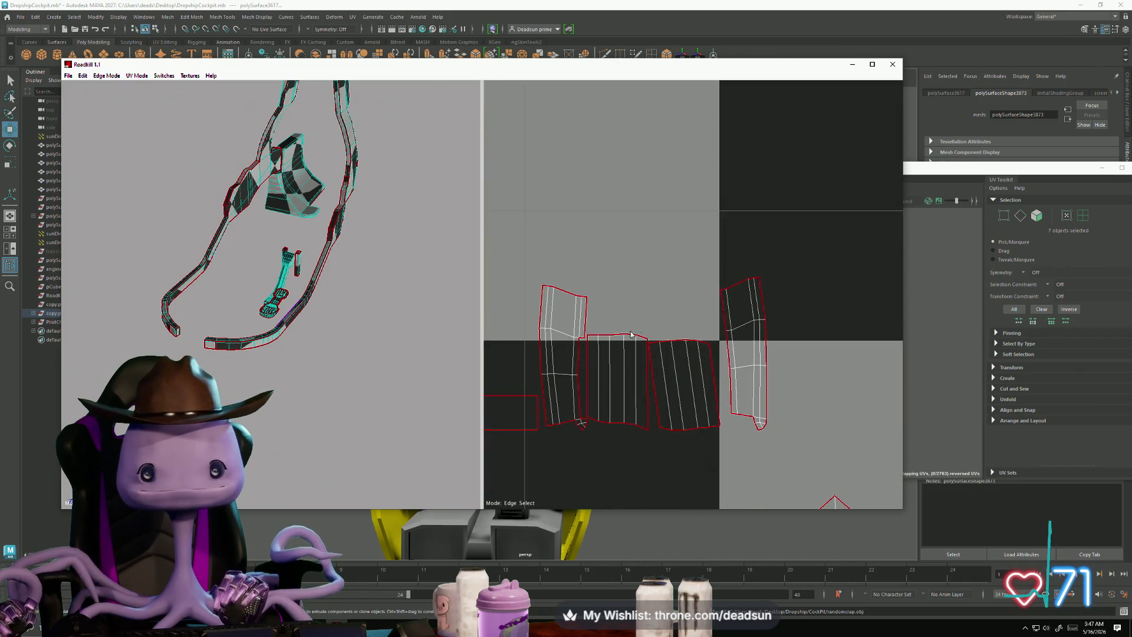
pyautogui.moveTo(592, 323); pyautogui.dragTo(643, 344)
pyautogui.moveTo(295, 233)
pyautogui.keyDown('alt'); pyautogui.mouseDown()
pyautogui.moveTo(426, 256)
pyautogui.moveTo(406, 295)
pyautogui.moveTo(323, 277)
pyautogui.moveTo(317, 249)
pyautogui.moveTo(327, 311)
pyautogui.moveTo(326, 299)
pyautogui.moveTo(289, 313)
pyautogui.moveTo(323, 324)
pyautogui.moveTo(306, 335)
pyautogui.moveTo(316, 351)
pyautogui.mouseUp(); pyautogui.keyUp('alt')
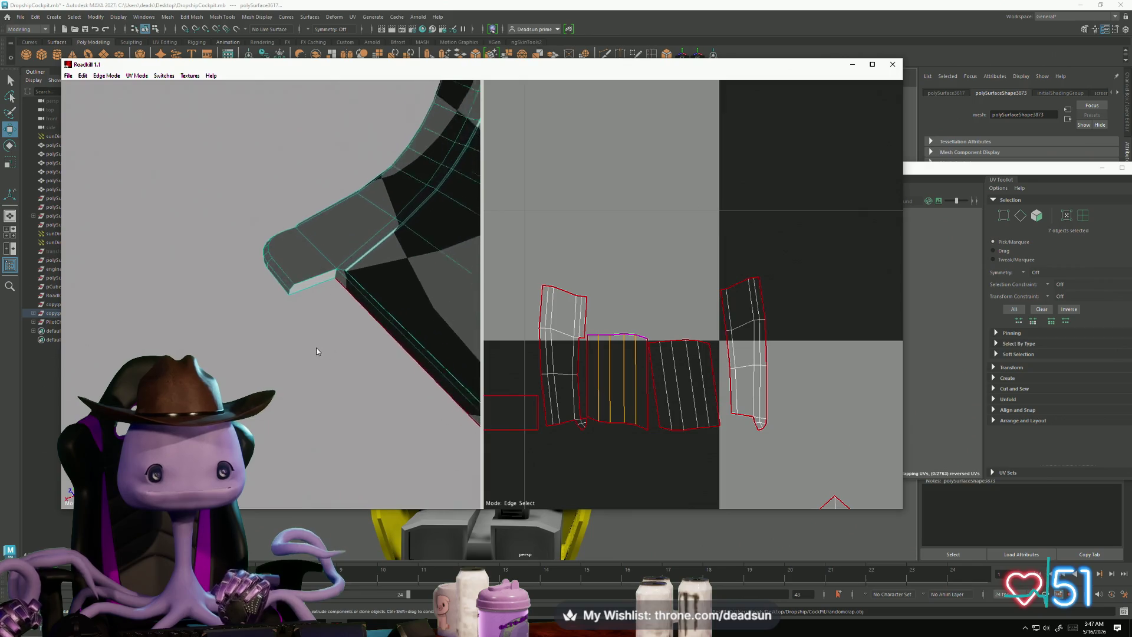
pyautogui.scroll(5, 317, 351)
pyautogui.click(238, 319)
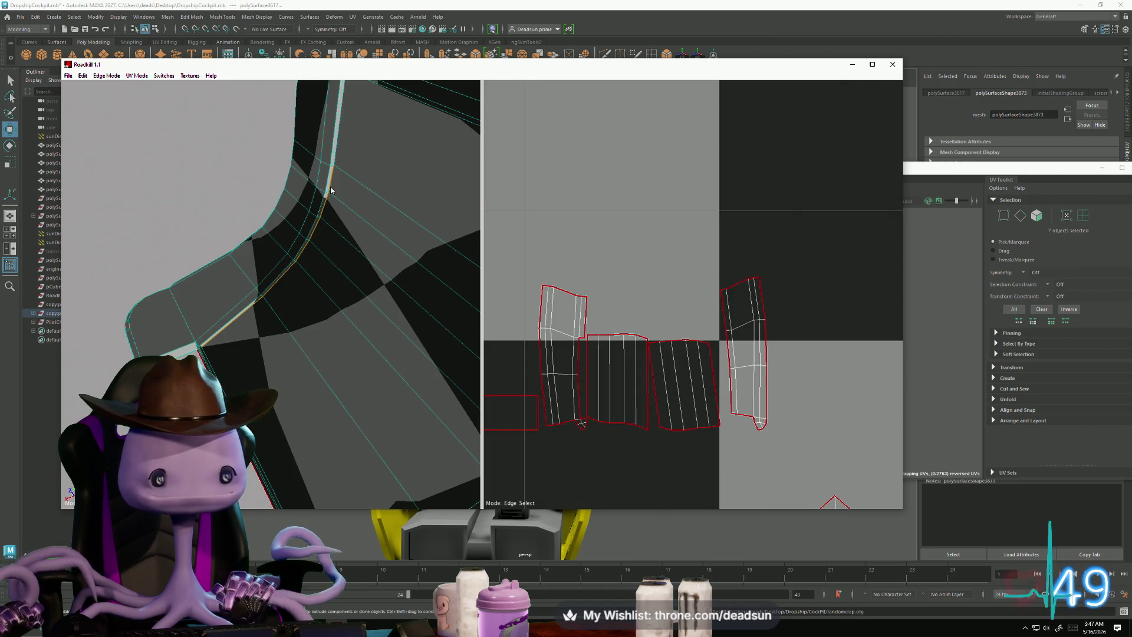
pyautogui.scroll(-10, 675, 374)
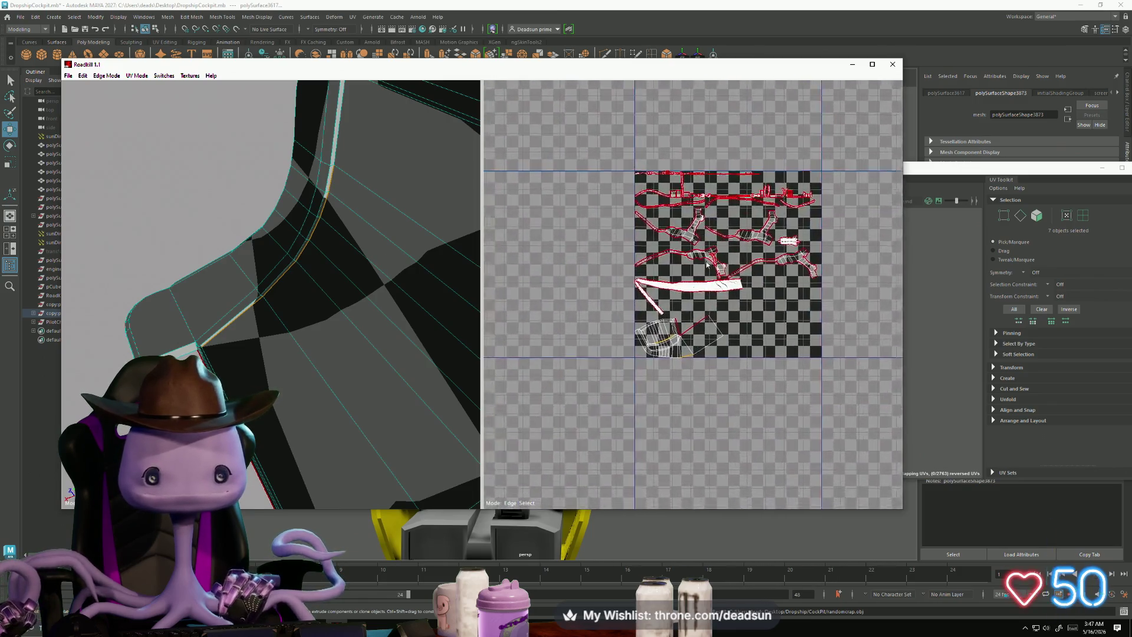
# Step: Add the remaining loop edges on the lower-left island and cut them with C
pyautogui.scroll(8, 684, 342)
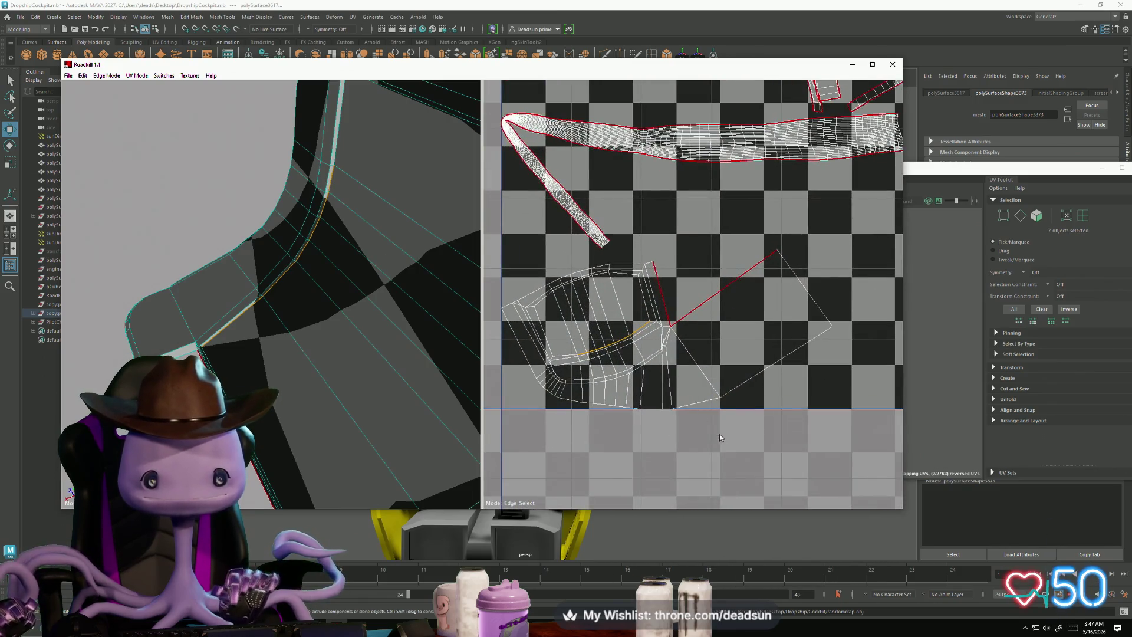
pyautogui.scroll(5, 605, 363)
pyautogui.moveTo(696, 241); pyautogui.dragTo(712, 249)
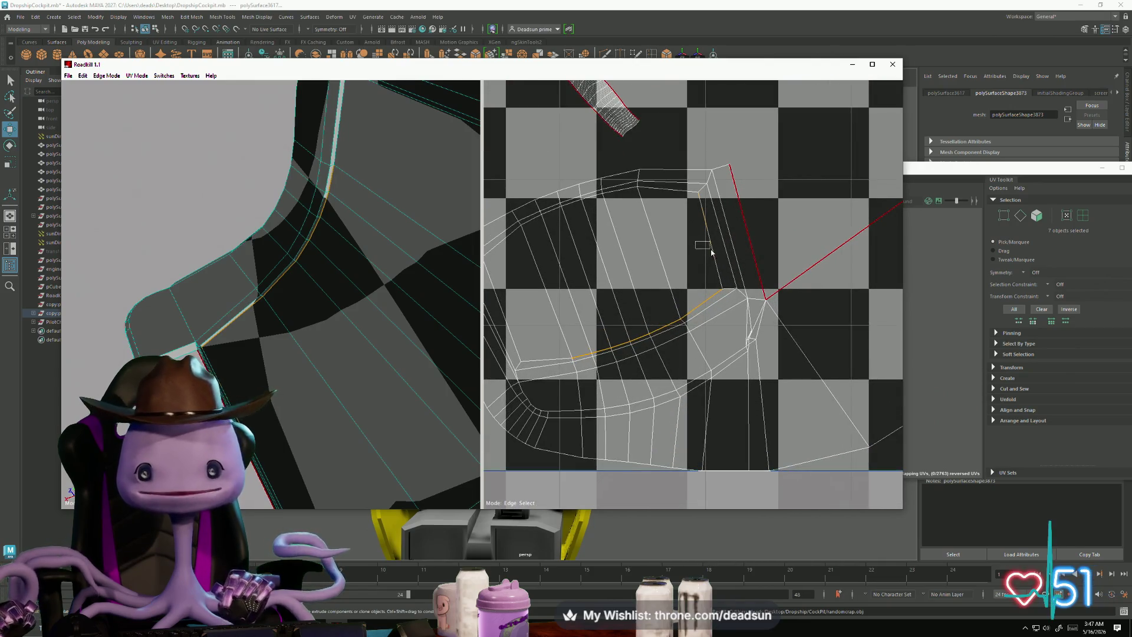
pyautogui.keyDown('shift'); pyautogui.moveTo(670, 193); pyautogui.dragTo(622, 194); pyautogui.keyUp('shift')
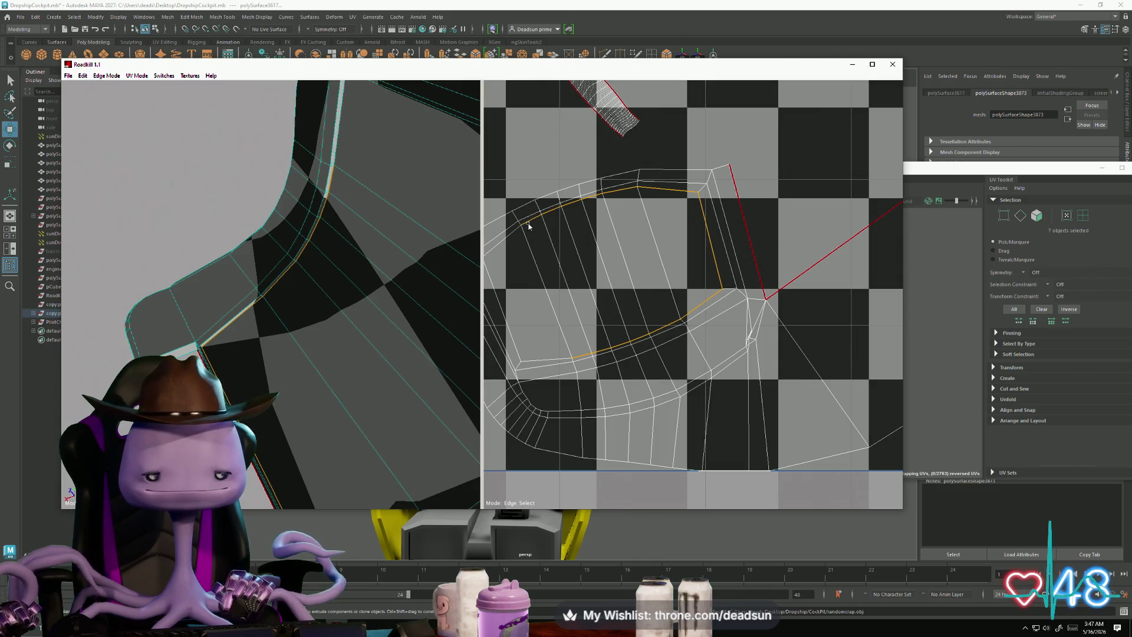
pyautogui.moveTo(513, 235); pyautogui.dragTo(575, 269, button='middle')
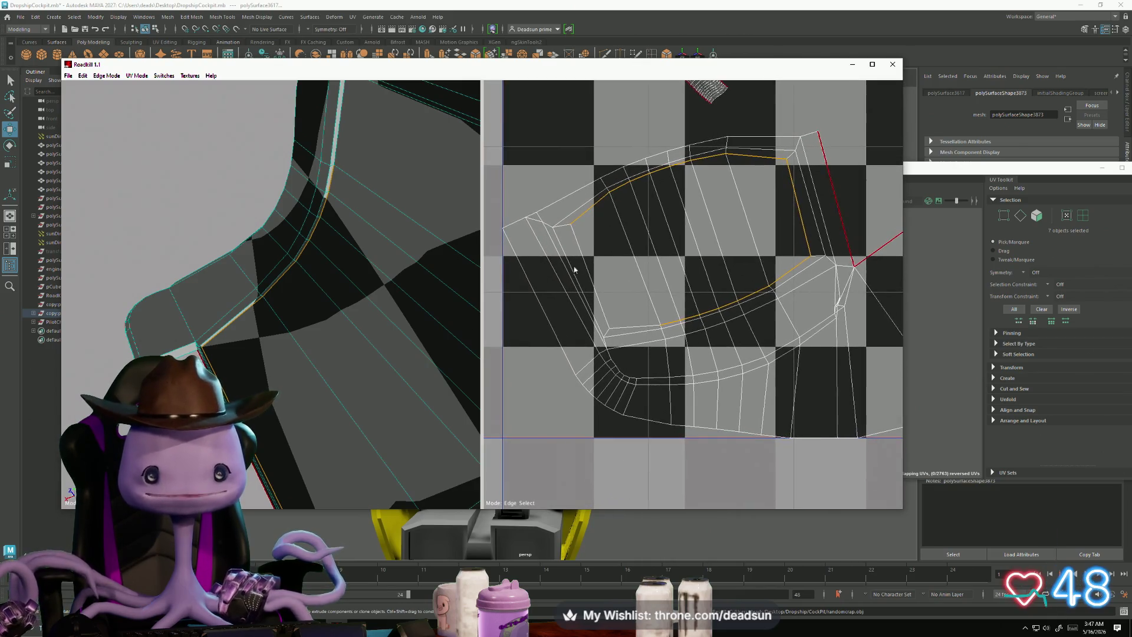
pyautogui.moveTo(585, 257); pyautogui.dragTo(587, 260)
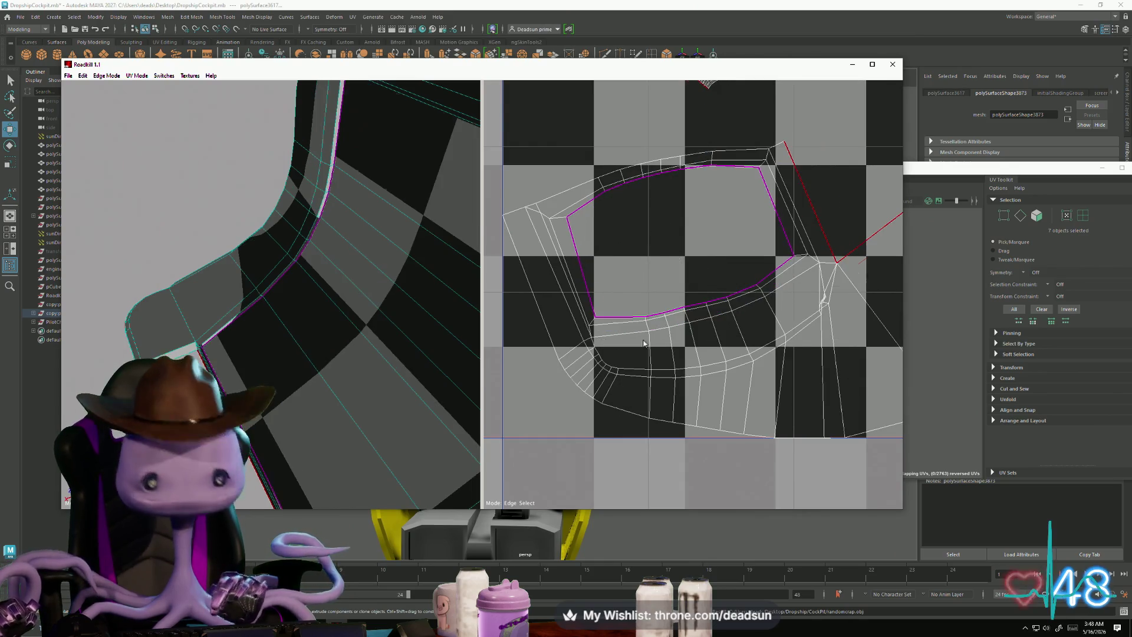
pyautogui.press('c')
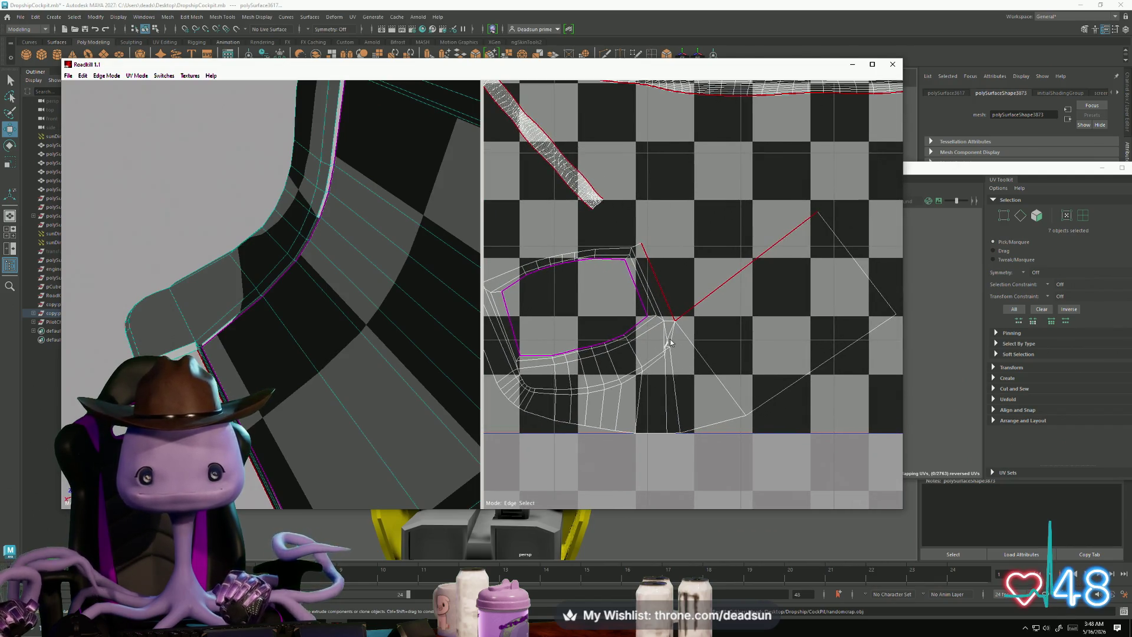
# Step: Turn the cockpit piece to face the view and box-select edges in the UV layout
pyautogui.scroll(10, 671, 342)
pyautogui.scroll(5, 455, 388)
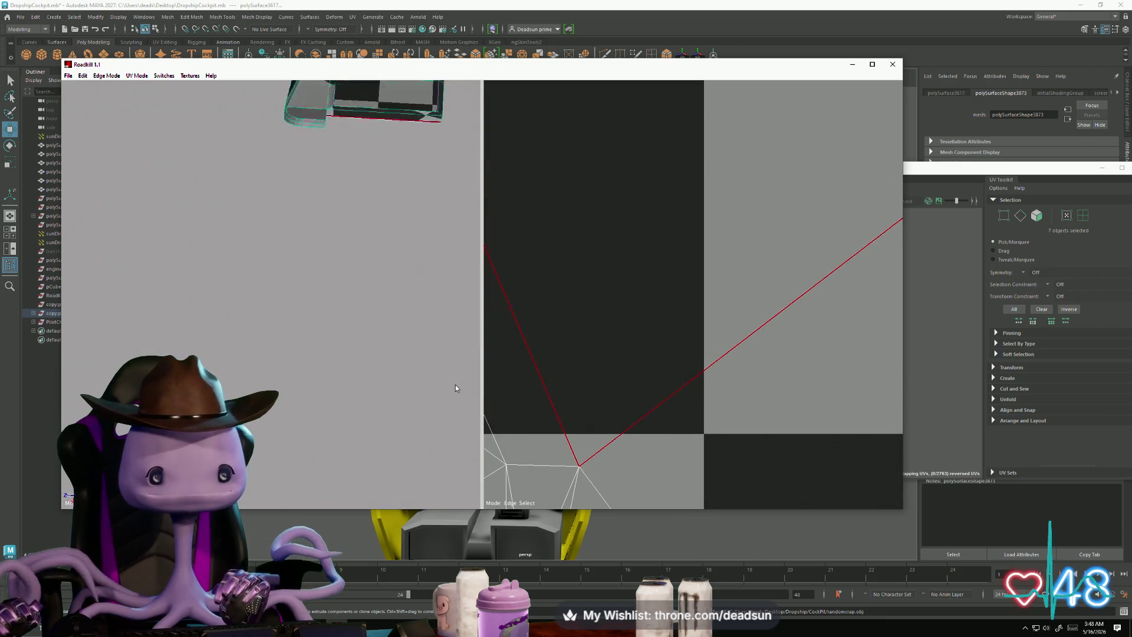
pyautogui.moveTo(455, 385)
pyautogui.keyDown('alt'); pyautogui.mouseDown()
pyautogui.moveTo(390, 278)
pyautogui.moveTo(401, 444)
pyautogui.moveTo(377, 424)
pyautogui.moveTo(313, 413)
pyautogui.mouseUp(); pyautogui.keyUp('alt')
pyautogui.scroll(-5, 590, 384)
pyautogui.scroll(4, 589, 401)
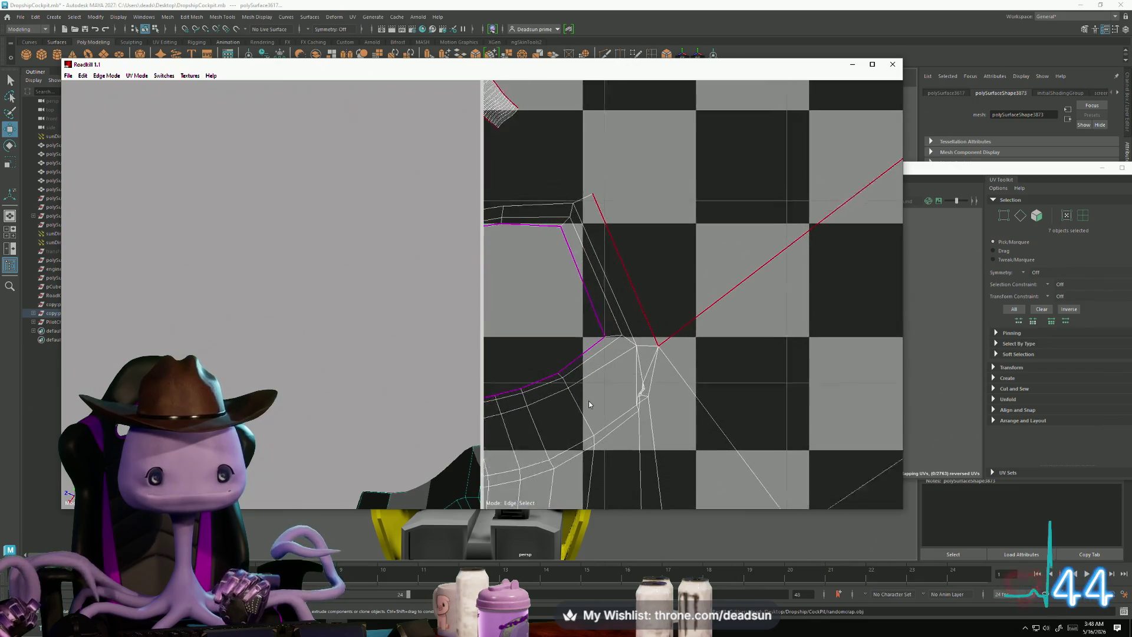
pyautogui.scroll(5, 588, 404)
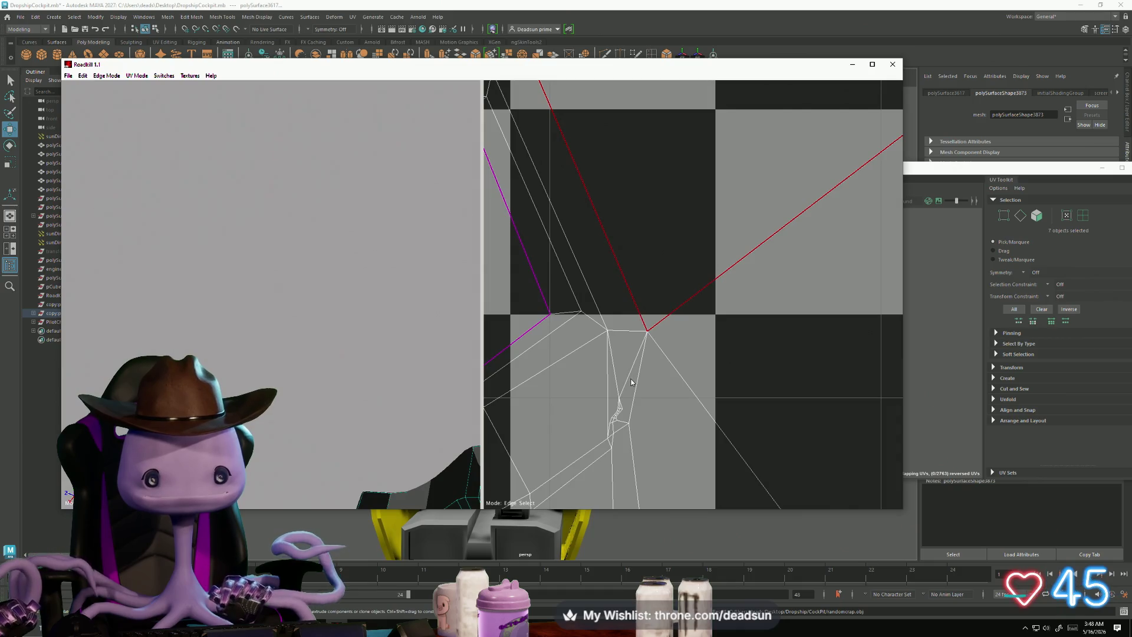
pyautogui.scroll(-5, 622, 381)
pyautogui.moveTo(614, 345); pyautogui.dragTo(691, 405)
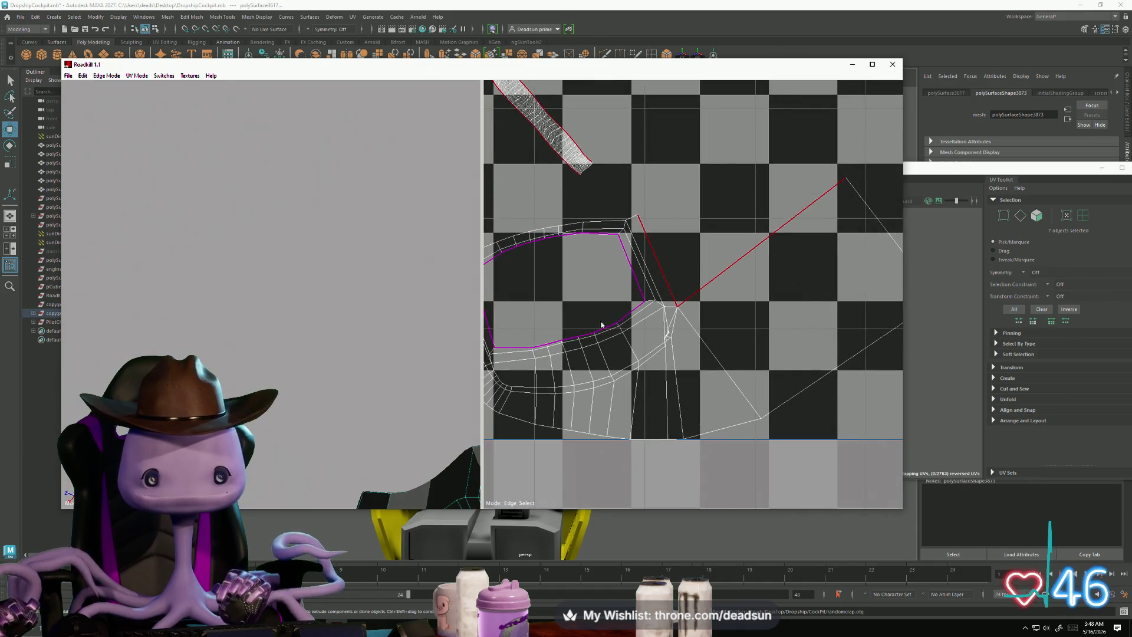
pyautogui.moveTo(377, 359)
pyautogui.keyDown('alt'); pyautogui.mouseDown()
pyautogui.moveTo(340, 381)
pyautogui.moveTo(416, 455)
pyautogui.moveTo(428, 401)
pyautogui.moveTo(331, 330)
pyautogui.mouseUp(); pyautogui.keyUp('alt')
pyautogui.scroll(-3, 340, 381)
# Step: Deselect everything from the RoadKill edge cutting and welding options
pyautogui.click(107, 76)
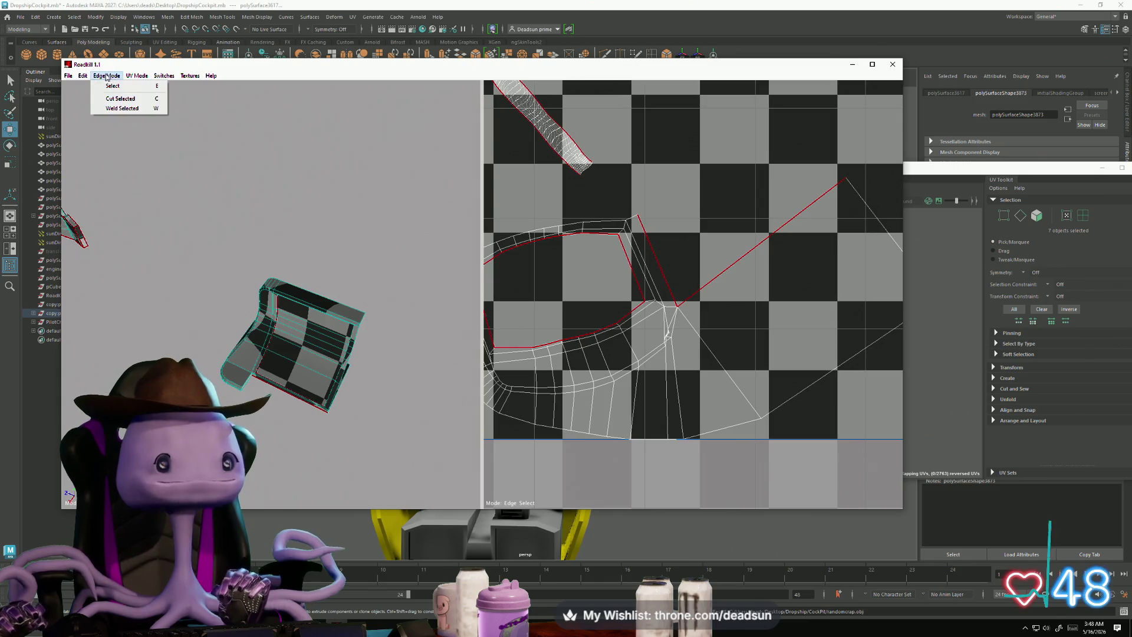
pyautogui.moveTo(128, 79)
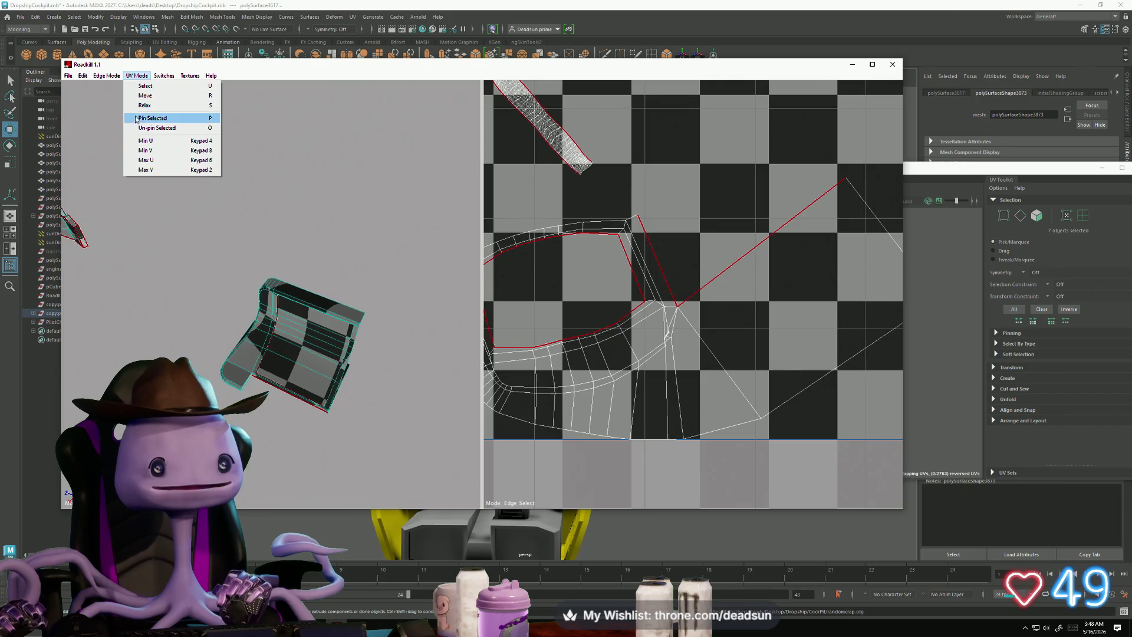
pyautogui.moveTo(89, 77)
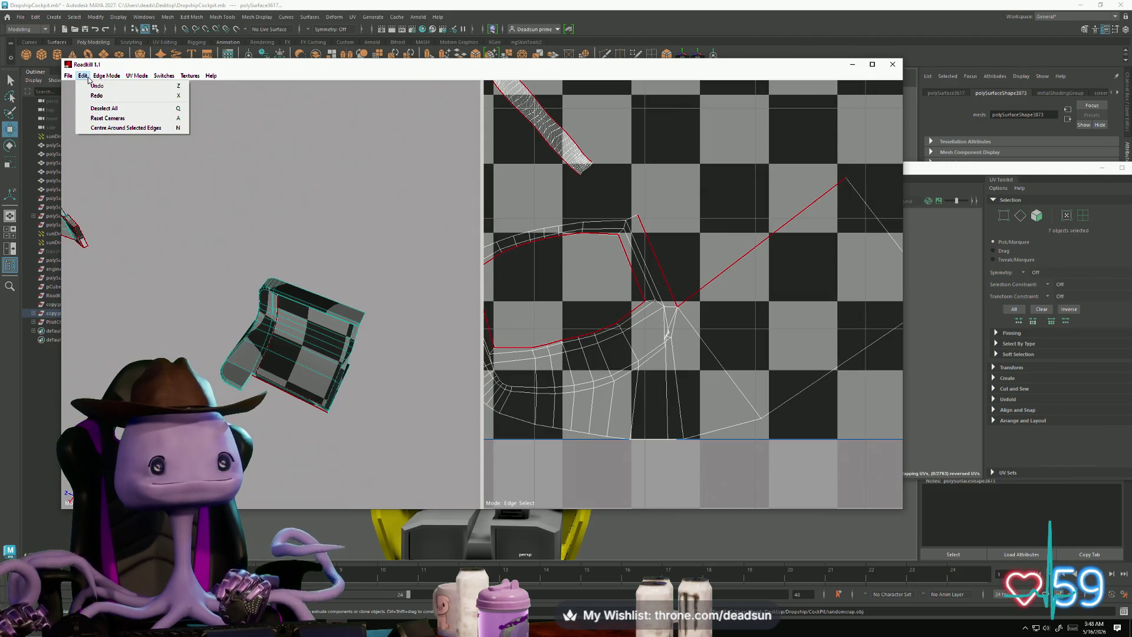
pyautogui.click(109, 104)
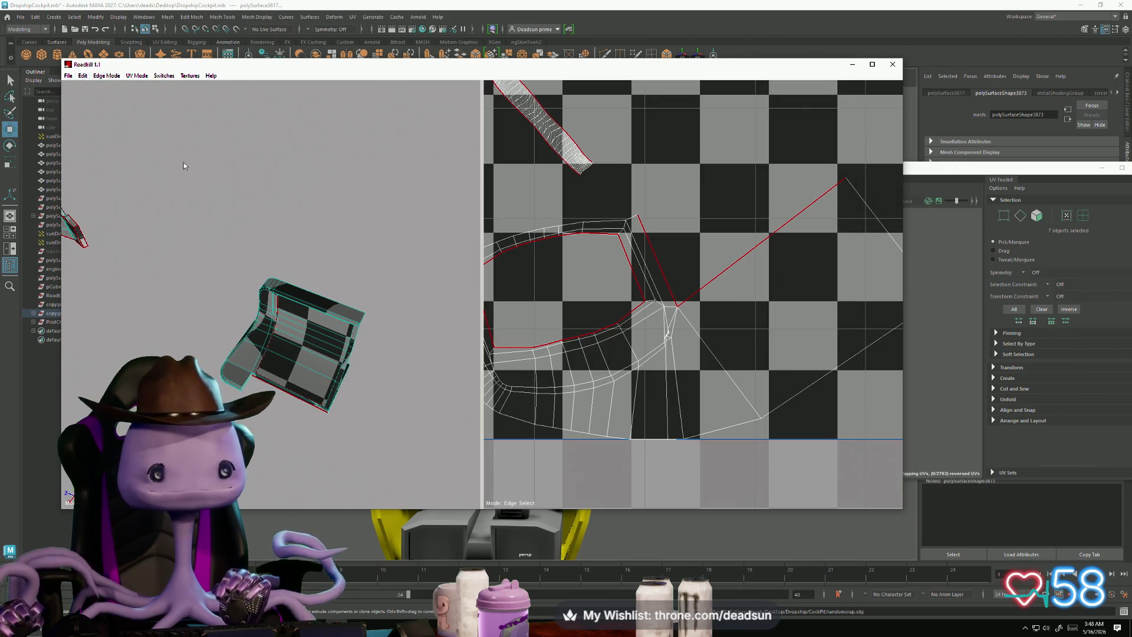
# Step: Check the RoadKill File menu, then close RoadKill to return to Maya
pyautogui.moveTo(222, 281)
pyautogui.mouseDown()
pyautogui.moveTo(351, 419)
pyautogui.moveTo(312, 403)
pyautogui.mouseUp()
pyautogui.scroll(-5, 601, 348)
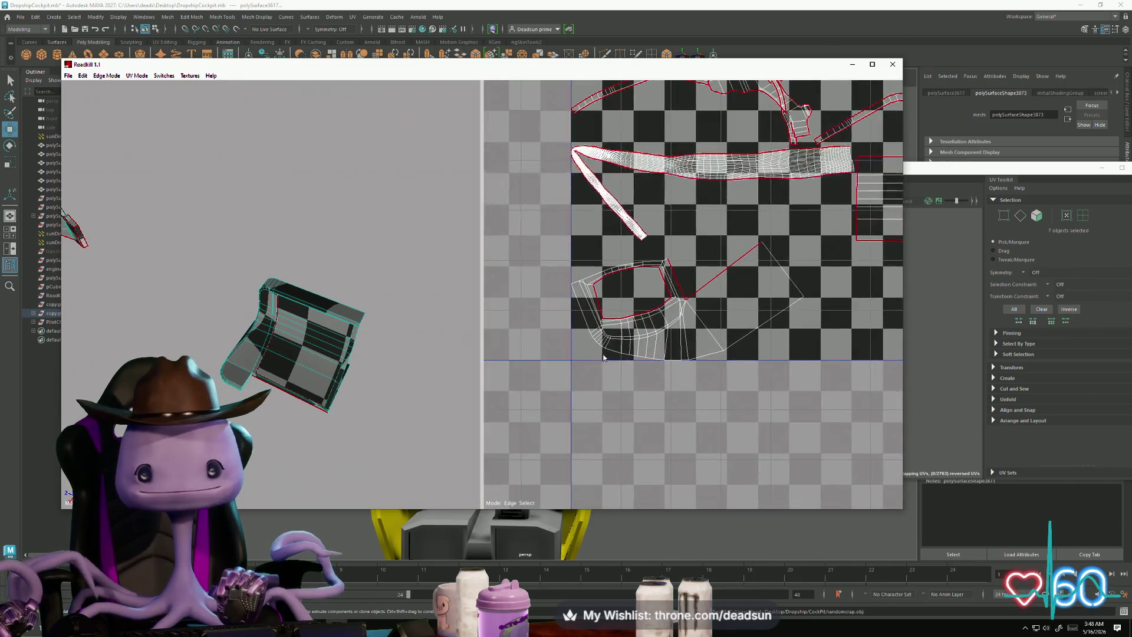
pyautogui.scroll(-2, 524, 391)
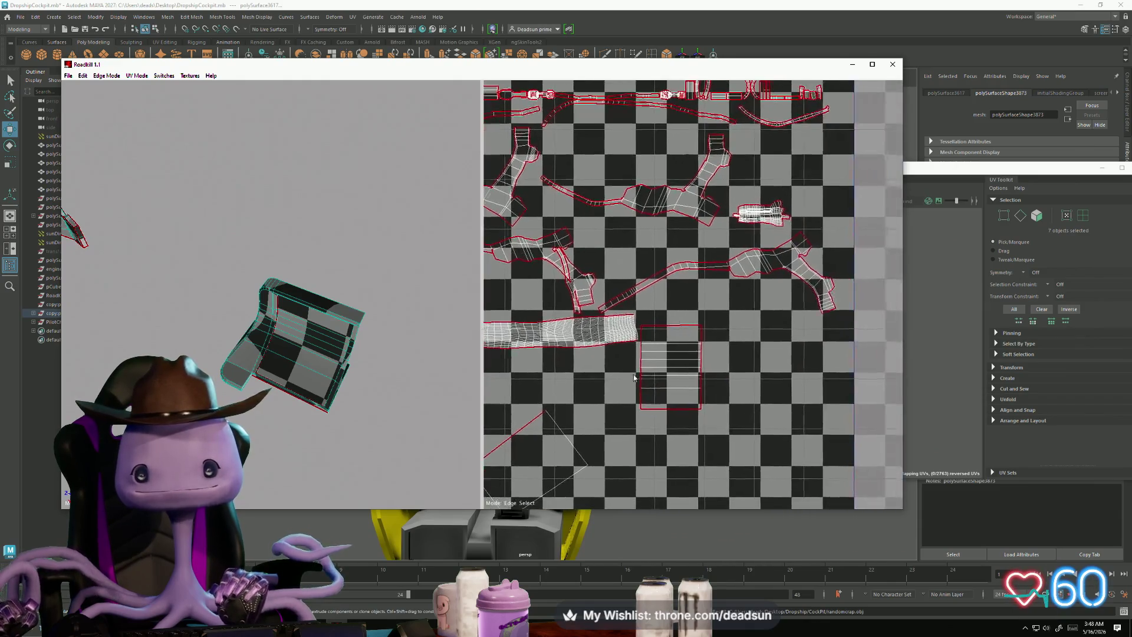
pyautogui.scroll(2, 653, 334)
pyautogui.scroll(-2, 669, 347)
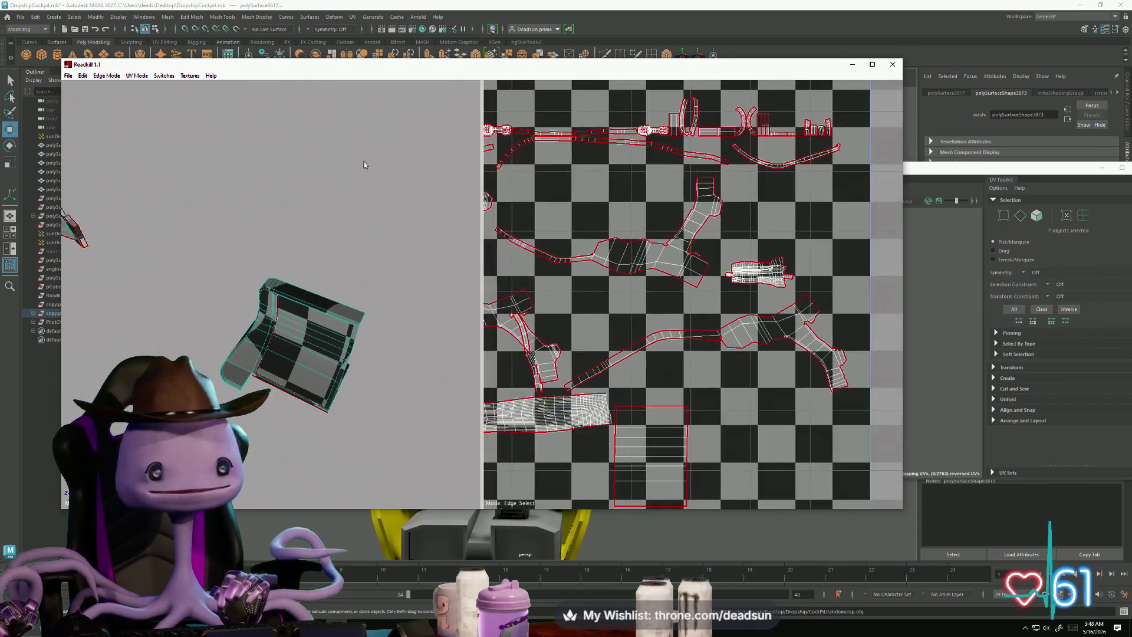
pyautogui.click(68, 76)
pyautogui.click(68, 75)
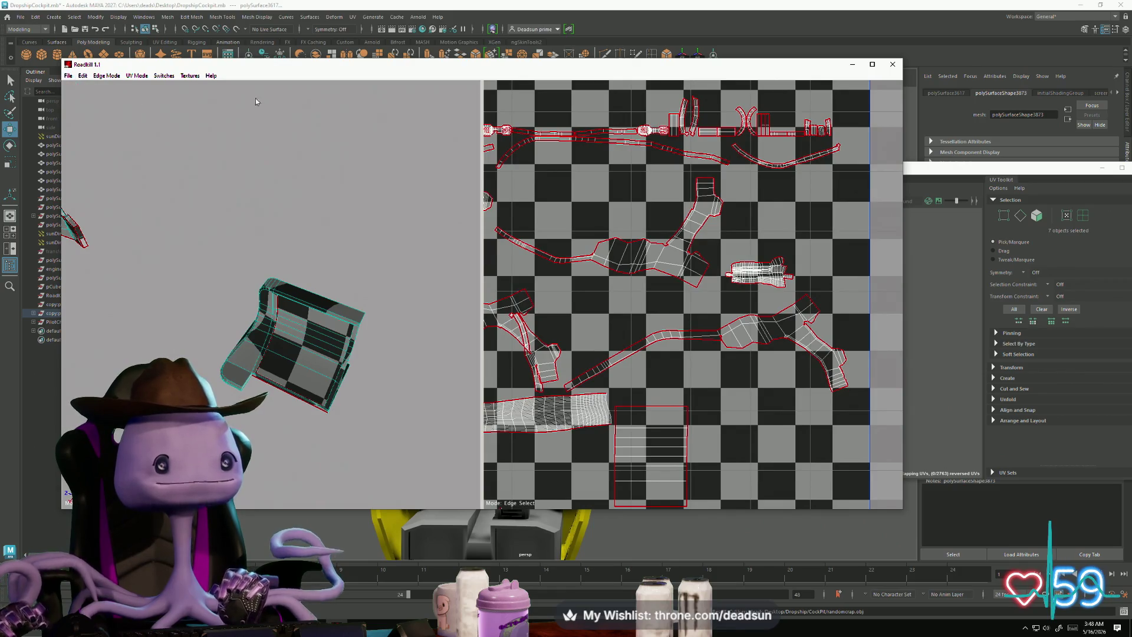
pyautogui.click(894, 66)
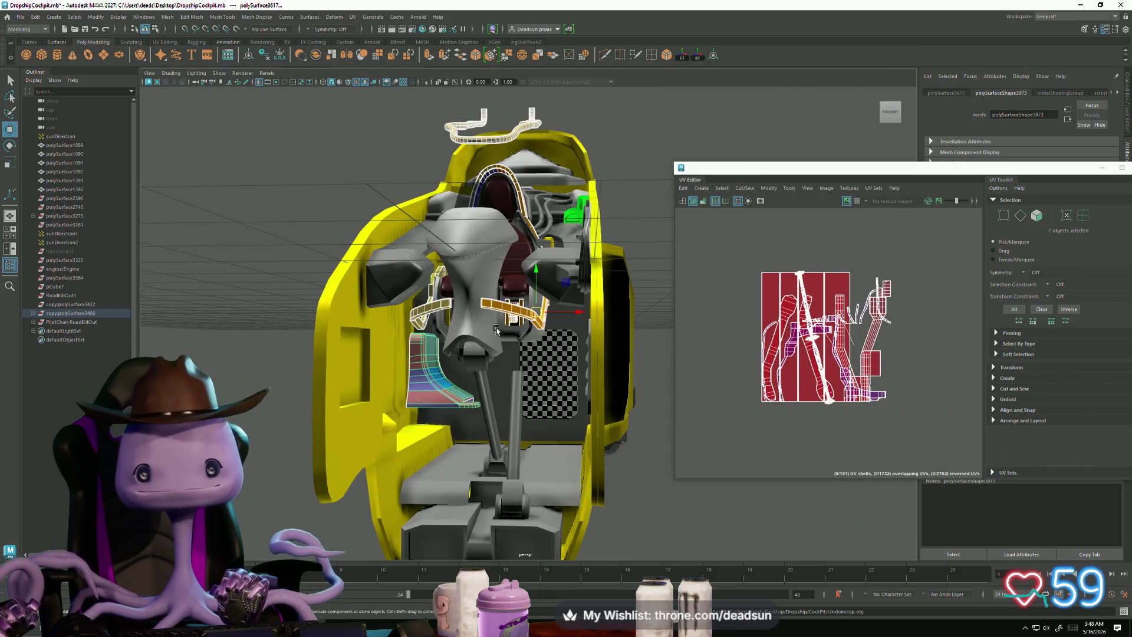
# Step: Delete the cable, the yellow bar and the small piece near the seat base
pyautogui.moveTo(429, 373)
pyautogui.keyDown('alt'); pyautogui.mouseDown()
pyautogui.moveTo(439, 362)
pyautogui.moveTo(420, 393)
pyautogui.moveTo(613, 377)
pyautogui.mouseUp(); pyautogui.keyUp('alt')
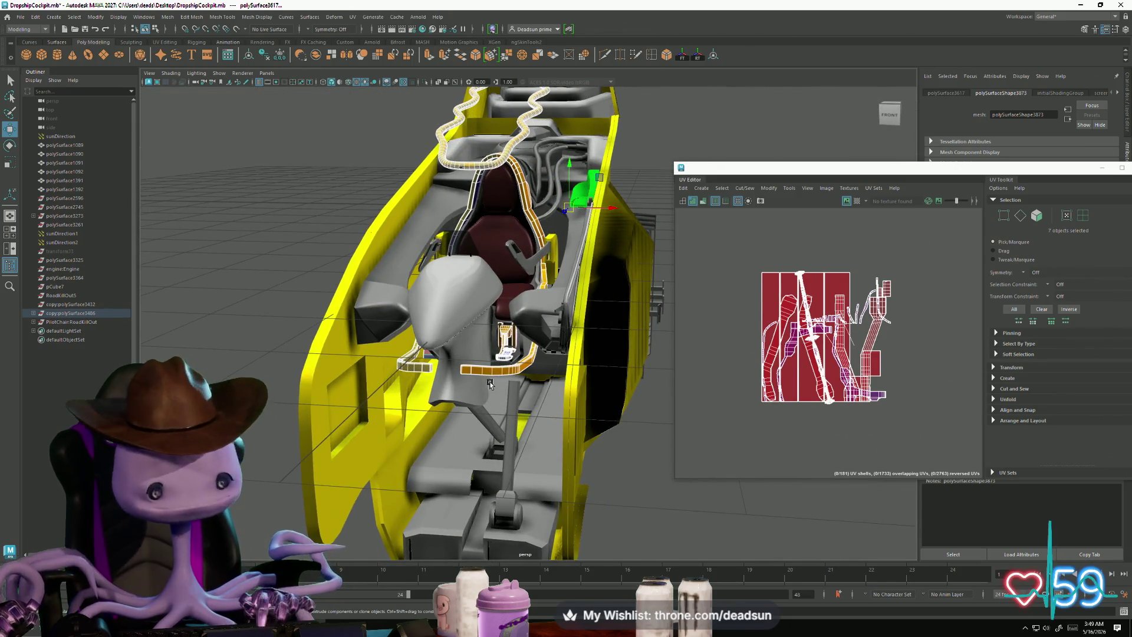
pyautogui.rightClick(486, 169)
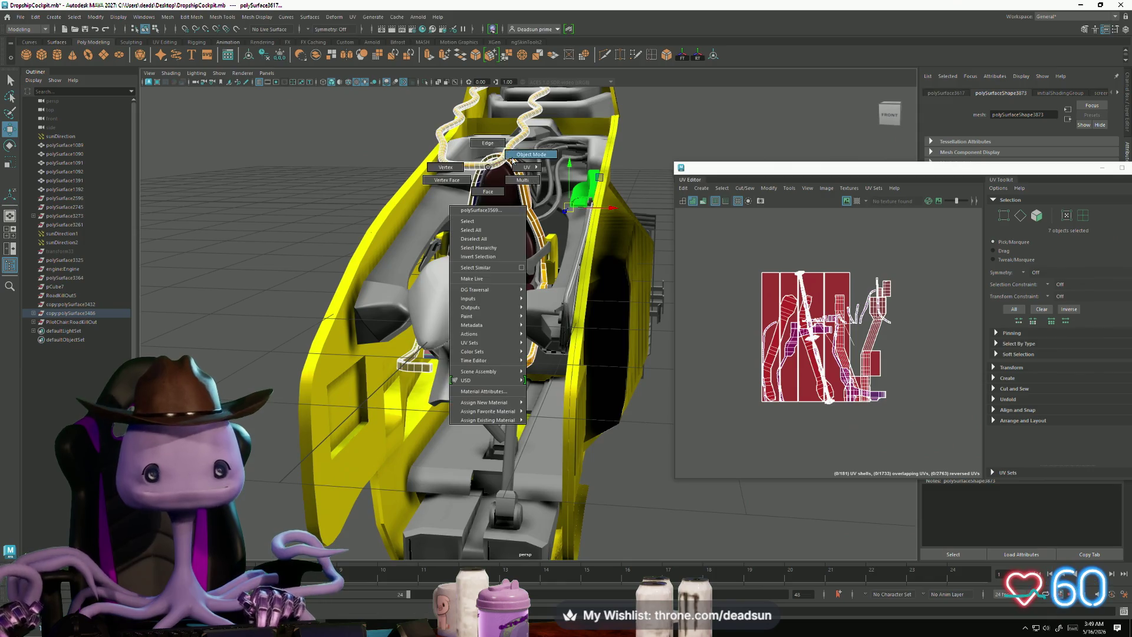
pyautogui.click(477, 166)
pyautogui.press('Delete')
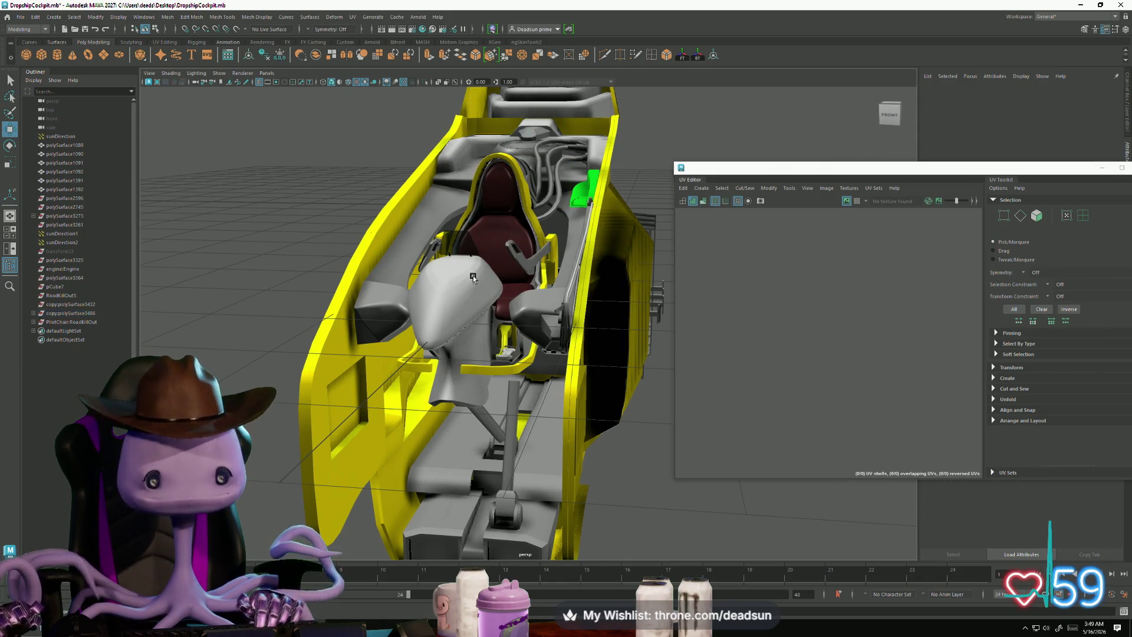
pyautogui.click(506, 371)
pyautogui.press('Delete')
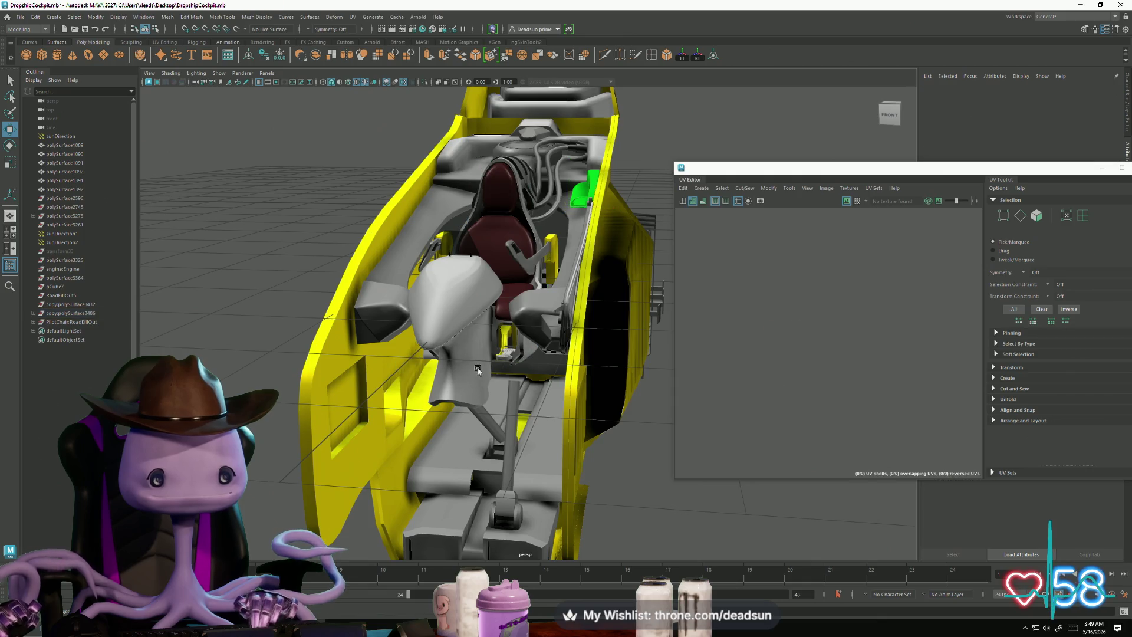
pyautogui.click(507, 354)
pyautogui.press('Delete')
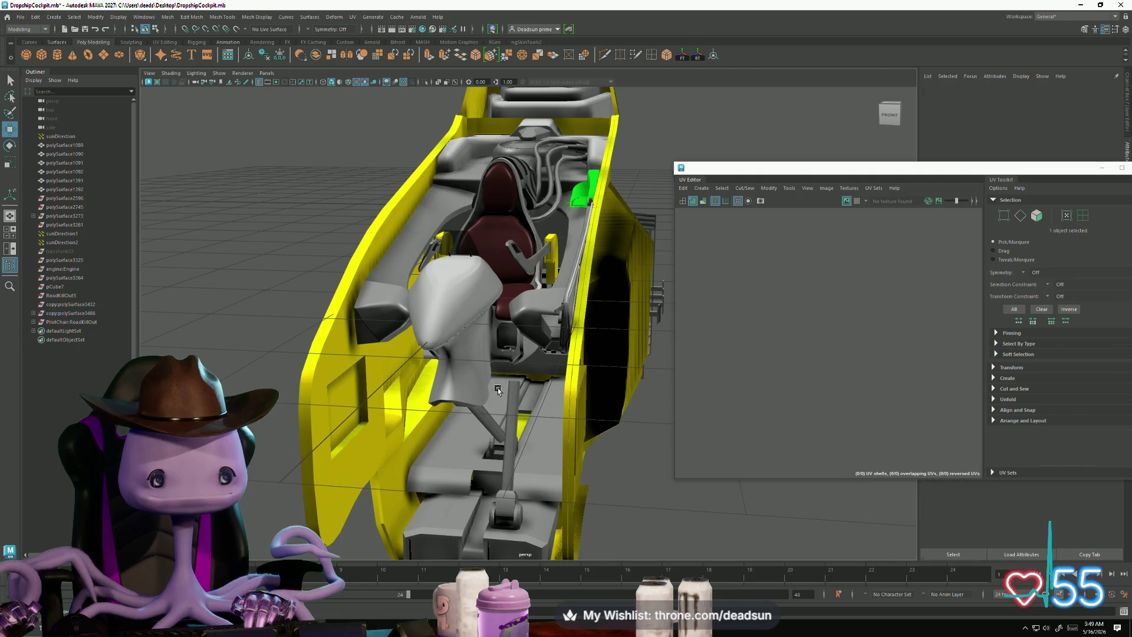
pyautogui.moveTo(515, 340)
pyautogui.keyDown('alt'); pyautogui.mouseDown()
pyautogui.moveTo(438, 395)
pyautogui.moveTo(464, 371)
pyautogui.moveTo(517, 382)
pyautogui.moveTo(392, 392)
pyautogui.moveTo(416, 385)
pyautogui.moveTo(331, 311)
pyautogui.moveTo(383, 280)
pyautogui.moveTo(301, 293)
pyautogui.moveTo(560, 426)
pyautogui.moveTo(520, 314)
pyautogui.mouseUp(); pyautogui.keyUp('alt')
# Step: Select the small cube's shared shell border edges and Stitch Together its three UV shells
pyautogui.click(521, 314)
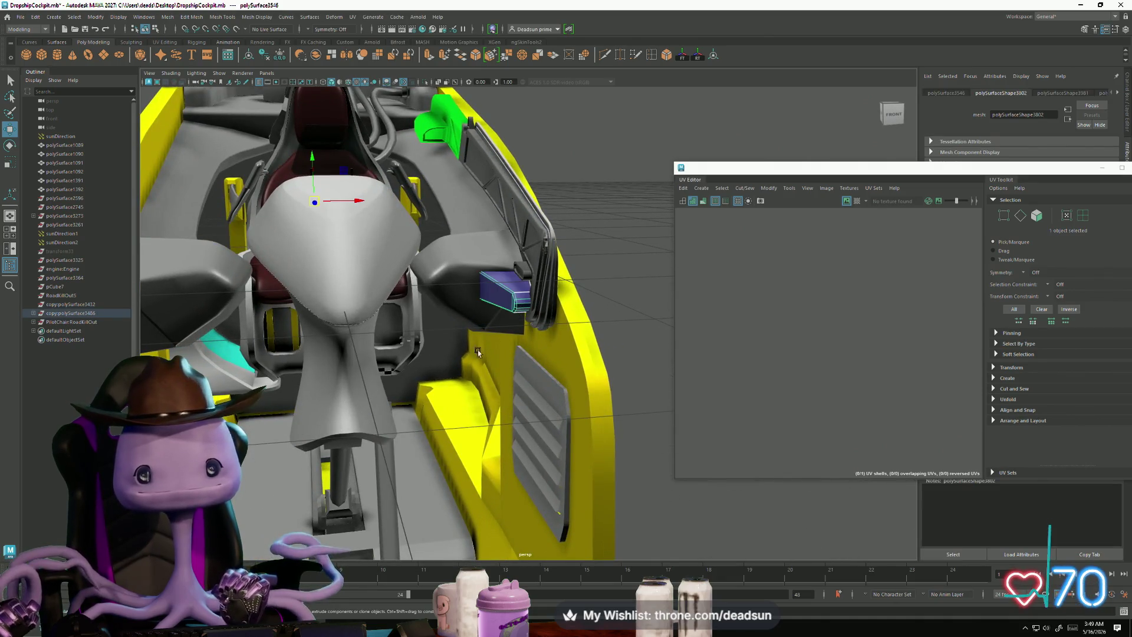
pyautogui.click(522, 271)
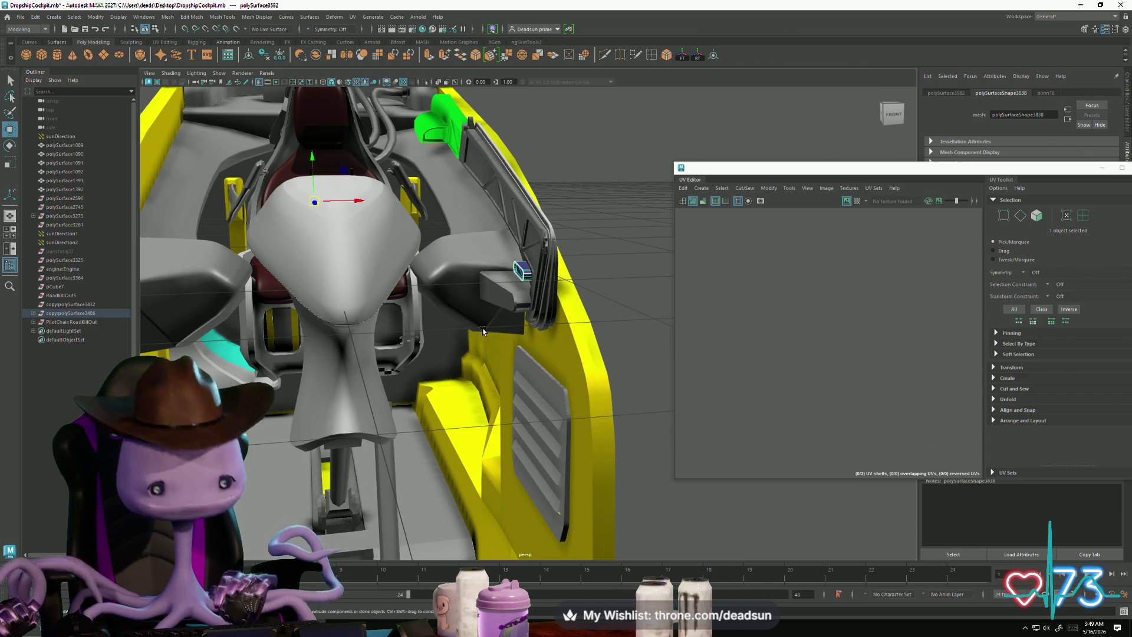
pyautogui.scroll(-2, 791, 335)
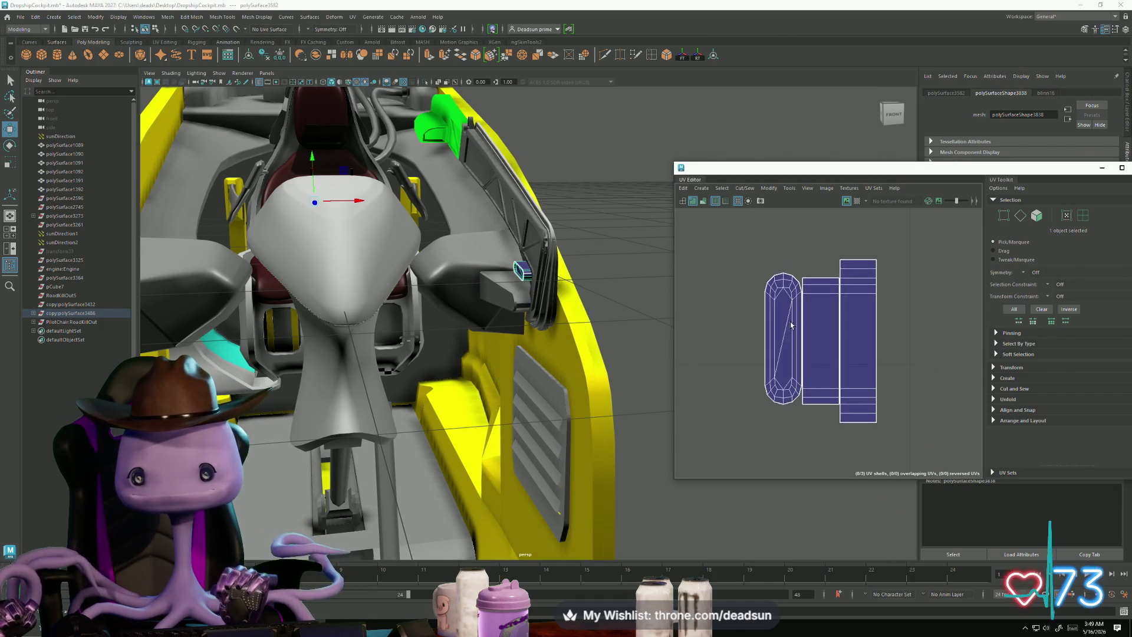
pyautogui.moveTo(792, 335); pyautogui.dragTo(790, 309, button='right')
pyautogui.click(802, 322)
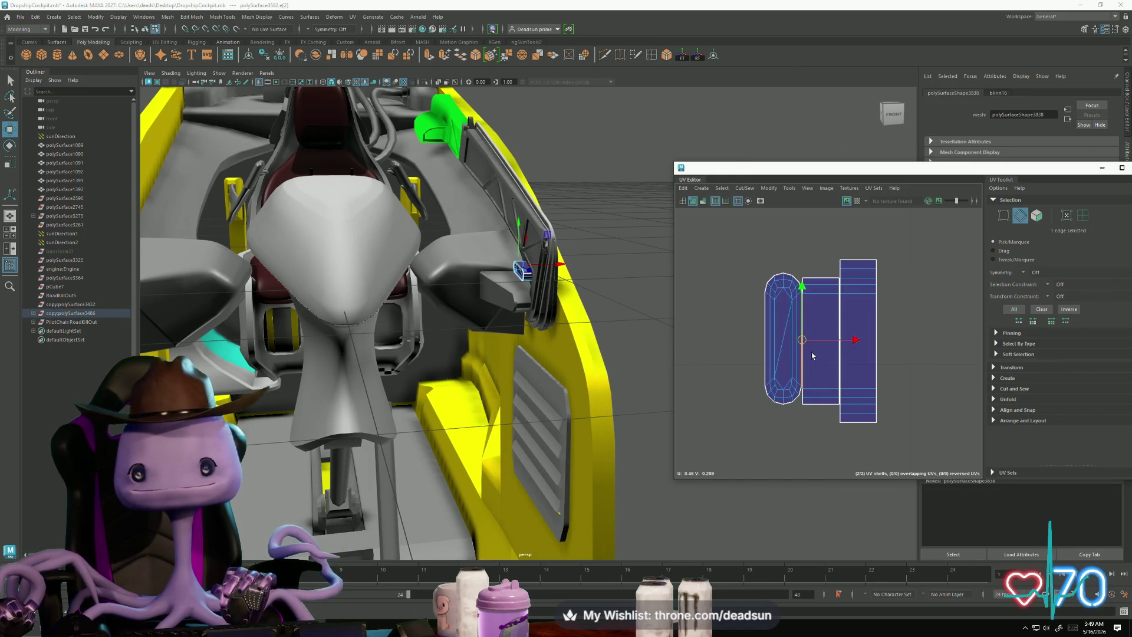
pyautogui.scroll(2, 873, 332)
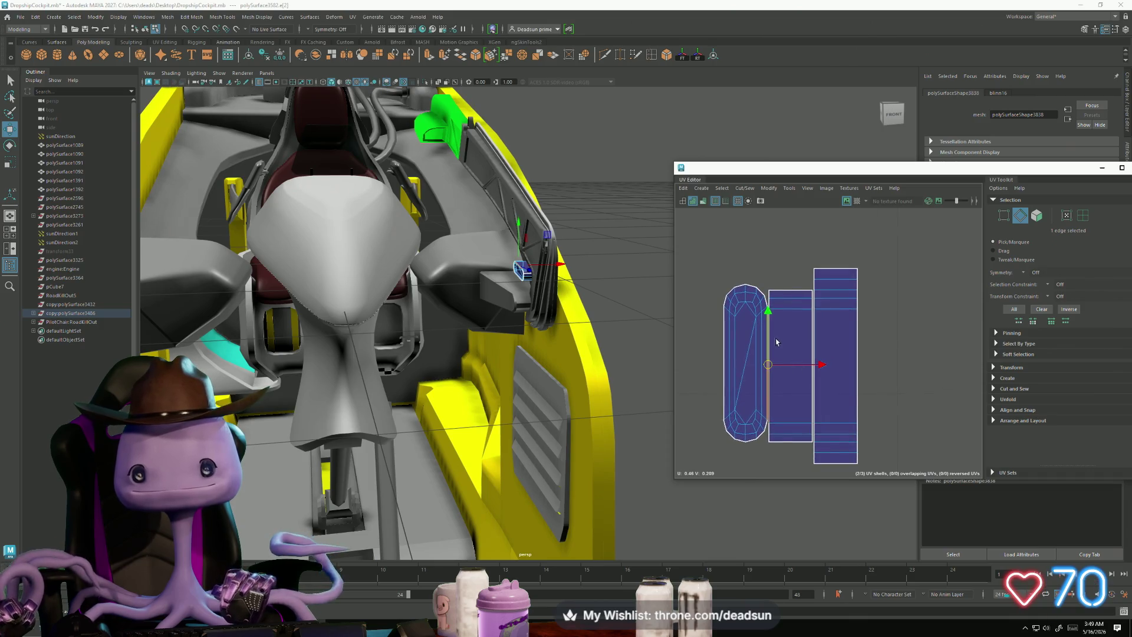
pyautogui.click(787, 289)
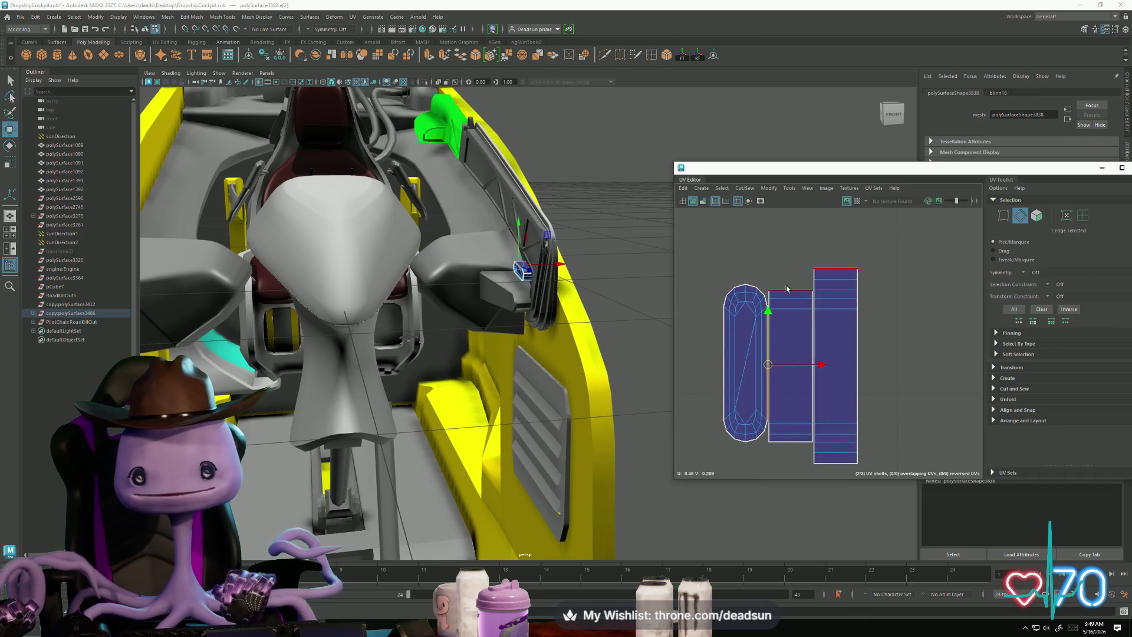
pyautogui.click(795, 446)
pyautogui.click(744, 189)
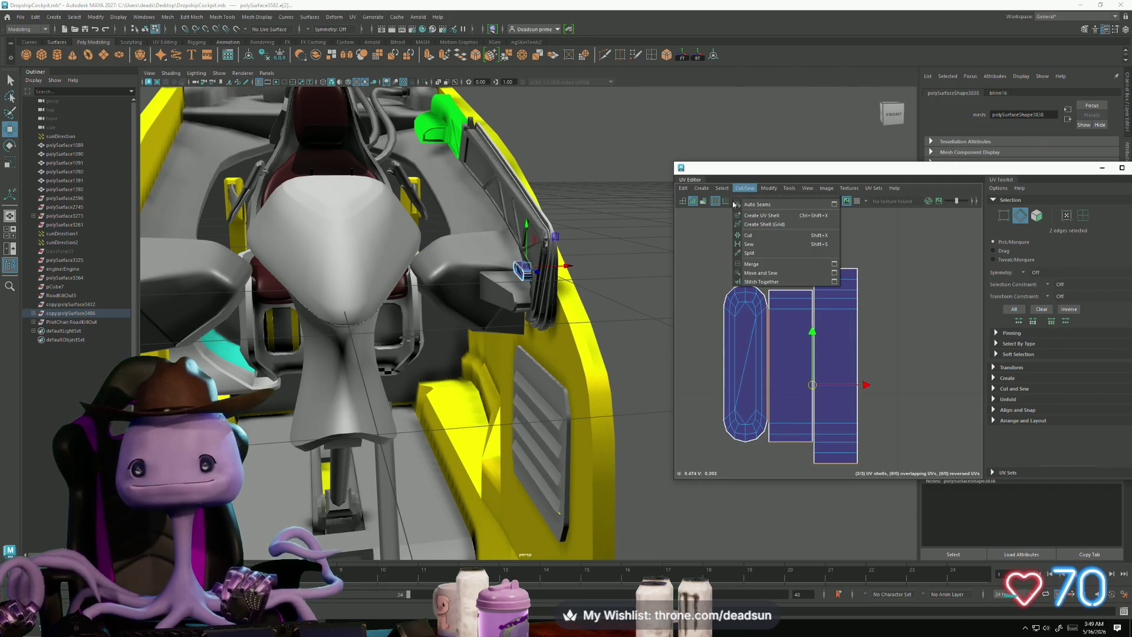
pyautogui.click(763, 280)
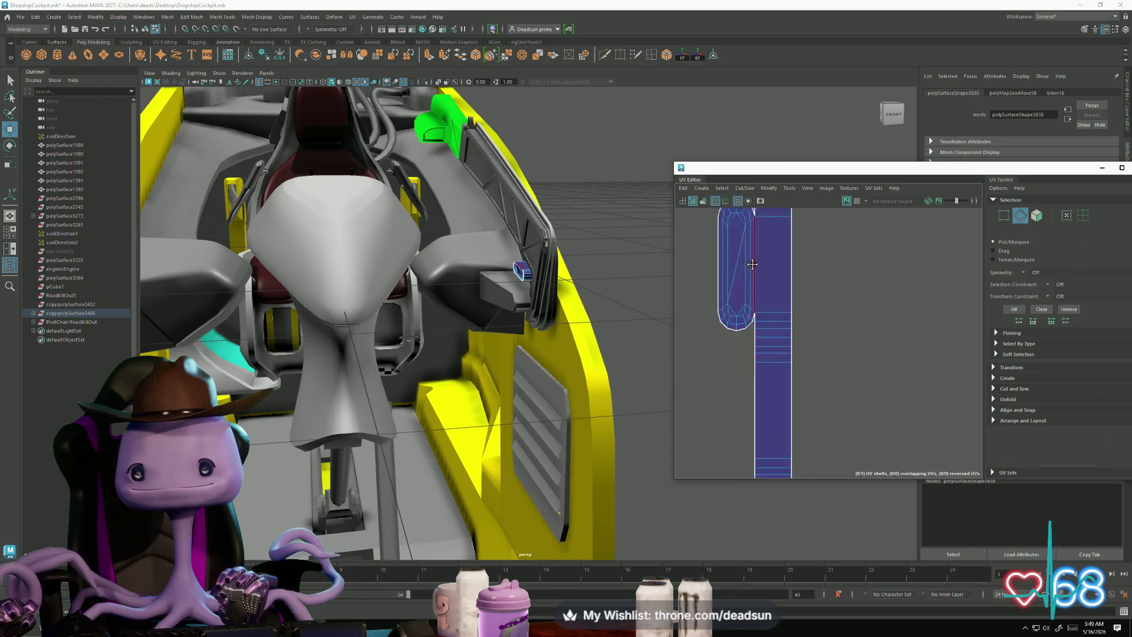
# Step: Orbit around the seat and select the next part beside it
pyautogui.scroll(-2, 752, 264)
pyautogui.keyDown('alt'); pyautogui.moveTo(507, 363); pyautogui.dragTo(559, 356); pyautogui.keyUp('alt')
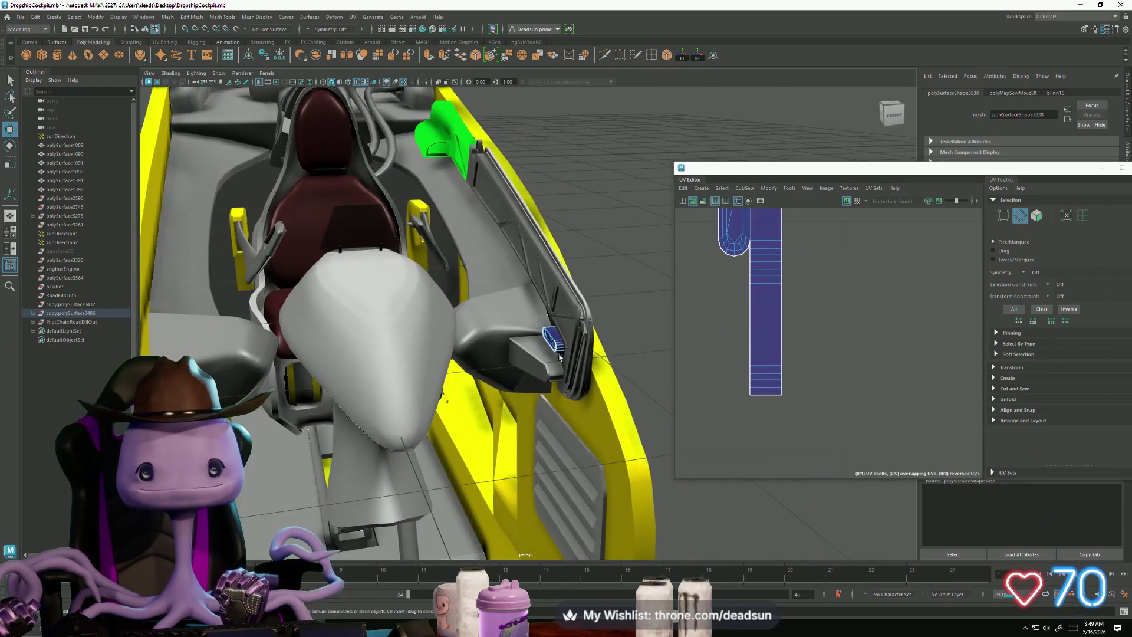
pyautogui.moveTo(559, 357); pyautogui.dragTo(565, 335, button='right')
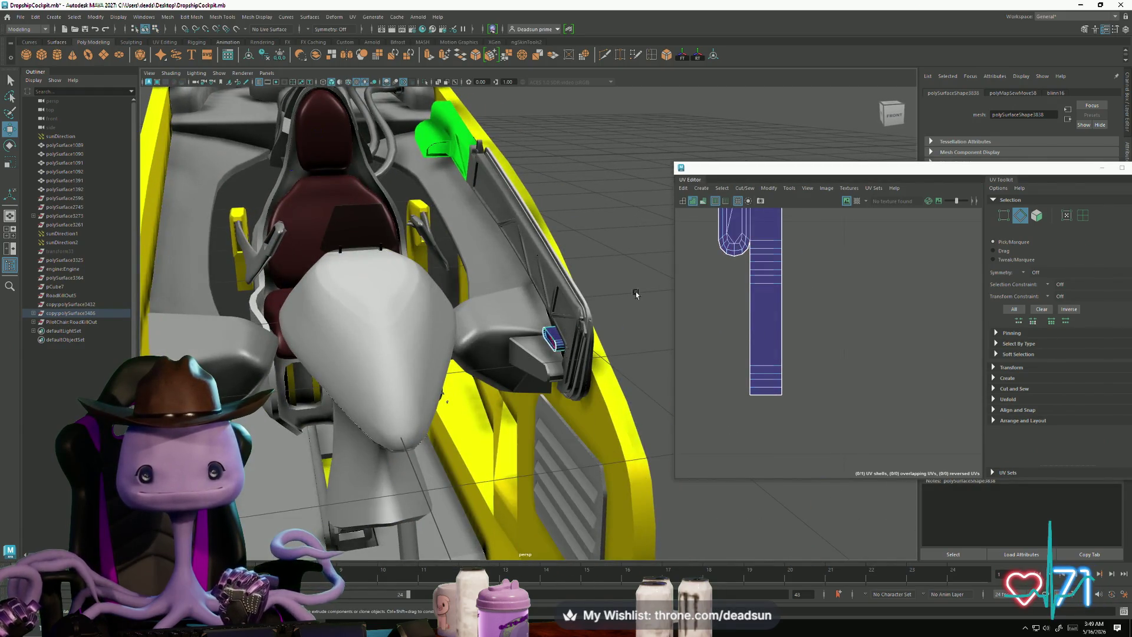
pyautogui.click(556, 340)
pyautogui.keyDown('alt'); pyautogui.moveTo(557, 340); pyautogui.dragTo(595, 357); pyautogui.keyUp('alt')
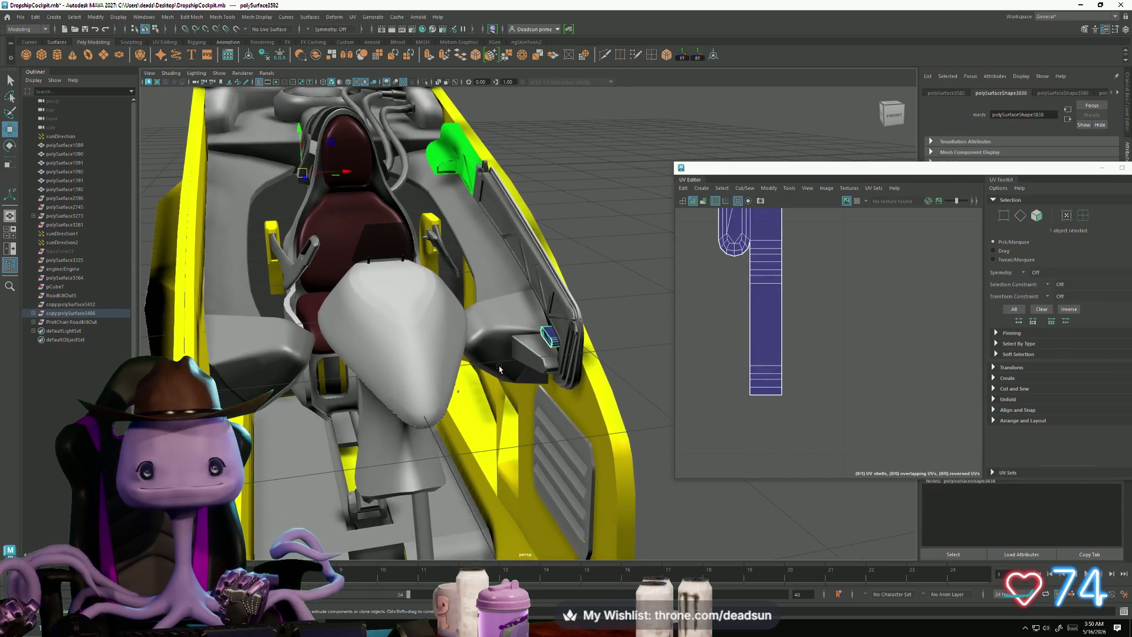
pyautogui.moveTo(500, 370)
pyautogui.keyDown('alt'); pyautogui.mouseDown()
pyautogui.moveTo(458, 384)
pyautogui.moveTo(450, 313)
pyautogui.mouseUp(); pyautogui.keyUp('alt')
# Step: Select the part at the seat front and give it Automatic UV mapping
pyautogui.click(411, 306)
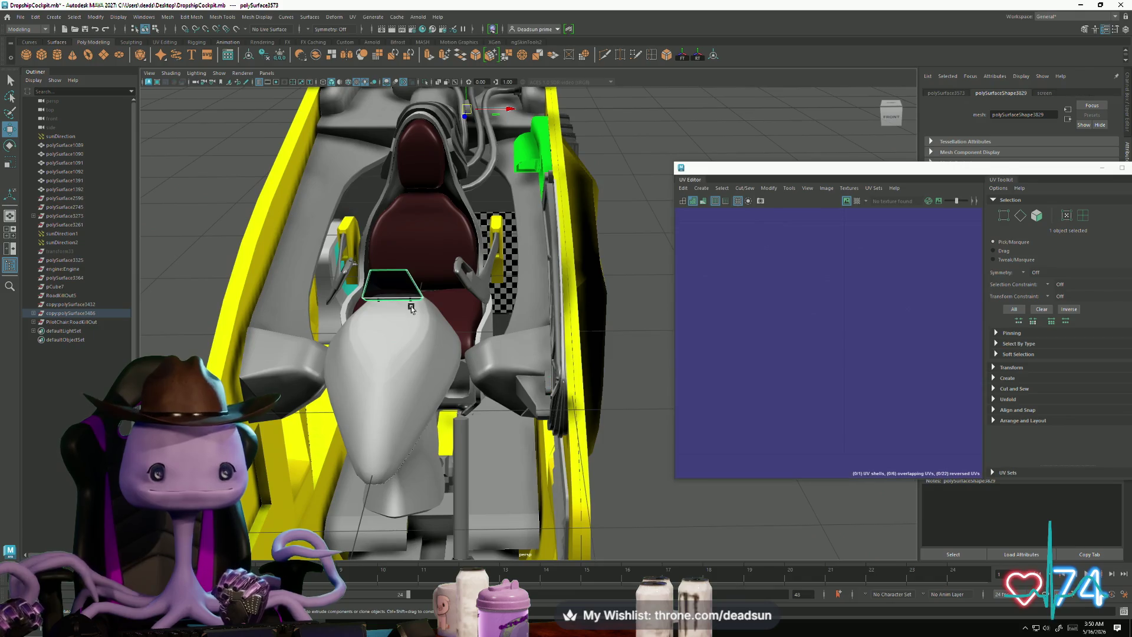
pyautogui.scroll(-6, 780, 364)
pyautogui.scroll(1, 783, 364)
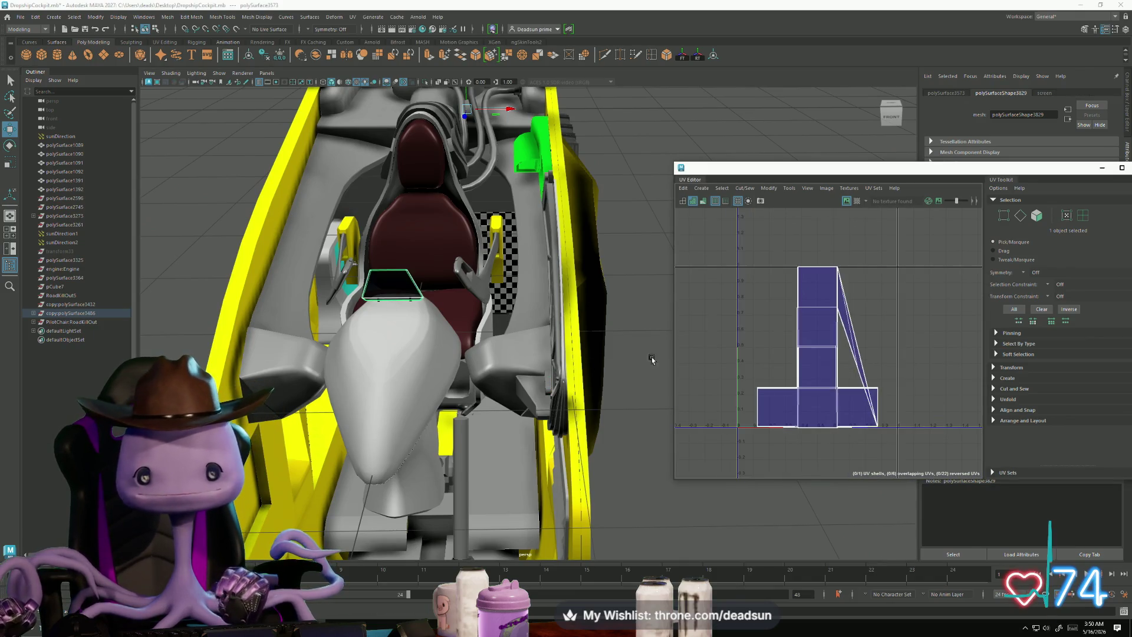
pyautogui.click(723, 187)
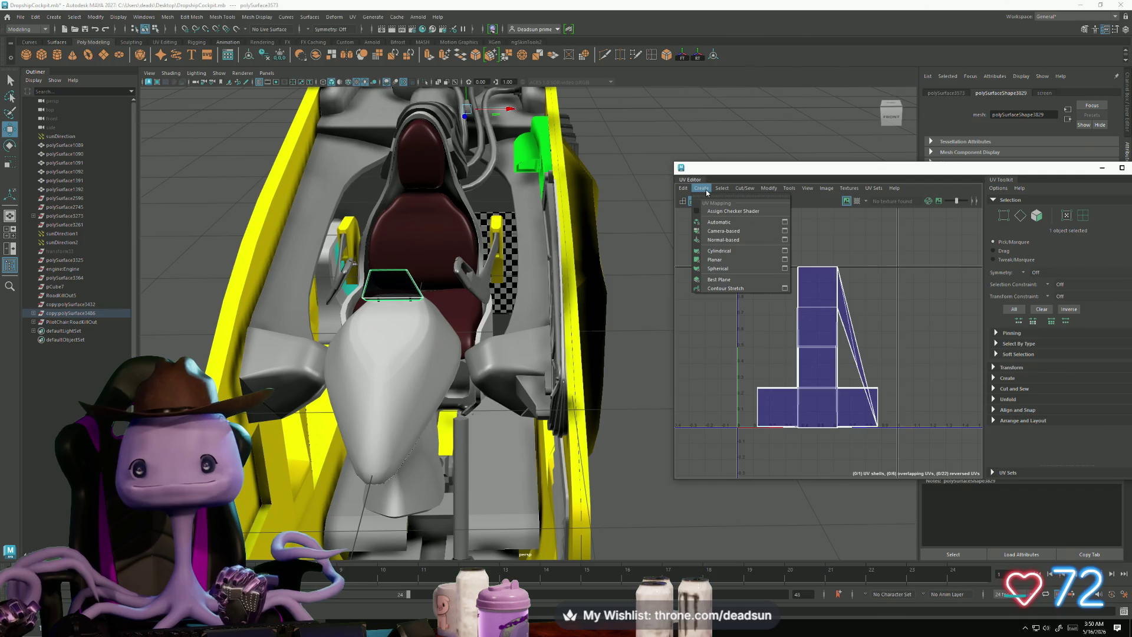
pyautogui.click(704, 230)
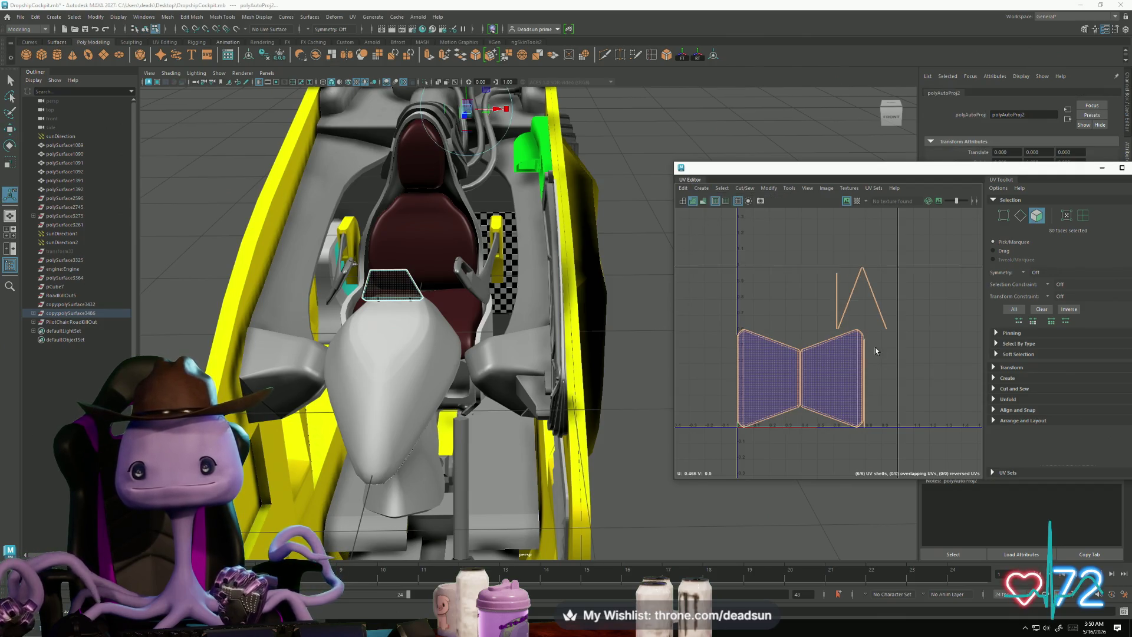
# Step: Move and Sew the left shell's border edges, then Sew the remaining shell on
pyautogui.scroll(5, 875, 348)
pyautogui.keyDown('alt'); pyautogui.moveTo(773, 364); pyautogui.dragTo(912, 324, button='middle'); pyautogui.keyUp('alt')
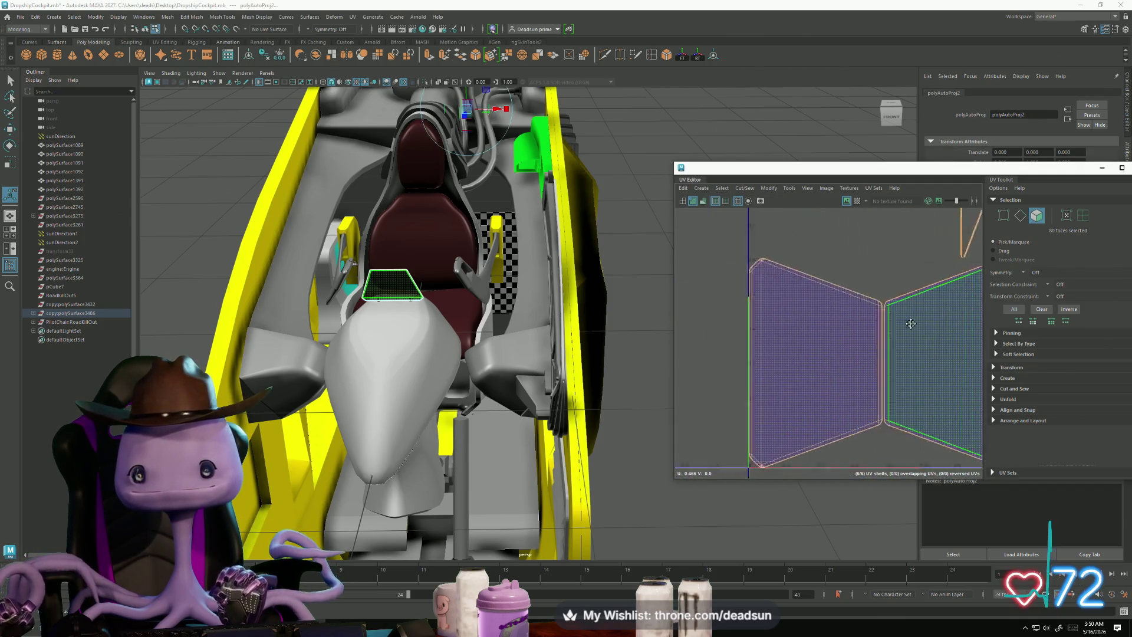
pyautogui.press('F10')
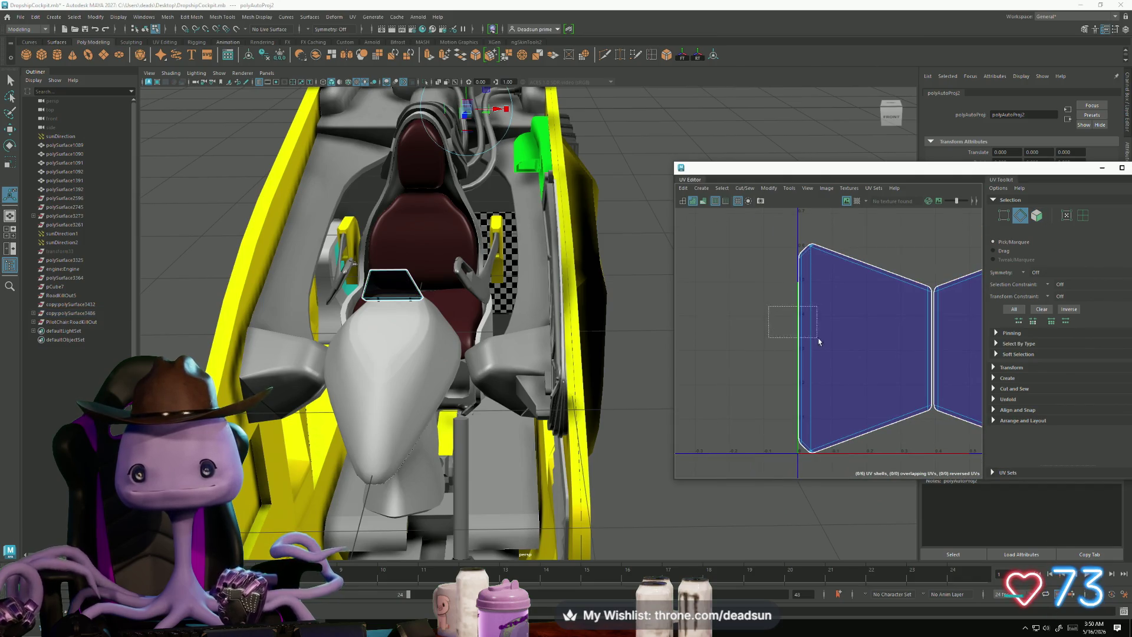
pyautogui.moveTo(818, 341); pyautogui.dragTo(821, 343)
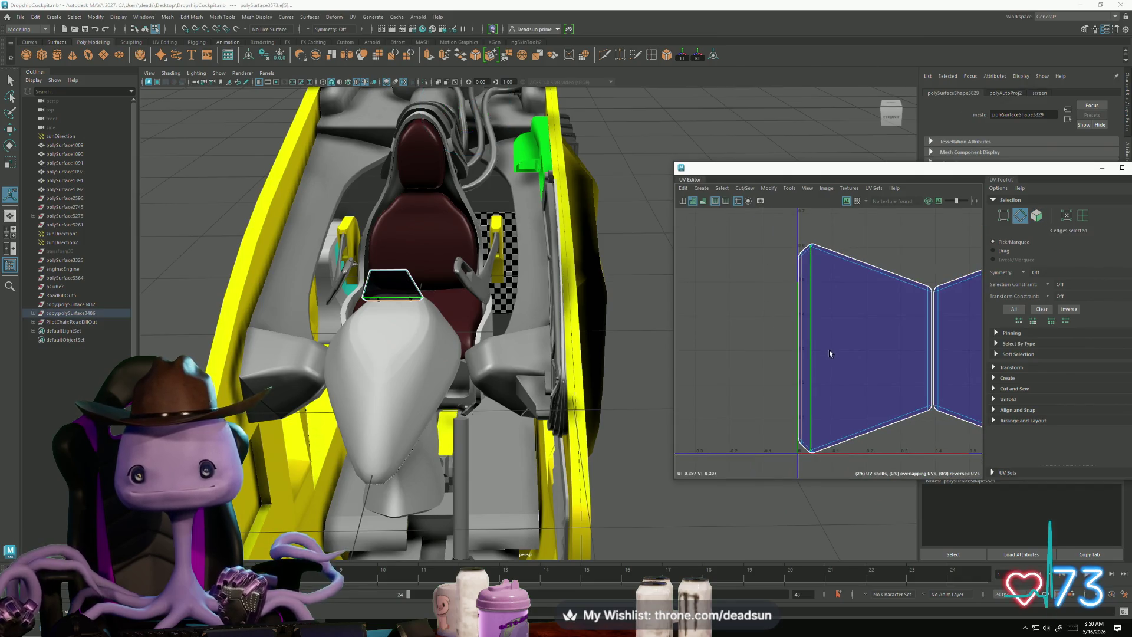
pyautogui.click(727, 190)
pyautogui.moveTo(737, 189)
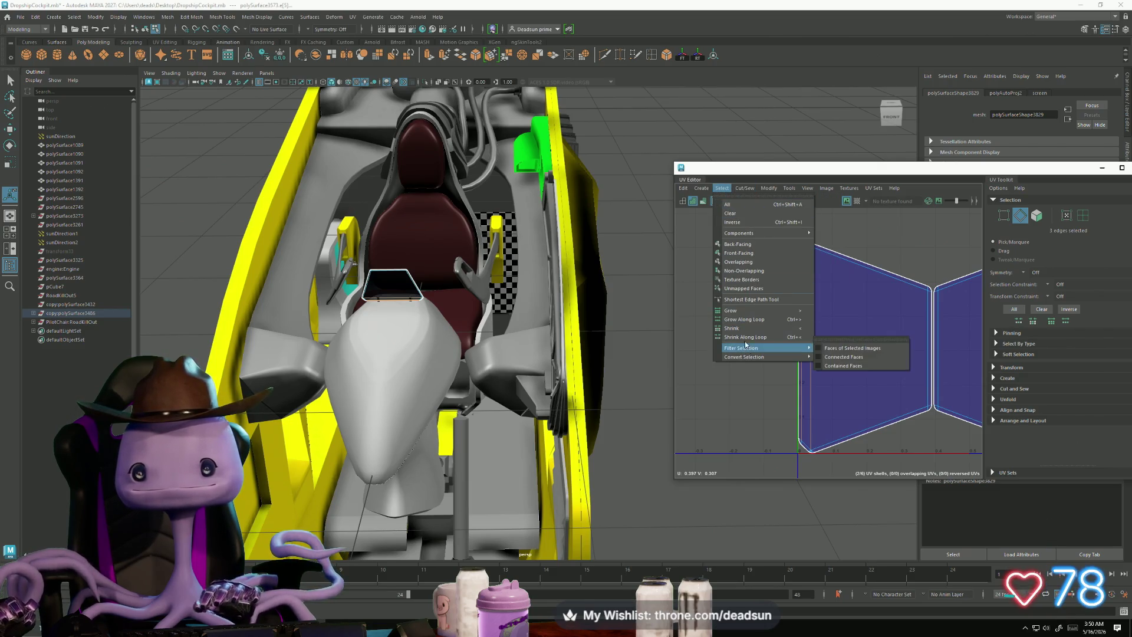
pyautogui.click(759, 273)
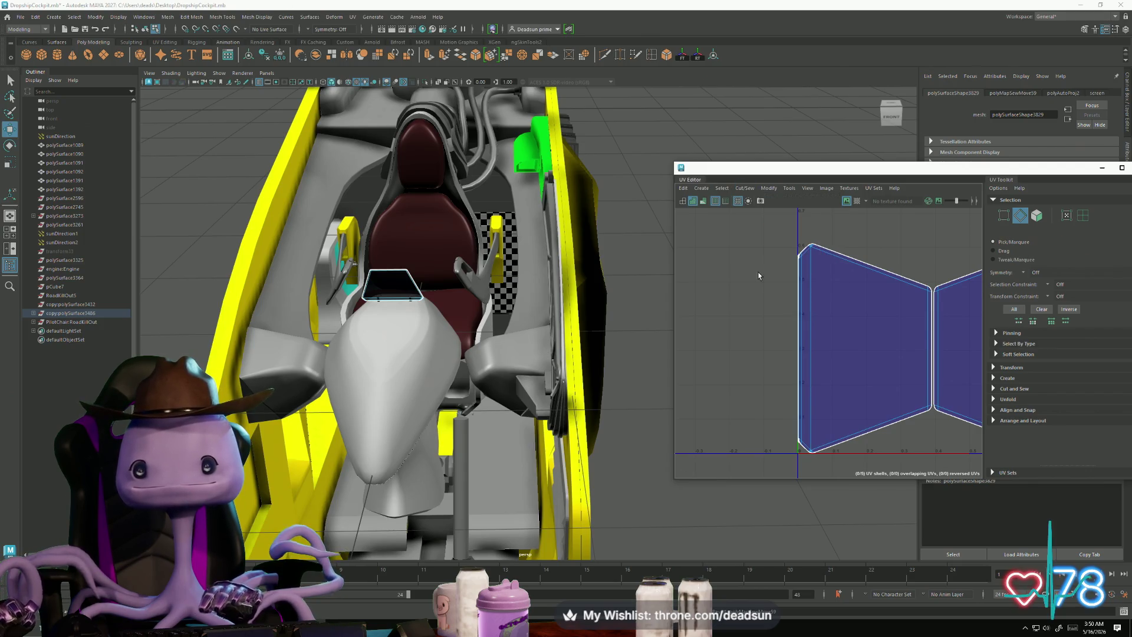
pyautogui.moveTo(812, 365); pyautogui.dragTo(813, 364)
pyautogui.click(745, 188)
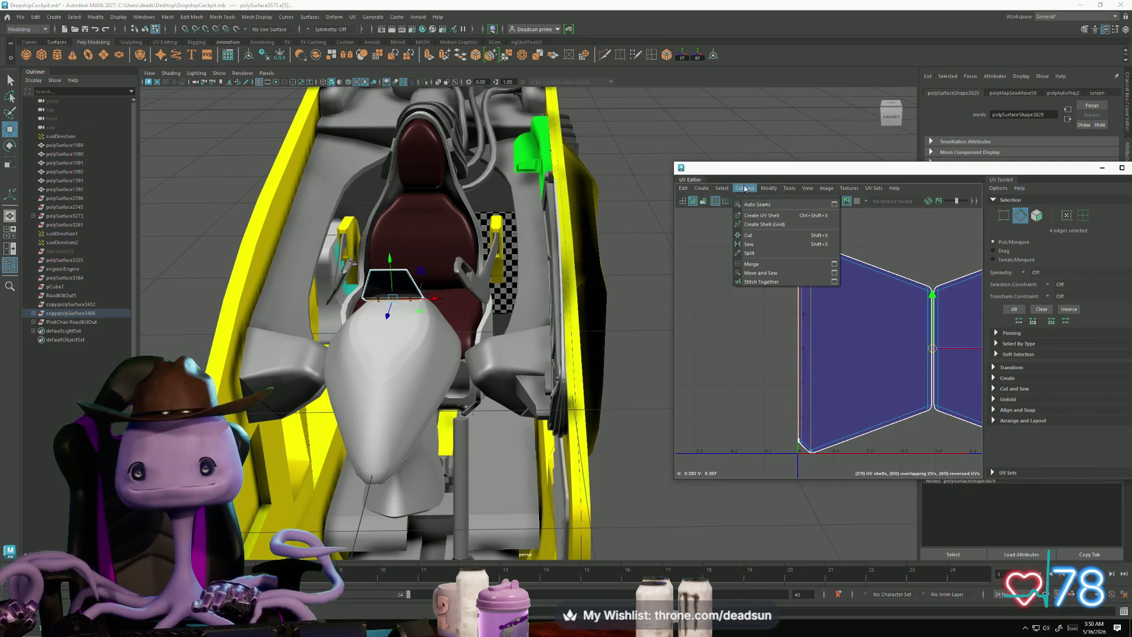
pyautogui.click(761, 274)
# Step: Sew the centre seam and then the Λ strip onto the shell with Ctrl+Shift+S
pyautogui.click(786, 355)
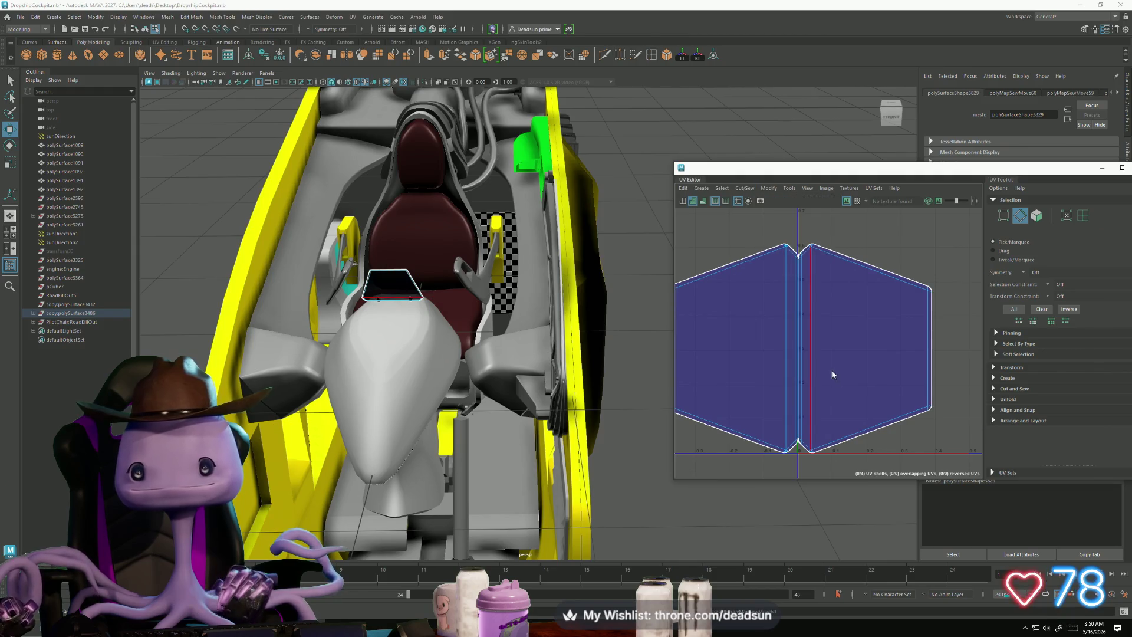
pyautogui.scroll(-3, 833, 371)
pyautogui.scroll(-2, 734, 327)
pyautogui.click(679, 367)
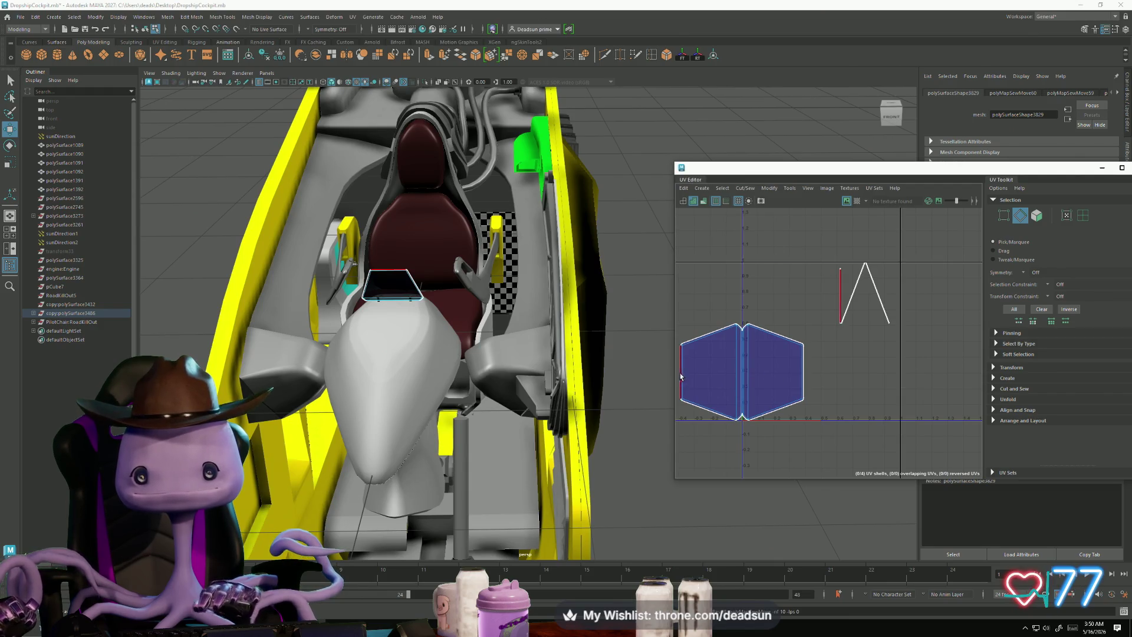
pyautogui.click(782, 382)
pyautogui.hotkey('ctrl', 'shift', 's')
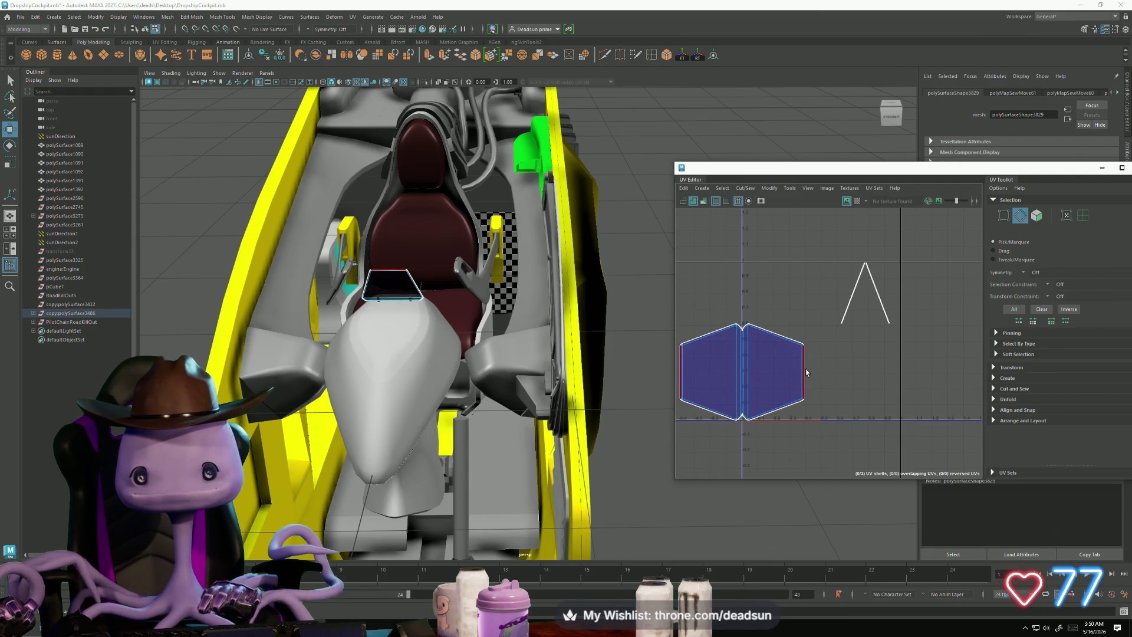
pyautogui.click(782, 335)
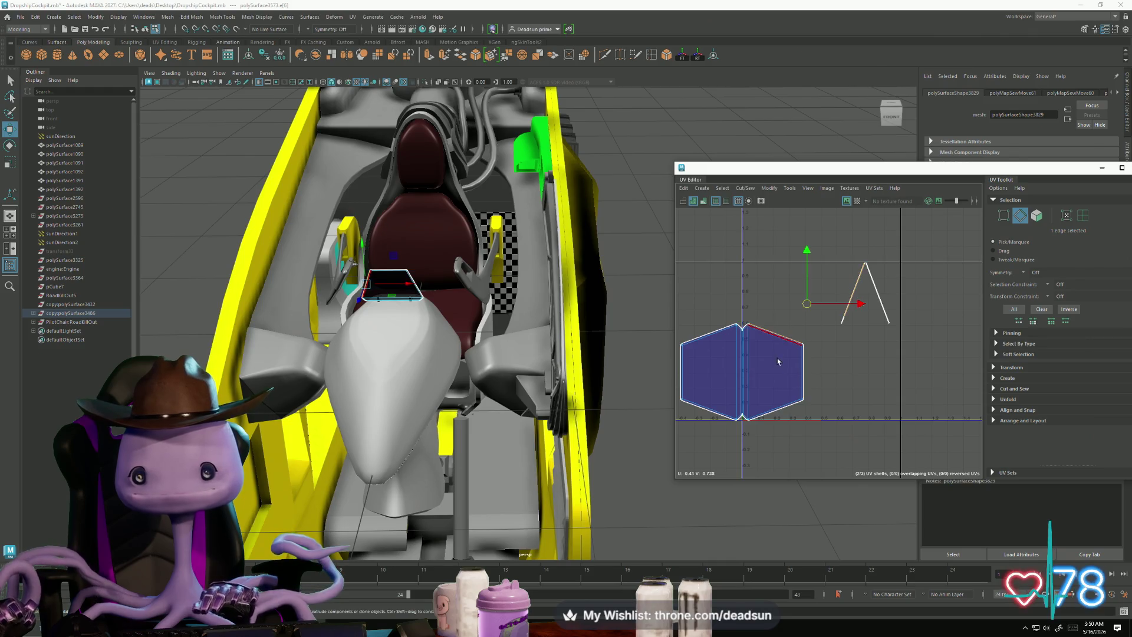
pyautogui.hotkey('ctrl', 'shift', 's')
pyautogui.hotkey('ctrl', 'shift', 's')
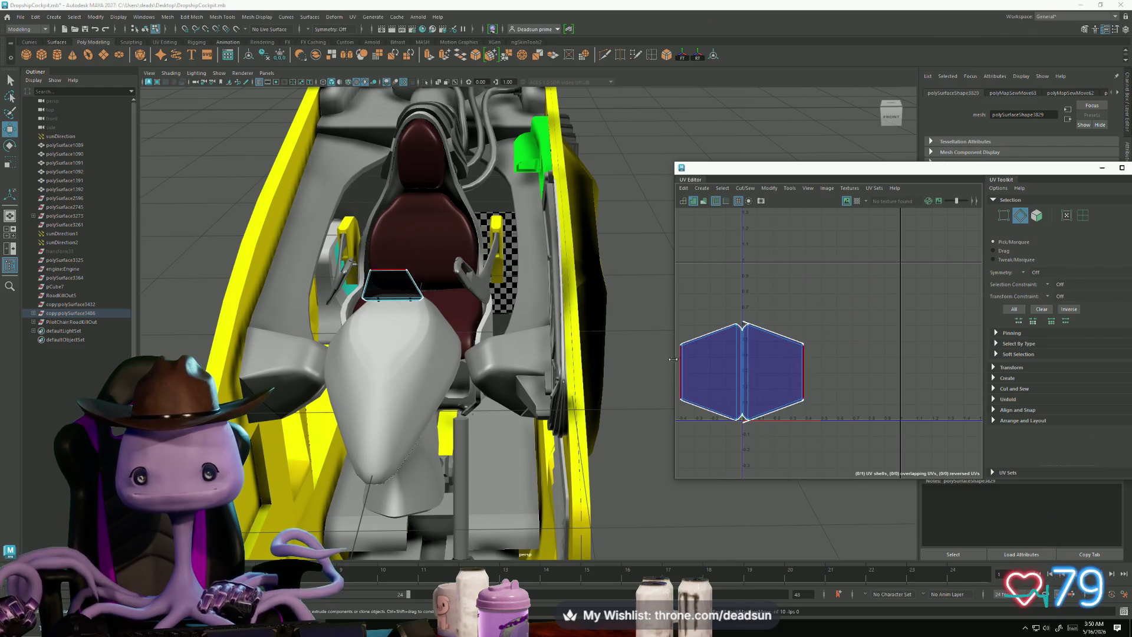
# Step: Select the short edges by the left notch and sew the notch closed
pyautogui.scroll(5, 755, 314)
pyautogui.scroll(5, 758, 314)
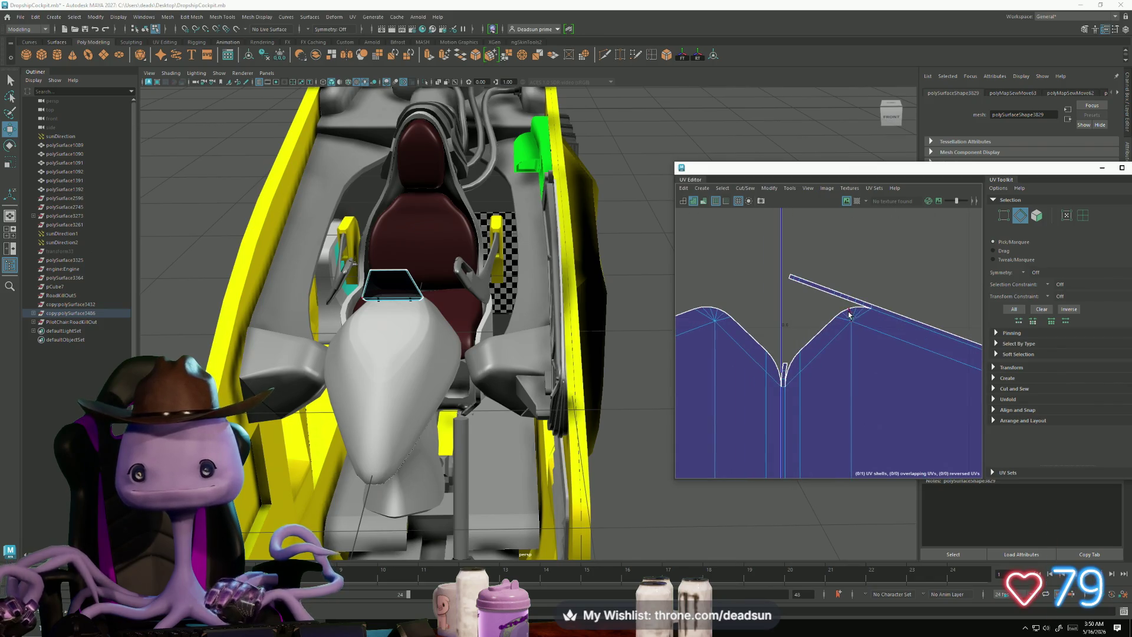
pyautogui.click(851, 353)
pyautogui.scroll(3, 820, 384)
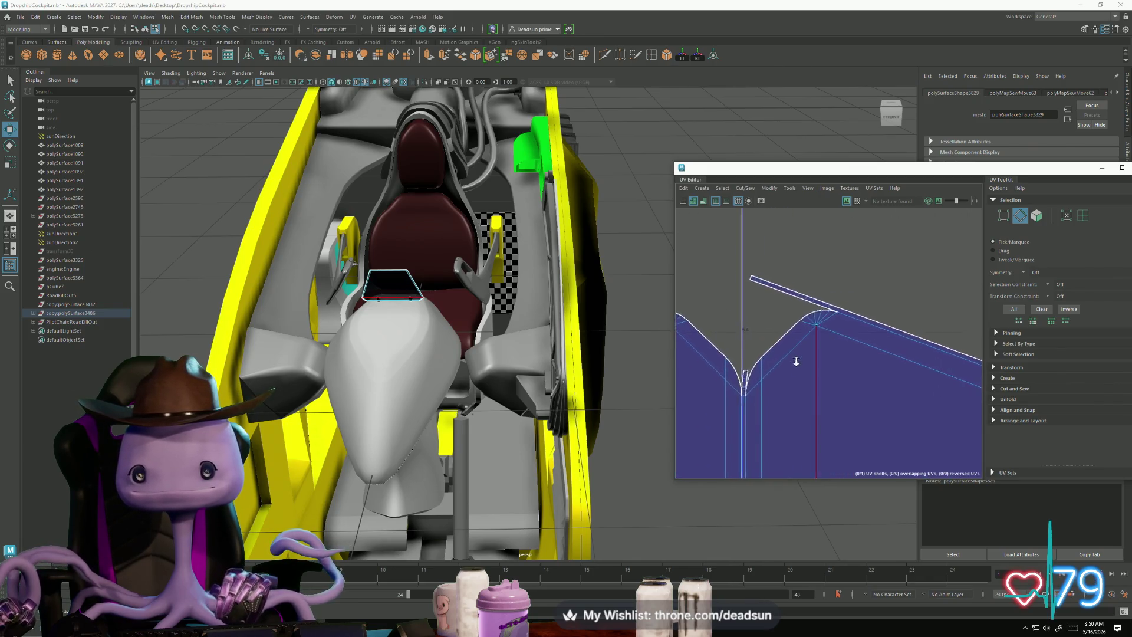
pyautogui.click(719, 399)
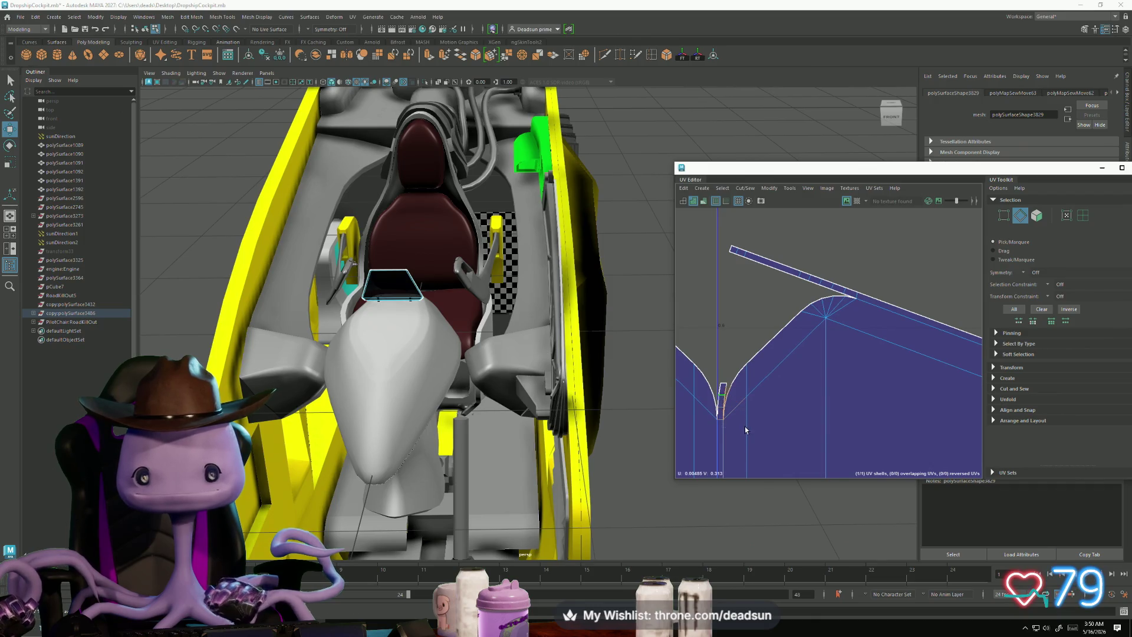
pyautogui.click(745, 388)
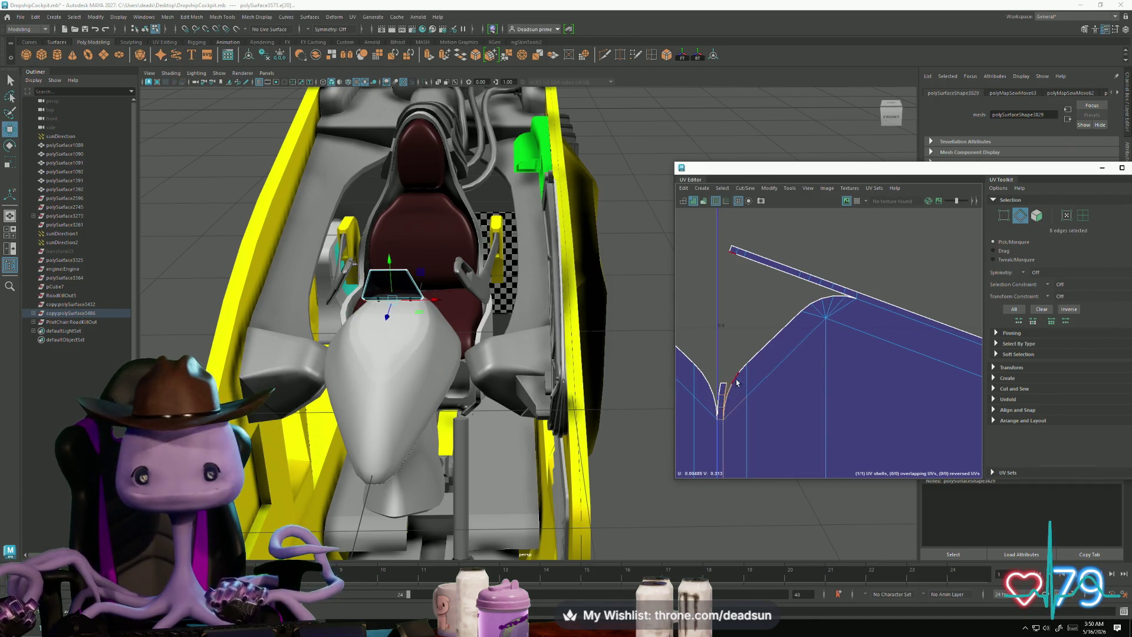
pyautogui.click(744, 188)
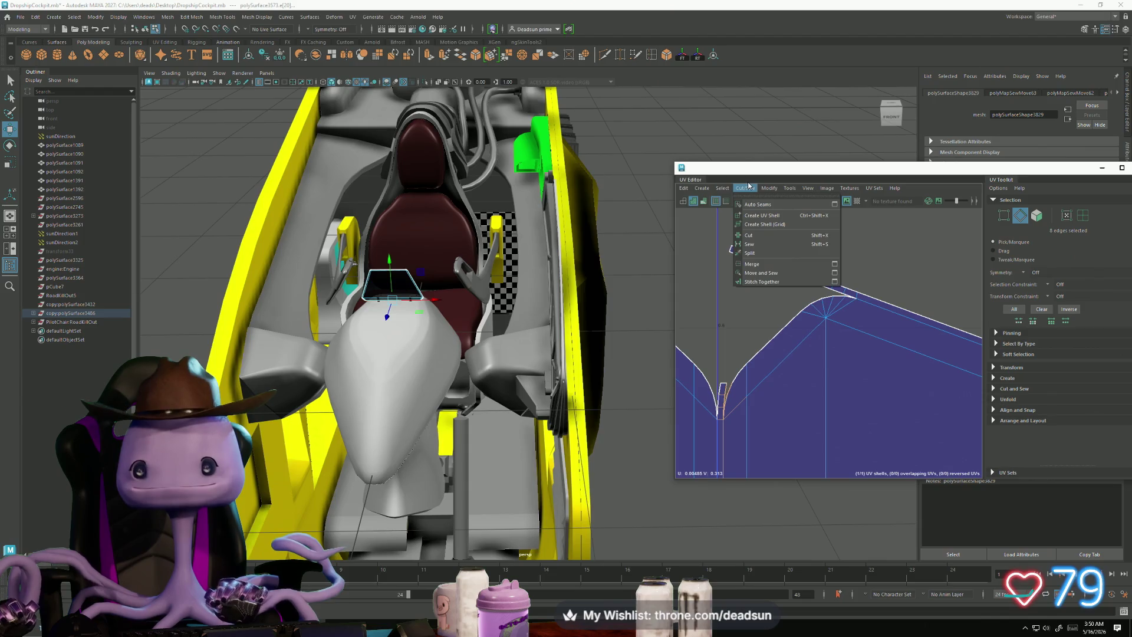
pyautogui.click(750, 270)
# Step: Select the peak and slope edges along the strip and Cut them into a separate strip
pyautogui.click(811, 298)
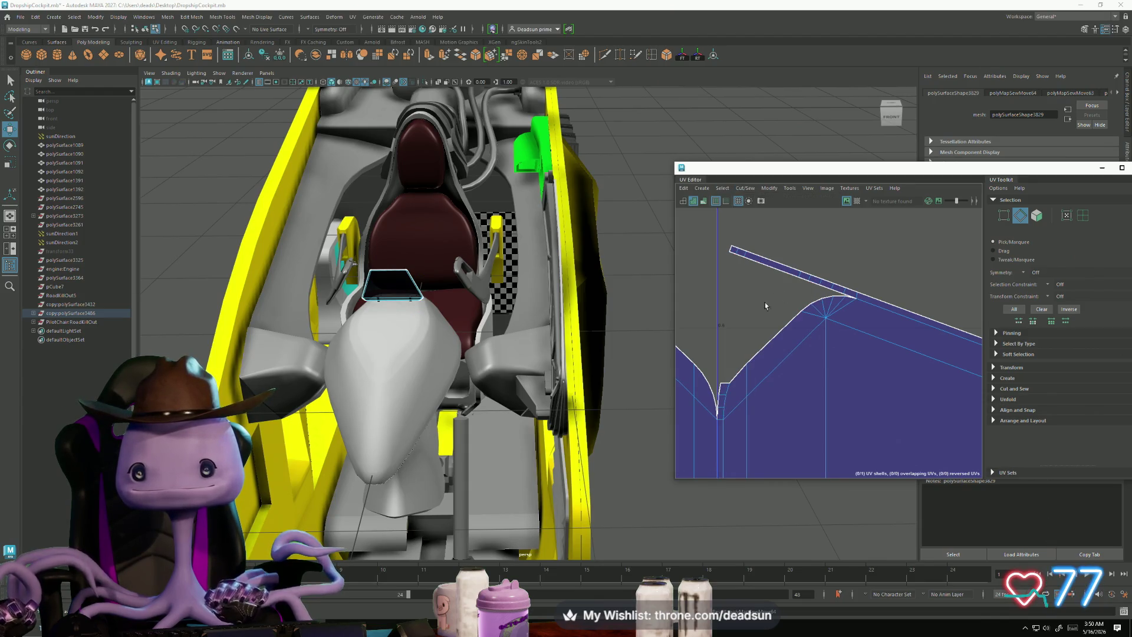
pyautogui.click(773, 337)
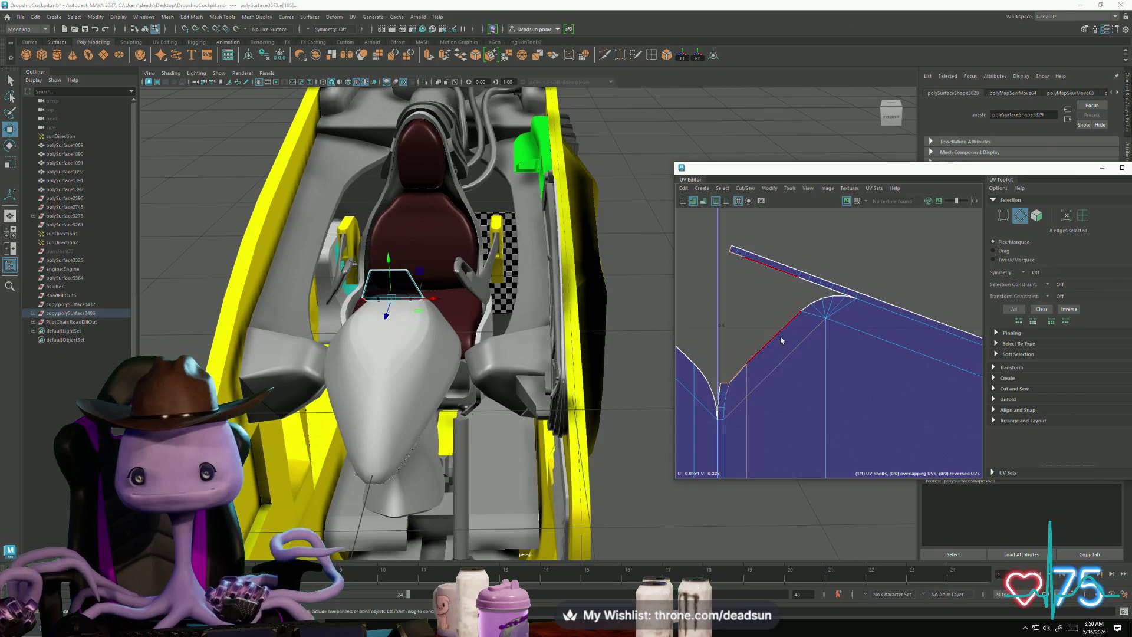
pyautogui.moveTo(717, 238)
pyautogui.mouseDown()
pyautogui.moveTo(830, 279)
pyautogui.moveTo(842, 295)
pyautogui.mouseUp()
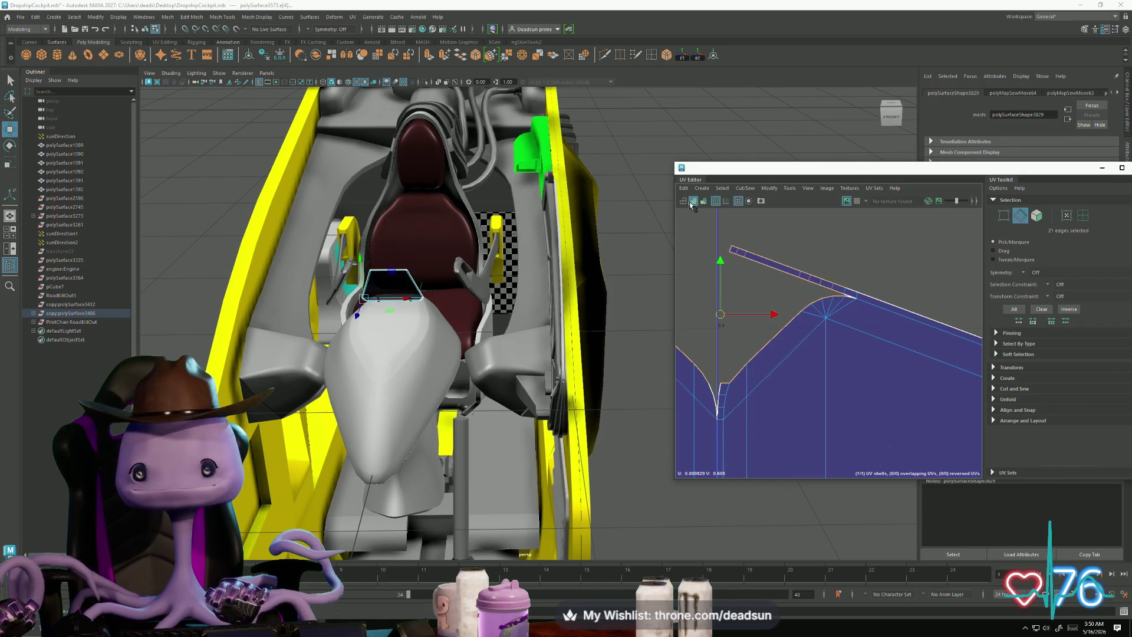
pyautogui.click(745, 188)
pyautogui.click(750, 235)
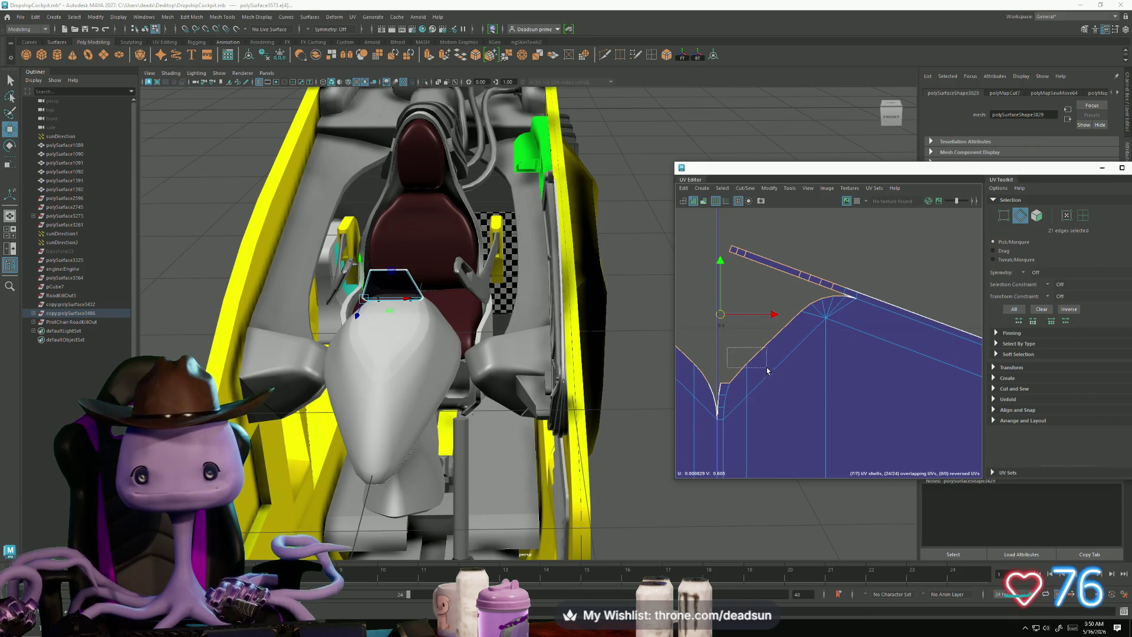
# Step: Move and Sew the border strip onto the arc, then select the arc edges again
pyautogui.click(787, 352)
pyautogui.keyDown('shift'); pyautogui.click(735, 384); pyautogui.keyUp('shift')
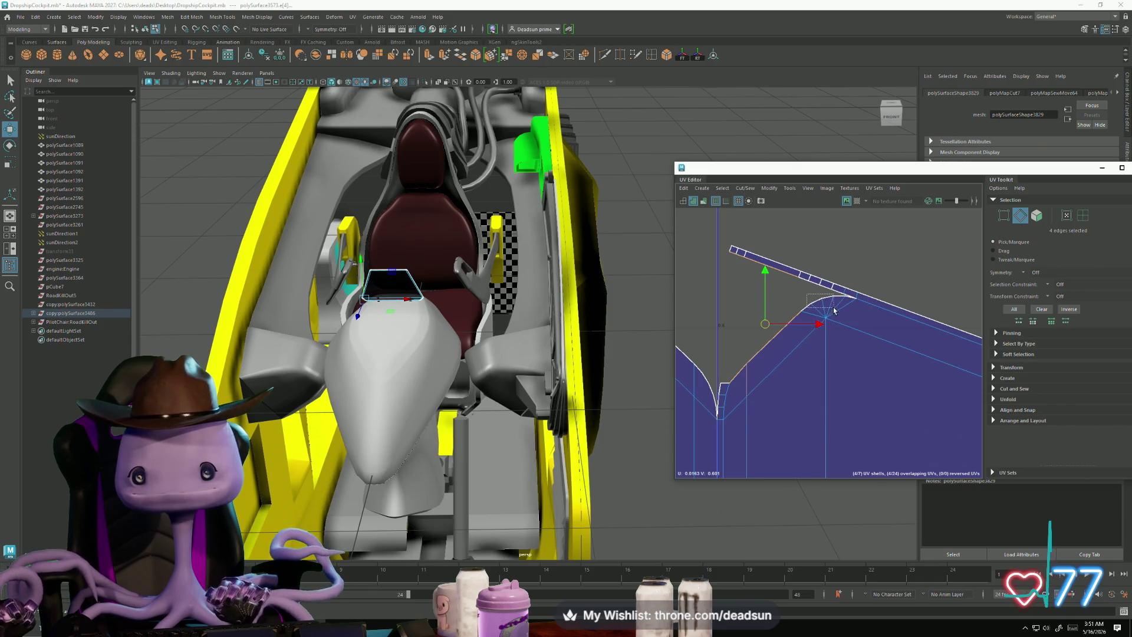
pyautogui.keyDown('shift'); pyautogui.moveTo(834, 311); pyautogui.dragTo(838, 311); pyautogui.keyUp('shift')
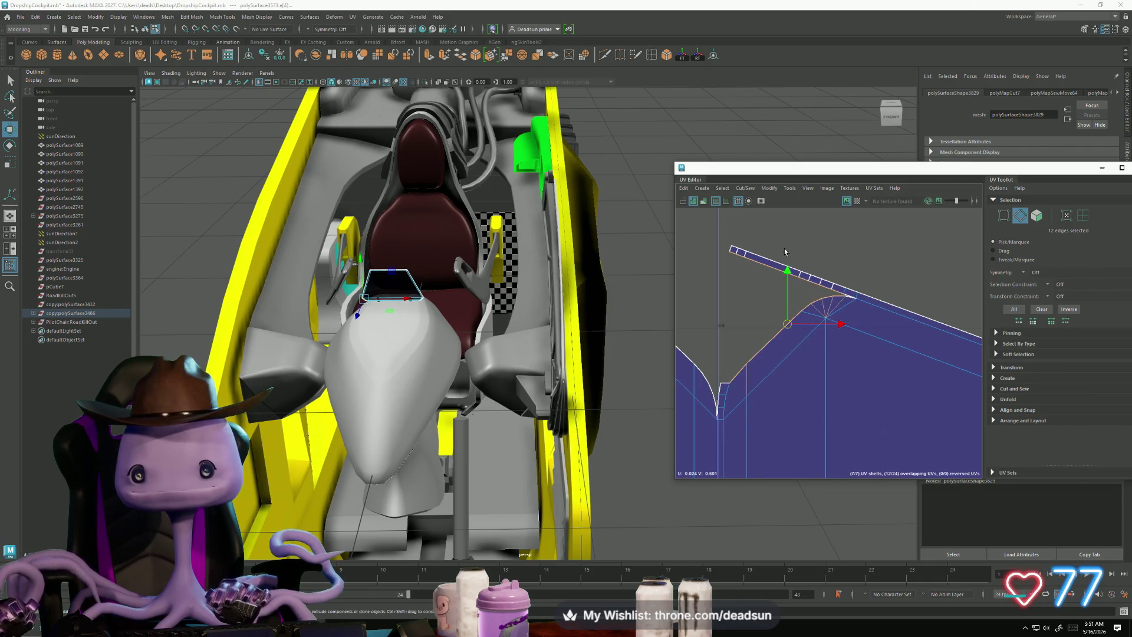
pyautogui.click(745, 188)
pyautogui.click(769, 274)
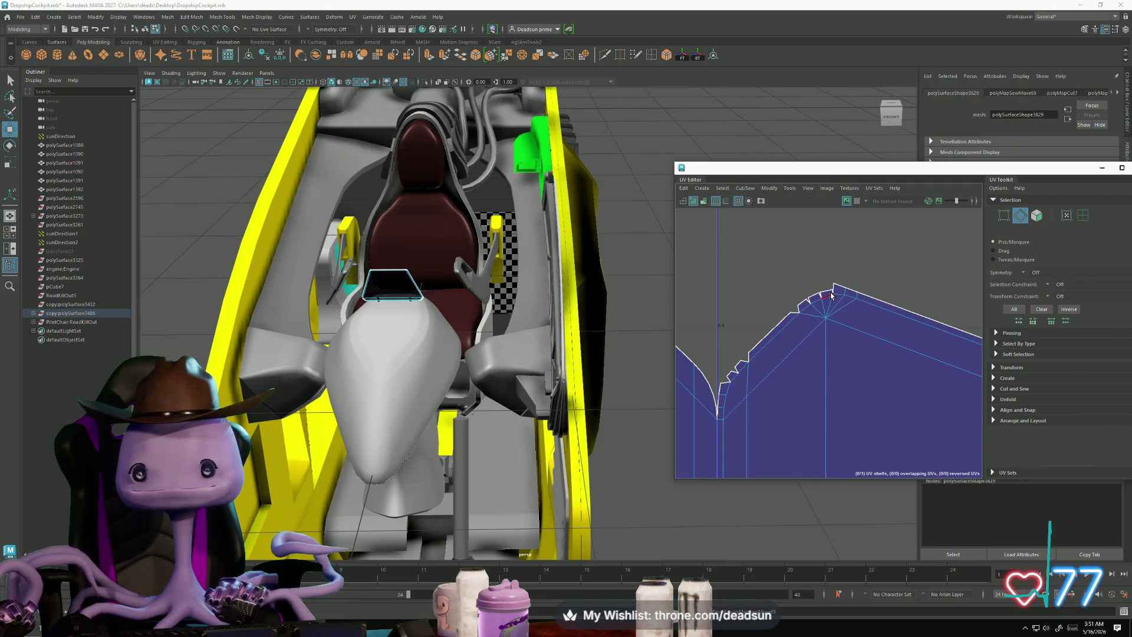
pyautogui.moveTo(841, 304)
pyautogui.mouseDown()
pyautogui.moveTo(801, 313)
pyautogui.moveTo(752, 364)
pyautogui.moveTo(741, 377)
pyautogui.moveTo(756, 410)
pyautogui.mouseUp()
pyautogui.keyDown('shift'); pyautogui.click(727, 386); pyautogui.keyUp('shift')
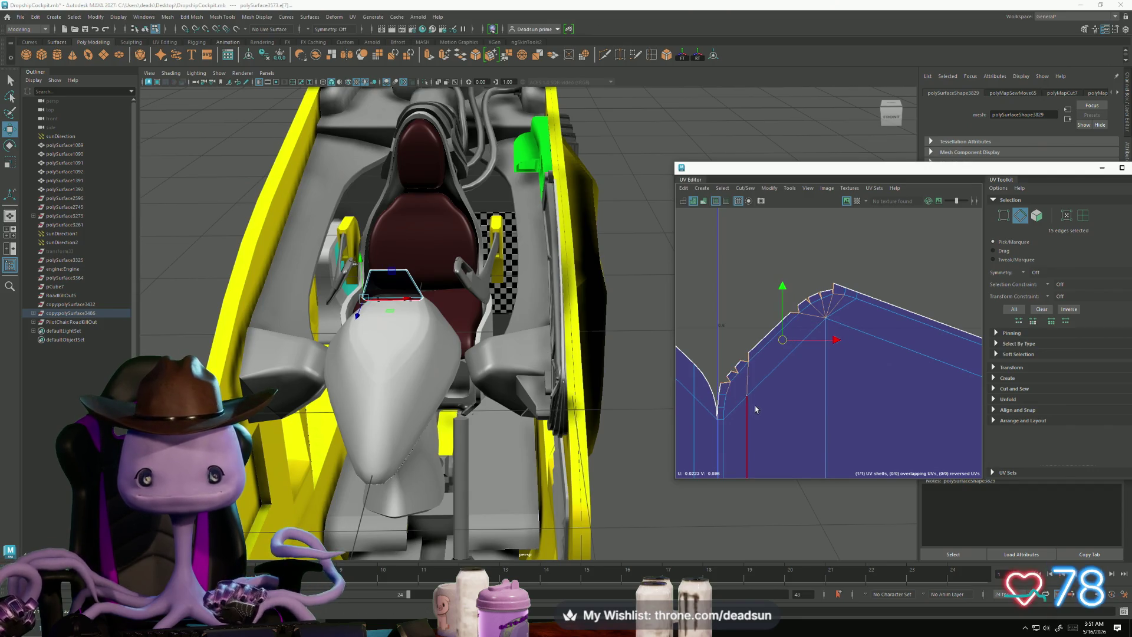
pyautogui.click(746, 188)
# Step: Move and sew the selected notch edges onto the panel's UV shell
pyautogui.click(767, 275)
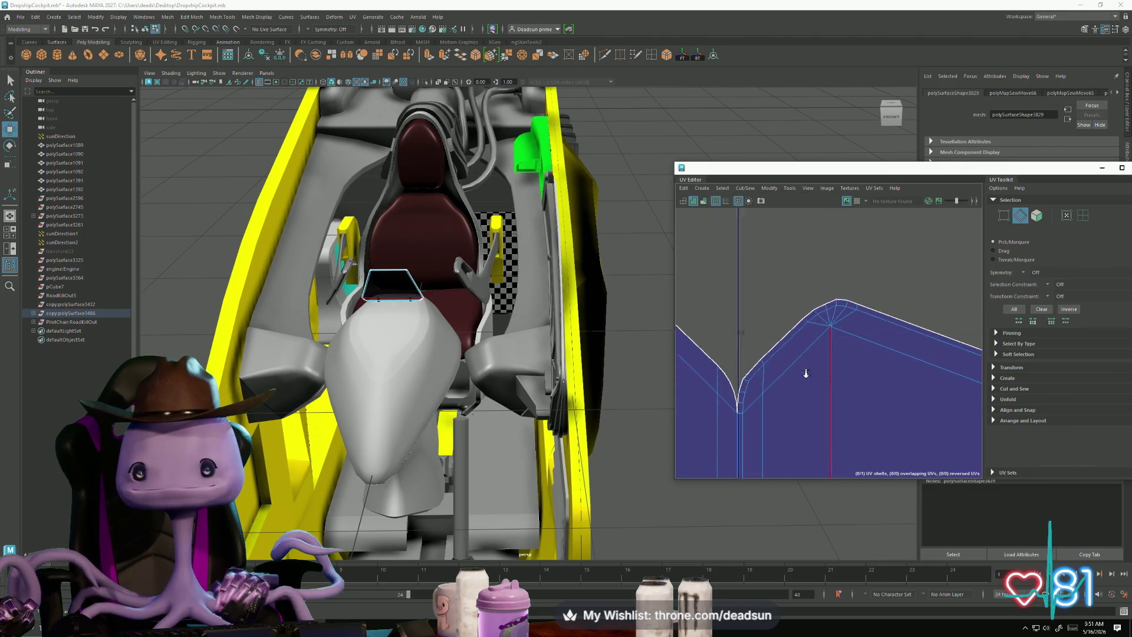
pyautogui.scroll(-10, 751, 250)
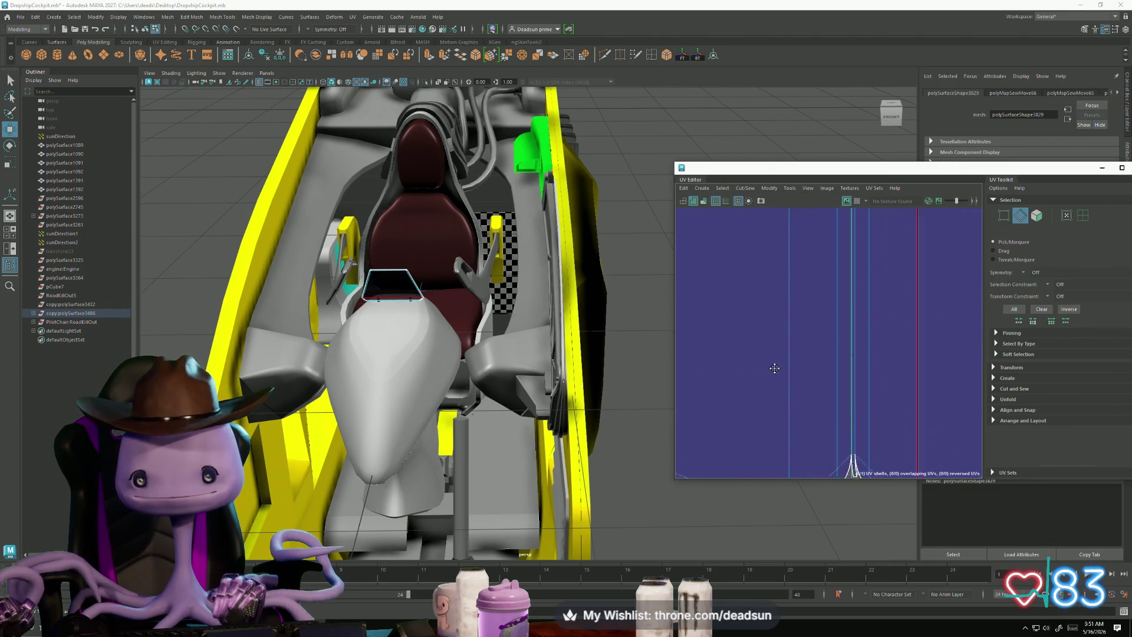
pyautogui.scroll(5, 769, 352)
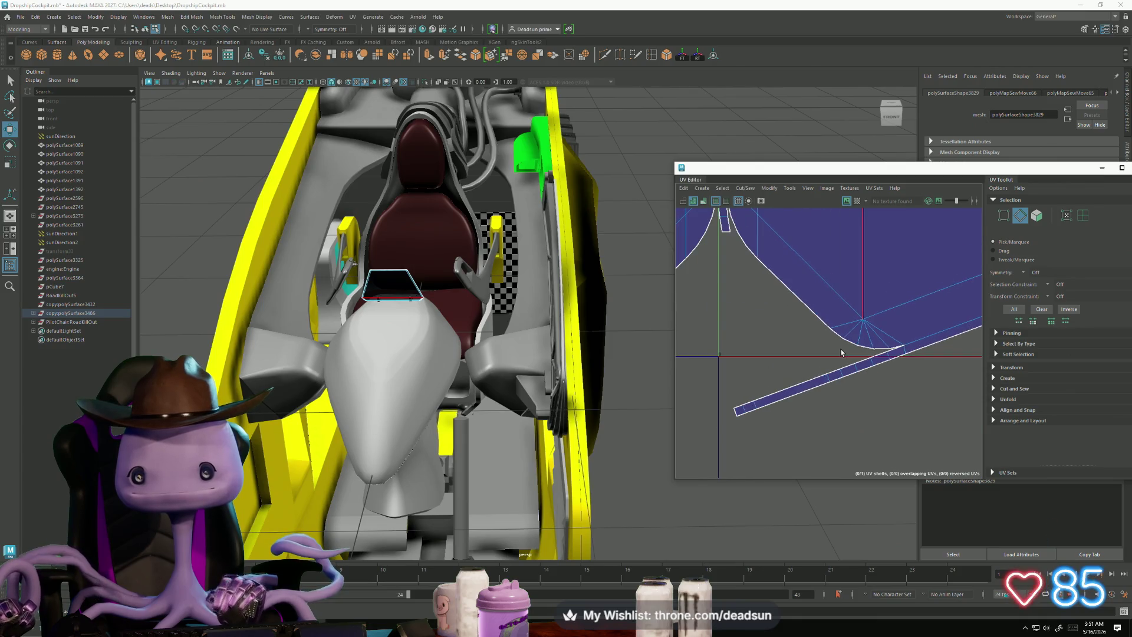
# Step: Cut apart the long strip's edges and the edges near the shell neck
pyautogui.click(887, 358)
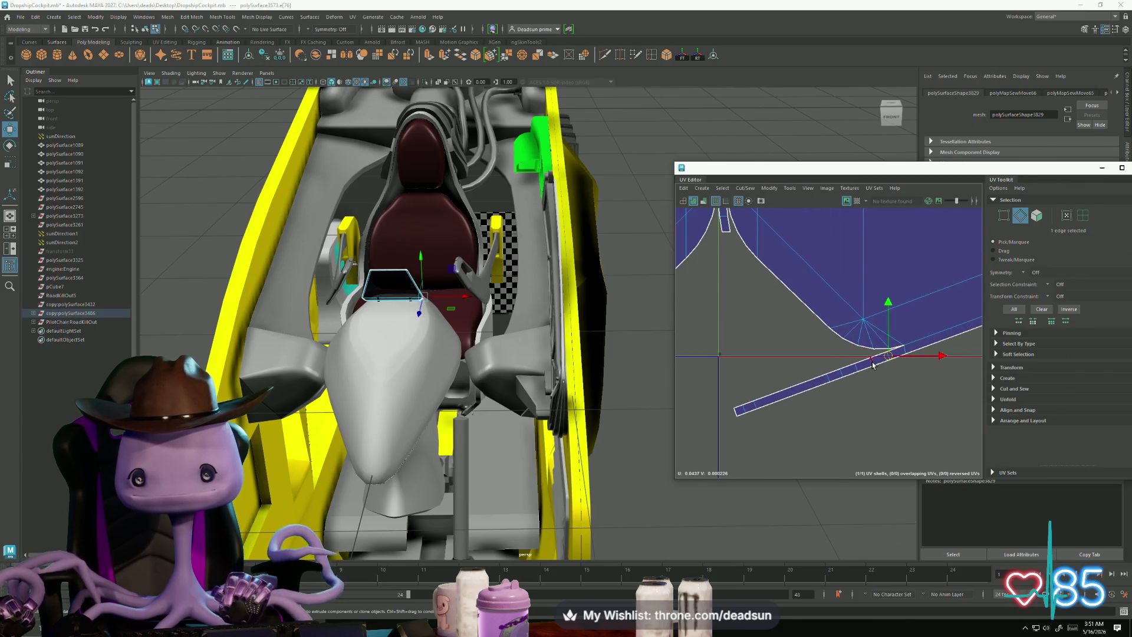
pyautogui.keyDown('shift'); pyautogui.click(863, 368); pyautogui.keyUp('shift')
pyautogui.keyDown('shift'); pyautogui.click(845, 373); pyautogui.keyUp('shift')
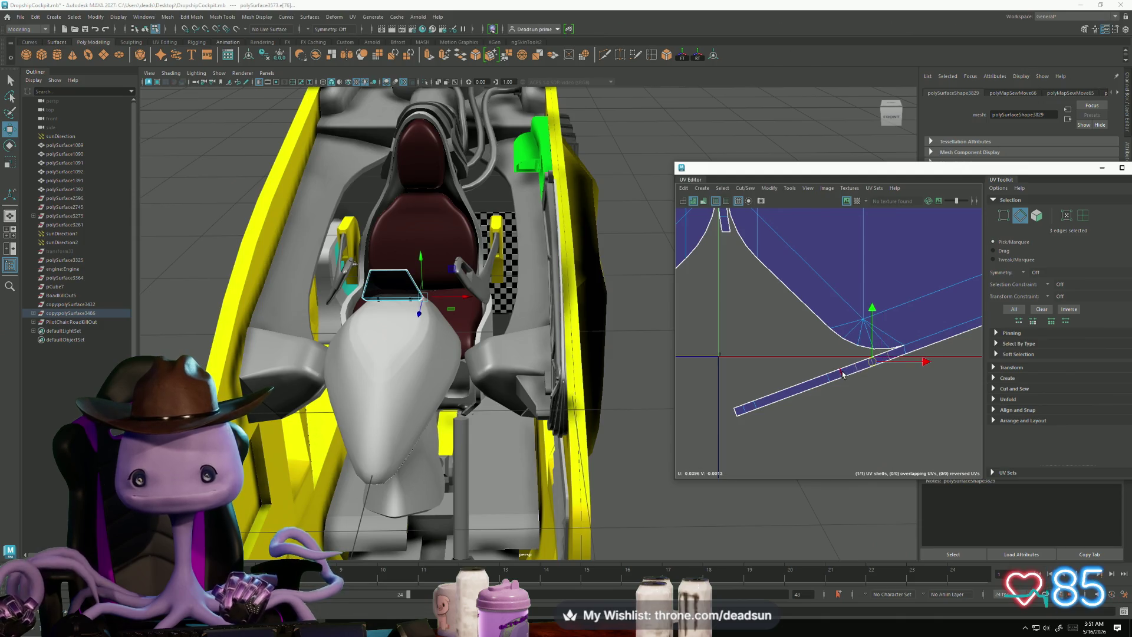
pyautogui.keyDown('shift'); pyautogui.click(832, 379); pyautogui.keyUp('shift')
pyautogui.keyDown('shift'); pyautogui.click(825, 382); pyautogui.keyUp('shift')
pyautogui.keyDown('shift'); pyautogui.click(743, 412); pyautogui.keyUp('shift')
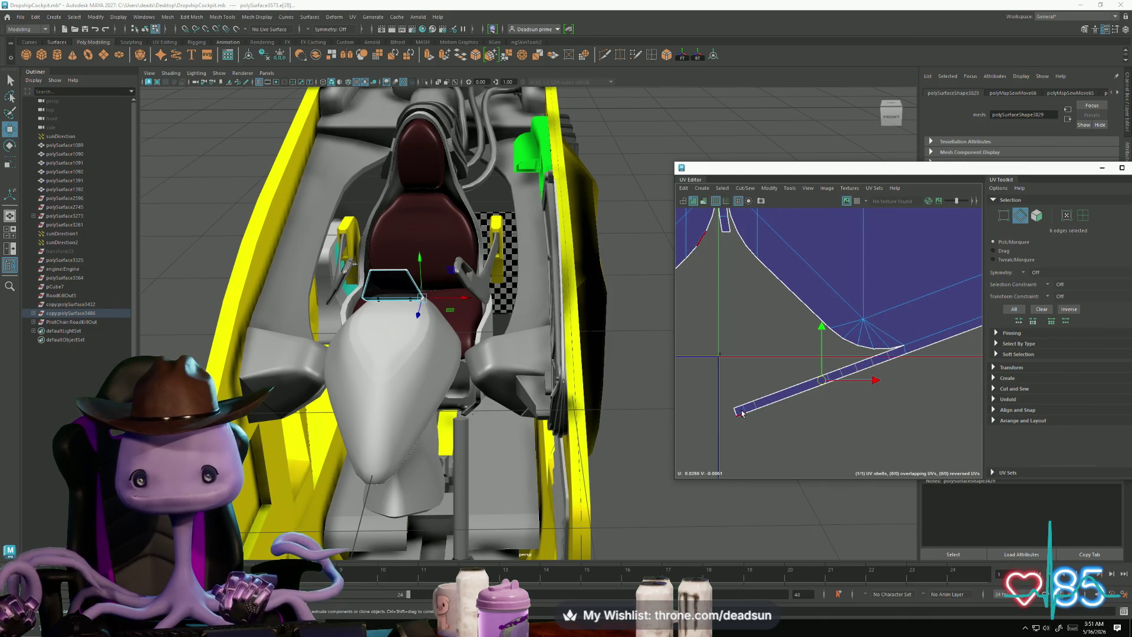
pyautogui.keyDown('shift'); pyautogui.click(745, 412); pyautogui.keyUp('shift')
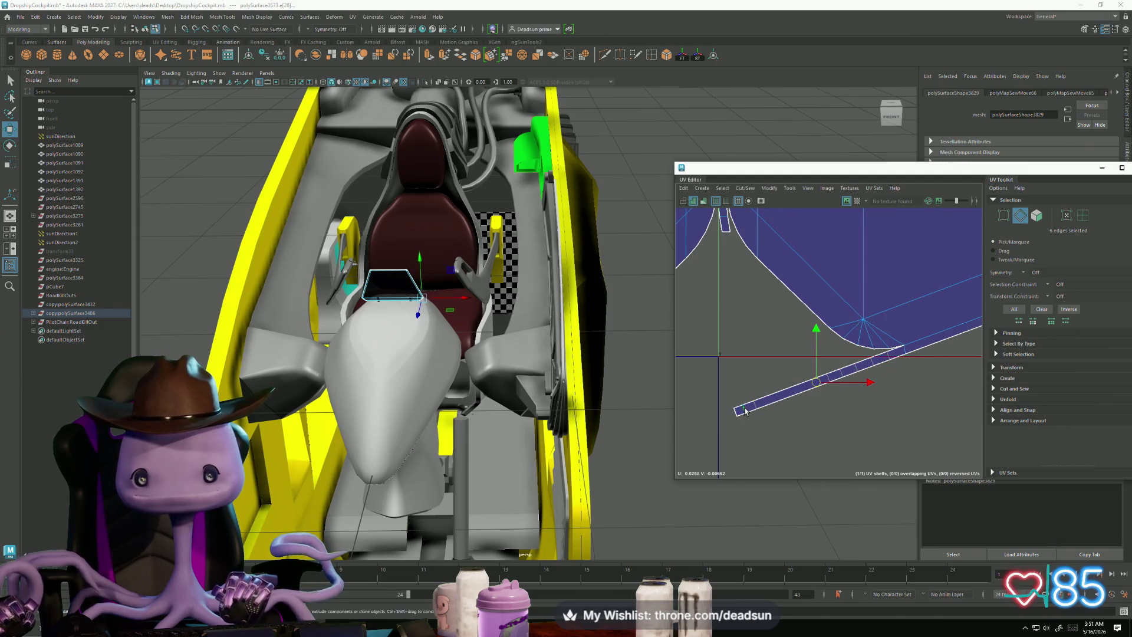
pyautogui.keyDown('shift'); pyautogui.click(725, 219); pyautogui.keyUp('shift')
pyautogui.keyDown('alt'); pyautogui.moveTo(725, 220); pyautogui.dragTo(742, 289, button='middle'); pyautogui.keyUp('alt')
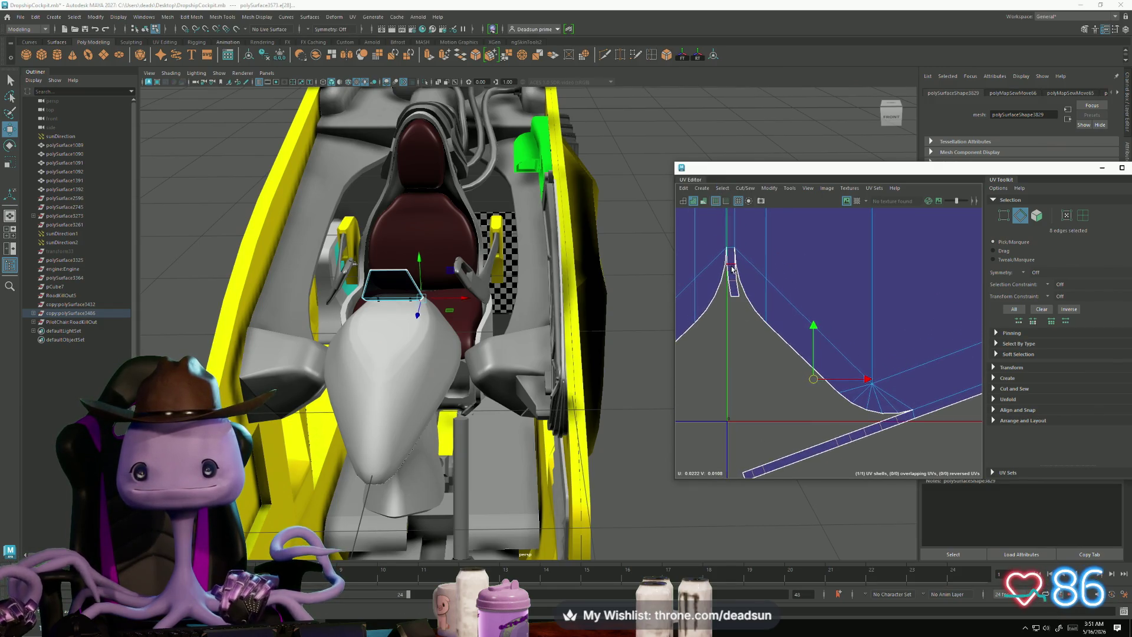
pyautogui.keyDown('shift'); pyautogui.click(727, 230); pyautogui.keyUp('shift')
pyautogui.click(745, 188)
pyautogui.click(760, 237)
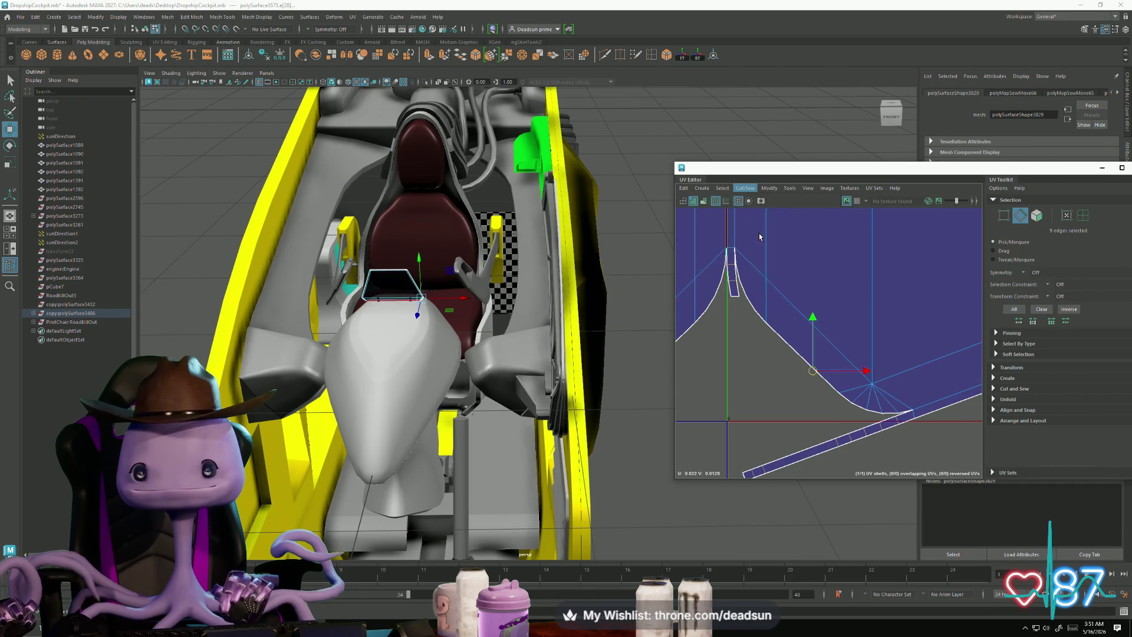
# Step: Move and sew the strip onto the main shell along the neck and long slope
pyautogui.scroll(-1, 761, 254)
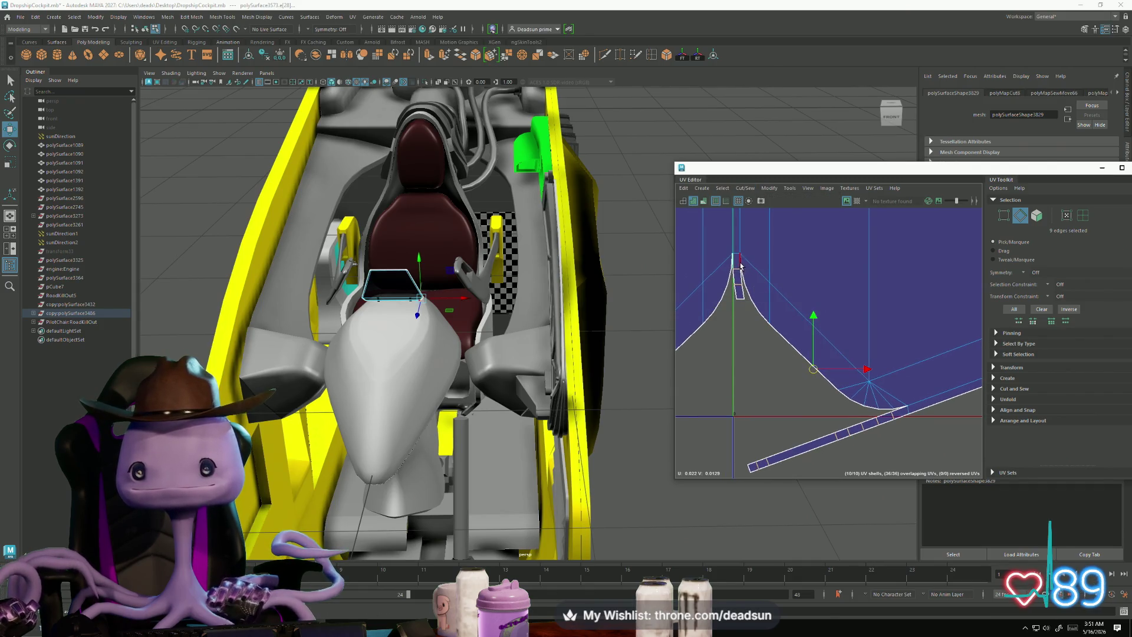
pyautogui.moveTo(753, 289); pyautogui.dragTo(753, 291)
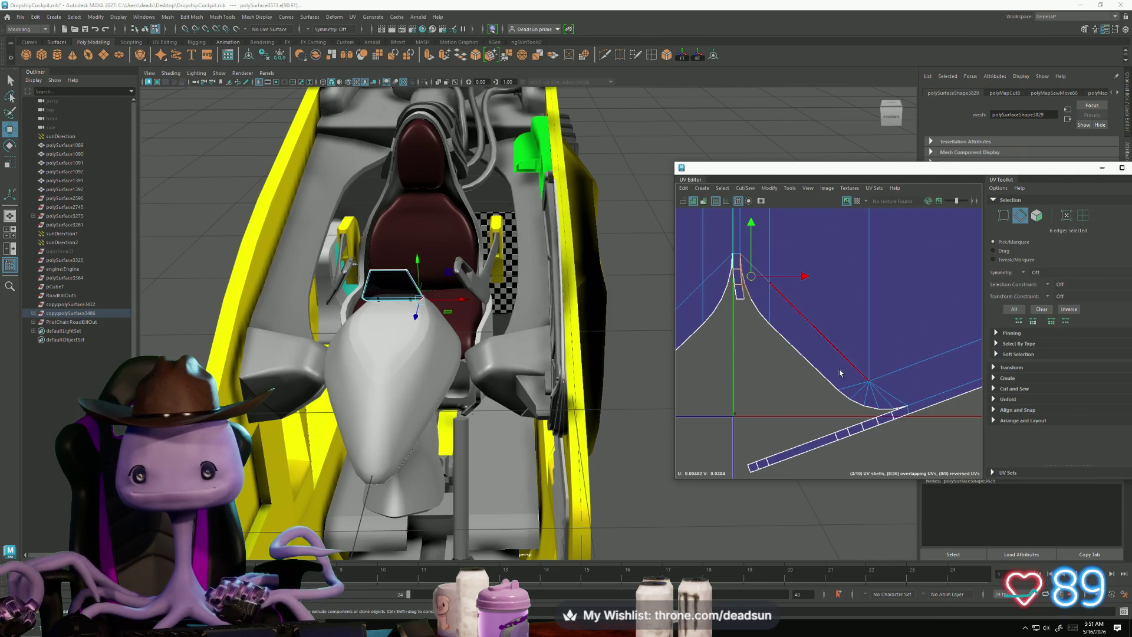
pyautogui.moveTo(773, 329); pyautogui.dragTo(893, 412)
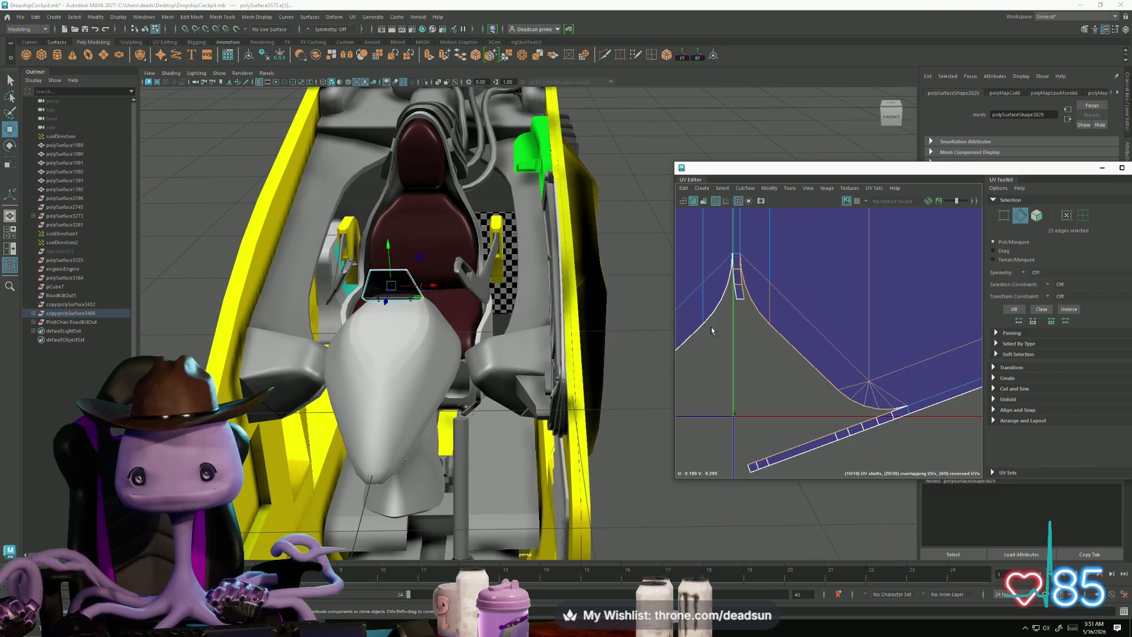
pyautogui.click(736, 187)
pyautogui.click(768, 275)
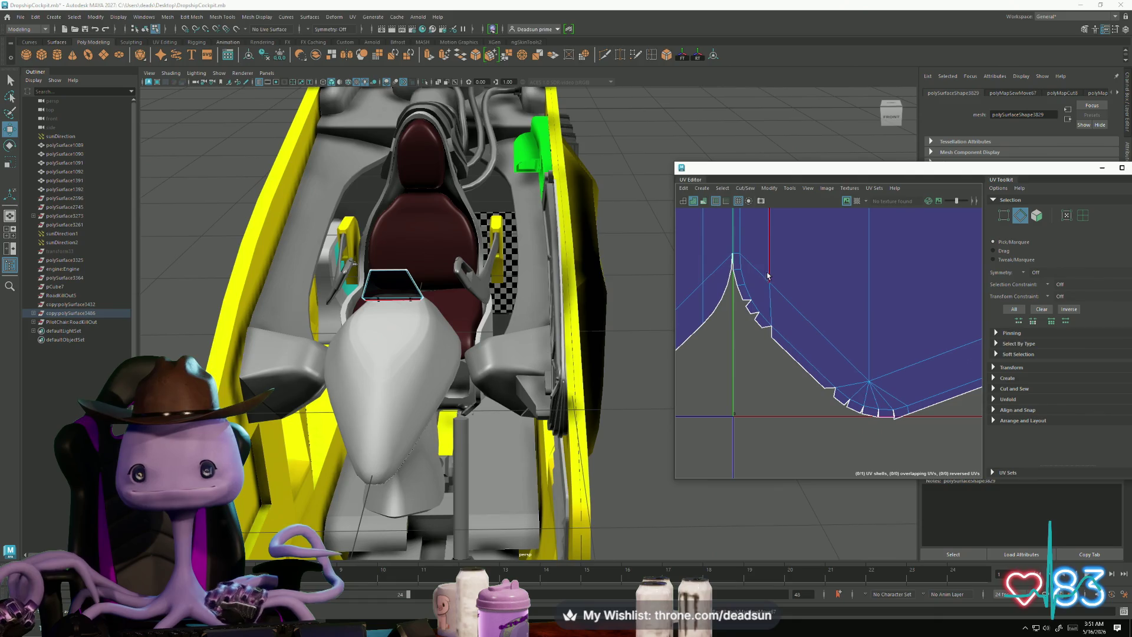
# Step: Sew the next few border edges of the shell and stitch them together
pyautogui.moveTo(755, 306); pyautogui.dragTo(764, 315)
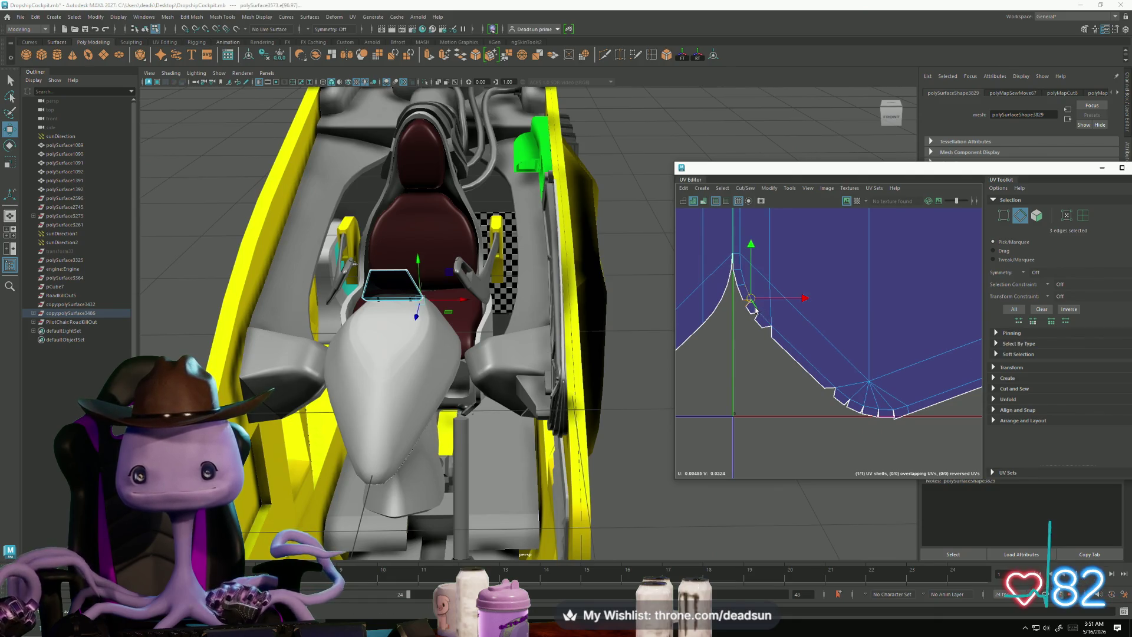
pyautogui.click(745, 188)
pyautogui.click(768, 275)
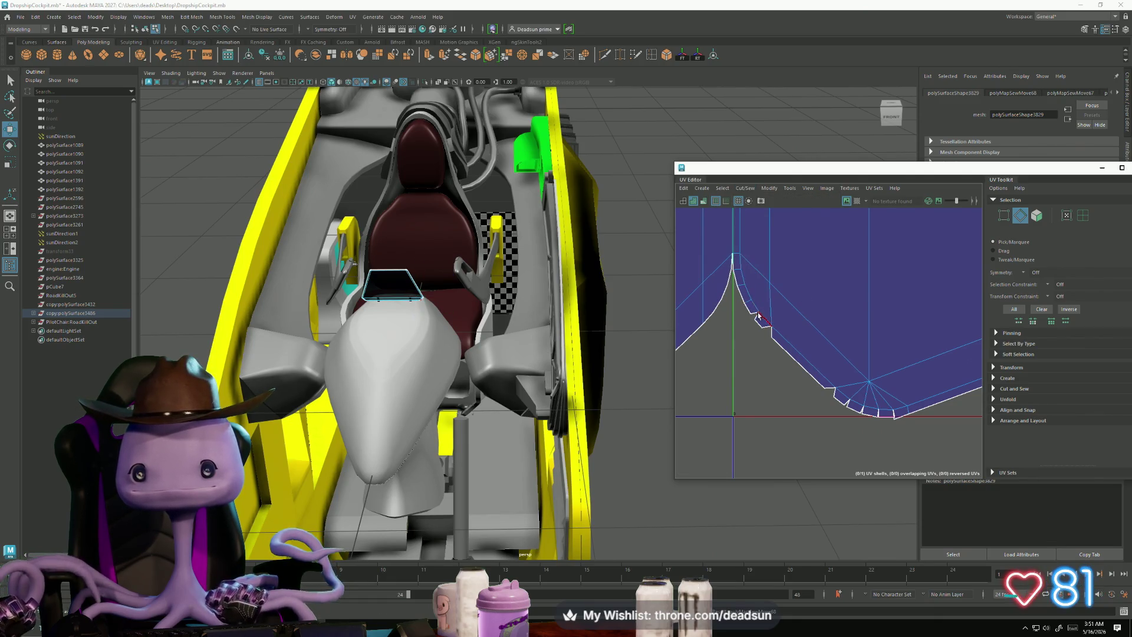
pyautogui.moveTo(762, 319); pyautogui.dragTo(764, 320)
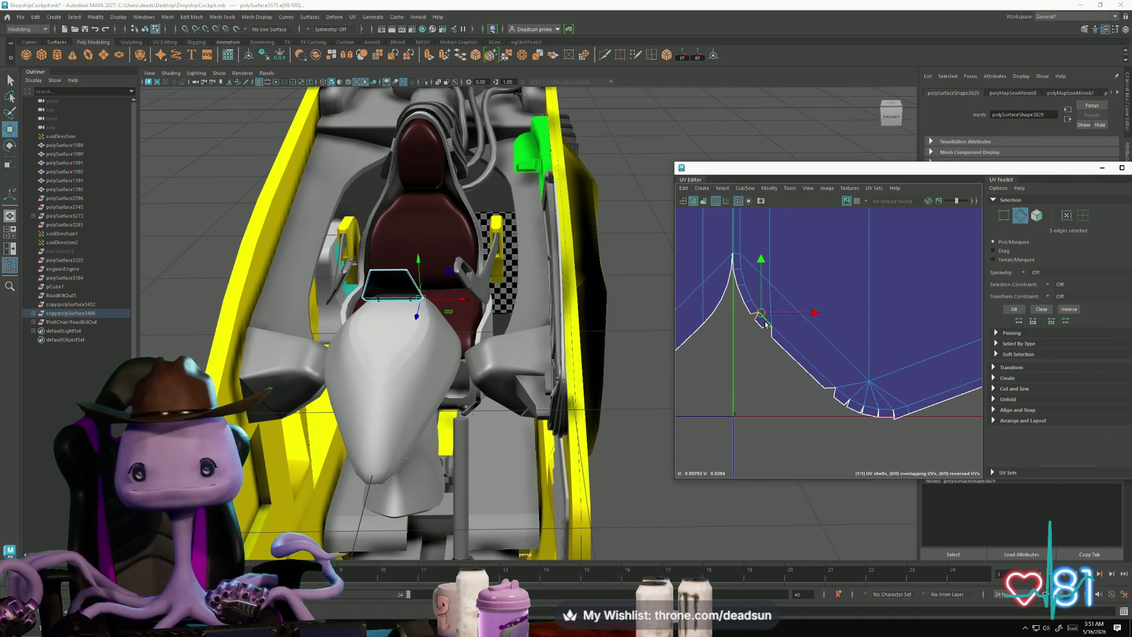
pyautogui.keyDown('shift'); pyautogui.click(815, 327); pyautogui.keyUp('shift')
pyautogui.click(745, 188)
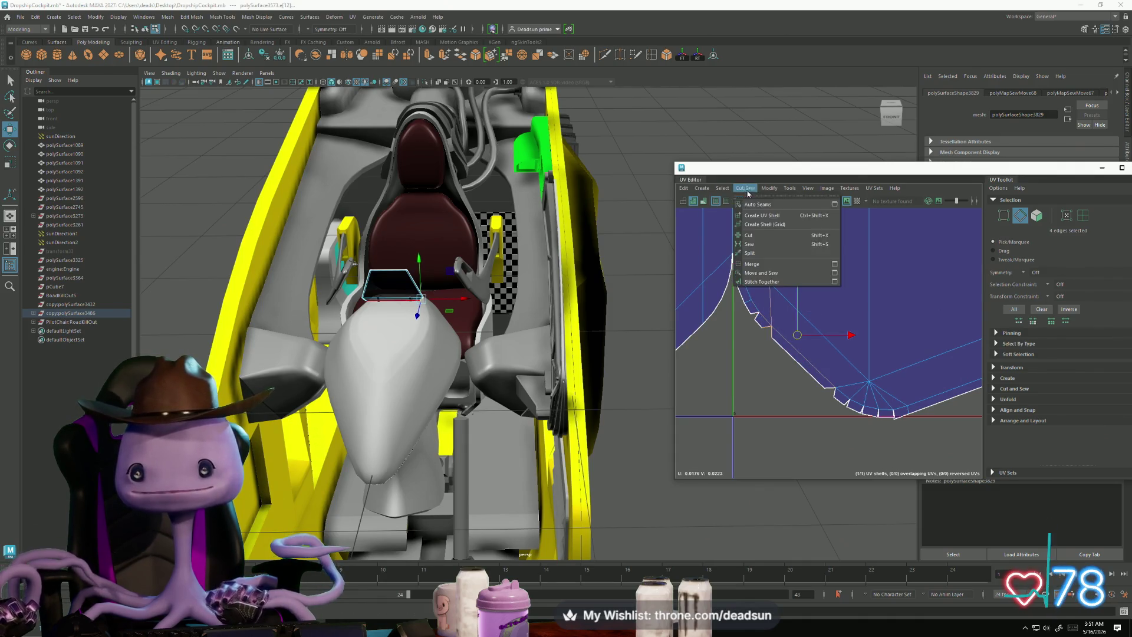
pyautogui.click(780, 274)
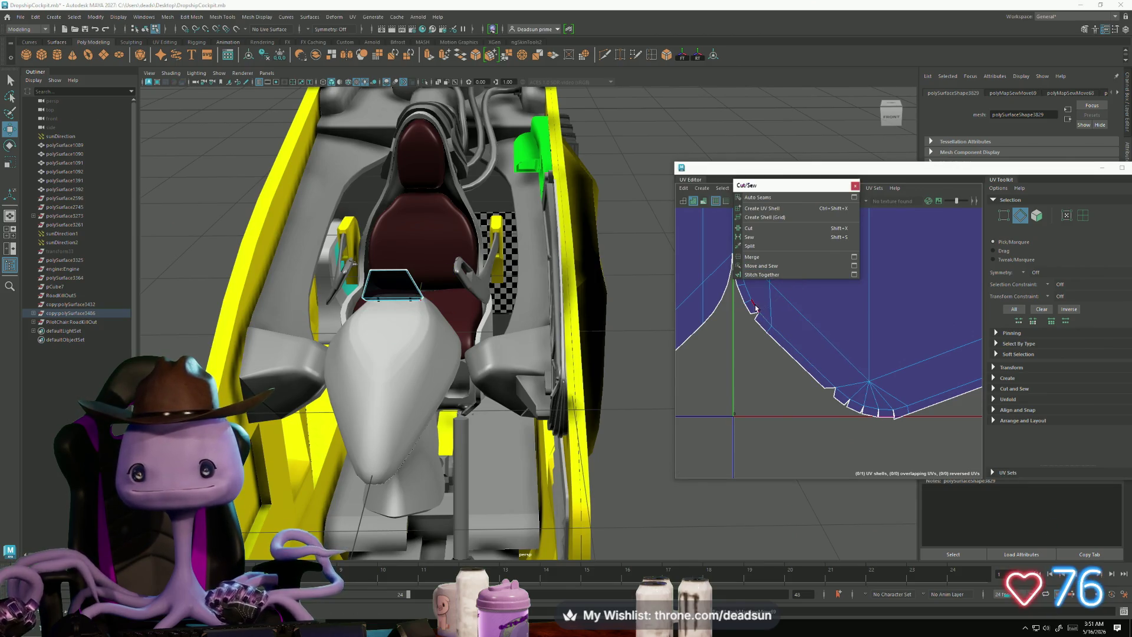
# Step: Move and sew the diagonal border edges and the small notch edge closed
pyautogui.moveTo(756, 308); pyautogui.dragTo(835, 382)
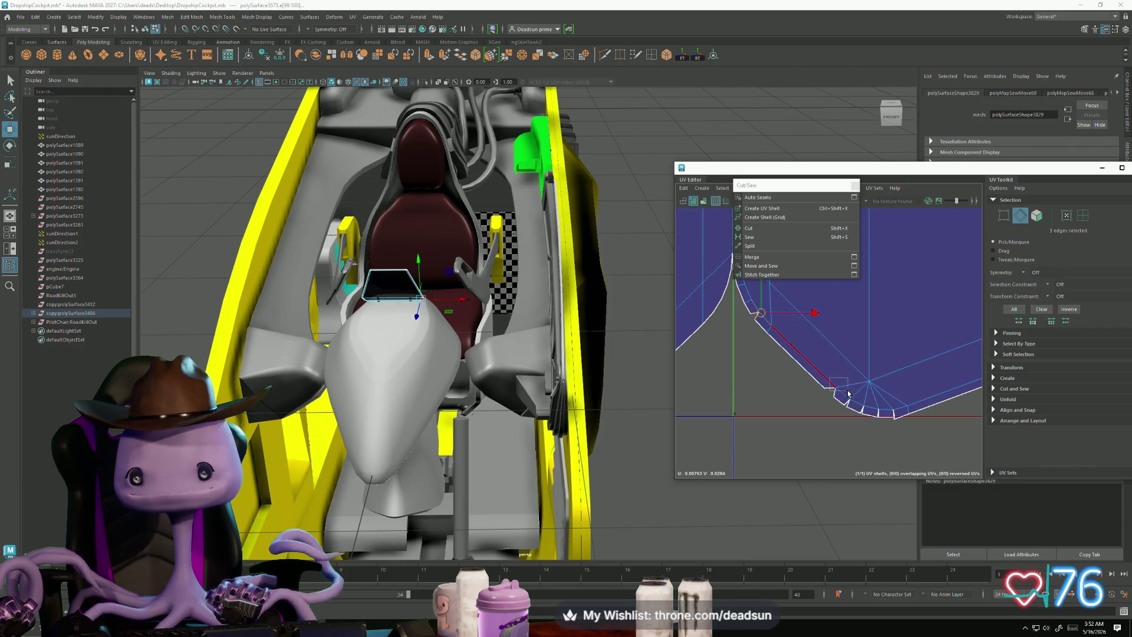
pyautogui.keyDown('shift'); pyautogui.moveTo(848, 393); pyautogui.dragTo(894, 414); pyautogui.keyUp('shift')
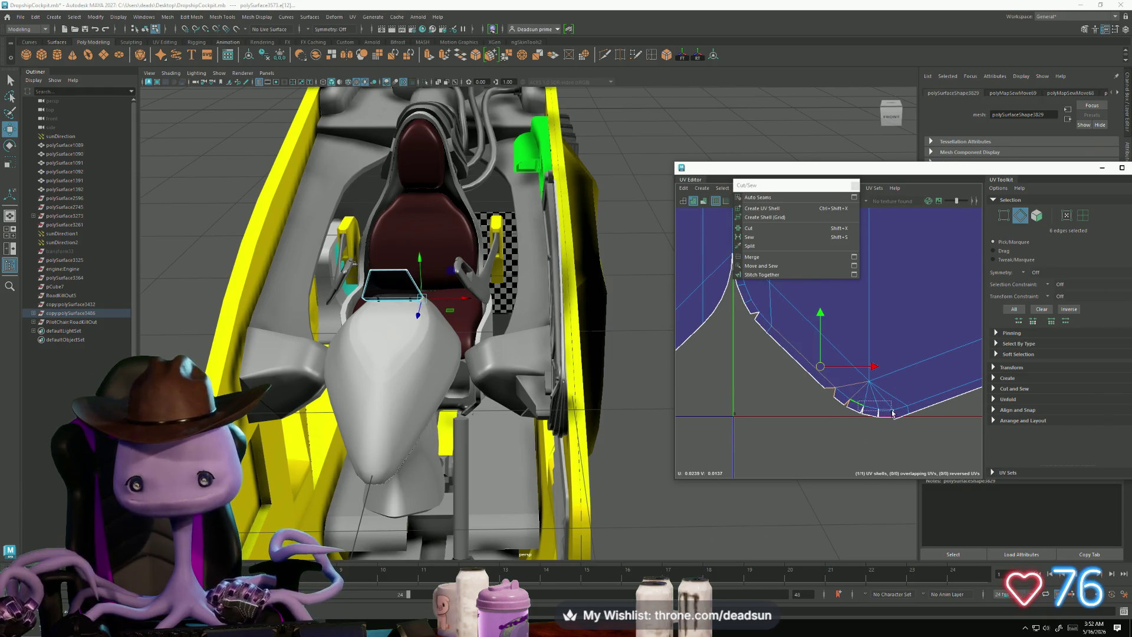
pyautogui.click(759, 266)
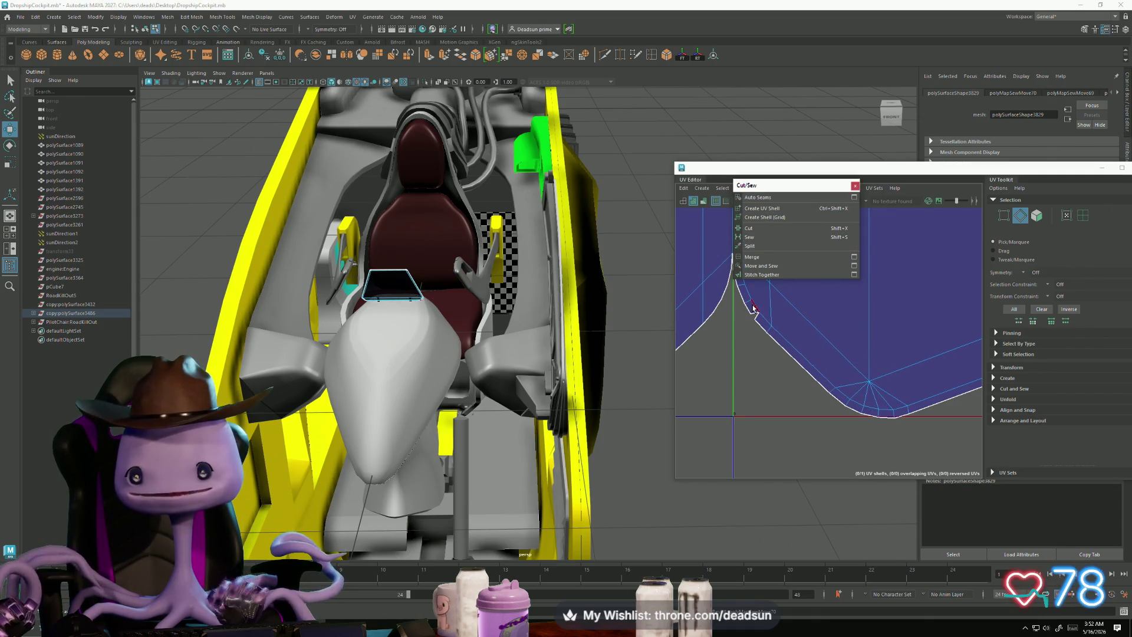
pyautogui.click(754, 308)
pyautogui.click(761, 266)
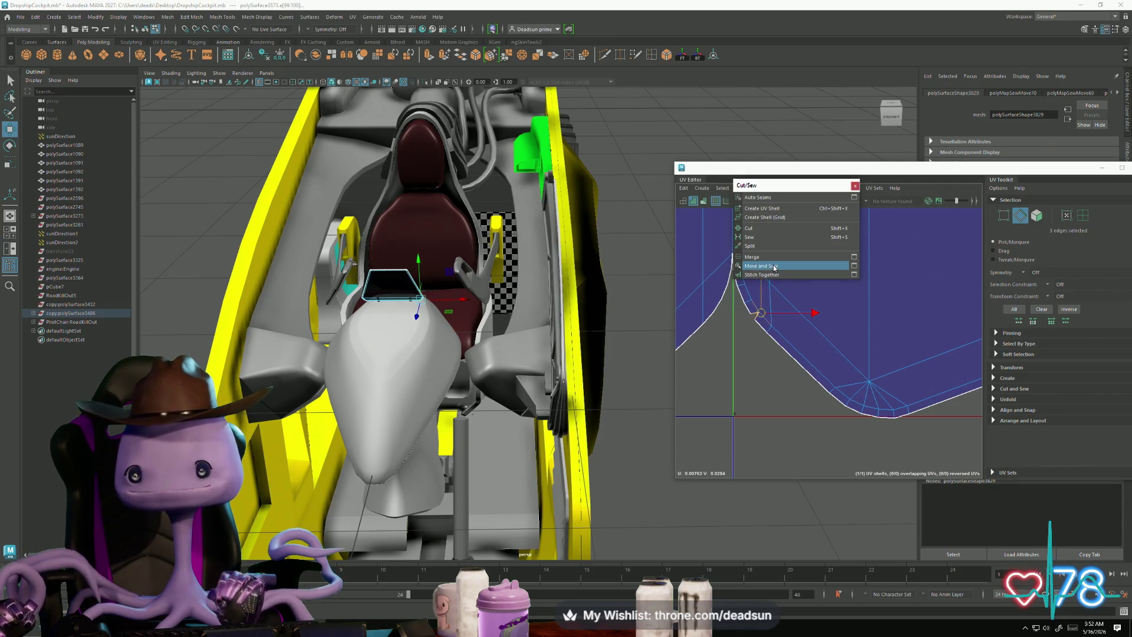
# Step: Close the Cut/Sew window, frame the UV shell, and orbit to a rear view of the cockpit
pyautogui.click(854, 187)
pyautogui.scroll(-3, 767, 307)
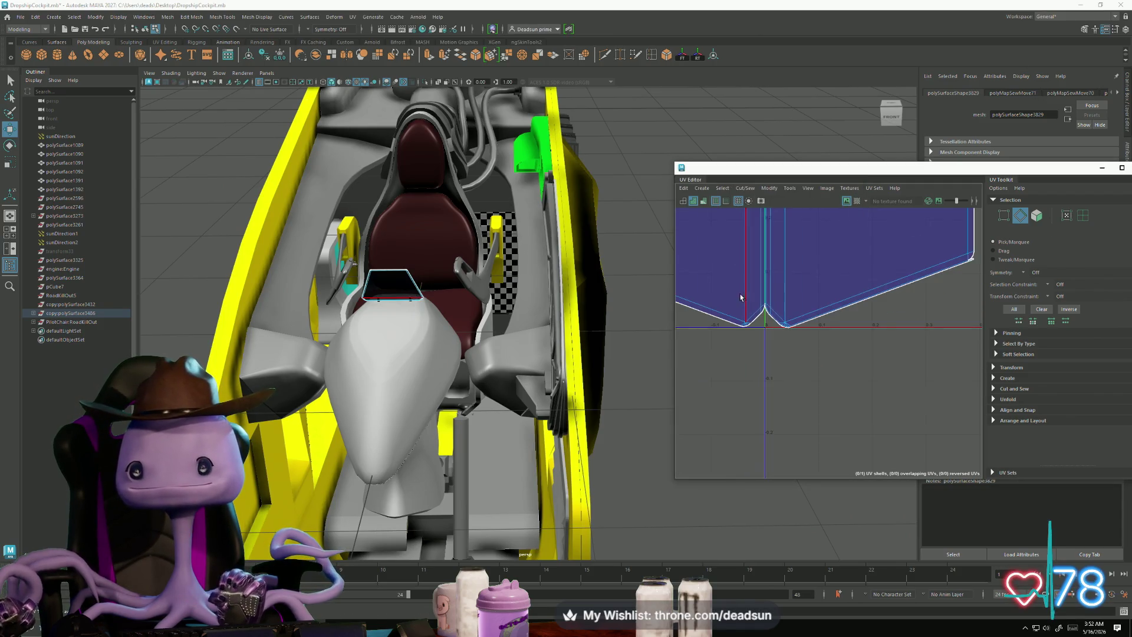
pyautogui.press('f')
pyautogui.scroll(3, 725, 308)
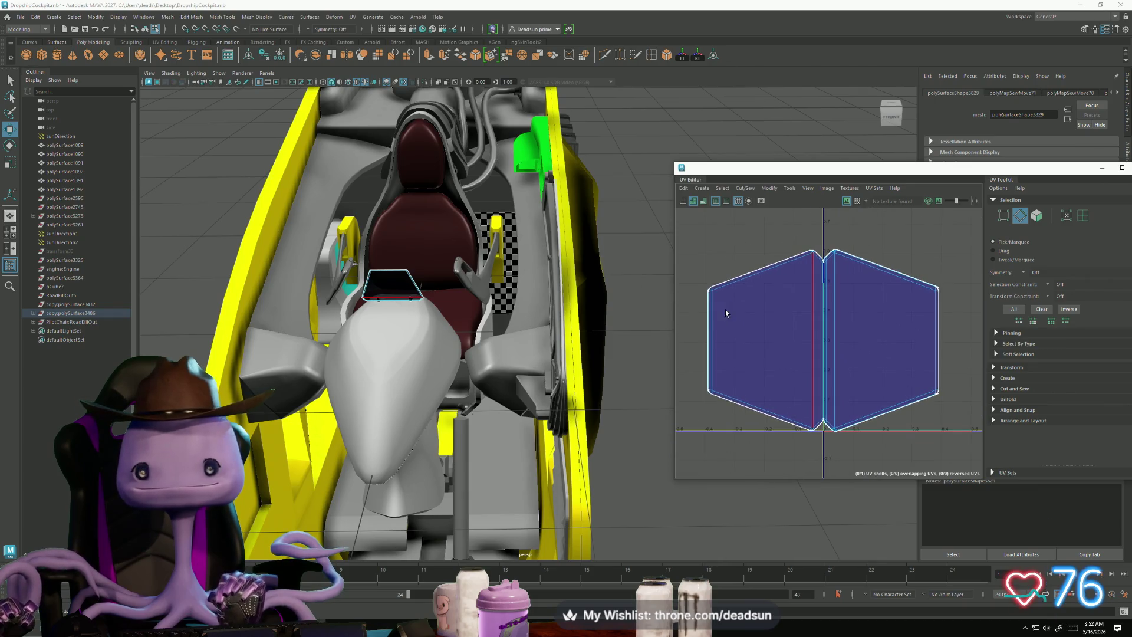
pyautogui.moveTo(590, 330)
pyautogui.keyDown('alt'); pyautogui.mouseDown()
pyautogui.moveTo(379, 366)
pyautogui.moveTo(330, 393)
pyautogui.mouseUp(); pyautogui.keyUp('alt')
pyautogui.moveTo(438, 378)
pyautogui.keyDown('alt'); pyautogui.mouseDown()
pyautogui.moveTo(466, 433)
pyautogui.moveTo(463, 366)
pyautogui.mouseUp(); pyautogui.keyUp('alt')
pyautogui.scroll(-5, 860, 370)
# Step: Select the four cockpit panels: both teal panels, the top window piece and the seat back
pyautogui.keyDown('alt'); pyautogui.moveTo(462, 272); pyautogui.dragTo(440, 286); pyautogui.keyUp('alt')
pyautogui.moveTo(439, 286); pyautogui.dragTo(415, 231, button='right')
pyautogui.click(433, 272)
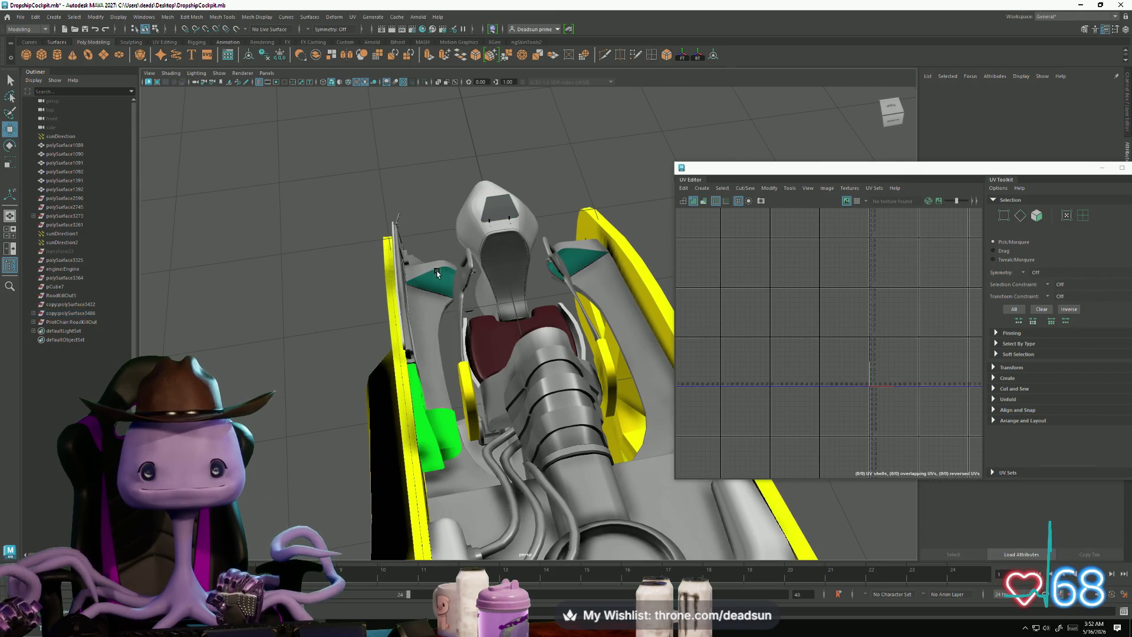
pyautogui.keyDown('shift'); pyautogui.click(581, 260); pyautogui.keyUp('shift')
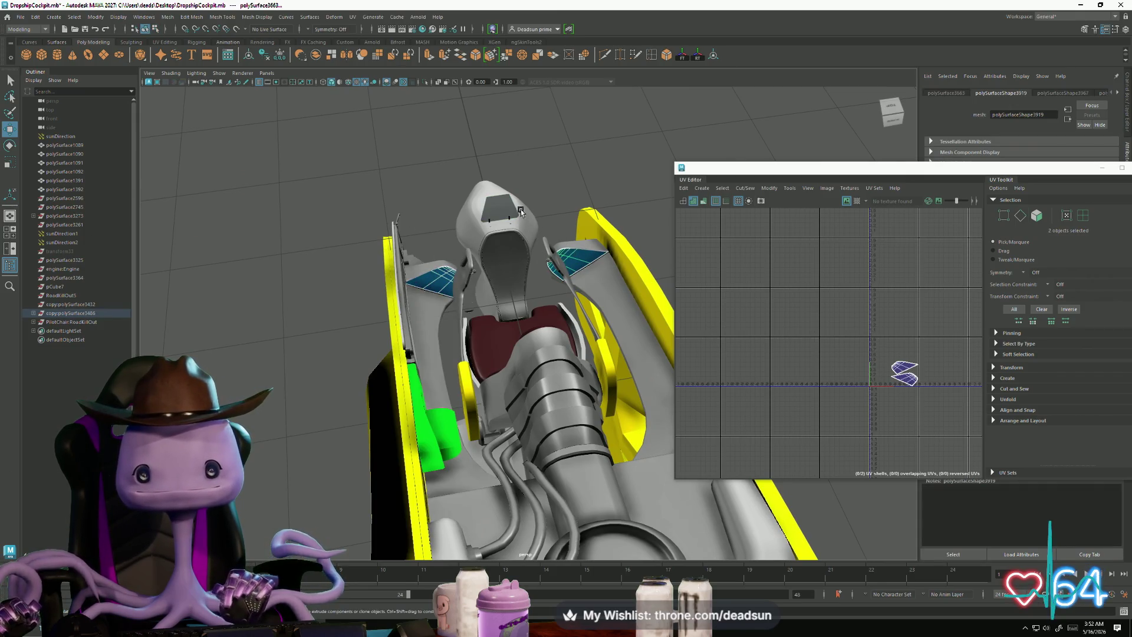
pyautogui.keyDown('shift'); pyautogui.click(519, 211); pyautogui.keyUp('shift')
pyautogui.keyDown('shift'); pyautogui.click(512, 294); pyautogui.keyUp('shift')
pyautogui.scroll(5, 857, 377)
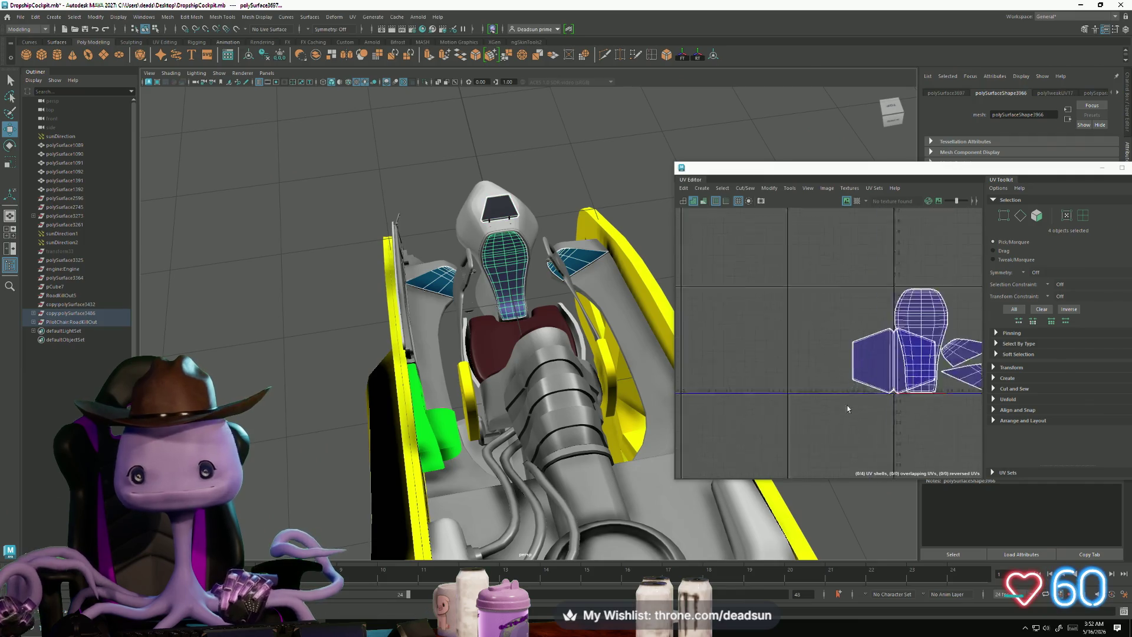
# Step: Scale the hexagon UV shell down to a smaller size
pyautogui.click(857, 378)
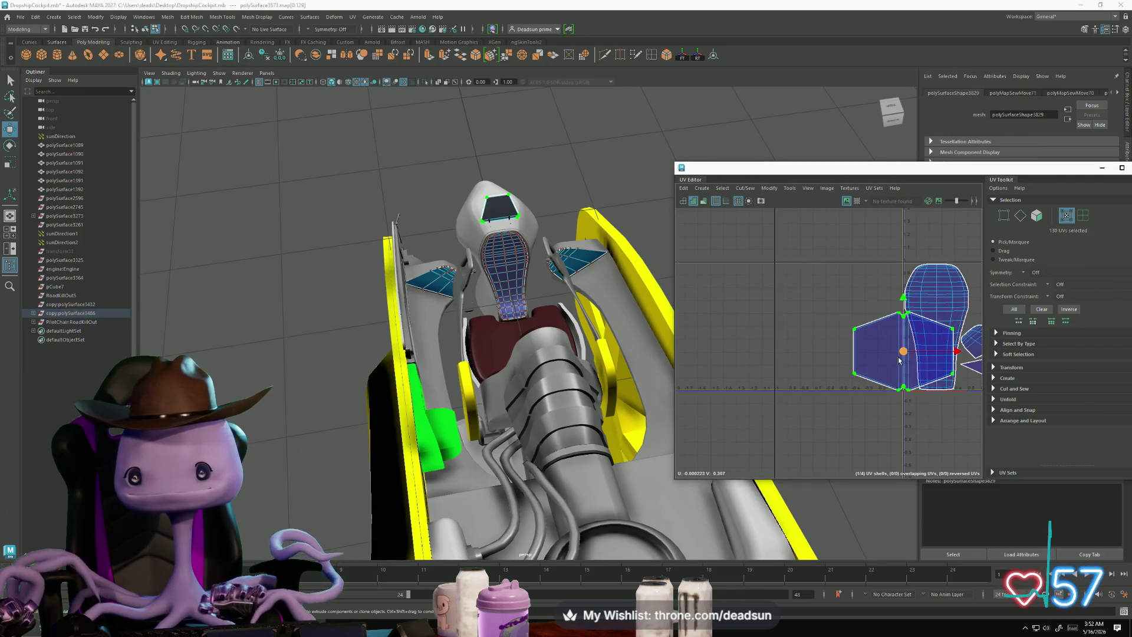
pyautogui.keyDown('alt'); pyautogui.moveTo(903, 351); pyautogui.dragTo(776, 397, button='middle'); pyautogui.keyUp('alt')
pyautogui.press('e')
pyautogui.press('r')
pyautogui.moveTo(776, 397)
pyautogui.mouseDown()
pyautogui.moveTo(758, 400)
pyautogui.moveTo(878, 338)
pyautogui.mouseUp()
pyautogui.press('w')
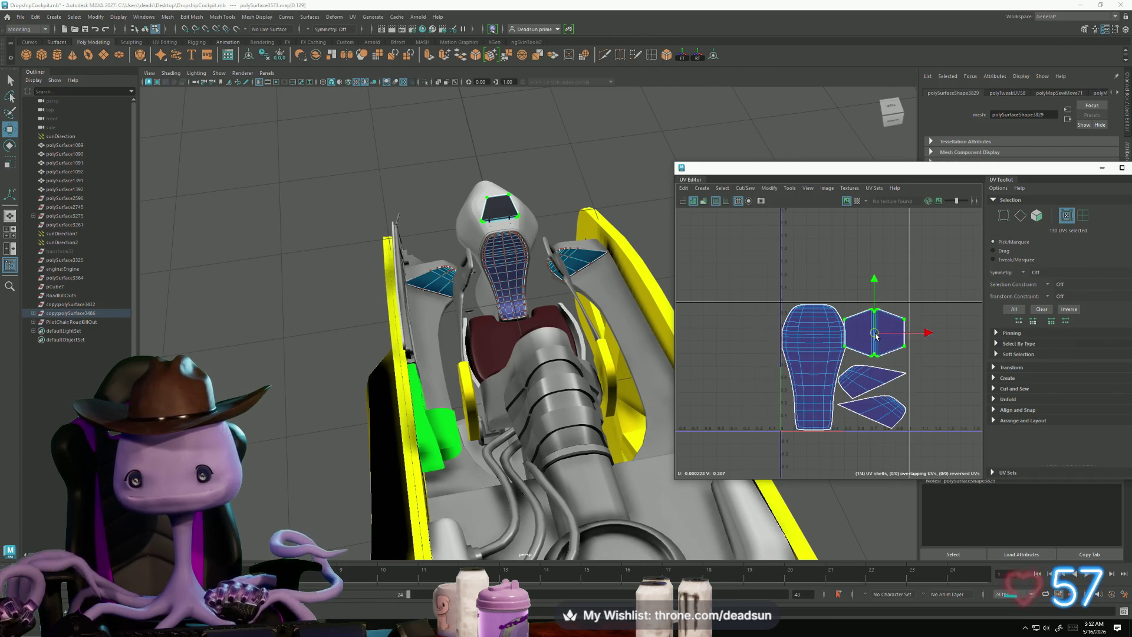
pyautogui.scroll(3, 881, 337)
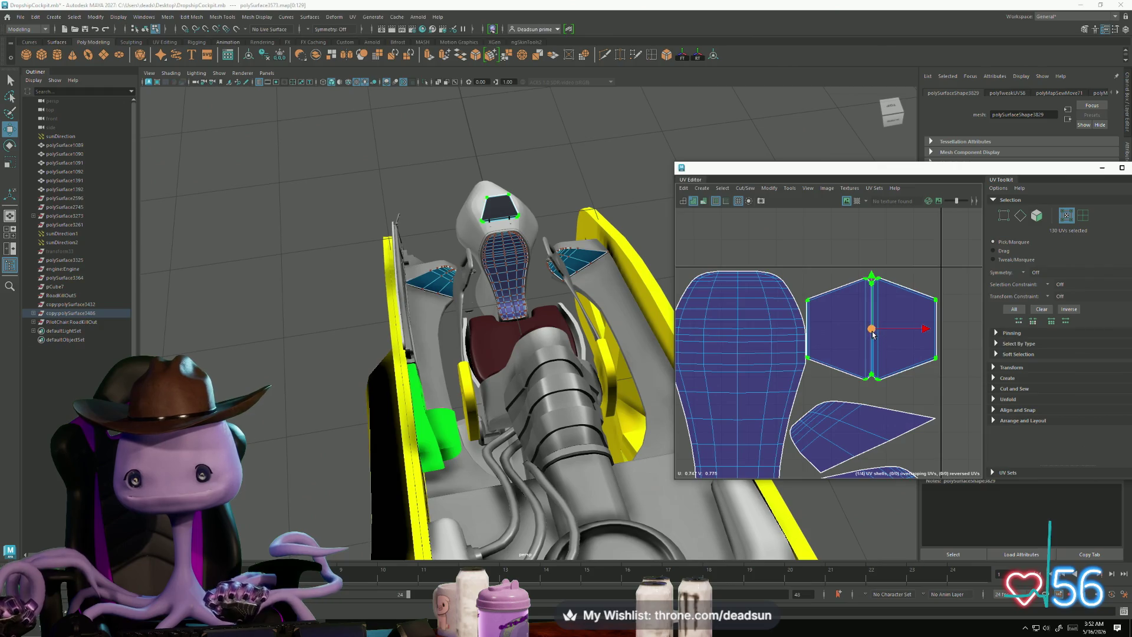
pyautogui.moveTo(874, 334); pyautogui.dragTo(874, 325)
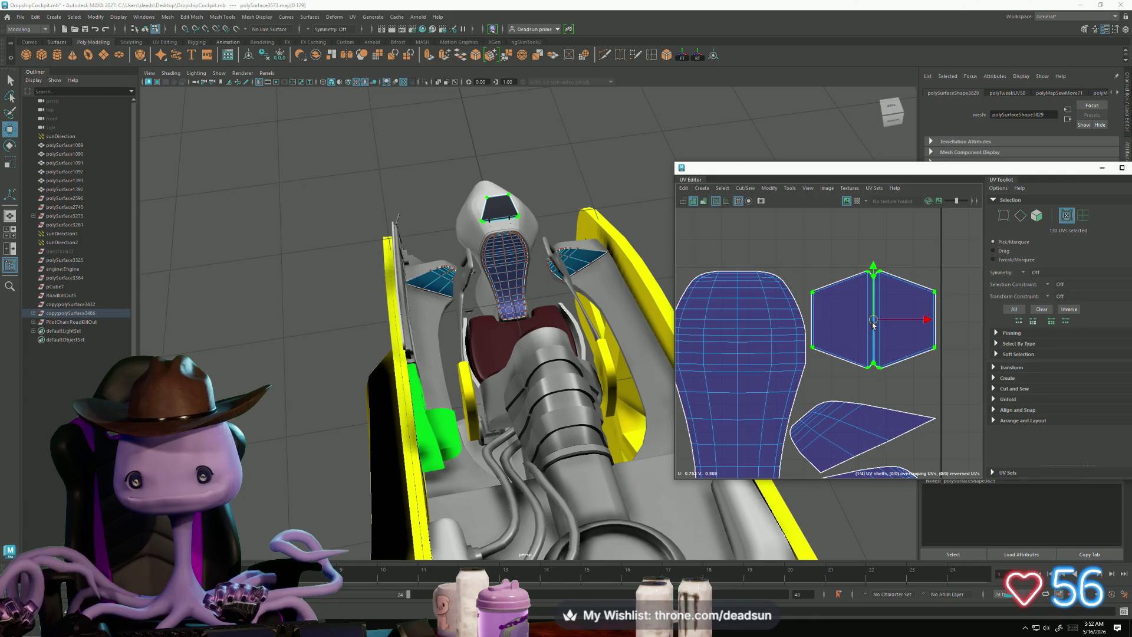
pyautogui.hotkey('ctrl', 'z')
pyautogui.hotkey('ctrl', 'z')
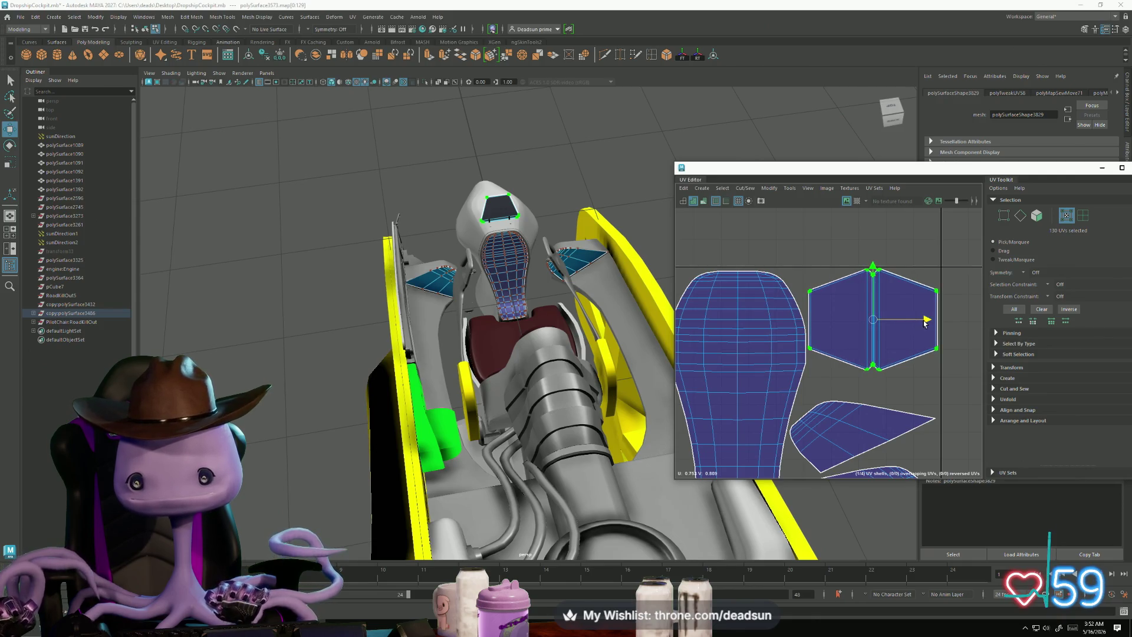
pyautogui.scroll(-5, 875, 367)
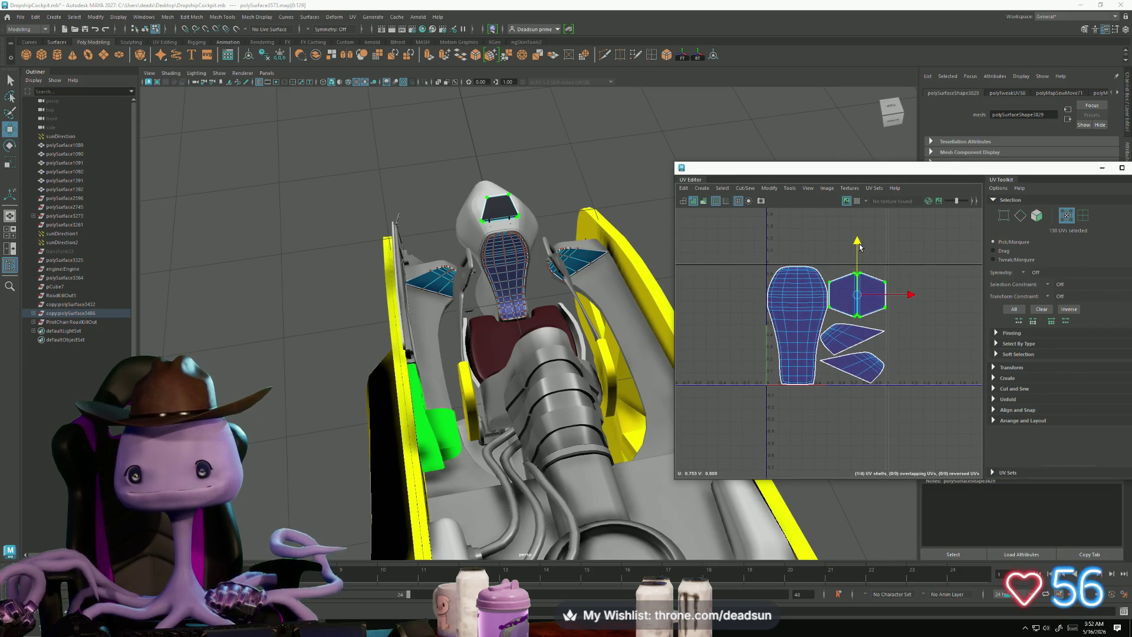
# Step: Rotate the hexagon shell 90 degrees and frame it in the UV view
pyautogui.press('e')
pyautogui.moveTo(909, 273)
pyautogui.mouseDown()
pyautogui.moveTo(906, 311)
pyautogui.moveTo(906, 284)
pyautogui.moveTo(881, 341)
pyautogui.mouseUp()
pyautogui.click(884, 288)
pyautogui.press('f')
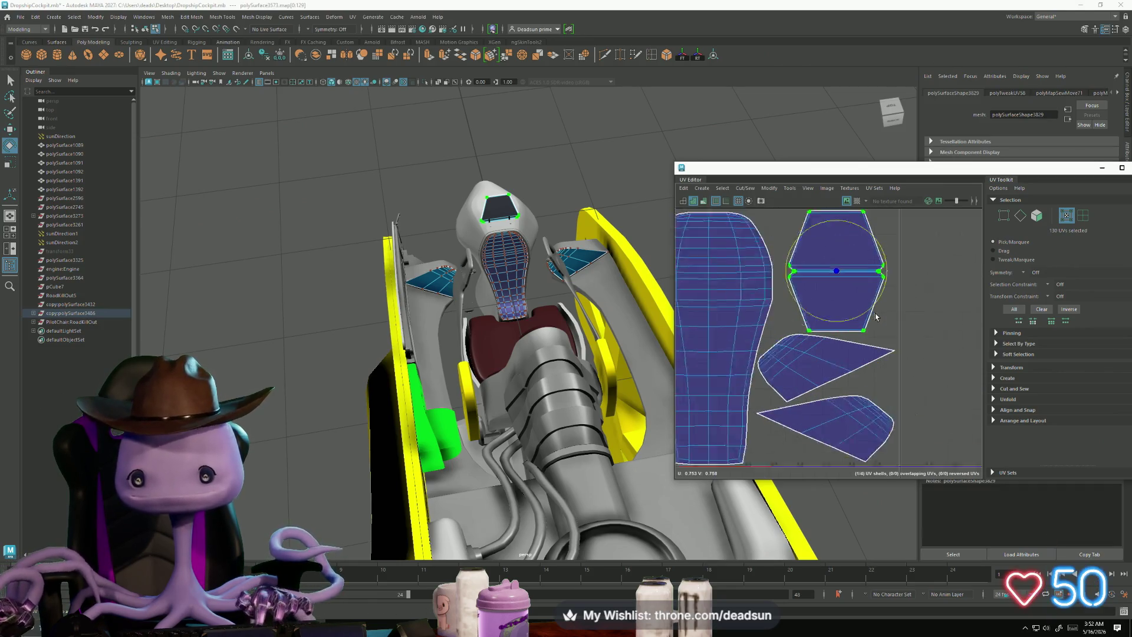
pyautogui.scroll(-1, 873, 316)
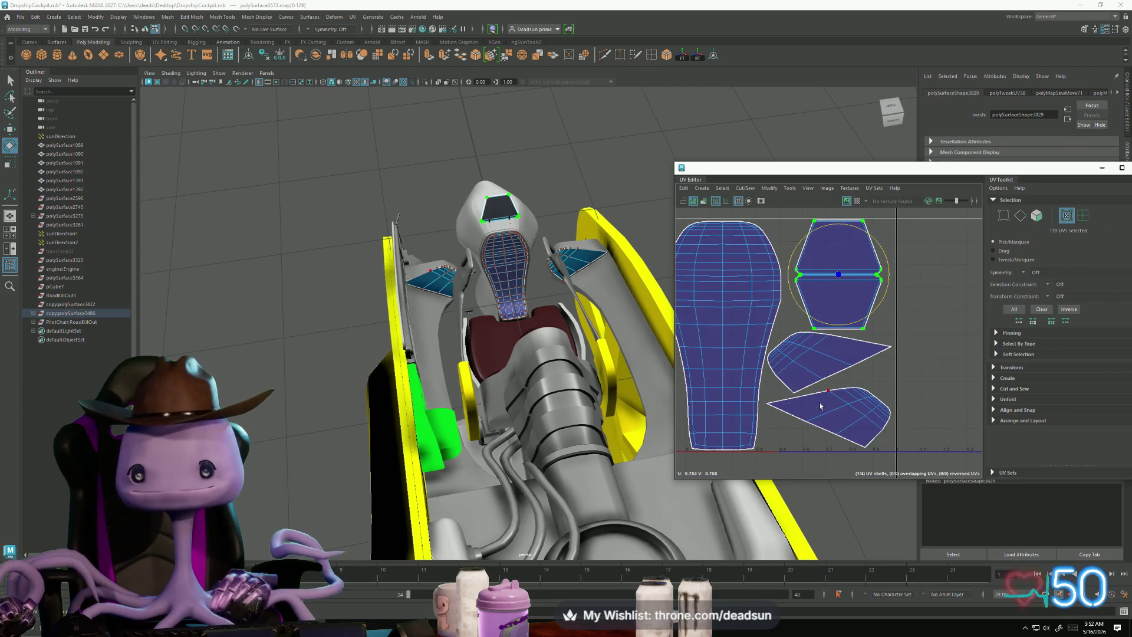
# Step: Nudge the two triangle shells slightly down and the hexagon shell slightly left
pyautogui.click(827, 421)
pyautogui.keyDown('shift'); pyautogui.click(847, 345); pyautogui.keyUp('shift')
pyautogui.press('w')
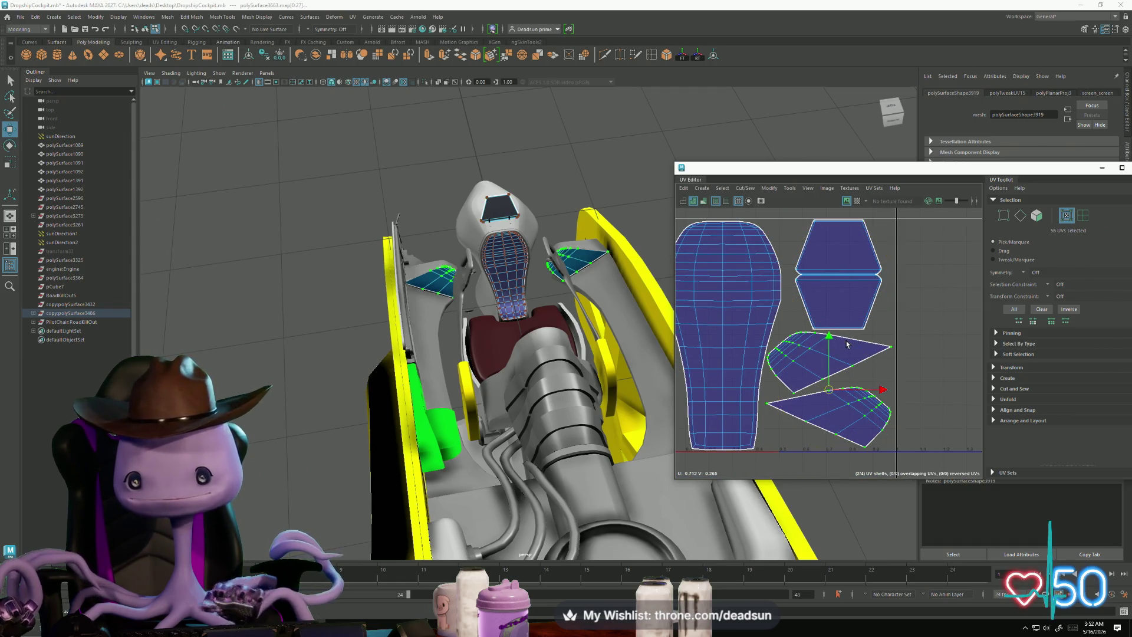
pyautogui.moveTo(831, 337); pyautogui.dragTo(831, 339)
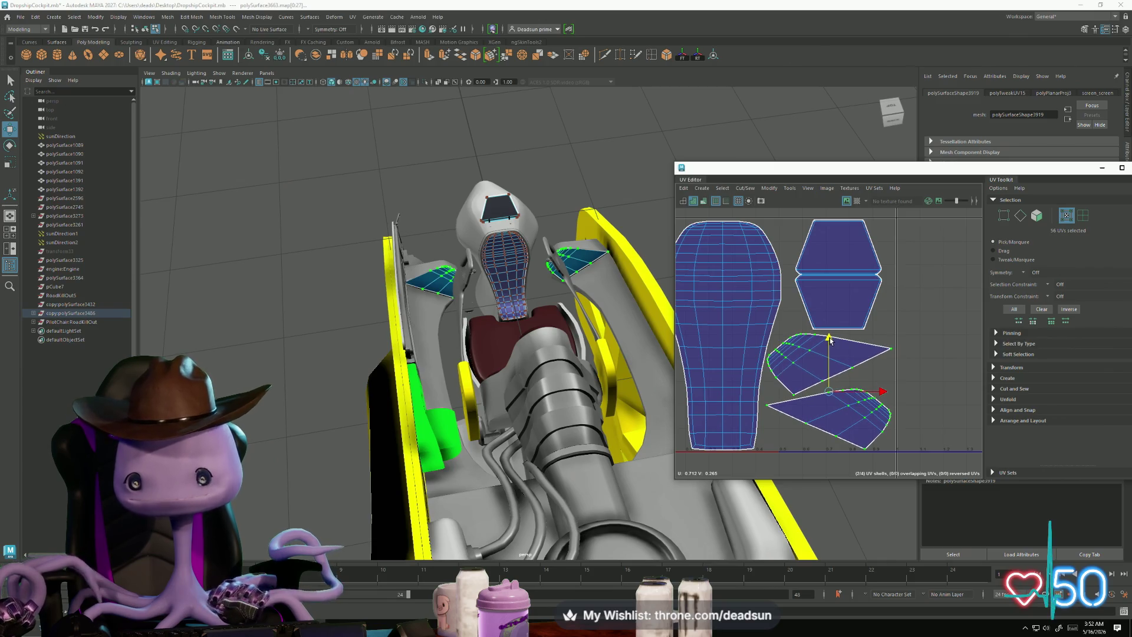
pyautogui.click(852, 291)
pyautogui.moveTo(893, 277); pyautogui.dragTo(888, 278)
pyautogui.moveTo(647, 315)
pyautogui.keyDown('alt'); pyautogui.mouseDown()
pyautogui.moveTo(552, 324)
pyautogui.moveTo(502, 298)
pyautogui.mouseUp(); pyautogui.keyUp('alt')
# Step: Select the seat together with both teal side panels and the dark top panel
pyautogui.moveTo(502, 297); pyautogui.dragTo(607, 194, button='right')
pyautogui.click(607, 194)
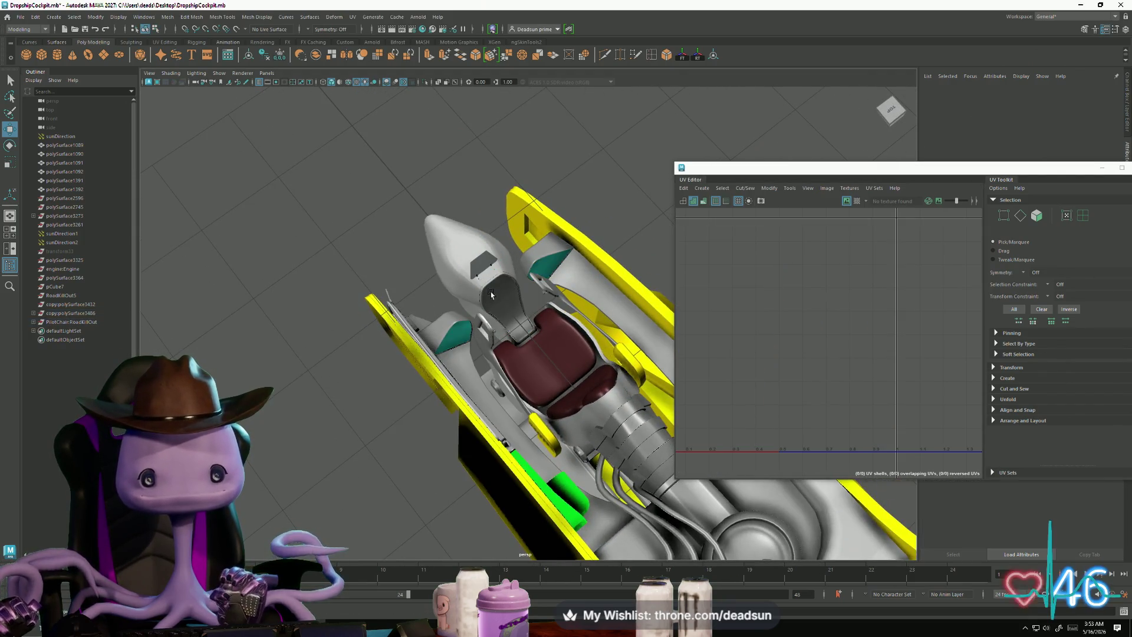
pyautogui.click(500, 293)
pyautogui.keyDown('shift'); pyautogui.click(456, 335); pyautogui.keyUp('shift')
pyautogui.keyDown('shift'); pyautogui.click(548, 270); pyautogui.keyUp('shift')
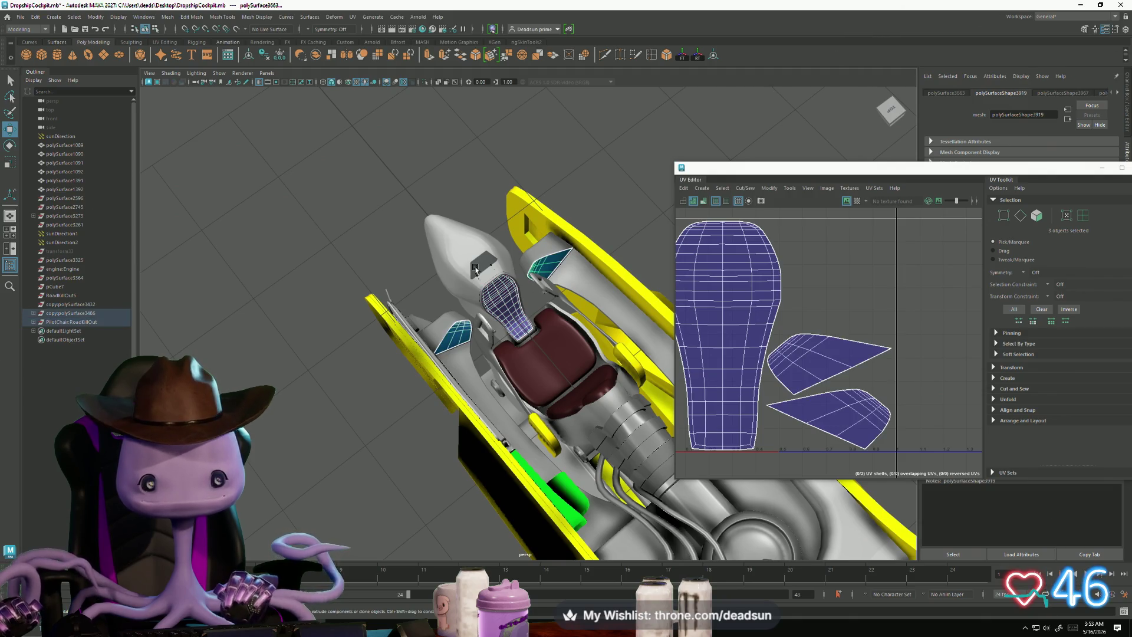
pyautogui.keyDown('shift'); pyautogui.click(475, 279); pyautogui.keyUp('shift')
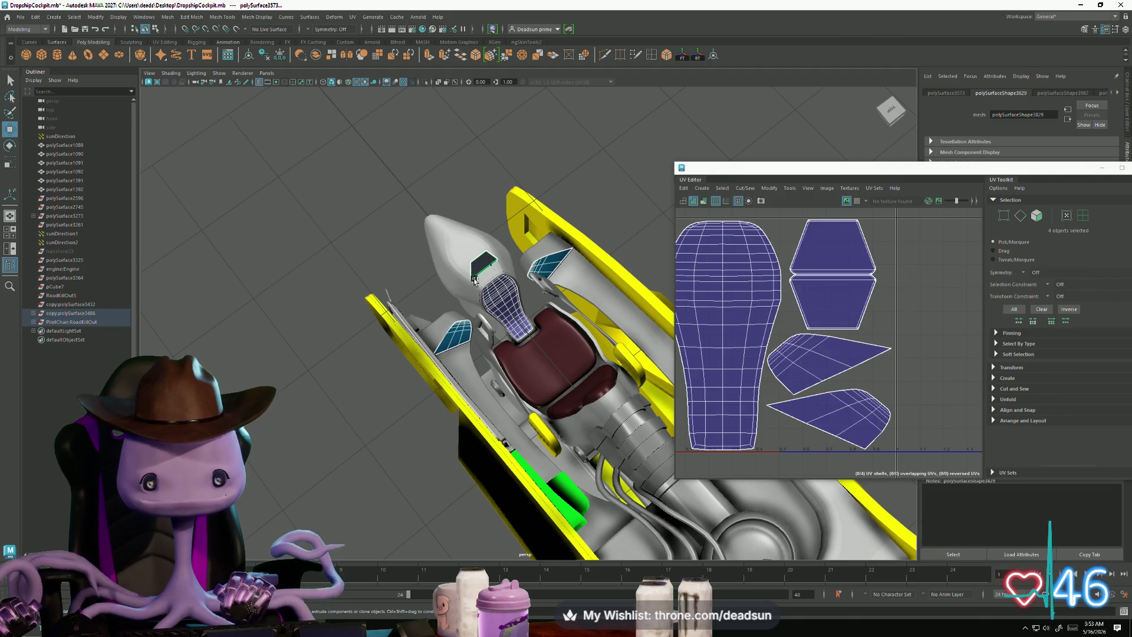
pyautogui.click(168, 17)
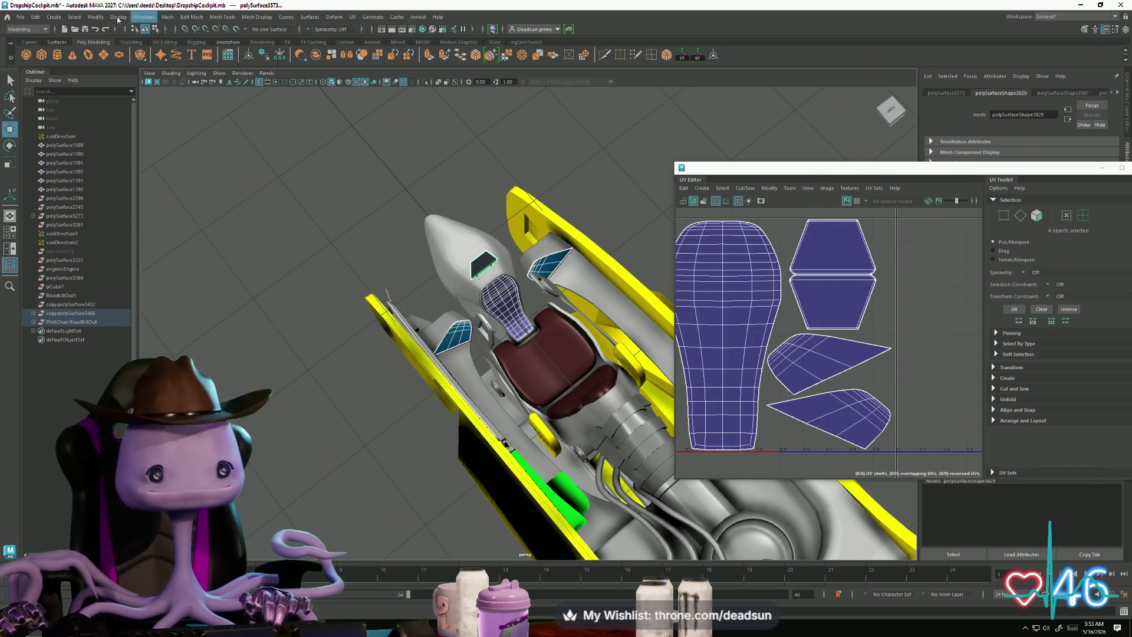
pyautogui.moveTo(121, 15)
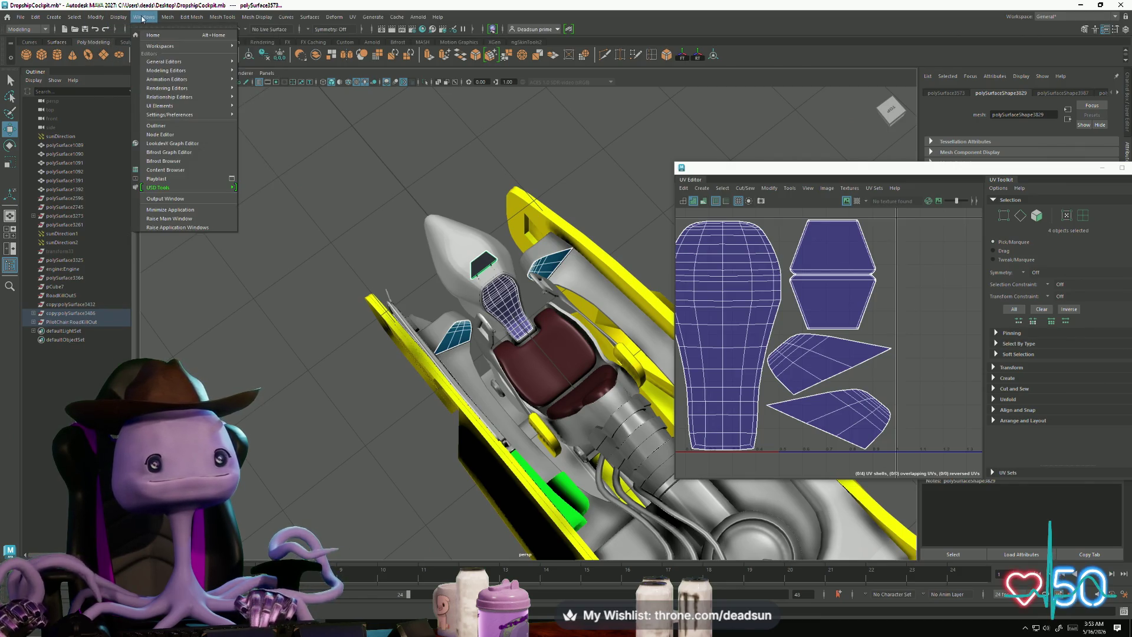
# Step: Combine the four seat panels into one mesh and select it
pyautogui.click(185, 50)
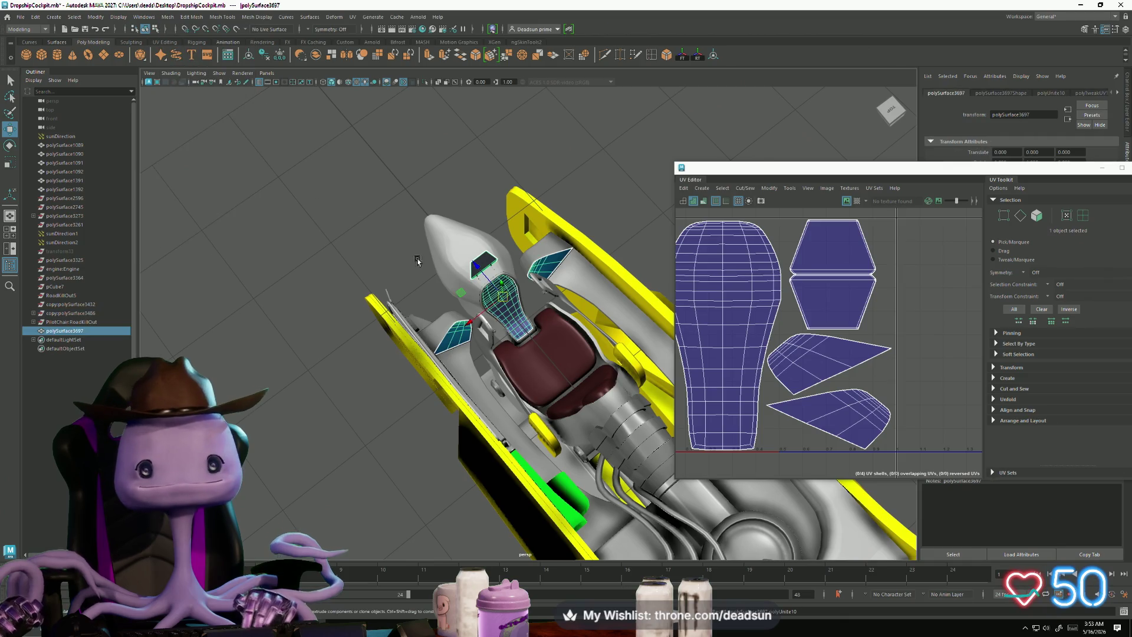
pyautogui.moveTo(519, 310); pyautogui.dragTo(544, 296, button='right')
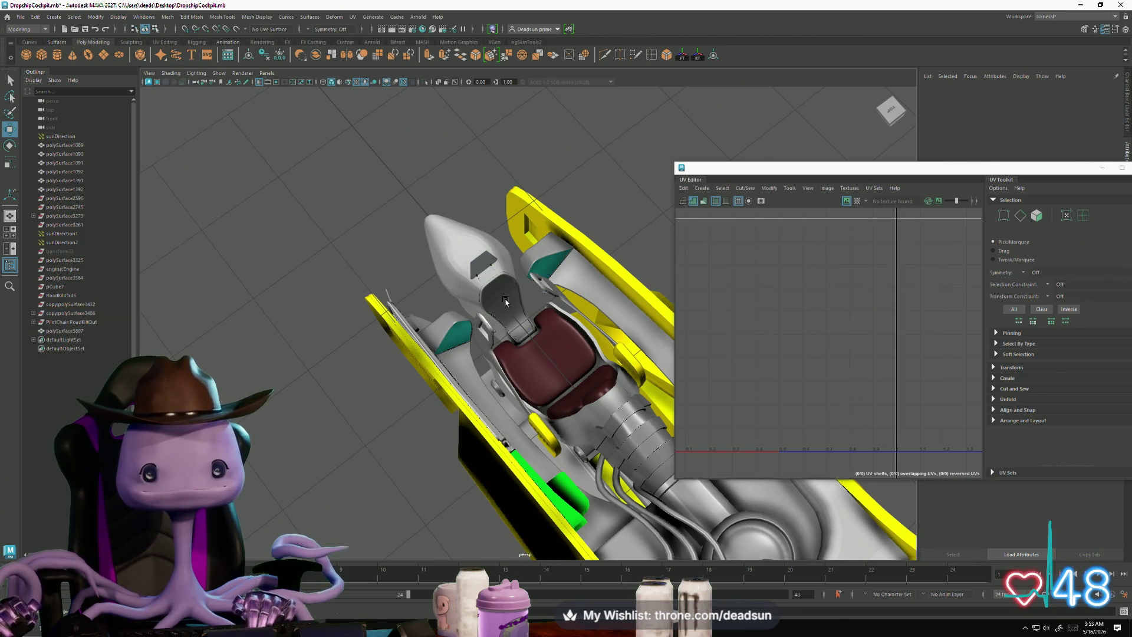
pyautogui.click(506, 302)
# Step: Start exporting the selection as 'Screens' in the Dropship folder, then cancel the export
pyautogui.click(21, 17)
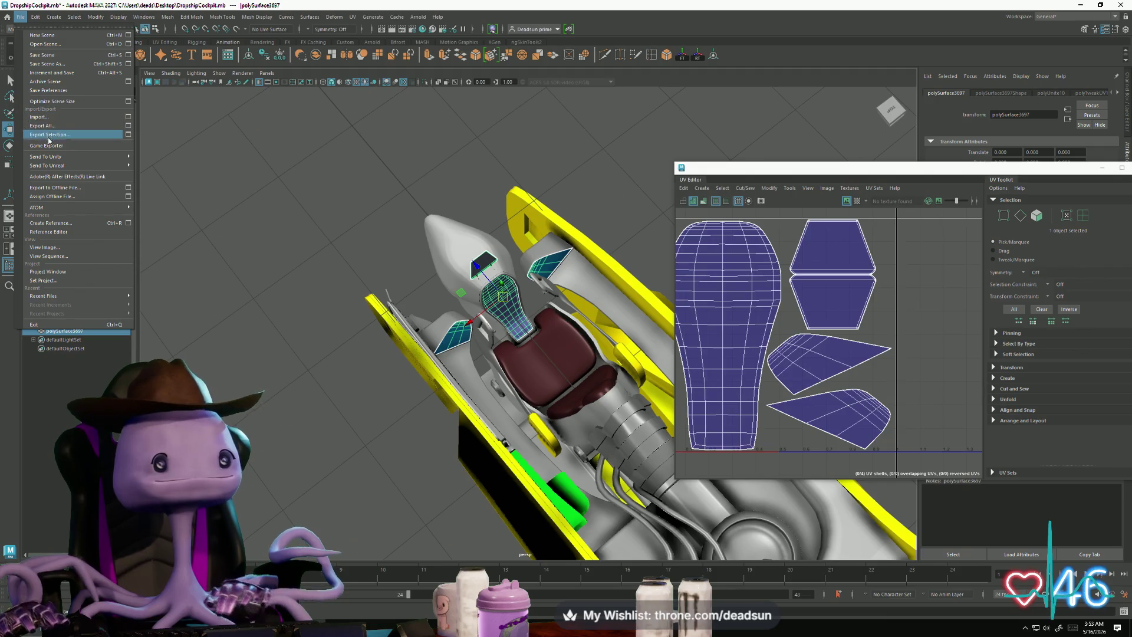
pyautogui.click(49, 136)
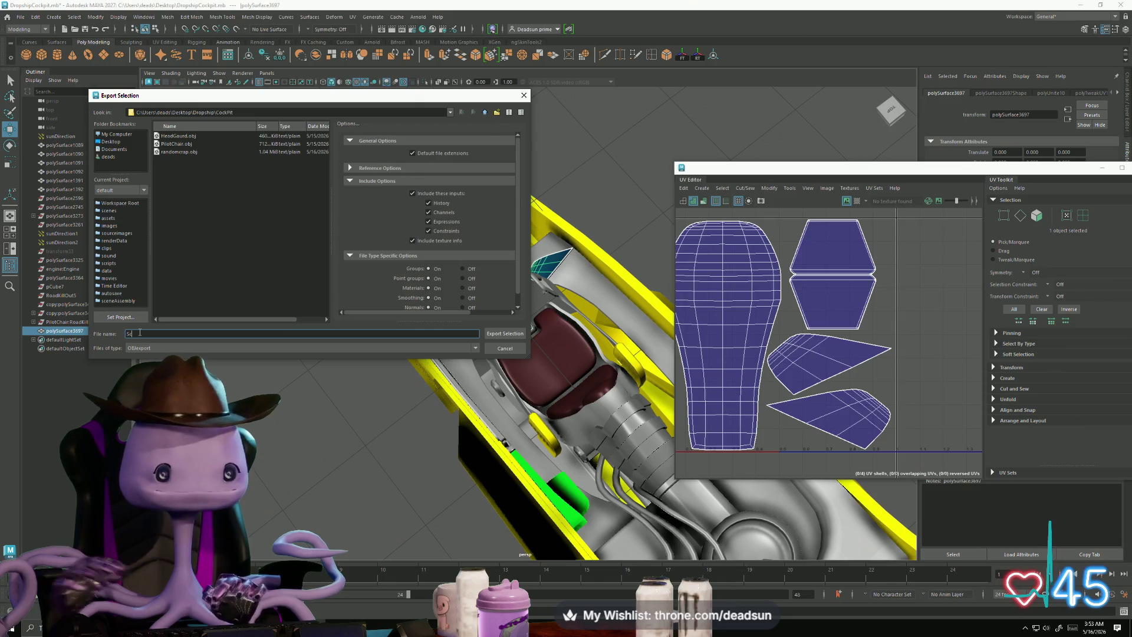
pyautogui.write('reens')
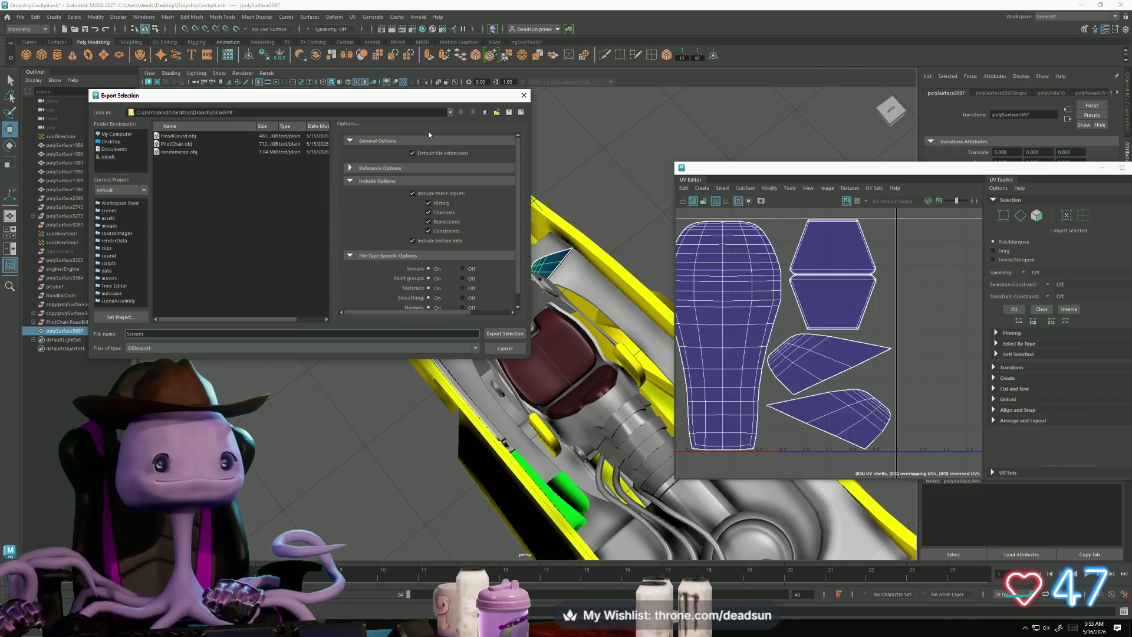
pyautogui.click(484, 112)
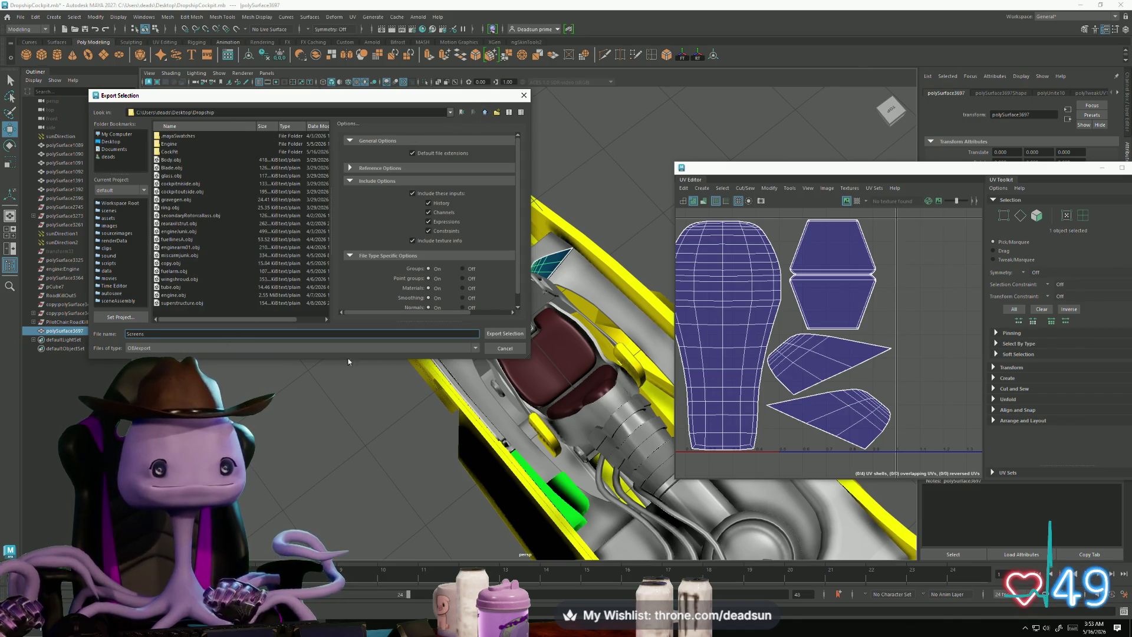
pyautogui.click(505, 349)
pyautogui.moveTo(439, 360)
pyautogui.keyDown('alt'); pyautogui.mouseDown()
pyautogui.moveTo(453, 340)
pyautogui.moveTo(480, 399)
pyautogui.moveTo(478, 384)
pyautogui.mouseUp(); pyautogui.keyUp('alt')
# Step: Delete the merged seat mesh and select the two side frame parts
pyautogui.press('Delete')
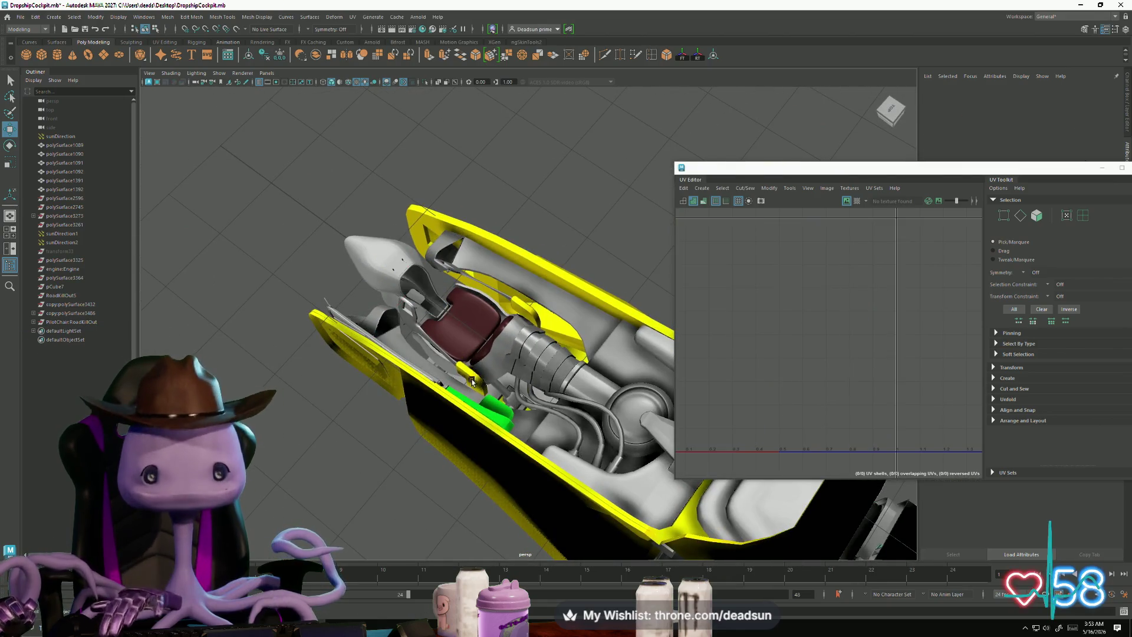
pyautogui.keyDown('alt'); pyautogui.moveTo(389, 364); pyautogui.dragTo(381, 408); pyautogui.keyUp('alt')
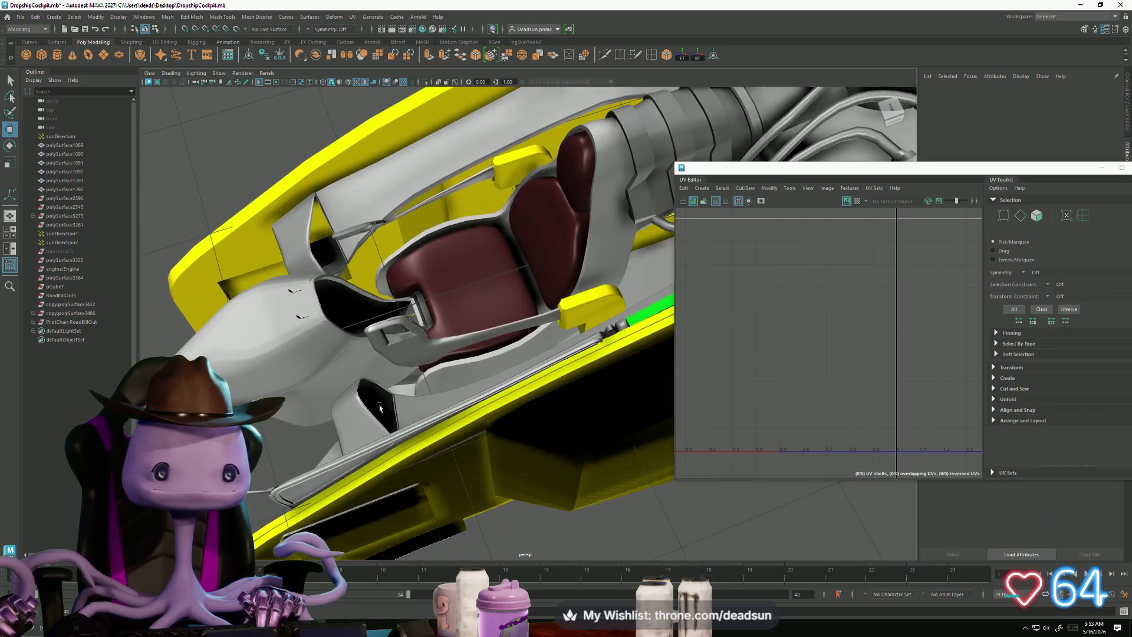
pyautogui.click(292, 321)
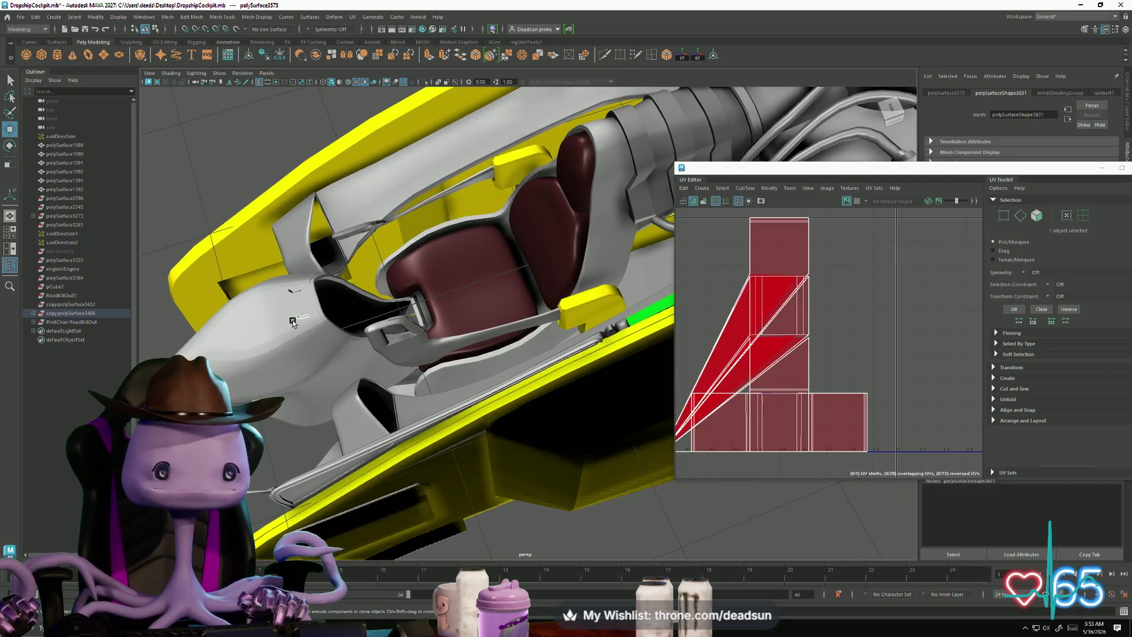
pyautogui.keyDown('shift'); pyautogui.click(290, 291); pyautogui.keyUp('shift')
pyautogui.click(722, 188)
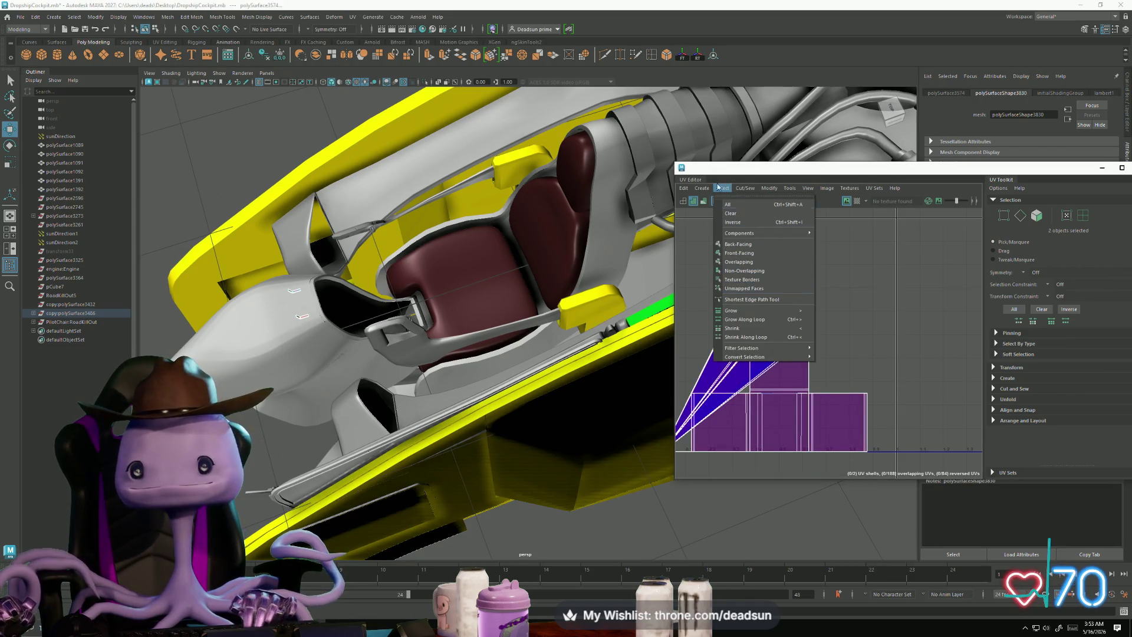
# Step: Apply Automatic UV mapping to both side frame parts
pyautogui.moveTo(699, 188)
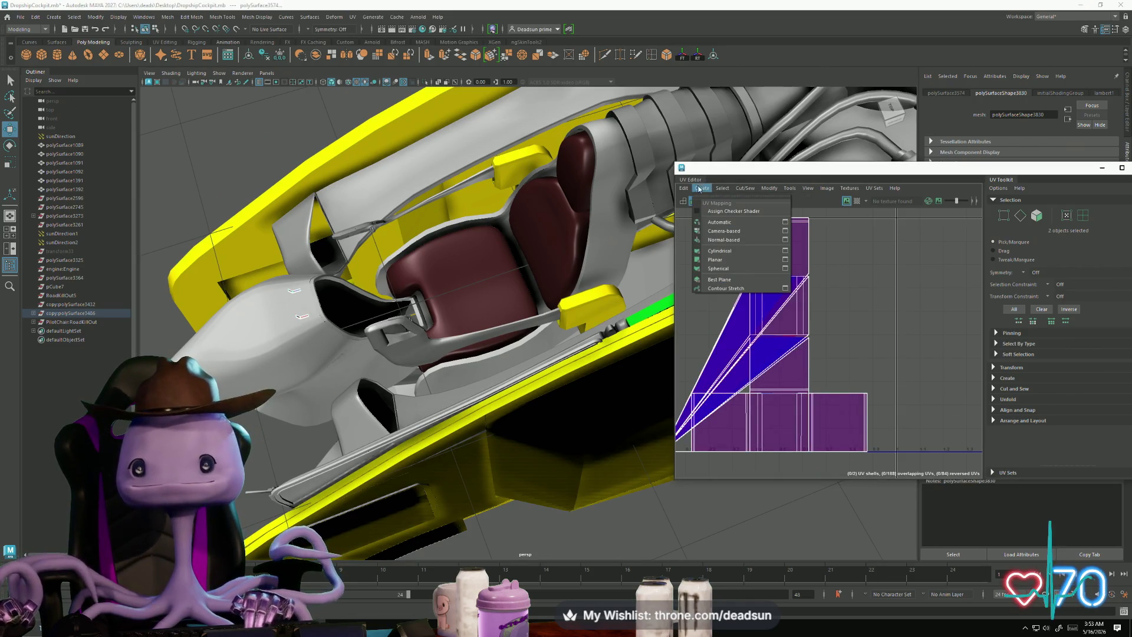
pyautogui.click(729, 223)
pyautogui.scroll(3, 747, 323)
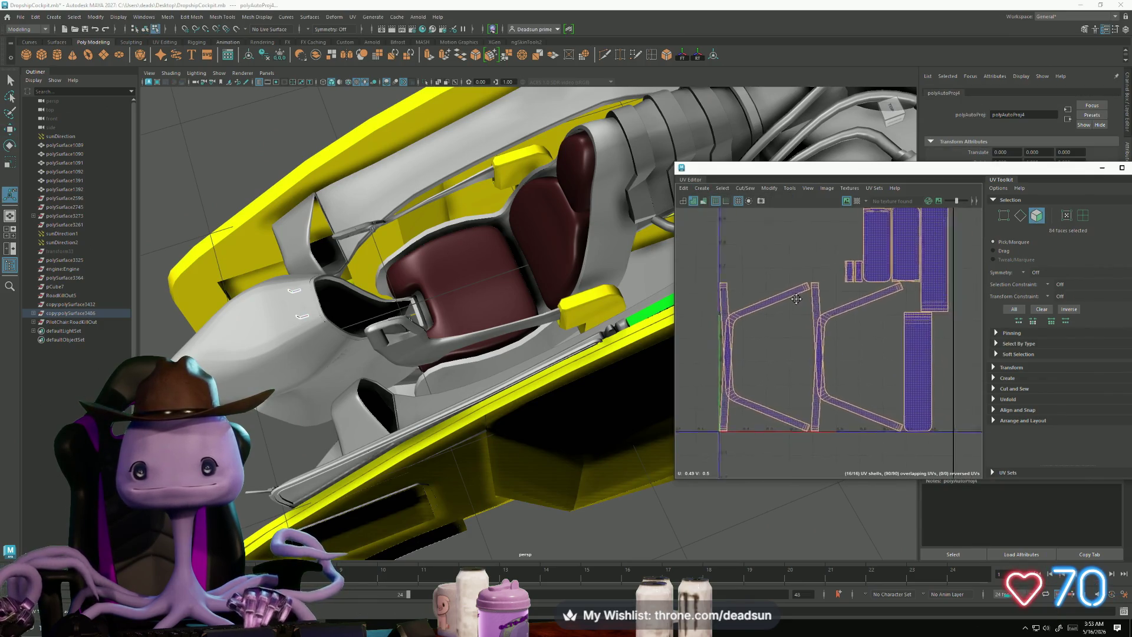
pyautogui.scroll(-2, 734, 324)
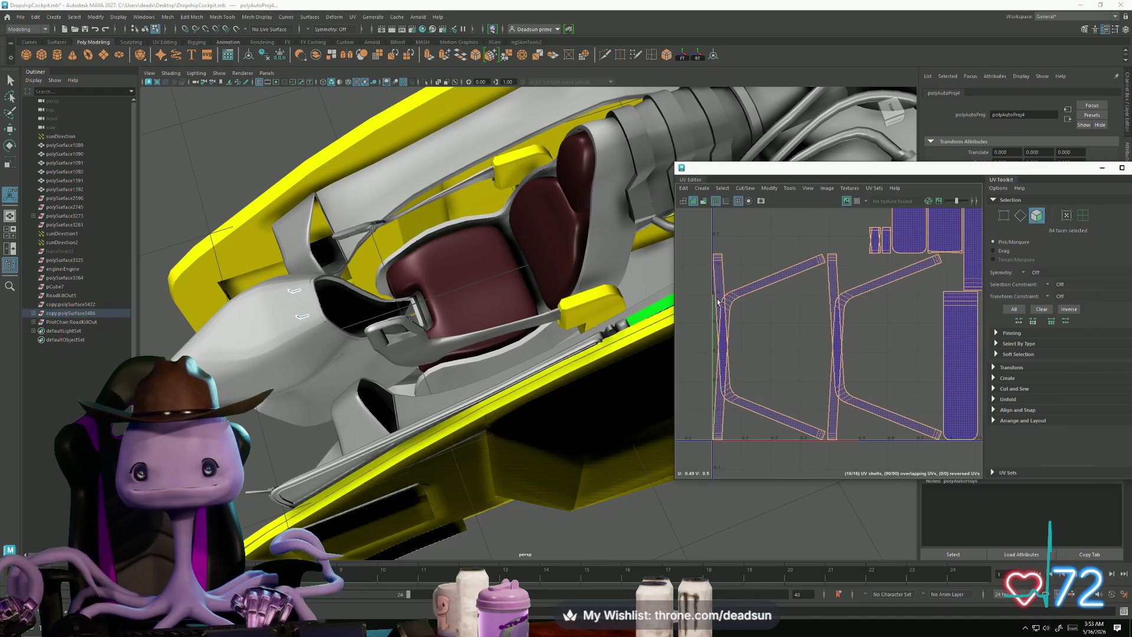
pyautogui.scroll(1, 763, 298)
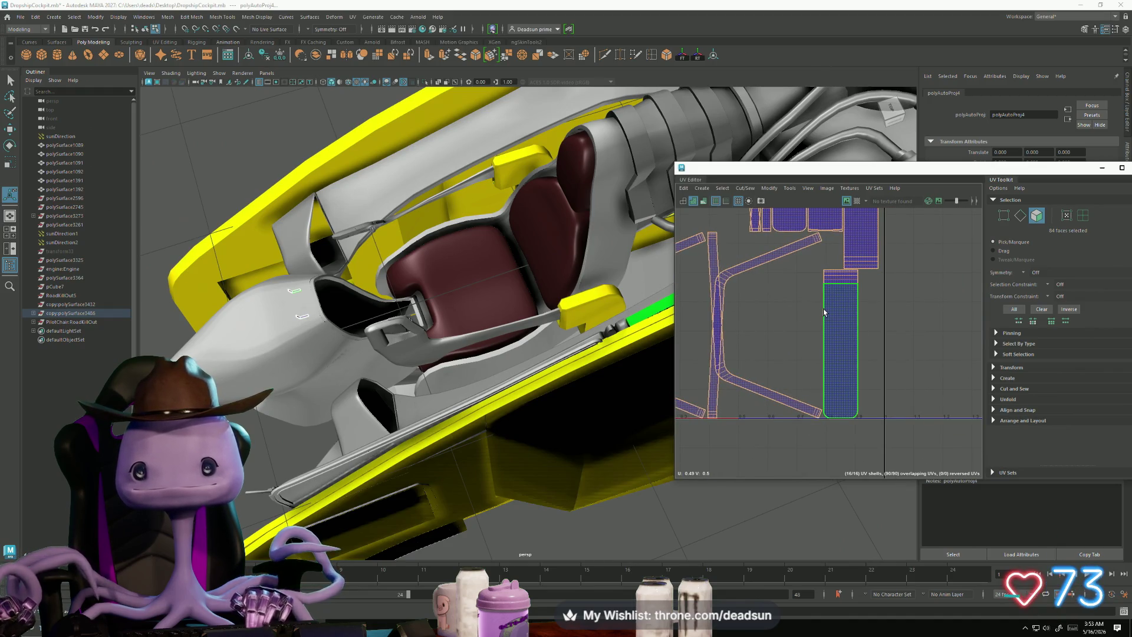
pyautogui.scroll(-3, 808, 308)
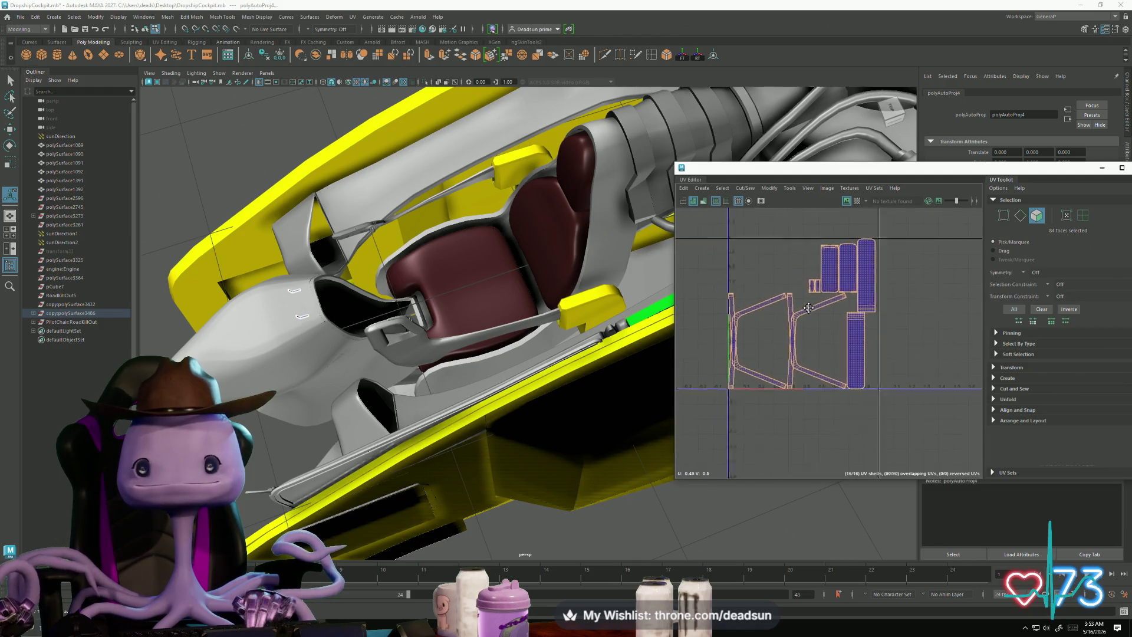
pyautogui.scroll(3, 809, 308)
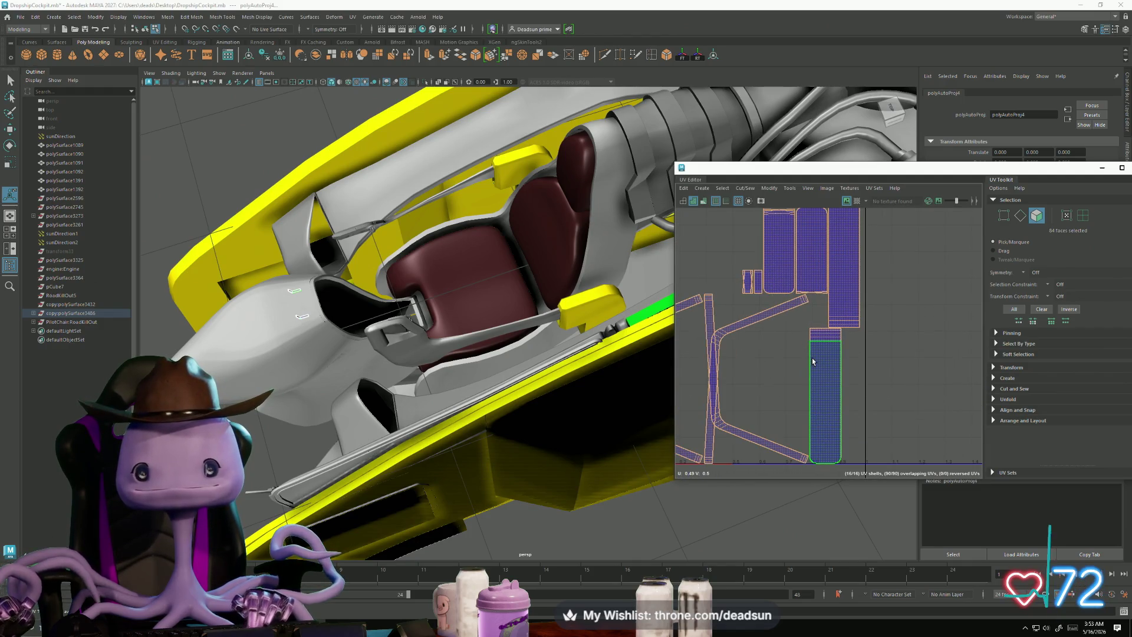
# Step: Select the seam edges on the long shell and stitch them together
pyautogui.moveTo(813, 361); pyautogui.dragTo(810, 336, button='right')
pyautogui.click(809, 372)
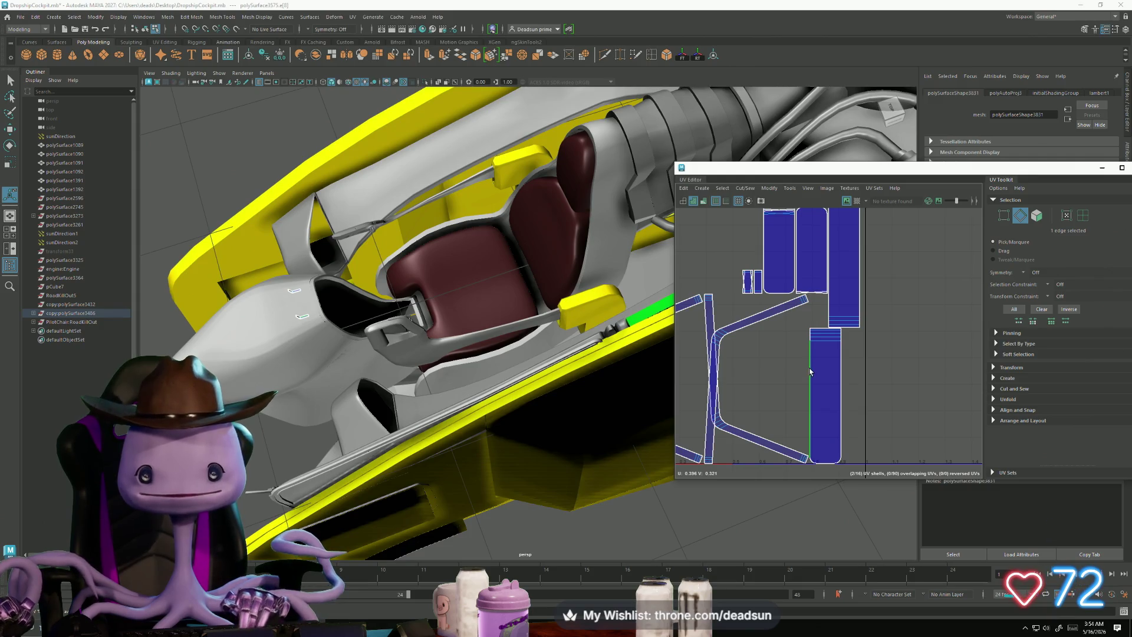
pyautogui.click(814, 378)
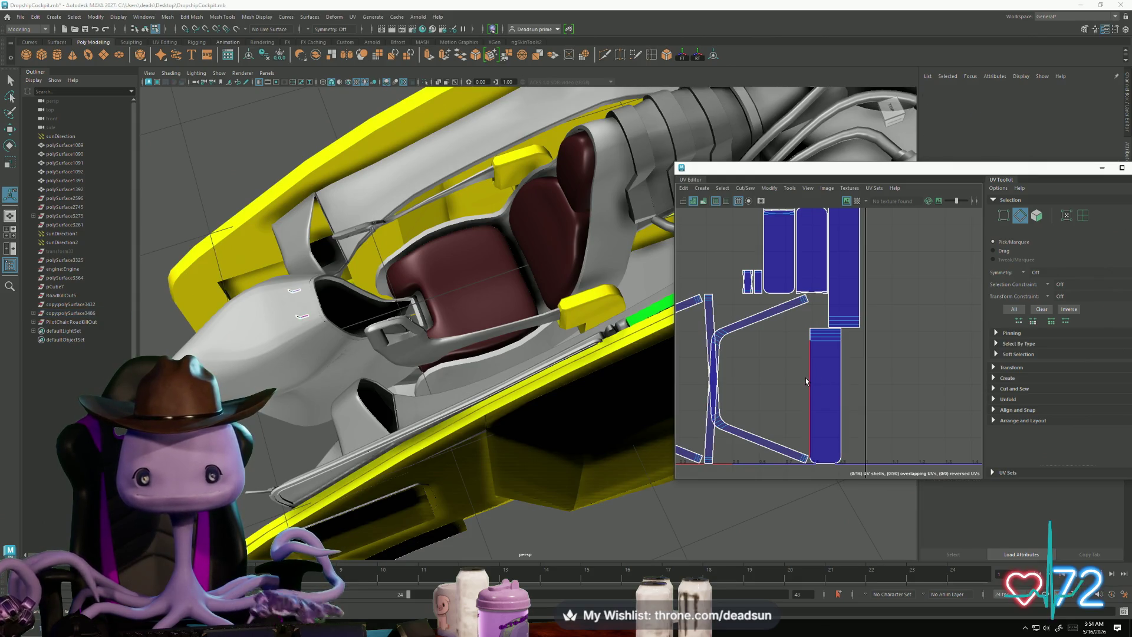
pyautogui.click(806, 381)
pyautogui.moveTo(867, 387); pyautogui.dragTo(750, 384)
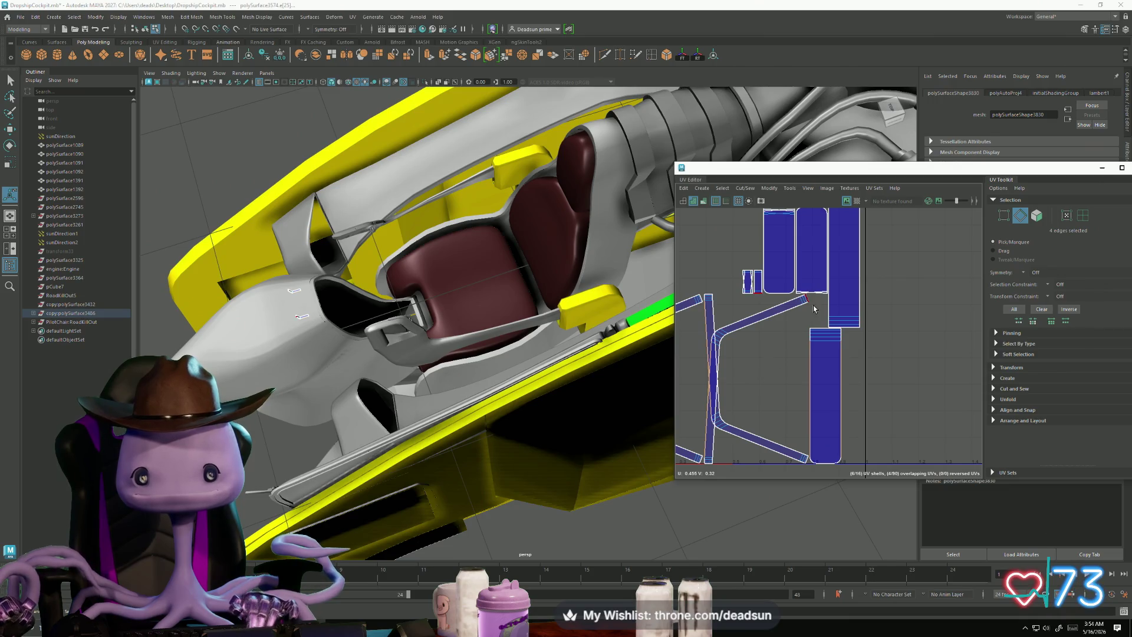
pyautogui.scroll(-2, 813, 306)
pyautogui.scroll(2, 813, 306)
pyautogui.moveTo(815, 306)
pyautogui.keyDown('alt'); pyautogui.mouseDown(button='middle')
pyautogui.moveTo(805, 309)
pyautogui.moveTo(834, 345)
pyautogui.mouseUp(button='middle'); pyautogui.keyUp('alt')
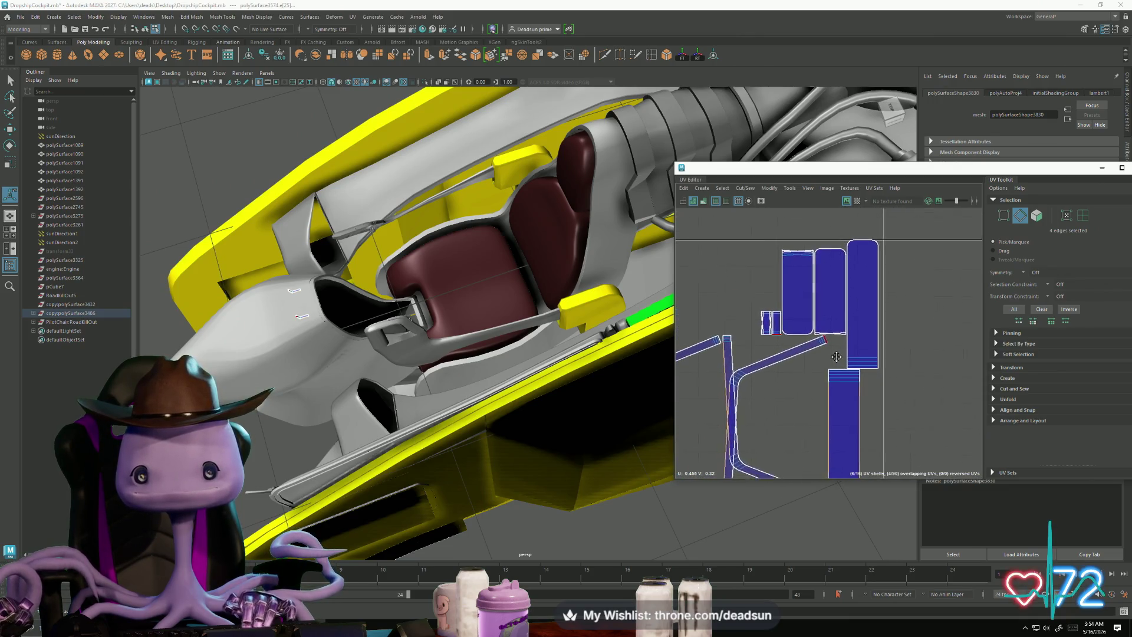
pyautogui.click(721, 187)
pyautogui.moveTo(745, 187)
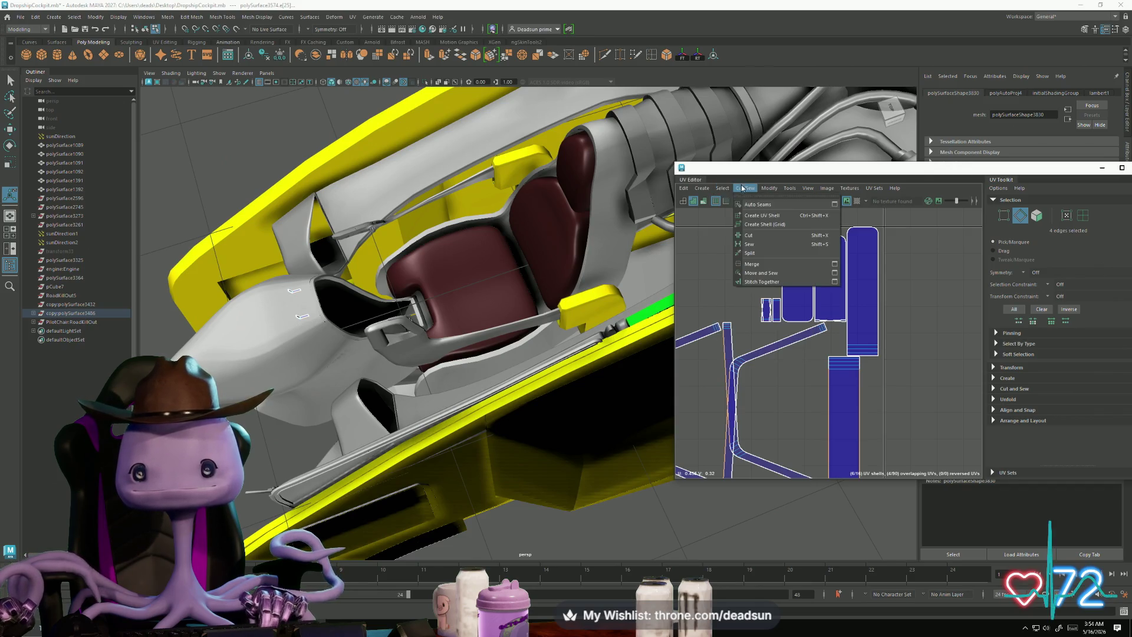
pyautogui.click(765, 282)
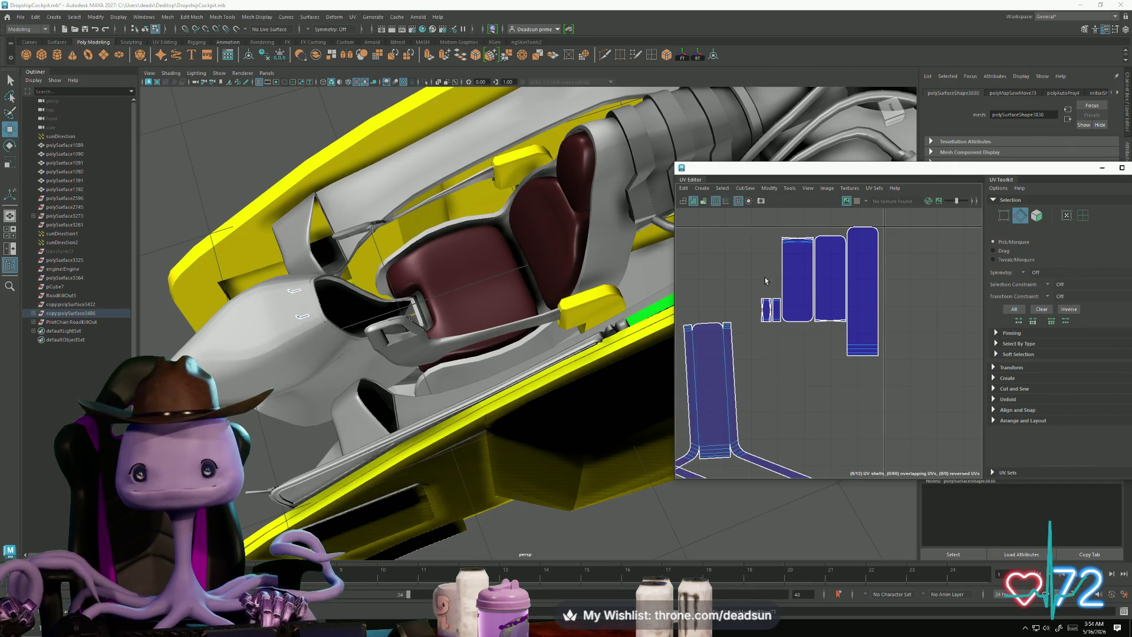
# Step: Undo a mistaken sew and move the tall UV shell down and to the right
pyautogui.click(844, 334)
pyautogui.keyDown('shift'); pyautogui.moveTo(845, 333); pyautogui.dragTo(844, 345, button='right'); pyautogui.keyUp('shift')
pyautogui.hotkey('ctrl', 'z')
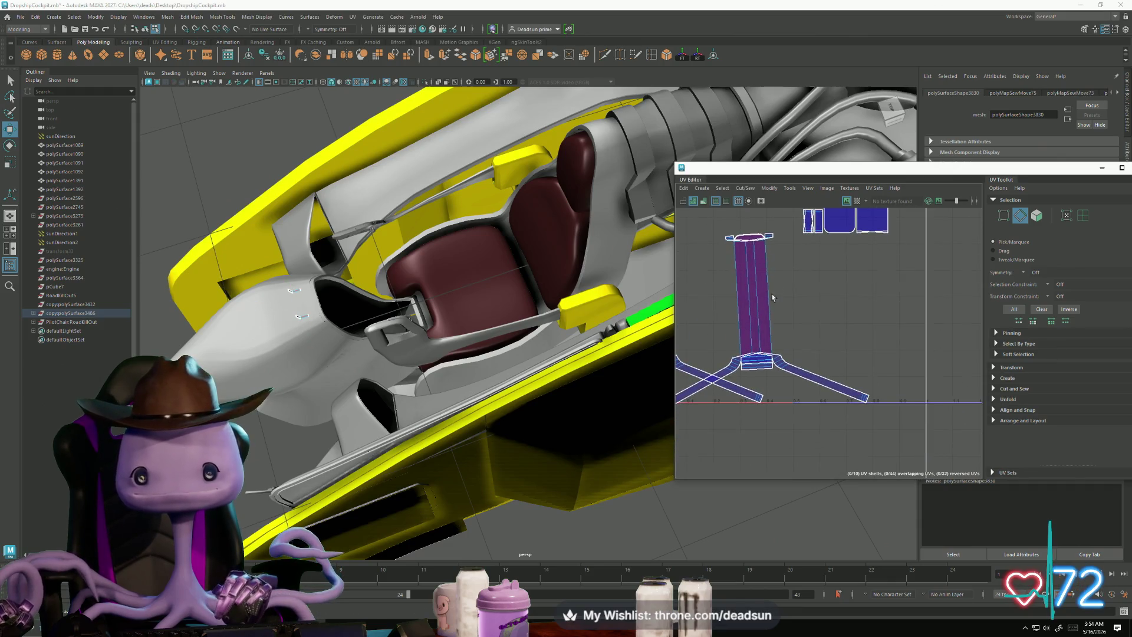
pyautogui.moveTo(773, 294); pyautogui.dragTo(774, 304, button='right')
pyautogui.doubleClick(774, 304)
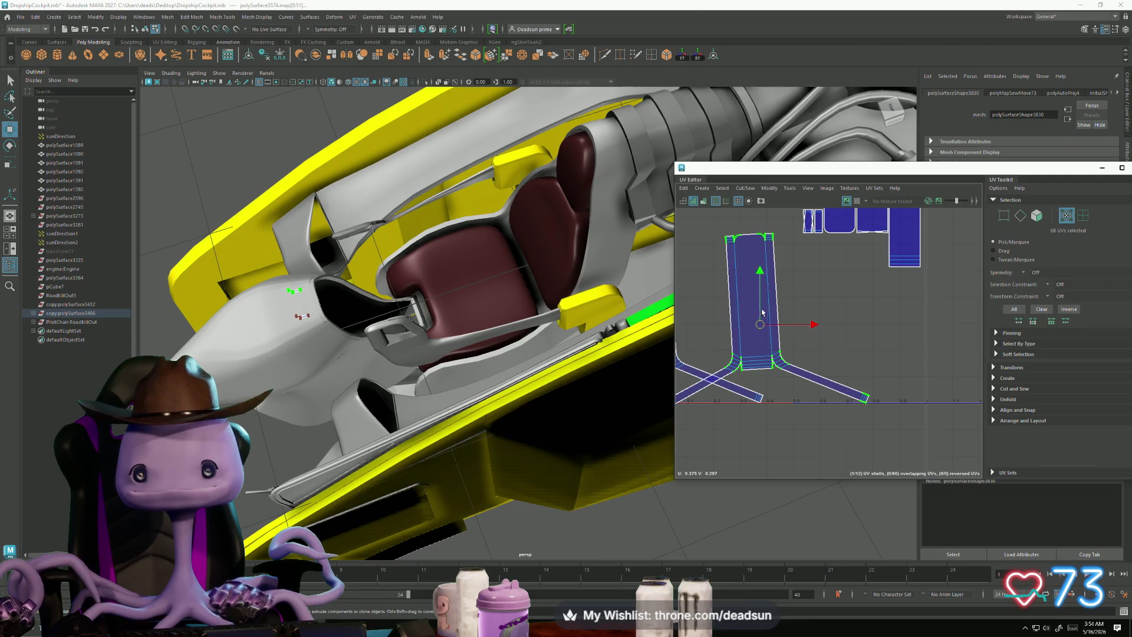
pyautogui.moveTo(775, 304); pyautogui.dragTo(955, 389)
pyautogui.keyDown('alt'); pyautogui.moveTo(838, 352); pyautogui.dragTo(722, 309, button='right'); pyautogui.keyUp('alt')
pyautogui.keyDown('alt'); pyautogui.moveTo(722, 309); pyautogui.dragTo(788, 344, button='middle'); pyautogui.keyUp('alt')
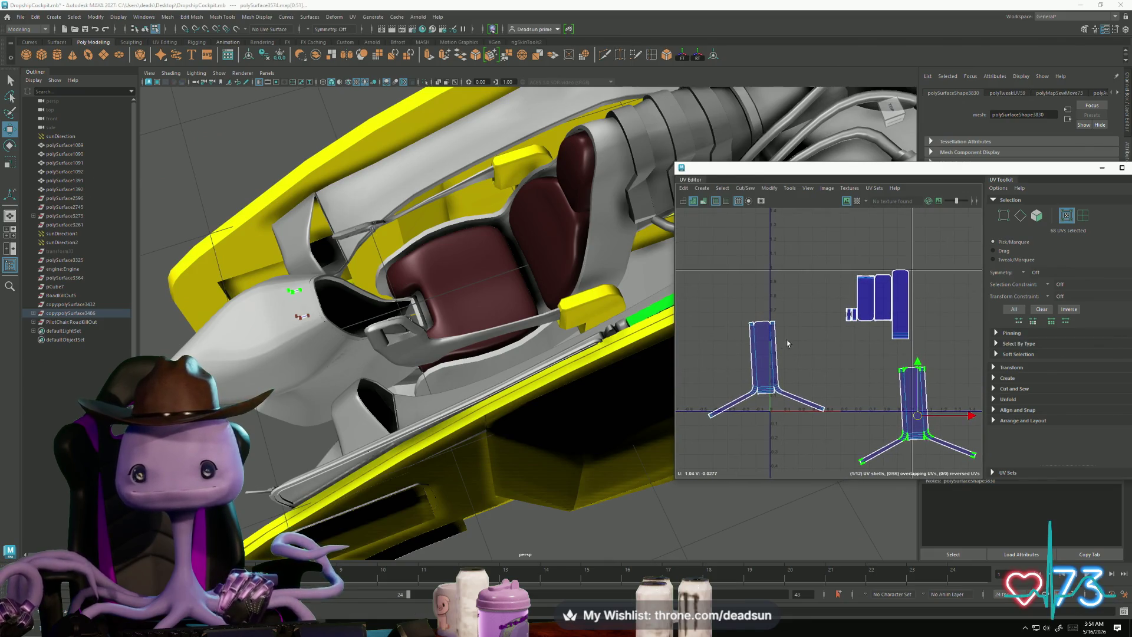
pyautogui.scroll(5, 756, 337)
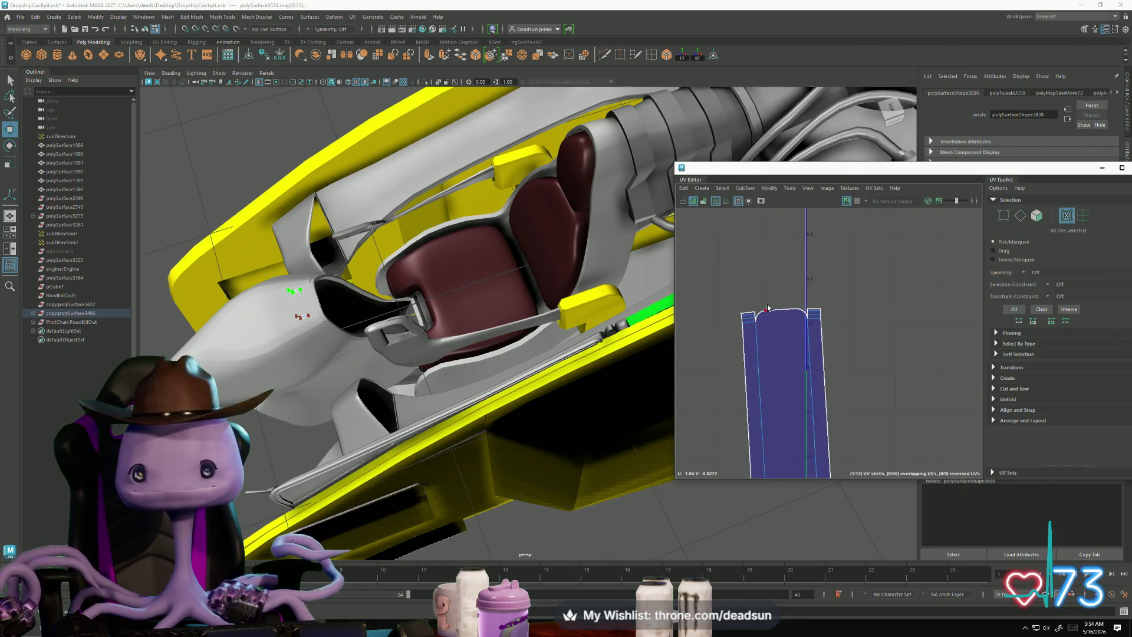
# Step: Move and sew the top edge piece and the lower pieces onto the tall shell
pyautogui.press('F10')
pyautogui.click(778, 310)
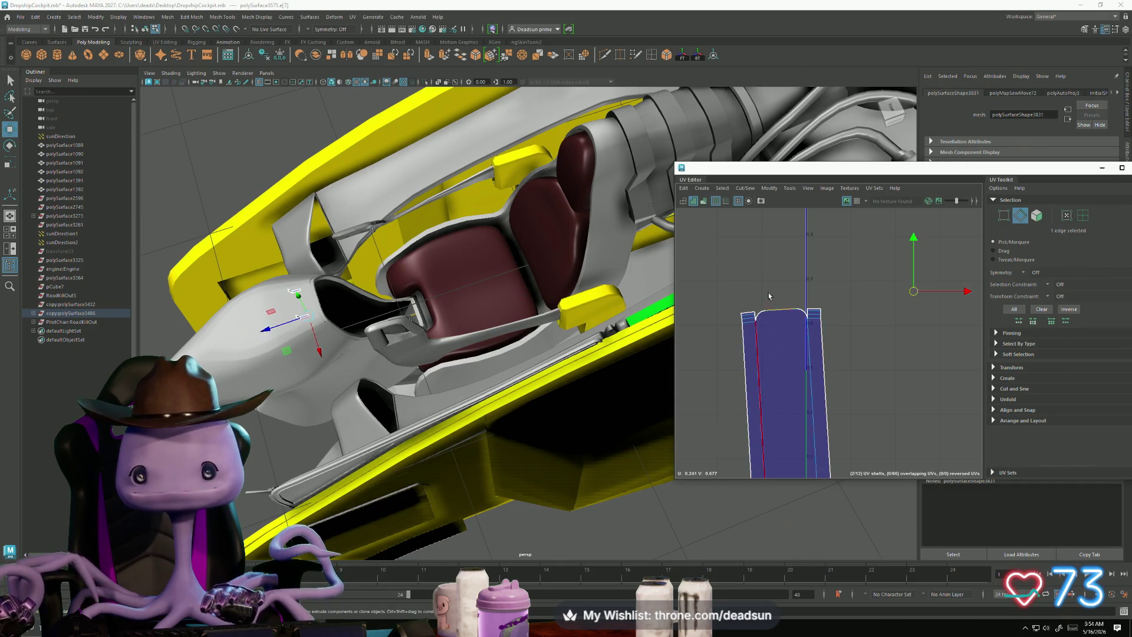
pyautogui.click(746, 188)
pyautogui.click(761, 278)
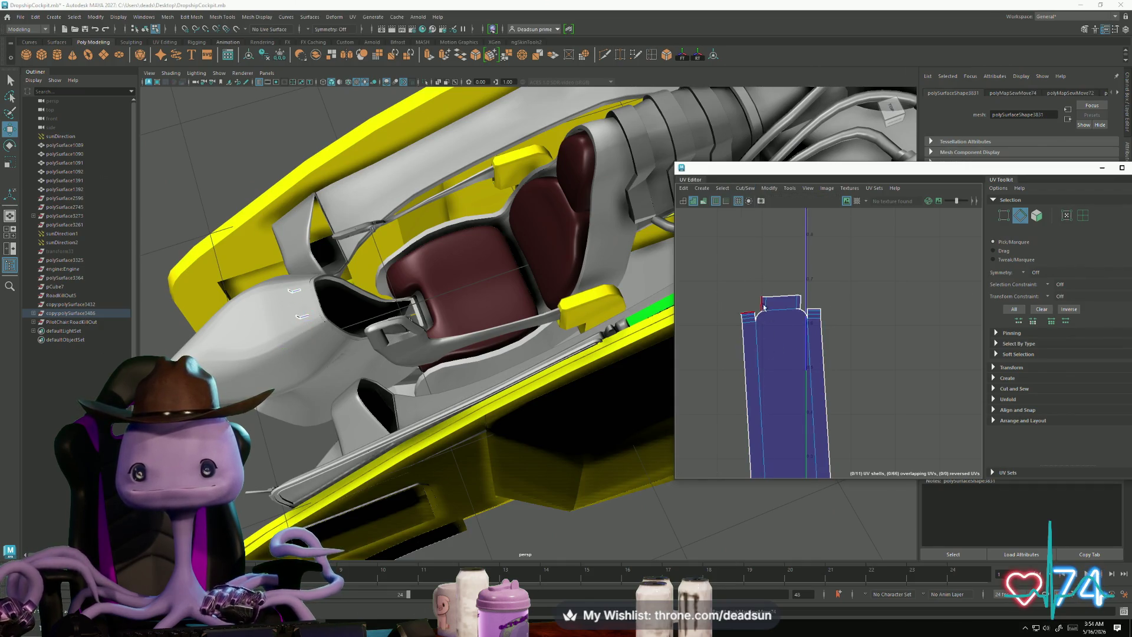
pyautogui.keyDown('alt'); pyautogui.moveTo(783, 338); pyautogui.dragTo(707, 90, button='middle'); pyautogui.keyUp('alt')
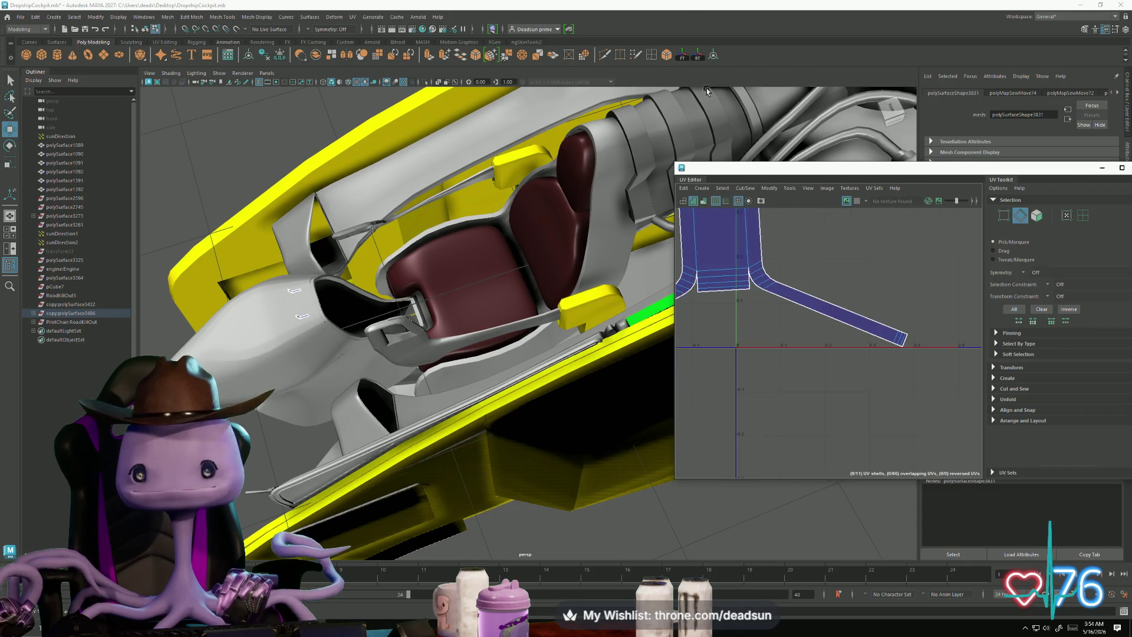
pyautogui.click(727, 308)
pyautogui.keyDown('shift'); pyautogui.moveTo(724, 329); pyautogui.dragTo(717, 326, button='right'); pyautogui.keyUp('shift')
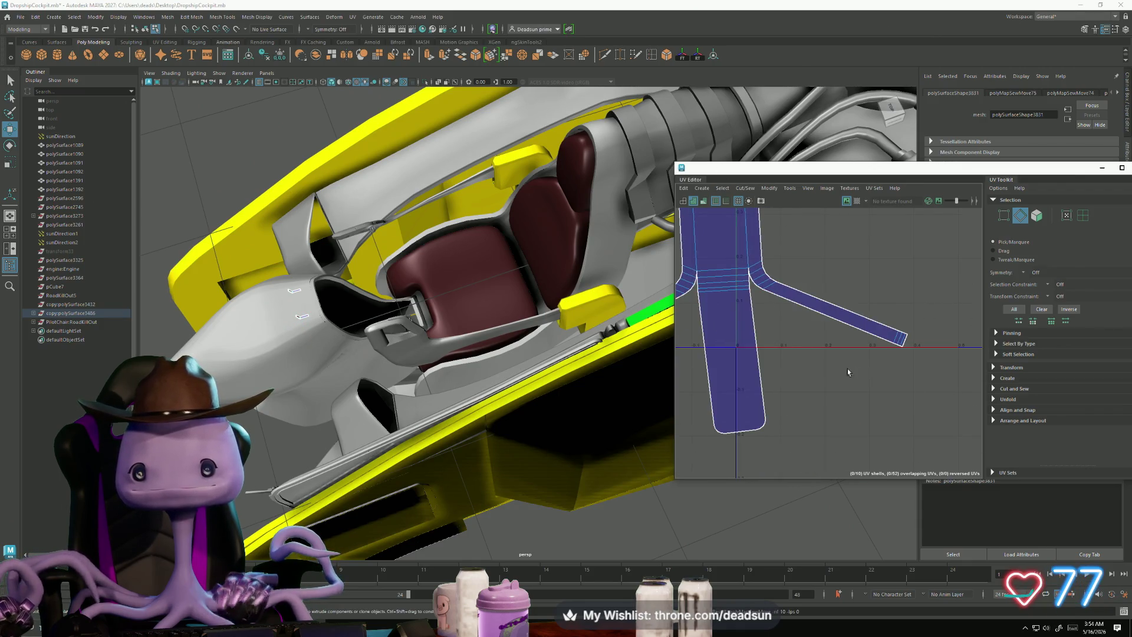
pyautogui.scroll(-2, 848, 369)
pyautogui.click(814, 370)
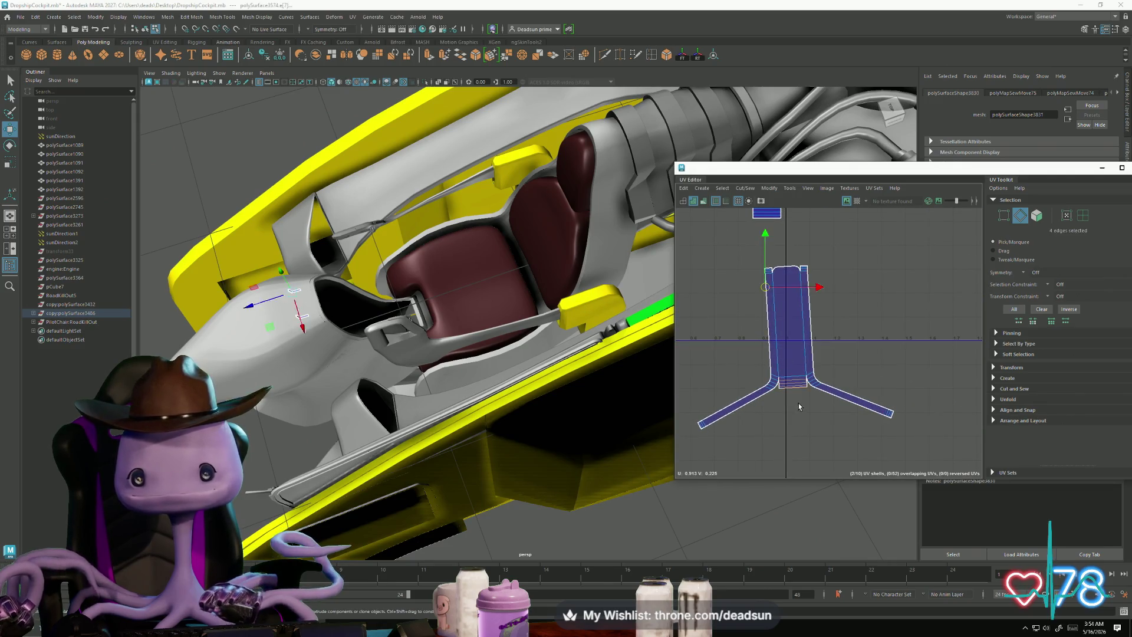
pyautogui.keyDown('shift'); pyautogui.moveTo(785, 381); pyautogui.dragTo(778, 376, button='right'); pyautogui.keyUp('shift')
# Step: Sew the remaining top pieces onto the tall shell and the left shell
pyautogui.keyDown('shift'); pyautogui.moveTo(787, 273); pyautogui.dragTo(779, 297, button='right'); pyautogui.keyUp('shift')
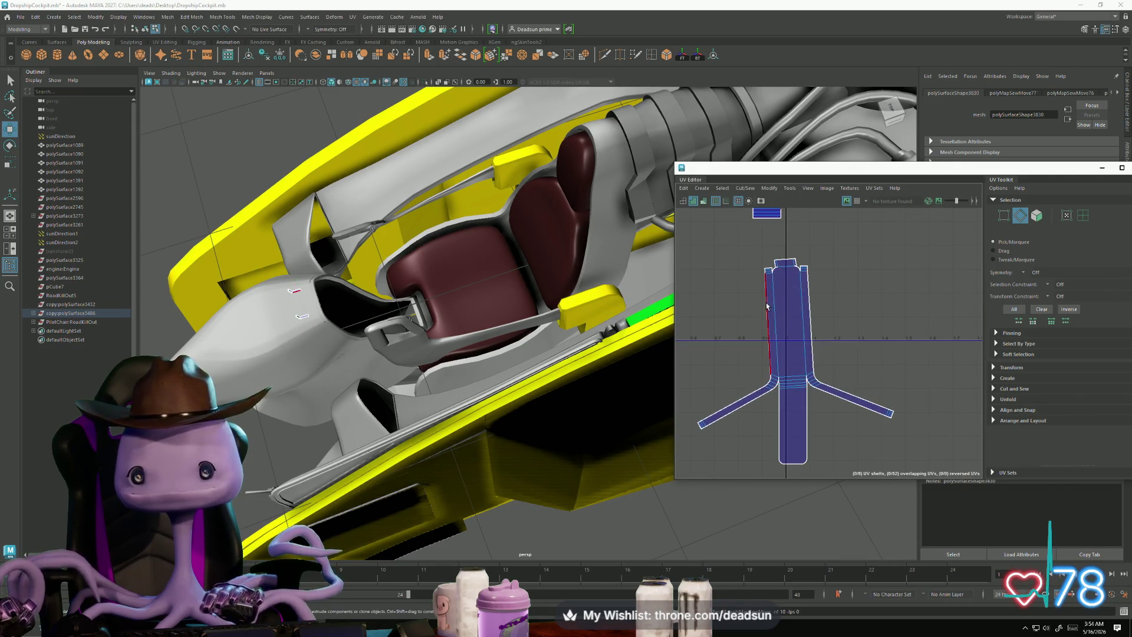
pyautogui.keyDown('shift'); pyautogui.moveTo(782, 250); pyautogui.dragTo(777, 272, button='right'); pyautogui.keyUp('shift')
pyautogui.scroll(-3, 740, 360)
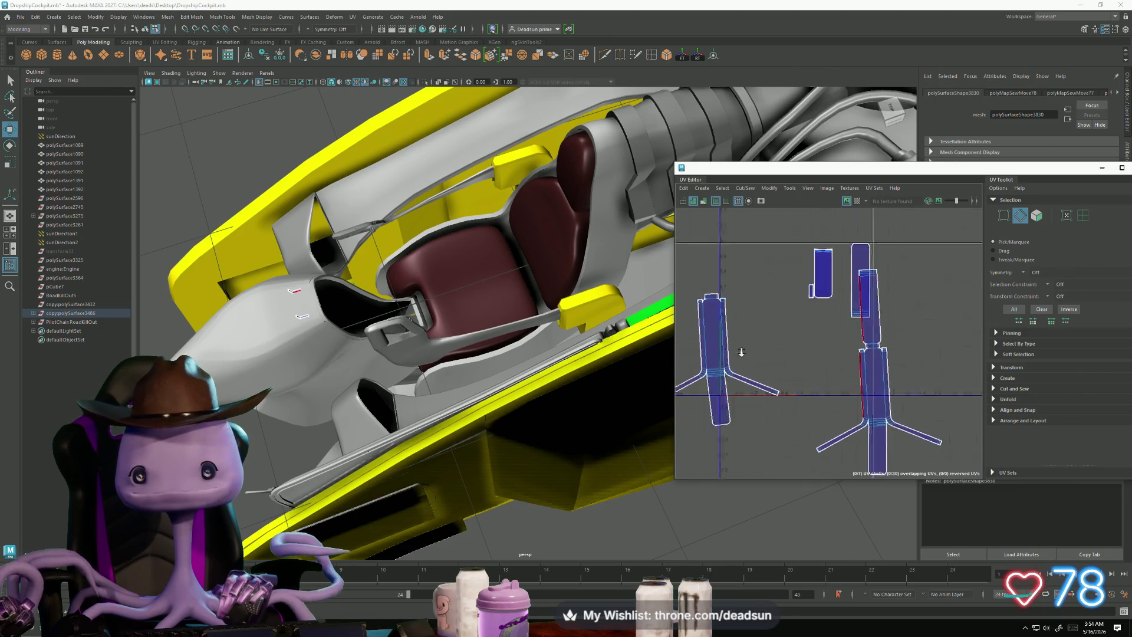
pyautogui.keyDown('shift'); pyautogui.moveTo(740, 318); pyautogui.dragTo(738, 319, button='right'); pyautogui.keyUp('shift')
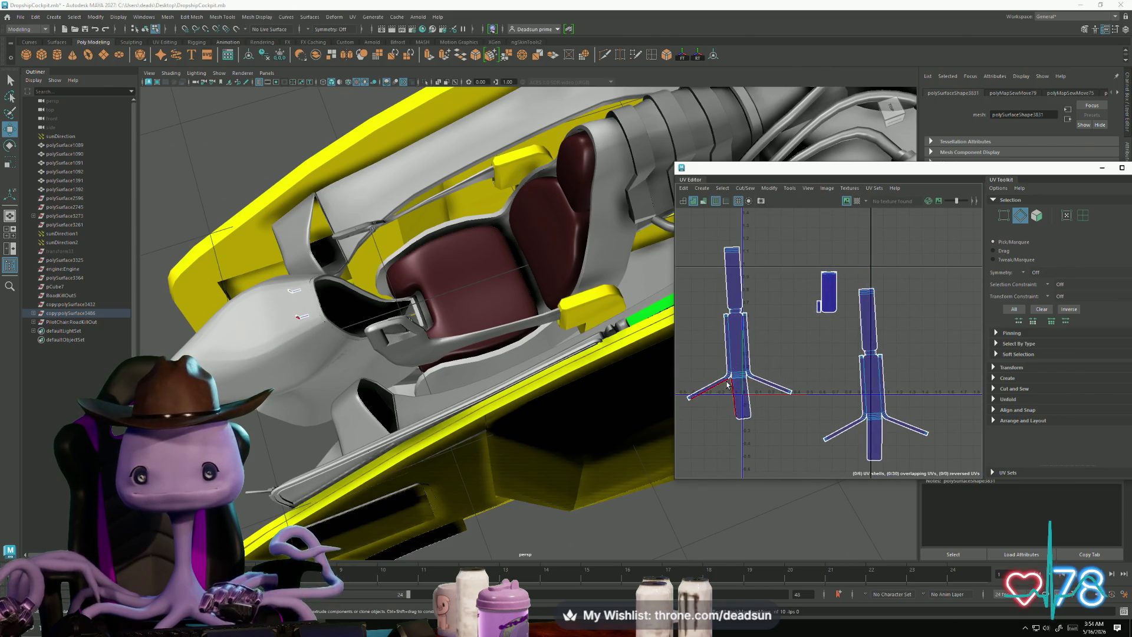
pyautogui.scroll(3, 739, 330)
pyautogui.keyDown('alt'); pyautogui.moveTo(729, 378); pyautogui.dragTo(762, 354, button='middle'); pyautogui.keyUp('alt')
pyautogui.scroll(-3, 763, 354)
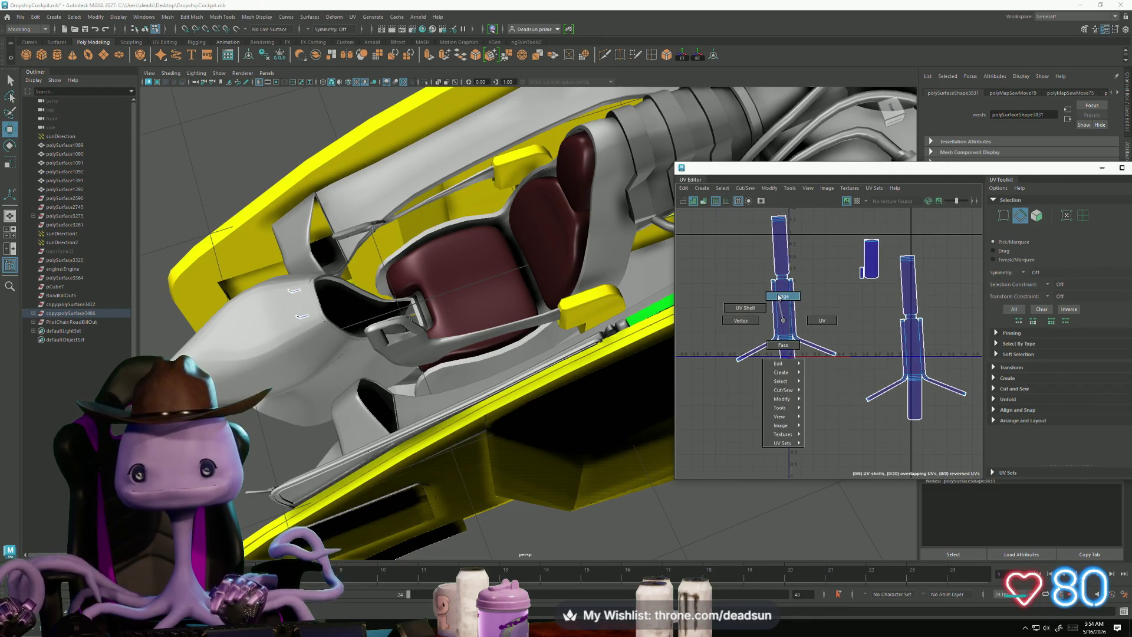
# Step: Select the edges of both side-frame shells and cut the UVs along them
pyautogui.moveTo(841, 414); pyautogui.dragTo(842, 416)
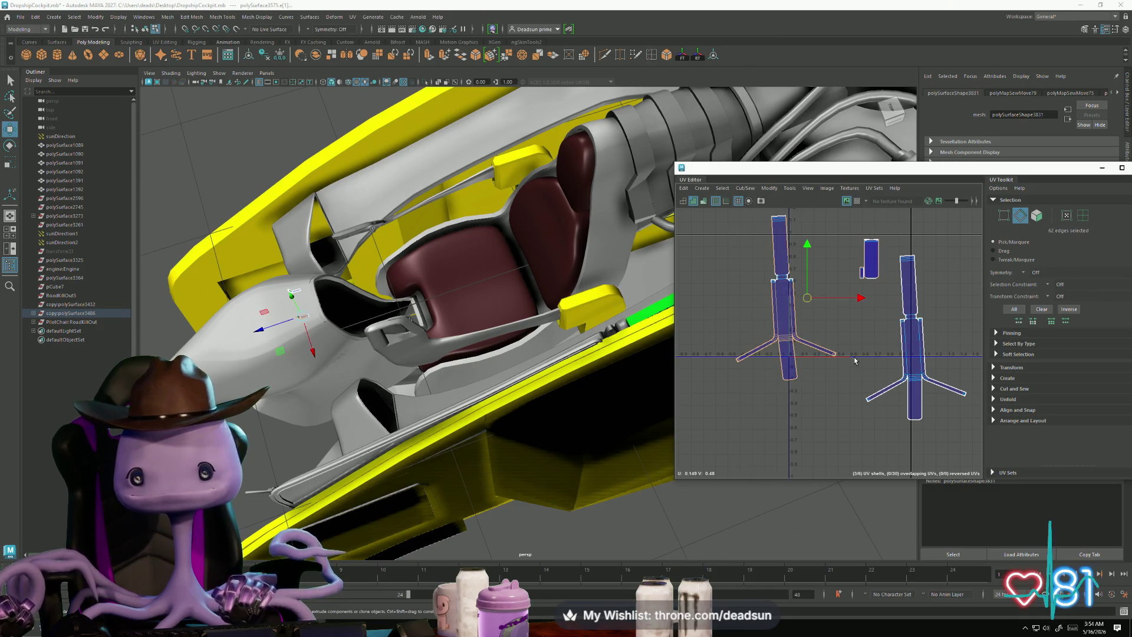
pyautogui.keyDown('shift'); pyautogui.moveTo(854, 357); pyautogui.dragTo(979, 446); pyautogui.keyUp('shift')
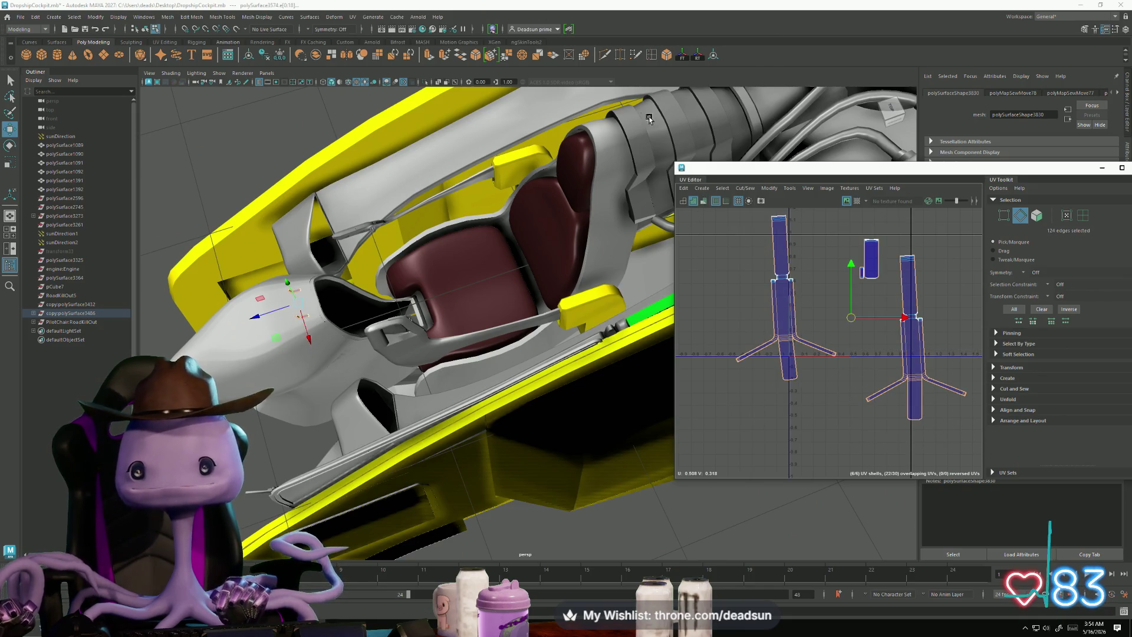
pyautogui.click(744, 187)
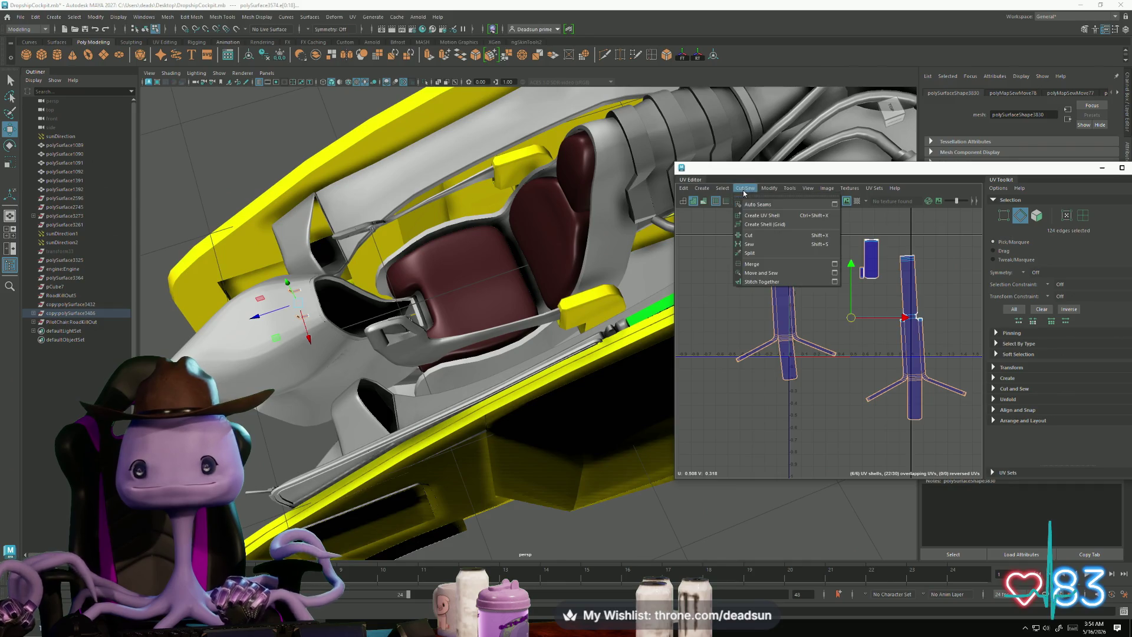
pyautogui.click(763, 235)
pyautogui.scroll(5, 773, 351)
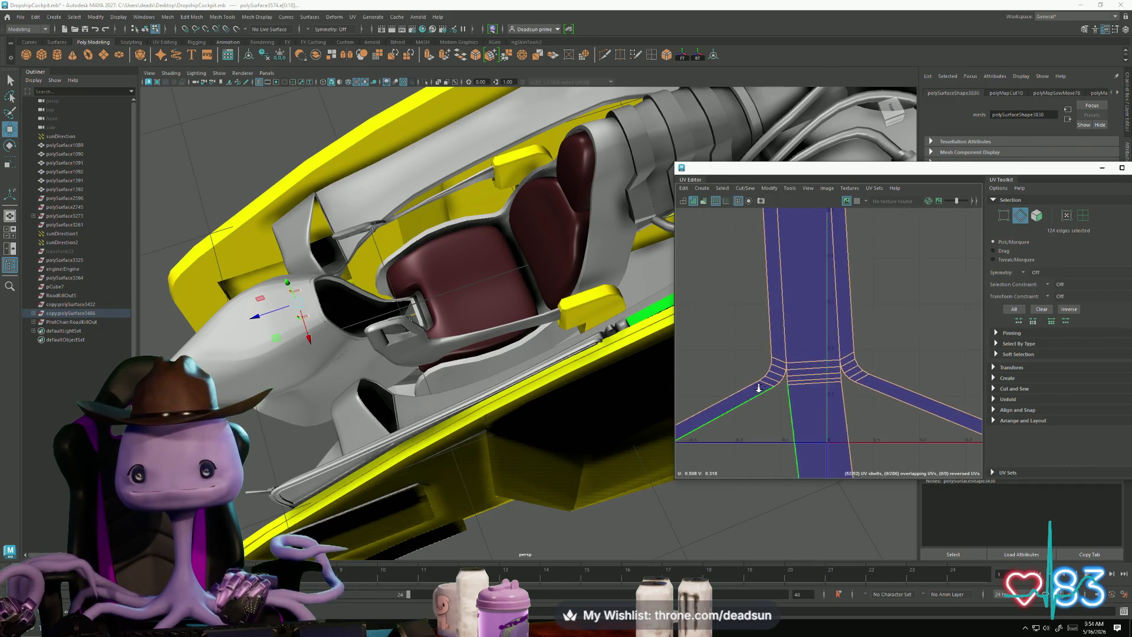
pyautogui.scroll(-3, 767, 354)
# Step: Select the six seam edges and Move and Sew the upper shell onto the lower
pyautogui.keyDown('alt'); pyautogui.moveTo(777, 320); pyautogui.dragTo(730, 281, button='middle'); pyautogui.keyUp('alt')
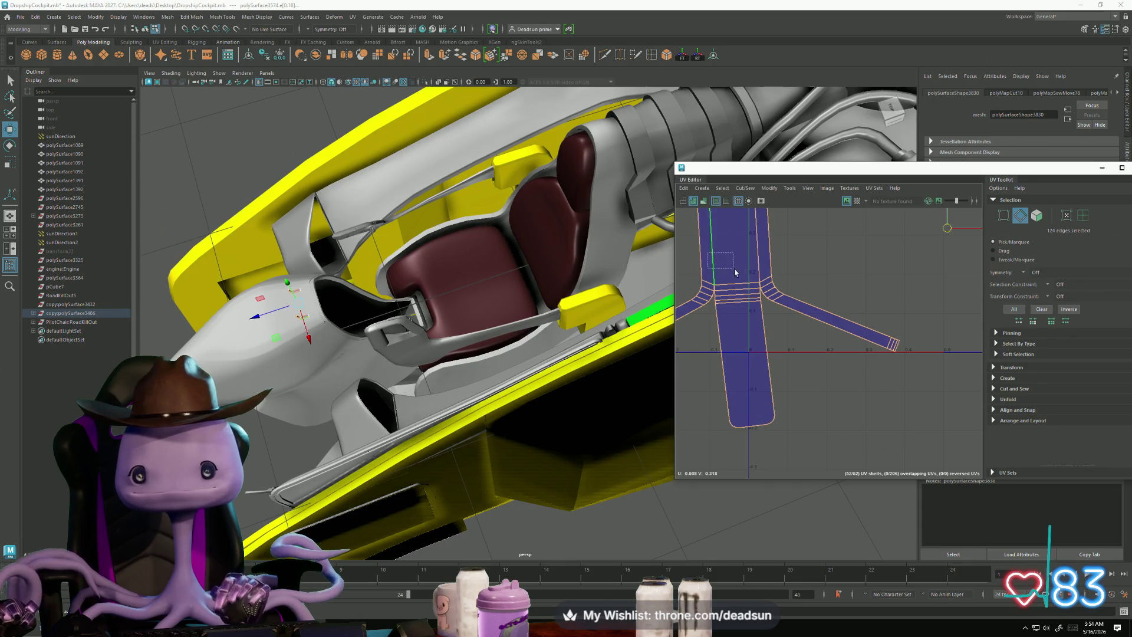
pyautogui.moveTo(766, 288); pyautogui.dragTo(767, 289)
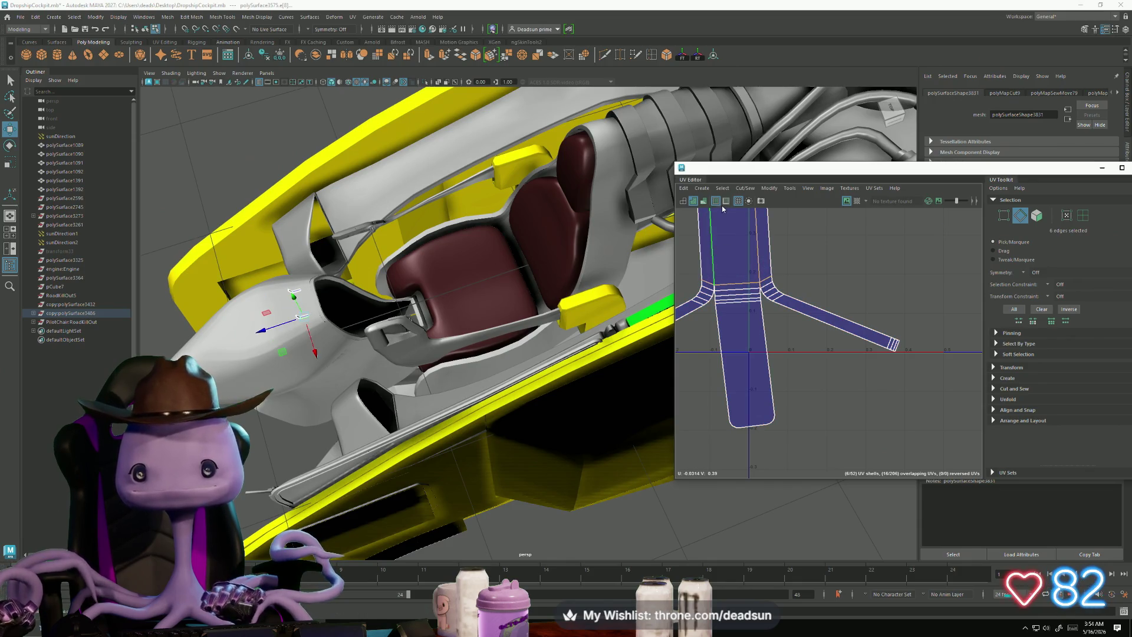
pyautogui.click(745, 187)
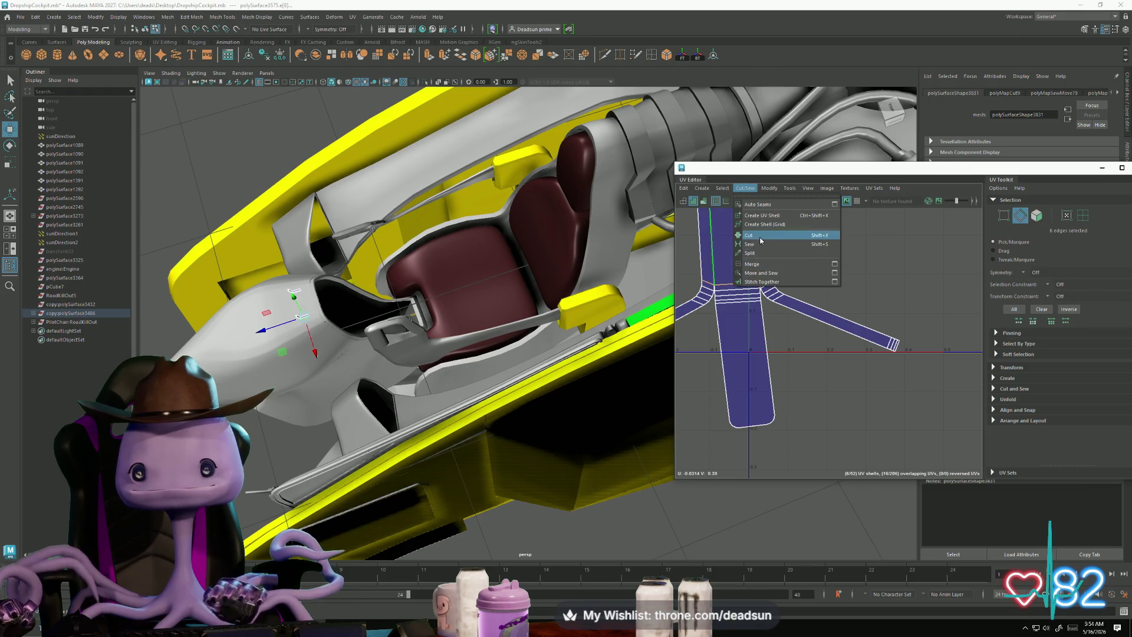
pyautogui.click(763, 273)
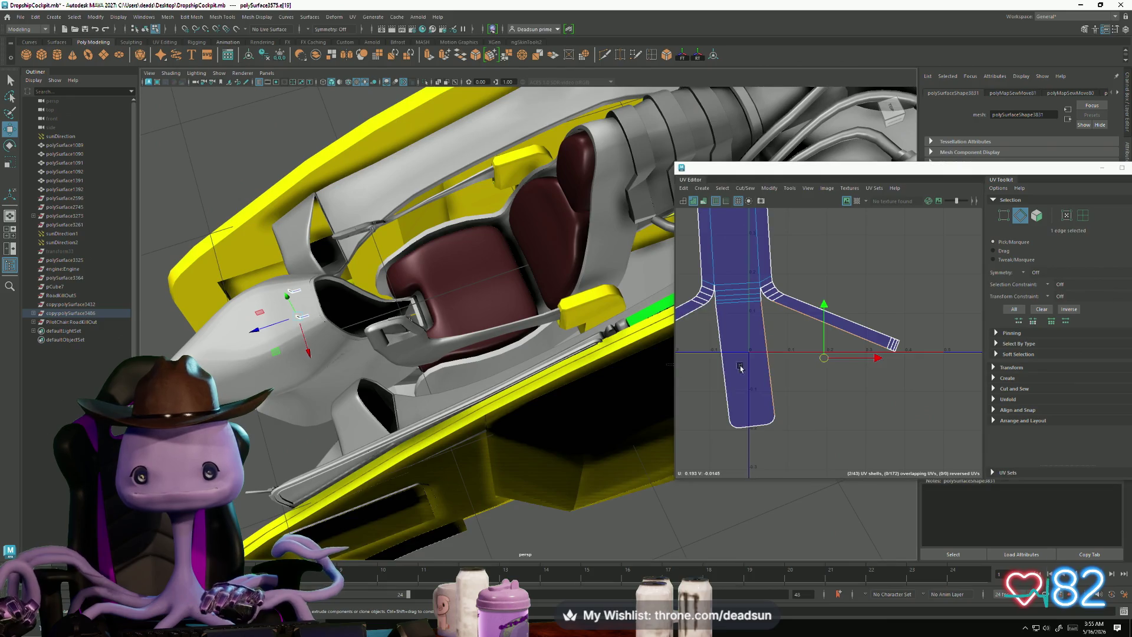
# Step: Pick the next side-frame part, polySurface3575, and select its strip's left border edge loop
pyautogui.click(716, 354)
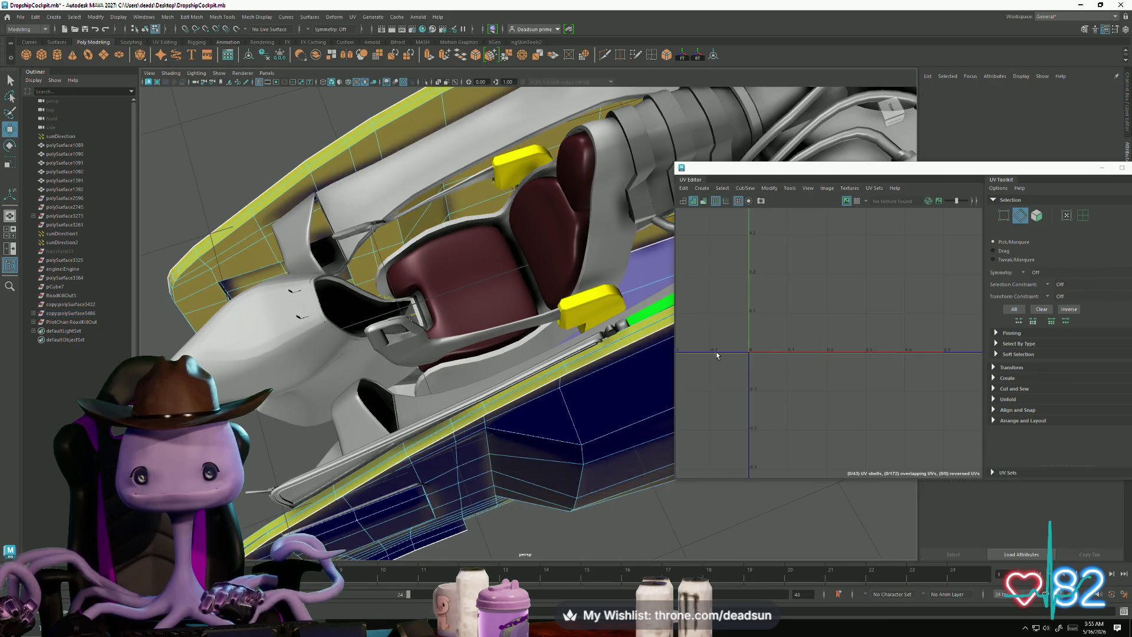
pyautogui.click(576, 338)
pyautogui.scroll(3, 712, 312)
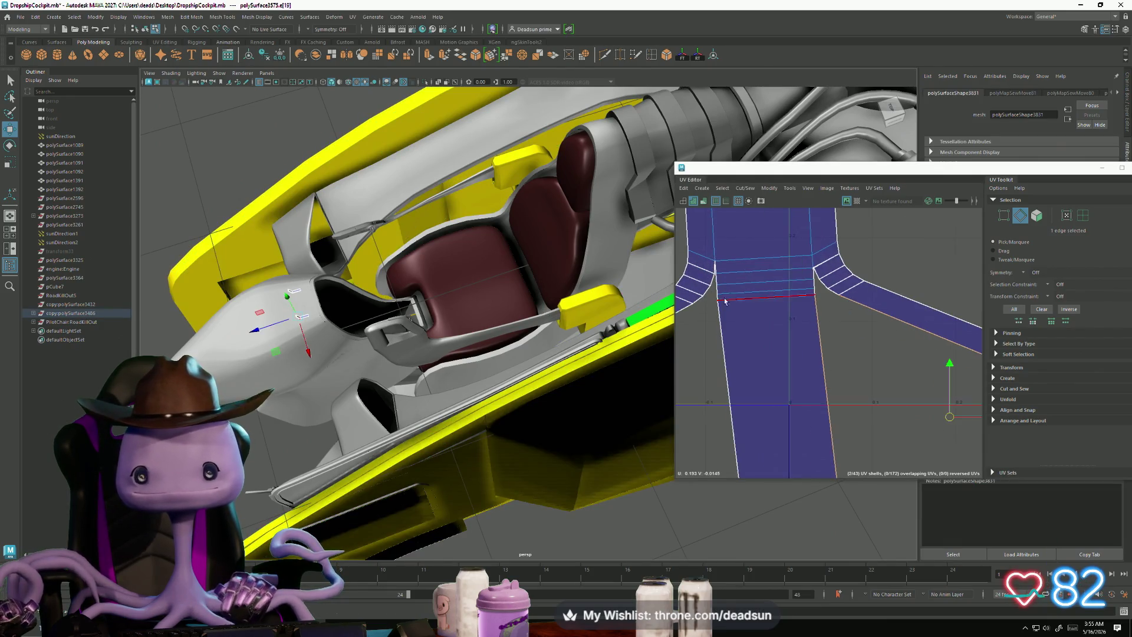
pyautogui.doubleClick(717, 267)
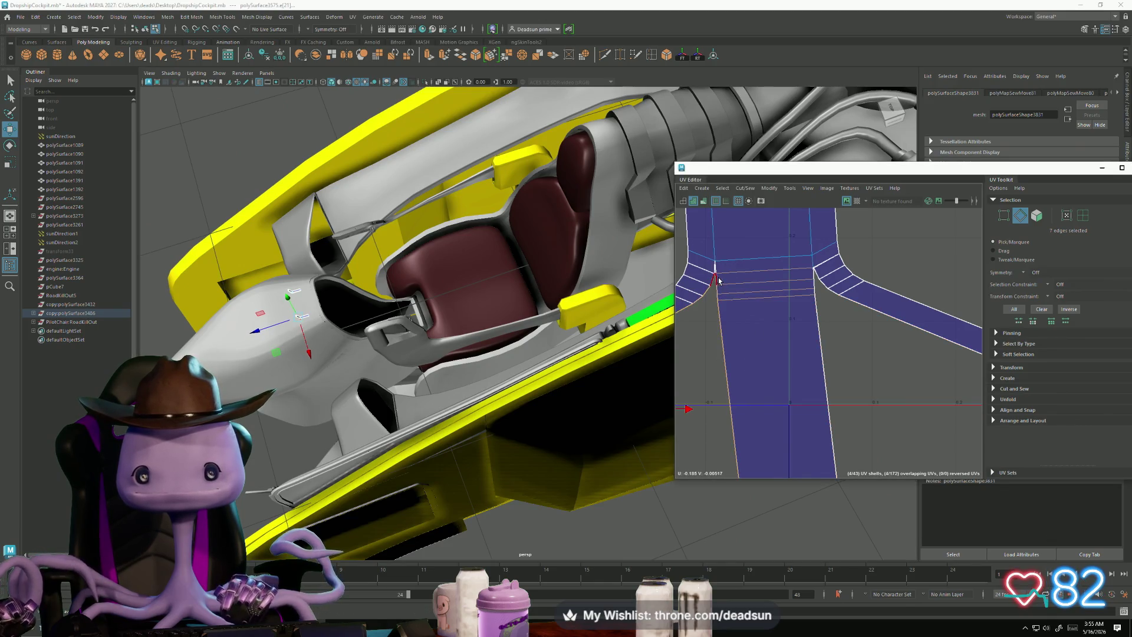
pyautogui.keyDown('shift'); pyautogui.click(817, 297); pyautogui.keyUp('shift')
pyautogui.scroll(-3, 816, 296)
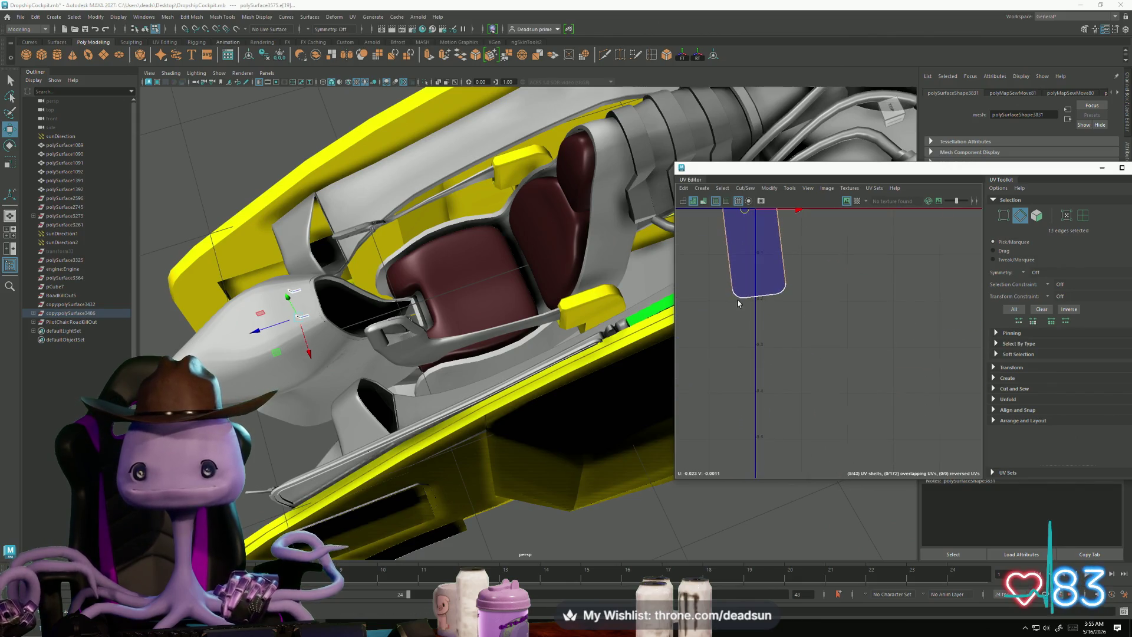
# Step: Add the strip's bottom corner edges to the border edge selection
pyautogui.moveTo(754, 305)
pyautogui.keyDown('alt'); pyautogui.mouseDown(button='middle')
pyautogui.moveTo(816, 383)
pyautogui.moveTo(811, 373)
pyautogui.mouseUp(button='middle'); pyautogui.keyUp('alt')
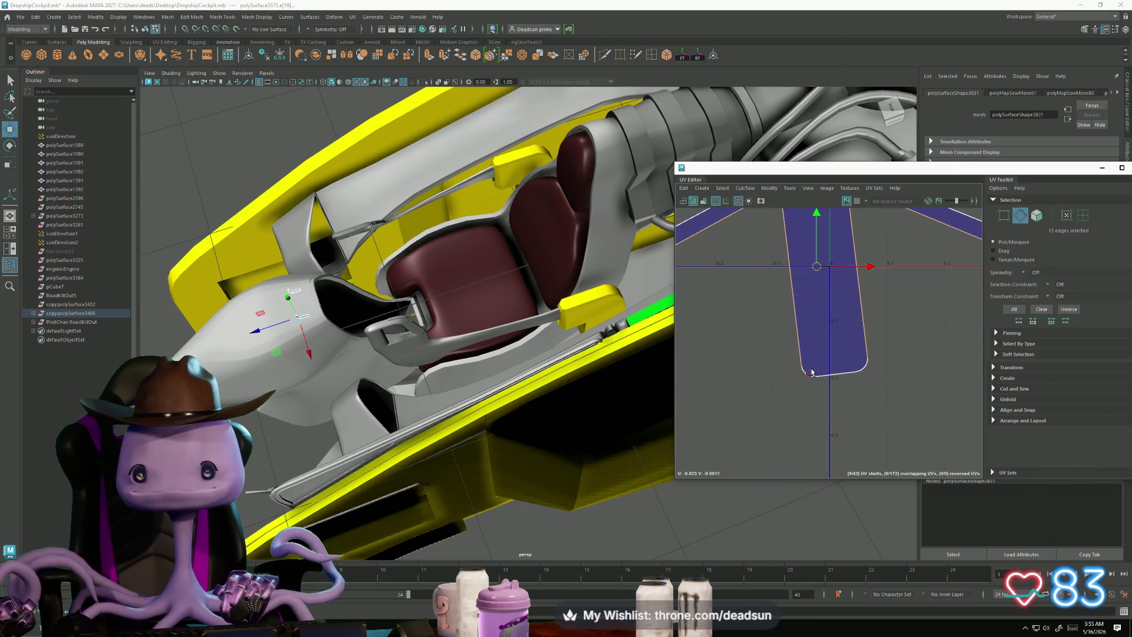
pyautogui.keyDown('shift'); pyautogui.click(807, 376); pyautogui.keyUp('shift')
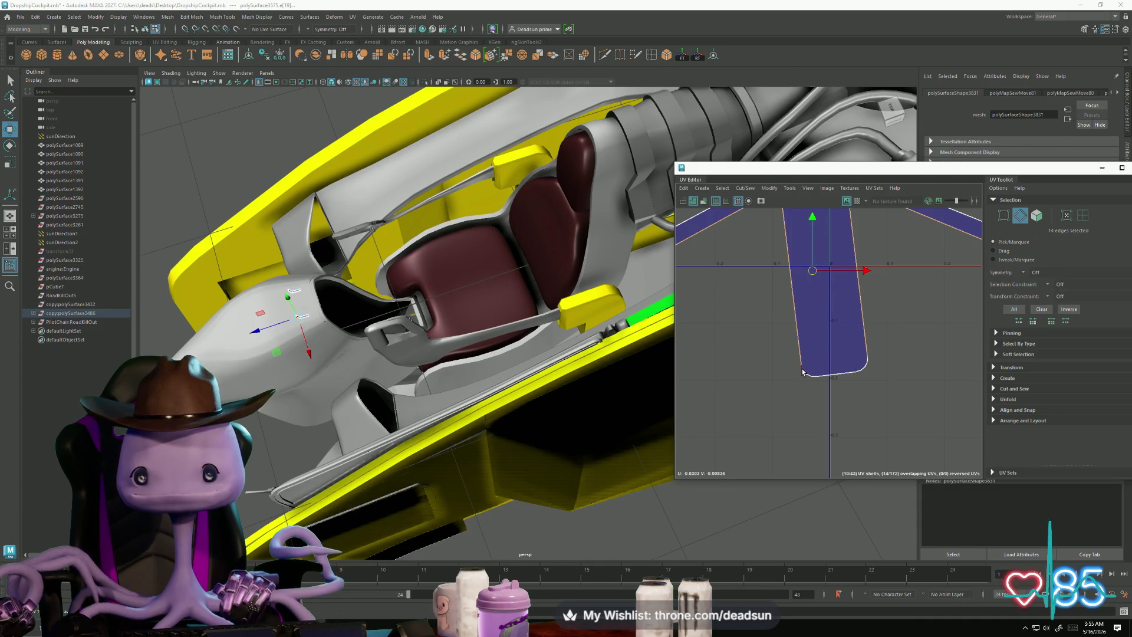
pyautogui.keyDown('shift'); pyautogui.click(869, 365); pyautogui.keyUp('shift')
pyautogui.keyDown('shift'); pyautogui.click(862, 371); pyautogui.keyUp('shift')
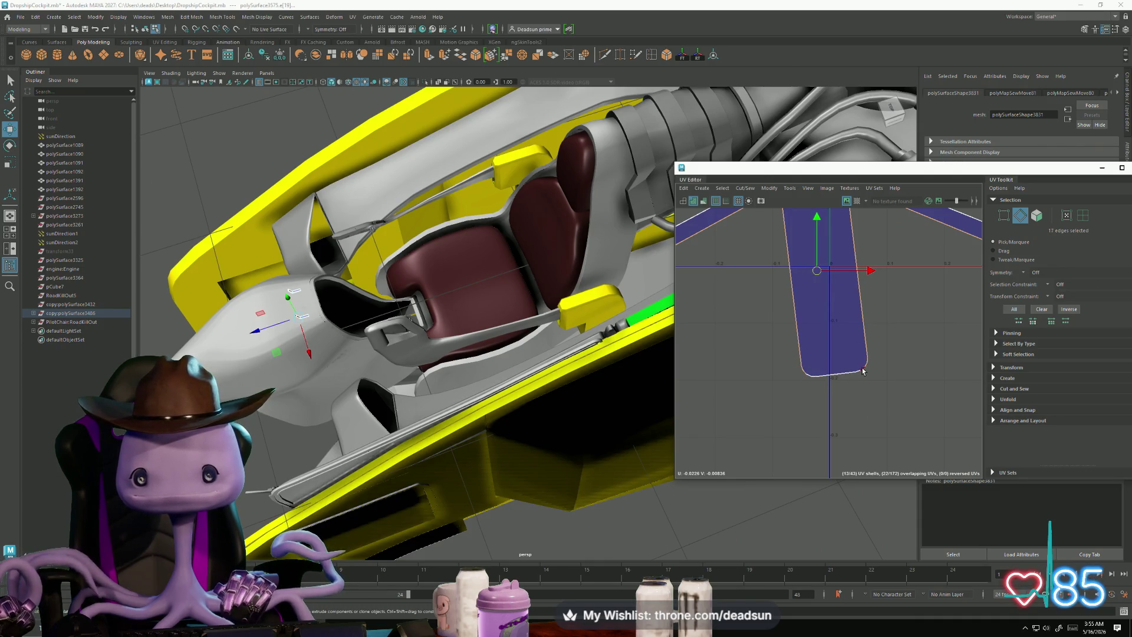
pyautogui.keyDown('shift'); pyautogui.click(809, 378); pyautogui.keyUp('shift')
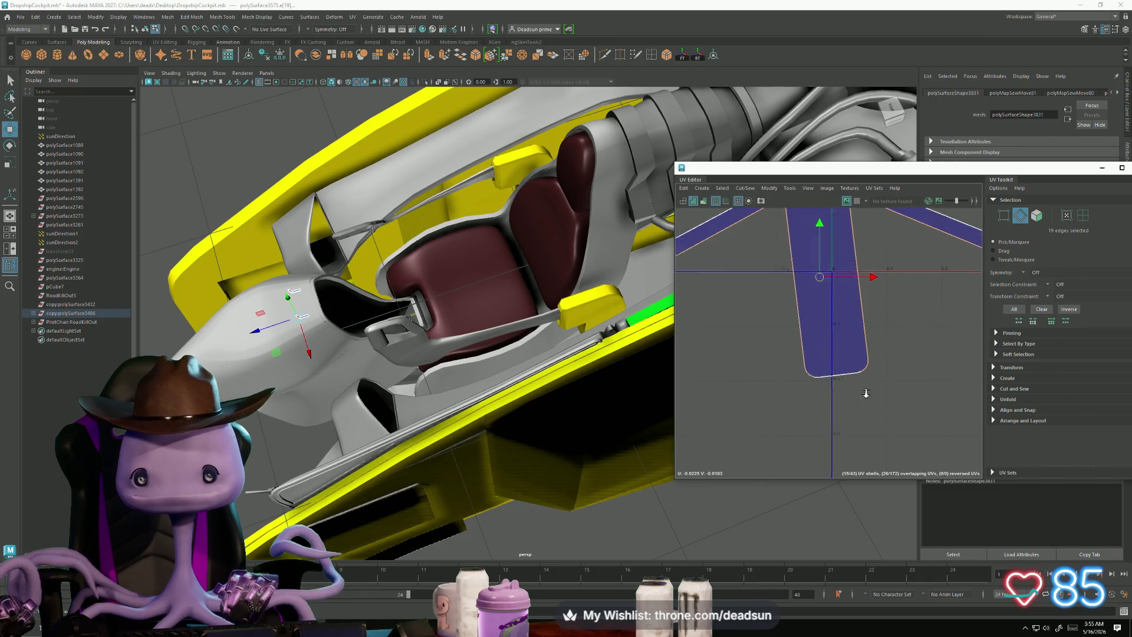
pyautogui.hotkey('ctrl', 'x')
pyautogui.scroll(-3, 865, 393)
# Step: Sew the selected border edges so the part becomes one strip
pyautogui.click(745, 188)
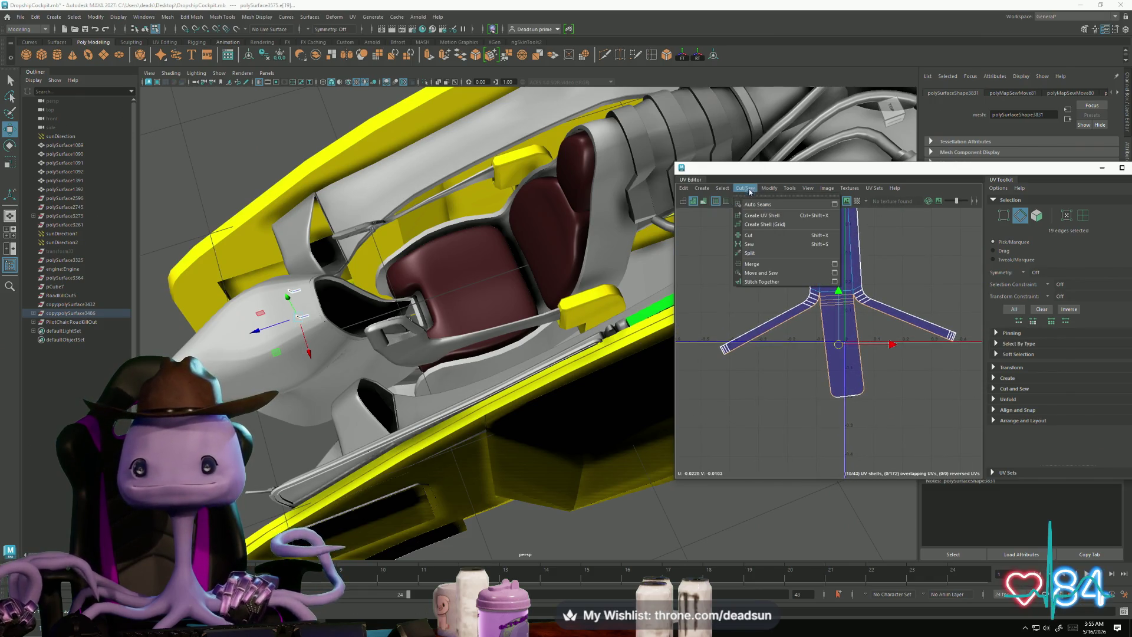
pyautogui.click(762, 275)
pyautogui.moveTo(815, 312)
pyautogui.keyDown('alt'); pyautogui.mouseDown(button='middle')
pyautogui.moveTo(850, 321)
pyautogui.moveTo(782, 349)
pyautogui.mouseUp(button='middle'); pyautogui.keyUp('alt')
pyautogui.scroll(-1, 759, 296)
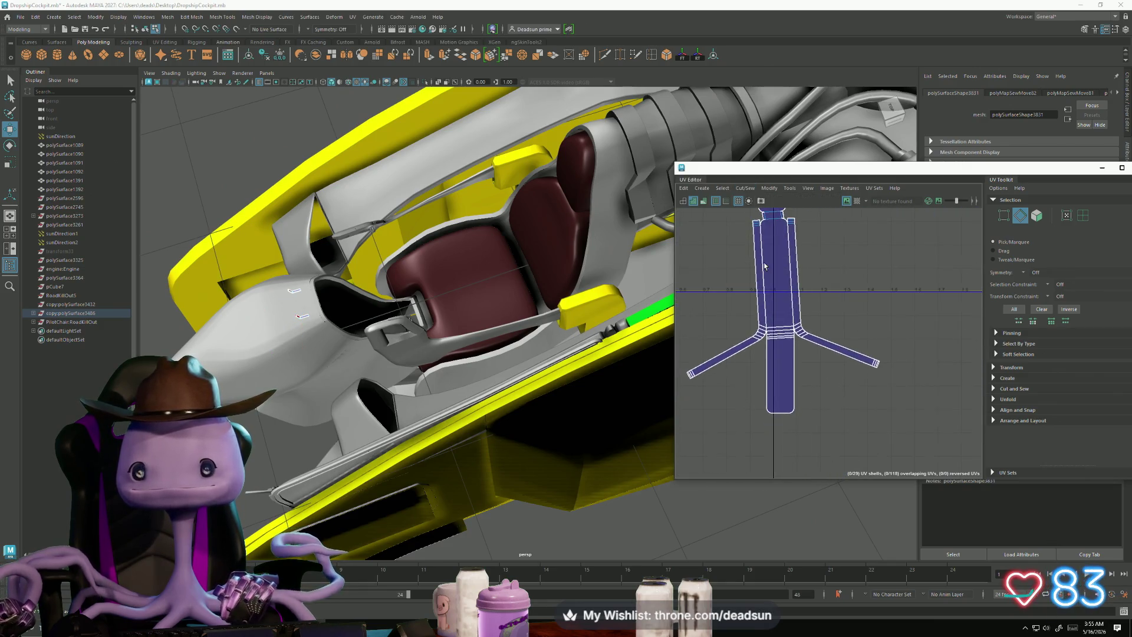
pyautogui.keyDown('alt'); pyautogui.moveTo(760, 296); pyautogui.dragTo(775, 312, button='middle'); pyautogui.keyUp('alt')
# Step: Sew the two matching seam edges to join the branches into a Y-shaped shell
pyautogui.click(770, 308)
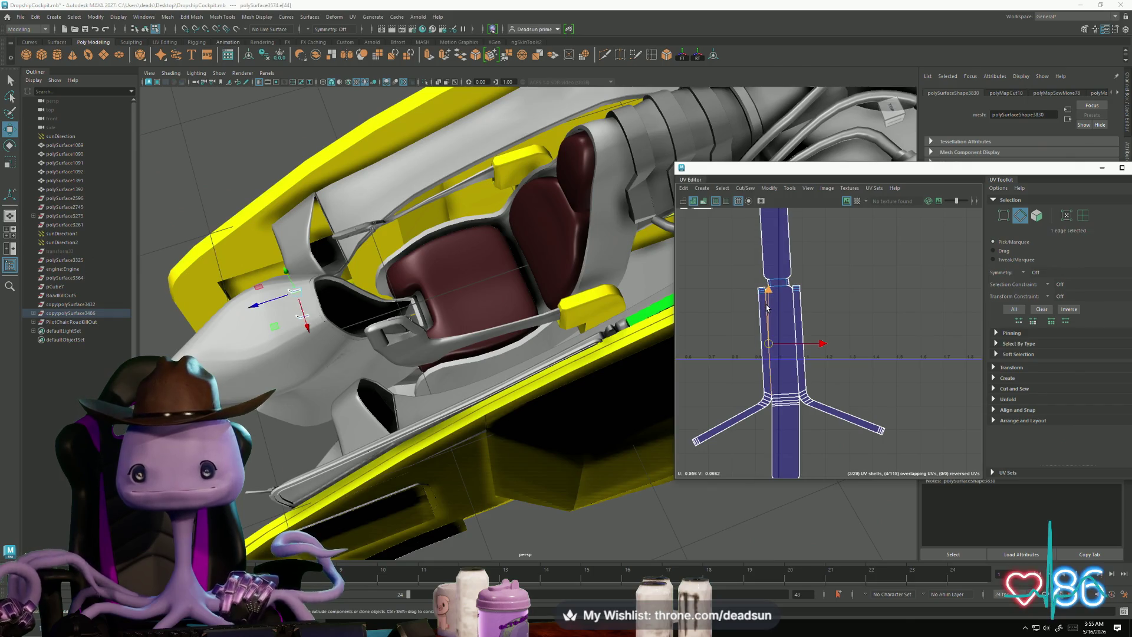
pyautogui.scroll(2, 780, 313)
pyautogui.keyDown('shift'); pyautogui.click(810, 304); pyautogui.keyUp('shift')
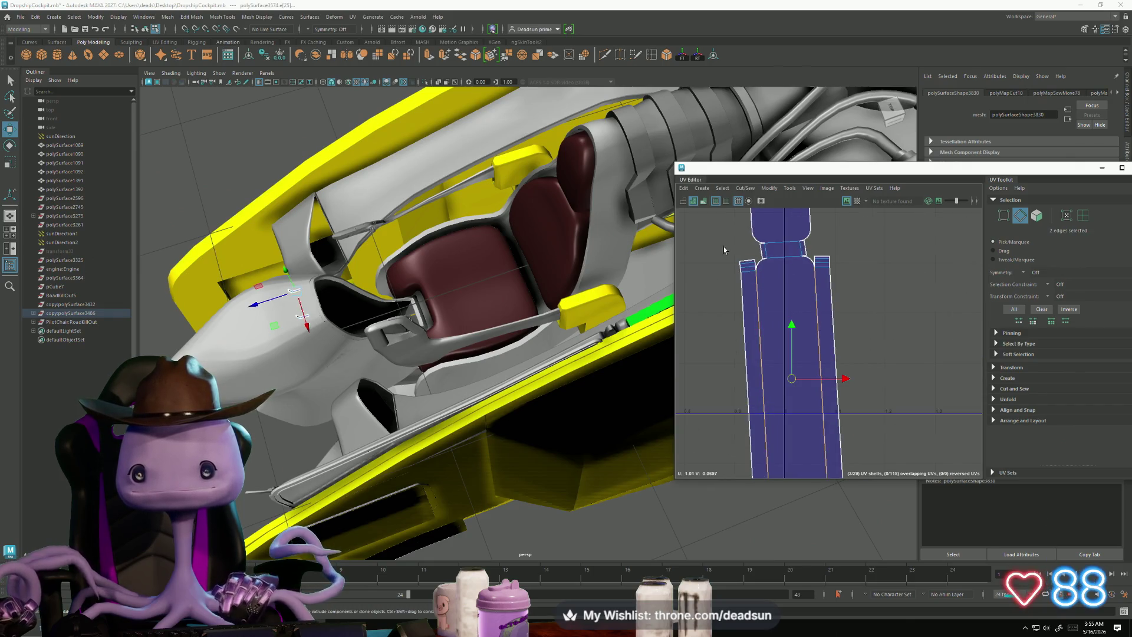
pyautogui.click(745, 188)
pyautogui.click(761, 274)
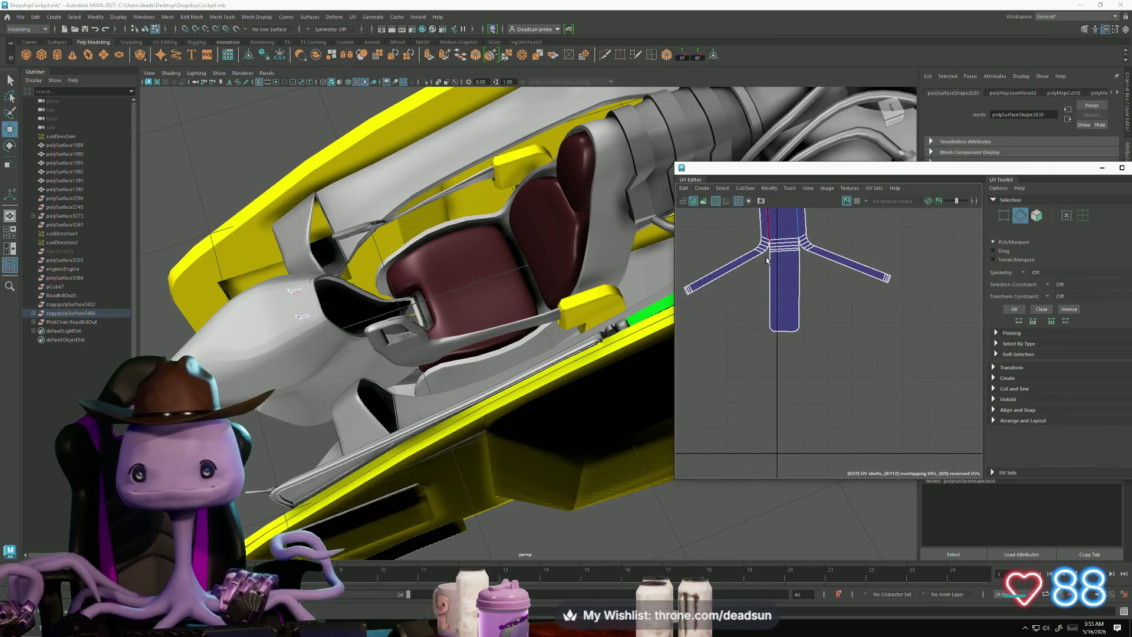
# Step: Cut the UV strip along several more of its edges with Shift+X
pyautogui.scroll(2, 768, 260)
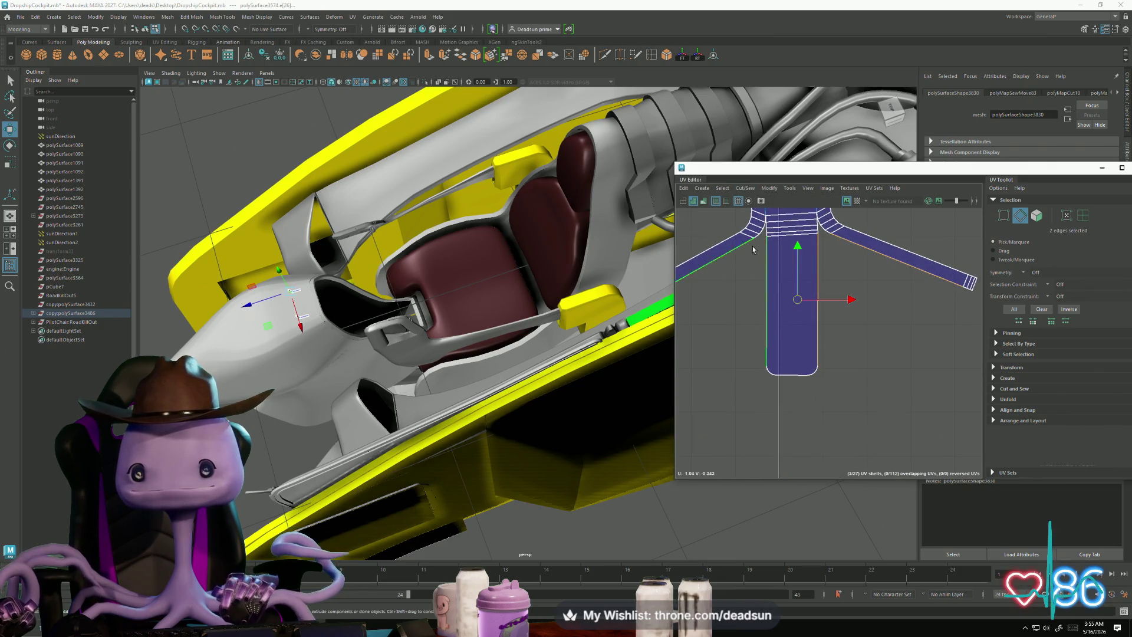
pyautogui.scroll(8, 755, 246)
pyautogui.moveTo(797, 282); pyautogui.dragTo(796, 281)
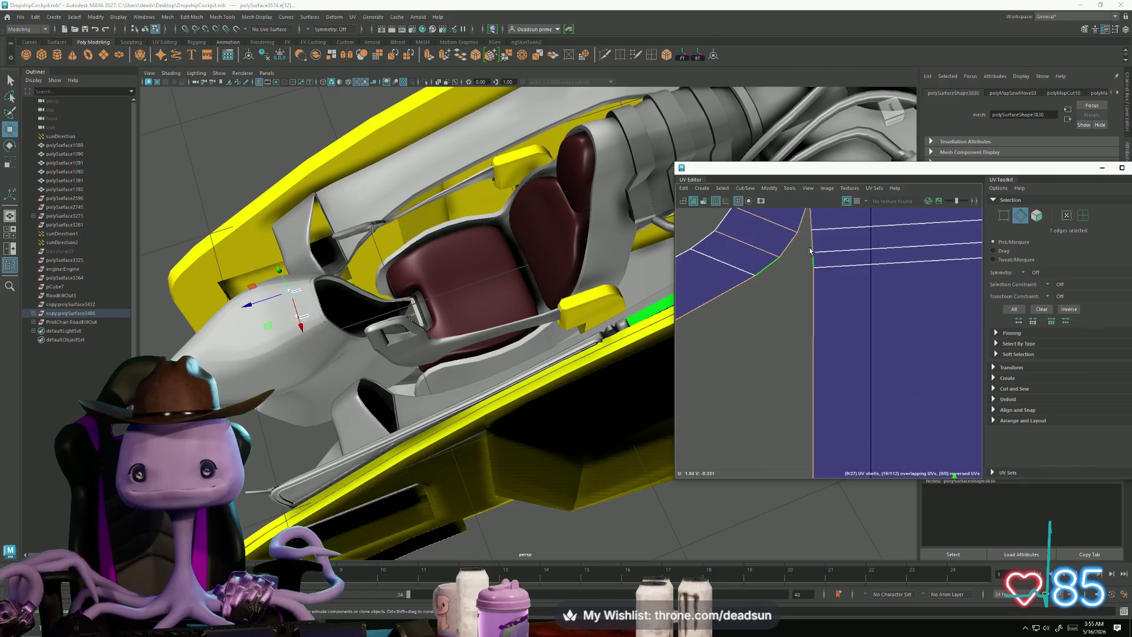
pyautogui.scroll(-3, 785, 374)
pyautogui.hotkey('shift', 'x')
pyautogui.click(726, 303)
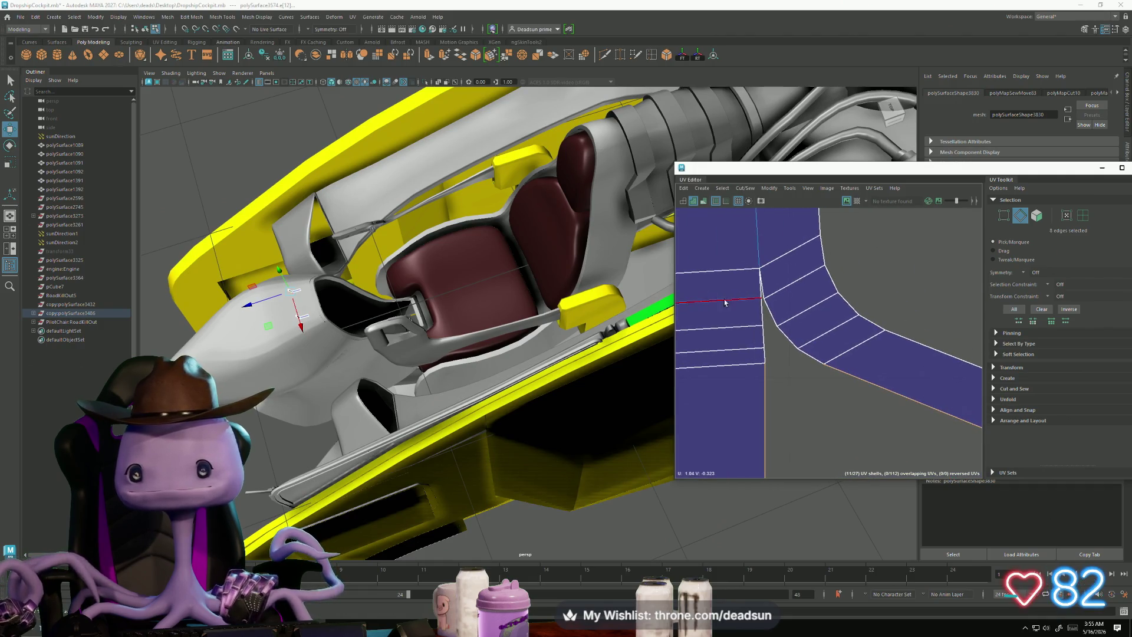
pyautogui.moveTo(816, 359); pyautogui.dragTo(816, 359)
pyautogui.hotkey('shift', 'x')
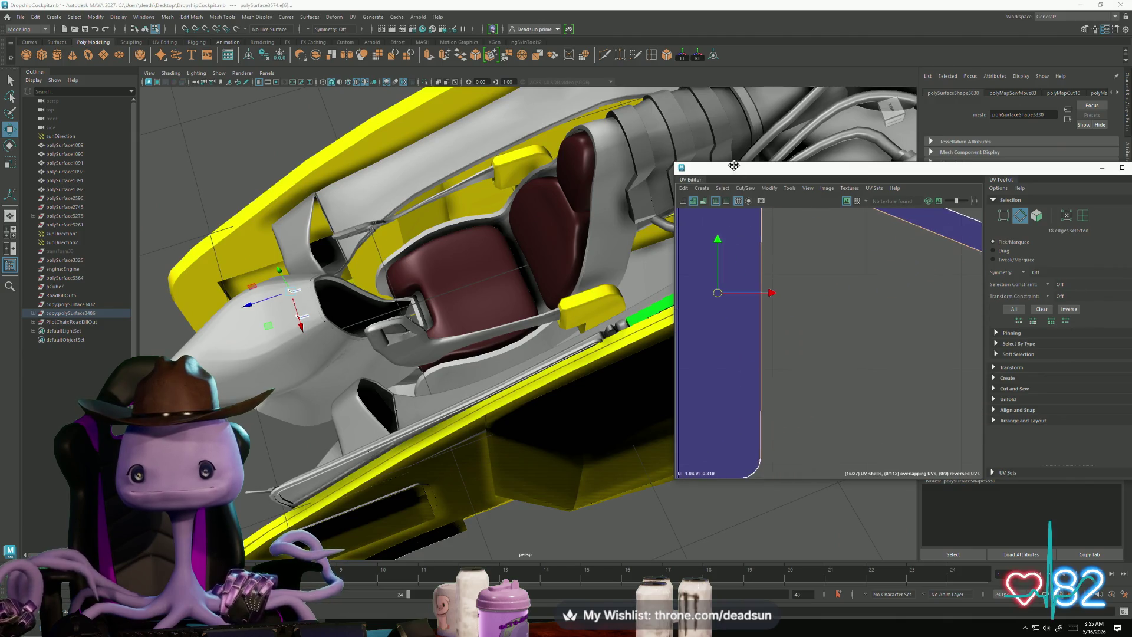
# Step: Reshape the diagonal strip's shell, cut its rounded-corner edges, and sew them back together
pyautogui.keyDown('shift'); pyautogui.click(751, 275); pyautogui.keyUp('shift')
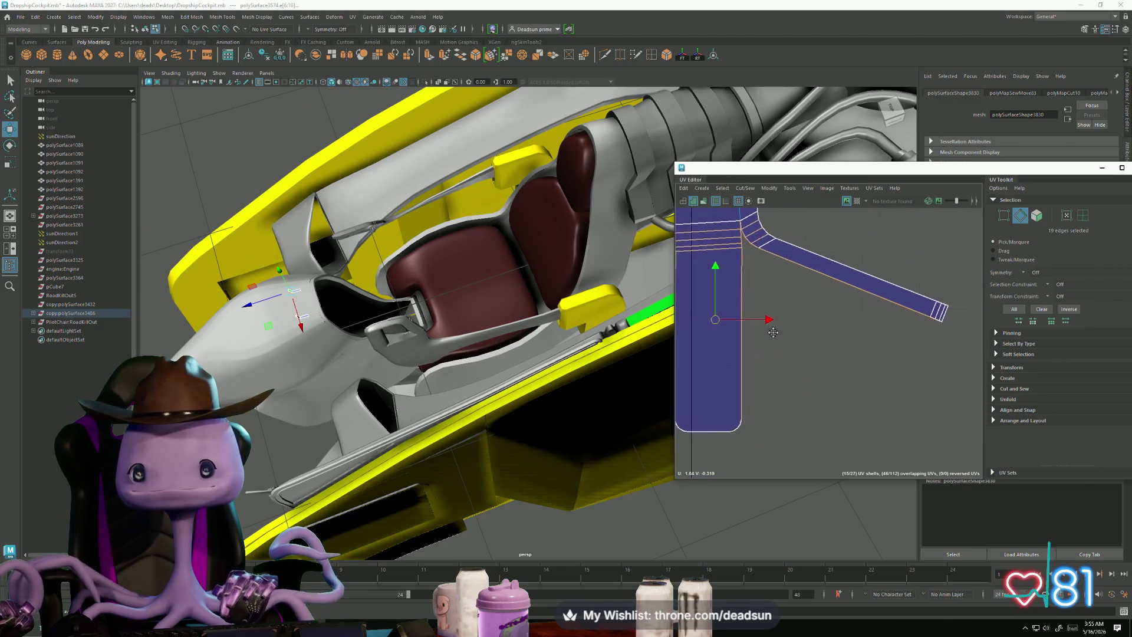
pyautogui.keyDown('alt'); pyautogui.moveTo(966, 332); pyautogui.dragTo(841, 320, button='middle'); pyautogui.keyUp('alt')
pyautogui.hotkey('ctrl', 'u')
pyautogui.scroll(5, 871, 353)
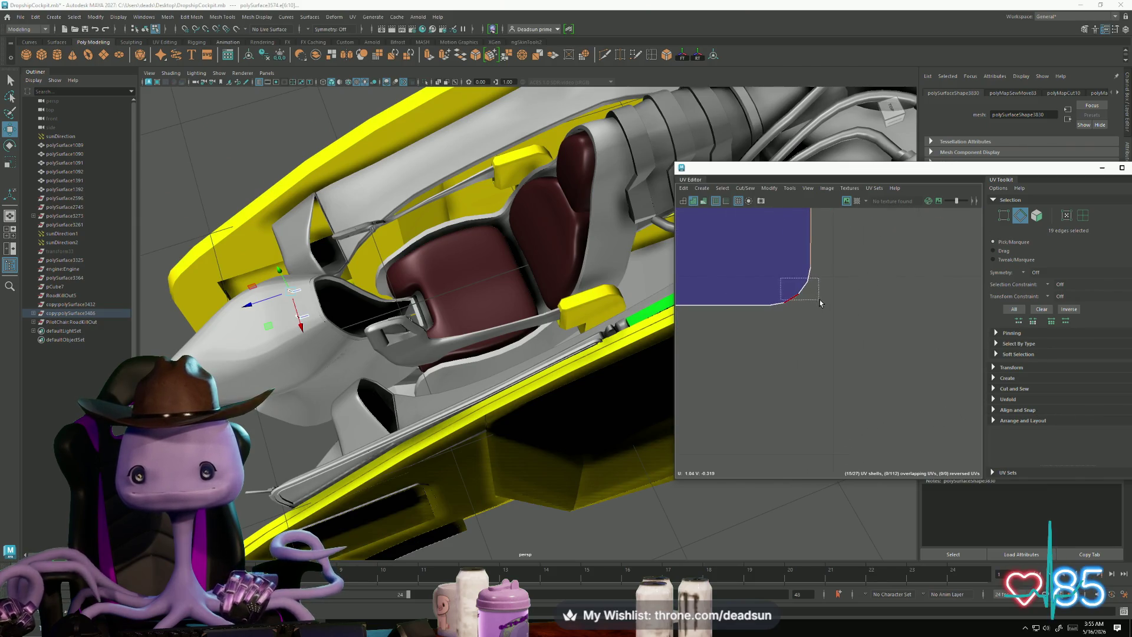
pyautogui.keyDown('shift'); pyautogui.moveTo(821, 303); pyautogui.dragTo(820, 303); pyautogui.keyUp('shift')
pyautogui.hotkey('shift', 'x')
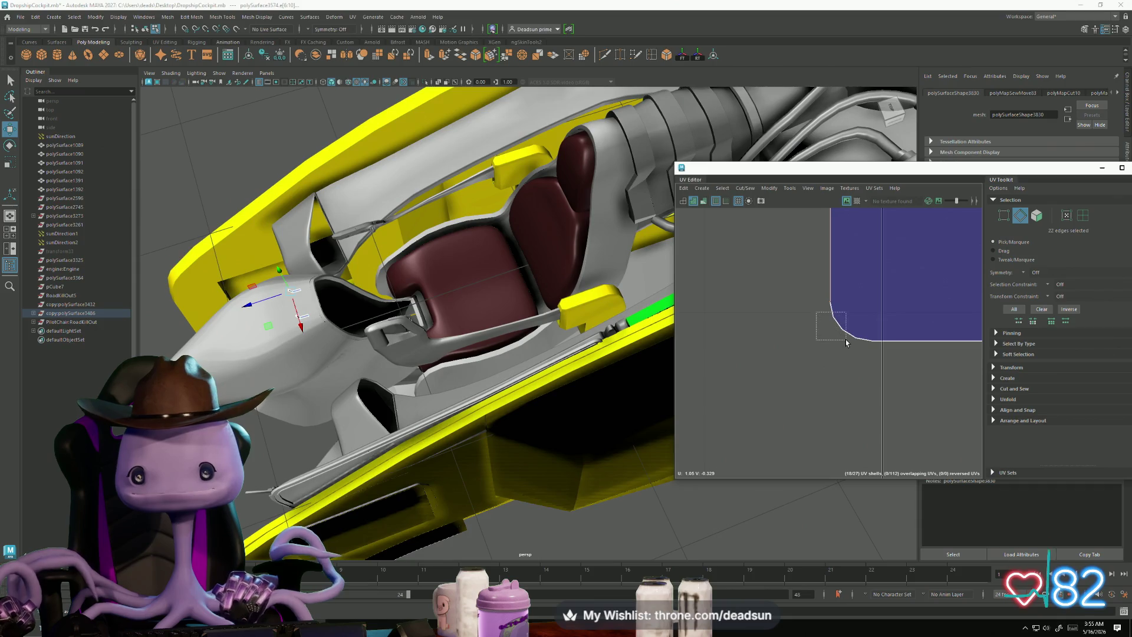
pyautogui.hotkey('shift', 'x')
pyautogui.scroll(-5, 846, 338)
pyautogui.press('f')
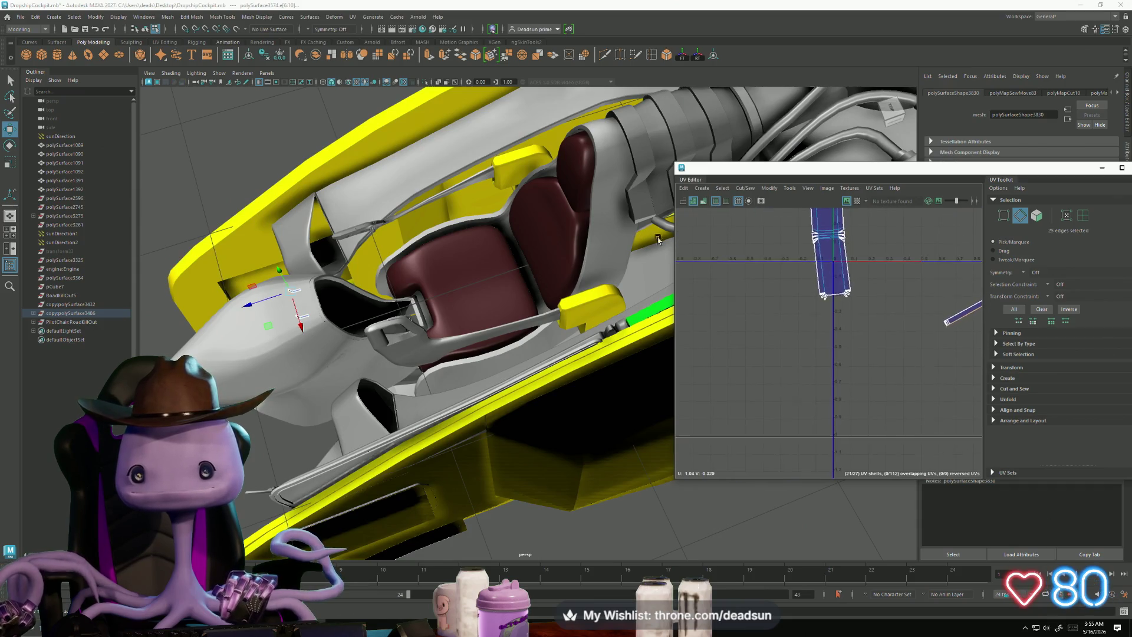
pyautogui.click(747, 190)
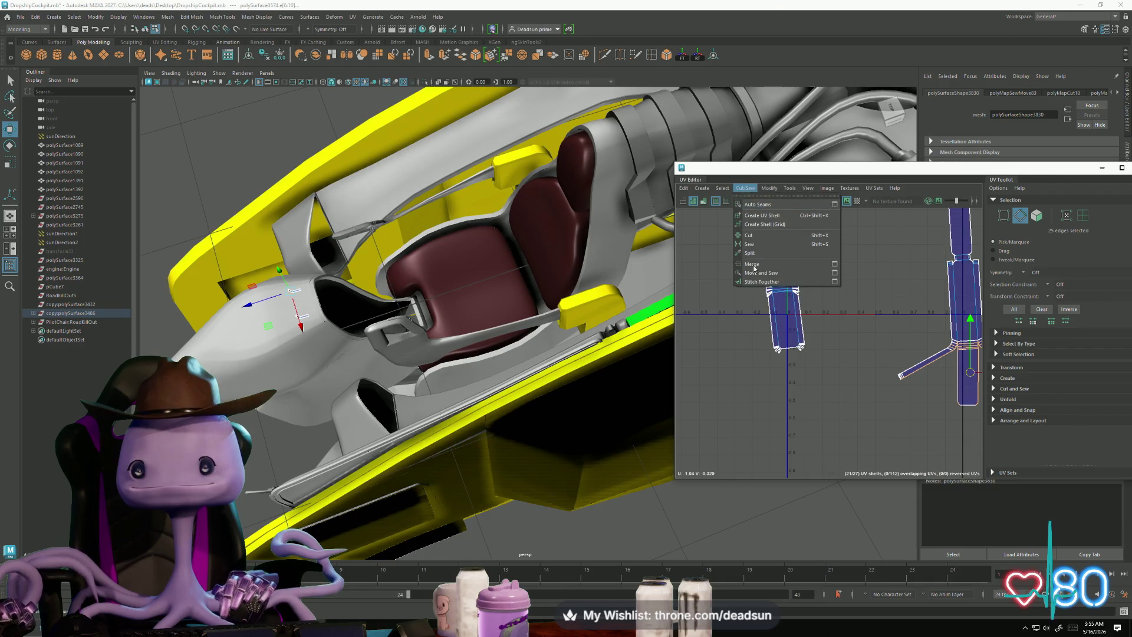
pyautogui.click(755, 281)
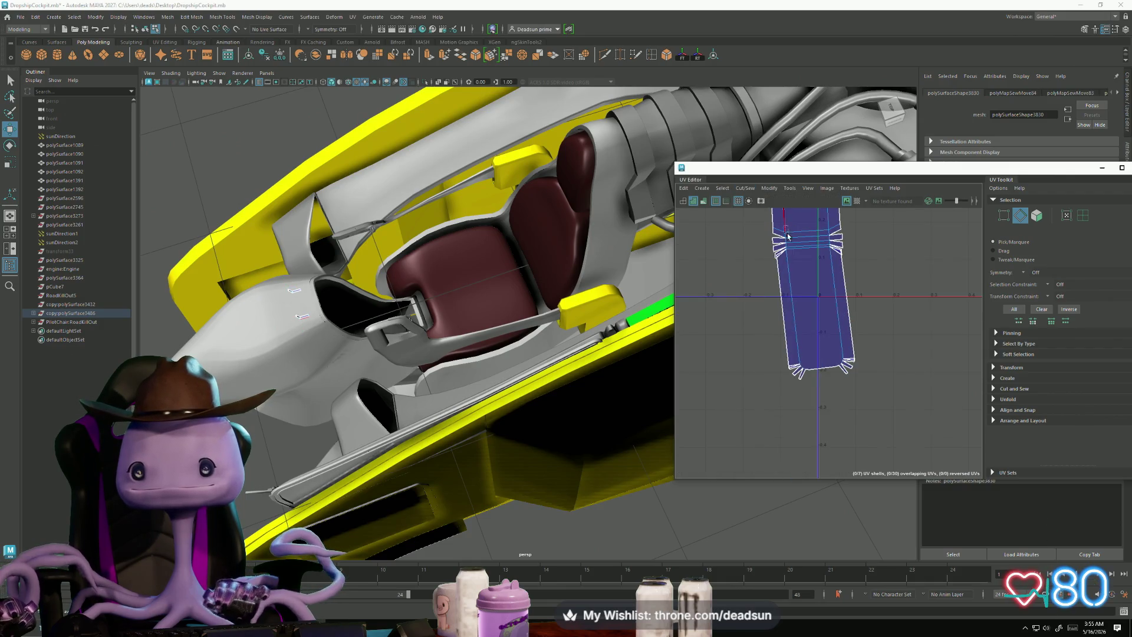
# Step: Select the shell's right-side edge loop and bottom edges, then move to the lower shell
pyautogui.click(801, 247)
pyautogui.keyDown('shift'); pyautogui.doubleClick(836, 263); pyautogui.keyUp('shift')
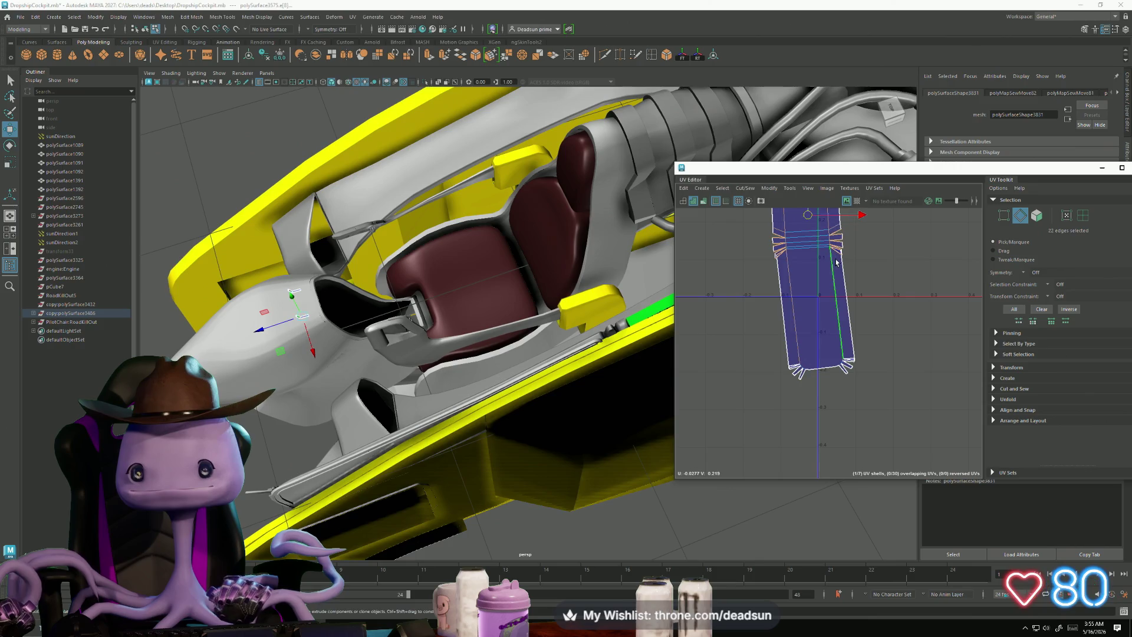
pyautogui.keyDown('shift'); pyautogui.doubleClick(804, 373); pyautogui.keyUp('shift')
pyautogui.scroll(4, 858, 372)
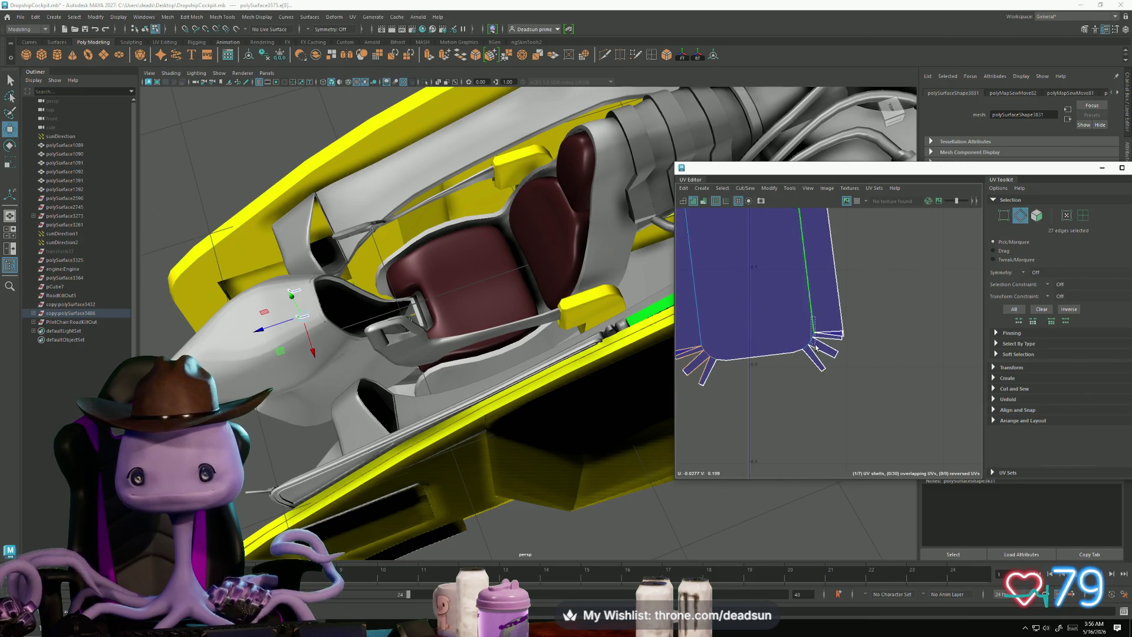
pyautogui.click(842, 361)
pyautogui.moveTo(843, 361)
pyautogui.keyDown('alt'); pyautogui.mouseDown(button='middle')
pyautogui.moveTo(754, 335)
pyautogui.moveTo(627, 321)
pyautogui.mouseUp(button='middle'); pyautogui.keyUp('alt')
pyautogui.keyDown('alt'); pyautogui.moveTo(938, 463); pyautogui.dragTo(757, 396, button='middle'); pyautogui.keyUp('alt')
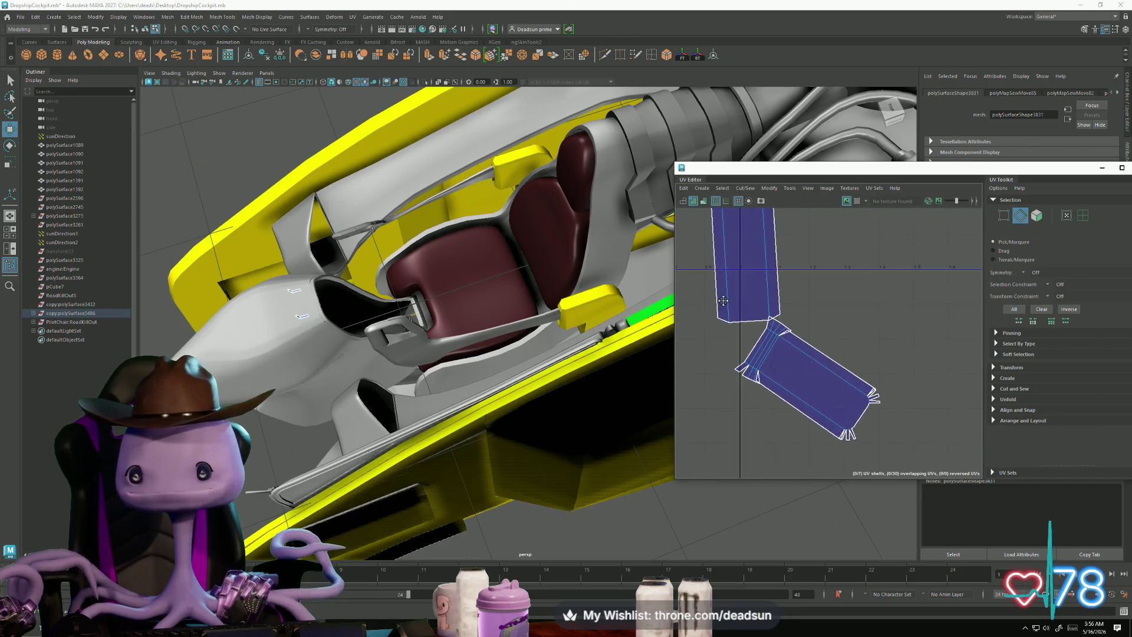
pyautogui.scroll(3, 758, 396)
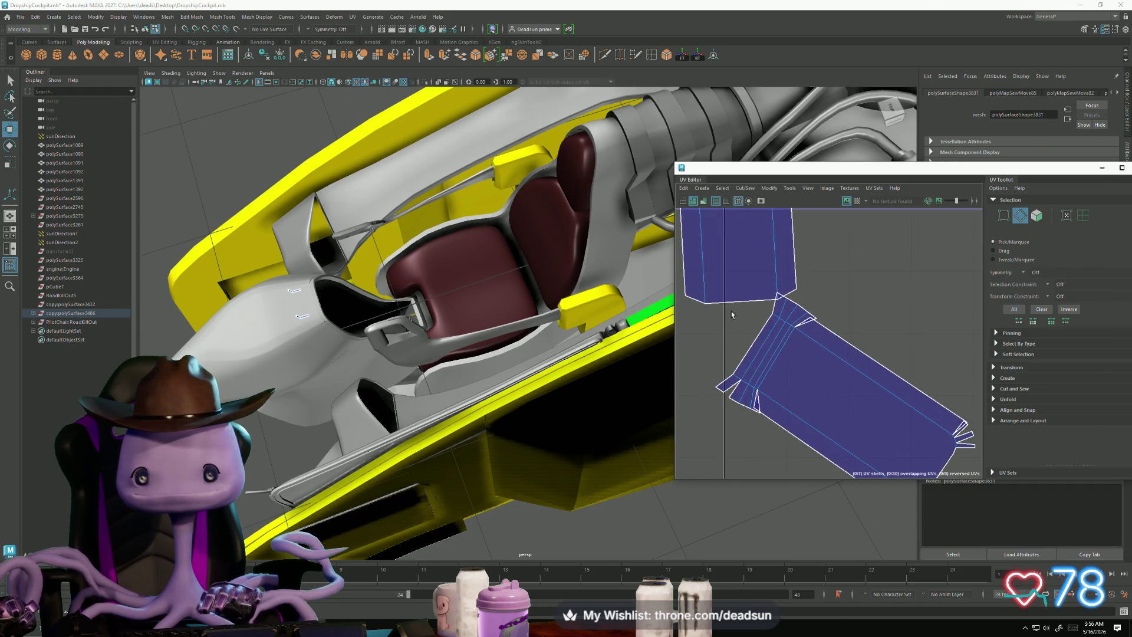
# Step: Move and Sew the lower shell onto the upper, joining the diagonal seam and lower fingers
pyautogui.click(745, 188)
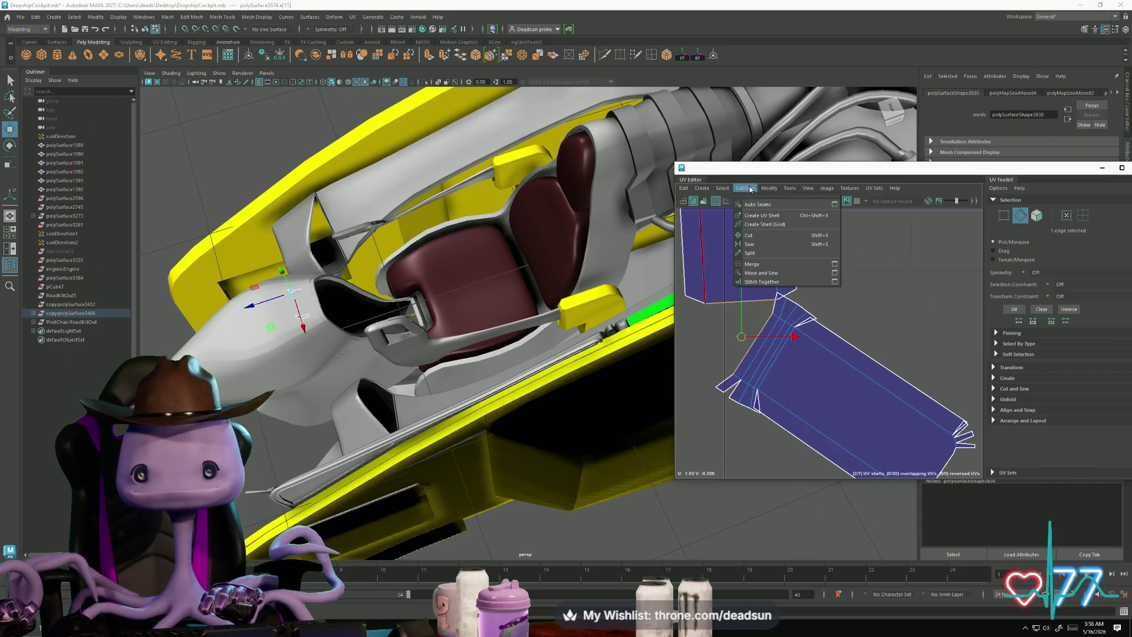
pyautogui.click(767, 276)
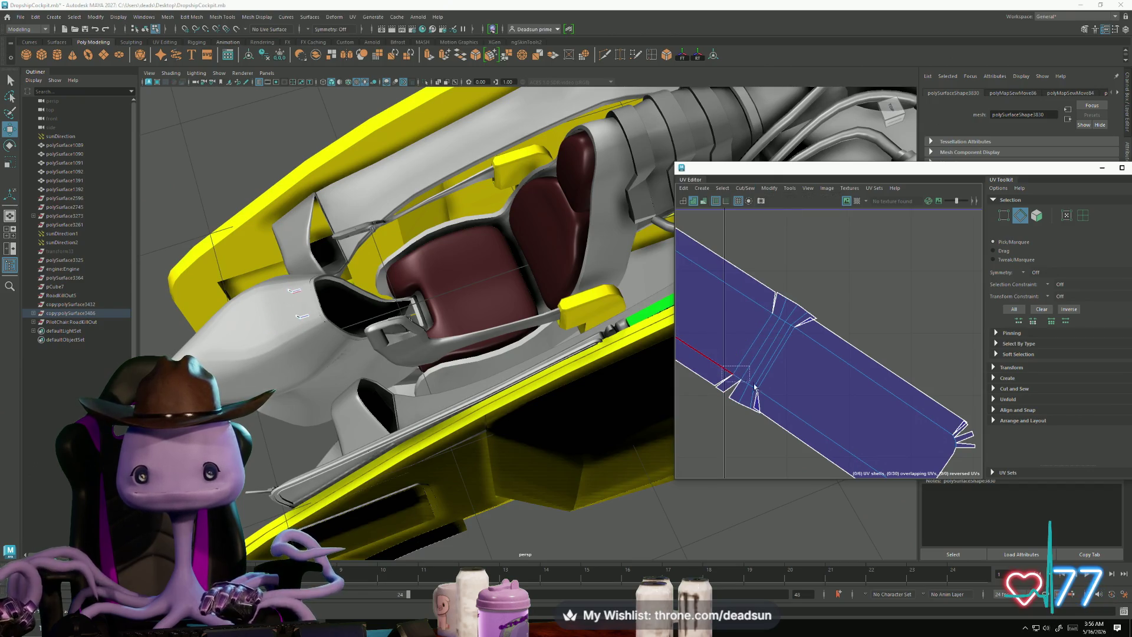
pyautogui.moveTo(774, 387); pyautogui.dragTo(767, 386)
pyautogui.click(767, 326)
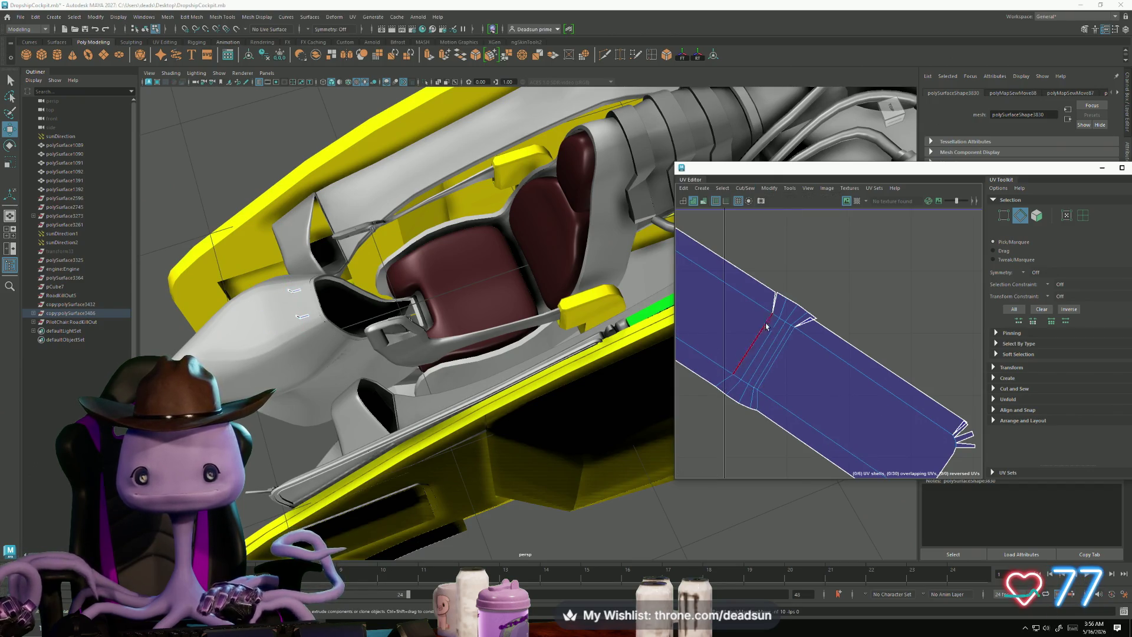
pyautogui.moveTo(787, 307)
pyautogui.keyDown('shift'); pyautogui.mouseDown(button='right')
pyautogui.moveTo(782, 287)
pyautogui.moveTo(797, 278)
pyautogui.mouseUp(button='right'); pyautogui.keyUp('shift')
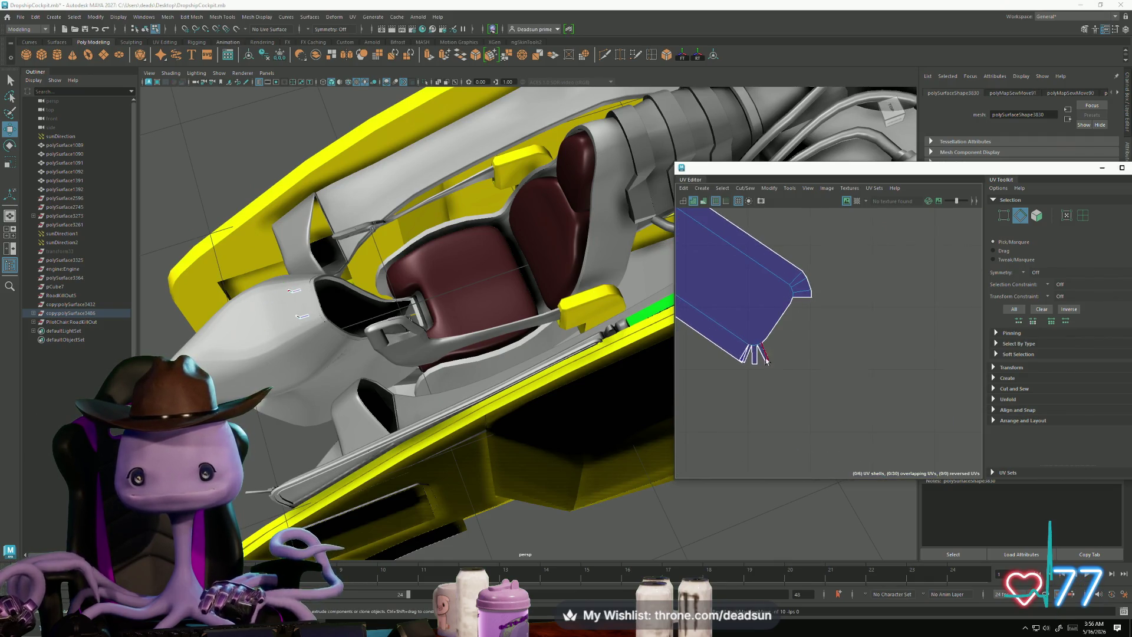
pyautogui.keyDown('shift'); pyautogui.moveTo(761, 351); pyautogui.dragTo(759, 334, button='right'); pyautogui.keyUp('shift')
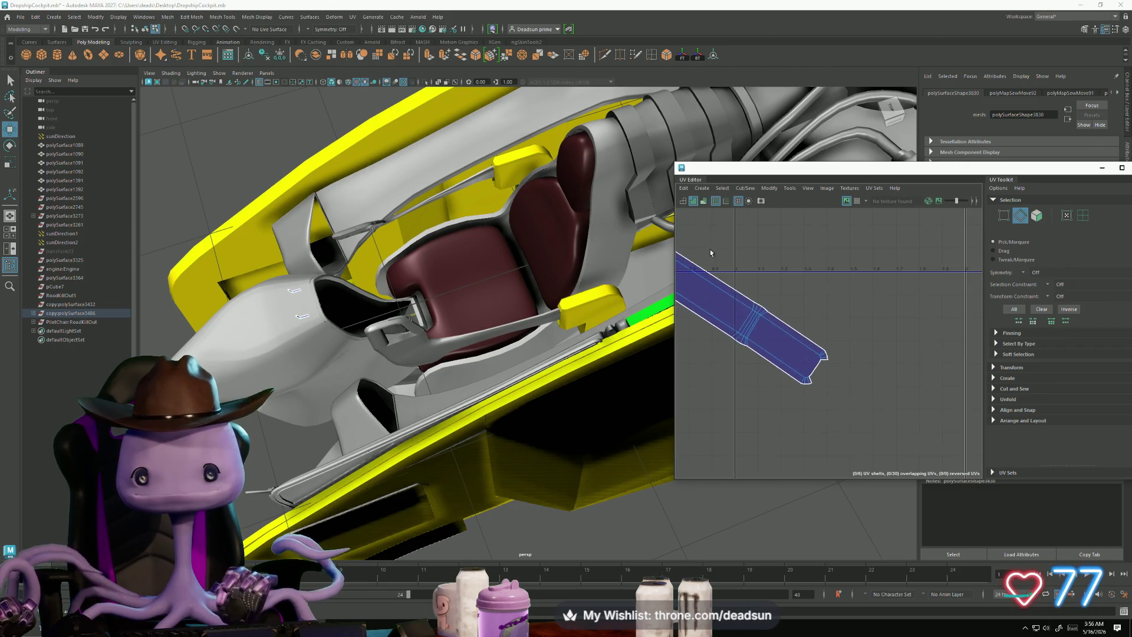
# Step: Sew the long strip's end edges together to merge it into one piece
pyautogui.scroll(-3, 826, 330)
pyautogui.keyDown('alt'); pyautogui.moveTo(945, 377); pyautogui.dragTo(825, 326, button='middle'); pyautogui.keyUp('alt')
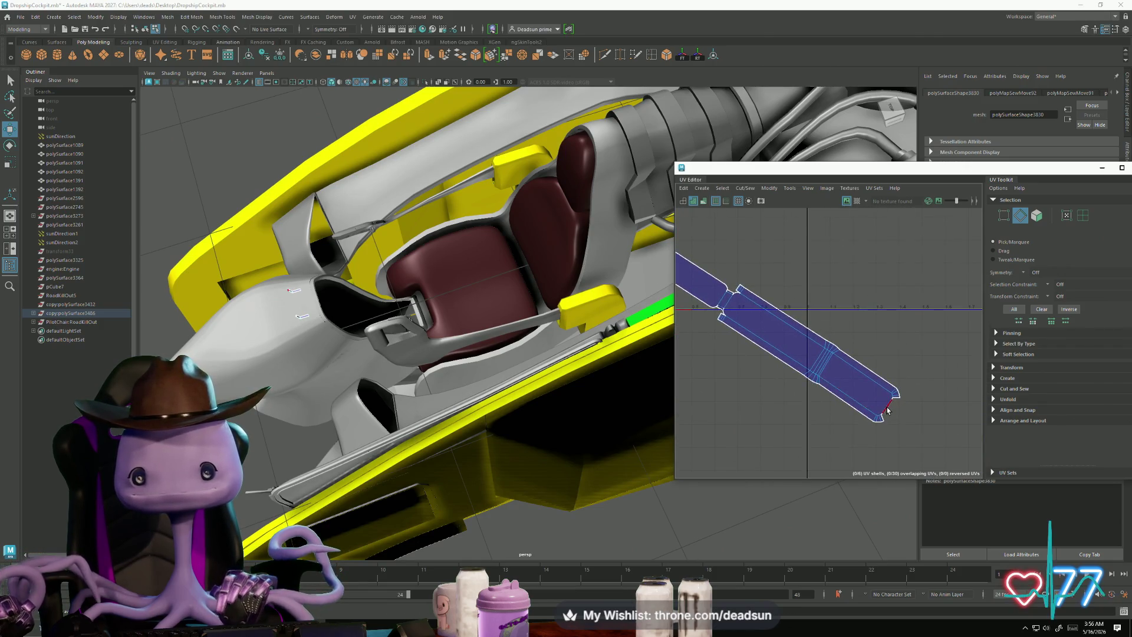
pyautogui.click(888, 409)
pyautogui.scroll(-2, 825, 354)
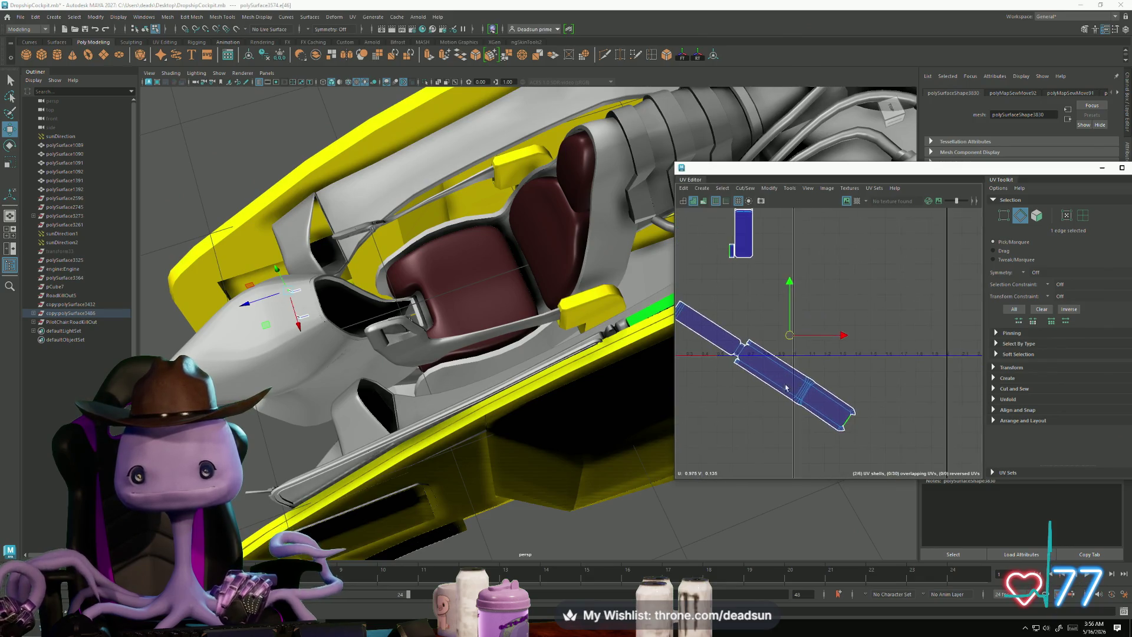
pyautogui.keyDown('shift'); pyautogui.moveTo(786, 388); pyautogui.dragTo(785, 369, button='right'); pyautogui.keyUp('shift')
pyautogui.scroll(3, 877, 427)
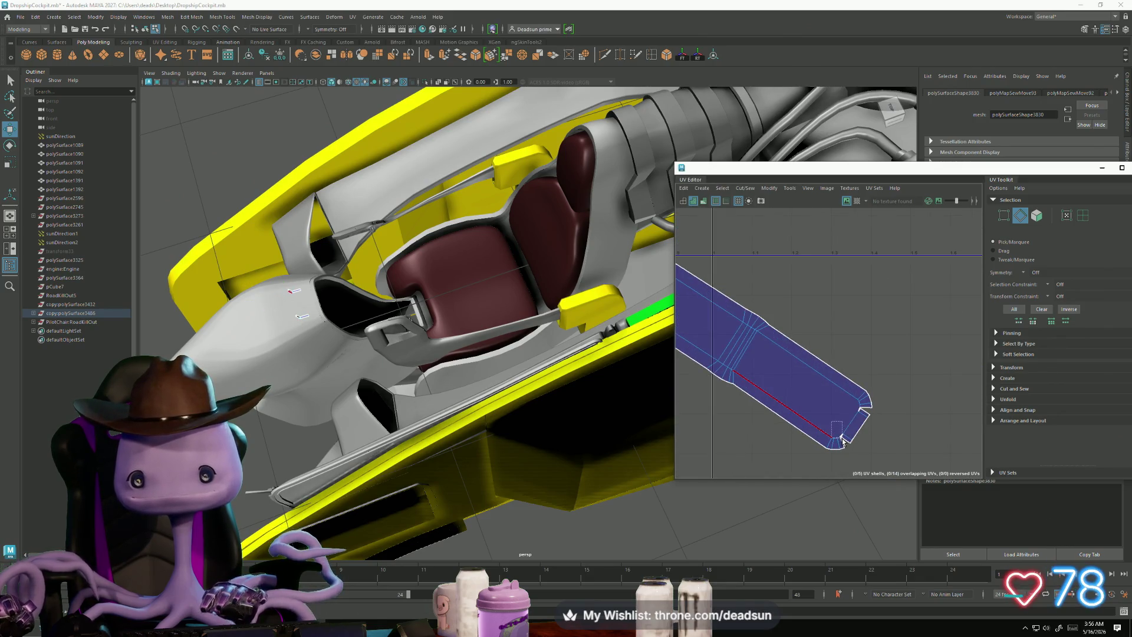
pyautogui.keyDown('shift'); pyautogui.moveTo(843, 441); pyautogui.dragTo(835, 413, button='right'); pyautogui.keyUp('shift')
pyautogui.click(859, 405)
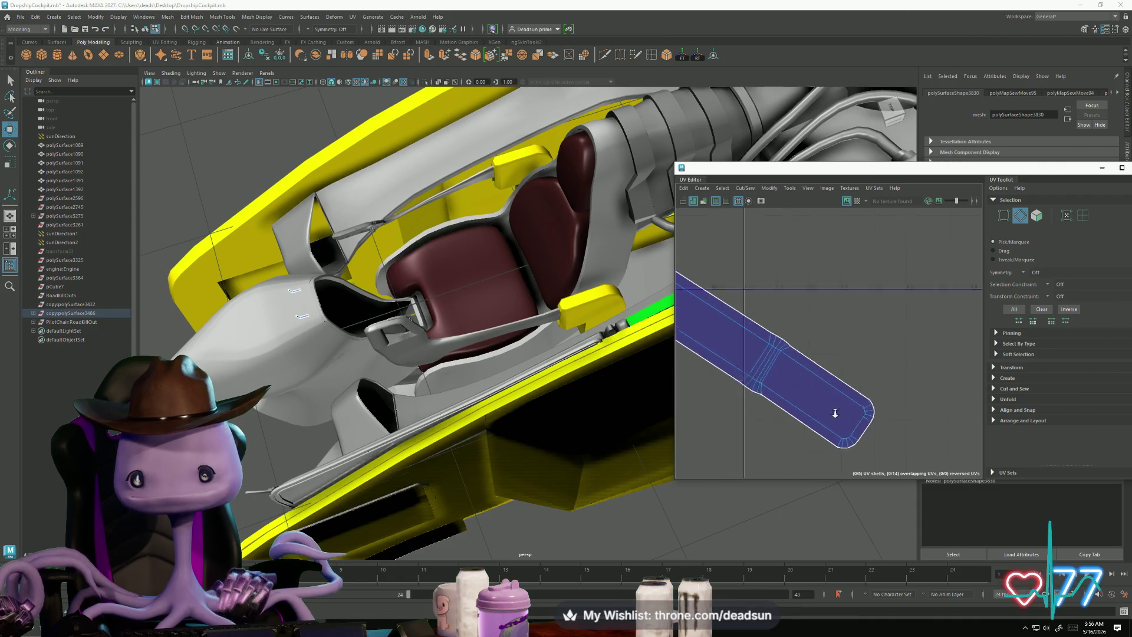
pyautogui.scroll(-3, 835, 413)
pyautogui.scroll(1, 841, 404)
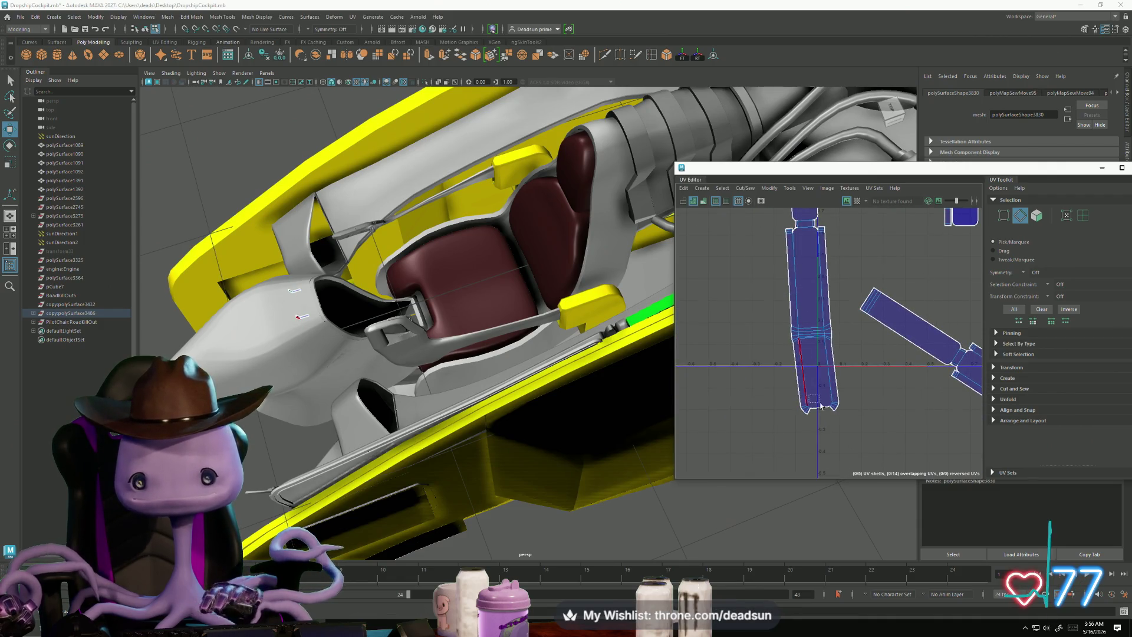
pyautogui.keyDown('shift'); pyautogui.moveTo(832, 411); pyautogui.dragTo(829, 411, button='right'); pyautogui.keyUp('shift')
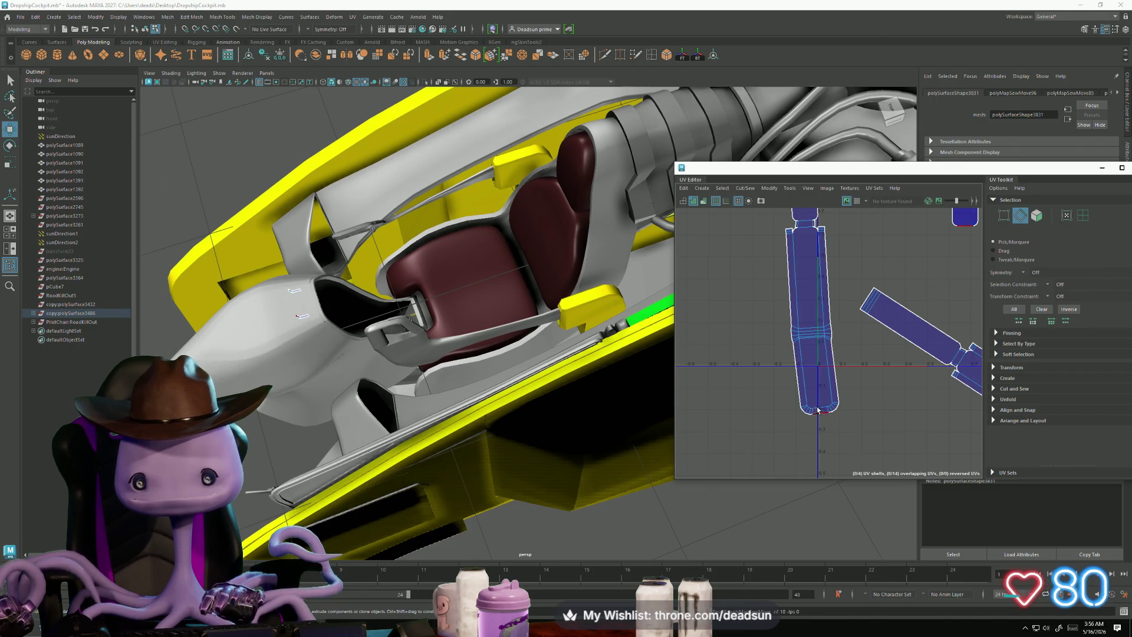
# Step: Sew the strip onto the shell above and the small shell onto the diagonal strip
pyautogui.keyDown('alt'); pyautogui.moveTo(821, 267); pyautogui.dragTo(771, 388, button='middle'); pyautogui.keyUp('alt')
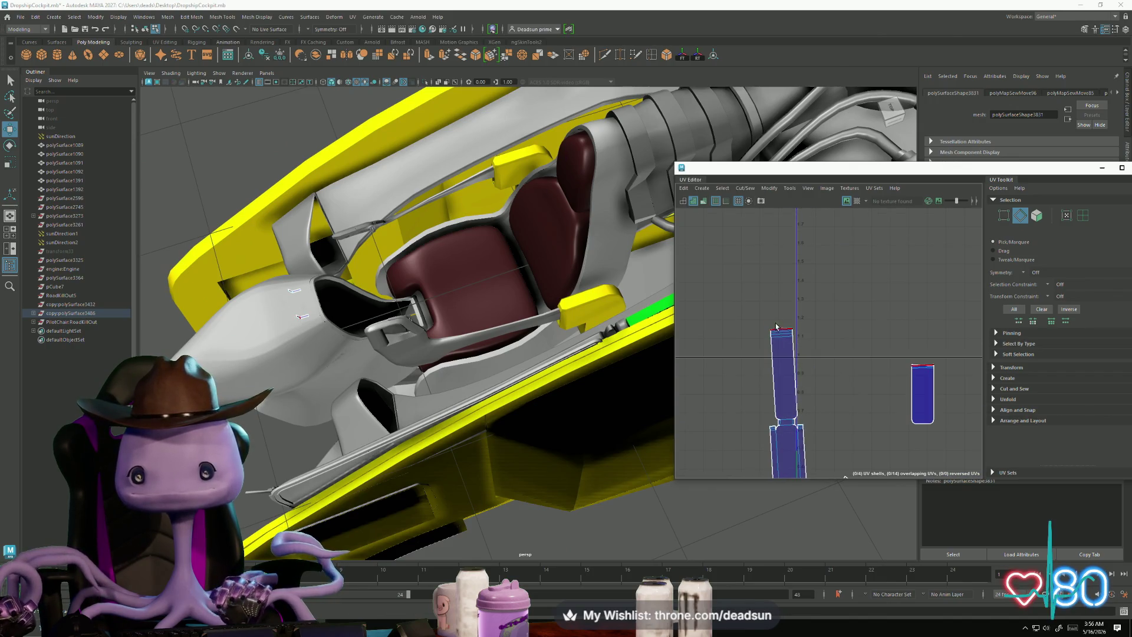
pyautogui.keyDown('shift'); pyautogui.moveTo(781, 333); pyautogui.dragTo(776, 342, button='right'); pyautogui.keyUp('shift')
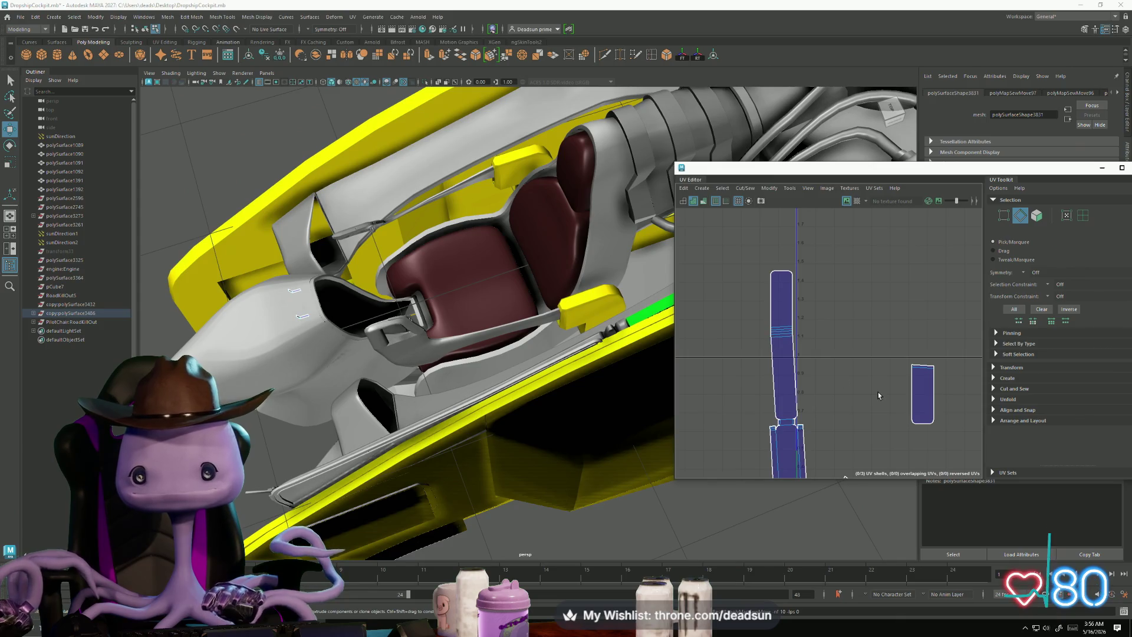
pyautogui.keyDown('alt'); pyautogui.moveTo(878, 396); pyautogui.dragTo(783, 307, button='middle'); pyautogui.keyUp('alt')
pyautogui.keyDown('shift'); pyautogui.moveTo(744, 397); pyautogui.dragTo(743, 399, button='right'); pyautogui.keyUp('shift')
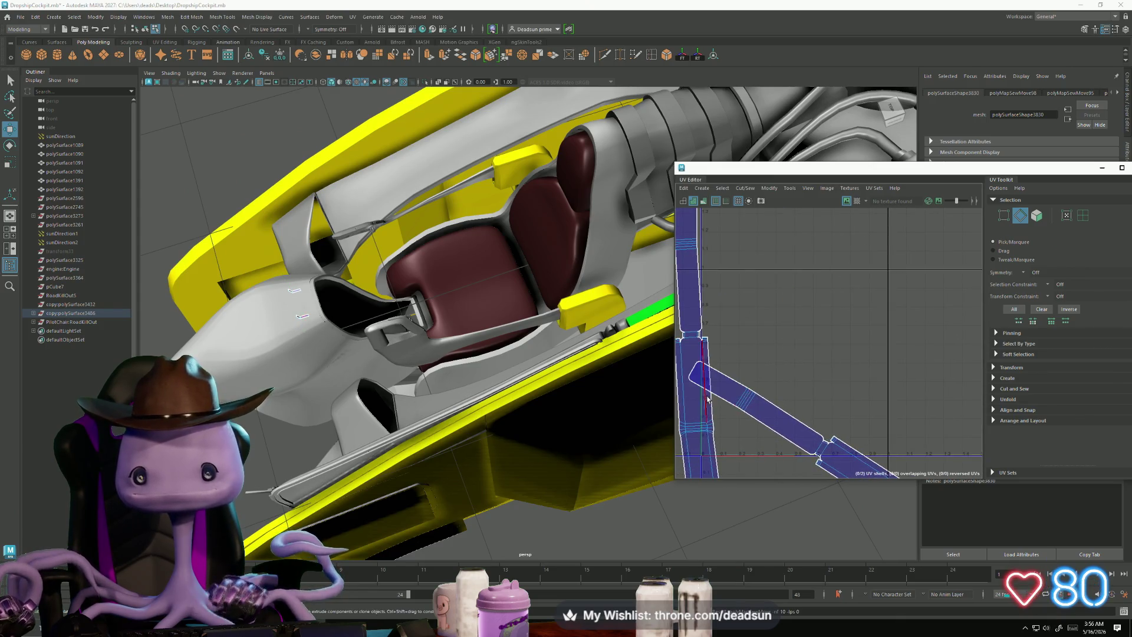
pyautogui.keyDown('alt'); pyautogui.moveTo(708, 399); pyautogui.dragTo(766, 326, button='middle'); pyautogui.keyUp('alt')
pyautogui.scroll(-3, 766, 326)
# Step: Switch to UV selection and select all UVs of the vertical strip shell
pyautogui.press('F12')
pyautogui.doubleClick(777, 308)
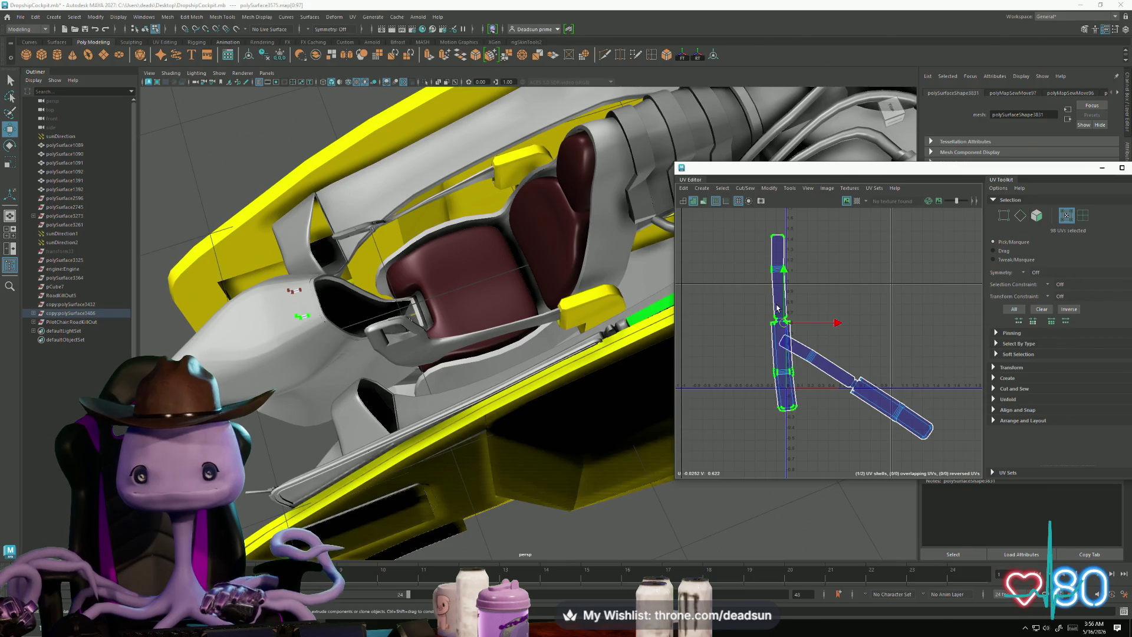
pyautogui.click(750, 189)
pyautogui.moveTo(770, 188)
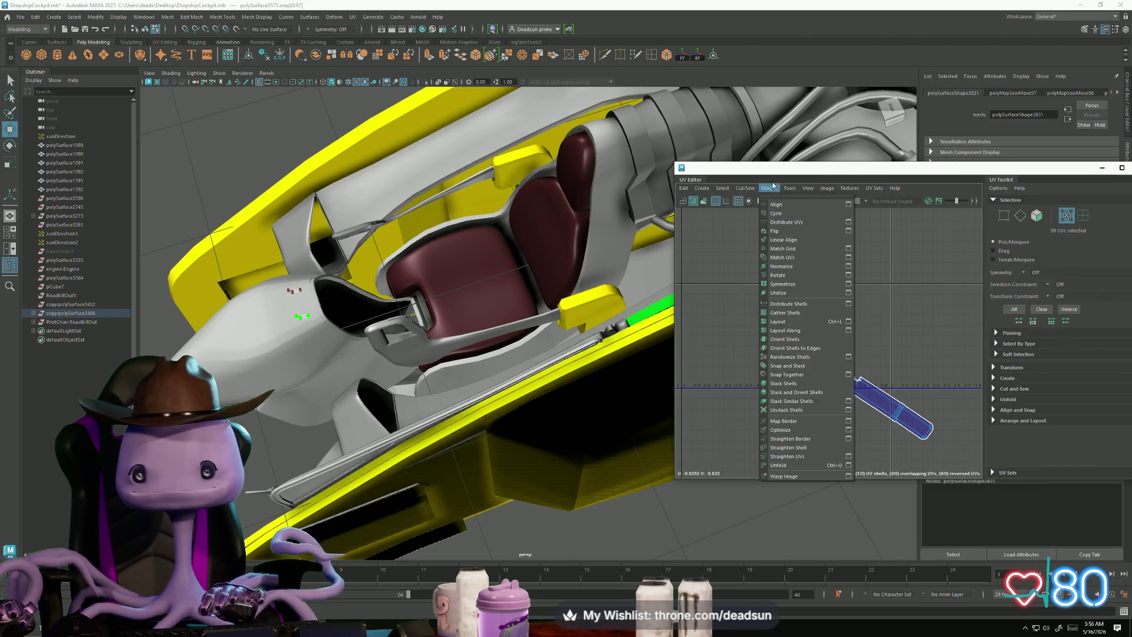
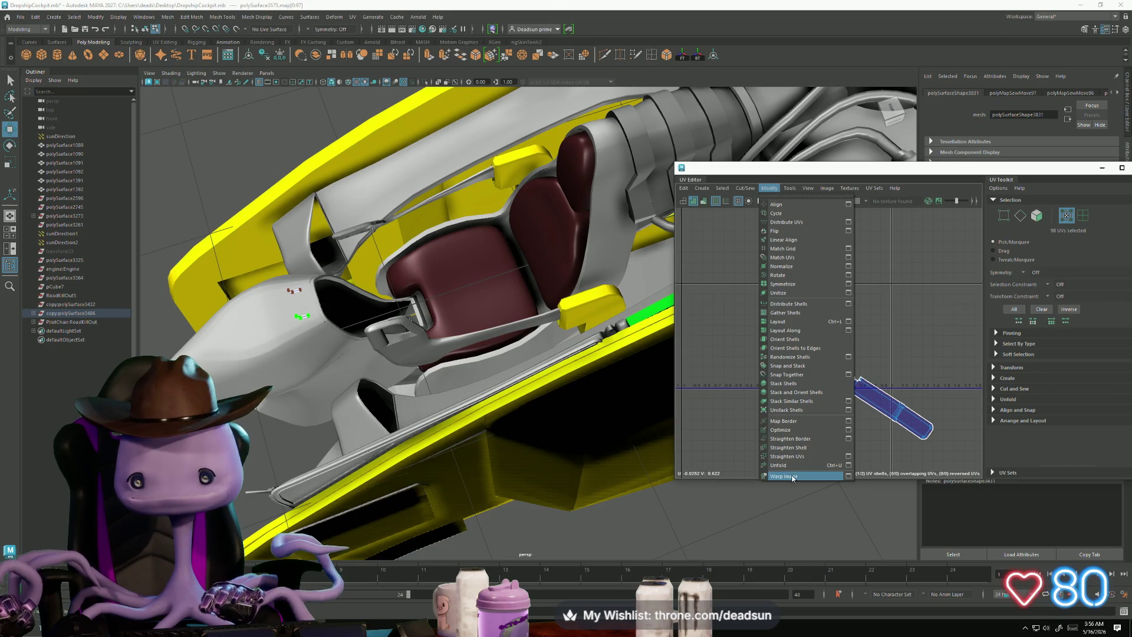
# Step: Unfold the rod UV shell and rotate the diagonal shell upright
pyautogui.click(794, 469)
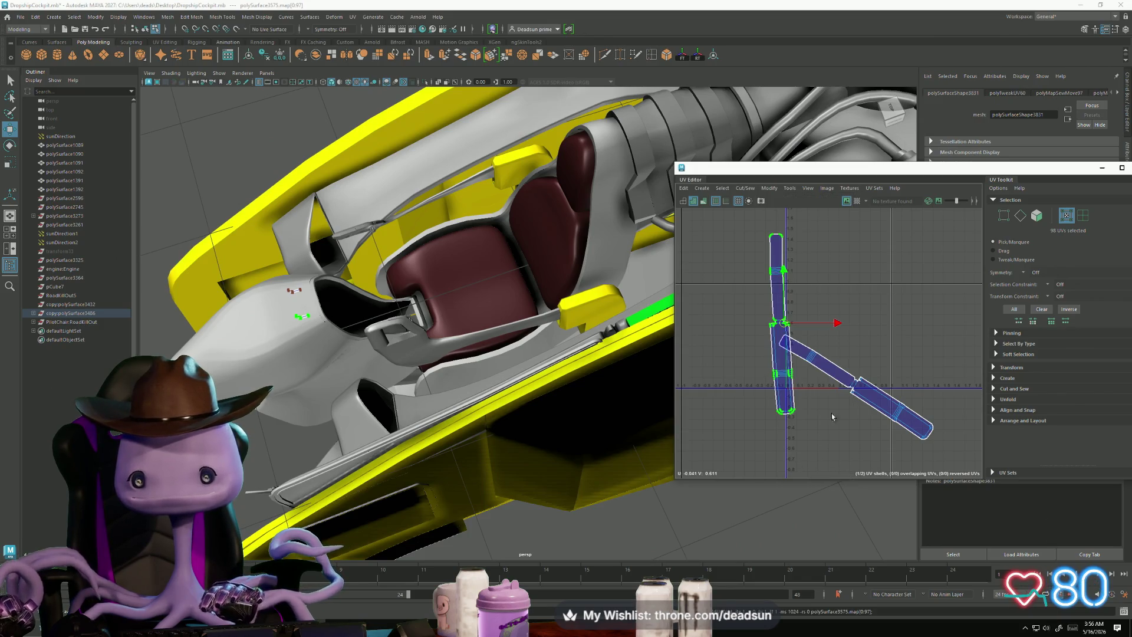
pyautogui.click(861, 395)
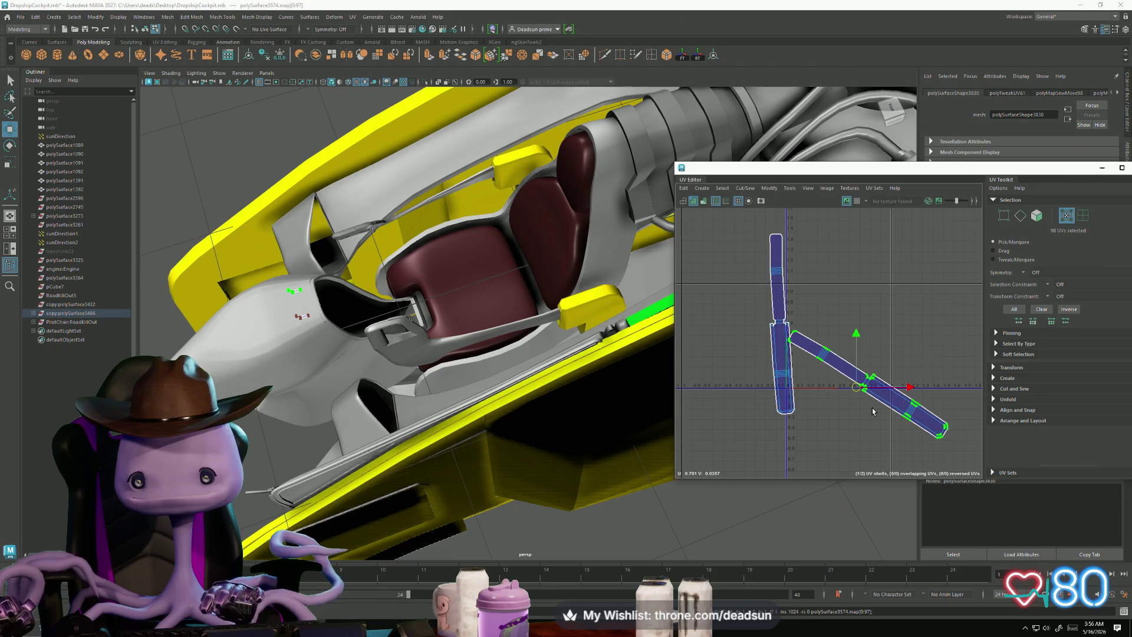
pyautogui.press('e')
pyautogui.moveTo(923, 392)
pyautogui.mouseDown()
pyautogui.moveTo(916, 412)
pyautogui.moveTo(883, 430)
pyautogui.moveTo(828, 354)
pyautogui.mouseUp()
pyautogui.press('w')
# Step: Rotate and move the top UVs of the left and right rod shells straight
pyautogui.click(782, 339)
pyautogui.press('e')
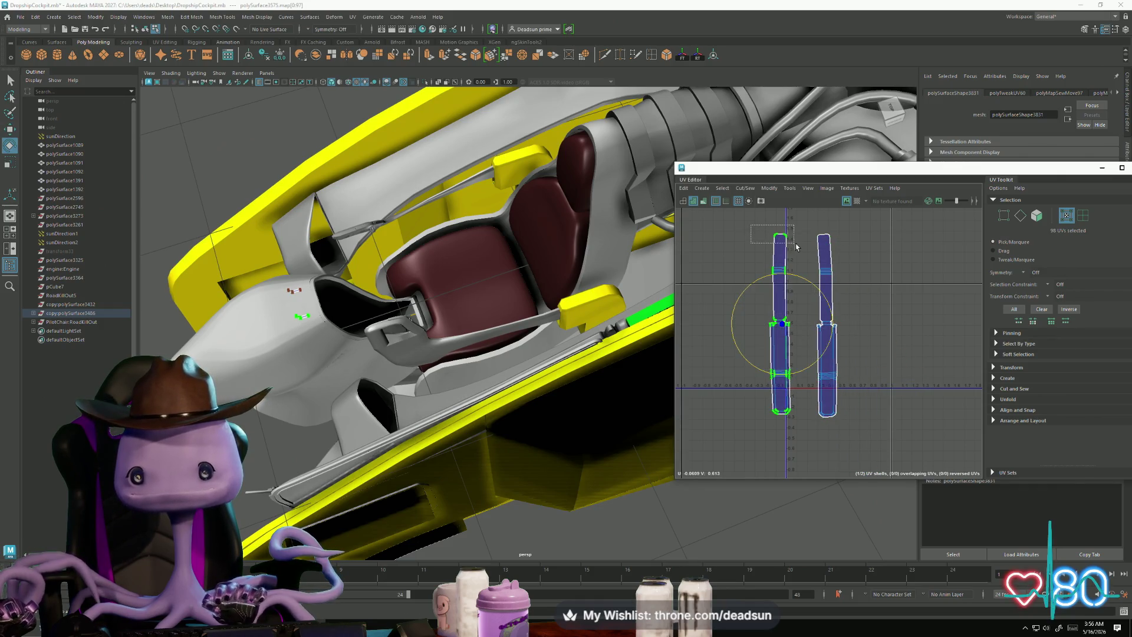
pyautogui.moveTo(796, 246); pyautogui.dragTo(796, 247)
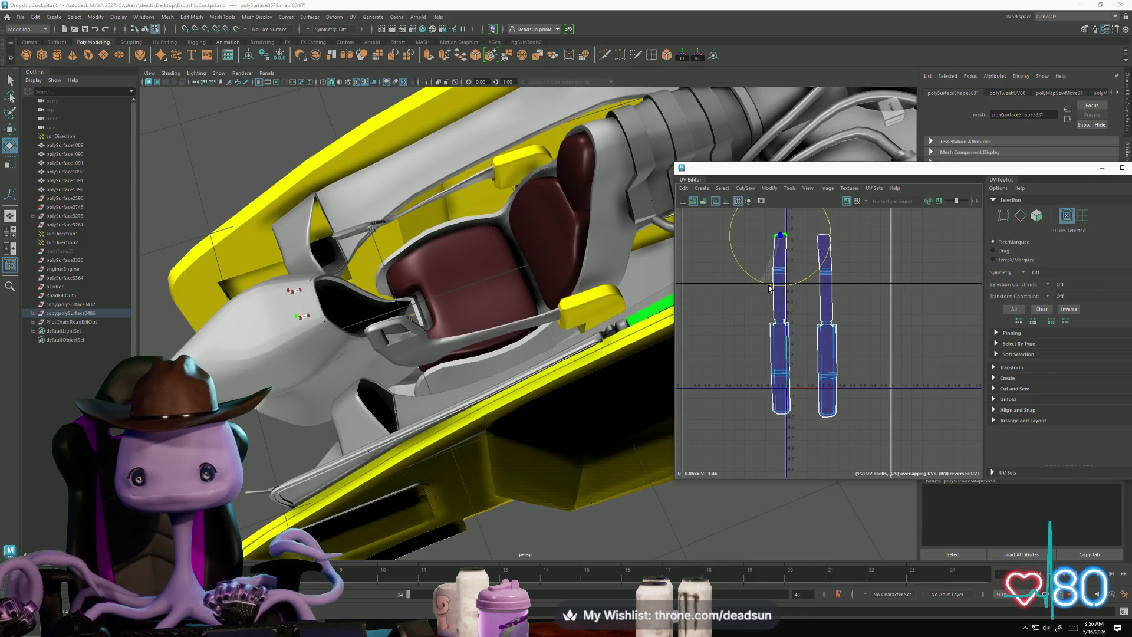
pyautogui.press('w')
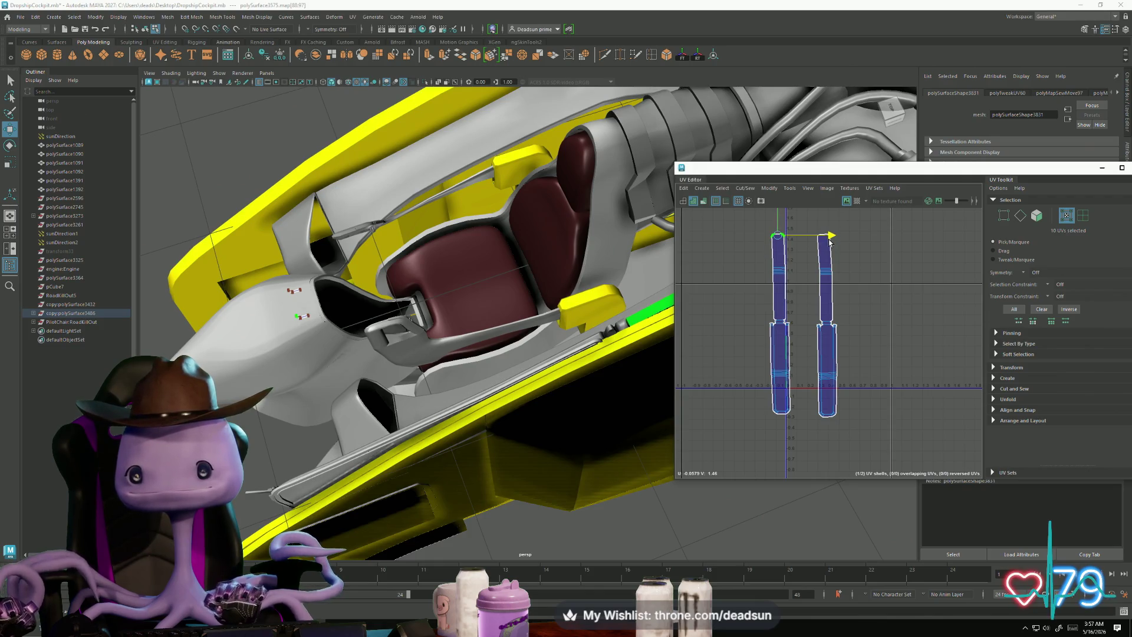
pyautogui.press('e')
pyautogui.moveTo(841, 249); pyautogui.dragTo(846, 281)
pyautogui.press('w')
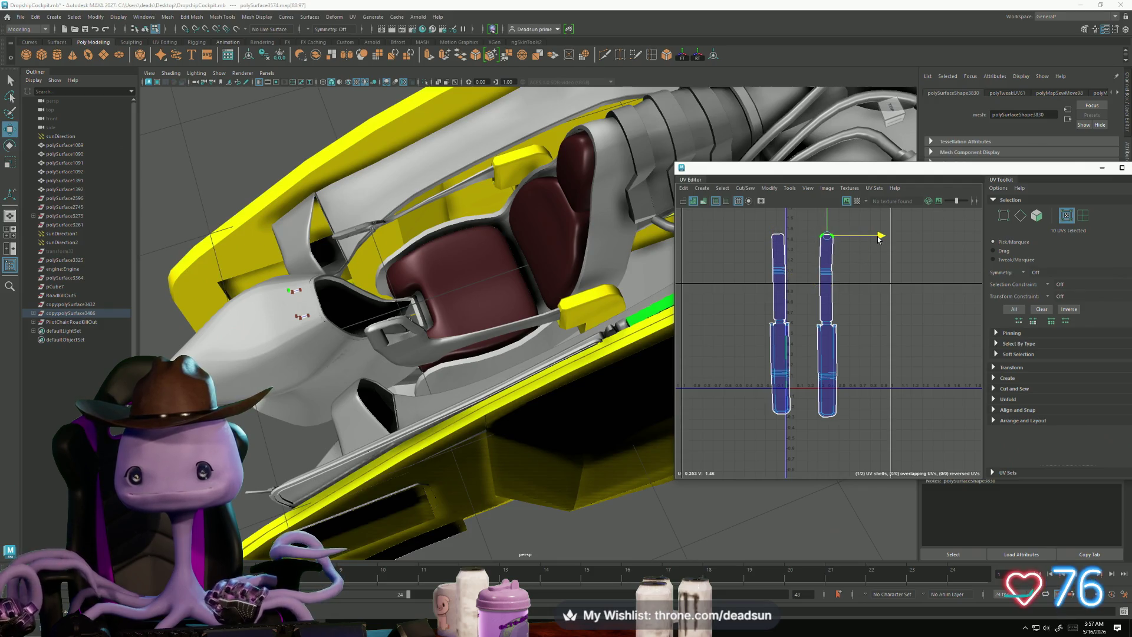
pyautogui.scroll(5, 838, 304)
pyautogui.moveTo(767, 306); pyautogui.dragTo(762, 306, button='right')
# Step: Cut the strap's UVs along its two neck edges
pyautogui.scroll(4, 763, 319)
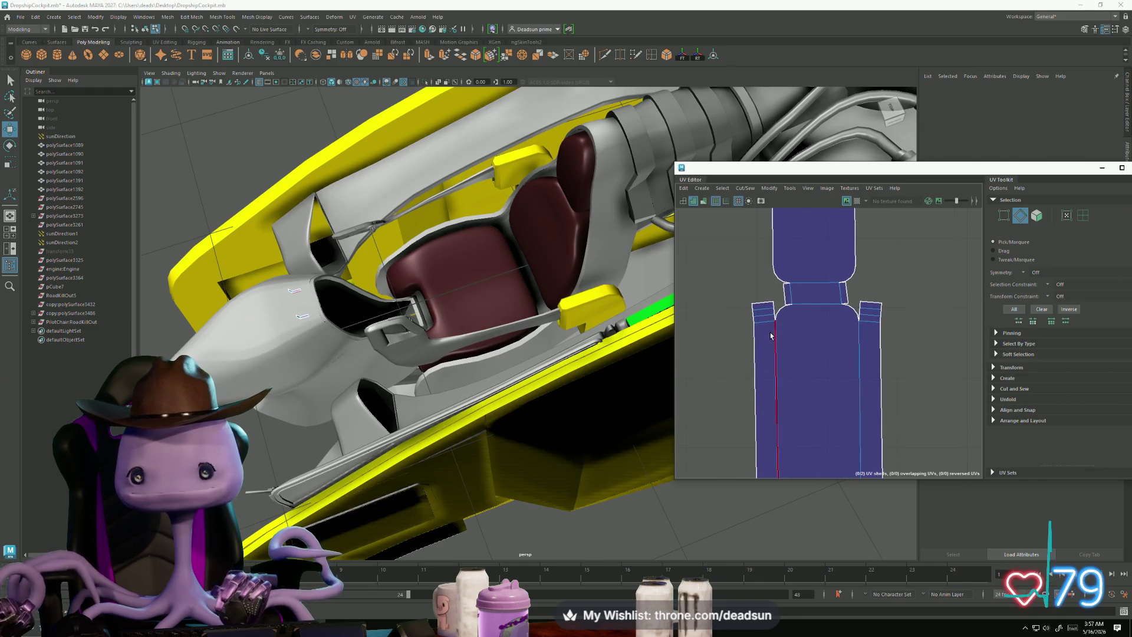
pyautogui.click(808, 283)
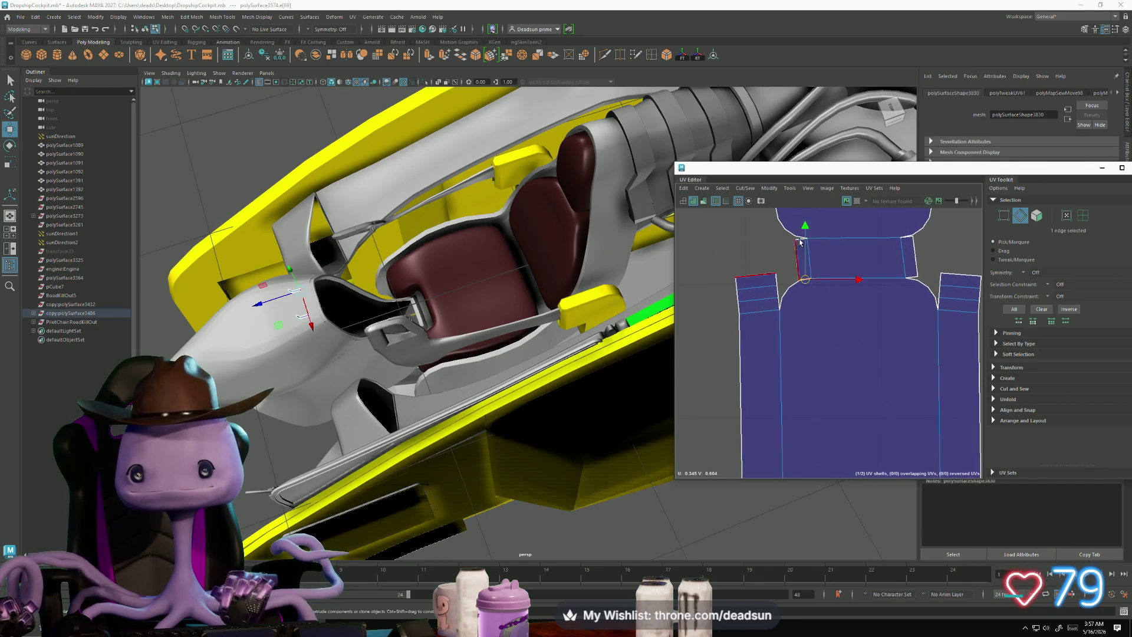
pyautogui.keyDown('shift'); pyautogui.click(913, 280); pyautogui.keyUp('shift')
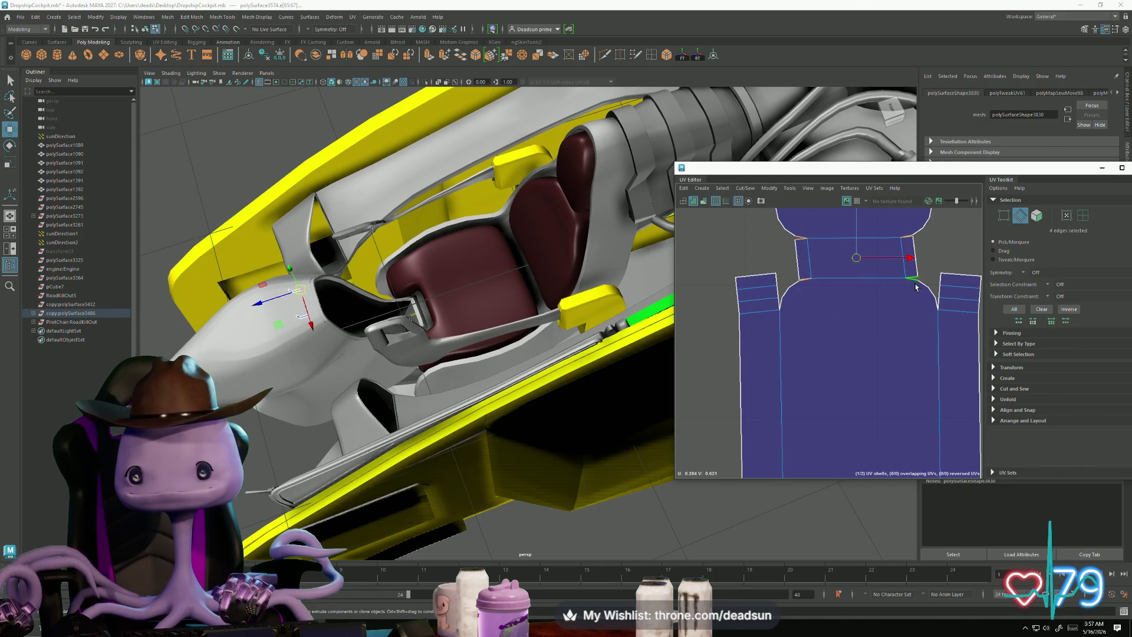
pyautogui.click(745, 188)
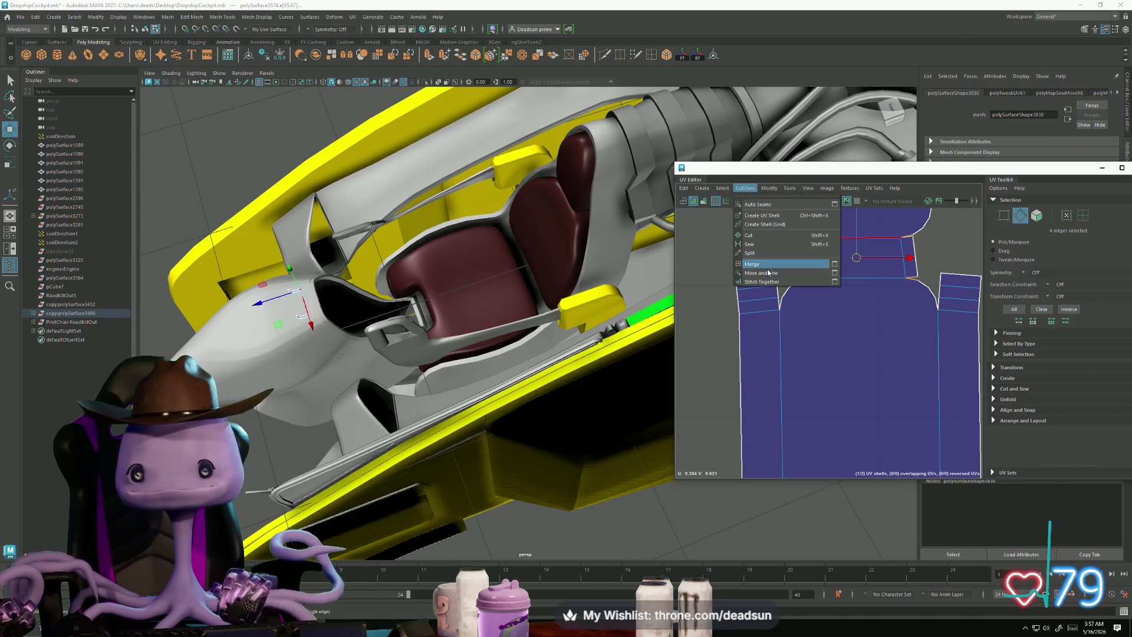
pyautogui.click(767, 274)
# Step: Move and sew the small shell's top edges back onto the strap
pyautogui.keyDown('alt'); pyautogui.moveTo(713, 329); pyautogui.dragTo(815, 329, button='middle'); pyautogui.keyUp('alt')
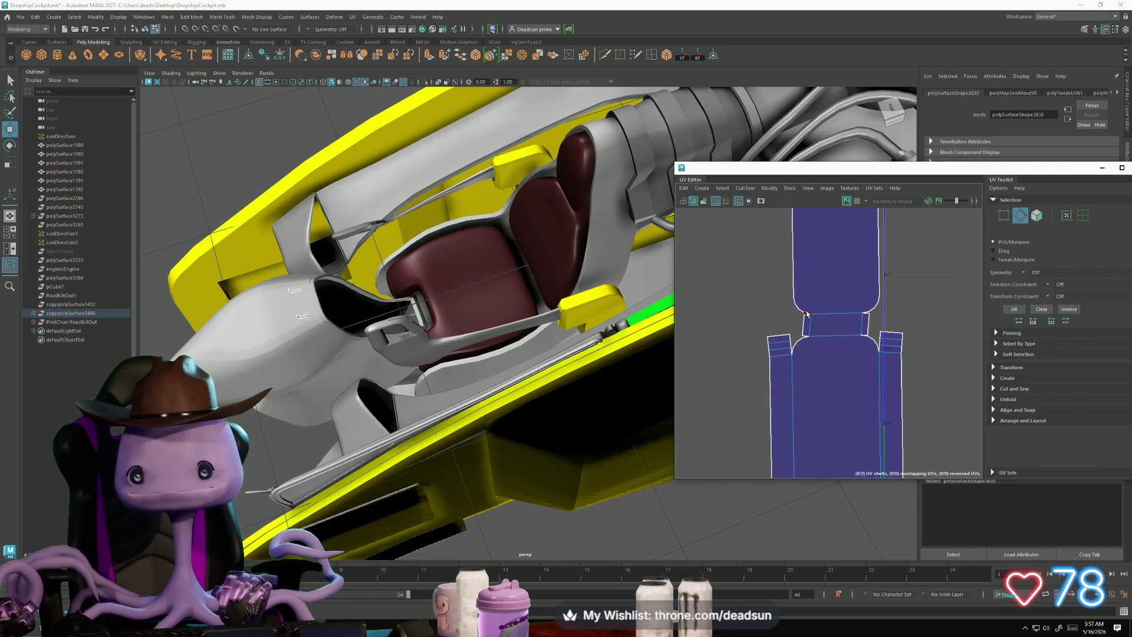
pyautogui.moveTo(824, 347)
pyautogui.mouseDown()
pyautogui.moveTo(851, 307)
pyautogui.moveTo(855, 344)
pyautogui.mouseUp()
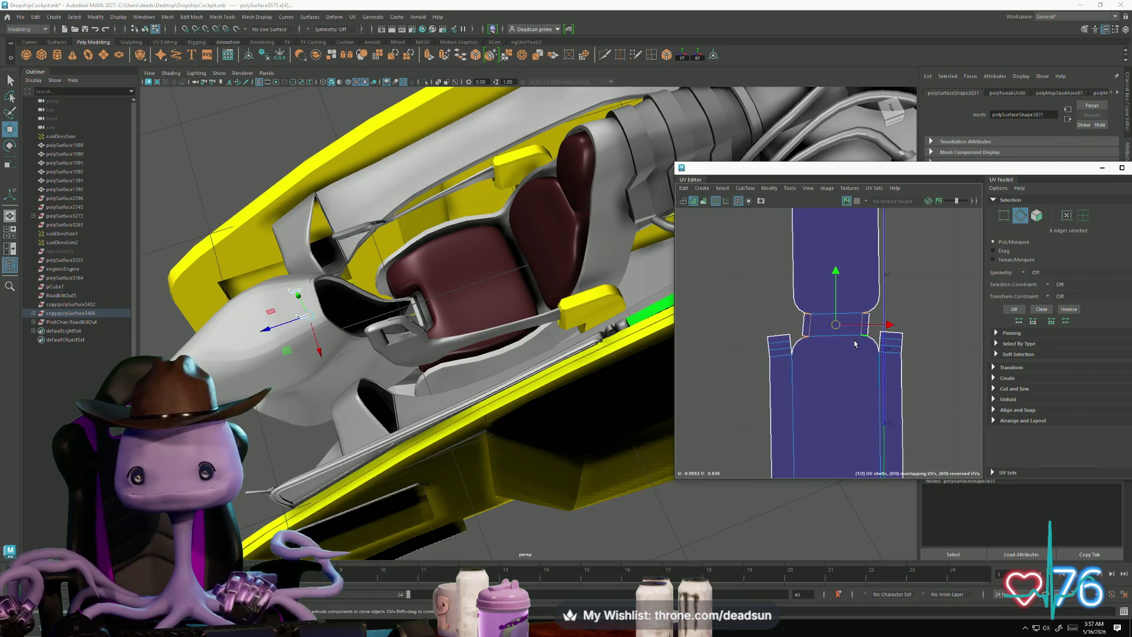
pyautogui.click(745, 188)
pyautogui.click(767, 275)
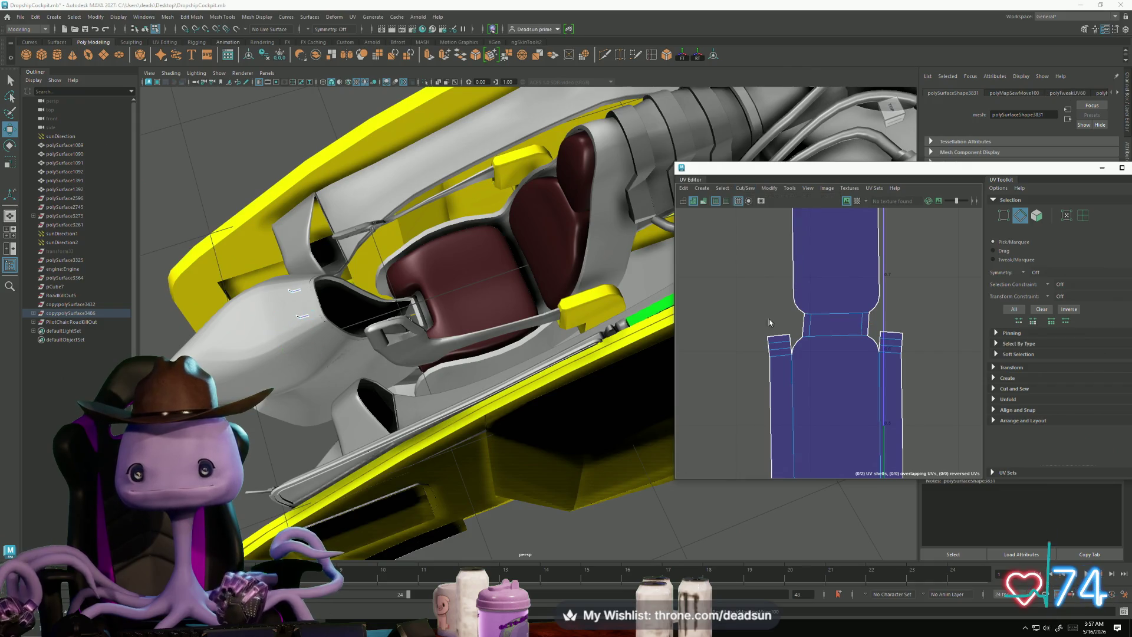
# Step: Sew the strap's border and neck edges together into one joined shell
pyautogui.click(820, 370)
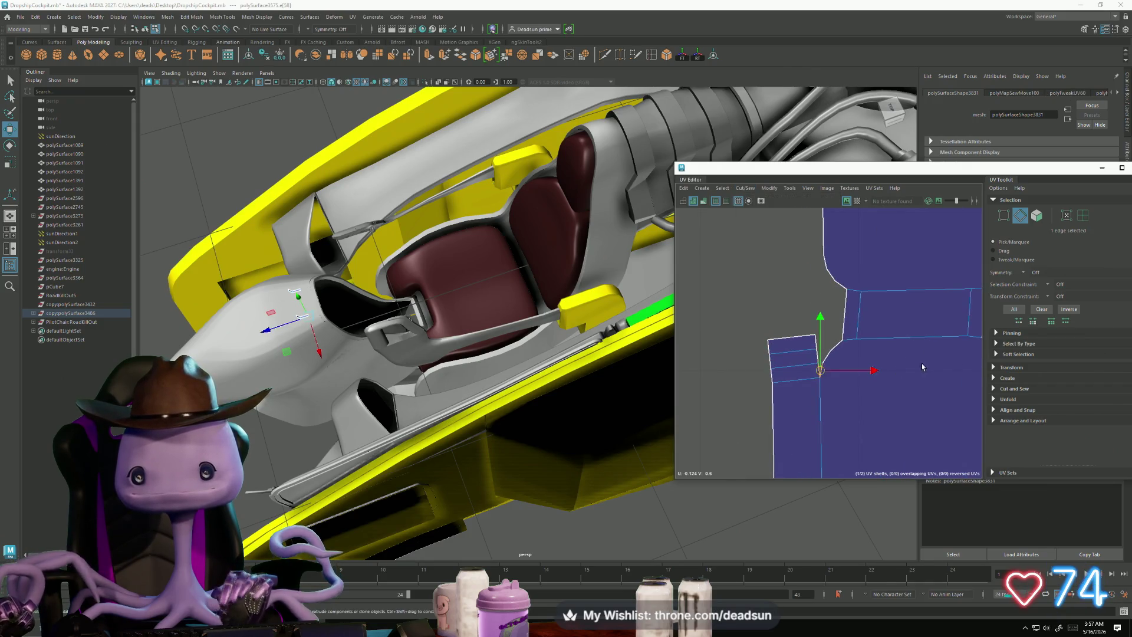
pyautogui.press('f')
pyautogui.keyDown('shift'); pyautogui.click(801, 342); pyautogui.keyUp('shift')
pyautogui.press('f')
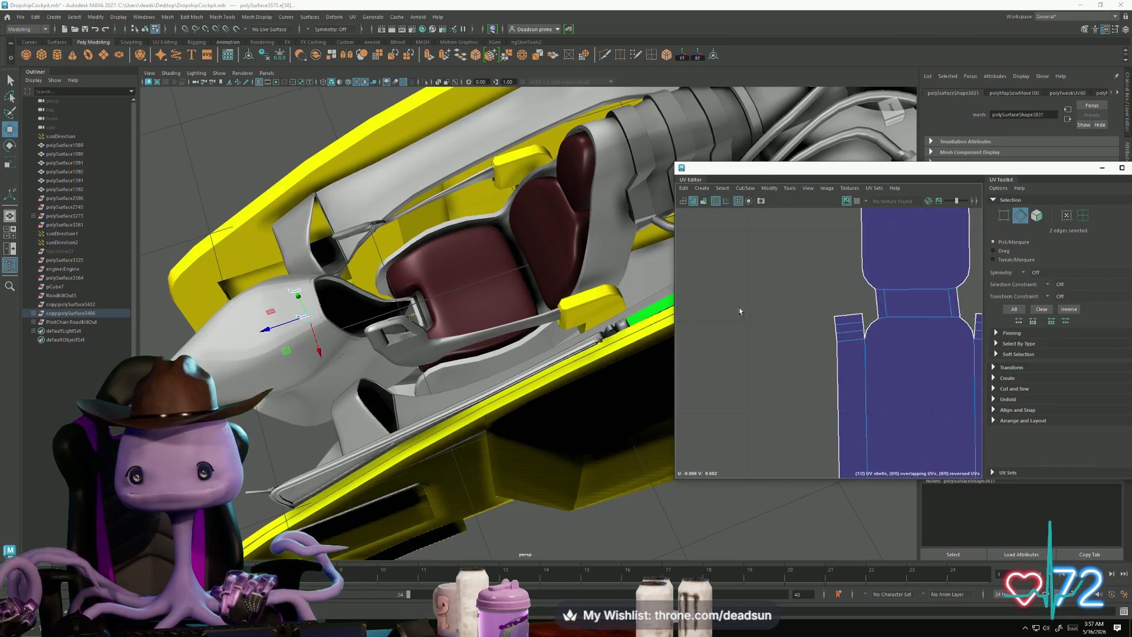
pyautogui.keyDown('shift'); pyautogui.click(883, 340); pyautogui.keyUp('shift')
pyautogui.press('f')
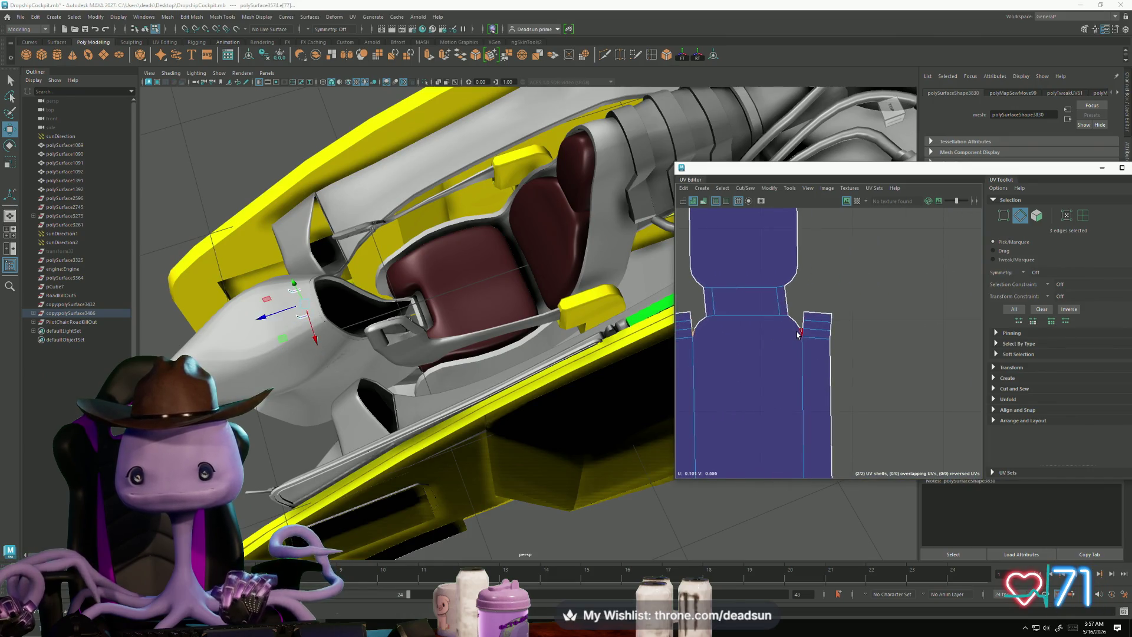
pyautogui.click(745, 189)
pyautogui.click(780, 277)
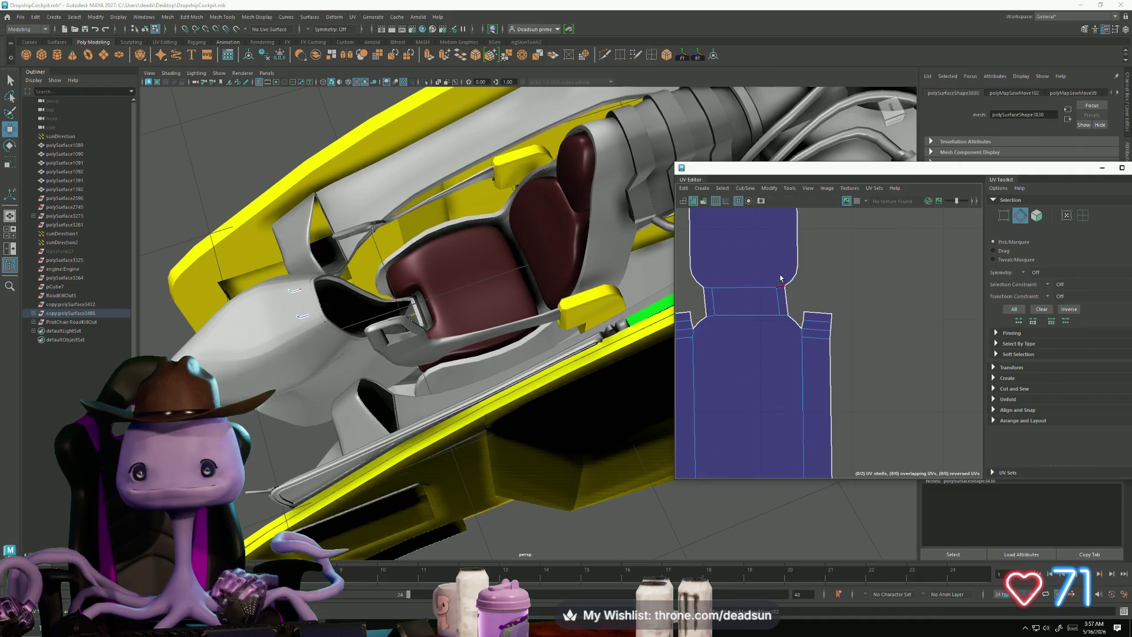
pyautogui.click(785, 280)
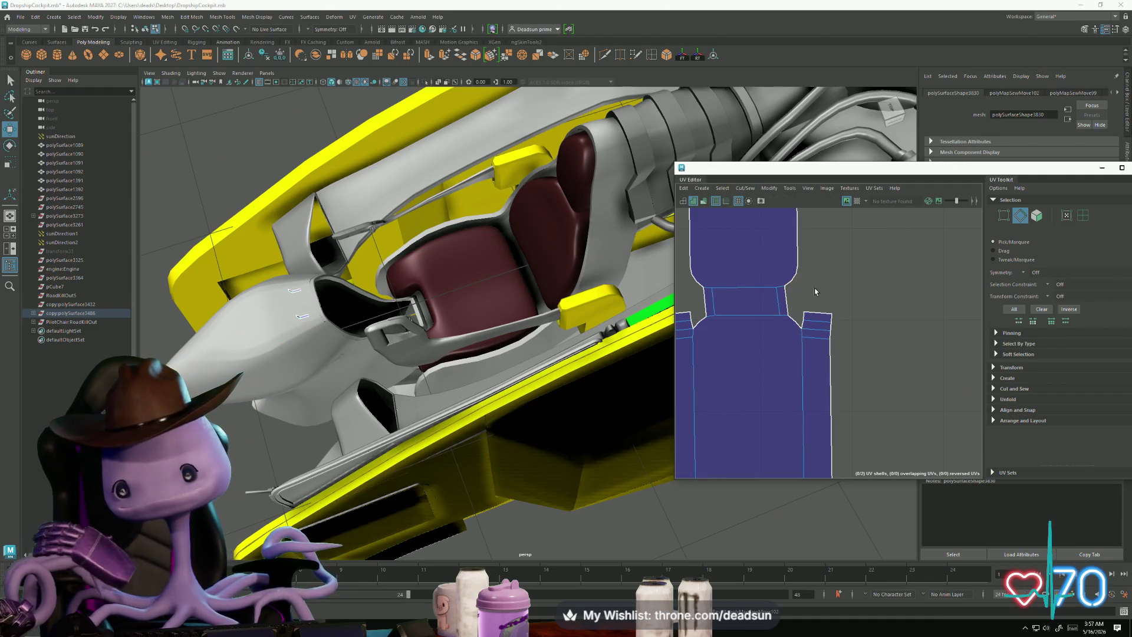
pyautogui.click(799, 399)
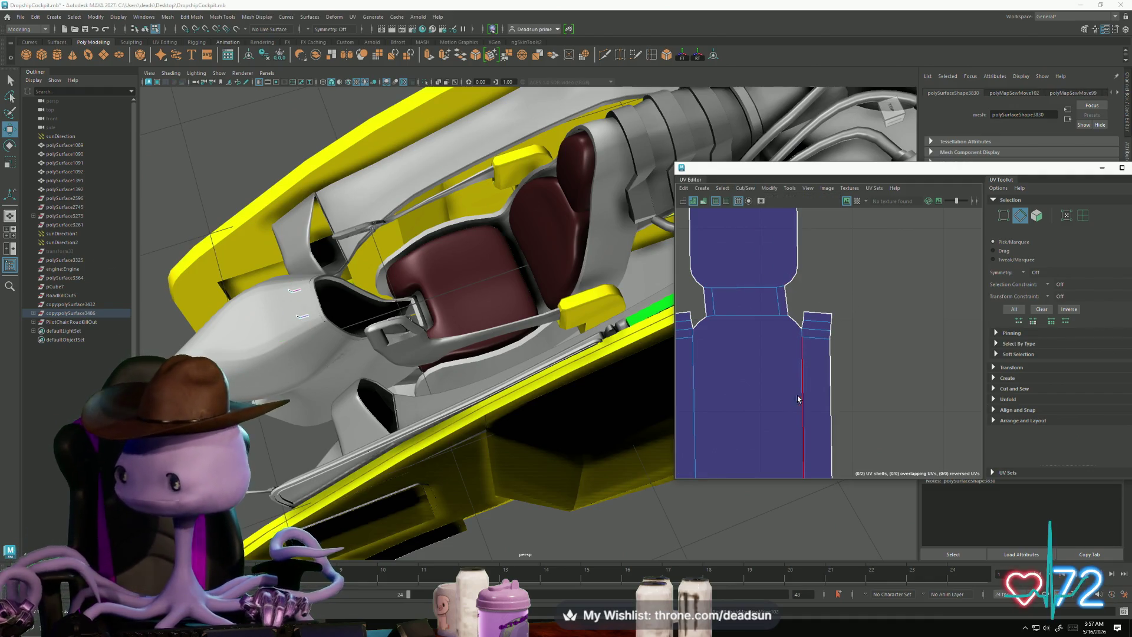
pyautogui.scroll(-8, 766, 348)
# Step: Switch to UV Shell selection and move the right rod shell beside the left
pyautogui.rightClick(775, 354)
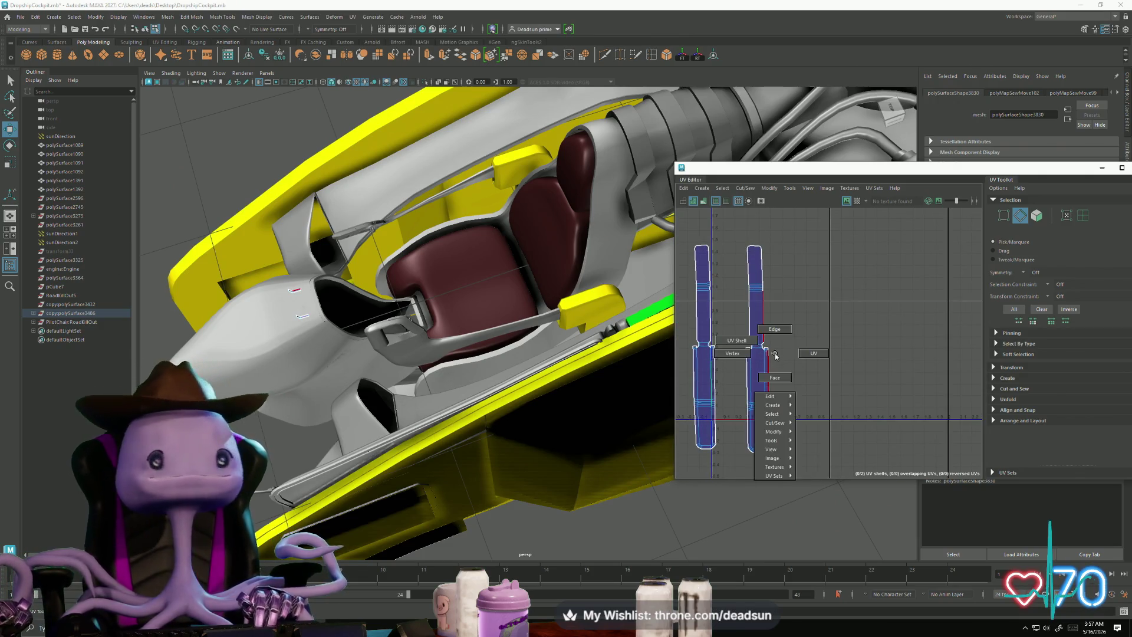
pyautogui.click(736, 340)
pyautogui.click(767, 348)
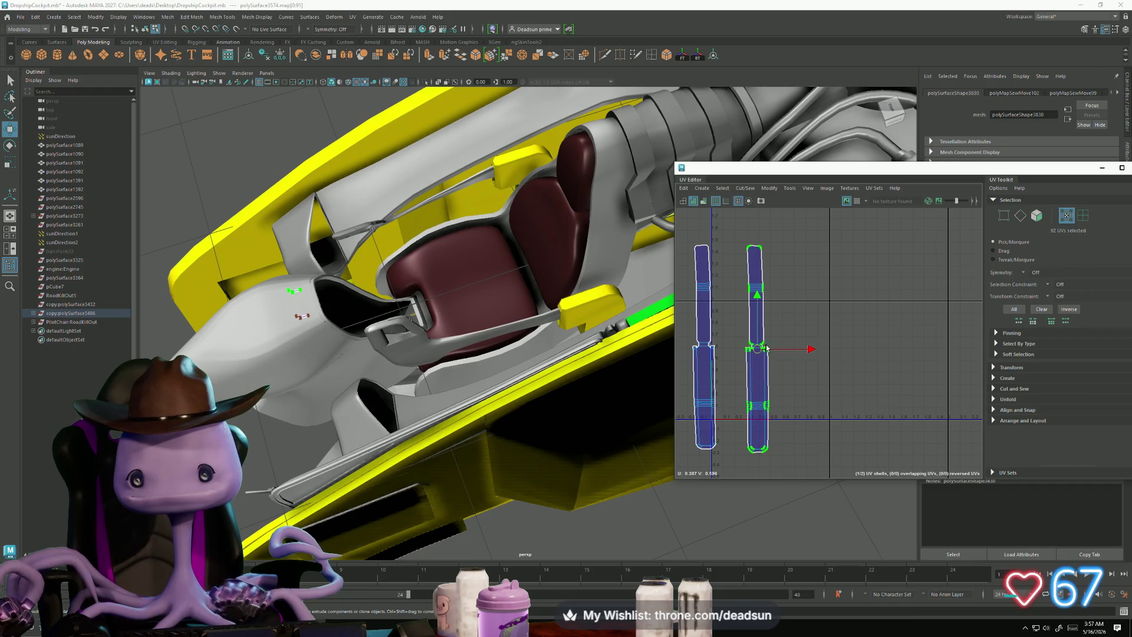
pyautogui.moveTo(807, 354); pyautogui.dragTo(780, 356)
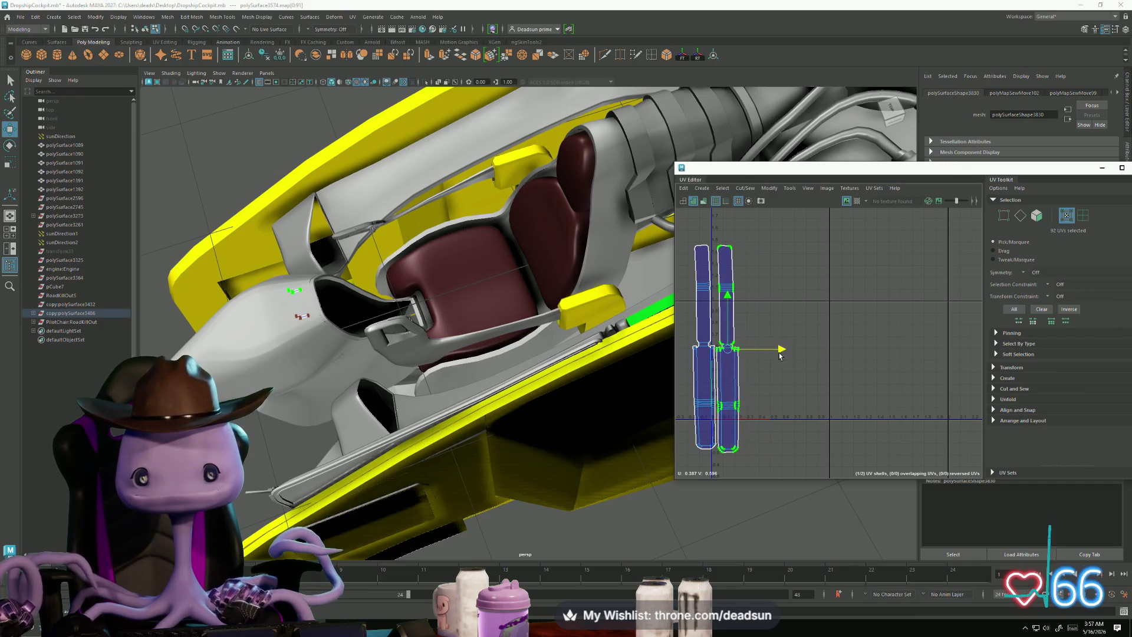
# Step: Even out the top UVs of both rod shells
pyautogui.scroll(5, 707, 254)
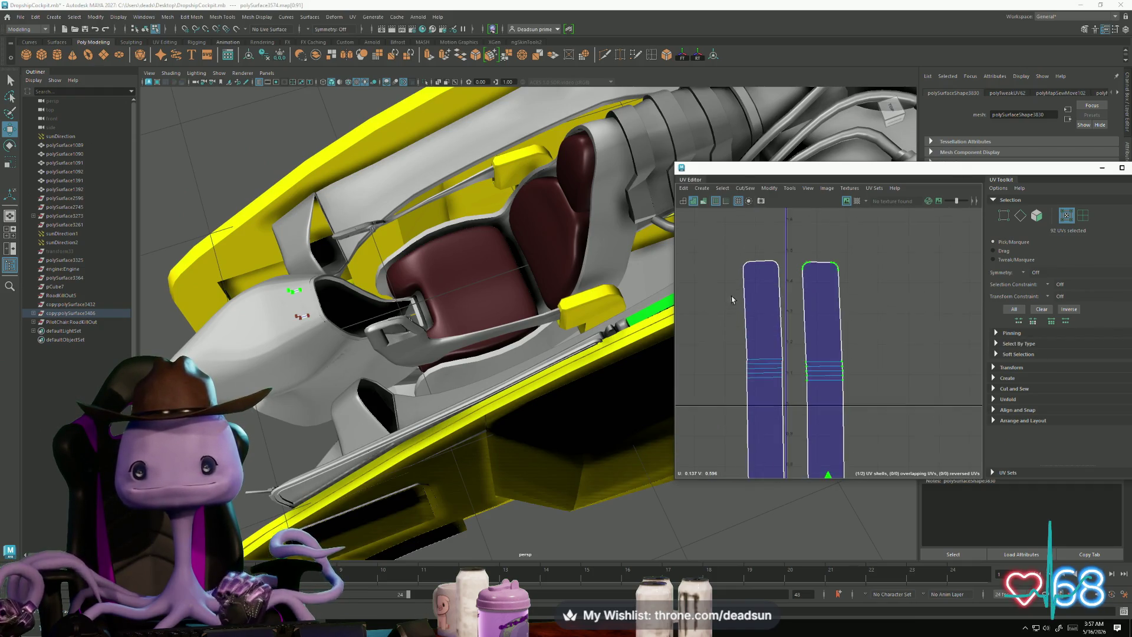
pyautogui.moveTo(722, 236)
pyautogui.mouseDown()
pyautogui.moveTo(806, 284)
pyautogui.moveTo(820, 260)
pyautogui.mouseUp()
pyautogui.press('e')
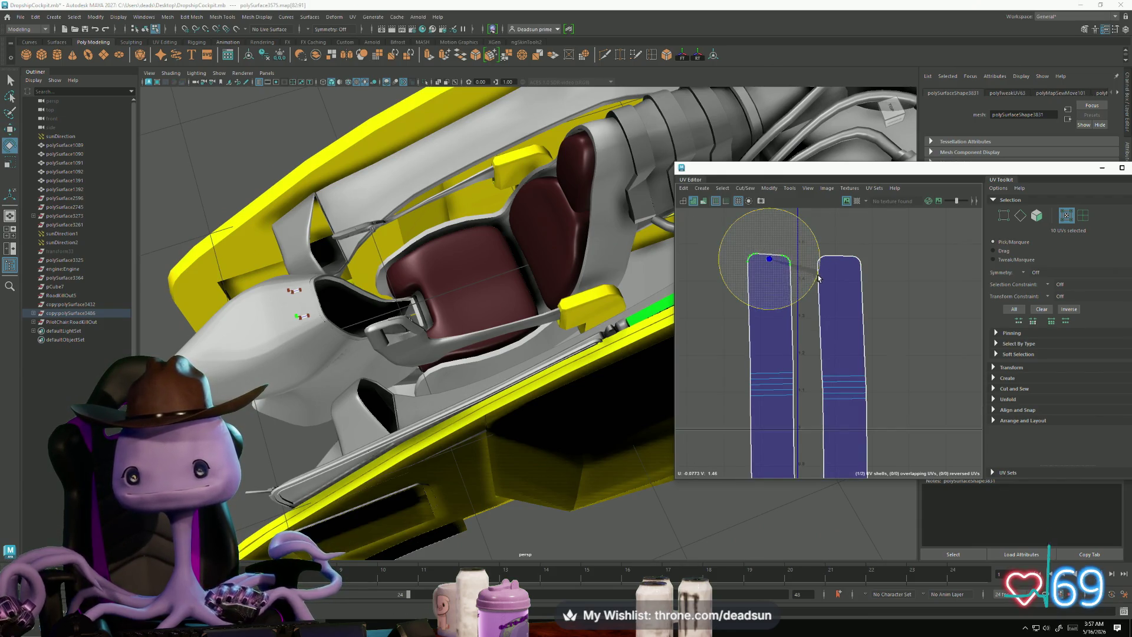
pyautogui.moveTo(808, 275); pyautogui.dragTo(809, 275)
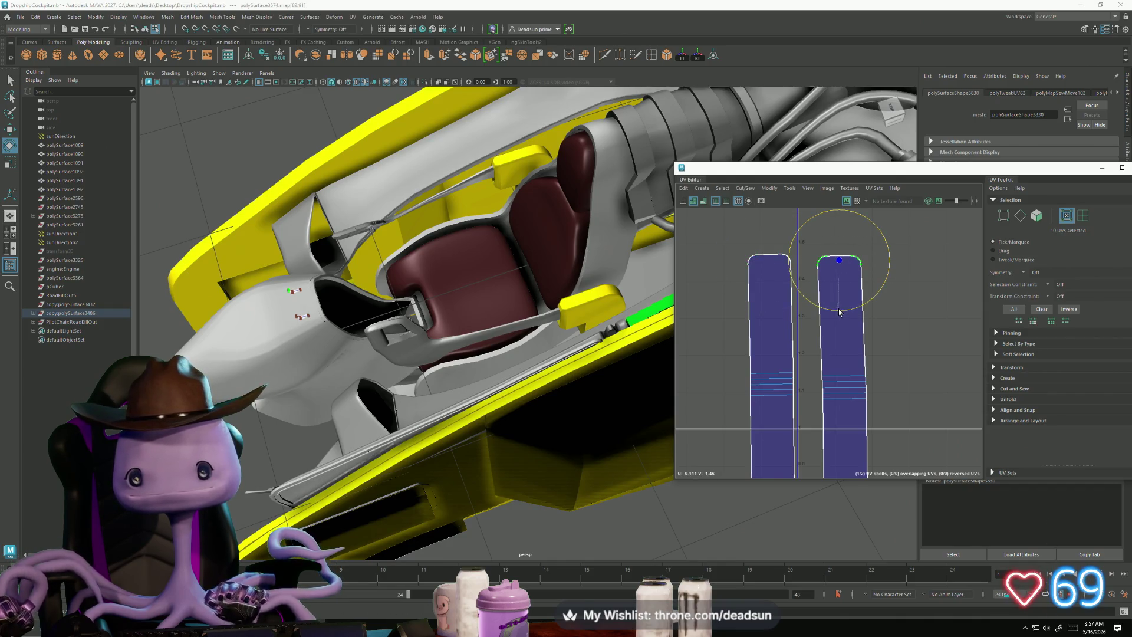
pyautogui.press('w')
pyautogui.moveTo(891, 260); pyautogui.dragTo(893, 263)
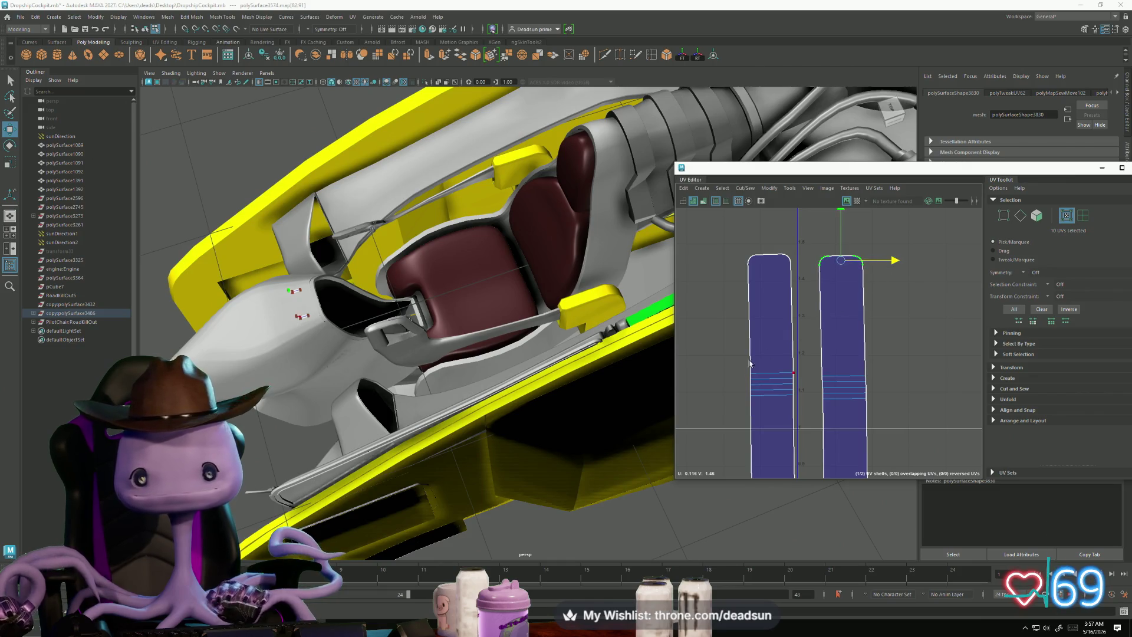
# Step: Tumble the viewport to the cockpit seat mesh and show its components
pyautogui.moveTo(413, 307)
pyautogui.keyDown('alt'); pyautogui.mouseDown()
pyautogui.moveTo(381, 289)
pyautogui.moveTo(363, 310)
pyautogui.mouseUp(); pyautogui.keyUp('alt')
pyautogui.scroll(5, 381, 289)
pyautogui.scroll(-5, 380, 289)
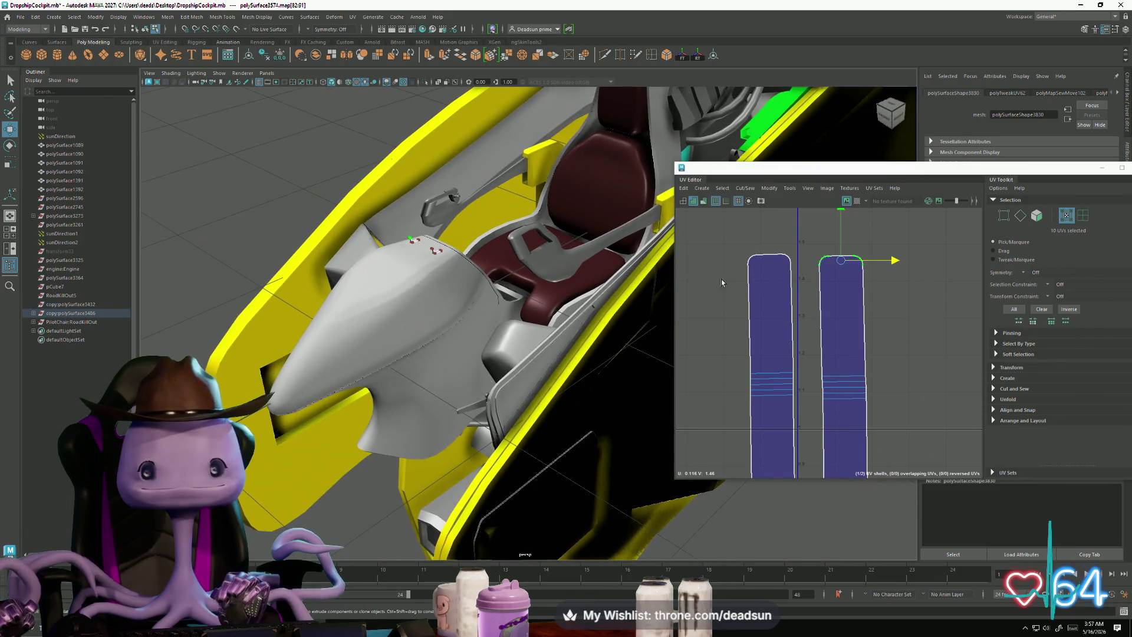
pyautogui.moveTo(722, 282); pyautogui.dragTo(731, 330, button='right')
# Step: Select the trim piece and seat mesh, then pick the long UV strips
pyautogui.scroll(-5, 732, 340)
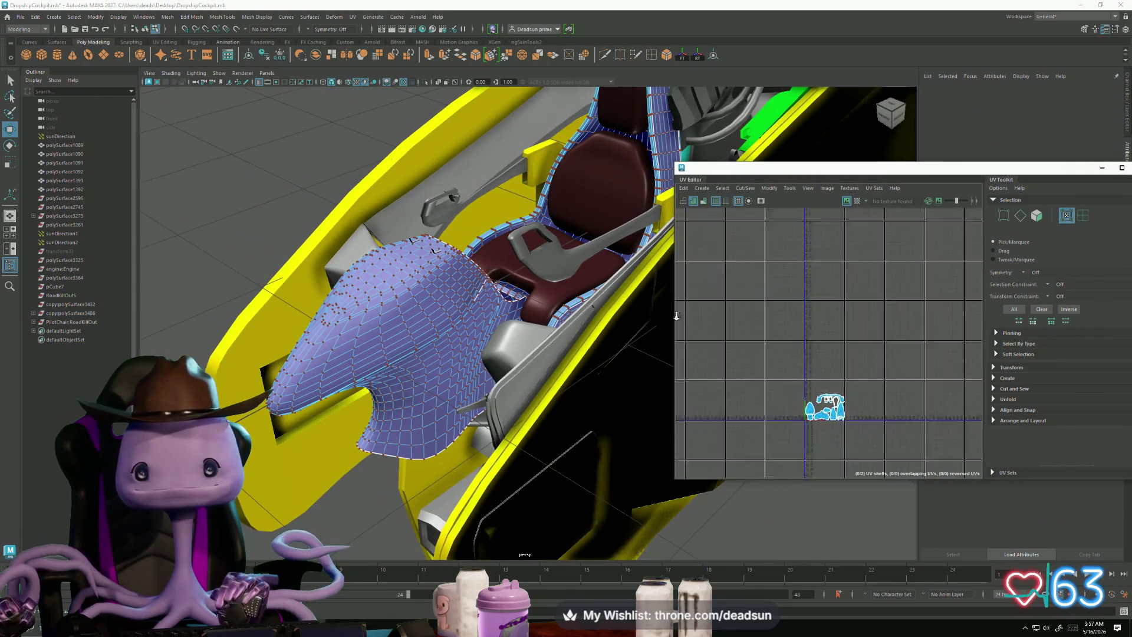
pyautogui.scroll(5, 376, 227)
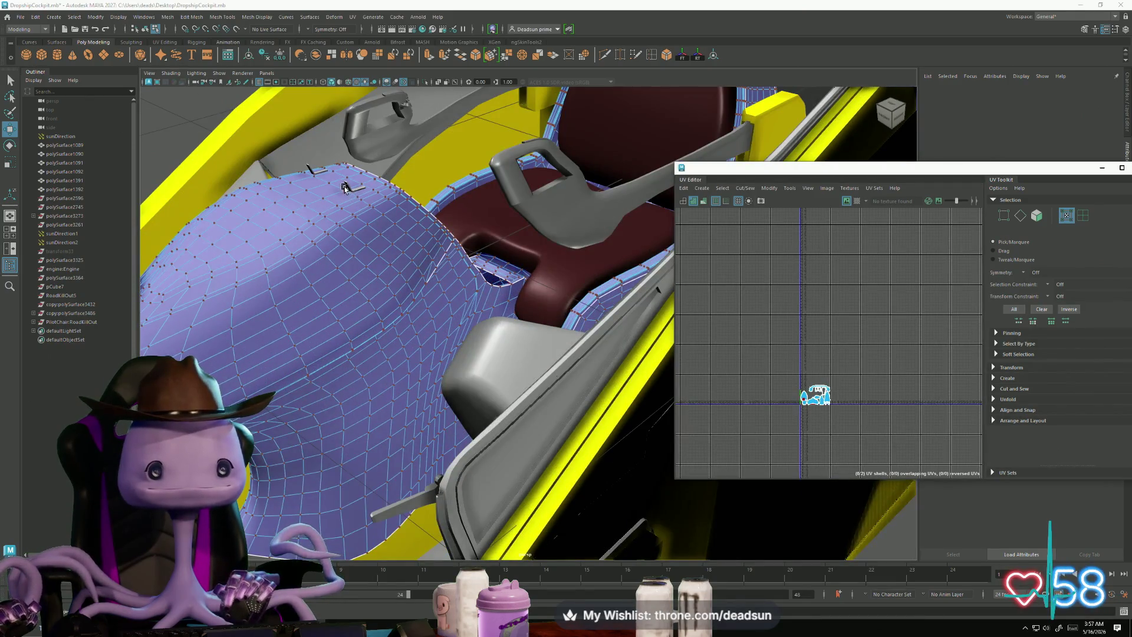
pyautogui.moveTo(345, 187); pyautogui.dragTo(346, 184, button='right')
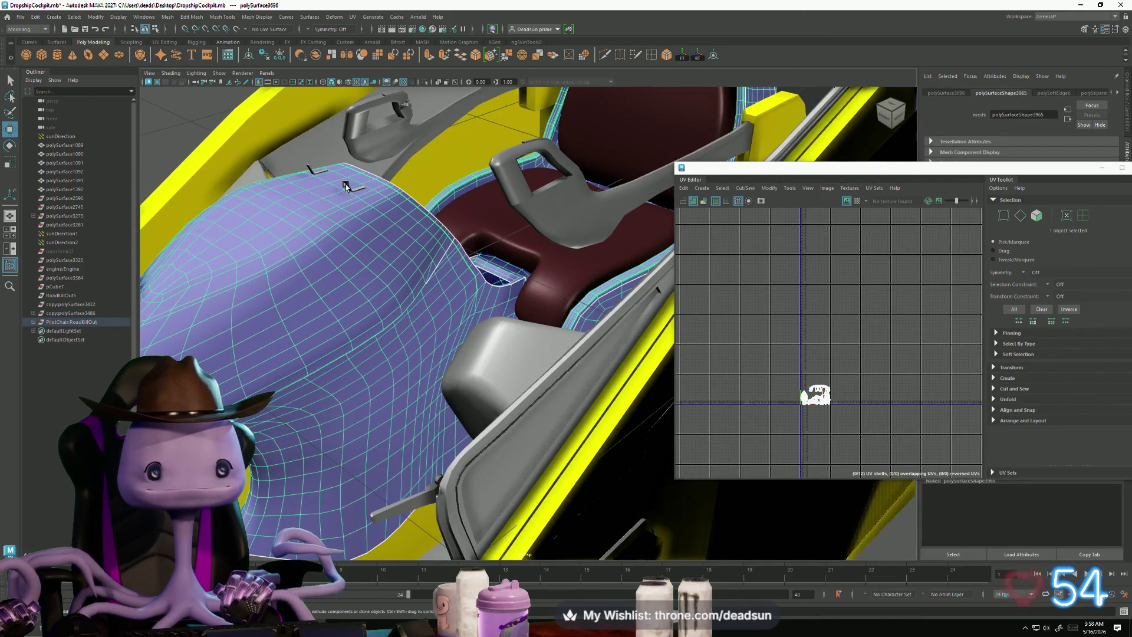
pyautogui.click(303, 170)
pyautogui.keyDown('shift'); pyautogui.click(311, 236); pyautogui.keyUp('shift')
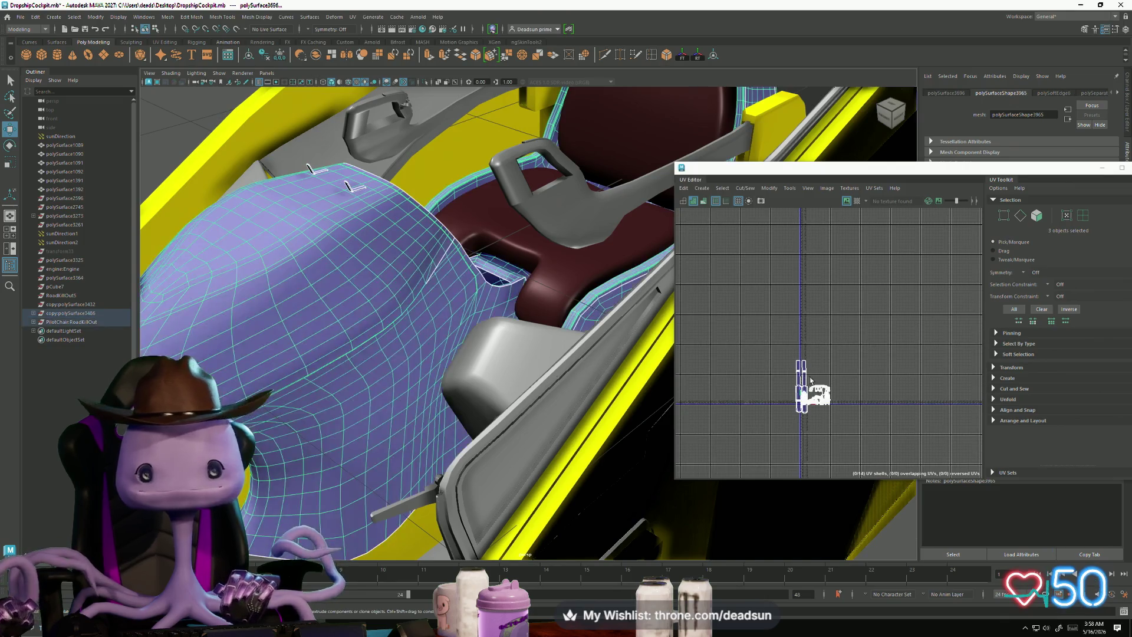
pyautogui.scroll(3, 726, 296)
pyautogui.moveTo(726, 295); pyautogui.dragTo(725, 254, button='right')
pyautogui.keyDown('shift'); pyautogui.click(735, 258); pyautogui.keyUp('shift')
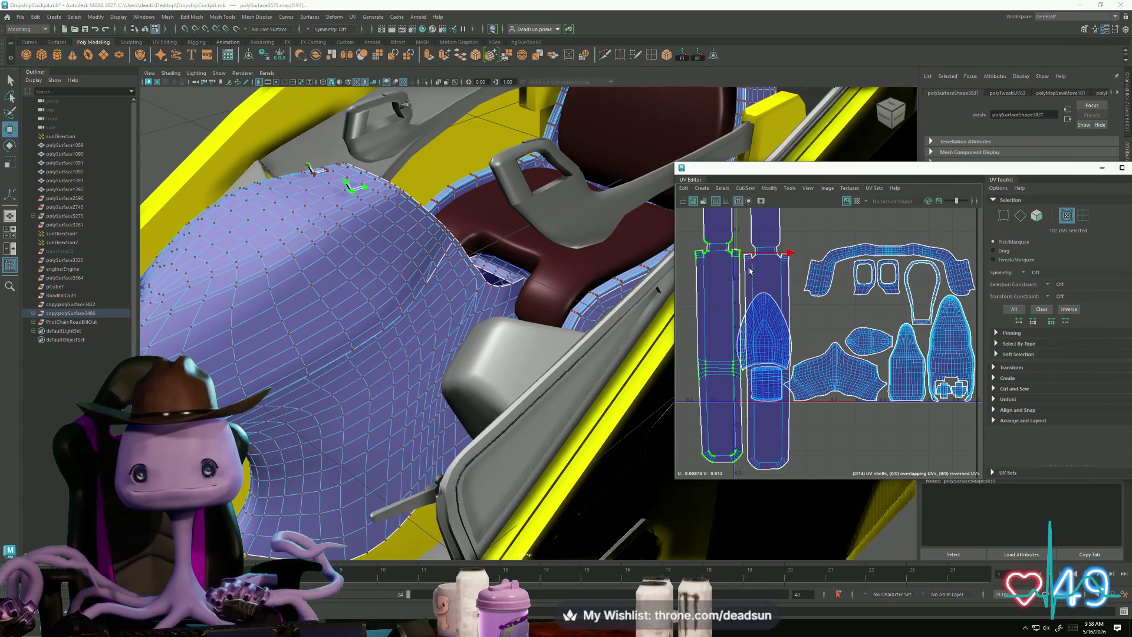
# Step: Scale the rod strips down, widen them, and move them near the UV origin
pyautogui.press('r')
pyautogui.moveTo(745, 256)
pyautogui.mouseDown()
pyautogui.moveTo(703, 275)
pyautogui.moveTo(730, 339)
pyautogui.moveTo(730, 404)
pyautogui.mouseUp()
pyautogui.press('w')
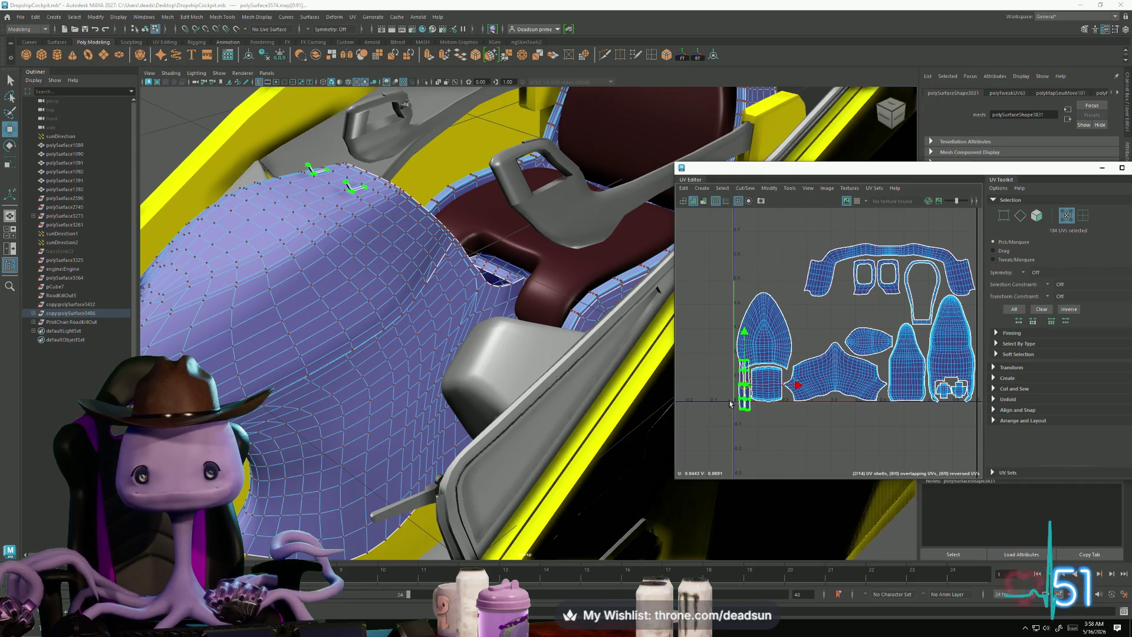
pyautogui.scroll(4, 749, 384)
pyautogui.press('r')
pyautogui.moveTo(767, 351); pyautogui.dragTo(747, 362)
pyautogui.moveTo(812, 348); pyautogui.dragTo(859, 346)
pyautogui.press('w')
pyautogui.moveTo(765, 348); pyautogui.dragTo(753, 354)
# Step: Grow the UV selection over both lower-left strip shells
pyautogui.moveTo(722, 404); pyautogui.dragTo(744, 427)
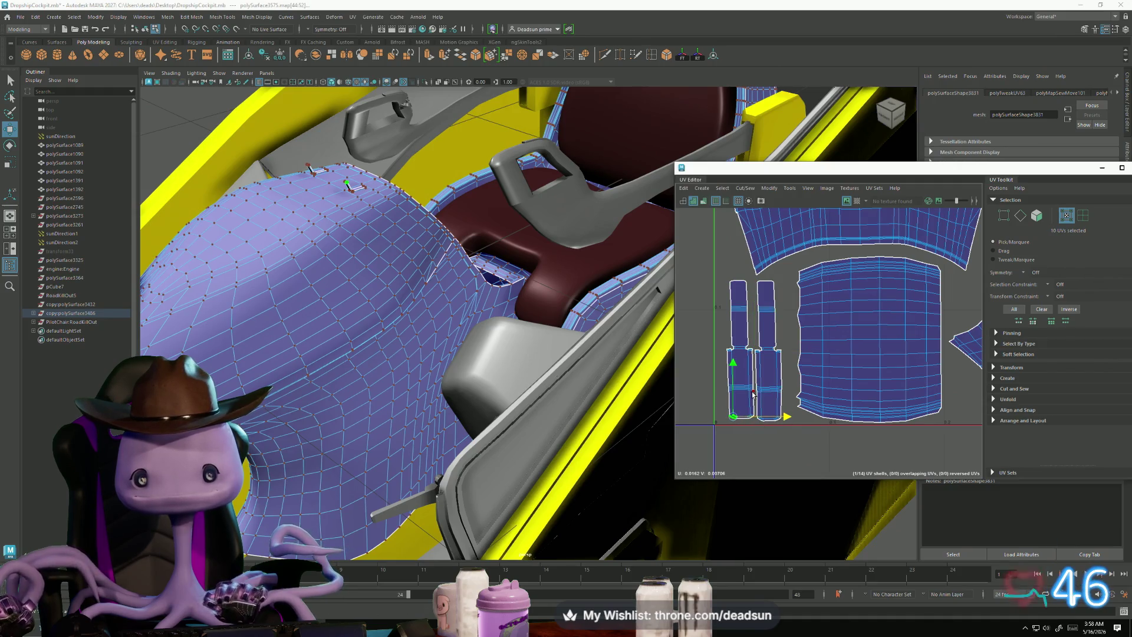
pyautogui.scroll(4, 756, 380)
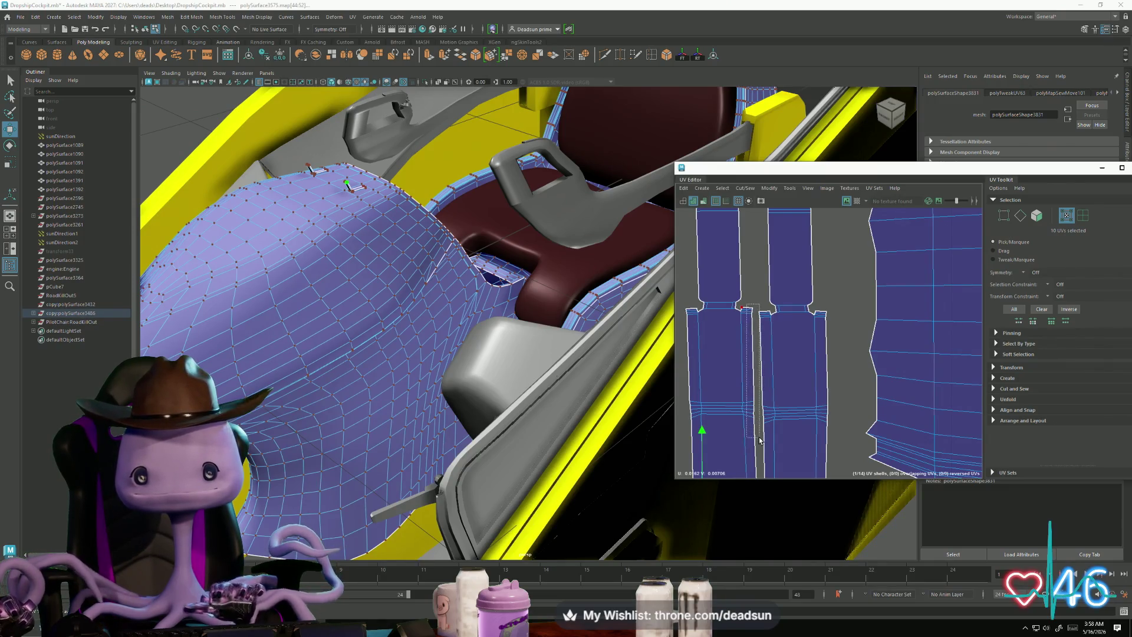
pyautogui.moveTo(760, 440); pyautogui.dragTo(760, 439)
pyautogui.scroll(-2, 725, 401)
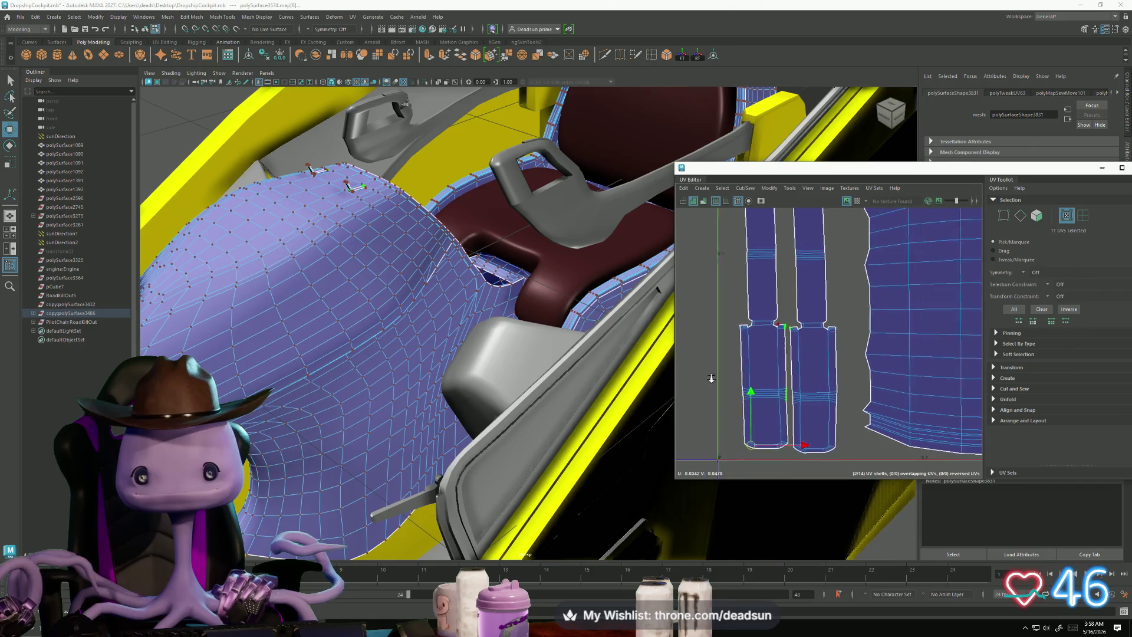
pyautogui.hotkey('shift', '.')
pyautogui.hotkey('shift', '.')
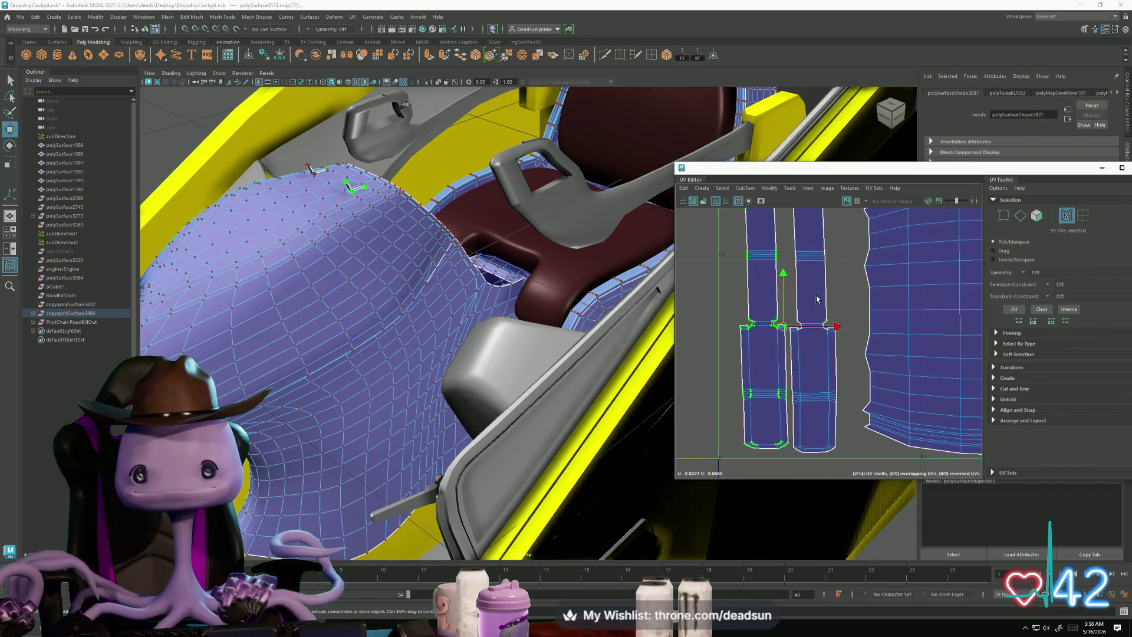
pyautogui.hotkey('shift', '.')
pyautogui.click(743, 189)
pyautogui.click(774, 191)
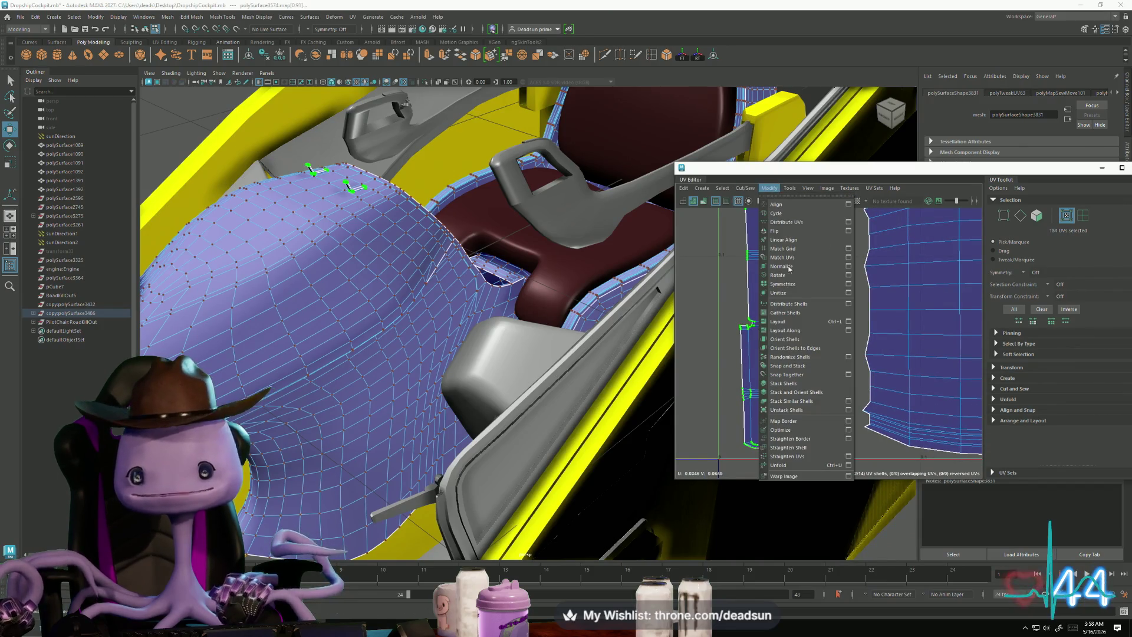
# Step: Straighten the selected rod UV shells with Modify > Straighten Shell
pyautogui.click(802, 448)
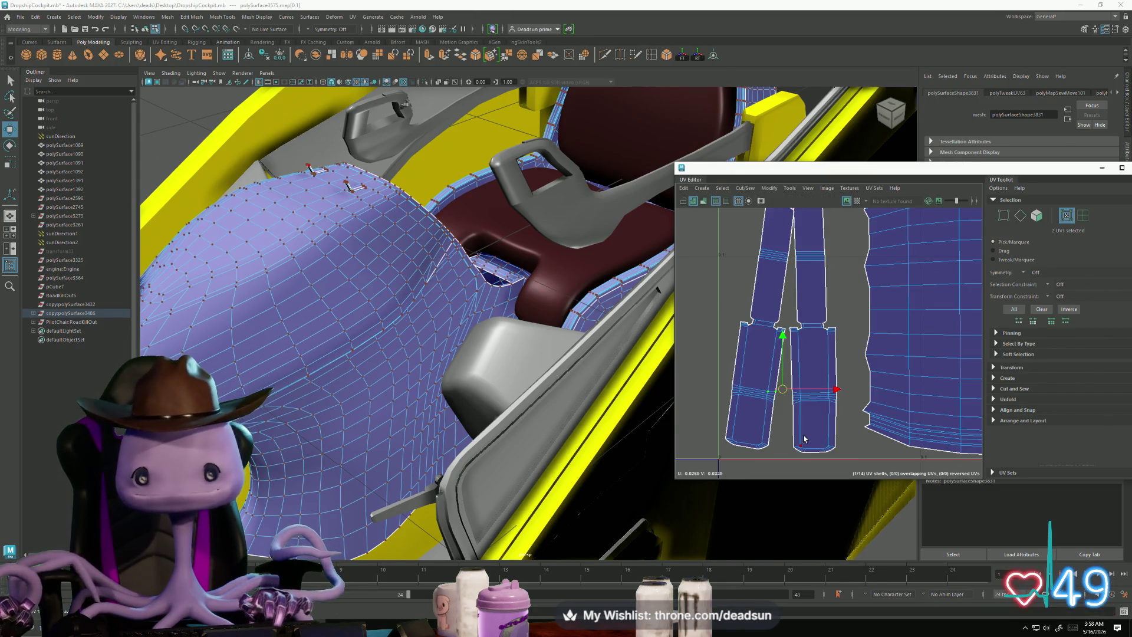
pyautogui.doubleClick(806, 450)
pyautogui.scroll(-1, 776, 415)
pyautogui.scroll(-3, 776, 414)
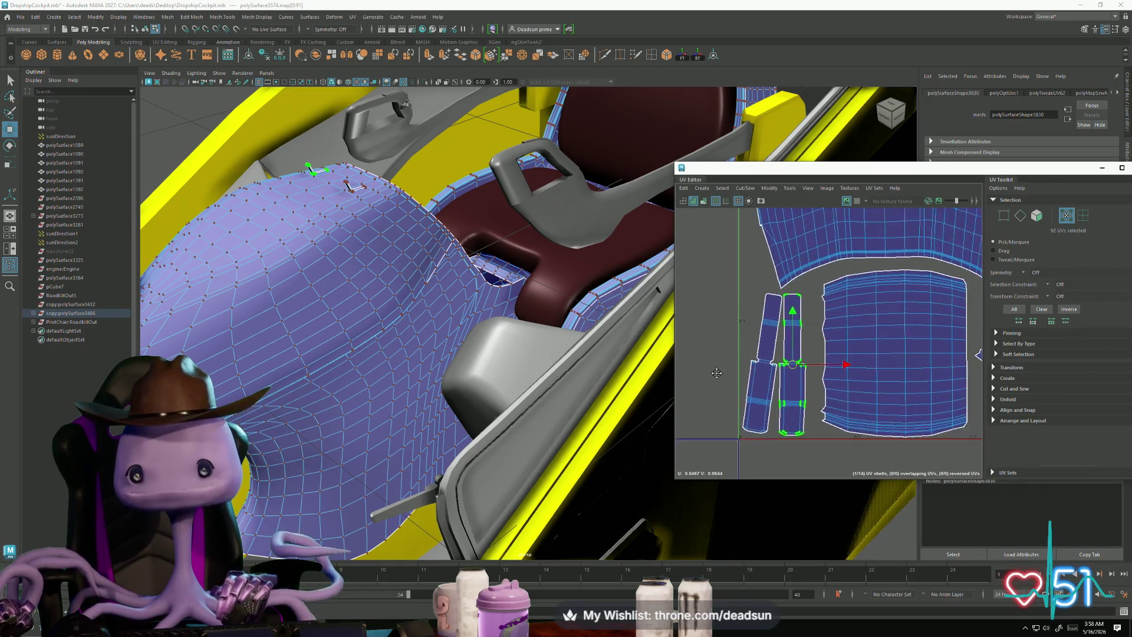
pyautogui.scroll(2, 802, 436)
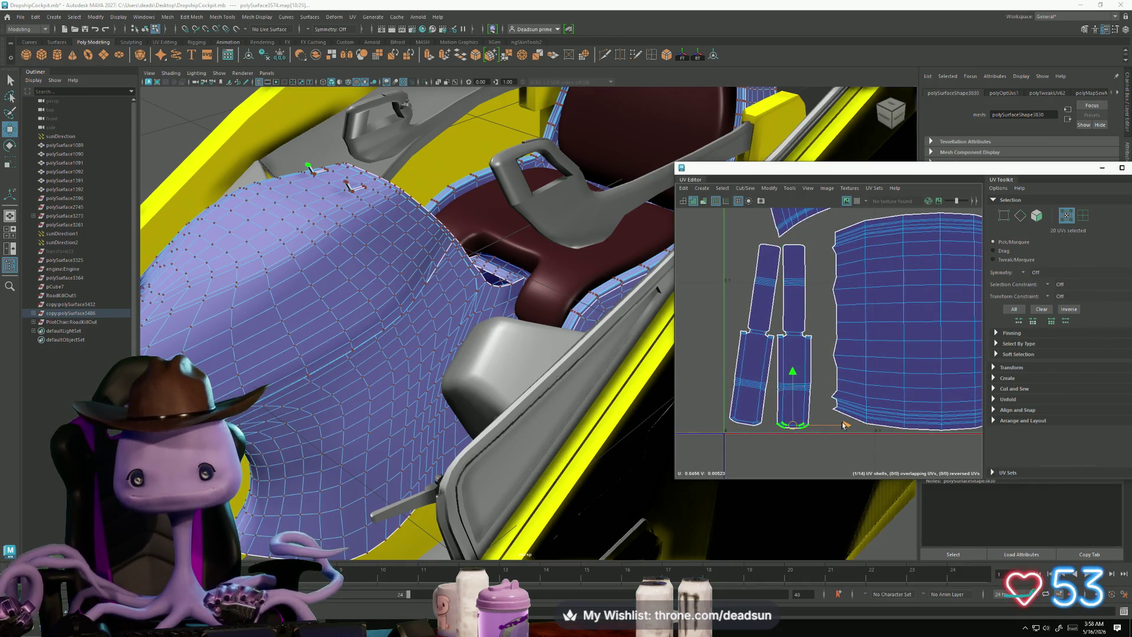
pyautogui.moveTo(818, 452); pyautogui.dragTo(772, 413)
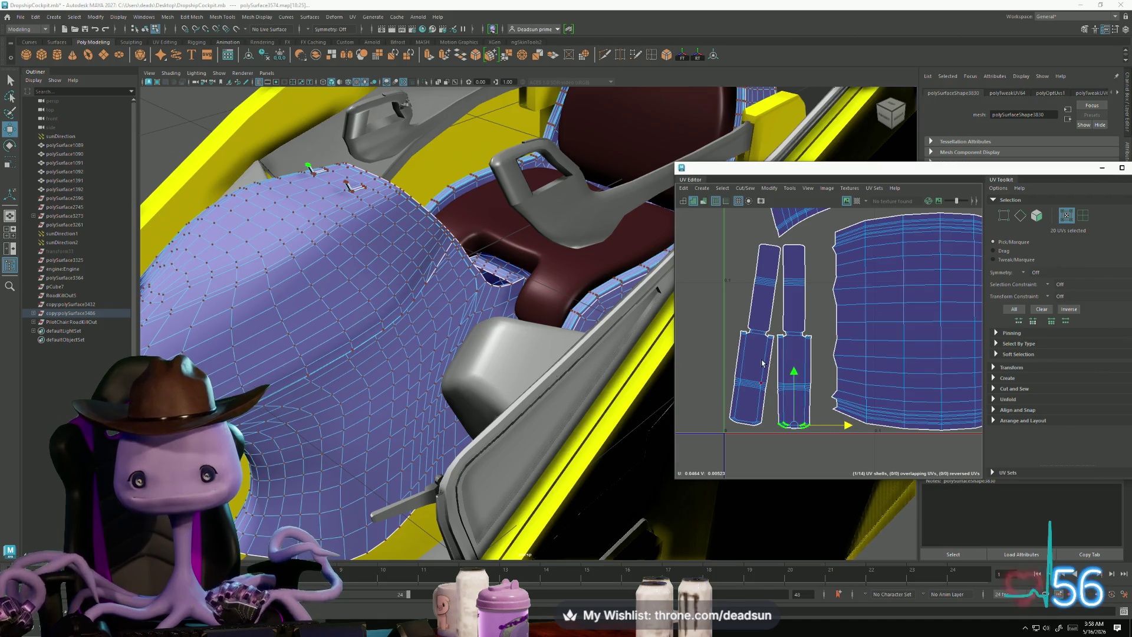
# Step: Rotate the left rod shell upright and nudge it beside the right one
pyautogui.doubleClick(752, 377)
pyautogui.press('e')
pyautogui.moveTo(758, 387); pyautogui.dragTo(767, 388)
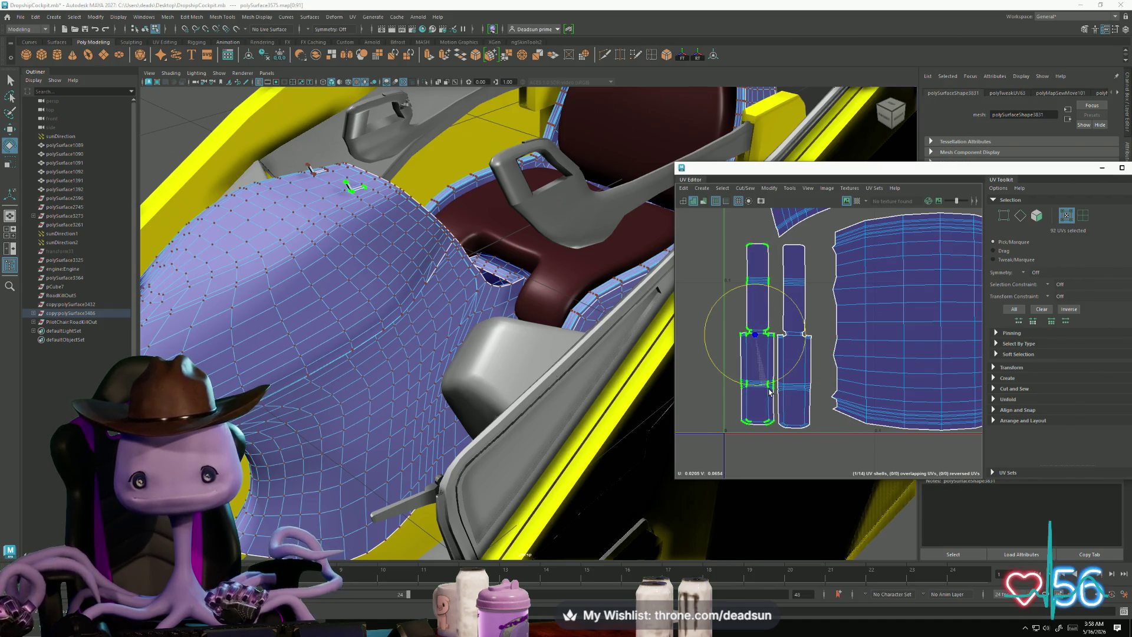
pyautogui.press('w')
pyautogui.moveTo(759, 334); pyautogui.dragTo(760, 339)
pyautogui.scroll(-6, 761, 338)
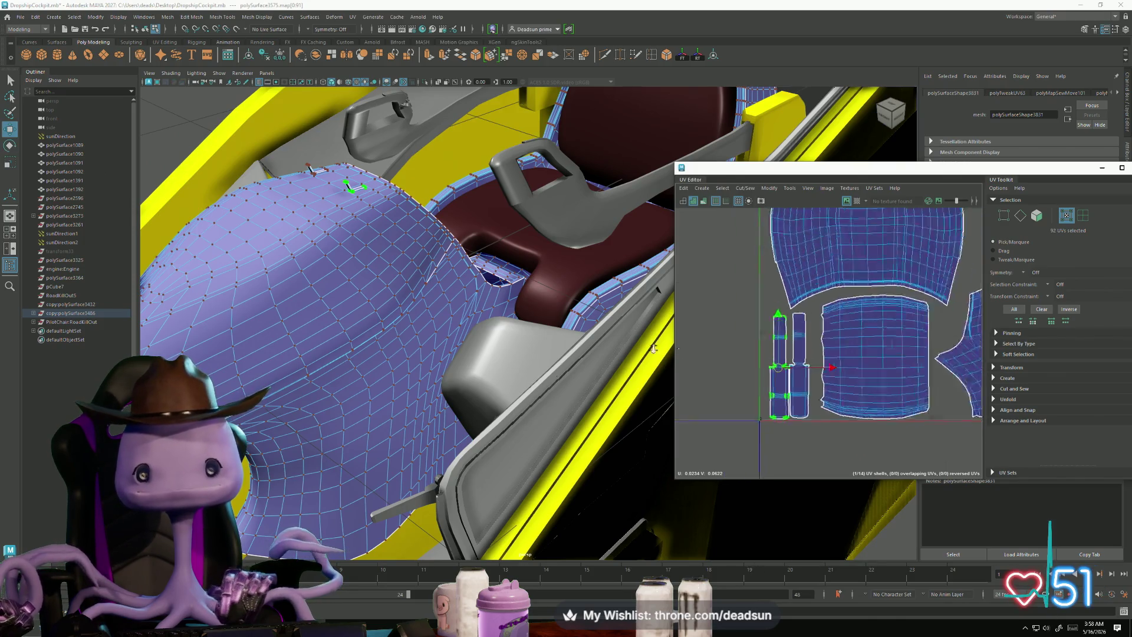
pyautogui.keyDown('alt'); pyautogui.moveTo(825, 330); pyautogui.dragTo(734, 339, button='middle'); pyautogui.keyUp('alt')
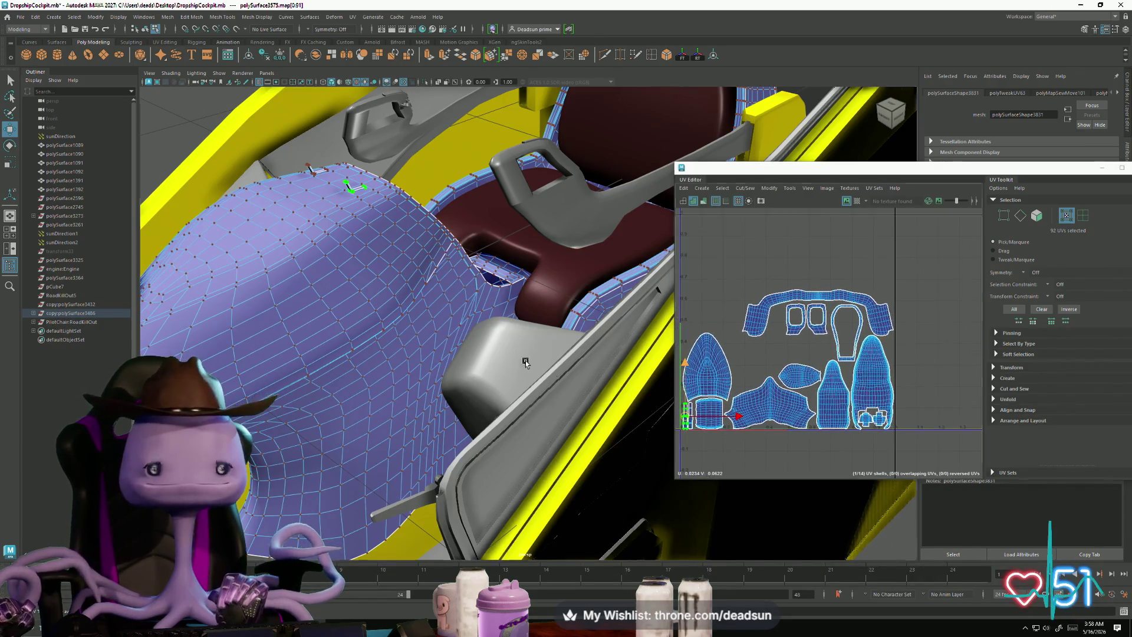
# Step: Deselect the canopy and select the small neck piece in the viewport
pyautogui.moveTo(483, 331)
pyautogui.keyDown('alt'); pyautogui.mouseDown()
pyautogui.moveTo(419, 372)
pyautogui.moveTo(234, 384)
pyautogui.moveTo(472, 245)
pyautogui.mouseUp(); pyautogui.keyUp('alt')
pyautogui.click(590, 186)
pyautogui.scroll(5, 519, 277)
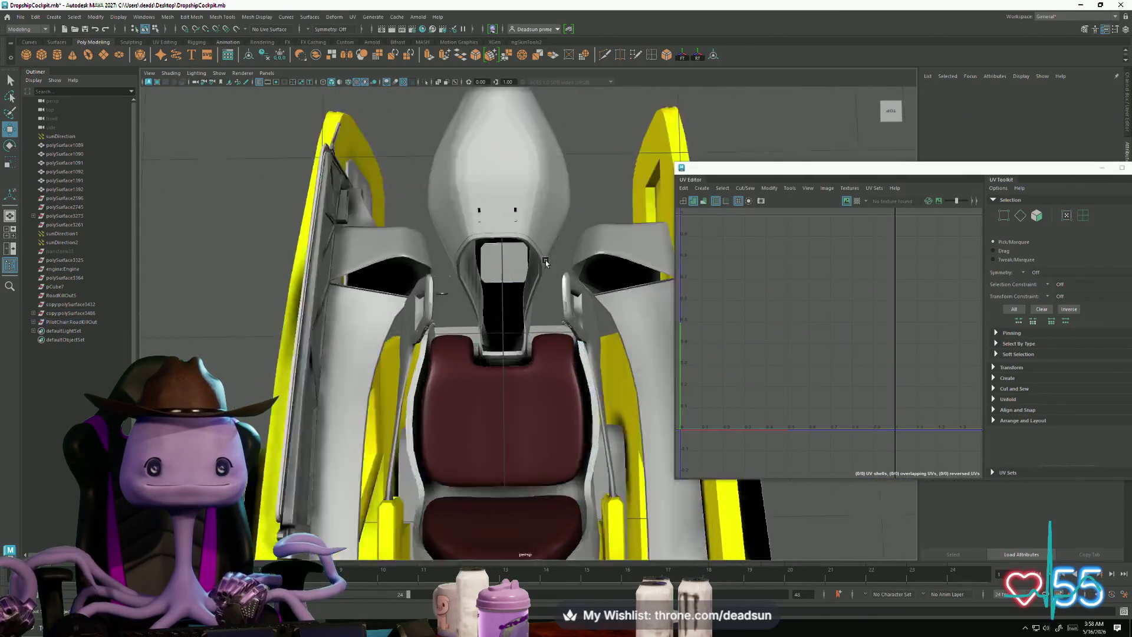
pyautogui.click(462, 216)
pyautogui.scroll(3, 511, 262)
pyautogui.moveTo(512, 262)
pyautogui.keyDown('alt'); pyautogui.mouseDown()
pyautogui.moveTo(576, 331)
pyautogui.moveTo(577, 370)
pyautogui.moveTo(463, 317)
pyautogui.moveTo(471, 328)
pyautogui.moveTo(446, 266)
pyautogui.mouseUp(); pyautogui.keyUp('alt')
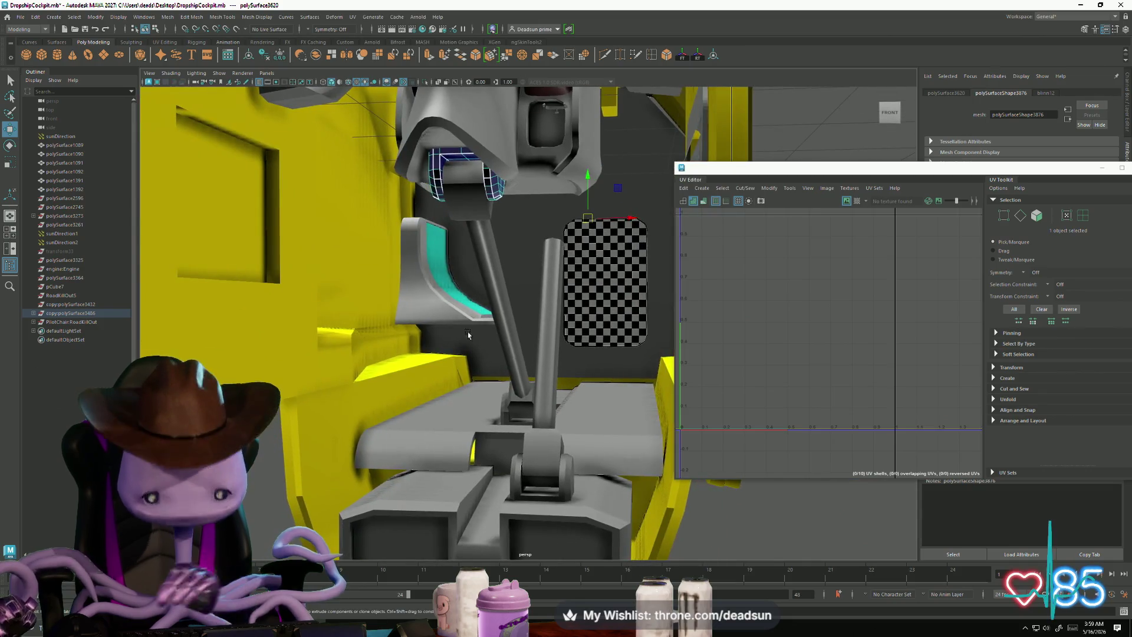
# Step: Select the small block at the lever base and tilt it with the Rotate tool
pyautogui.click(438, 246)
pyautogui.click(542, 456)
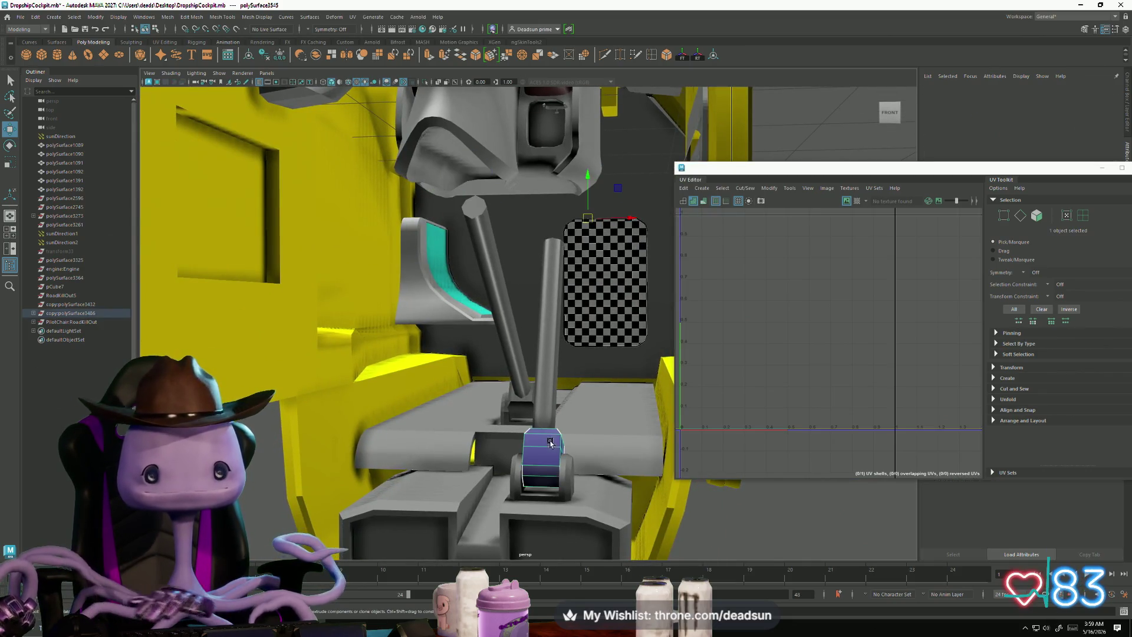
pyautogui.keyDown('alt'); pyautogui.moveTo(540, 459); pyautogui.dragTo(530, 436); pyautogui.keyUp('alt')
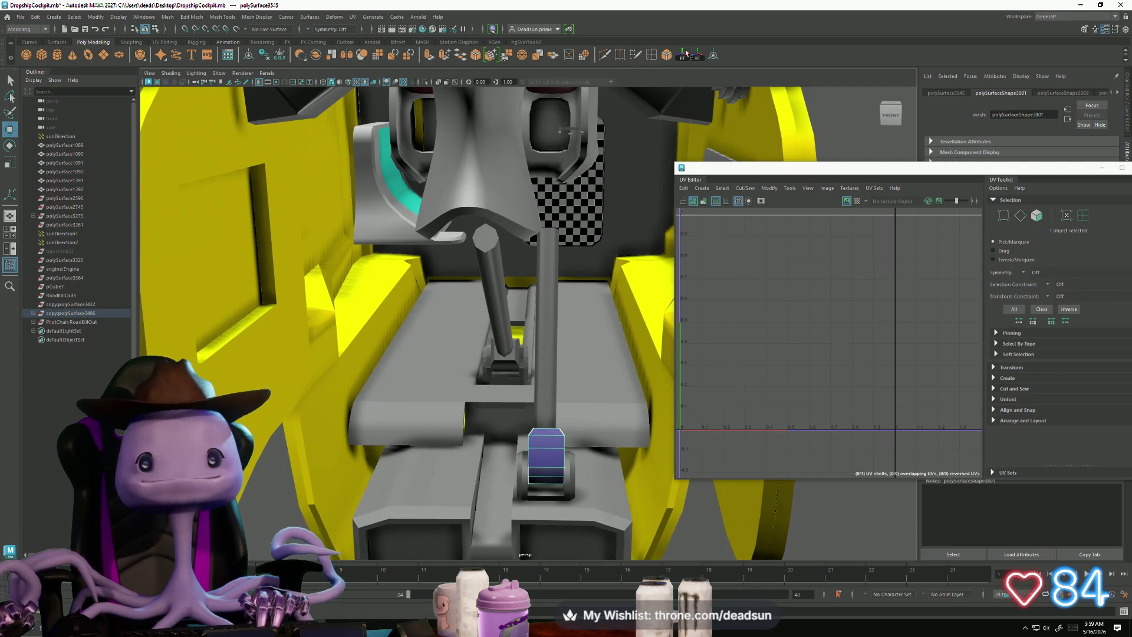
pyautogui.keyDown('alt'); pyautogui.moveTo(559, 298); pyautogui.dragTo(555, 350); pyautogui.keyUp('alt')
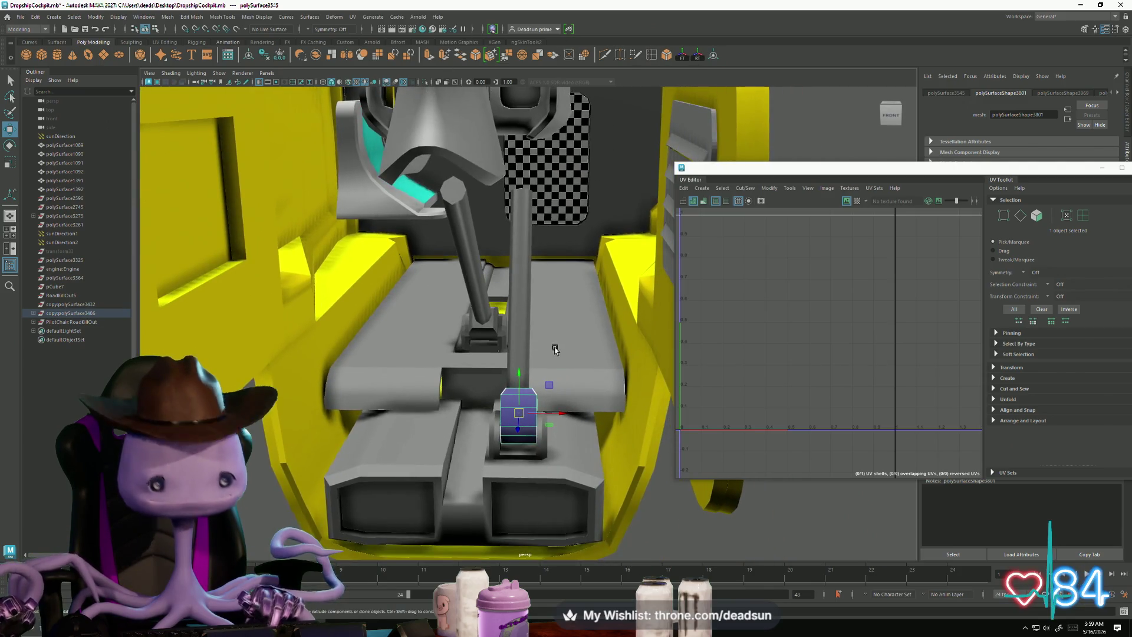
pyautogui.press('e')
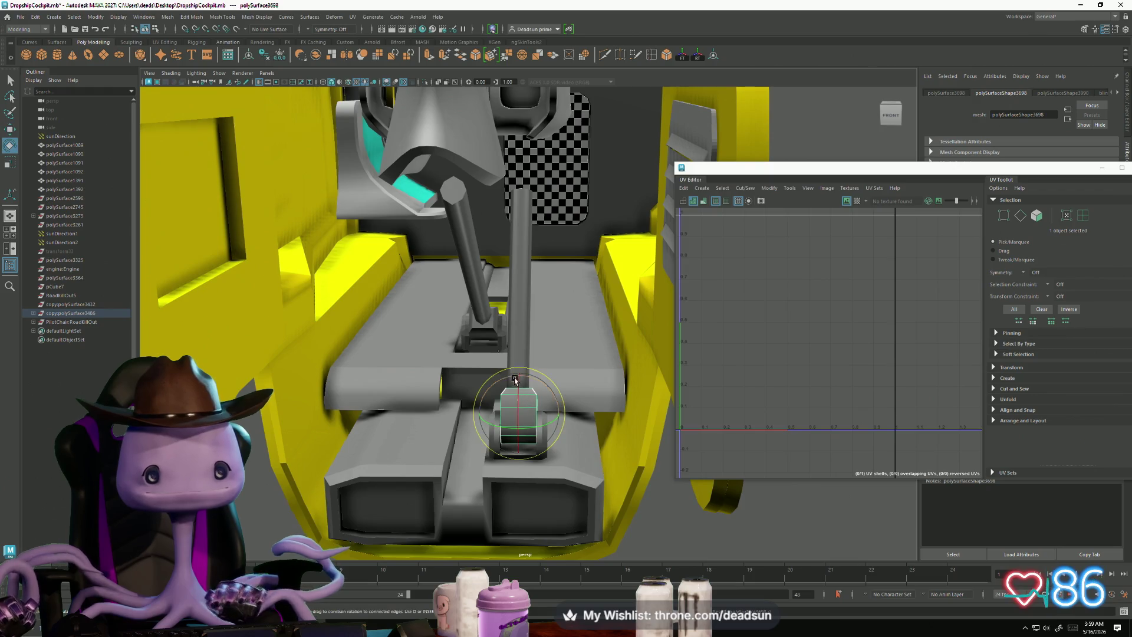
pyautogui.moveTo(518, 382); pyautogui.dragTo(513, 454)
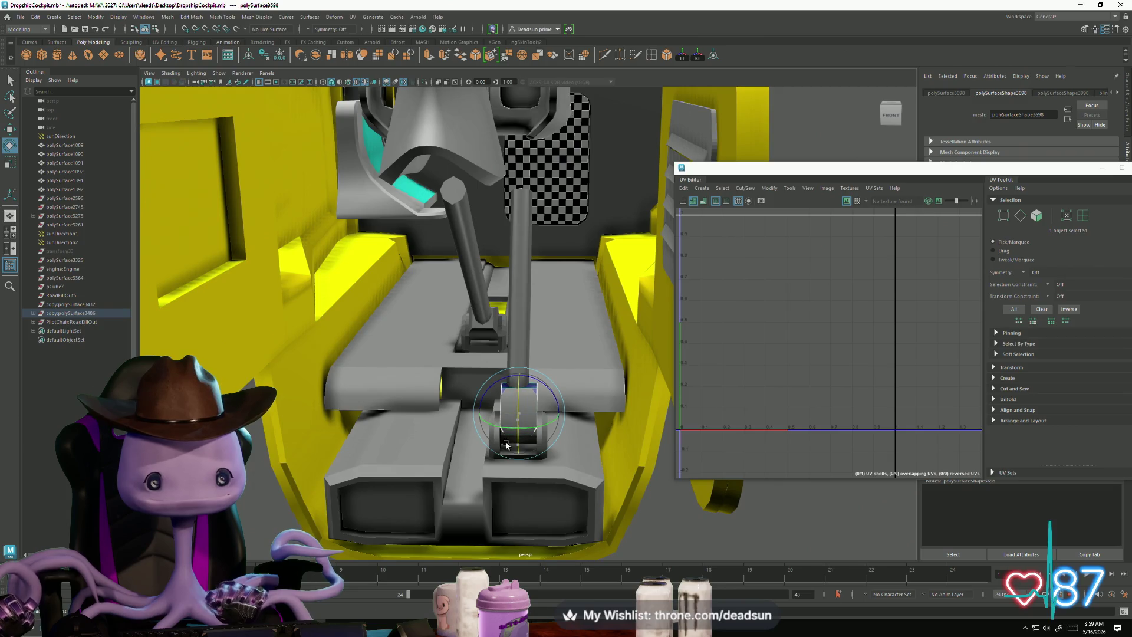
# Step: Raise the block along the Y axis toward the rod's top
pyautogui.moveTo(520, 382); pyautogui.dragTo(519, 165)
pyautogui.press('f')
pyautogui.keyDown('alt'); pyautogui.moveTo(424, 226); pyautogui.dragTo(472, 320, button='right'); pyautogui.keyUp('alt')
pyautogui.moveTo(515, 320)
pyautogui.keyDown('alt'); pyautogui.mouseDown()
pyautogui.moveTo(551, 321)
pyautogui.moveTo(558, 307)
pyautogui.moveTo(519, 331)
pyautogui.moveTo(513, 351)
pyautogui.moveTo(528, 369)
pyautogui.mouseUp(); pyautogui.keyUp('alt')
pyautogui.scroll(3, 500, 338)
pyautogui.scroll(5, 537, 381)
pyautogui.scroll(-5, 541, 385)
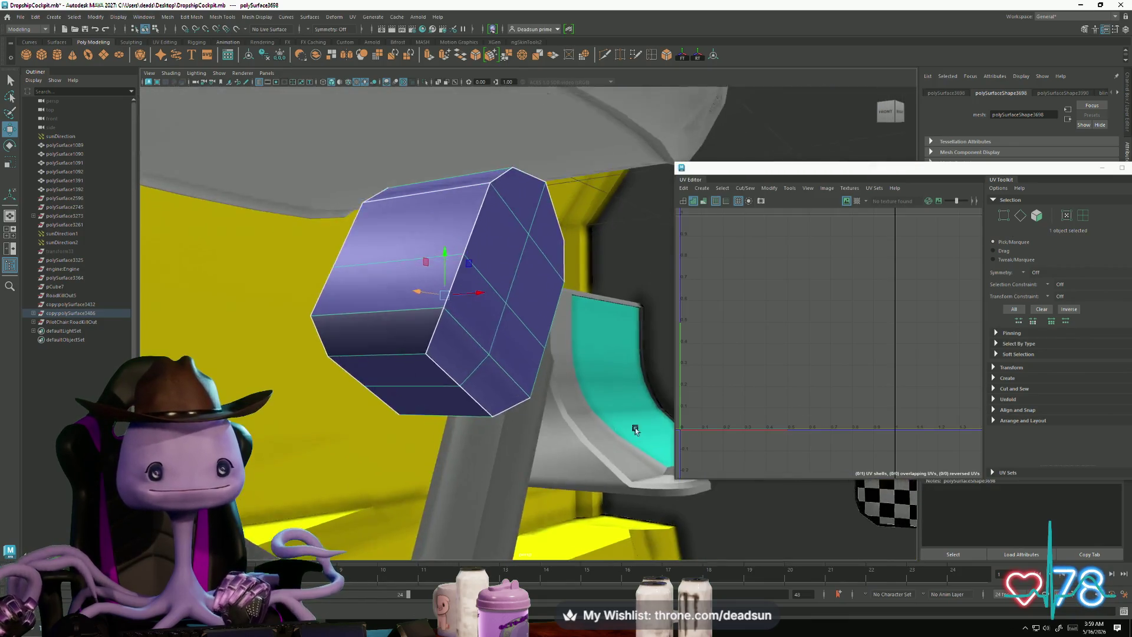
# Step: Lift the block until it caps the top of the control rod
pyautogui.moveTo(636, 427)
pyautogui.keyDown('alt'); pyautogui.mouseDown()
pyautogui.moveTo(584, 456)
pyautogui.moveTo(685, 461)
pyautogui.moveTo(475, 436)
pyautogui.moveTo(563, 366)
pyautogui.moveTo(458, 371)
pyautogui.mouseUp(); pyautogui.keyUp('alt')
pyautogui.scroll(5, 584, 456)
pyautogui.scroll(-5, 539, 464)
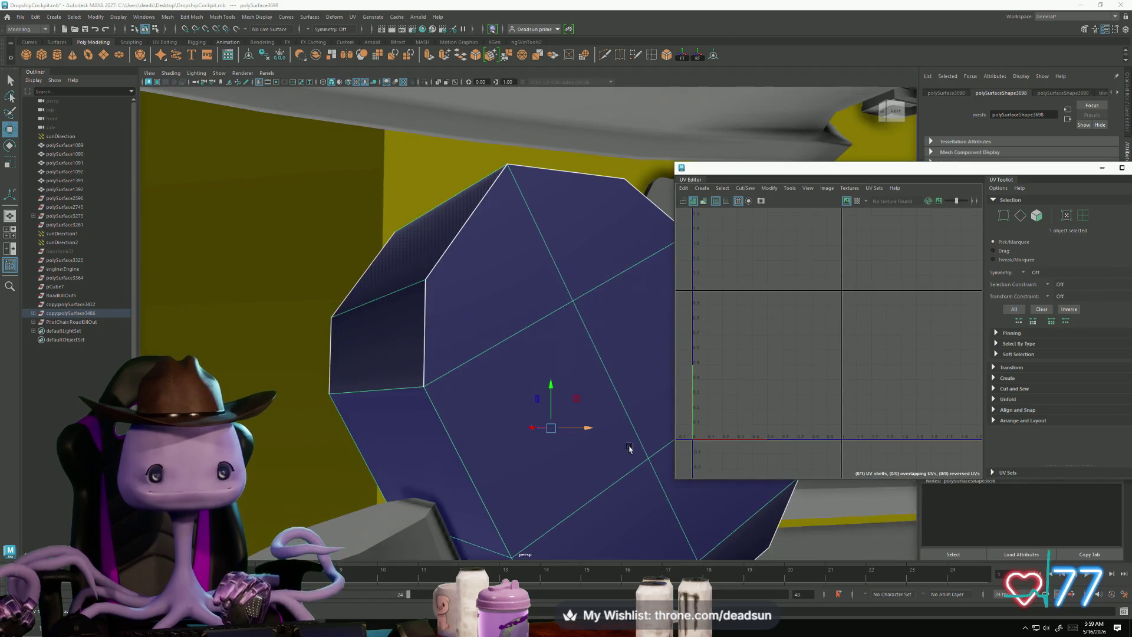
pyautogui.scroll(-3, 475, 436)
pyautogui.moveTo(415, 333)
pyautogui.mouseDown()
pyautogui.moveTo(406, 286)
pyautogui.moveTo(386, 326)
pyautogui.moveTo(430, 331)
pyautogui.moveTo(412, 334)
pyautogui.moveTo(401, 326)
pyautogui.moveTo(450, 316)
pyautogui.moveTo(462, 360)
pyautogui.mouseUp()
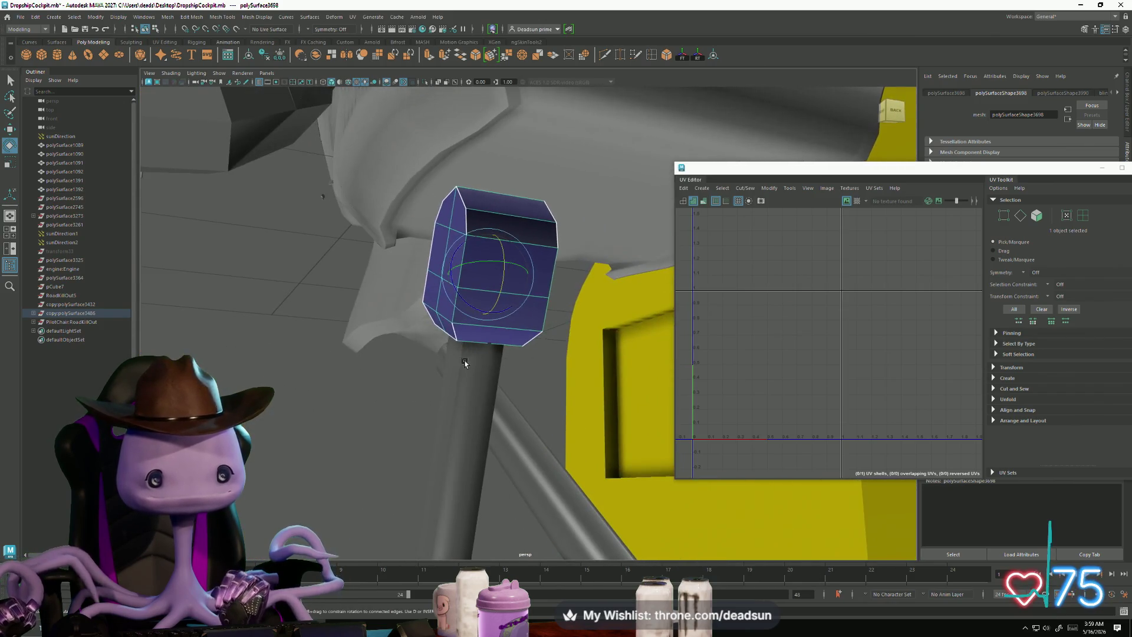
pyautogui.click(464, 363)
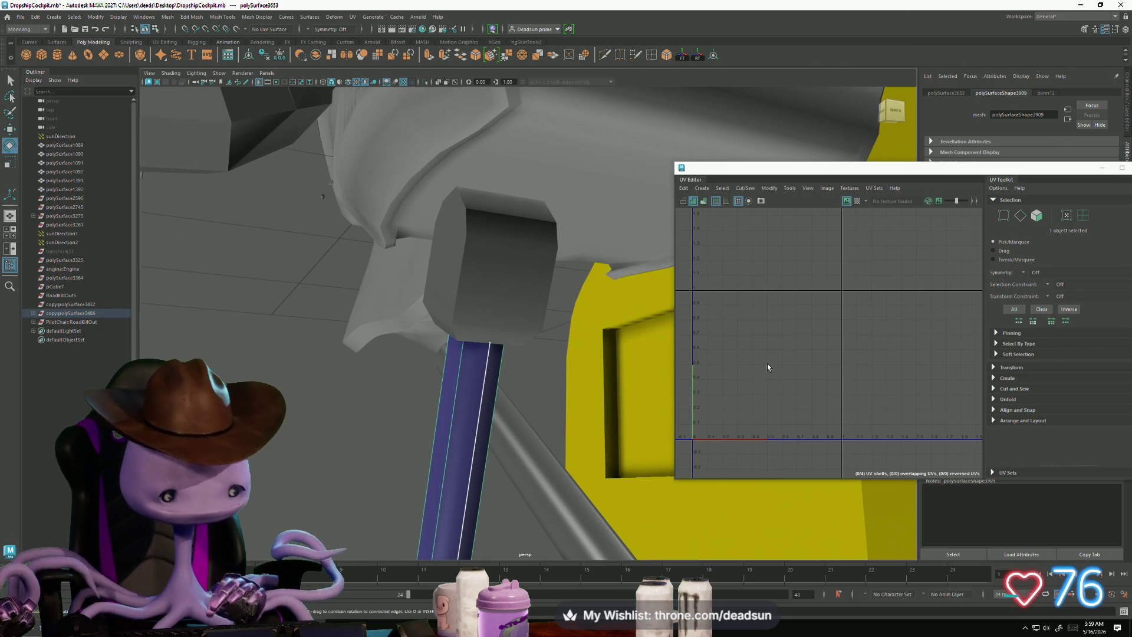
# Step: Sew the pole's two UV strips into one shell, then switch to face selection
pyautogui.press('f')
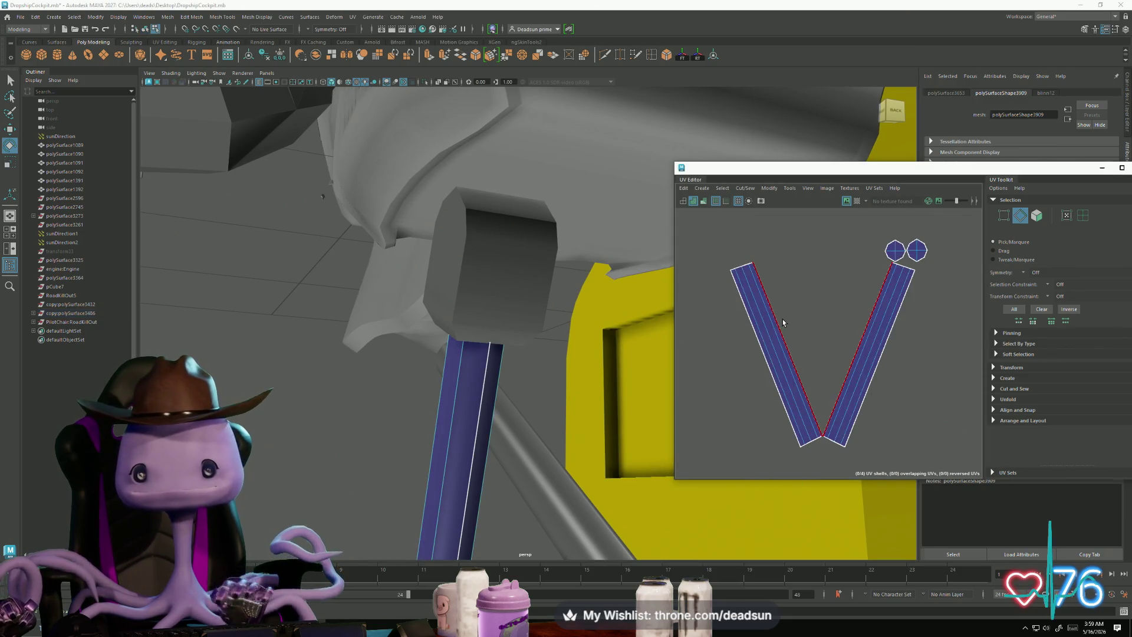
pyautogui.click(754, 286)
pyautogui.click(723, 189)
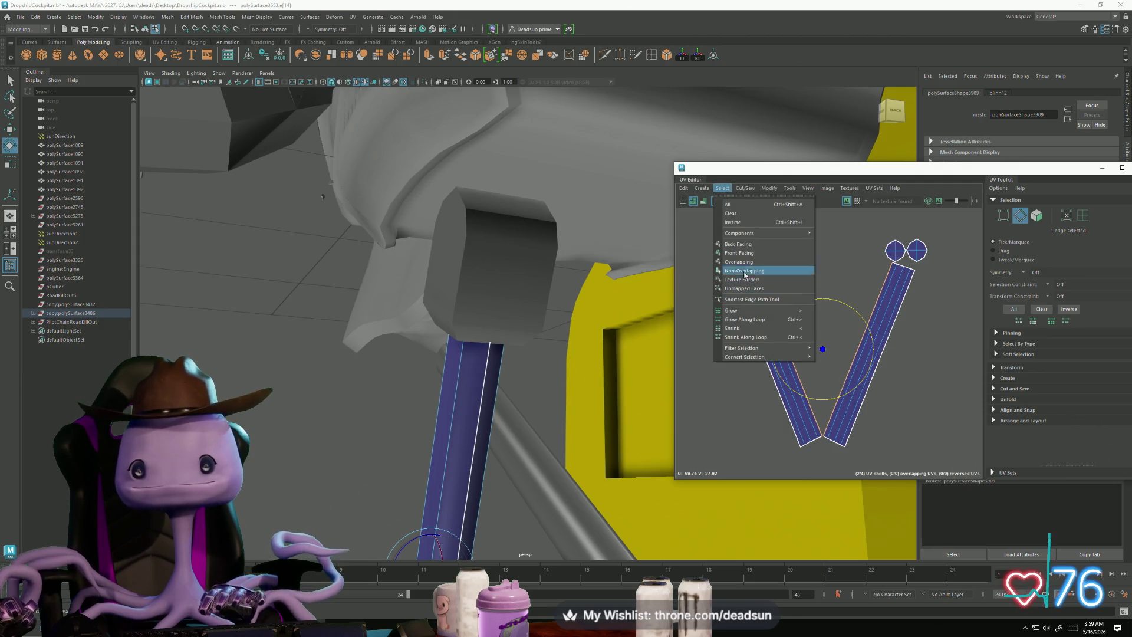
pyautogui.moveTo(744, 188)
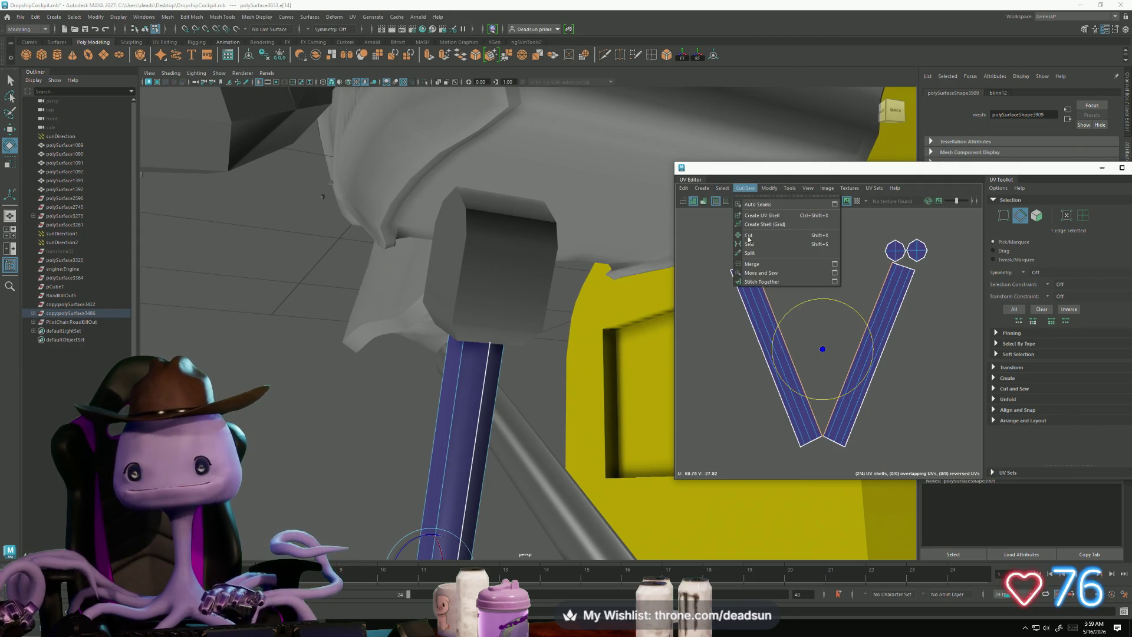
pyautogui.click(754, 275)
pyautogui.moveTo(889, 252)
pyautogui.mouseDown(button='right')
pyautogui.moveTo(927, 257)
pyautogui.moveTo(888, 312)
pyautogui.moveTo(890, 278)
pyautogui.moveTo(882, 339)
pyautogui.mouseUp(button='right')
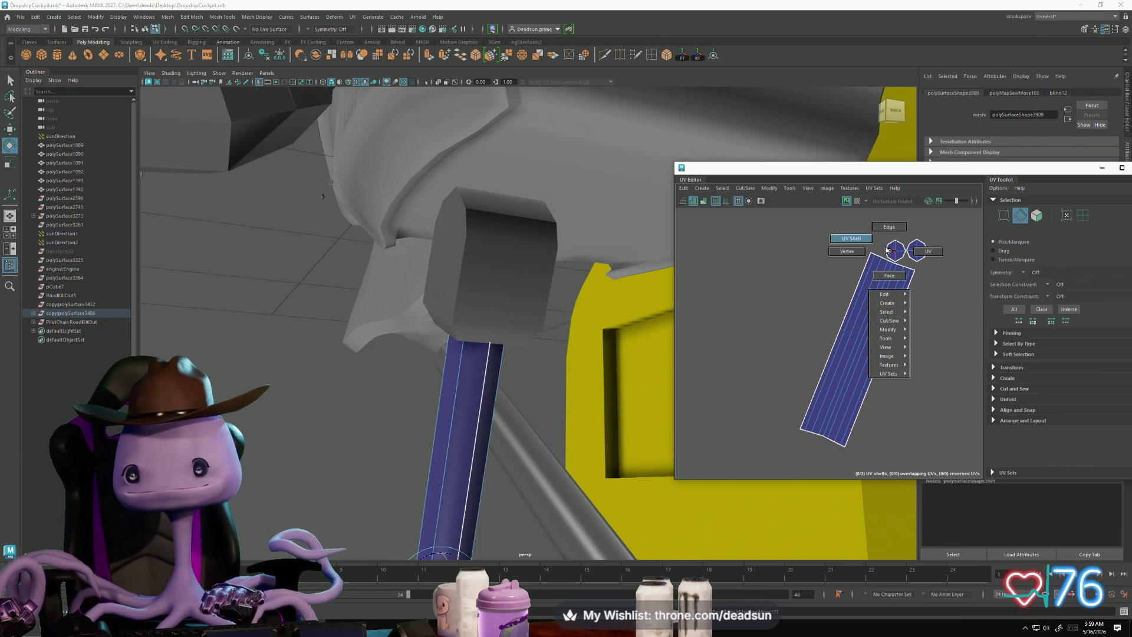
pyautogui.moveTo(888, 285); pyautogui.dragTo(889, 278, button='right')
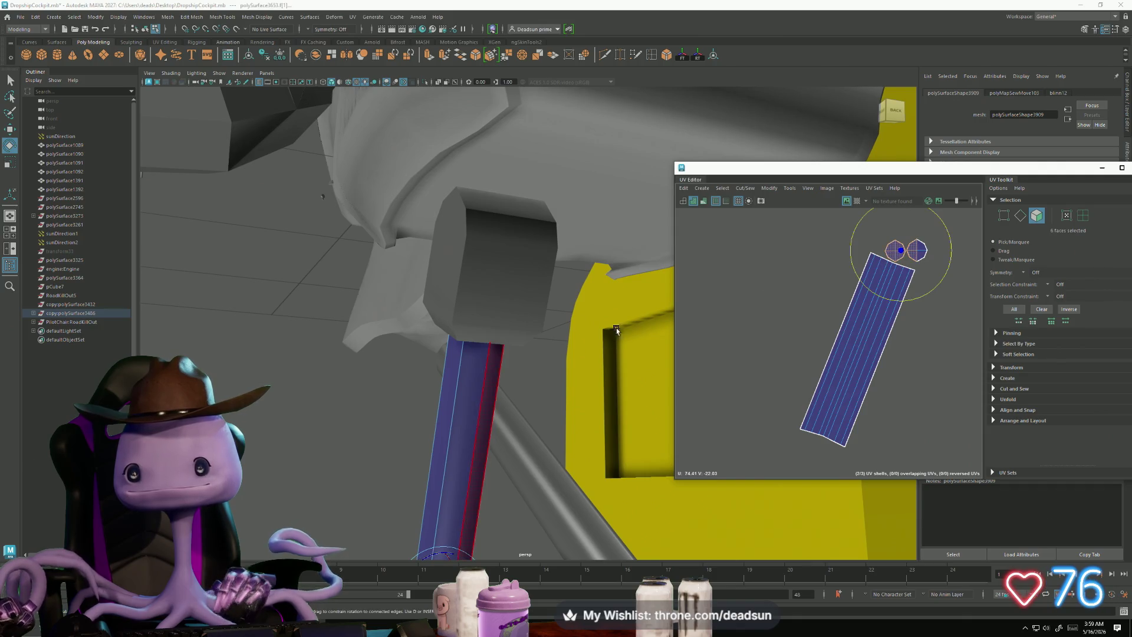
# Step: Delete the two end-cap shells, then rotate and straighten the rod's UV shell
pyautogui.keyDown('alt'); pyautogui.moveTo(617, 330); pyautogui.dragTo(643, 319); pyautogui.keyUp('alt')
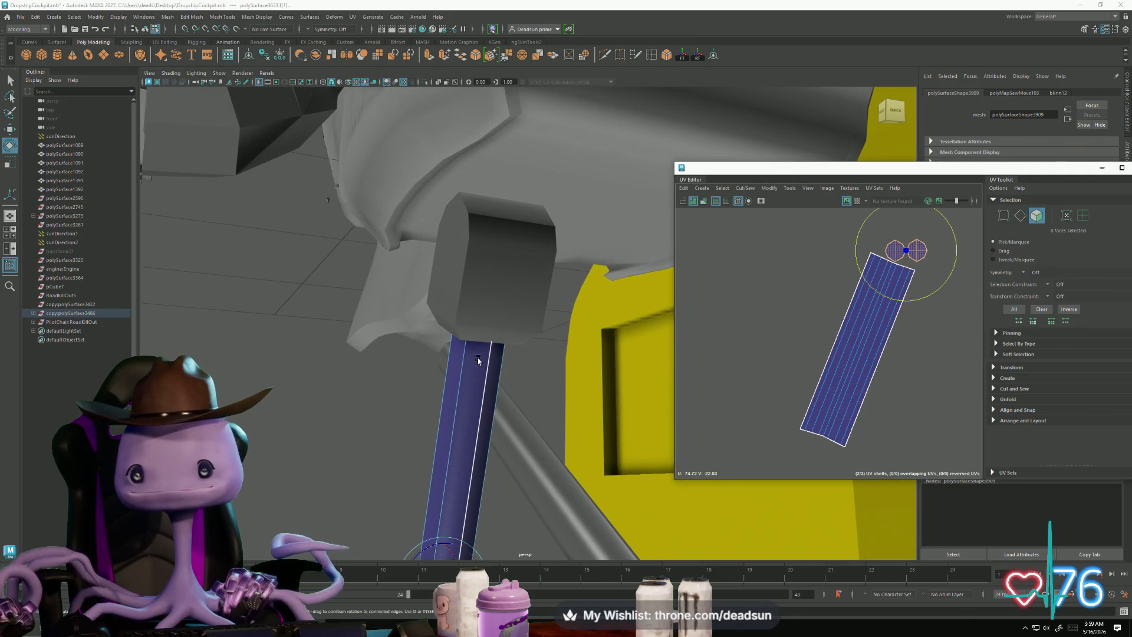
pyautogui.moveTo(478, 361)
pyautogui.keyDown('alt'); pyautogui.mouseDown()
pyautogui.moveTo(405, 408)
pyautogui.moveTo(474, 382)
pyautogui.moveTo(481, 390)
pyautogui.mouseUp(); pyautogui.keyUp('alt')
pyautogui.press('Delete')
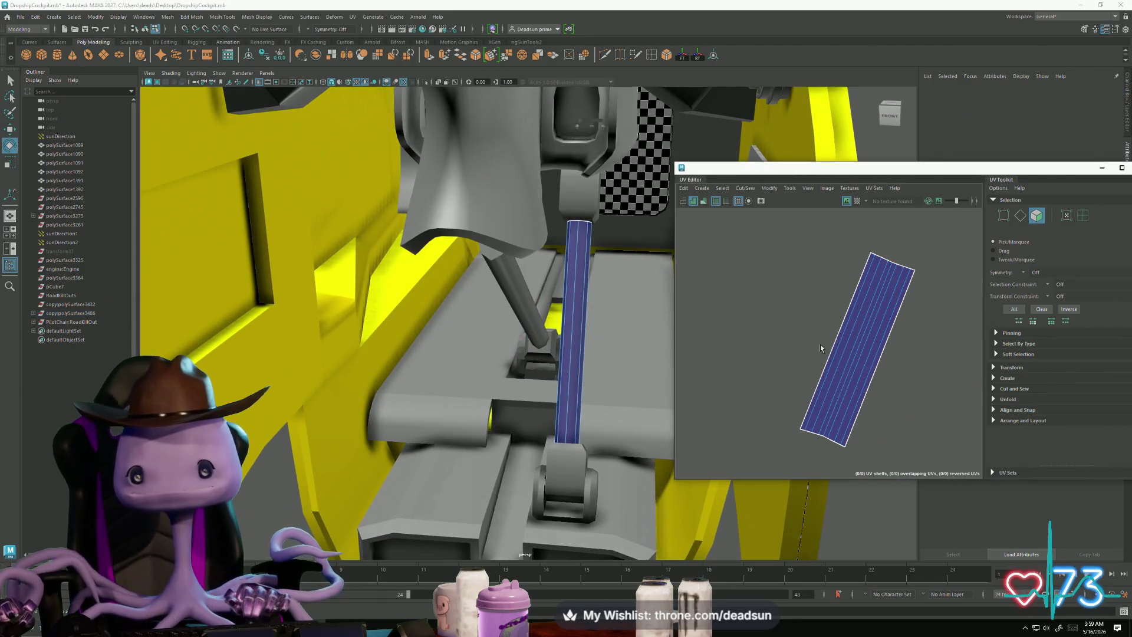
pyautogui.press('F12')
pyautogui.moveTo(801, 386); pyautogui.dragTo(831, 396)
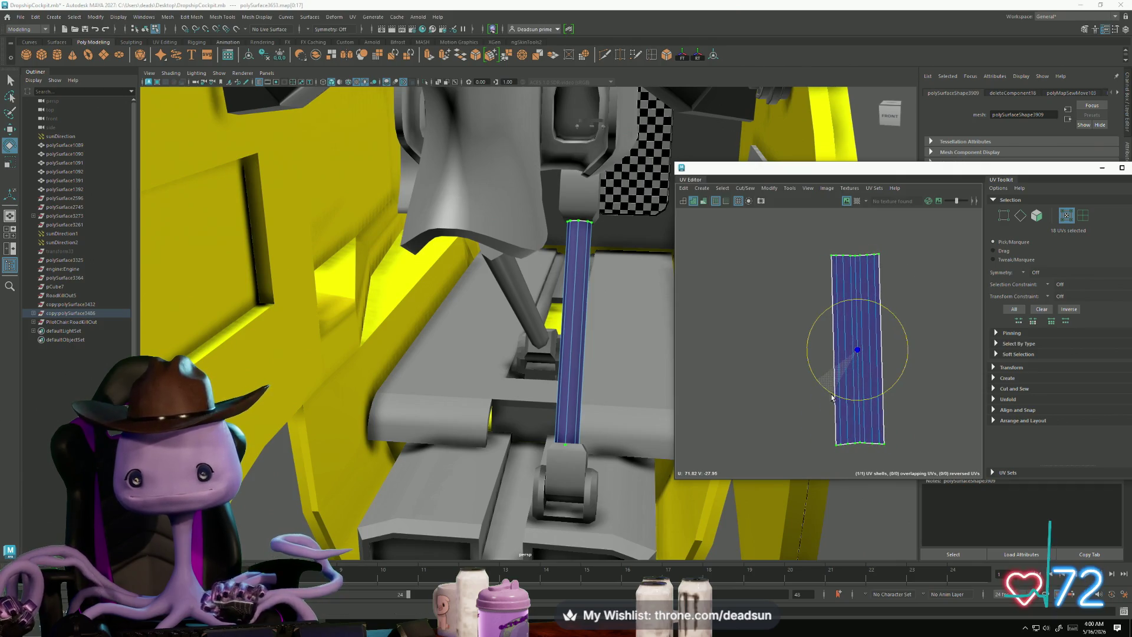
pyautogui.click(746, 189)
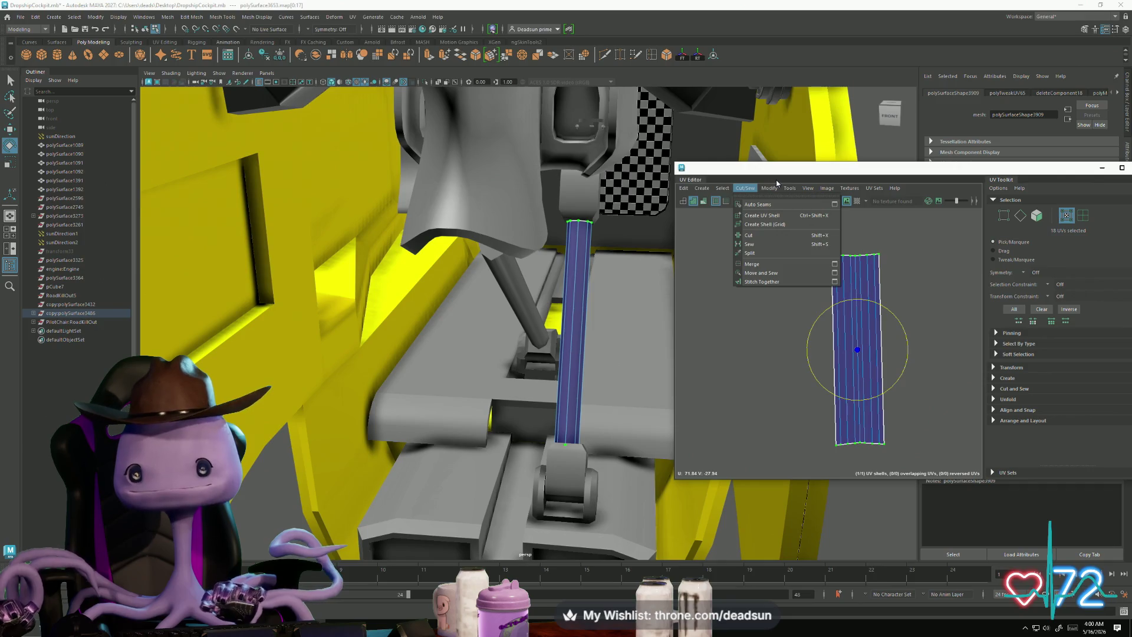
pyautogui.moveTo(771, 189)
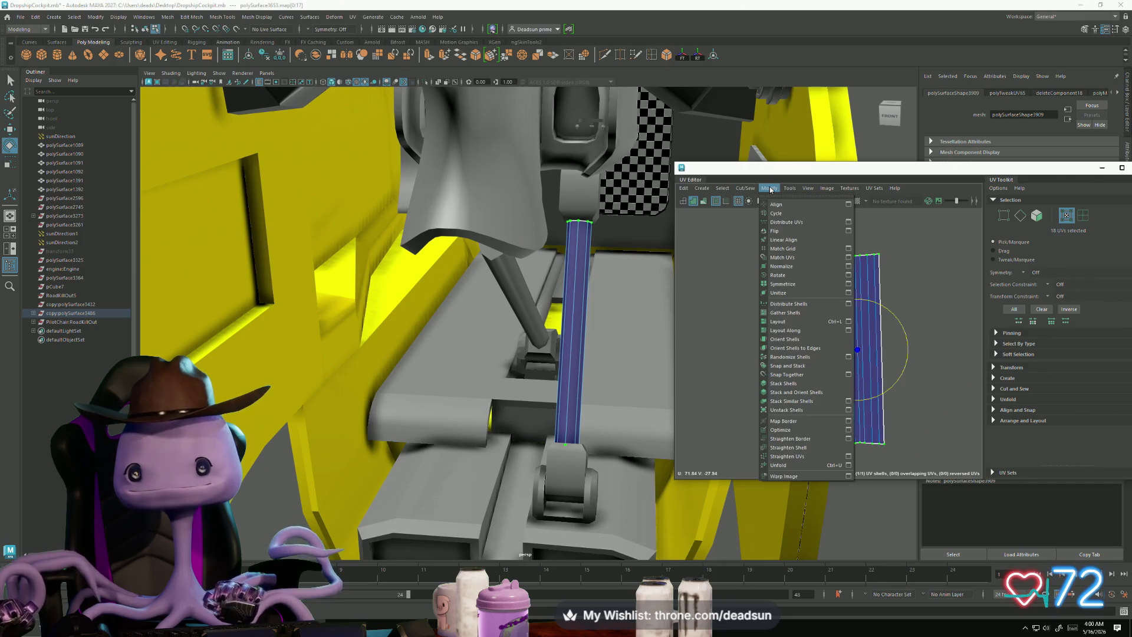
pyautogui.click(783, 457)
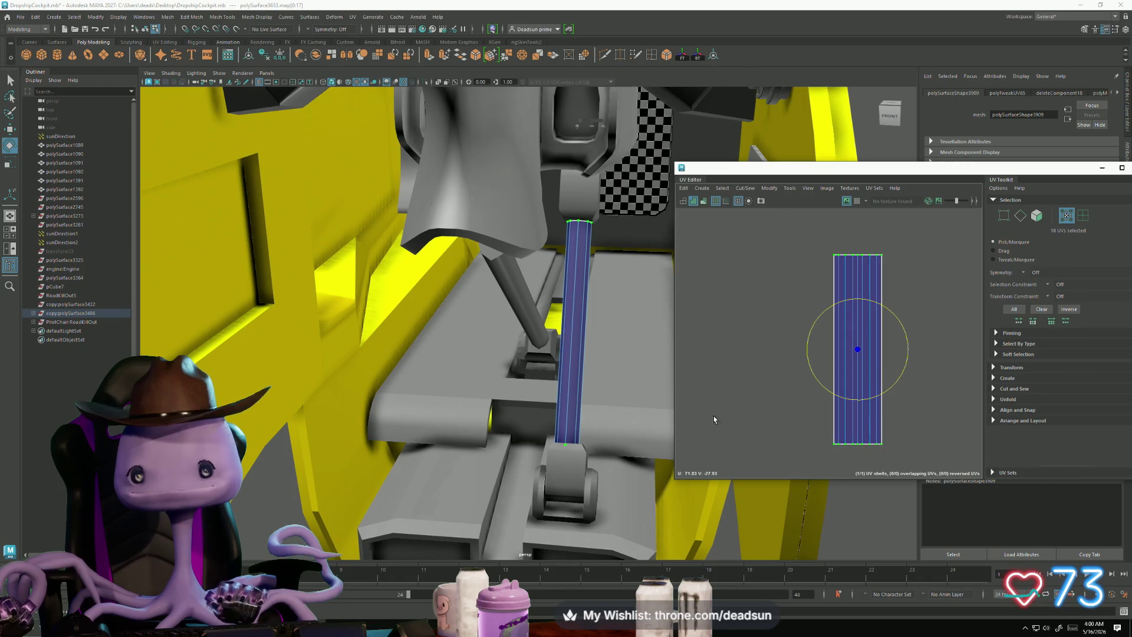
# Step: Delete the angled lever rod from the cockpit
pyautogui.moveTo(590, 413)
pyautogui.keyDown('alt'); pyautogui.mouseDown()
pyautogui.moveTo(476, 408)
pyautogui.moveTo(570, 338)
pyautogui.mouseUp(); pyautogui.keyUp('alt')
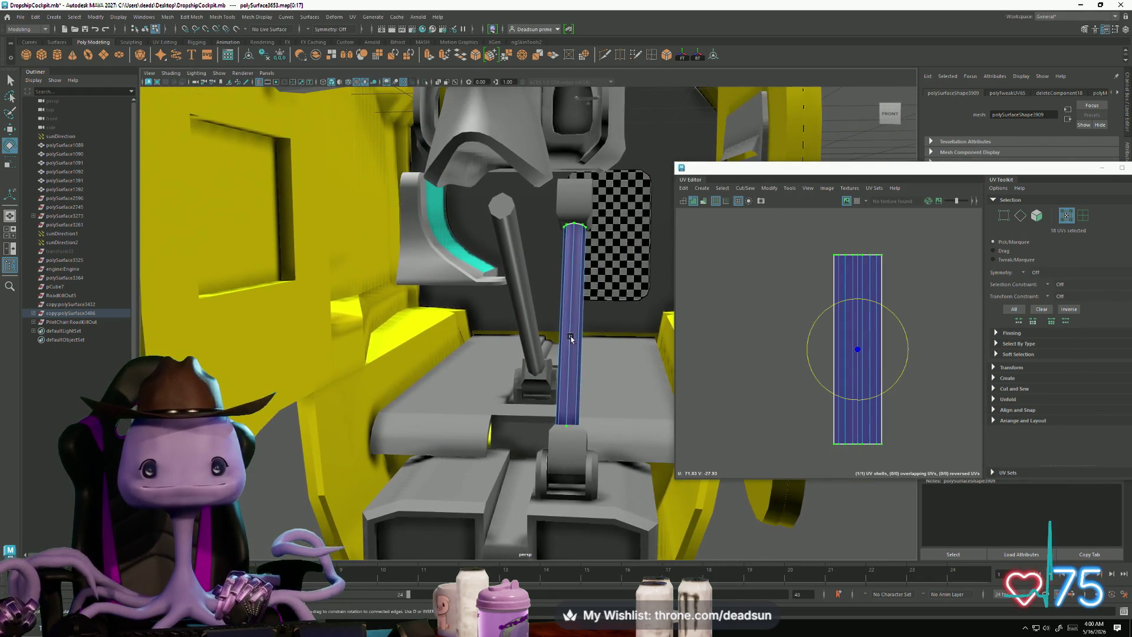
pyautogui.moveTo(509, 284); pyautogui.dragTo(516, 274, button='right')
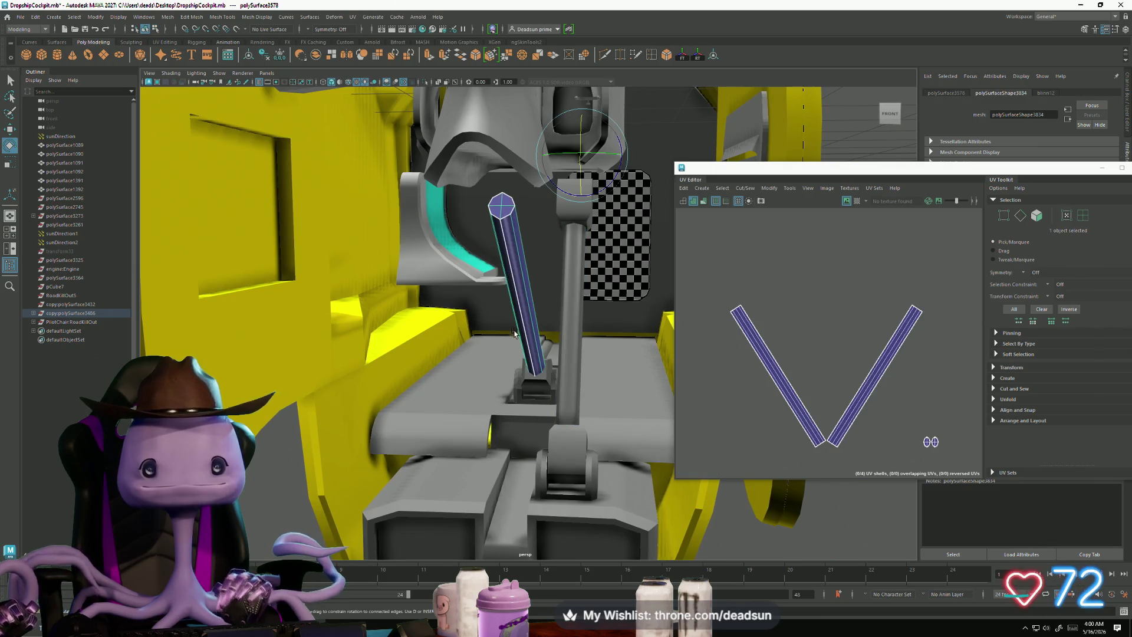
pyautogui.moveTo(514, 333)
pyautogui.keyDown('alt'); pyautogui.mouseDown()
pyautogui.moveTo(531, 307)
pyautogui.moveTo(518, 336)
pyautogui.moveTo(493, 329)
pyautogui.mouseUp(); pyautogui.keyUp('alt')
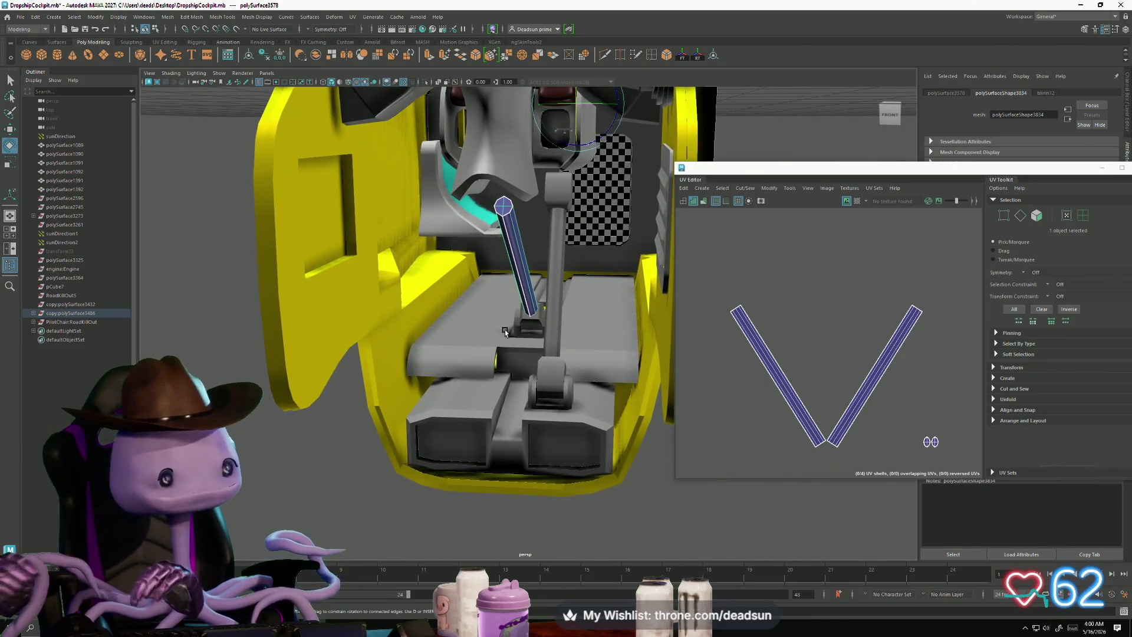
pyautogui.press('Delete')
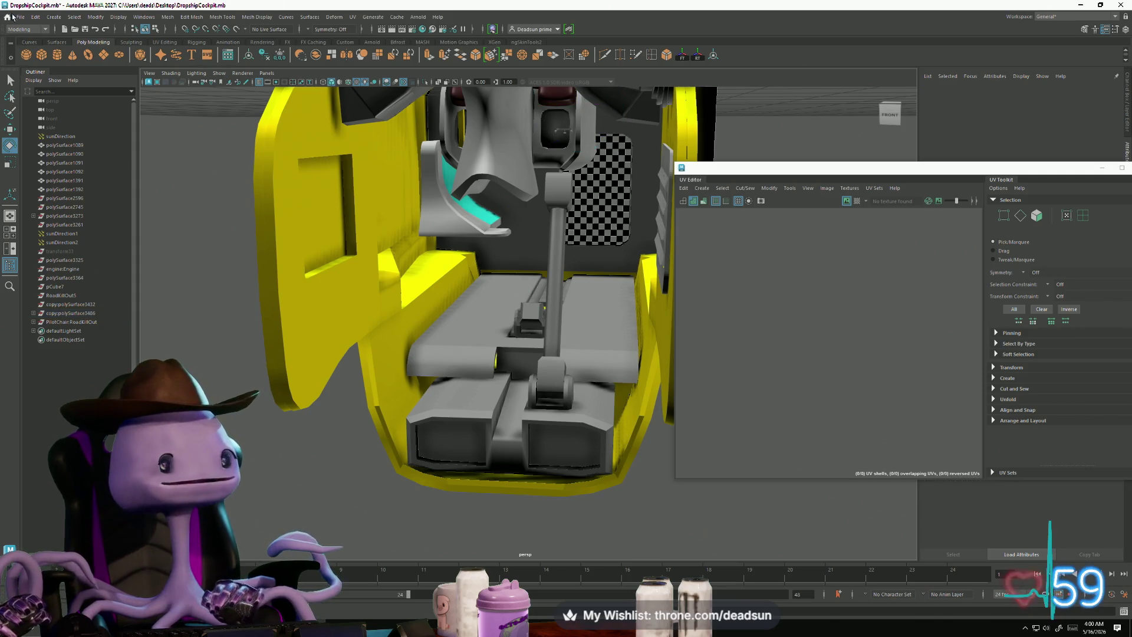
# Step: Return from the Home screen and save the DropshipCockpit.mb scene
pyautogui.click(10, 17)
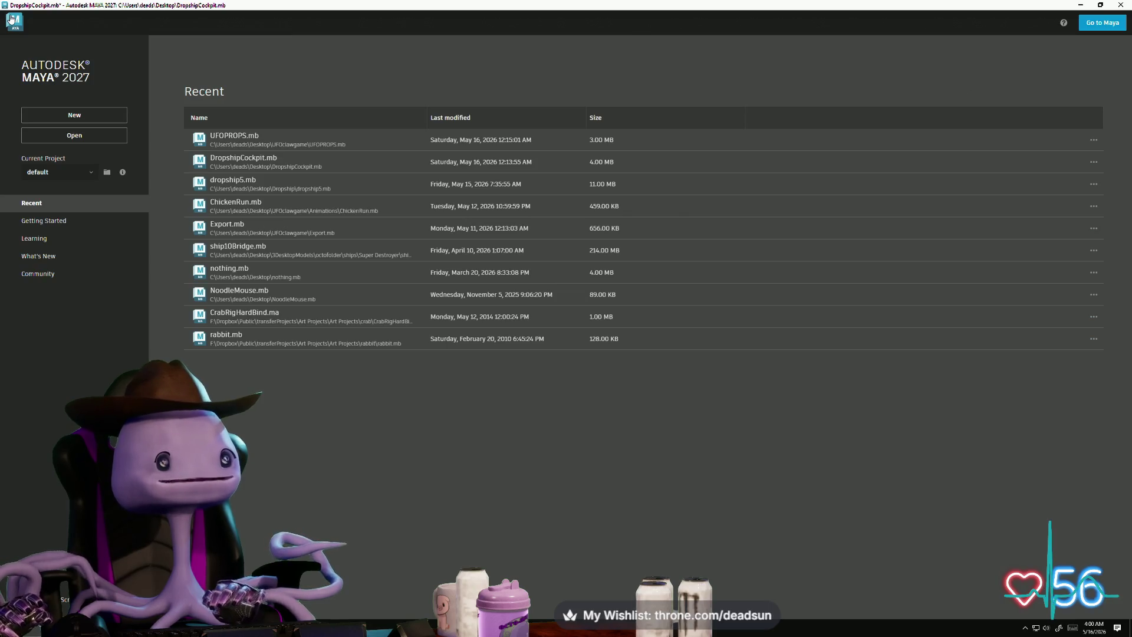
pyautogui.click(10, 18)
pyautogui.click(20, 17)
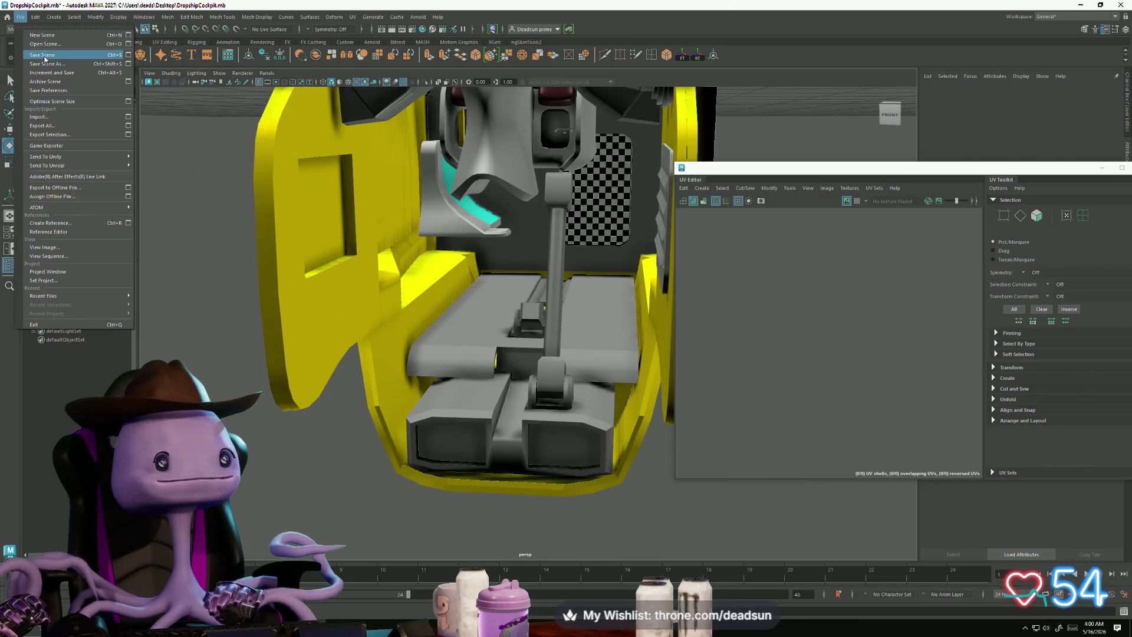
pyautogui.click(45, 56)
pyautogui.keyDown('alt'); pyautogui.moveTo(562, 340); pyautogui.dragTo(610, 449); pyautogui.keyUp('alt')
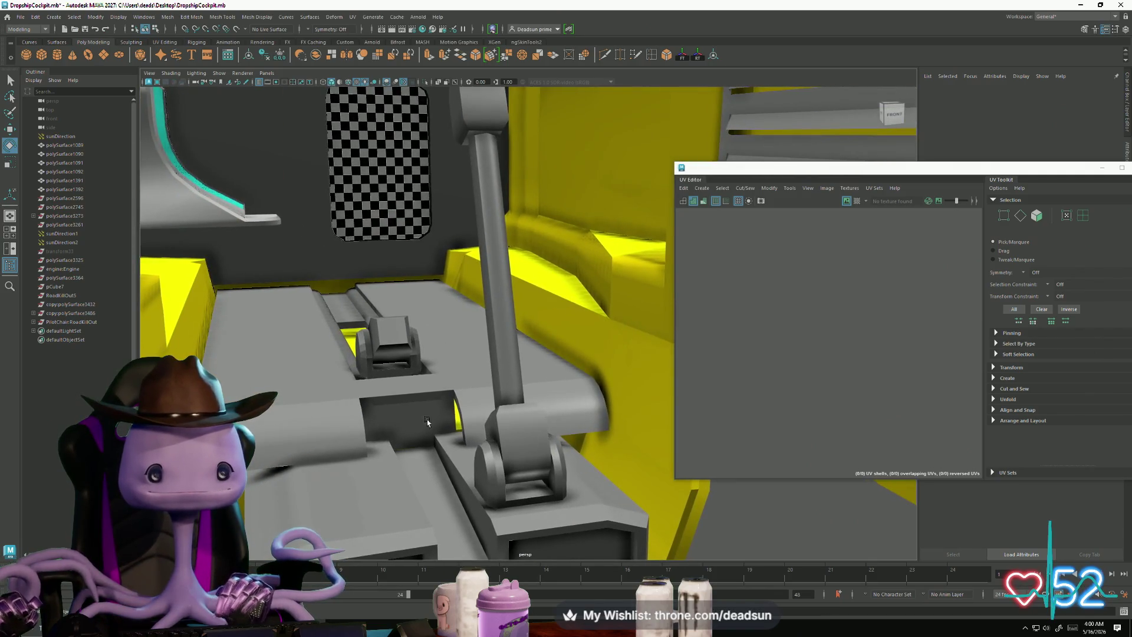
# Step: Delete the small cube beside the seat
pyautogui.click(362, 345)
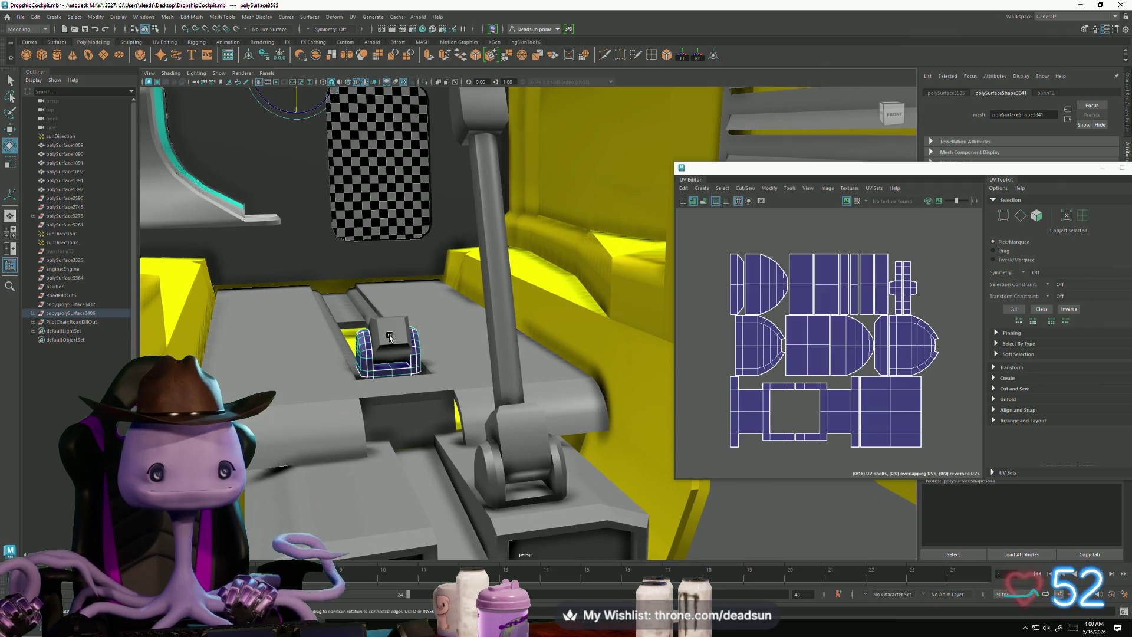
pyautogui.moveTo(379, 365)
pyautogui.keyDown('alt'); pyautogui.mouseDown()
pyautogui.moveTo(437, 384)
pyautogui.moveTo(513, 378)
pyautogui.moveTo(551, 361)
pyautogui.moveTo(539, 358)
pyautogui.mouseUp(); pyautogui.keyUp('alt')
pyautogui.scroll(-5, 540, 358)
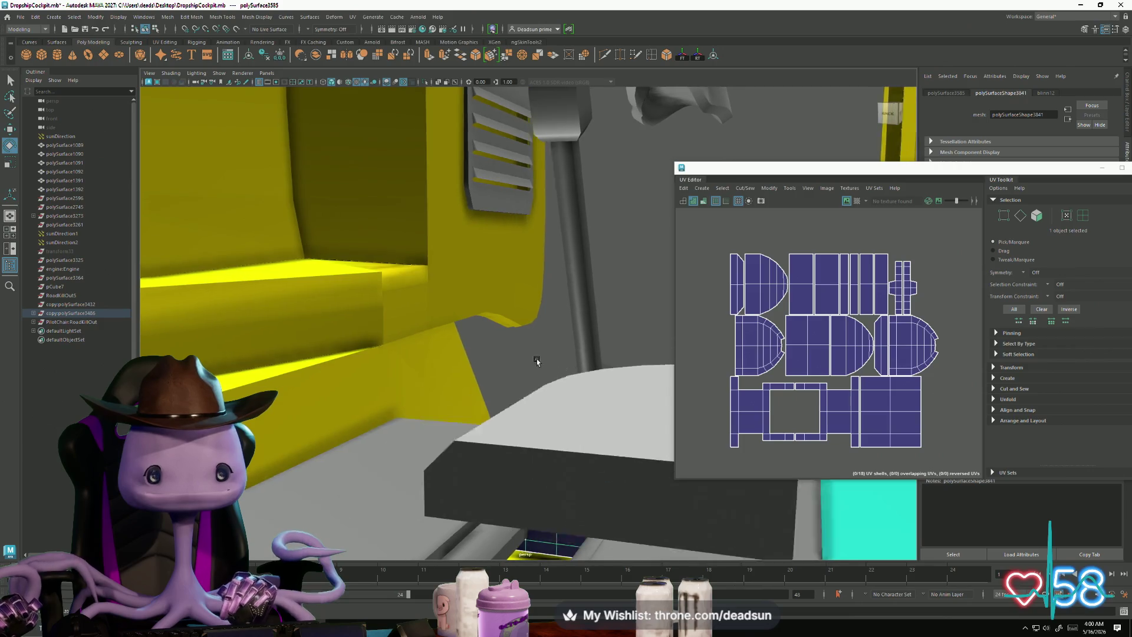
pyautogui.moveTo(544, 364)
pyautogui.keyDown('alt'); pyautogui.mouseDown()
pyautogui.moveTo(483, 366)
pyautogui.moveTo(395, 324)
pyautogui.mouseUp(); pyautogui.keyUp('alt')
pyautogui.click(395, 325)
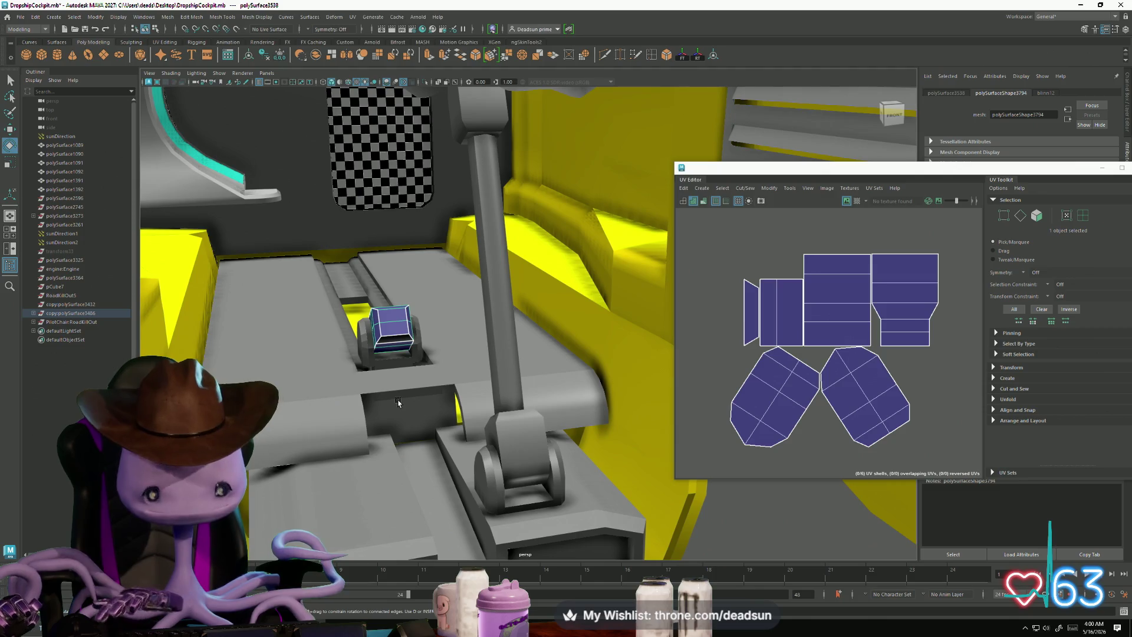
pyautogui.keyDown('alt'); pyautogui.moveTo(493, 400); pyautogui.dragTo(480, 378); pyautogui.keyUp('alt')
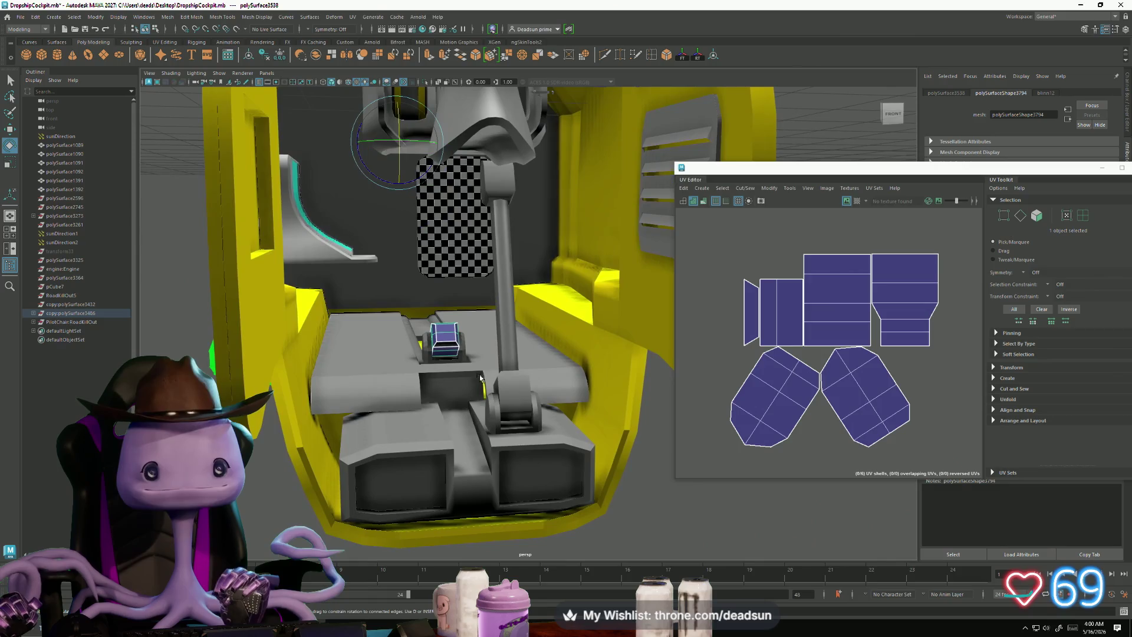
pyautogui.press('Delete')
# Step: Select the block at the seat base and rotate it upright
pyautogui.click(524, 394)
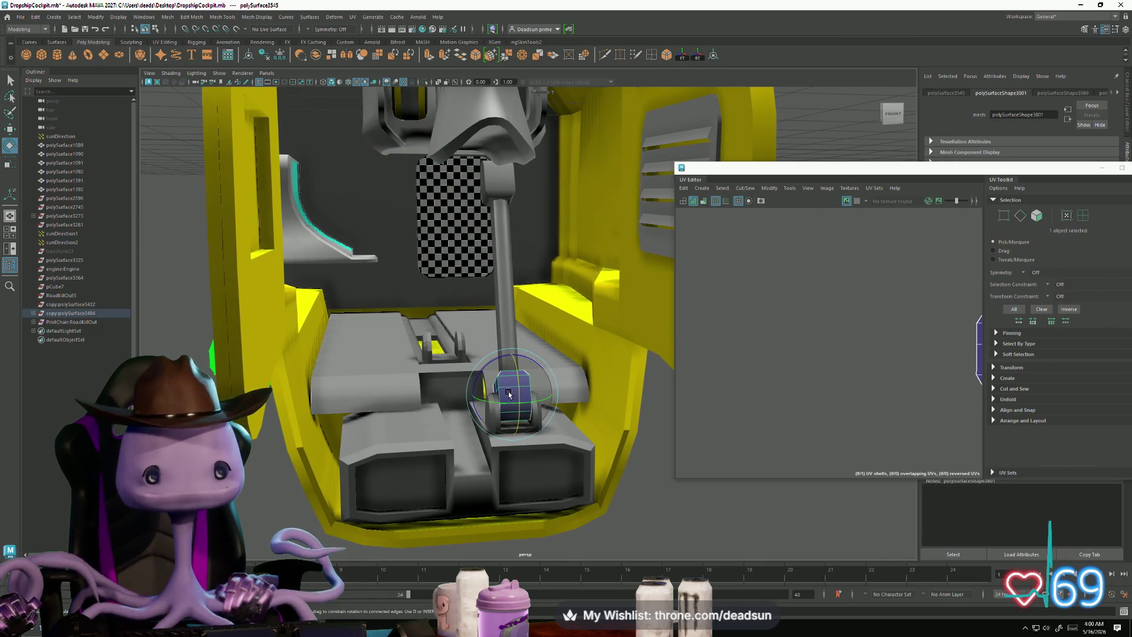
pyautogui.scroll(5, 519, 407)
pyautogui.keyDown('alt'); pyautogui.moveTo(539, 426); pyautogui.dragTo(502, 286); pyautogui.keyUp('alt')
pyautogui.click(519, 227)
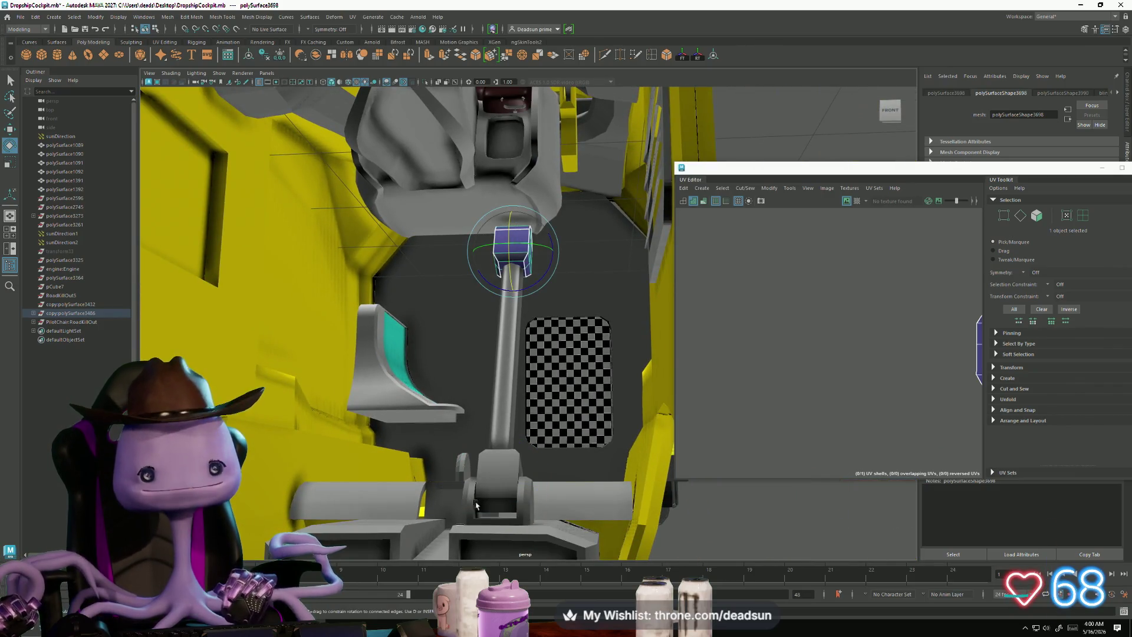
pyautogui.click(526, 497)
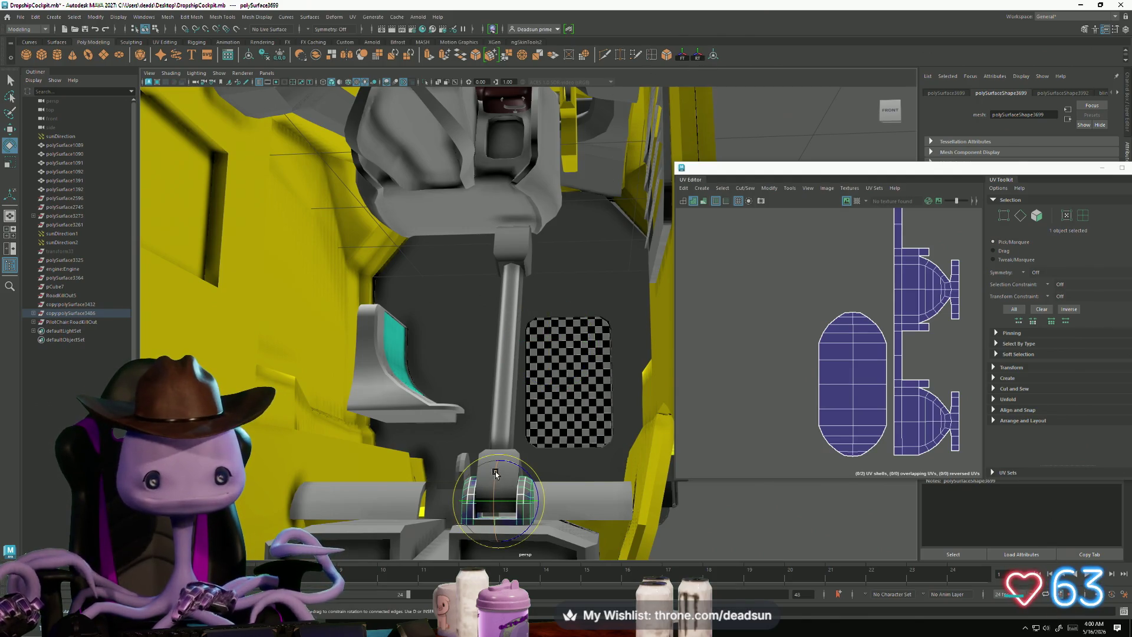
pyautogui.moveTo(496, 474)
pyautogui.mouseDown()
pyautogui.moveTo(525, 476)
pyautogui.moveTo(499, 136)
pyautogui.mouseUp()
# Step: Raise the block and stretch its faces downward to cap the control rod
pyautogui.press('w')
pyautogui.press('f')
pyautogui.moveTo(547, 207)
pyautogui.keyDown('alt'); pyautogui.mouseDown()
pyautogui.moveTo(505, 223)
pyautogui.moveTo(503, 171)
pyautogui.moveTo(511, 197)
pyautogui.moveTo(481, 277)
pyautogui.moveTo(487, 307)
pyautogui.mouseUp(); pyautogui.keyUp('alt')
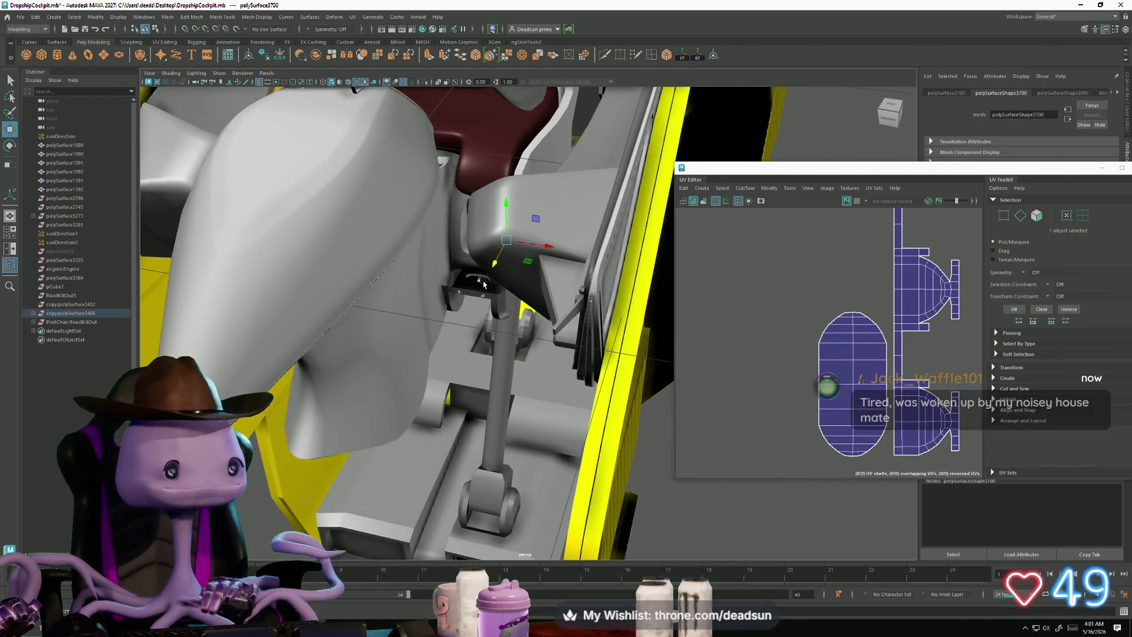
pyautogui.press('f')
pyautogui.moveTo(489, 295)
pyautogui.keyDown('alt'); pyautogui.mouseDown()
pyautogui.moveTo(481, 335)
pyautogui.moveTo(369, 318)
pyautogui.moveTo(514, 349)
pyautogui.moveTo(472, 315)
pyautogui.moveTo(437, 339)
pyautogui.mouseUp(); pyautogui.keyUp('alt')
pyautogui.moveTo(450, 297); pyautogui.dragTo(456, 336)
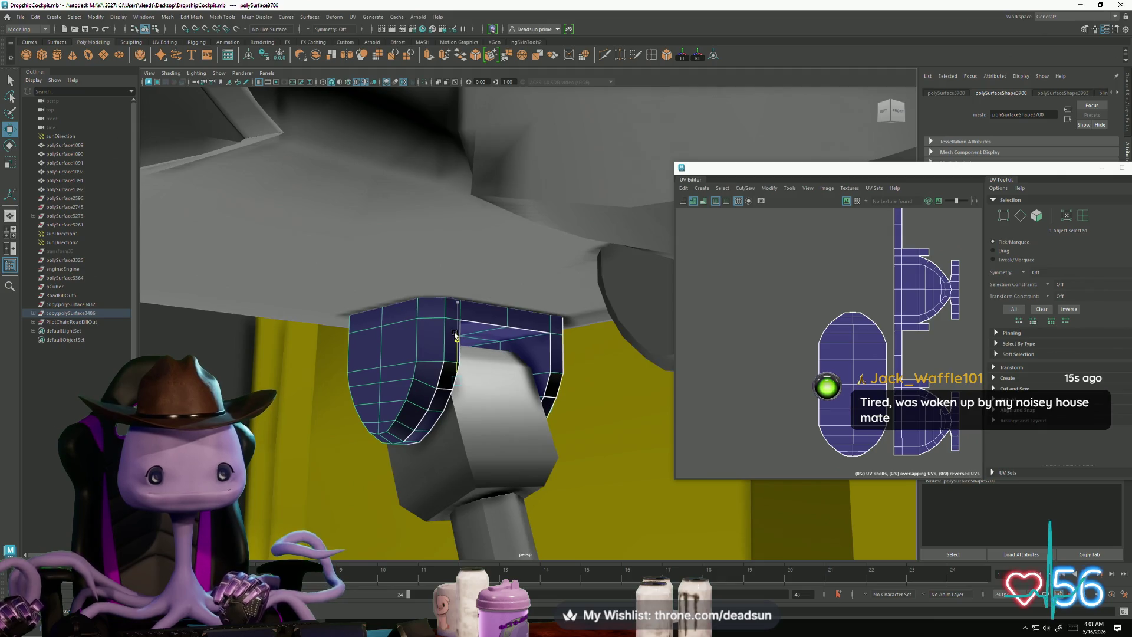
pyautogui.moveTo(458, 336)
pyautogui.keyDown('alt'); pyautogui.mouseDown(button='right')
pyautogui.moveTo(407, 407)
pyautogui.moveTo(349, 434)
pyautogui.moveTo(412, 425)
pyautogui.moveTo(448, 383)
pyautogui.mouseUp(button='right'); pyautogui.keyUp('alt')
# Step: With snapping on, shift the seat piece above the rod onto the cockpit body
pyautogui.keyDown('alt'); pyautogui.moveTo(449, 383); pyautogui.dragTo(501, 306); pyautogui.keyUp('alt')
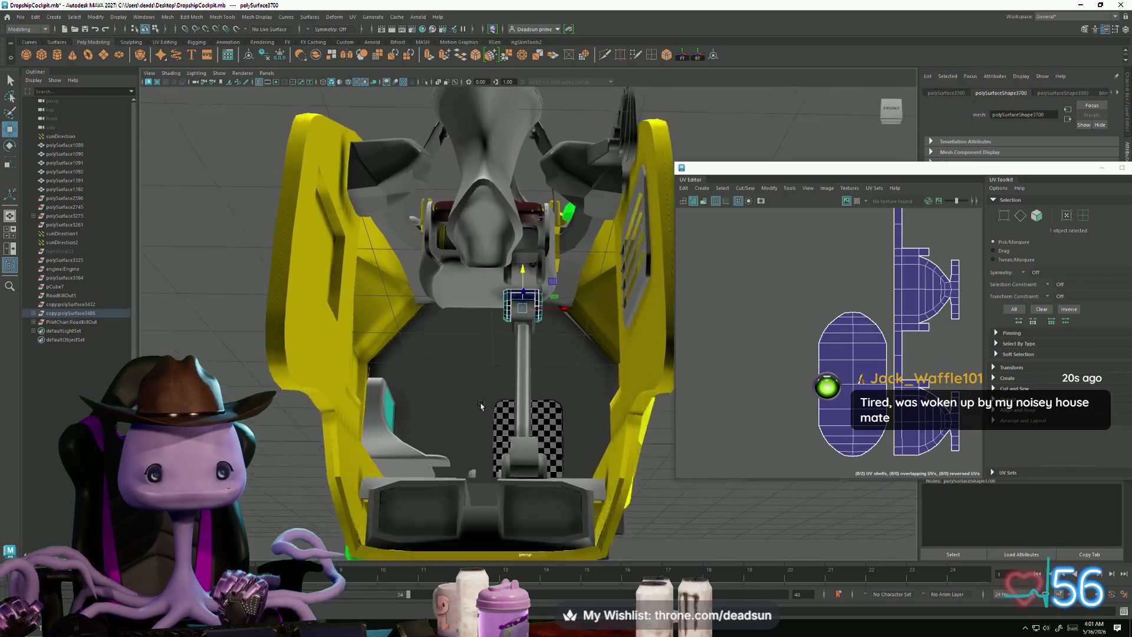
pyautogui.keyDown('alt'); pyautogui.moveTo(501, 307); pyautogui.dragTo(548, 257, button='right'); pyautogui.keyUp('alt')
pyautogui.click(547, 256)
pyautogui.press('c')
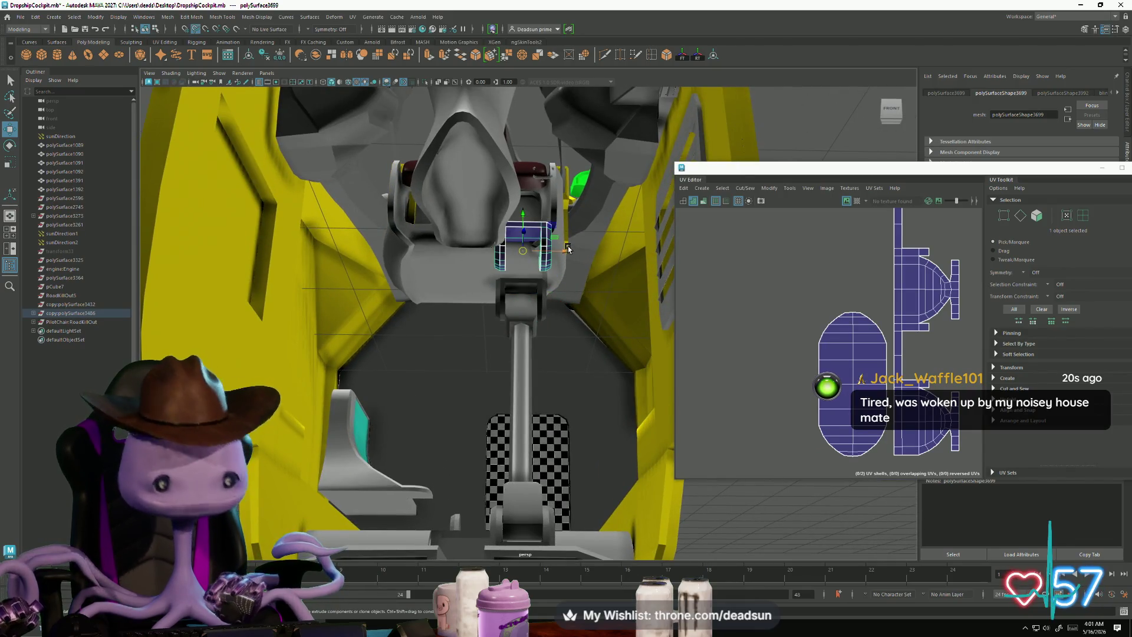
pyautogui.moveTo(567, 252); pyautogui.dragTo(522, 255)
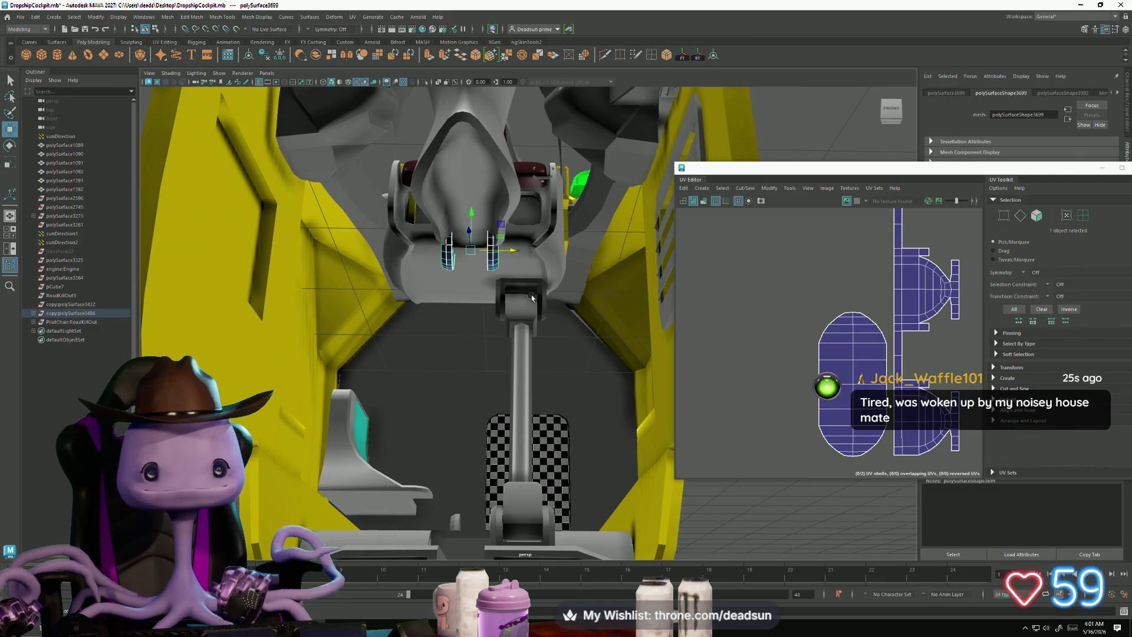
pyautogui.keyDown('alt'); pyautogui.moveTo(531, 298); pyautogui.dragTo(510, 279); pyautogui.keyUp('alt')
pyautogui.moveTo(431, 216)
pyautogui.mouseDown()
pyautogui.moveTo(398, 147)
pyautogui.moveTo(396, 246)
pyautogui.mouseUp()
pyautogui.moveTo(376, 198)
pyautogui.mouseDown()
pyautogui.moveTo(386, 273)
pyautogui.moveTo(431, 293)
pyautogui.moveTo(479, 438)
pyautogui.moveTo(493, 413)
pyautogui.moveTo(491, 472)
pyautogui.mouseUp()
# Step: Raise the blue block on the rail and rotate it about its vertical axis
pyautogui.click(493, 413)
pyautogui.scroll(3, 494, 413)
pyautogui.click(490, 447)
pyautogui.click(496, 472)
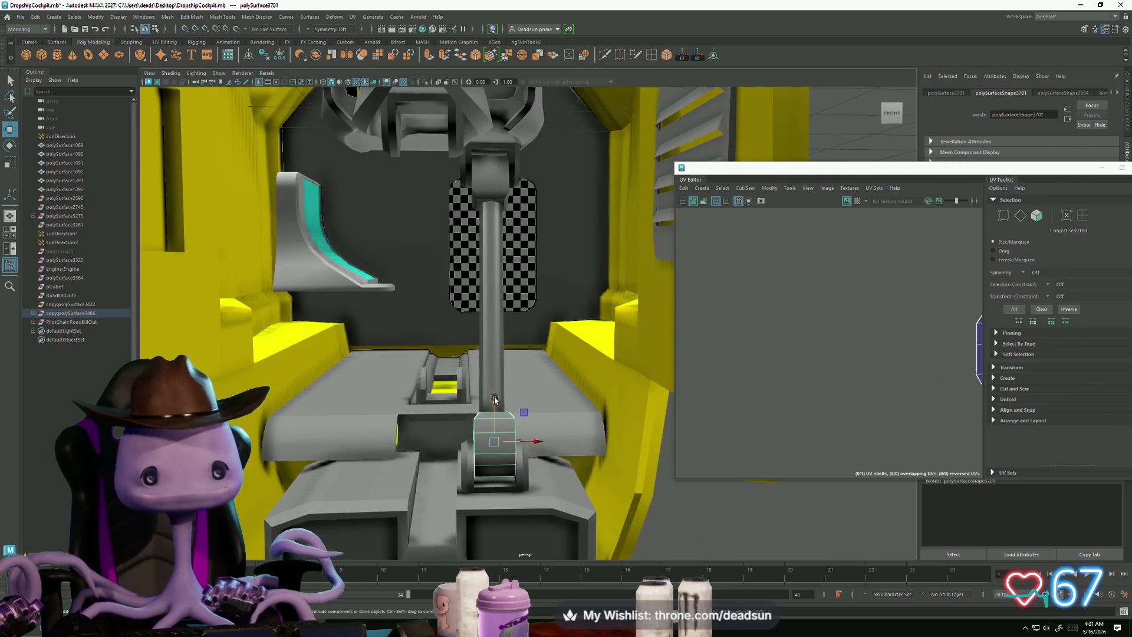
pyautogui.moveTo(495, 399); pyautogui.dragTo(490, 383)
pyautogui.press('e')
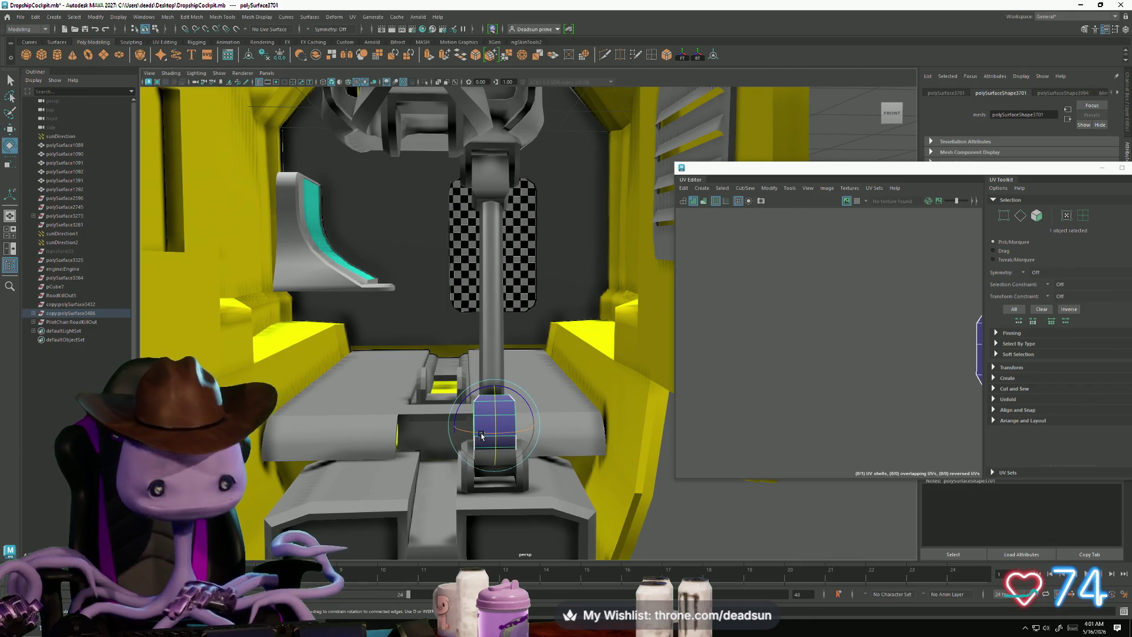
pyautogui.moveTo(478, 433); pyautogui.dragTo(587, 457)
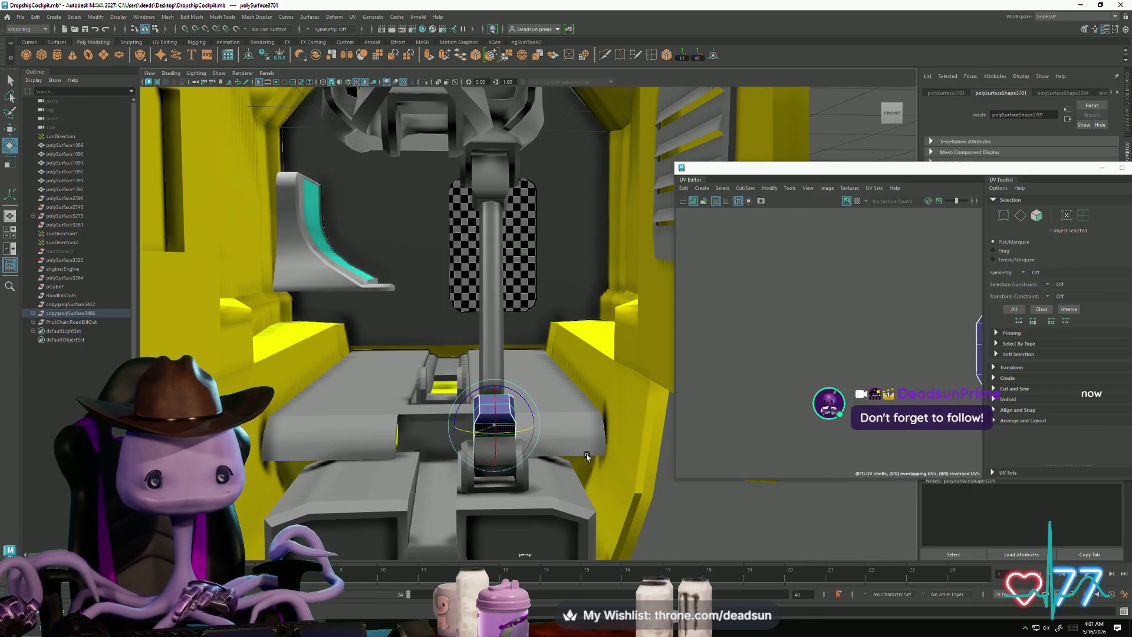
pyautogui.press('w')
# Step: Frame the blue block and raise it further along its vertical axis
pyautogui.keyDown('alt'); pyautogui.moveTo(424, 454); pyautogui.dragTo(470, 482); pyautogui.keyUp('alt')
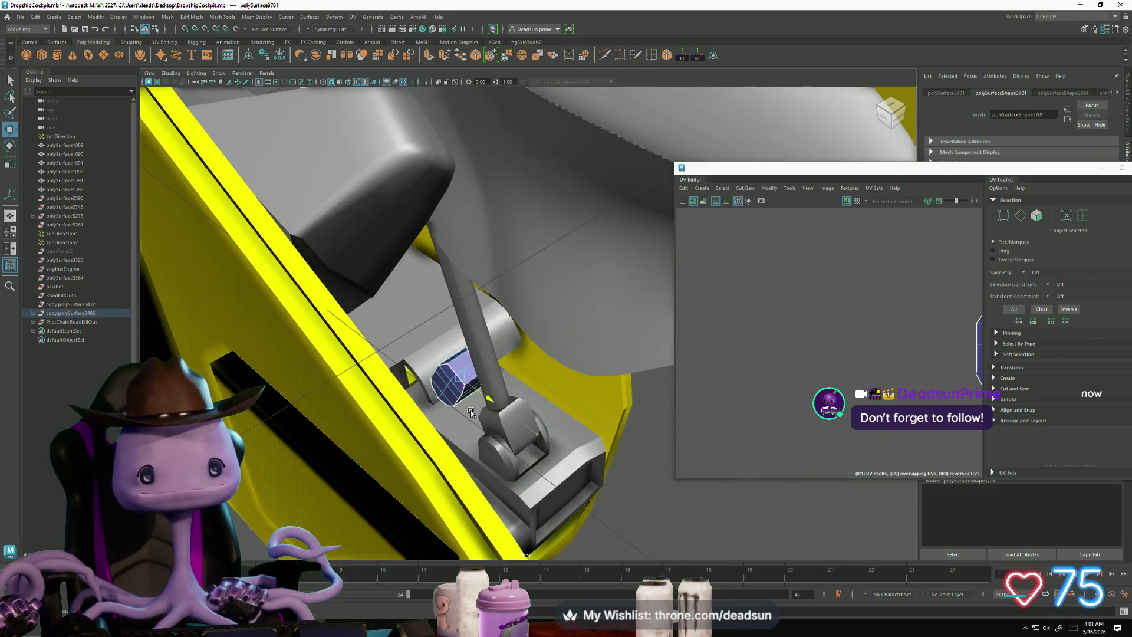
pyautogui.keyDown('alt'); pyautogui.moveTo(357, 354); pyautogui.dragTo(341, 358); pyautogui.keyUp('alt')
pyautogui.moveTo(341, 358)
pyautogui.keyDown('alt'); pyautogui.mouseDown(button='right')
pyautogui.moveTo(362, 384)
pyautogui.moveTo(578, 471)
pyautogui.moveTo(461, 433)
pyautogui.moveTo(611, 452)
pyautogui.mouseUp(button='right'); pyautogui.keyUp('alt')
pyautogui.keyDown('alt'); pyautogui.moveTo(610, 452); pyautogui.dragTo(529, 381); pyautogui.keyUp('alt')
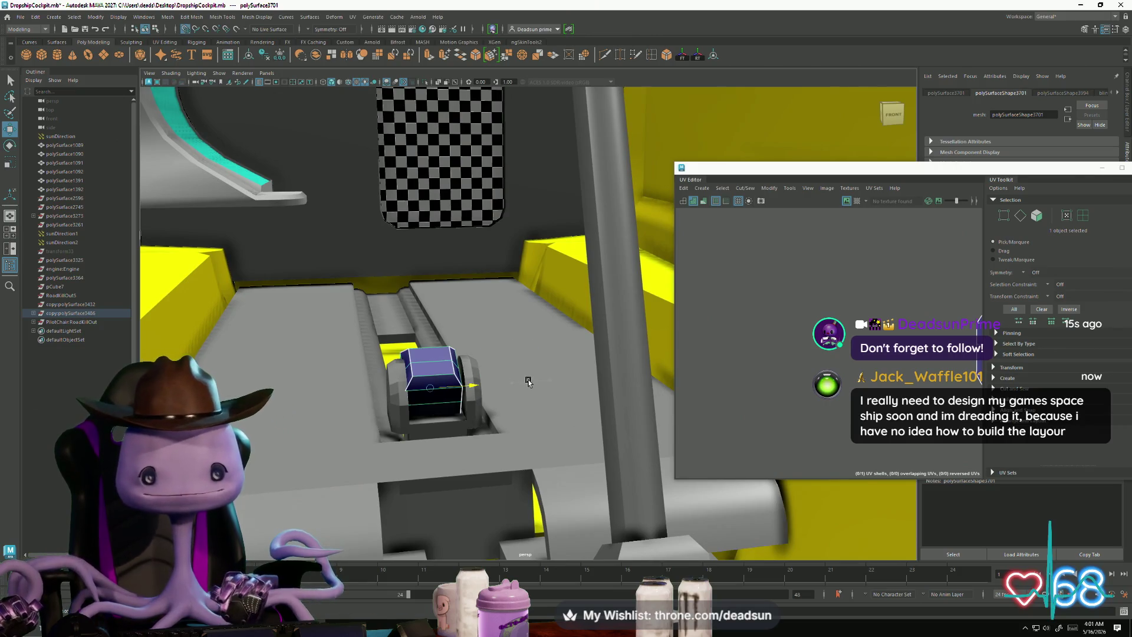
pyautogui.press('f')
pyautogui.moveTo(376, 445)
pyautogui.keyDown('alt'); pyautogui.mouseDown()
pyautogui.moveTo(394, 479)
pyautogui.moveTo(449, 389)
pyautogui.mouseUp(); pyautogui.keyUp('alt')
pyautogui.scroll(-5, 394, 479)
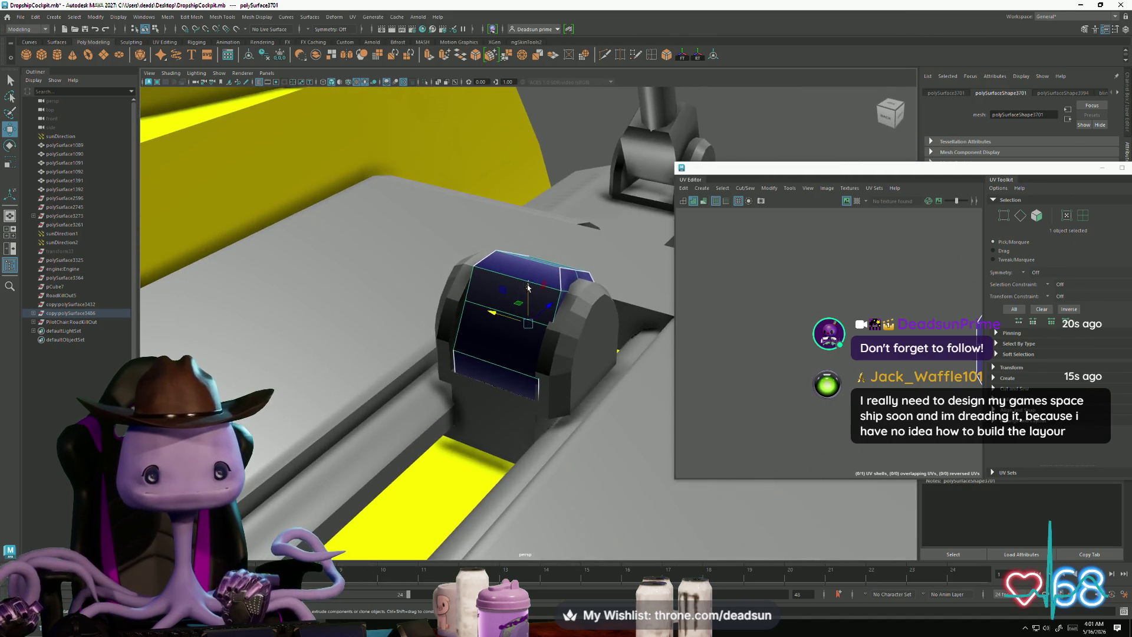
pyautogui.moveTo(528, 287)
pyautogui.mouseDown()
pyautogui.moveTo(529, 259)
pyautogui.moveTo(549, 274)
pyautogui.moveTo(559, 267)
pyautogui.mouseUp()
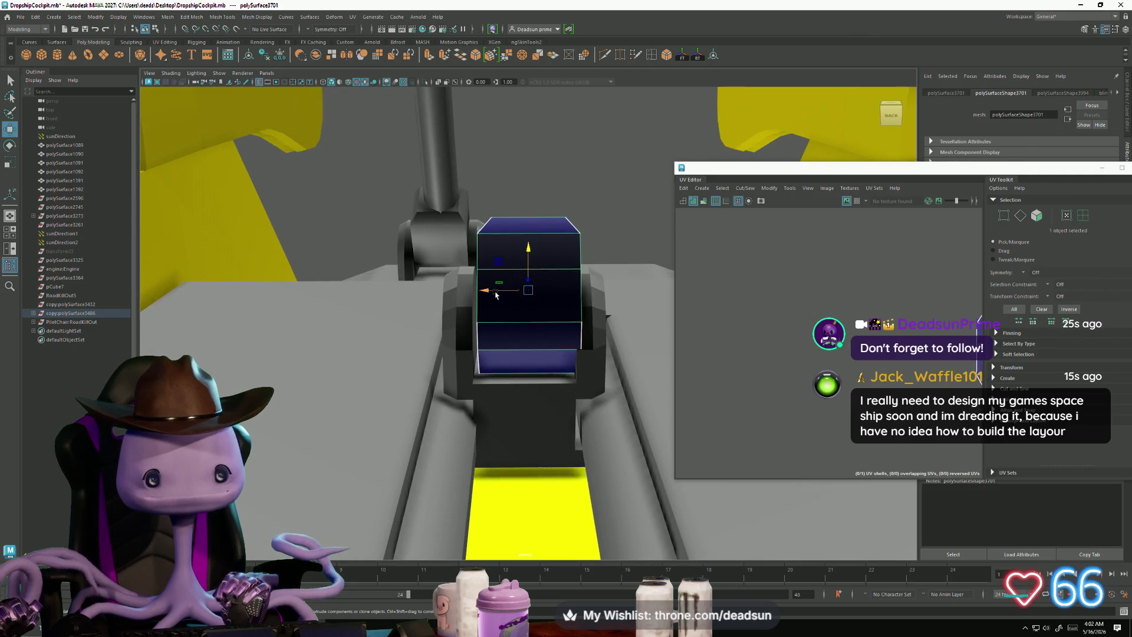
# Step: Select the seat base block and nudge it slightly along X
pyautogui.click(519, 386)
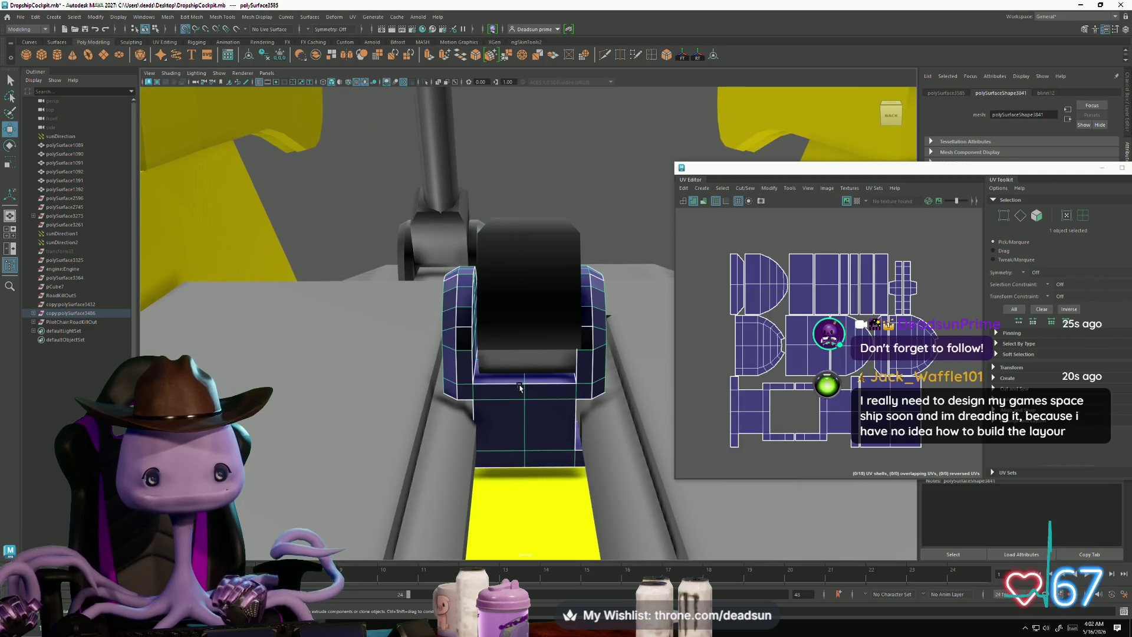
pyautogui.keyDown('alt'); pyautogui.moveTo(553, 386); pyautogui.dragTo(717, 121, button='right'); pyautogui.keyUp('alt')
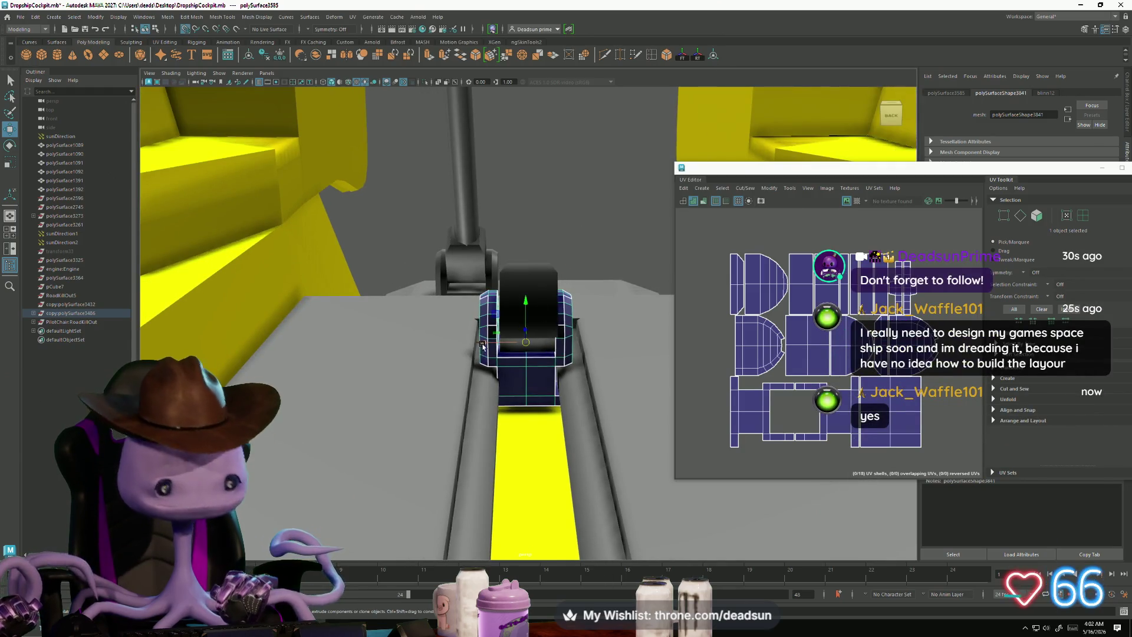
pyautogui.moveTo(484, 341); pyautogui.dragTo(492, 342)
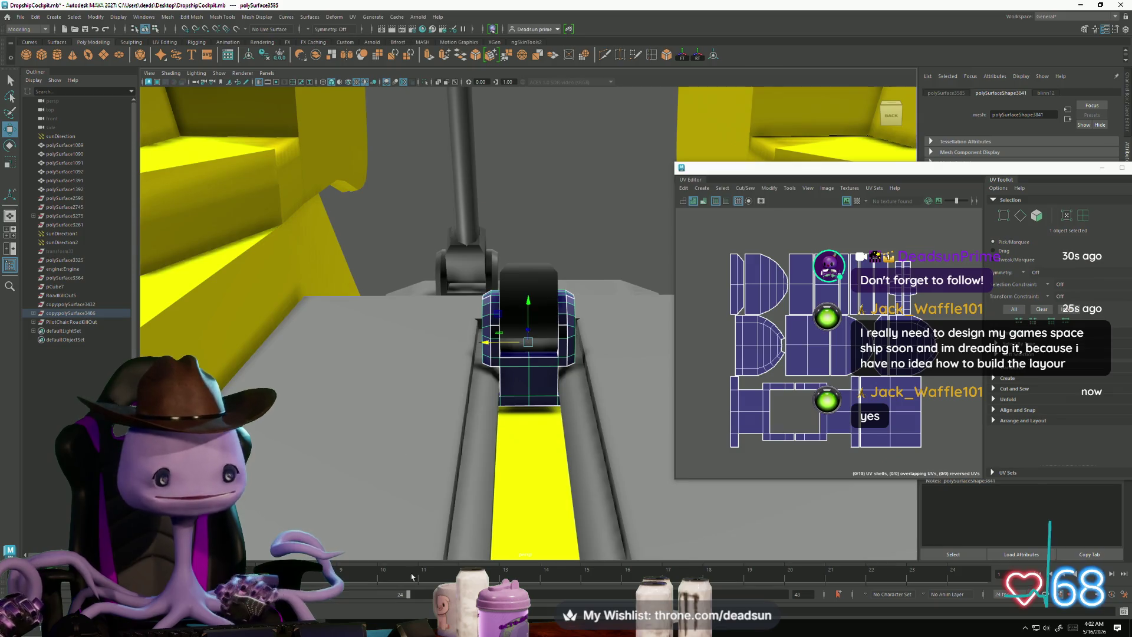
# Step: Open the Epic Games Launcher's quick-launch menu from the system tray
pyautogui.rightClick(1027, 631)
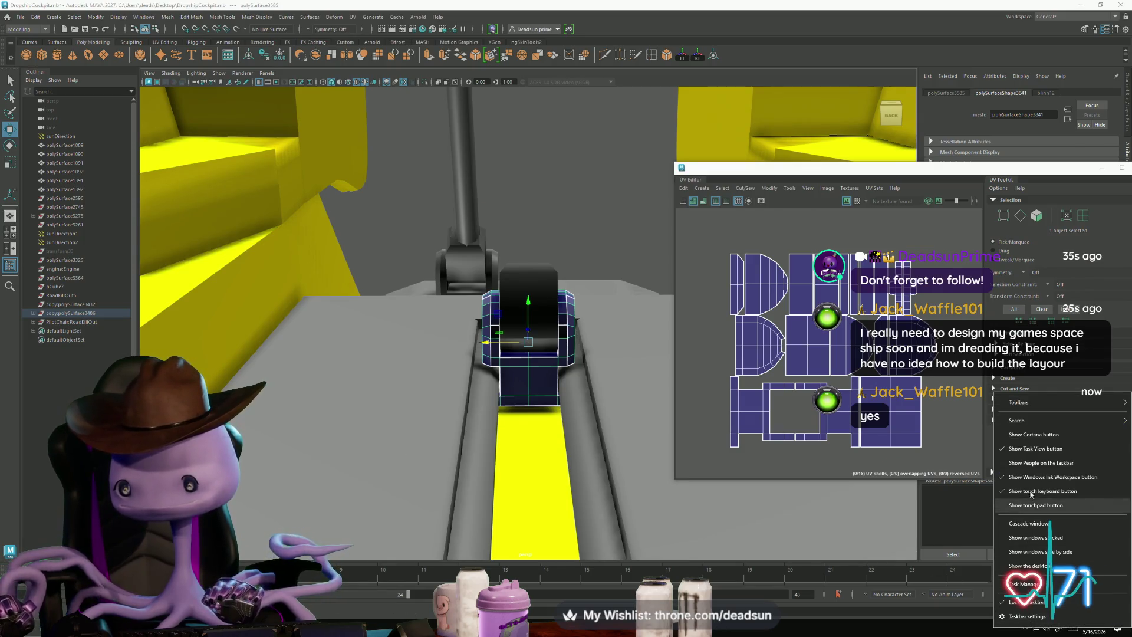
pyautogui.rightClick(1026, 630)
pyautogui.click(981, 631)
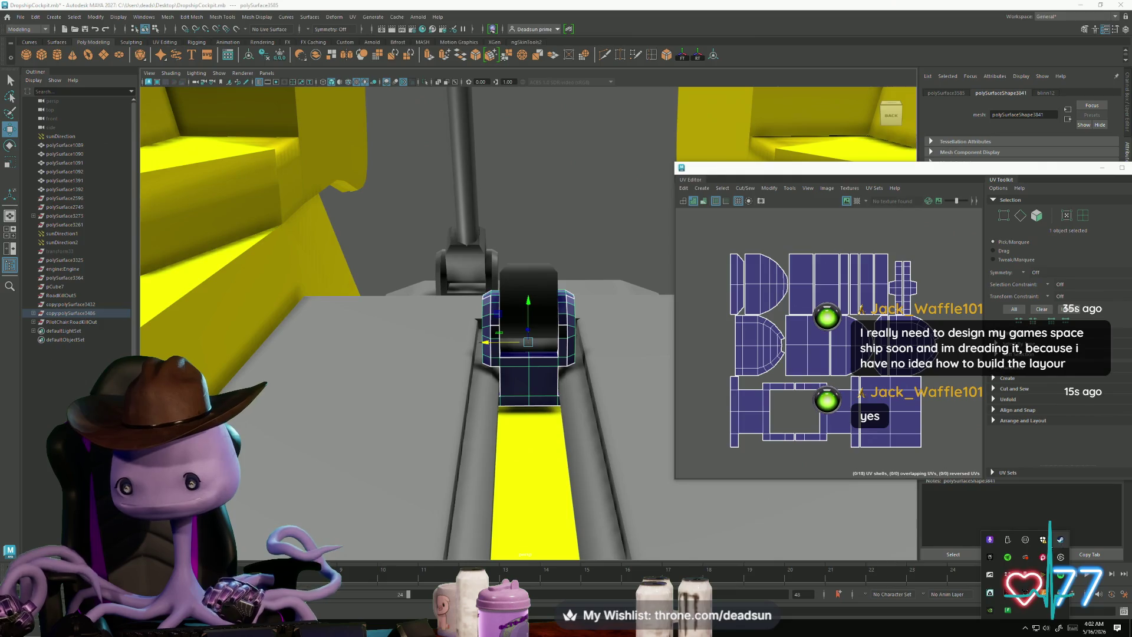
pyautogui.rightClick(991, 559)
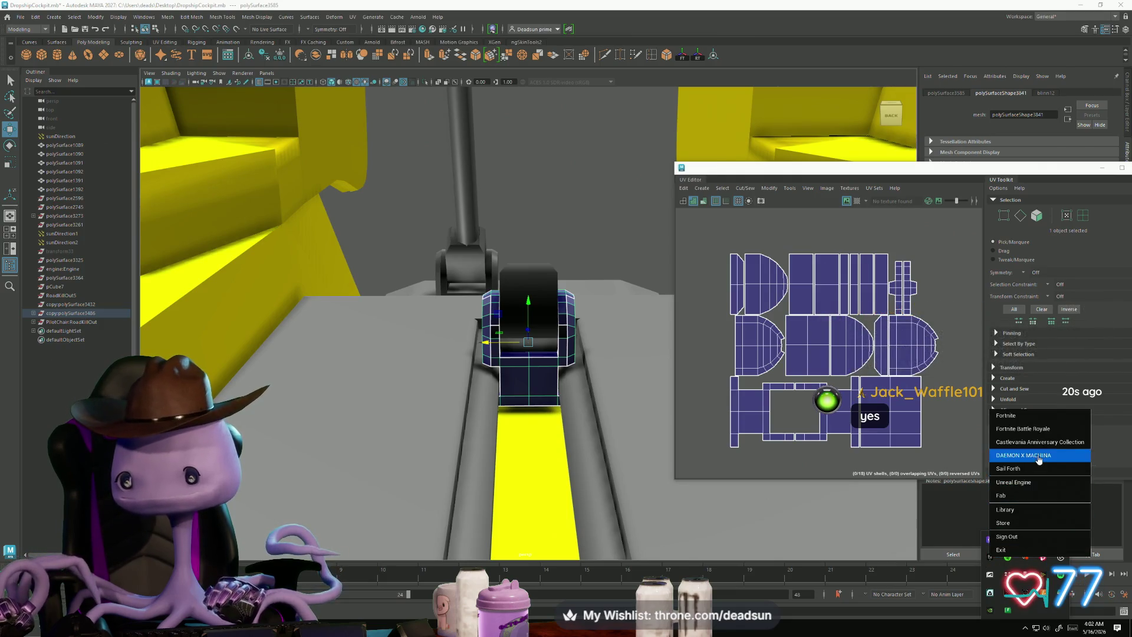
# Step: Launch Unreal Engine, approve the permission prompt, and open TentacleProject from the Library
pyautogui.click(1033, 483)
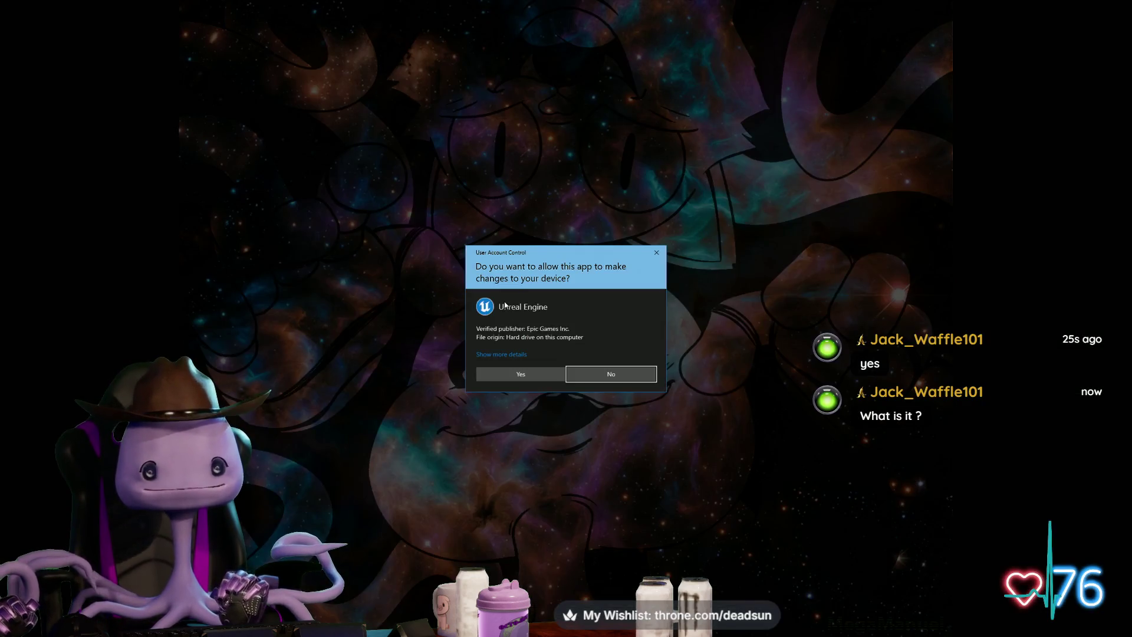
pyautogui.click(592, 371)
pyautogui.click(322, 87)
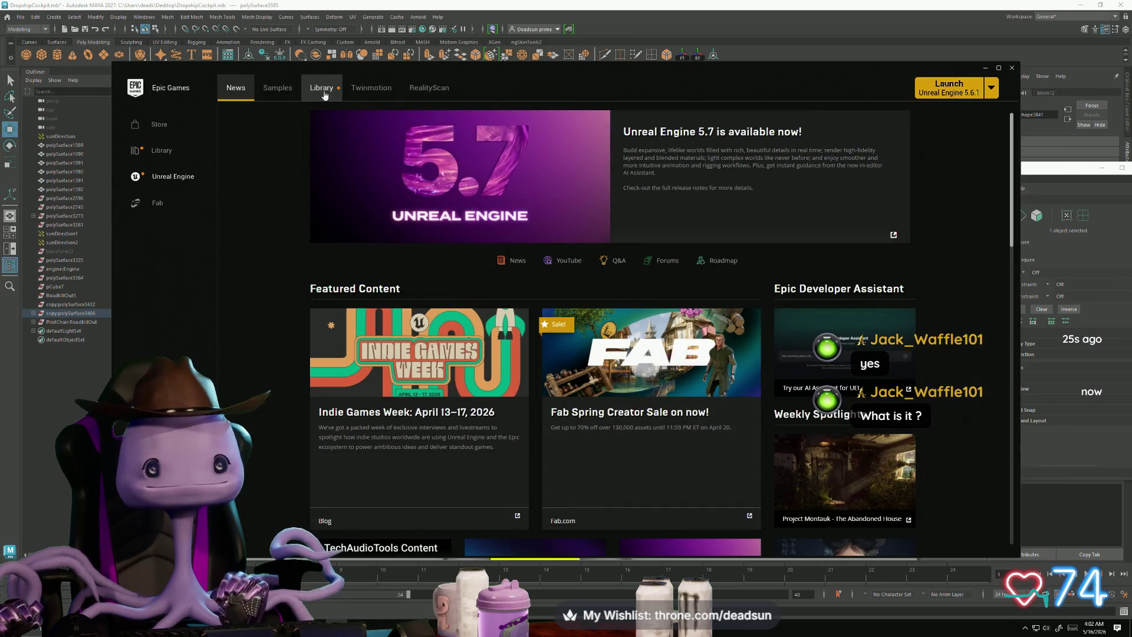
pyautogui.doubleClick(287, 389)
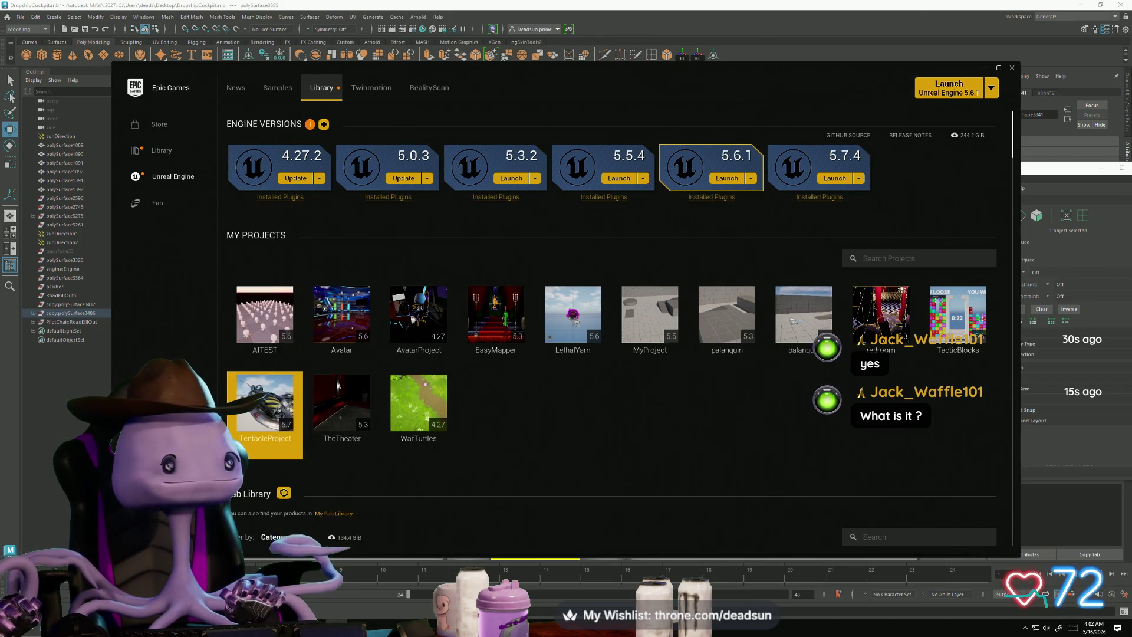
# Step: Search Windows for 'ships' and open the ship10Bridge.mb Maya file
pyautogui.click(37, 628)
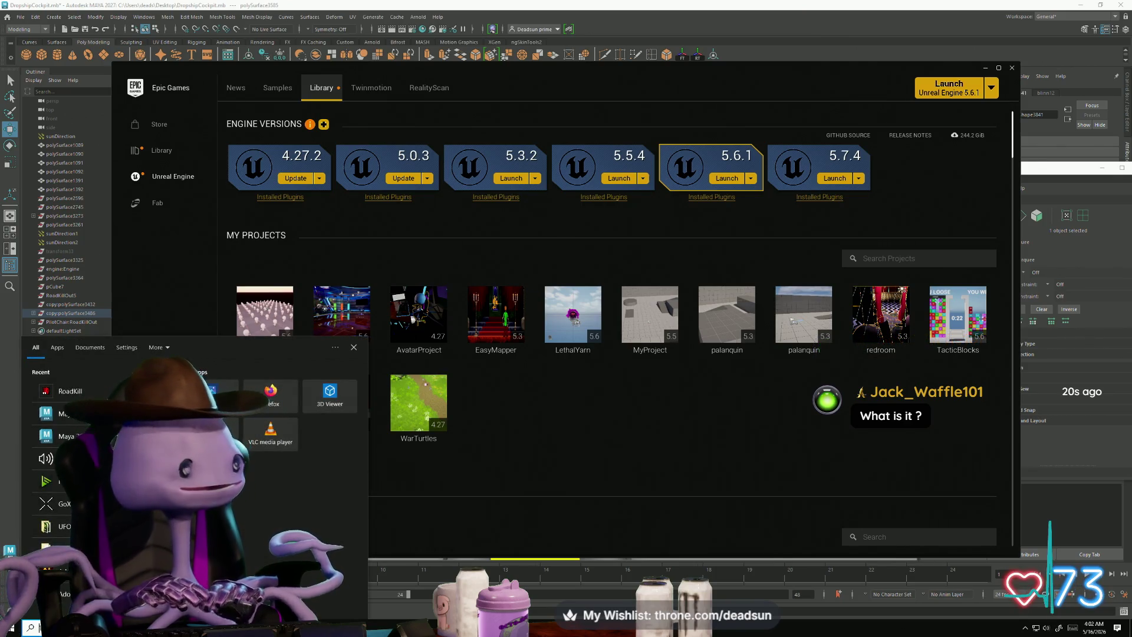
pyautogui.write('big')
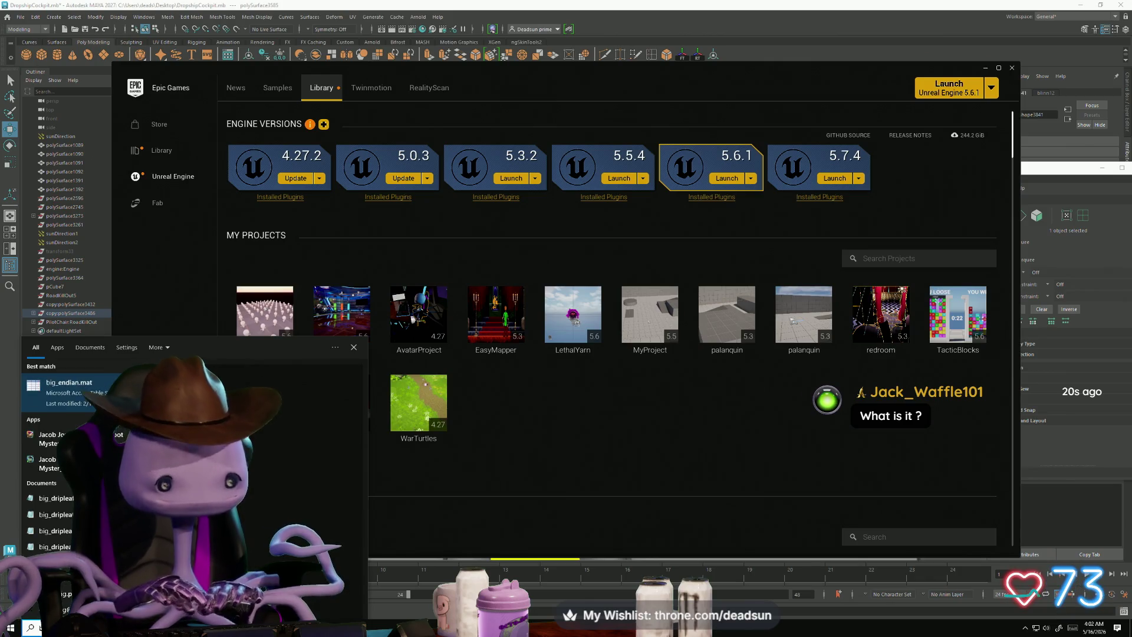
pyautogui.write('sh')
pyautogui.press('BackSpace')
pyautogui.write('ig')
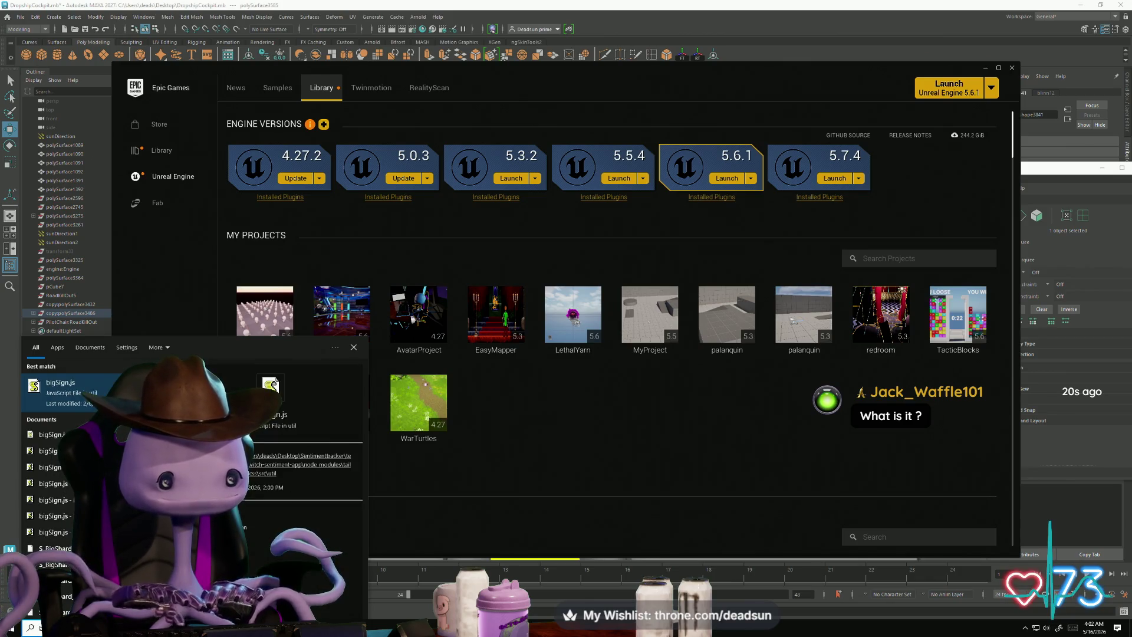
pyautogui.write('10')
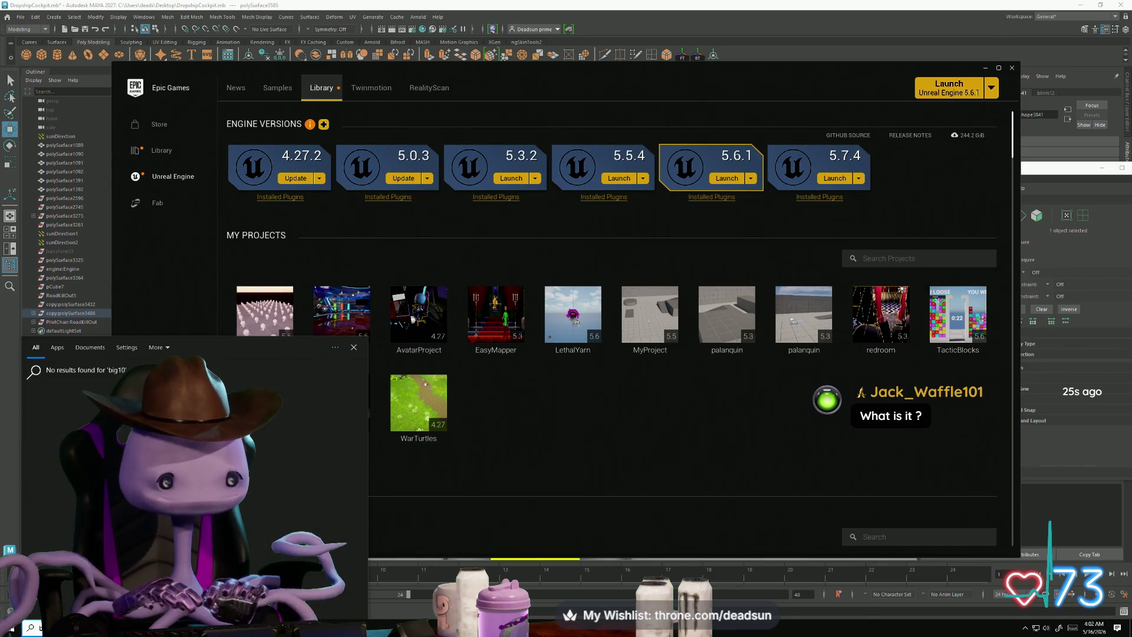
pyautogui.press('BackSpace')
pyautogui.press('BackSpace')
pyautogui.write('hir')
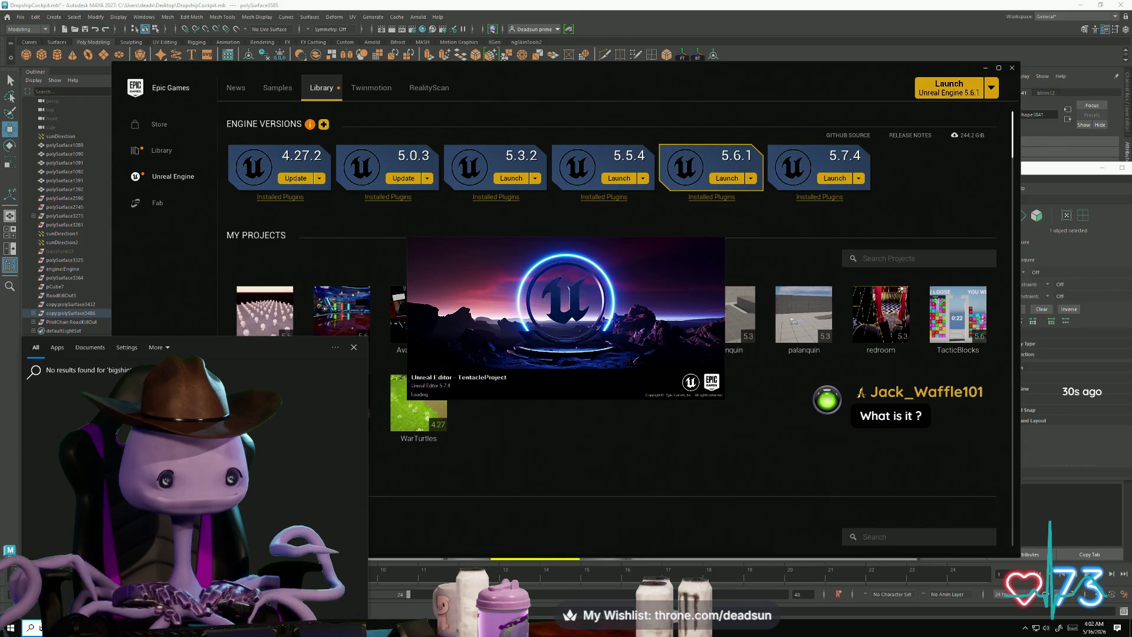
pyautogui.press('BackSpace')
pyautogui.press('BackSpace')
pyautogui.press('BackSpace')
pyautogui.write('ships')
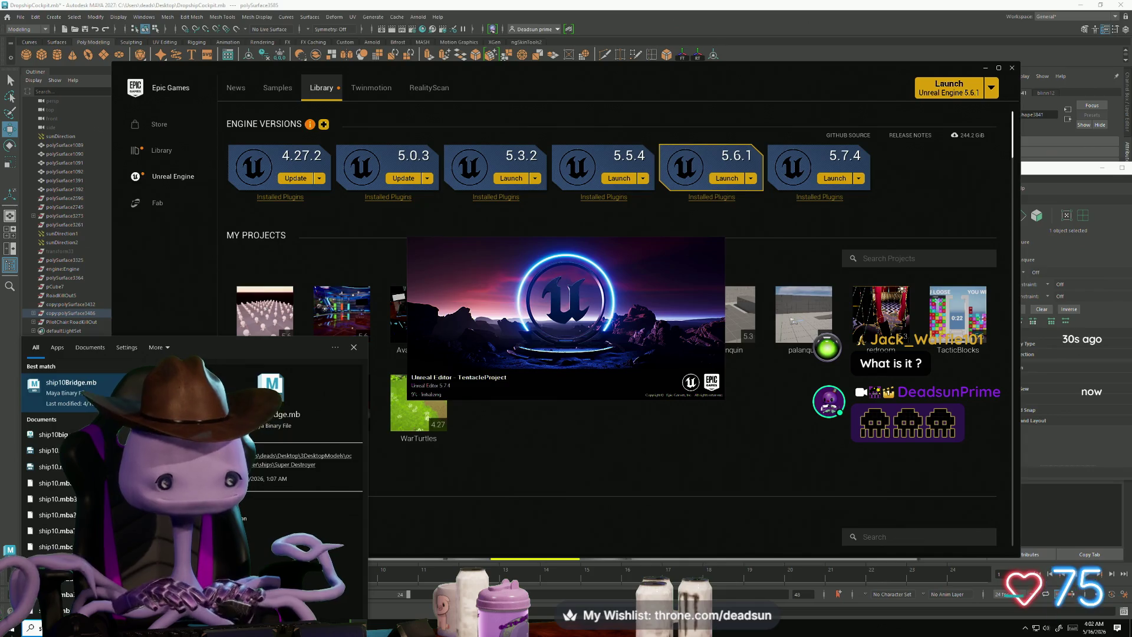
pyautogui.click(108, 385)
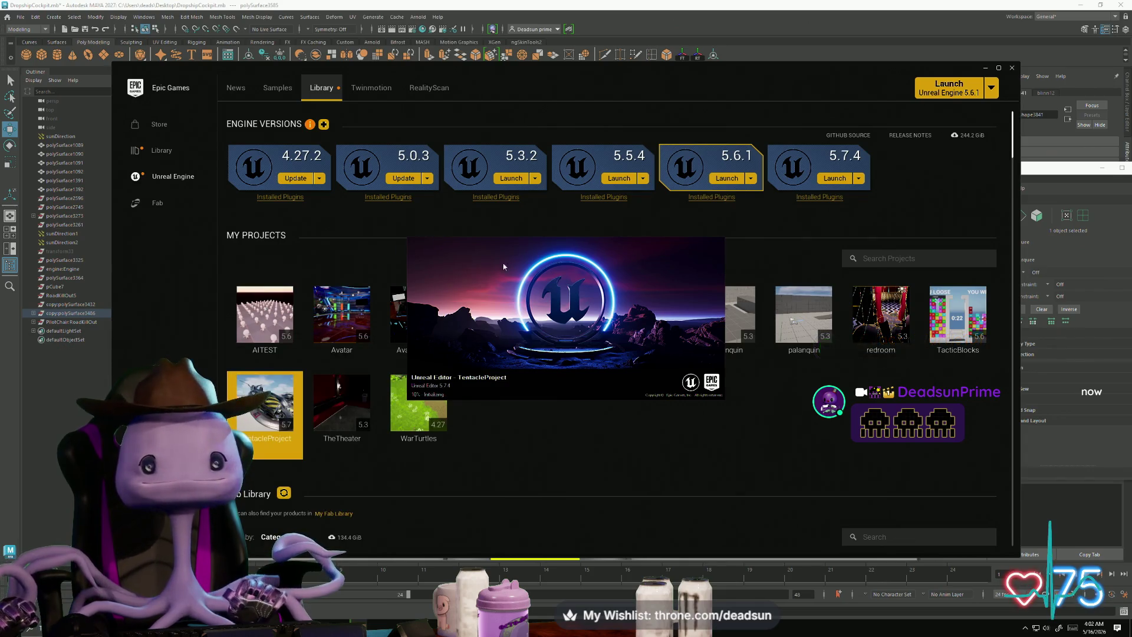
# Step: Check the Epic launcher window, then return to the Maya cockpit scene
pyautogui.hotkey('alt', 'Tab')
pyautogui.hotkey('alt', 'Tab')
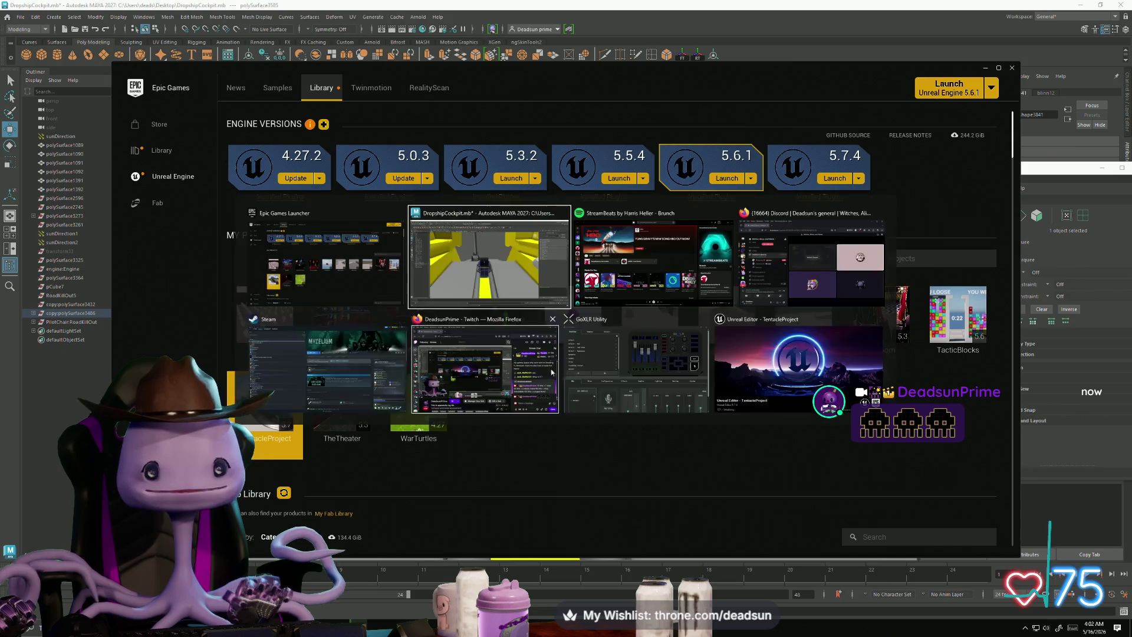
pyautogui.click(449, 397)
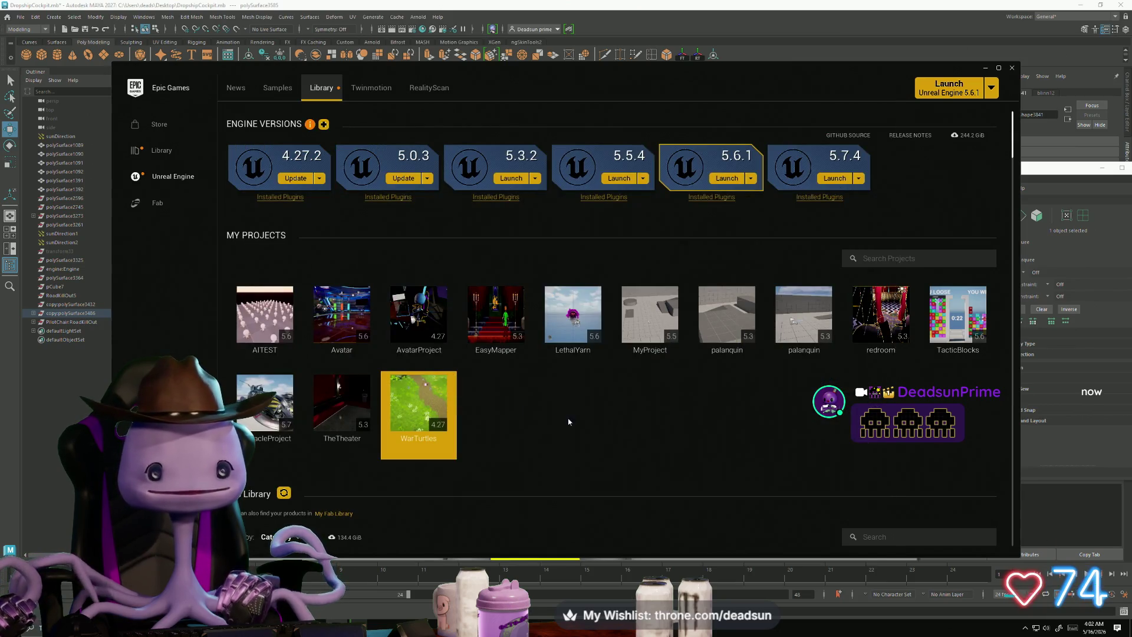
pyautogui.hotkey('alt', 'Tab')
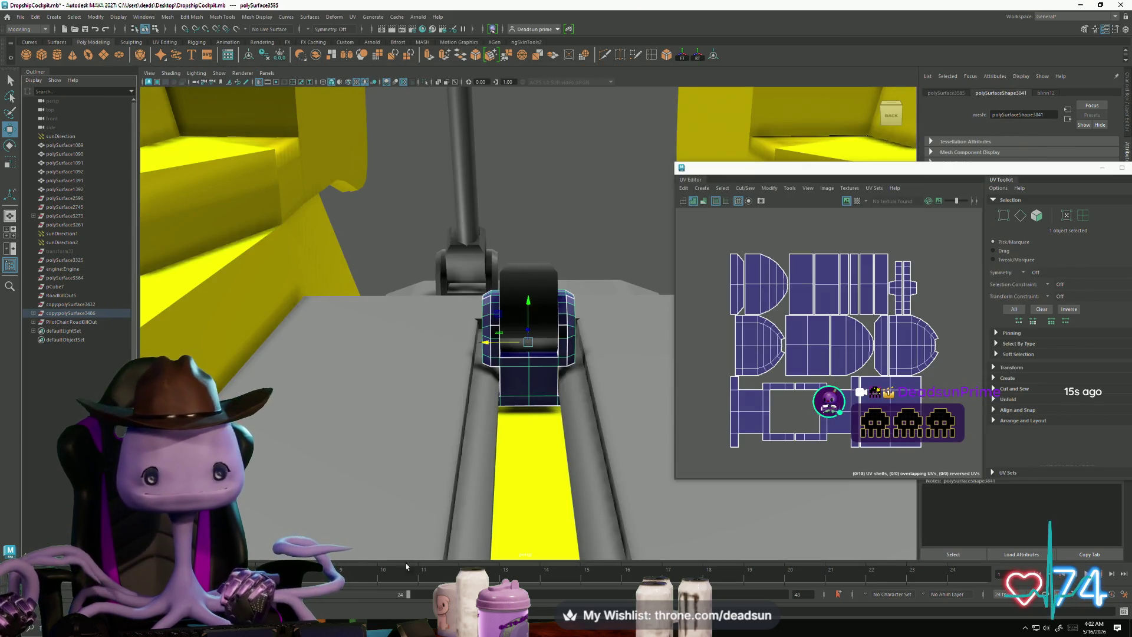
# Step: Orbit and zoom around the gun ship, the mech and the orange-and-grey ship, then switch windows
pyautogui.moveTo(527, 392)
pyautogui.keyDown('alt'); pyautogui.mouseDown()
pyautogui.moveTo(374, 397)
pyautogui.moveTo(507, 369)
pyautogui.mouseUp(); pyautogui.keyUp('alt')
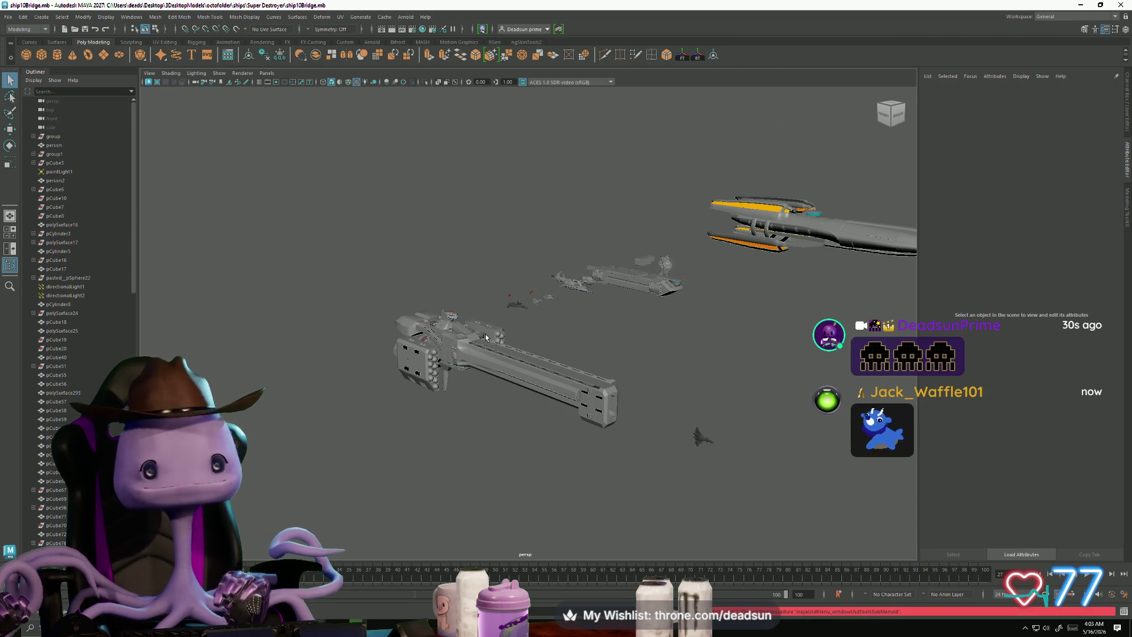
pyautogui.scroll(5, 418, 376)
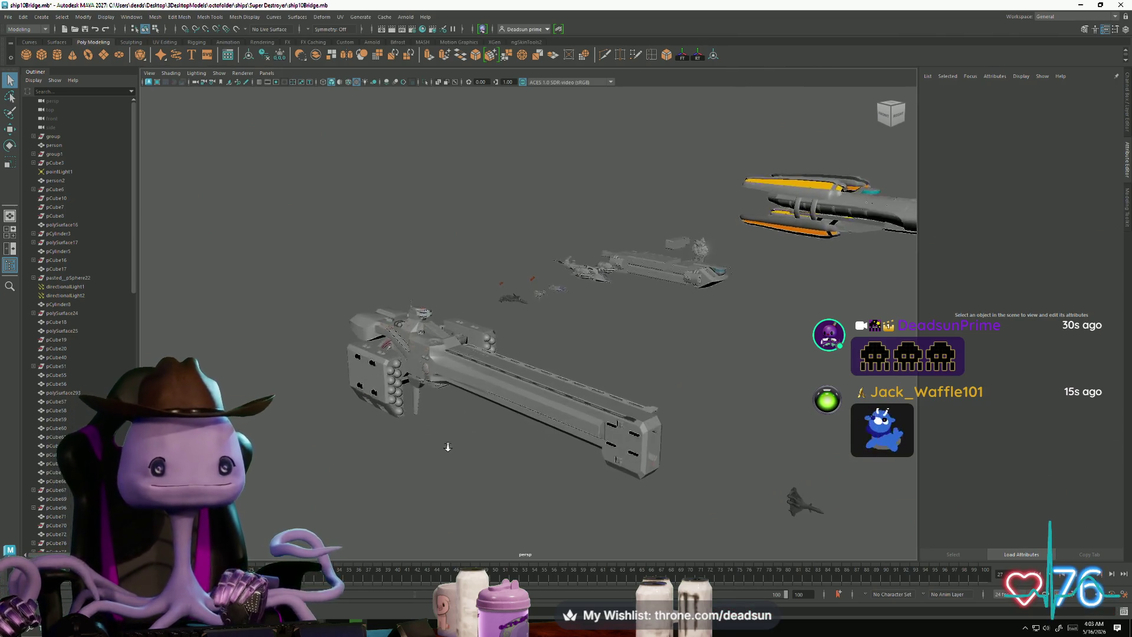
pyautogui.keyDown('alt'); pyautogui.moveTo(538, 396); pyautogui.dragTo(533, 402); pyautogui.keyUp('alt')
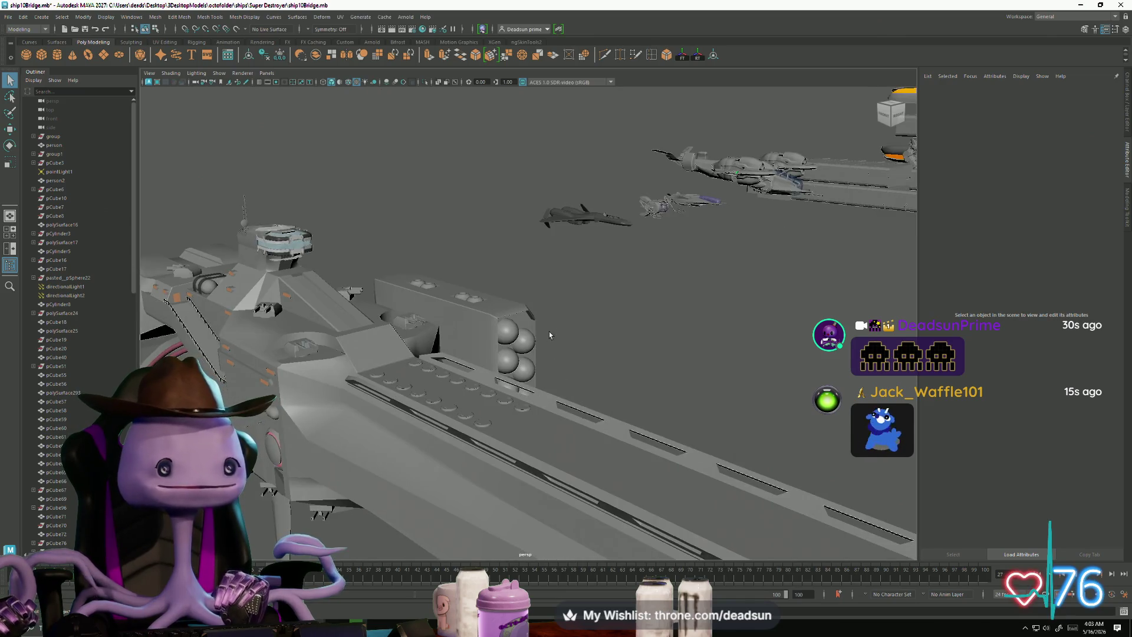
pyautogui.moveTo(549, 335)
pyautogui.keyDown('alt'); pyautogui.mouseDown()
pyautogui.moveTo(614, 312)
pyautogui.moveTo(526, 411)
pyautogui.moveTo(472, 374)
pyautogui.moveTo(436, 401)
pyautogui.moveTo(556, 405)
pyautogui.moveTo(568, 466)
pyautogui.moveTo(602, 462)
pyautogui.moveTo(515, 441)
pyautogui.moveTo(576, 435)
pyautogui.moveTo(640, 473)
pyautogui.moveTo(660, 398)
pyautogui.moveTo(638, 475)
pyautogui.moveTo(649, 439)
pyautogui.moveTo(528, 481)
pyautogui.moveTo(592, 475)
pyautogui.moveTo(614, 517)
pyautogui.moveTo(558, 503)
pyautogui.moveTo(552, 453)
pyautogui.moveTo(571, 475)
pyautogui.moveTo(683, 316)
pyautogui.moveTo(495, 495)
pyautogui.moveTo(560, 472)
pyautogui.moveTo(604, 453)
pyautogui.moveTo(424, 424)
pyautogui.moveTo(472, 434)
pyautogui.moveTo(435, 437)
pyautogui.moveTo(623, 456)
pyautogui.moveTo(467, 422)
pyautogui.moveTo(657, 453)
pyautogui.mouseUp(); pyautogui.keyUp('alt')
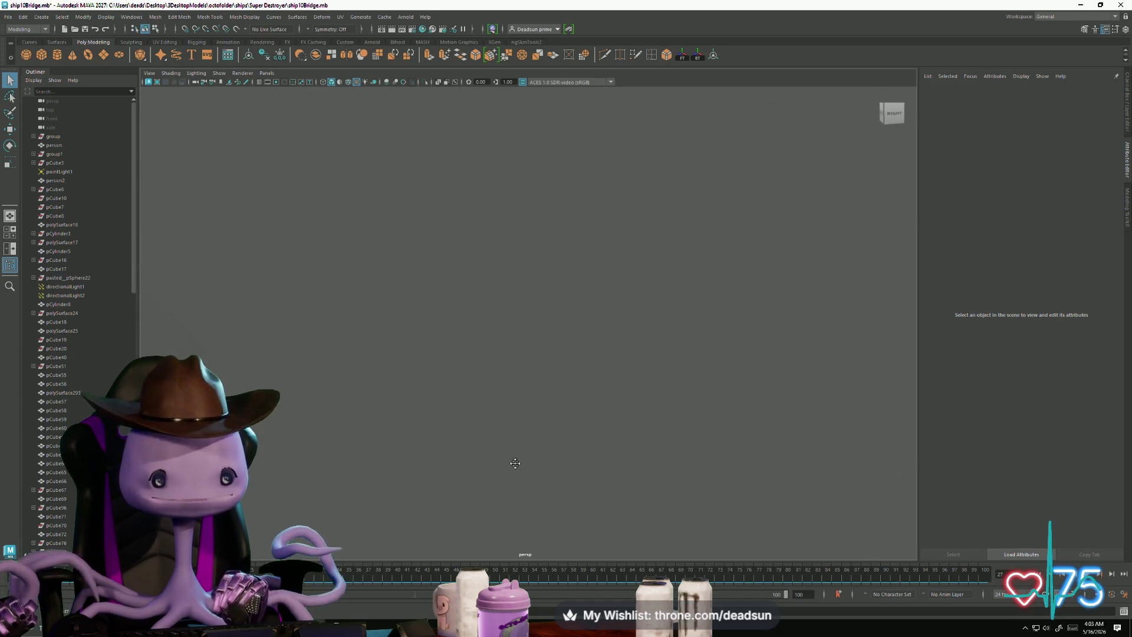
pyautogui.moveTo(515, 463)
pyautogui.keyDown('alt'); pyautogui.mouseDown()
pyautogui.moveTo(1101, 250)
pyautogui.moveTo(859, 340)
pyautogui.mouseUp(); pyautogui.keyUp('alt')
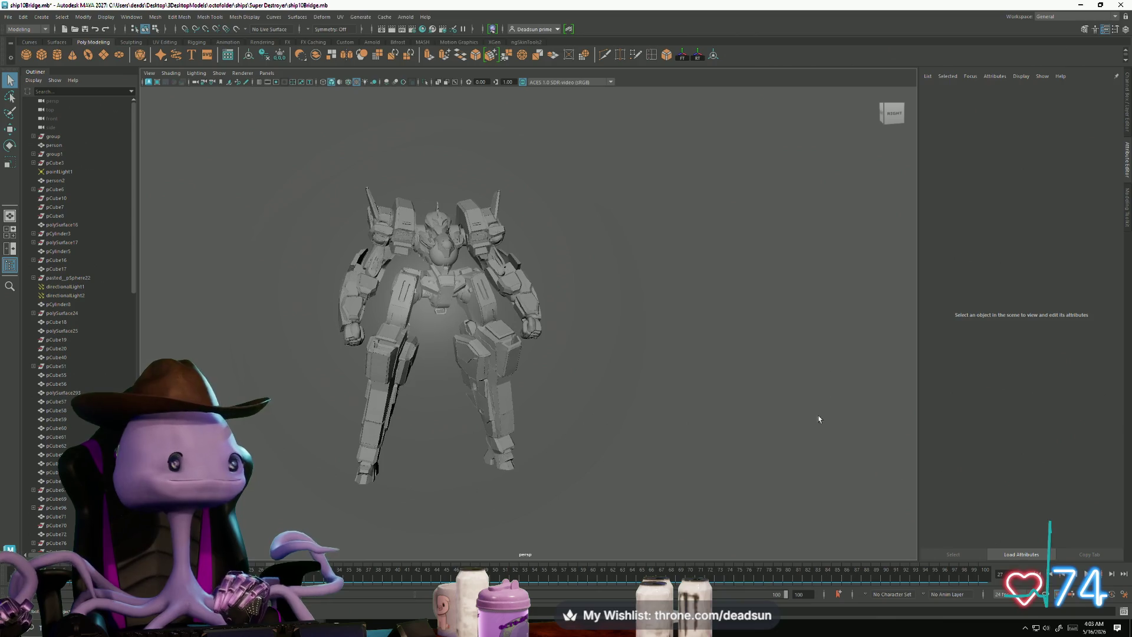
pyautogui.scroll(-3, 576, 346)
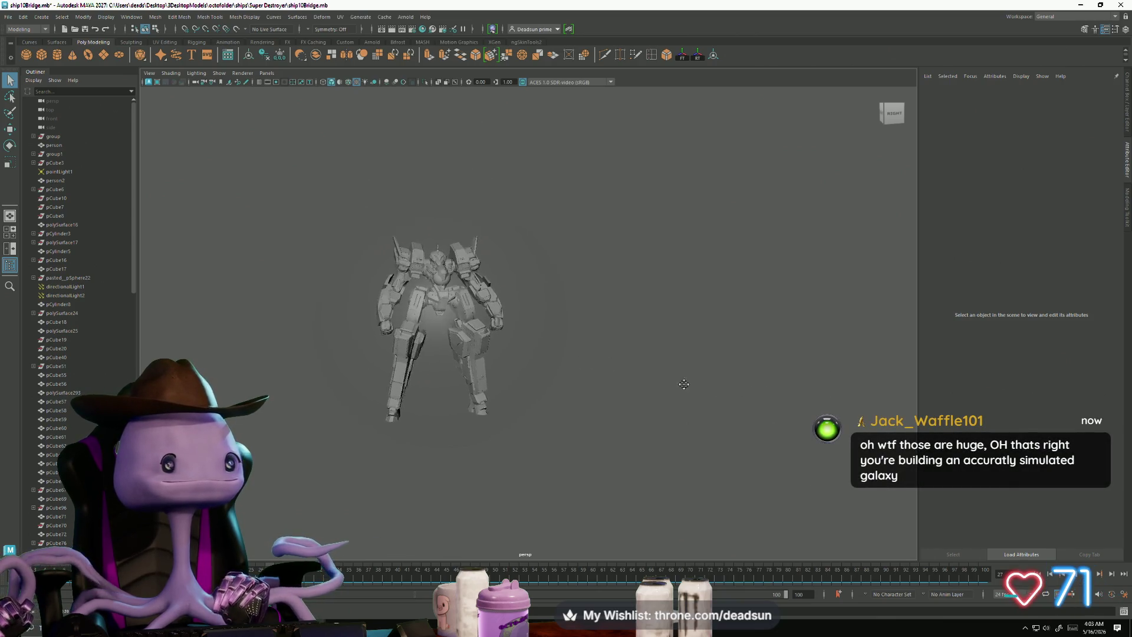
pyautogui.moveTo(684, 384)
pyautogui.keyDown('alt'); pyautogui.mouseDown(button='middle')
pyautogui.moveTo(533, 397)
pyautogui.moveTo(690, 391)
pyautogui.moveTo(343, 418)
pyautogui.mouseUp(button='middle'); pyautogui.keyUp('alt')
pyautogui.scroll(5, 690, 391)
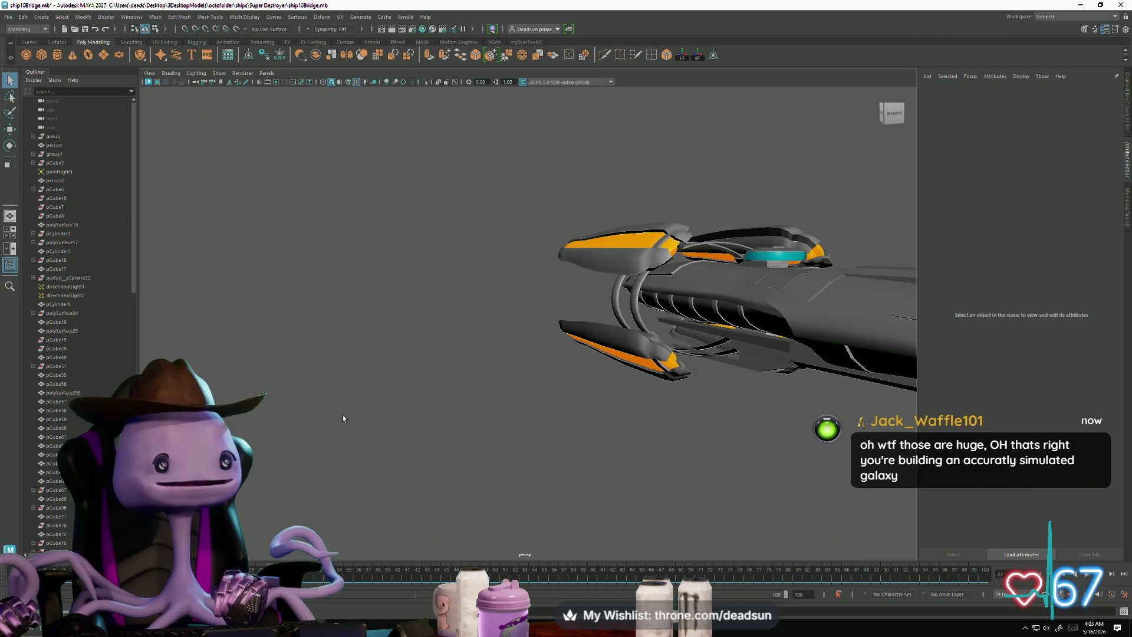
pyautogui.moveTo(343, 418)
pyautogui.keyDown('alt'); pyautogui.mouseDown()
pyautogui.moveTo(316, 397)
pyautogui.moveTo(427, 424)
pyautogui.moveTo(412, 417)
pyautogui.moveTo(420, 401)
pyautogui.moveTo(170, 289)
pyautogui.mouseUp(); pyautogui.keyUp('alt')
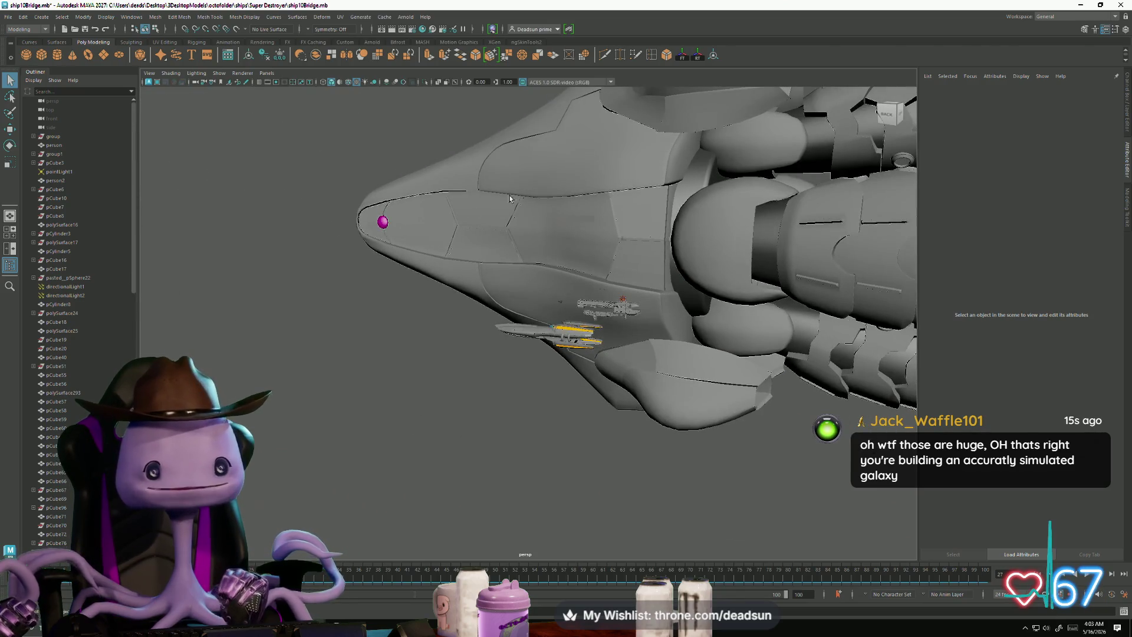
pyautogui.scroll(-5, 318, 346)
pyautogui.keyDown('alt'); pyautogui.moveTo(318, 346); pyautogui.dragTo(413, 420); pyautogui.keyUp('alt')
pyautogui.hotkey('alt', 'Tab')
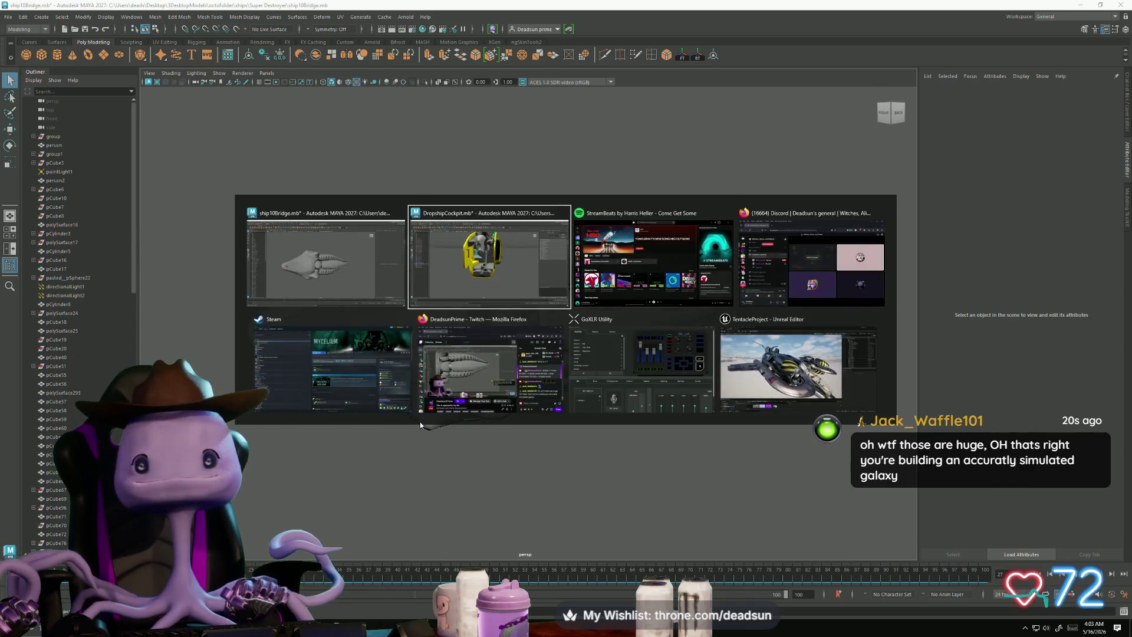
# Step: In TentacleProject, orbit around the dropship's cockpit and striped engines, then start Play In Editor
pyautogui.click(758, 401)
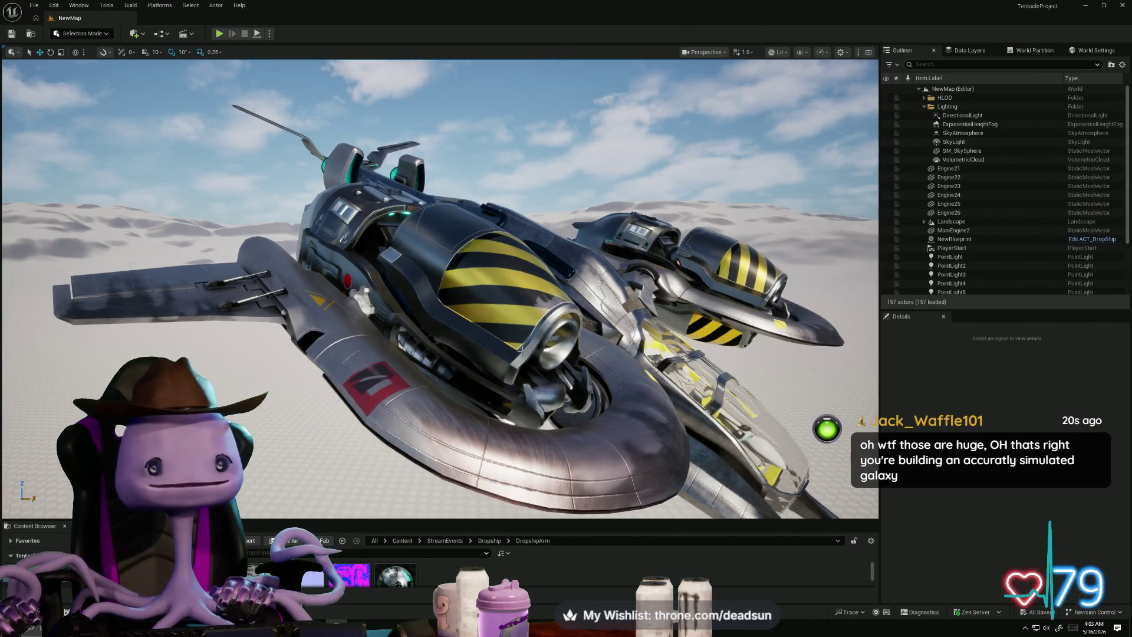
pyautogui.moveTo(440, 289)
pyautogui.keyDown('alt'); pyautogui.mouseDown()
pyautogui.moveTo(339, 239)
pyautogui.moveTo(330, 331)
pyautogui.moveTo(389, 354)
pyautogui.moveTo(637, 230)
pyautogui.mouseUp(); pyautogui.keyUp('alt')
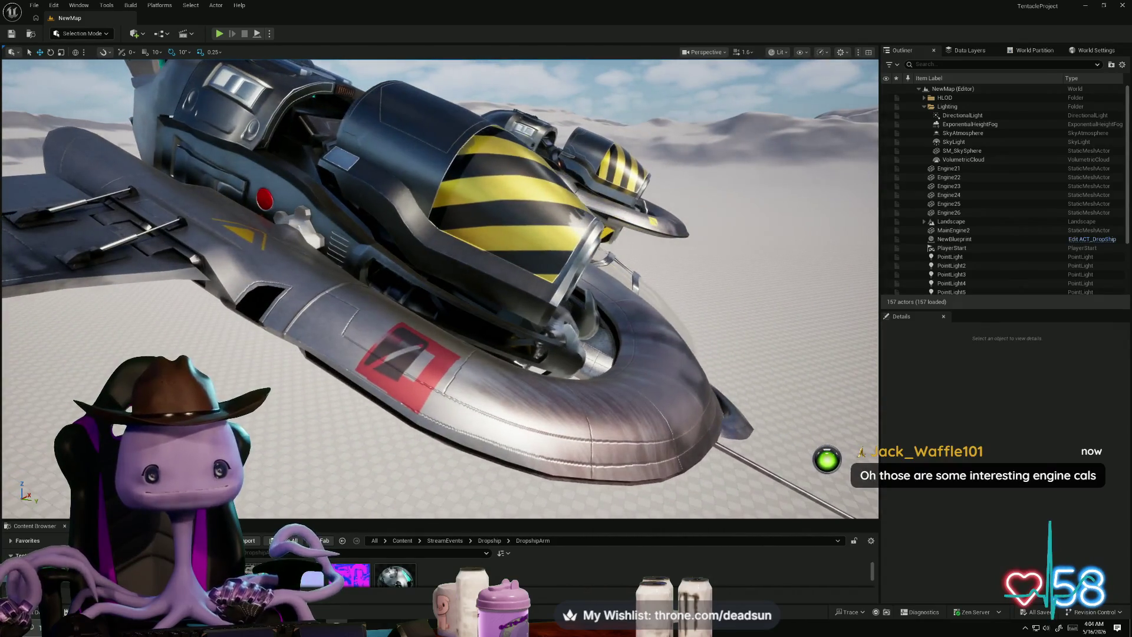
pyautogui.keyDown('alt'); pyautogui.moveTo(646, 306); pyautogui.dragTo(646, 306); pyautogui.keyUp('alt')
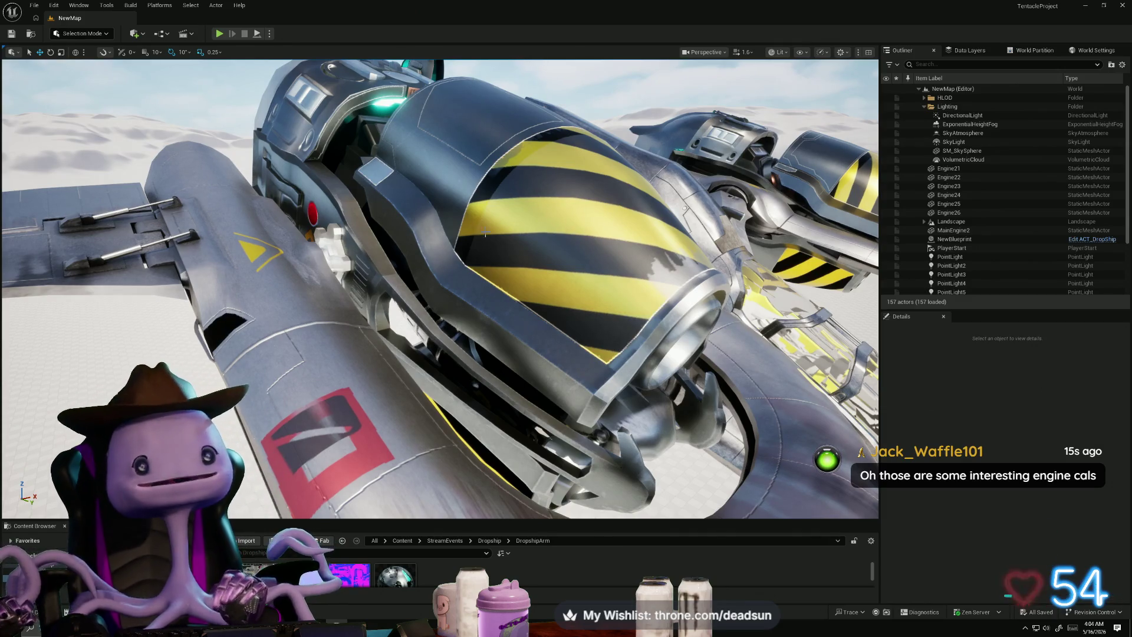
pyautogui.keyDown('alt'); pyautogui.moveTo(402, 229); pyautogui.dragTo(402, 229); pyautogui.keyUp('alt')
pyautogui.keyDown('alt'); pyautogui.moveTo(332, 127); pyautogui.dragTo(332, 127); pyautogui.keyUp('alt')
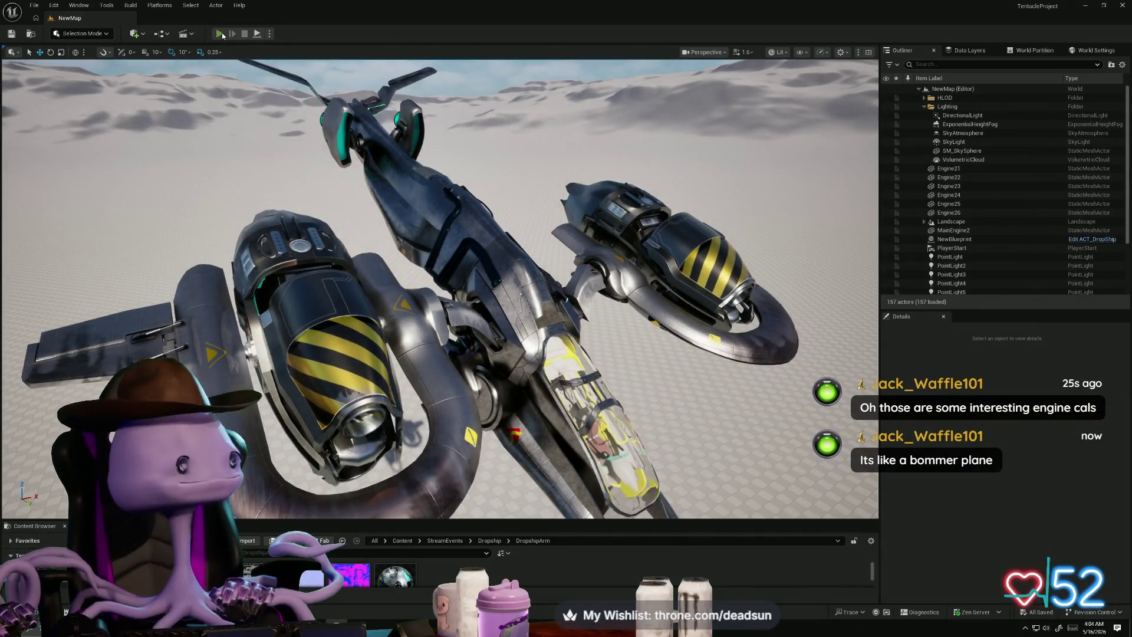
pyautogui.click(220, 35)
# Step: Try the game camera, stop the play session with Escape, and bring up the window list
pyautogui.click(224, 108)
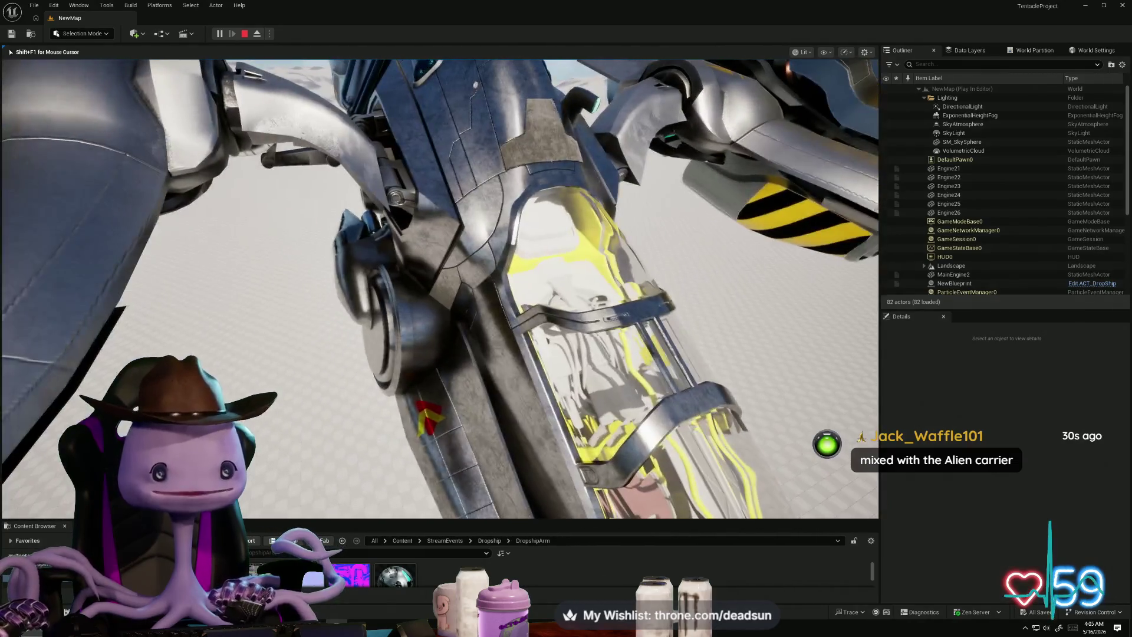
pyautogui.press('Escape')
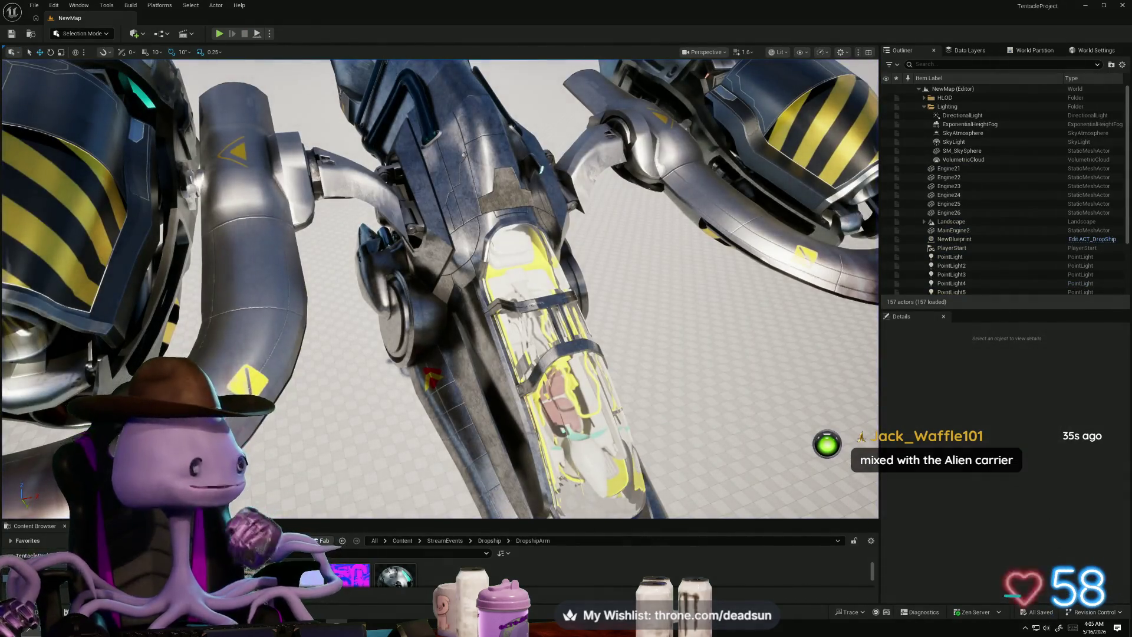
pyautogui.hotkey('alt', 'Tab')
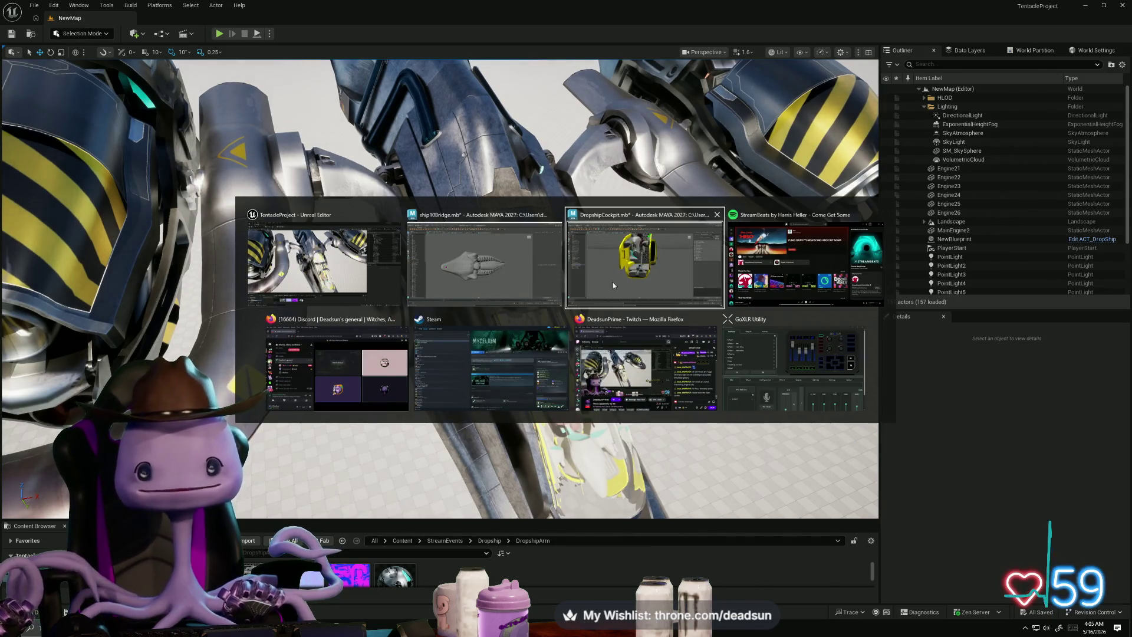
# Step: Tumble the DropshipCockpit.mb cockpit in Maya, then return to Unreal and view the whole dropship
pyautogui.click(600, 283)
pyautogui.moveTo(600, 283)
pyautogui.keyDown('alt'); pyautogui.mouseDown()
pyautogui.moveTo(573, 417)
pyautogui.moveTo(476, 347)
pyautogui.mouseUp(); pyautogui.keyUp('alt')
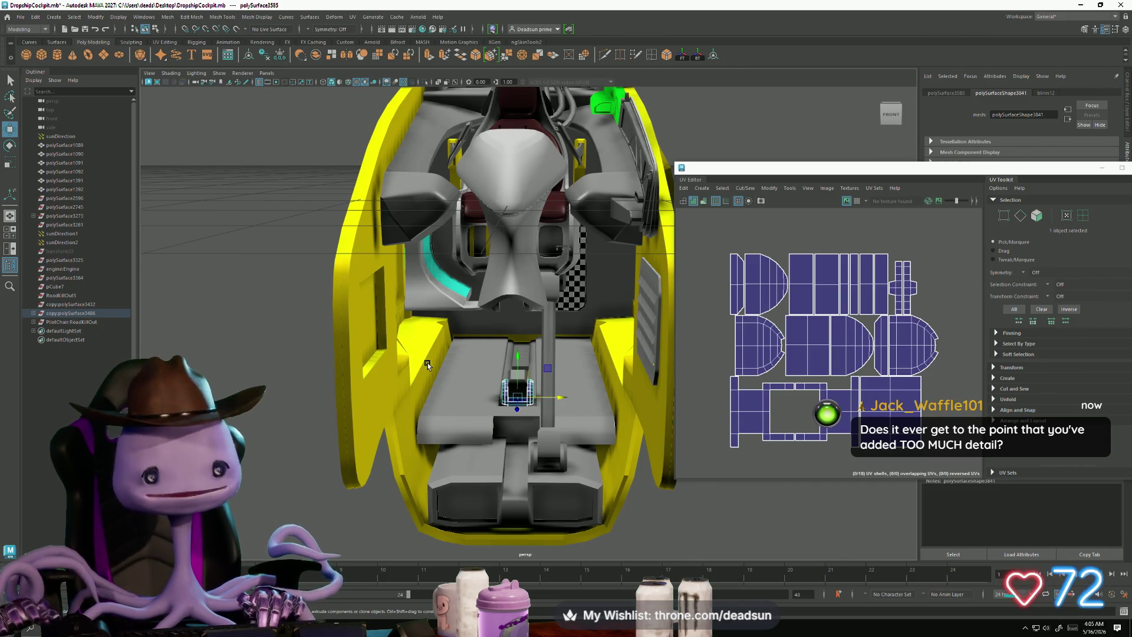
pyautogui.hotkey('alt', 'Tab')
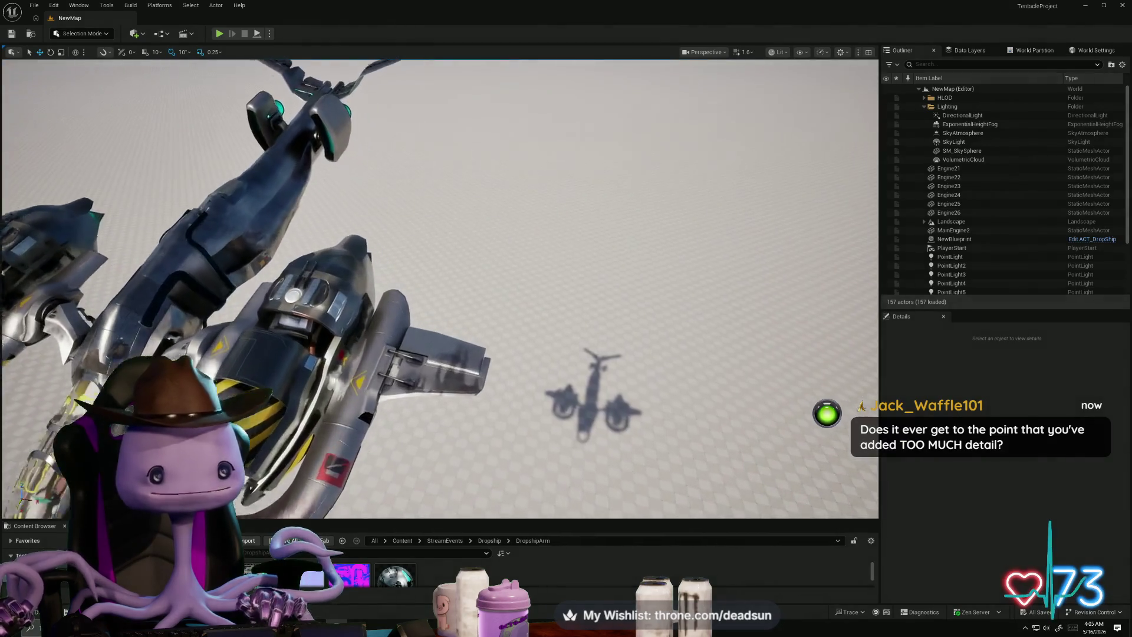
pyautogui.moveTo(468, 288)
pyautogui.keyDown('alt'); pyautogui.mouseDown()
pyautogui.moveTo(448, 278)
pyautogui.moveTo(469, 288)
pyautogui.moveTo(530, 203)
pyautogui.mouseUp(); pyautogui.keyUp('alt')
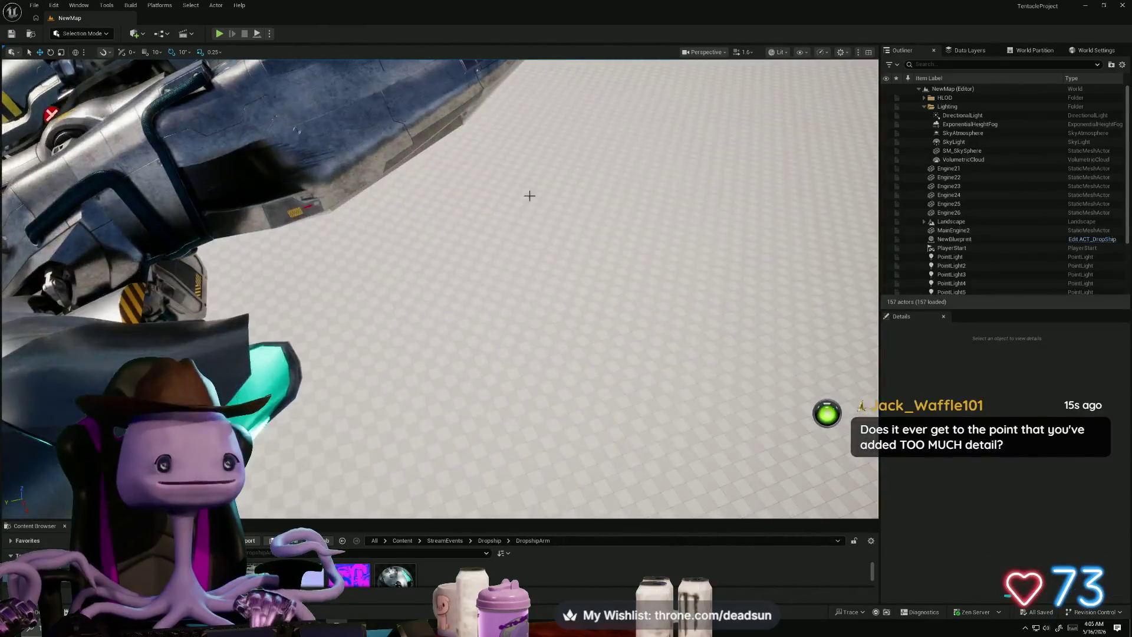
pyautogui.moveTo(460, 168); pyautogui.dragTo(413, 141)
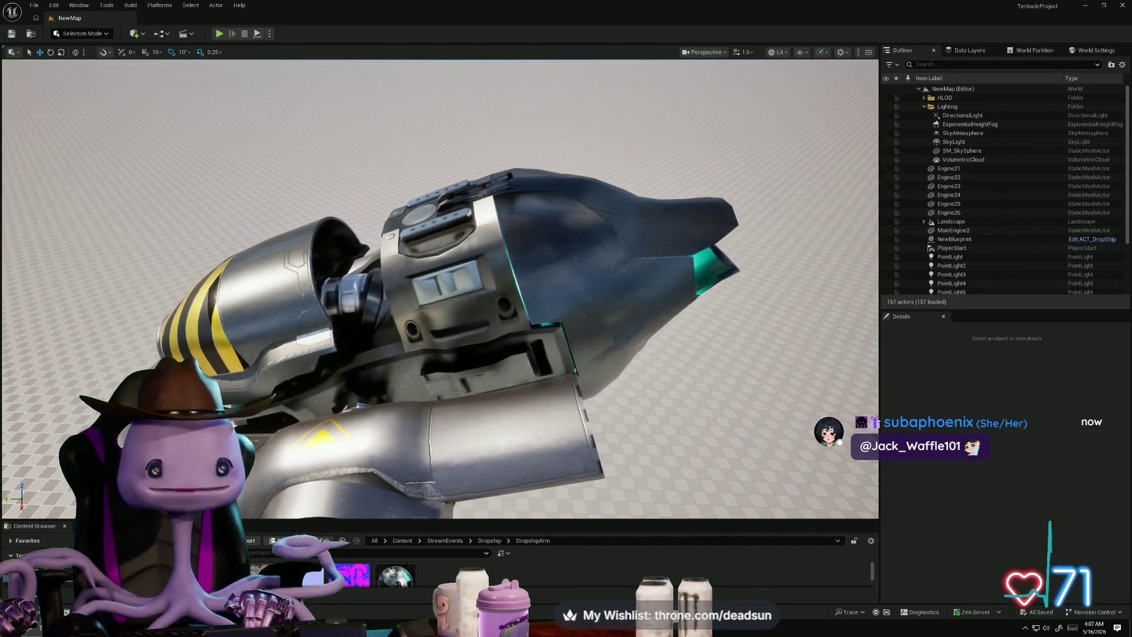
# Step: Fly around the dropship's nose, hull, arm and engine to face the doorway, then bring up the window list
pyautogui.moveTo(404, 326); pyautogui.dragTo(404, 326, button='right')
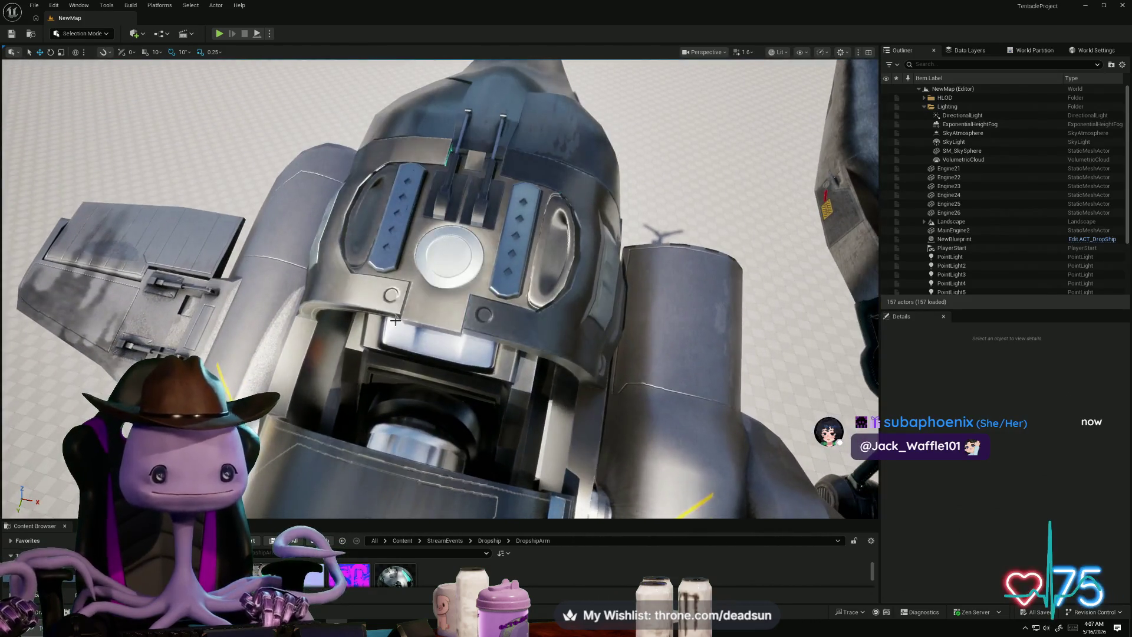
pyautogui.moveTo(466, 275); pyautogui.dragTo(466, 276, button='right')
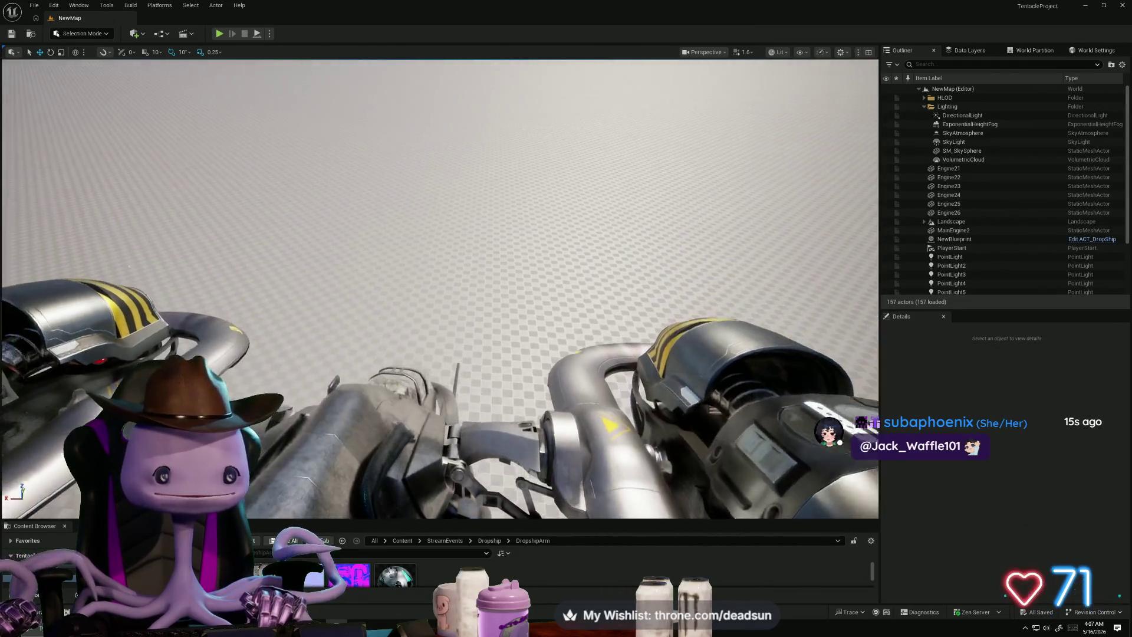
pyautogui.moveTo(466, 275); pyautogui.dragTo(466, 275, button='right')
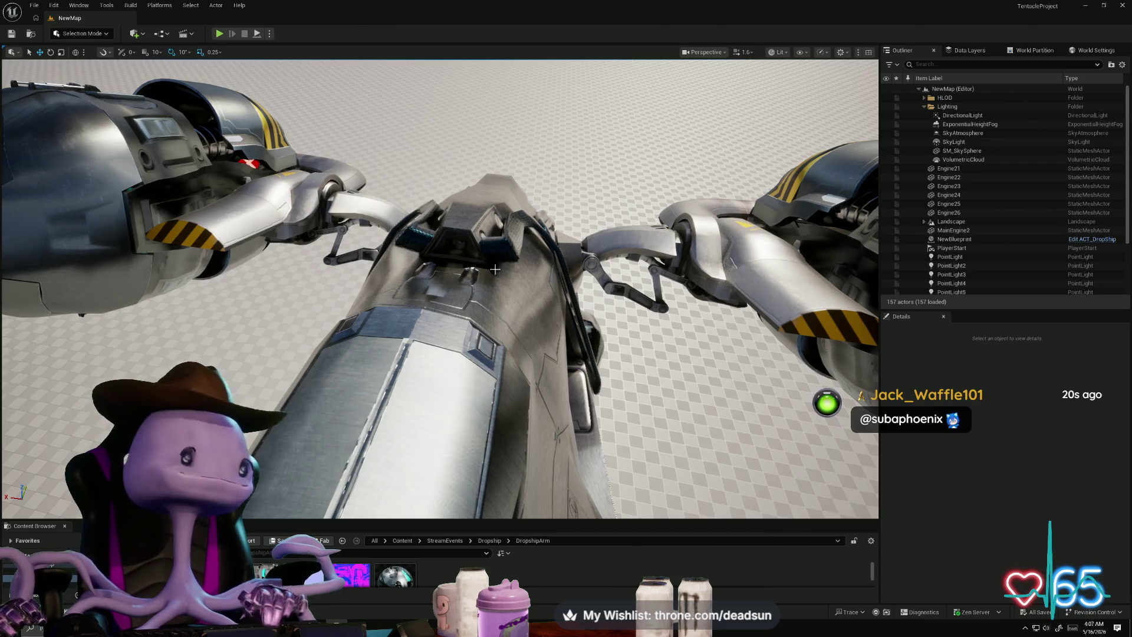
pyautogui.moveTo(466, 276)
pyautogui.mouseDown(button='right')
pyautogui.moveTo(506, 301)
pyautogui.moveTo(487, 293)
pyautogui.mouseUp(button='right')
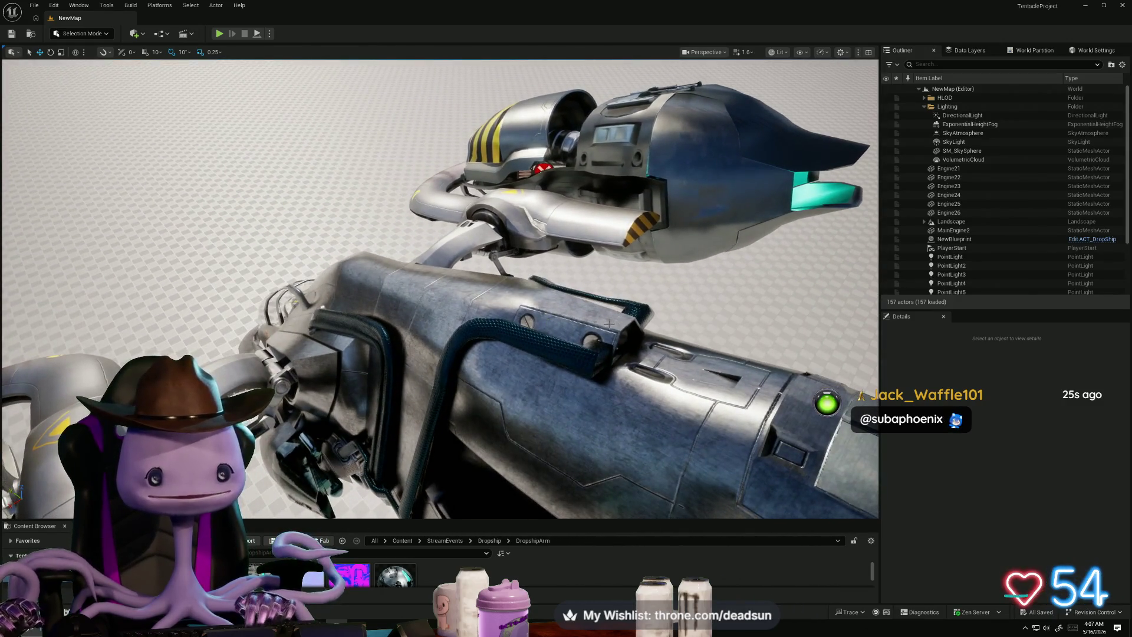
pyautogui.moveTo(587, 369); pyautogui.dragTo(587, 368, button='right')
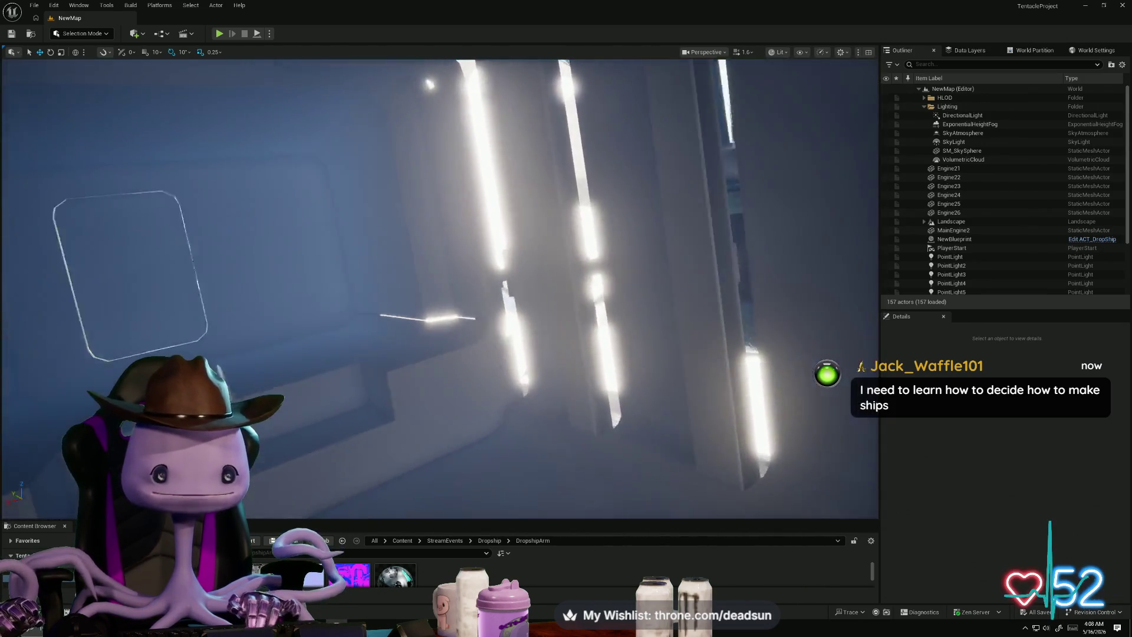
pyautogui.moveTo(587, 369); pyautogui.dragTo(587, 369, button='right')
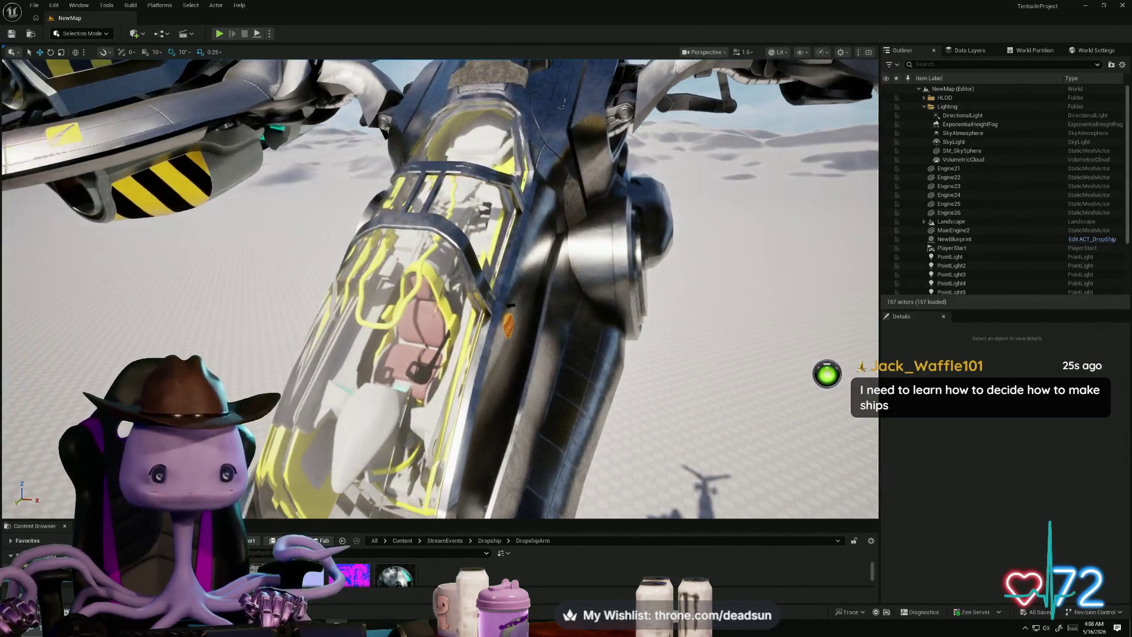
pyautogui.hotkey('alt', 'Tab')
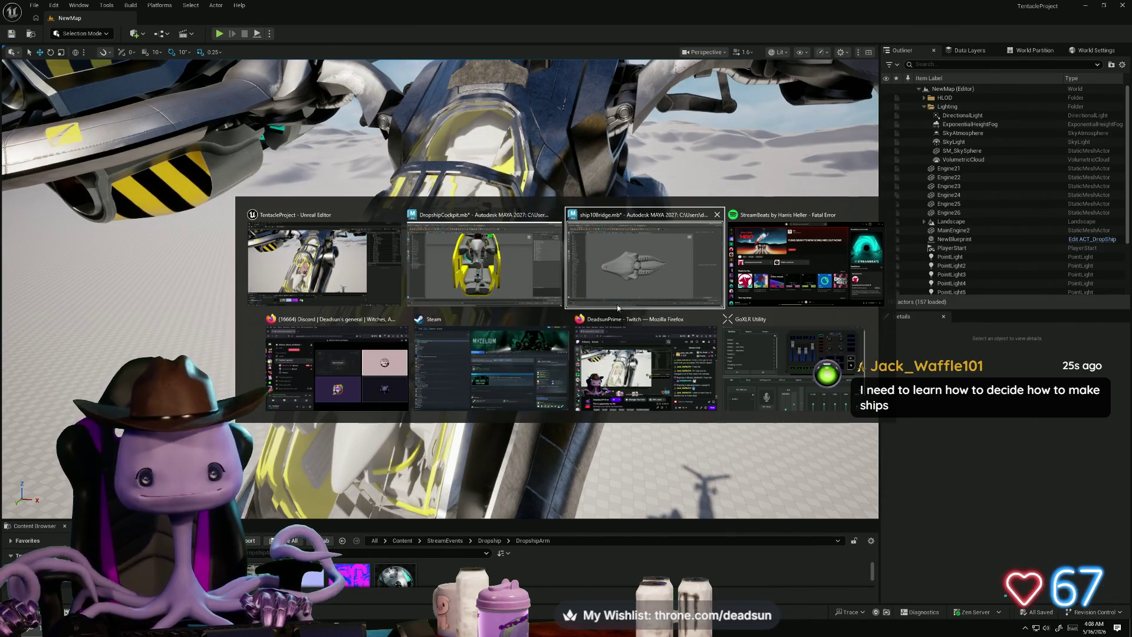
# Step: Switch to ship10Bridge.mb and frame the large ship with the smaller ships beside it
pyautogui.click(643, 265)
pyautogui.keyDown('alt'); pyautogui.moveTo(494, 362); pyautogui.dragTo(803, 336, button='right'); pyautogui.keyUp('alt')
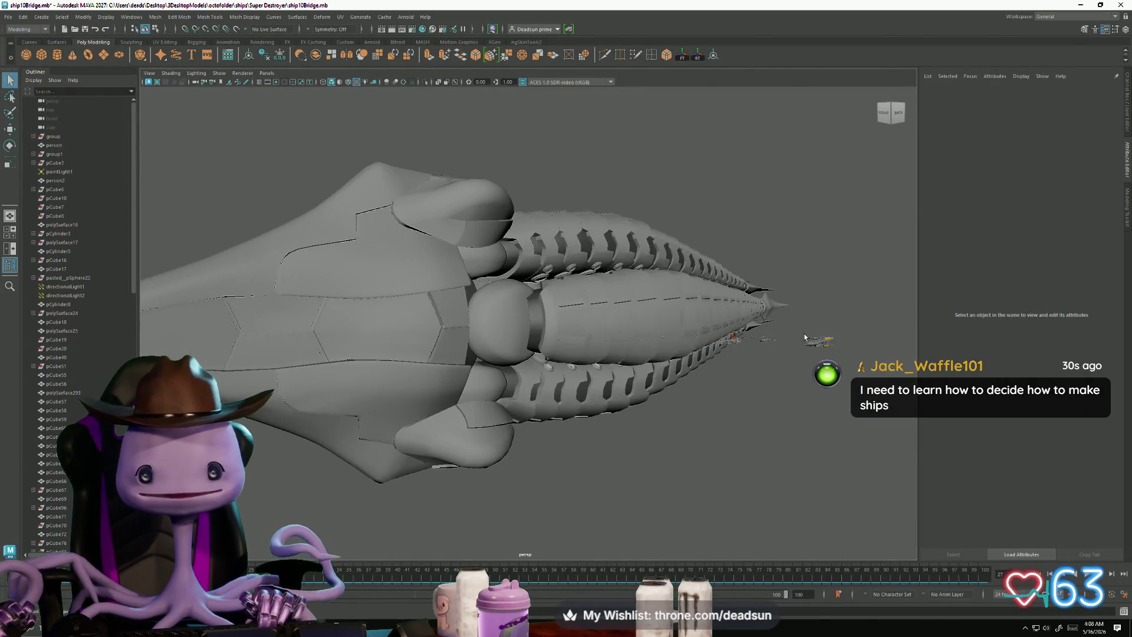
pyautogui.keyDown('alt'); pyautogui.moveTo(813, 345); pyautogui.dragTo(543, 267); pyautogui.keyUp('alt')
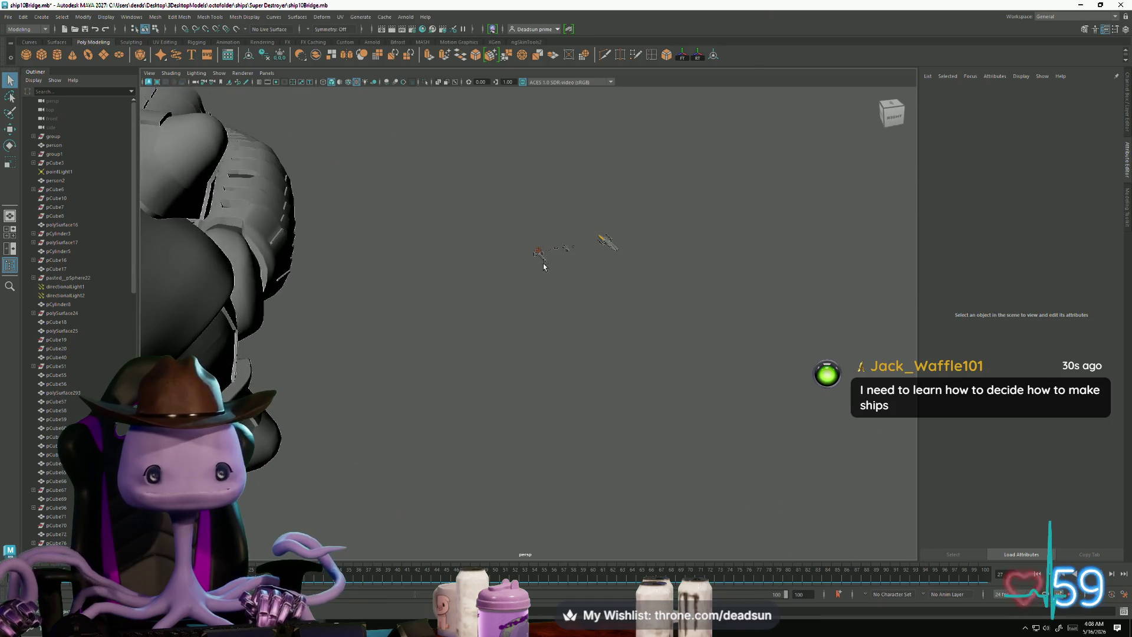
pyautogui.press('f')
pyautogui.moveTo(544, 370)
pyautogui.keyDown('alt'); pyautogui.mouseDown()
pyautogui.moveTo(496, 402)
pyautogui.moveTo(361, 426)
pyautogui.moveTo(652, 384)
pyautogui.moveTo(508, 384)
pyautogui.mouseUp(); pyautogui.keyUp('alt')
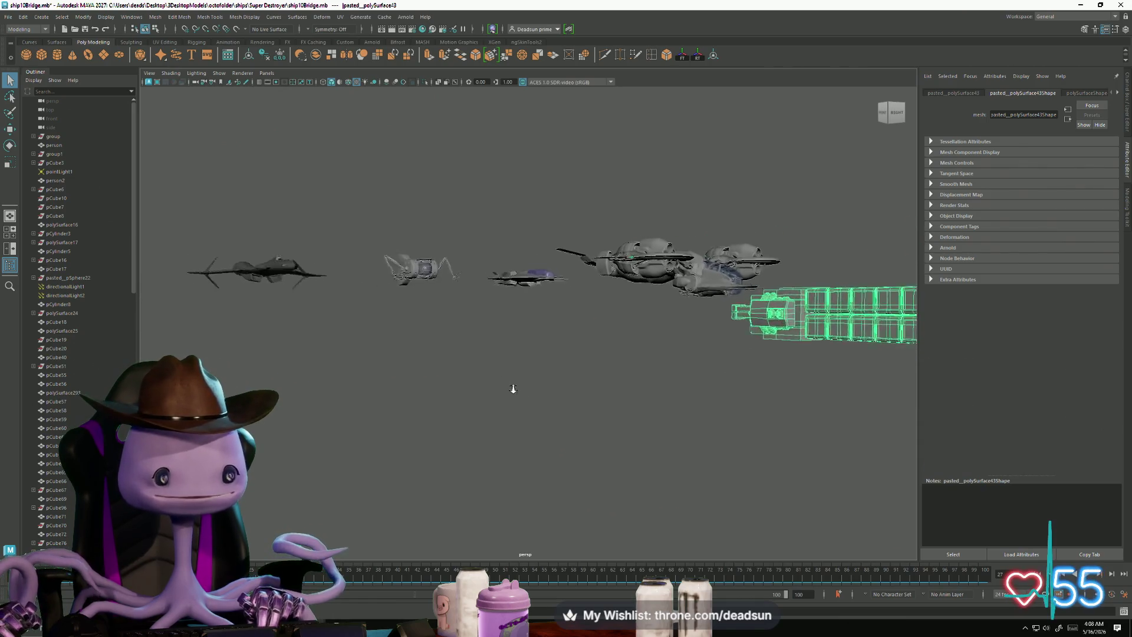
pyautogui.scroll(5, 508, 384)
# Step: Frame the purple-canopy fighter on the left and view it from the front and low side
pyautogui.click(552, 196)
pyautogui.press('f')
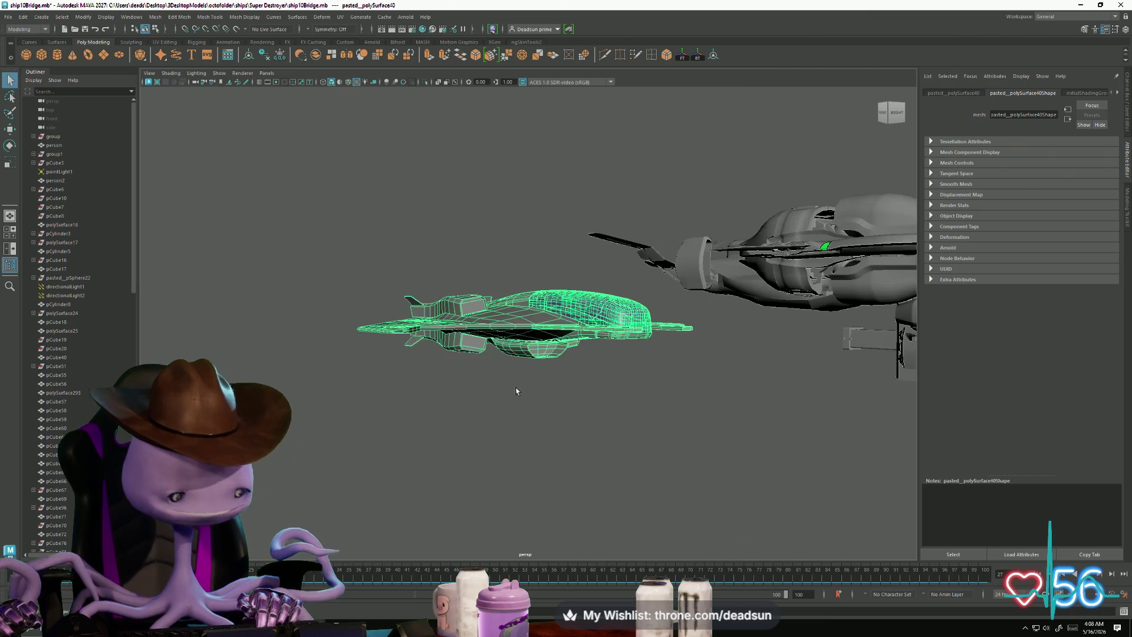
pyautogui.keyDown('alt'); pyautogui.moveTo(546, 420); pyautogui.dragTo(506, 408); pyautogui.keyUp('alt')
pyautogui.keyDown('alt'); pyautogui.moveTo(506, 409); pyautogui.dragTo(535, 453, button='right'); pyautogui.keyUp('alt')
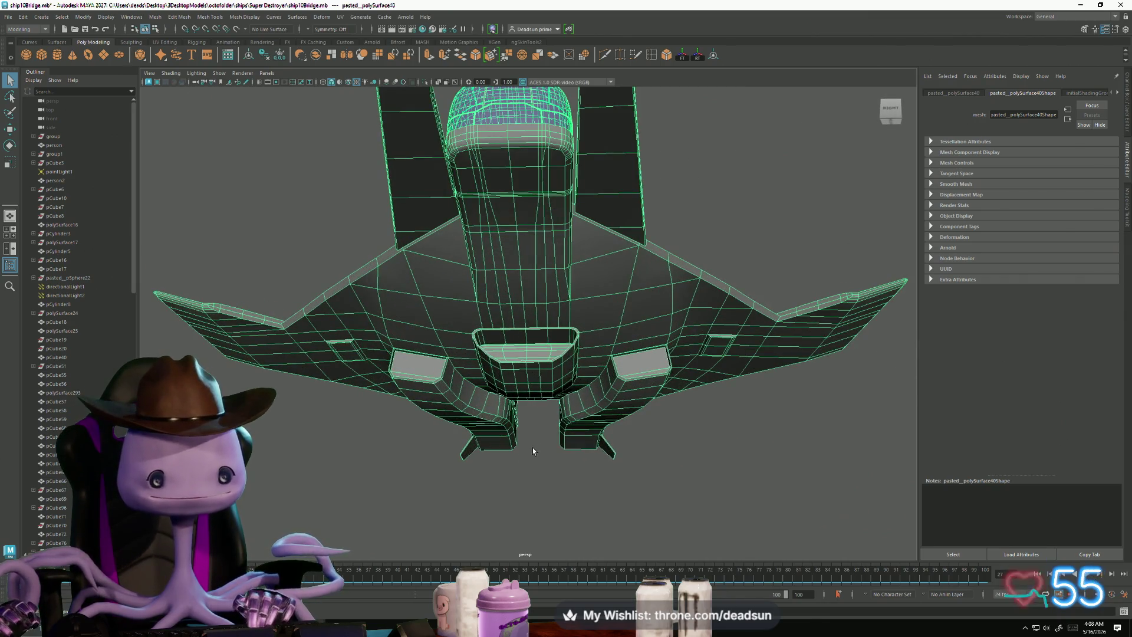
pyautogui.click(534, 452)
pyautogui.moveTo(543, 428)
pyautogui.keyDown('alt'); pyautogui.mouseDown()
pyautogui.moveTo(722, 489)
pyautogui.moveTo(530, 475)
pyautogui.moveTo(517, 463)
pyautogui.moveTo(448, 484)
pyautogui.moveTo(487, 489)
pyautogui.moveTo(499, 476)
pyautogui.moveTo(414, 495)
pyautogui.moveTo(495, 480)
pyautogui.moveTo(649, 290)
pyautogui.mouseUp(); pyautogui.keyUp('alt')
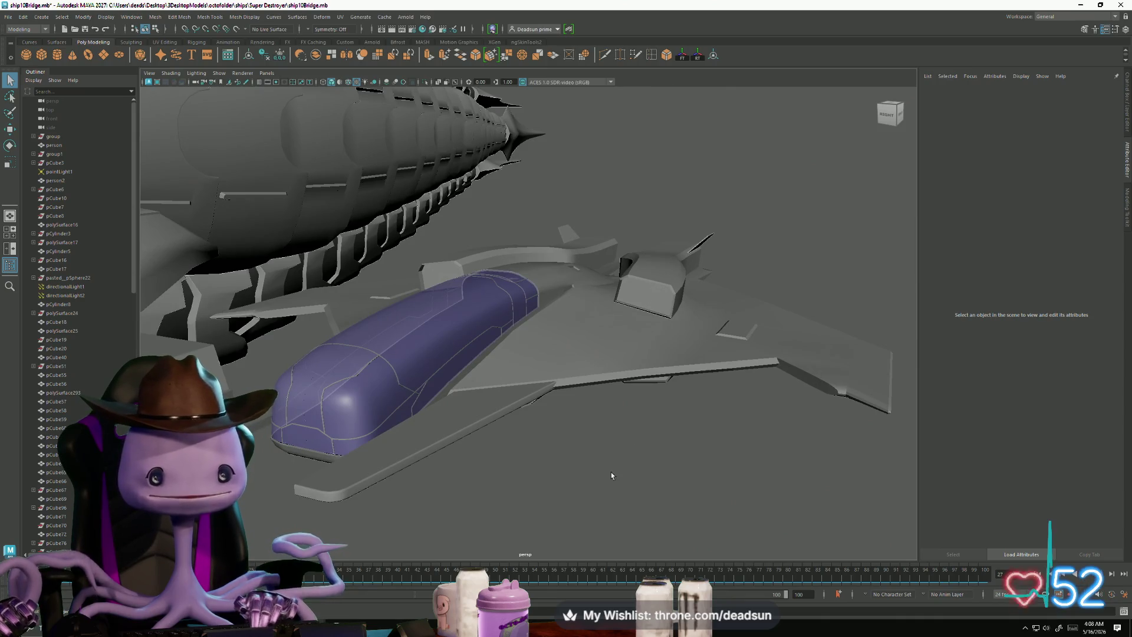
pyautogui.moveTo(604, 462)
pyautogui.keyDown('alt'); pyautogui.mouseDown()
pyautogui.moveTo(636, 456)
pyautogui.moveTo(538, 448)
pyautogui.mouseUp(); pyautogui.keyUp('alt')
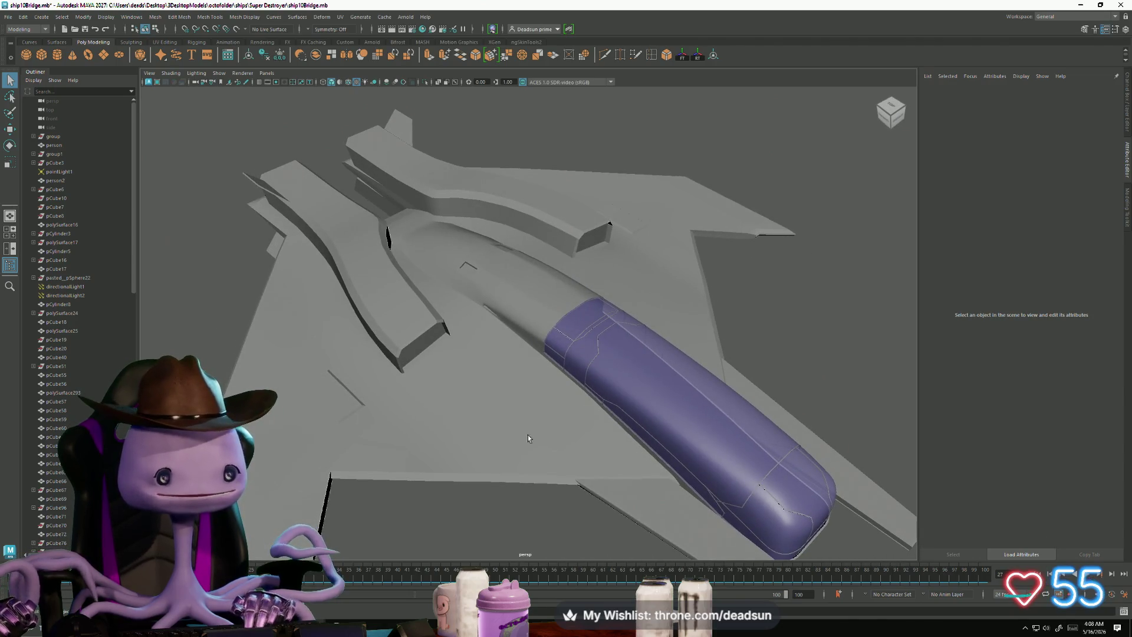
pyautogui.click(423, 349)
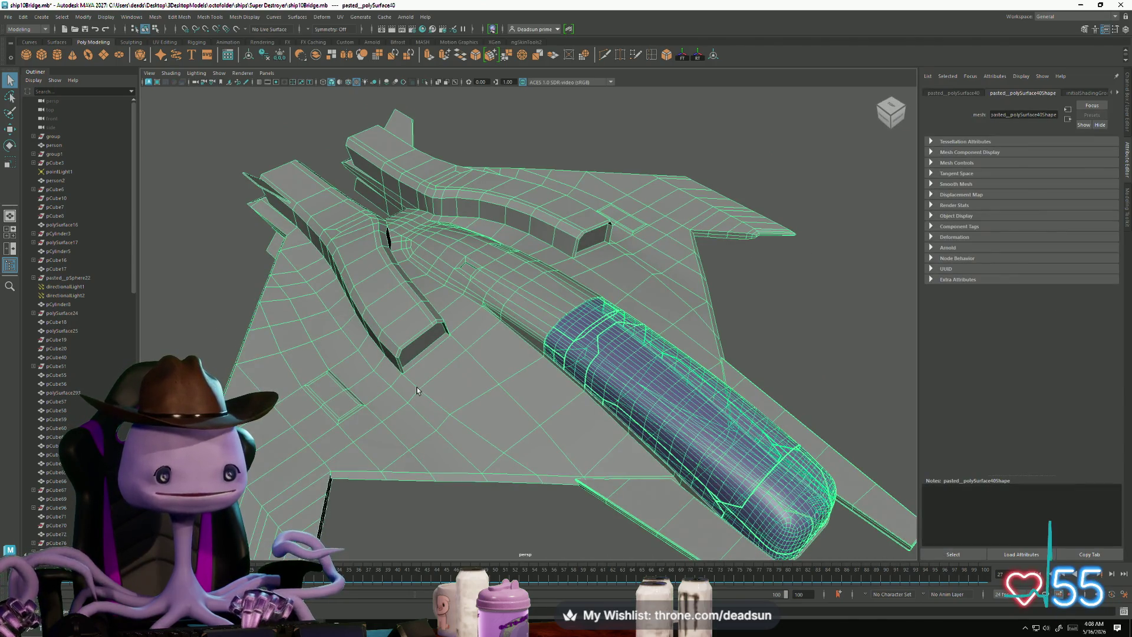
pyautogui.keyDown('alt'); pyautogui.moveTo(286, 238); pyautogui.dragTo(430, 237); pyautogui.keyUp('alt')
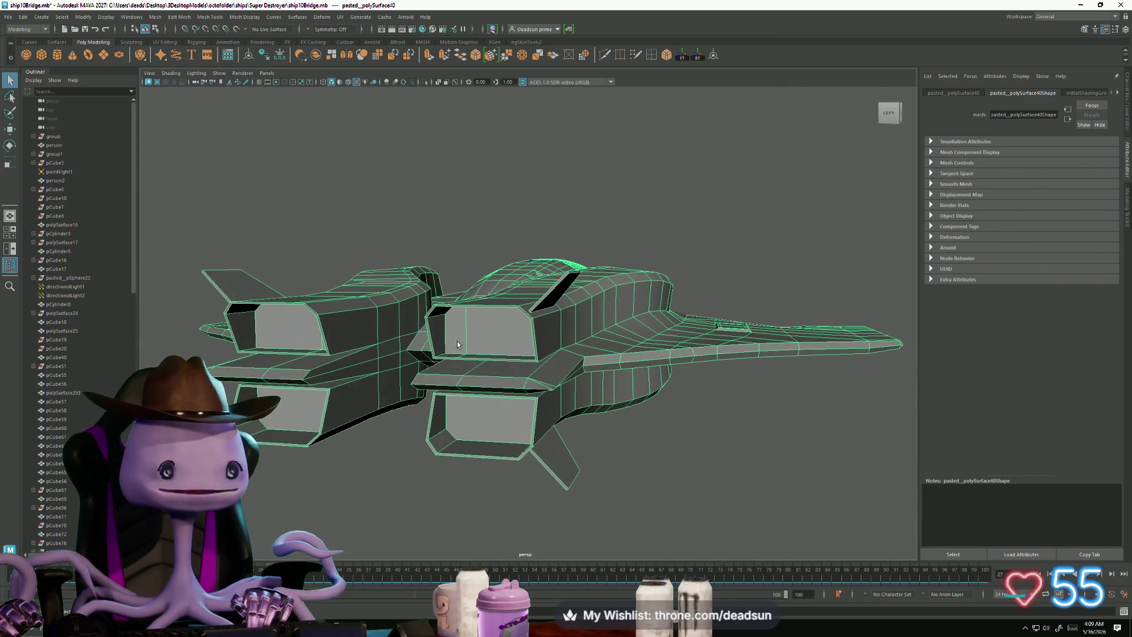
pyautogui.moveTo(488, 373)
pyautogui.keyDown('alt'); pyautogui.mouseDown()
pyautogui.moveTo(365, 378)
pyautogui.moveTo(398, 290)
pyautogui.mouseUp(); pyautogui.keyUp('alt')
pyautogui.moveTo(433, 346)
pyautogui.keyDown('alt'); pyautogui.mouseDown()
pyautogui.moveTo(460, 430)
pyautogui.moveTo(454, 375)
pyautogui.moveTo(508, 360)
pyautogui.moveTo(539, 363)
pyautogui.moveTo(536, 379)
pyautogui.moveTo(413, 401)
pyautogui.moveTo(323, 360)
pyautogui.moveTo(409, 365)
pyautogui.mouseUp(); pyautogui.keyUp('alt')
pyautogui.keyDown('alt'); pyautogui.moveTo(459, 407); pyautogui.dragTo(540, 358); pyautogui.keyUp('alt')
pyautogui.scroll(5, 540, 358)
pyautogui.scroll(-6, 541, 358)
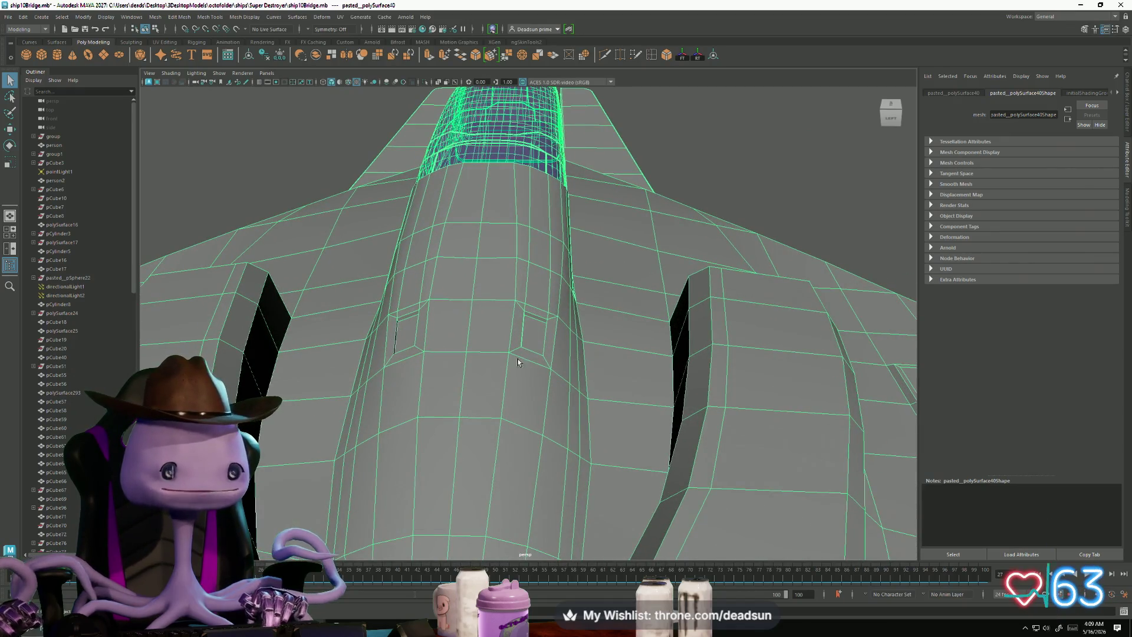
pyautogui.scroll(8, 585, 416)
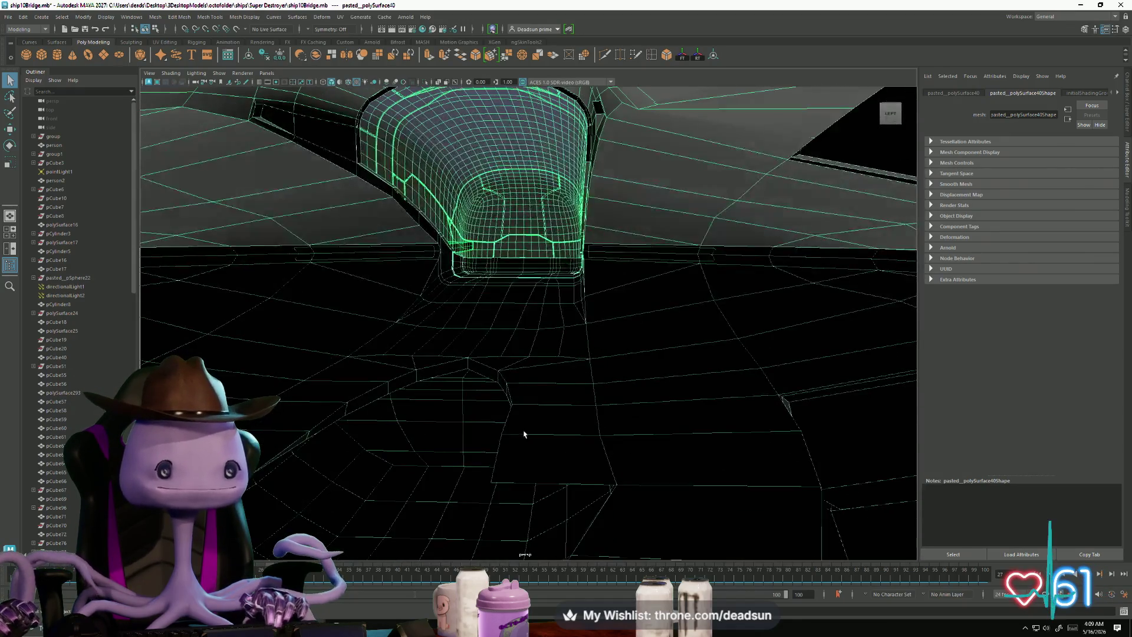
pyautogui.scroll(6, 593, 422)
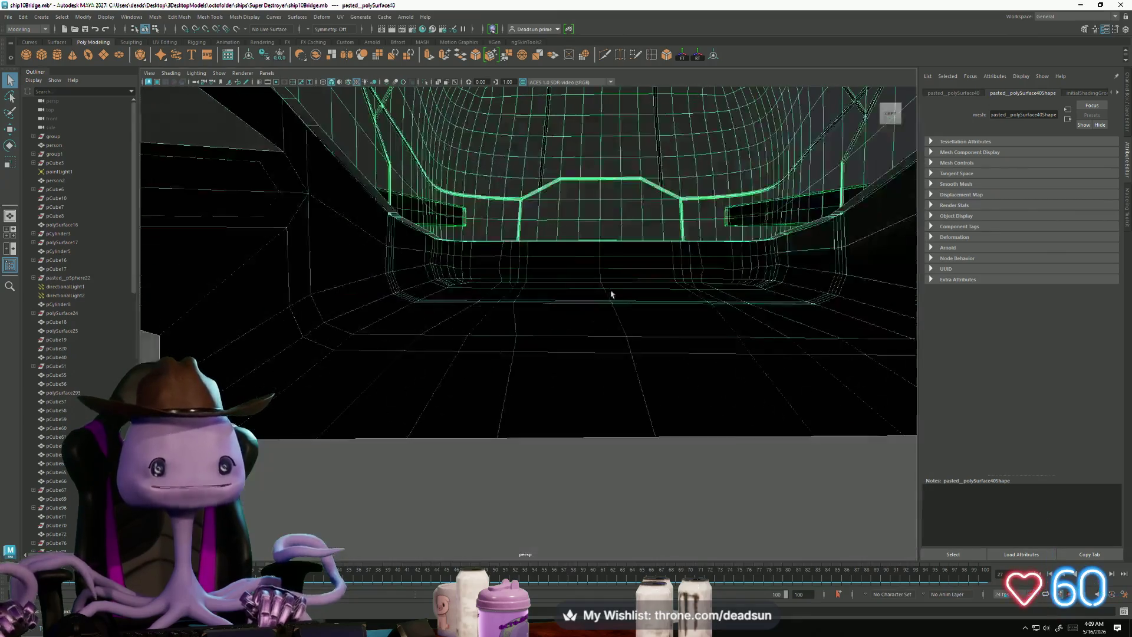
pyautogui.scroll(-3, 628, 293)
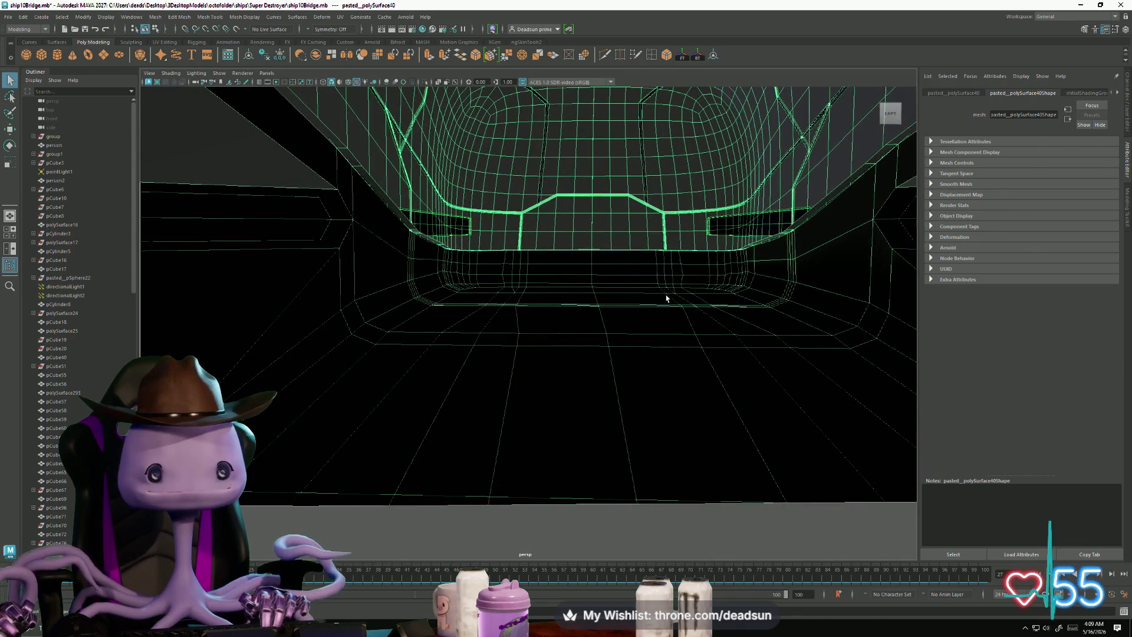
pyautogui.moveTo(643, 324)
pyautogui.keyDown('alt'); pyautogui.mouseDown()
pyautogui.moveTo(640, 313)
pyautogui.moveTo(614, 410)
pyautogui.moveTo(624, 412)
pyautogui.moveTo(627, 394)
pyautogui.moveTo(584, 393)
pyautogui.moveTo(628, 397)
pyautogui.moveTo(589, 366)
pyautogui.moveTo(615, 394)
pyautogui.mouseUp(); pyautogui.keyUp('alt')
pyautogui.scroll(-5, 616, 394)
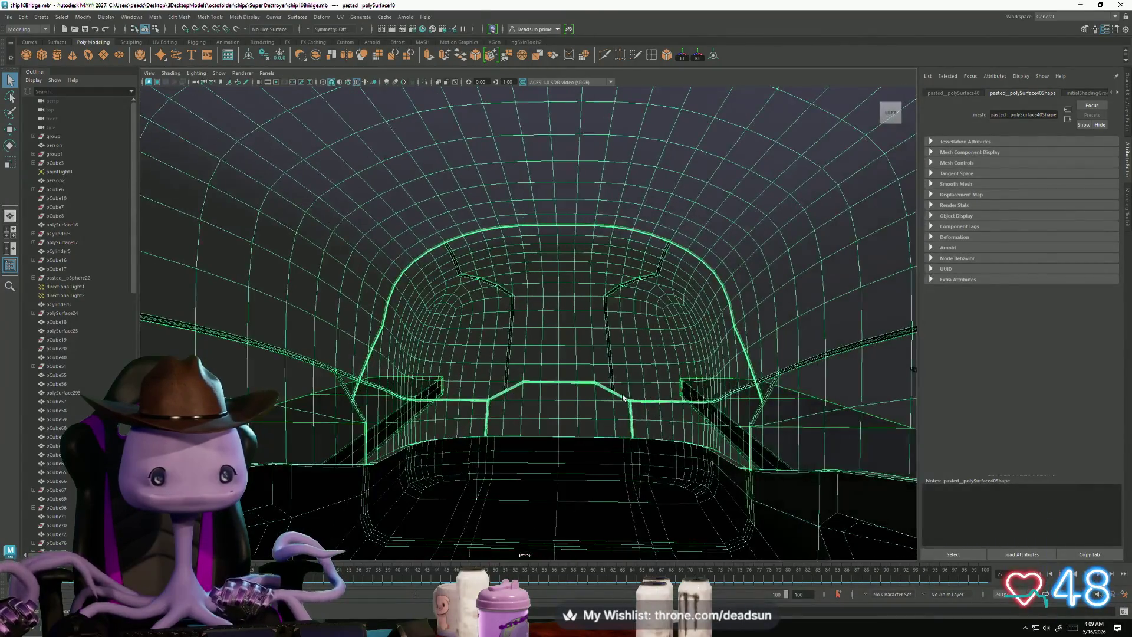
pyautogui.scroll(6, 616, 389)
pyautogui.moveTo(700, 387)
pyautogui.keyDown('alt'); pyautogui.mouseDown()
pyautogui.moveTo(536, 387)
pyautogui.moveTo(572, 375)
pyautogui.mouseUp(); pyautogui.keyUp('alt')
pyautogui.click(588, 330)
pyautogui.moveTo(589, 330)
pyautogui.keyDown('alt'); pyautogui.mouseDown()
pyautogui.moveTo(601, 409)
pyautogui.moveTo(551, 478)
pyautogui.moveTo(684, 399)
pyautogui.mouseUp(); pyautogui.keyUp('alt')
pyautogui.click(552, 472)
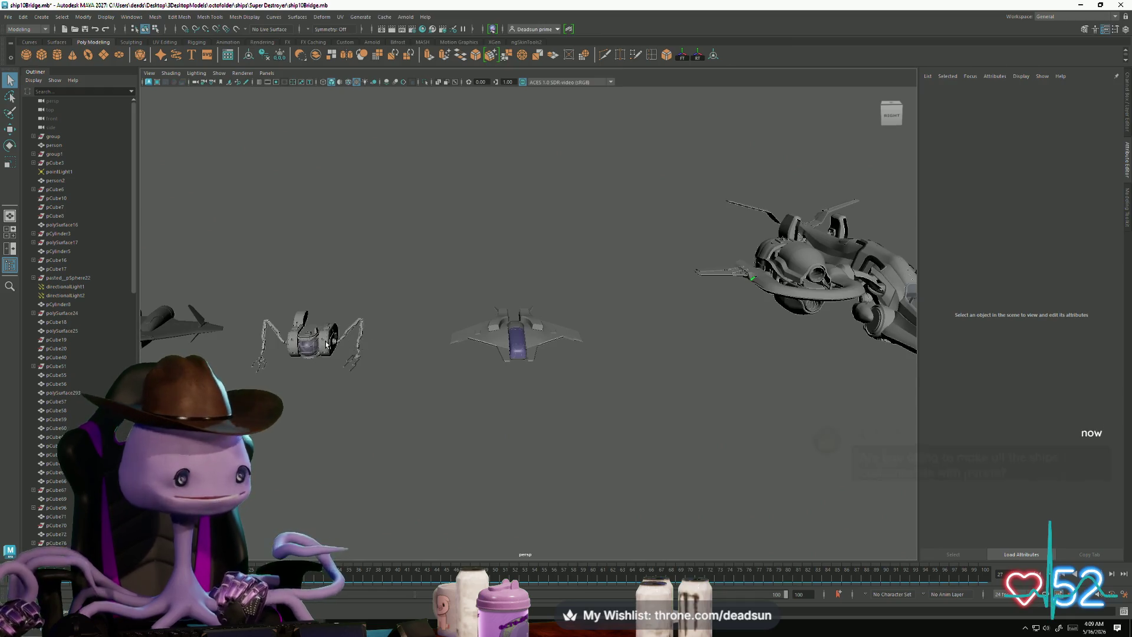
# Step: Frame the drone's wheel part, then orbit around the engine toward the front plate
pyautogui.click(326, 345)
pyautogui.press('f')
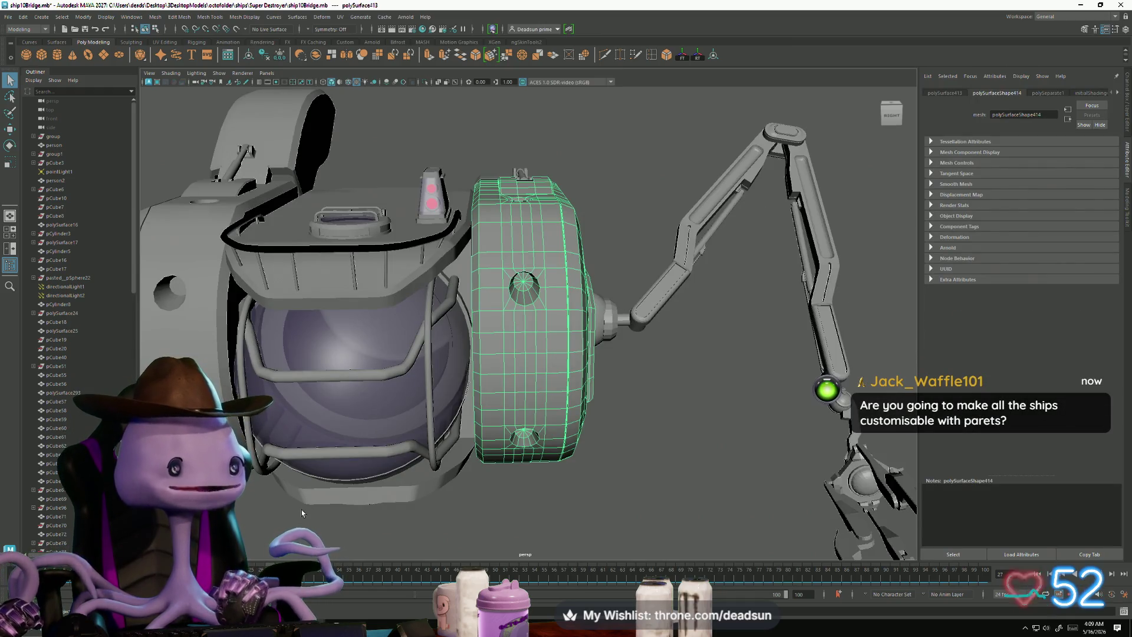
pyautogui.click(302, 509)
pyautogui.keyDown('alt'); pyautogui.moveTo(302, 510); pyautogui.dragTo(450, 495); pyautogui.keyUp('alt')
pyautogui.moveTo(568, 494)
pyautogui.keyDown('alt'); pyautogui.mouseDown()
pyautogui.moveTo(603, 465)
pyautogui.moveTo(643, 490)
pyautogui.moveTo(664, 521)
pyautogui.moveTo(656, 521)
pyautogui.mouseUp(); pyautogui.keyUp('alt')
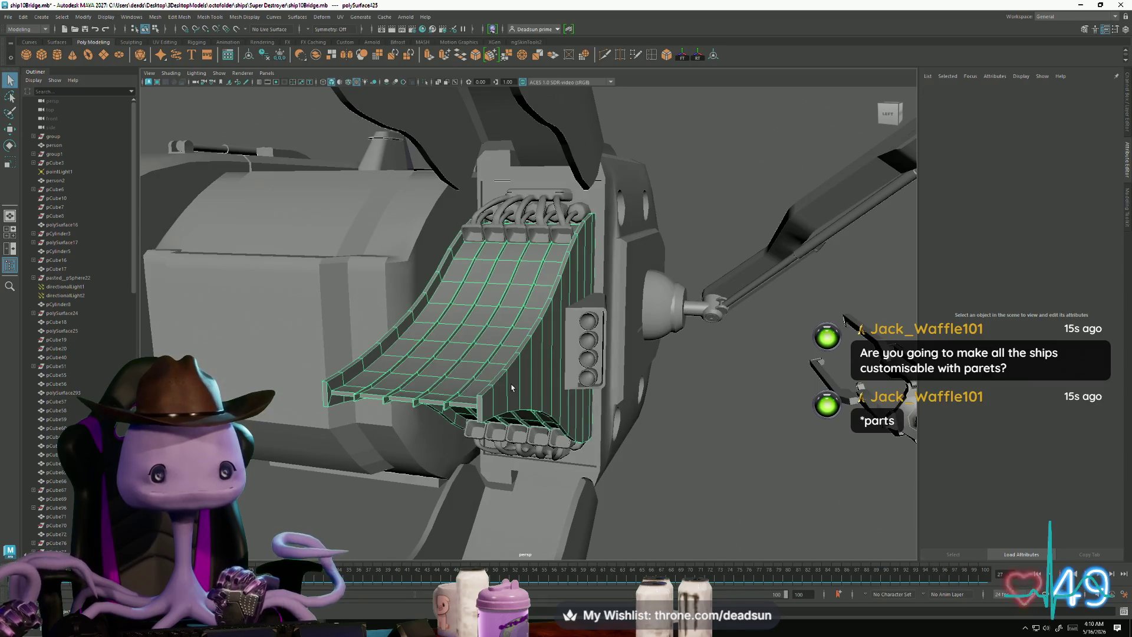
# Step: Select the curved cable plate and review its L-shaped UV layout in the UV Editor
pyautogui.click(511, 387)
pyautogui.click(339, 17)
pyautogui.click(357, 28)
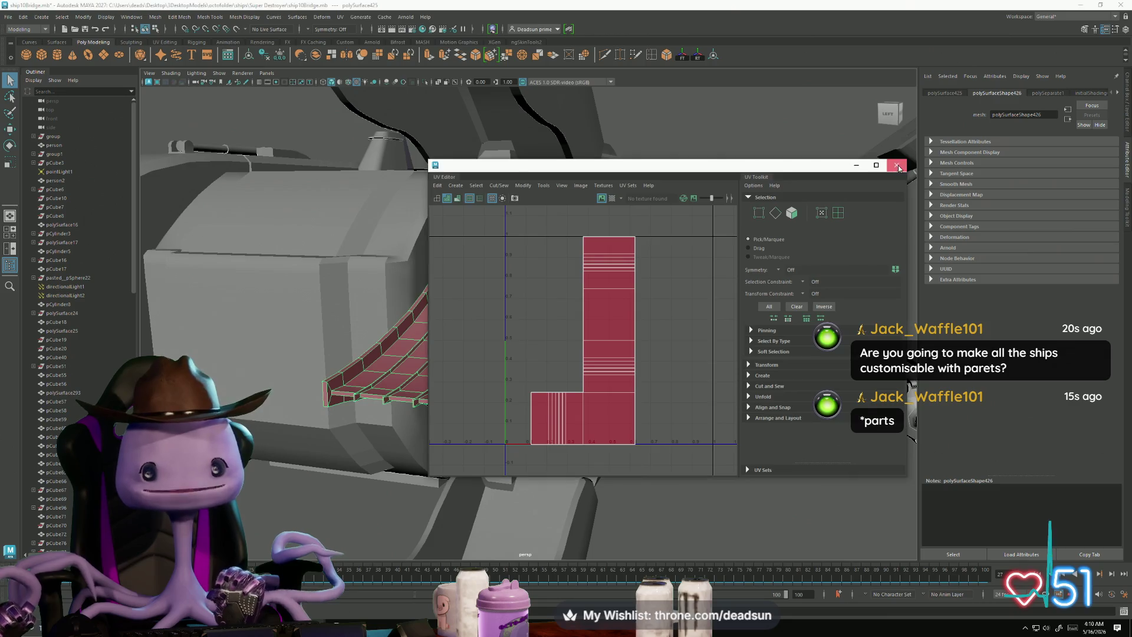
pyautogui.click(897, 165)
pyautogui.moveTo(583, 377)
pyautogui.keyDown('alt'); pyautogui.mouseDown()
pyautogui.moveTo(445, 372)
pyautogui.moveTo(478, 322)
pyautogui.moveTo(558, 255)
pyautogui.mouseUp(); pyautogui.keyUp('alt')
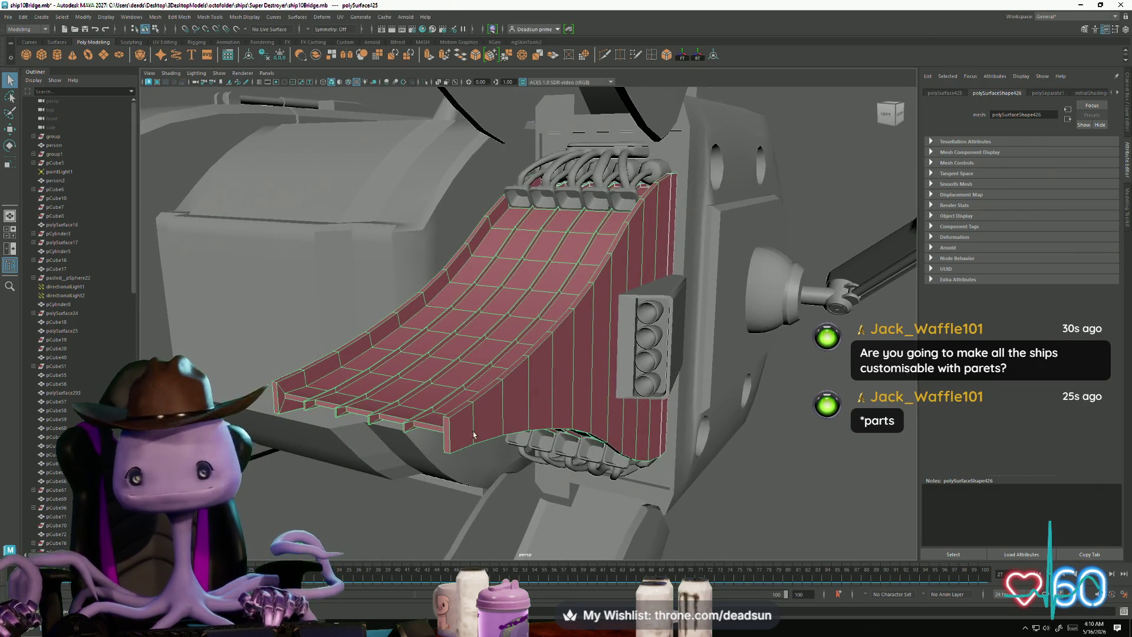
pyautogui.scroll(-6, 462, 427)
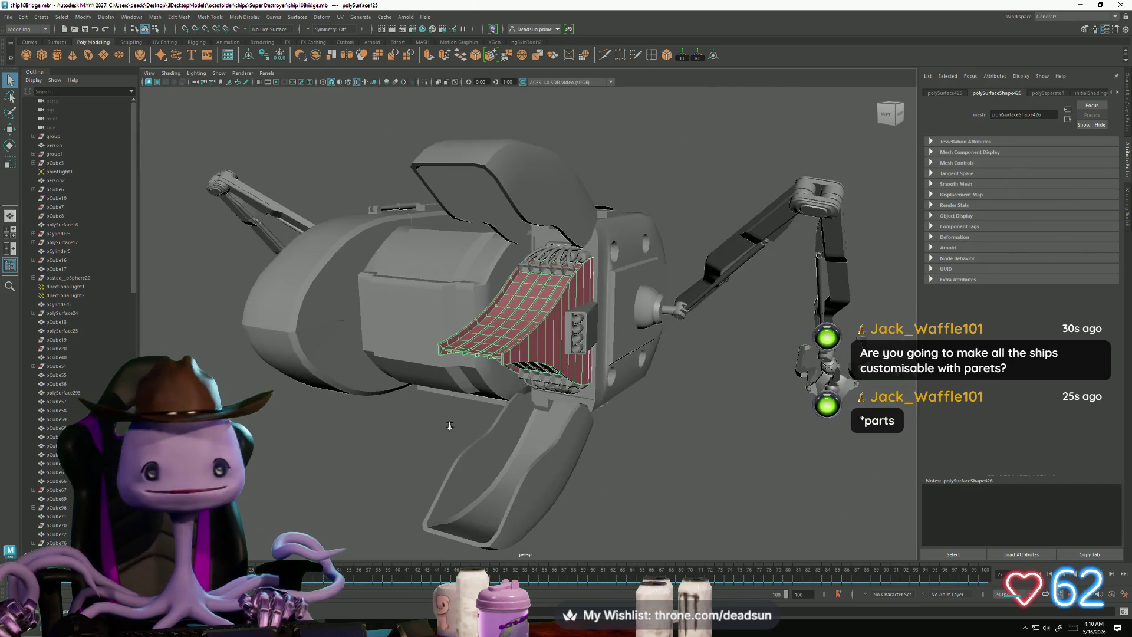
# Step: Orbit and zoom around the ship section to a top-down view of the dark fighter
pyautogui.moveTo(258, 284)
pyautogui.keyDown('alt'); pyautogui.mouseDown()
pyautogui.moveTo(427, 414)
pyautogui.moveTo(365, 425)
pyautogui.moveTo(744, 402)
pyautogui.mouseUp(); pyautogui.keyUp('alt')
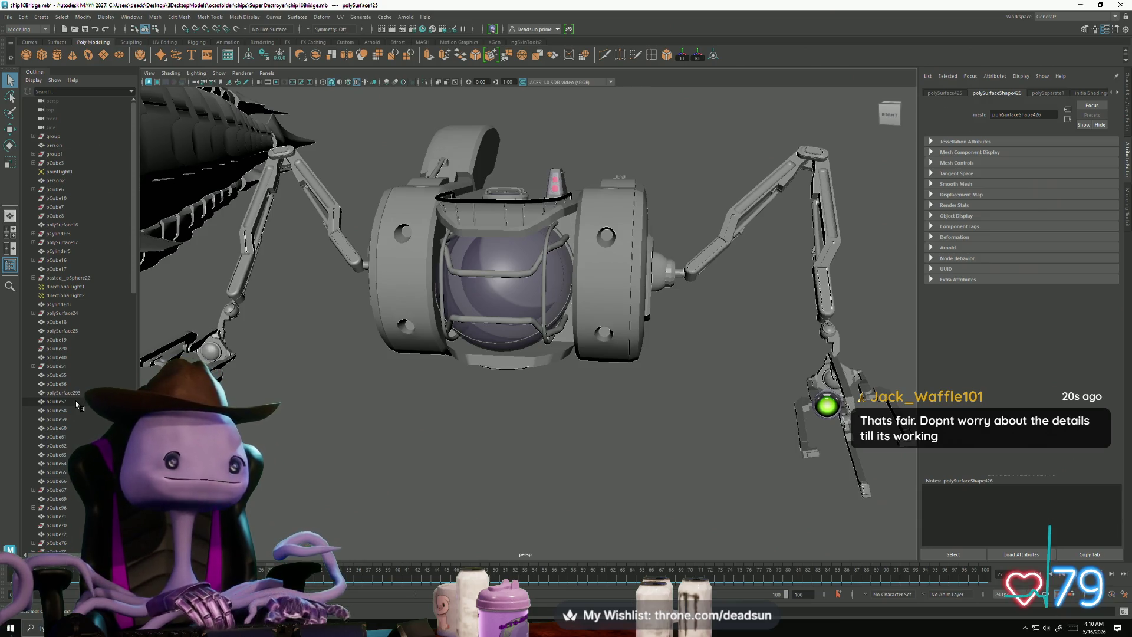
pyautogui.scroll(-5, 289, 342)
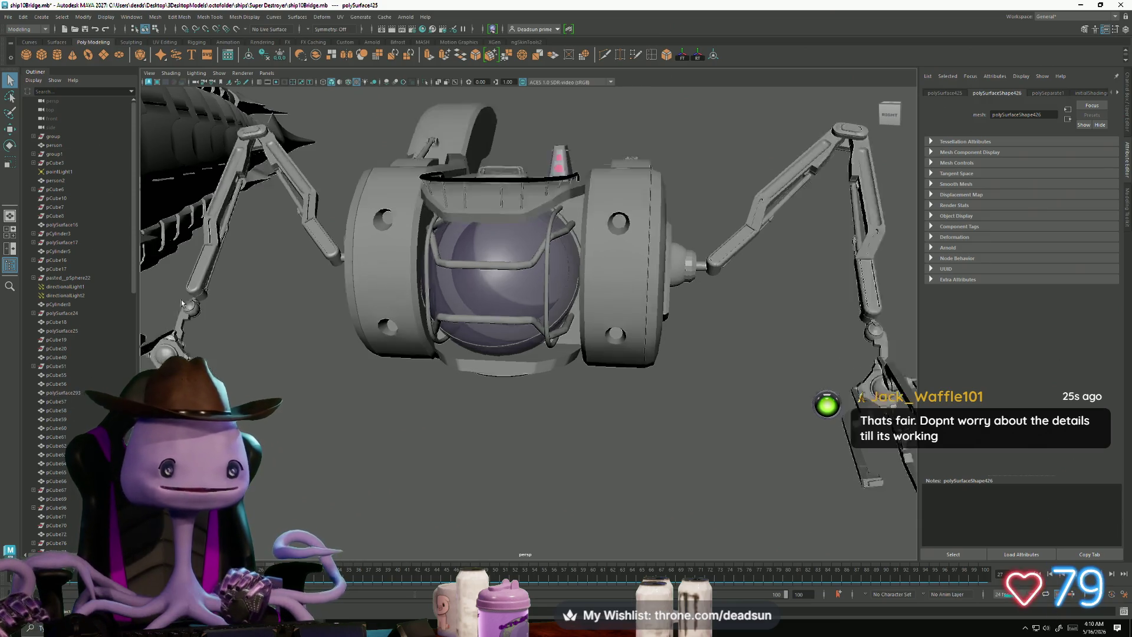
pyautogui.keyDown('alt'); pyautogui.moveTo(289, 341); pyautogui.dragTo(1010, 353); pyautogui.keyUp('alt')
pyautogui.moveTo(649, 342)
pyautogui.keyDown('alt'); pyautogui.mouseDown()
pyautogui.moveTo(533, 320)
pyautogui.moveTo(504, 353)
pyautogui.moveTo(711, 399)
pyautogui.moveTo(628, 377)
pyautogui.moveTo(636, 388)
pyautogui.moveTo(510, 386)
pyautogui.moveTo(457, 299)
pyautogui.mouseUp(); pyautogui.keyUp('alt')
pyautogui.scroll(3, 496, 347)
pyautogui.scroll(3, 675, 388)
pyautogui.scroll(3, 649, 383)
pyautogui.scroll(3, 457, 299)
# Step: Re-centre the view on the large ship and bring up the window switcher
pyautogui.scroll(-3, 457, 299)
pyautogui.moveTo(412, 232)
pyautogui.keyDown('alt'); pyautogui.mouseDown()
pyautogui.moveTo(382, 210)
pyautogui.moveTo(538, 259)
pyautogui.moveTo(526, 357)
pyautogui.moveTo(407, 232)
pyautogui.moveTo(516, 291)
pyautogui.moveTo(500, 338)
pyautogui.moveTo(304, 316)
pyautogui.moveTo(317, 362)
pyautogui.moveTo(350, 381)
pyautogui.moveTo(383, 378)
pyautogui.moveTo(412, 329)
pyautogui.moveTo(448, 344)
pyautogui.mouseUp(); pyautogui.keyUp('alt')
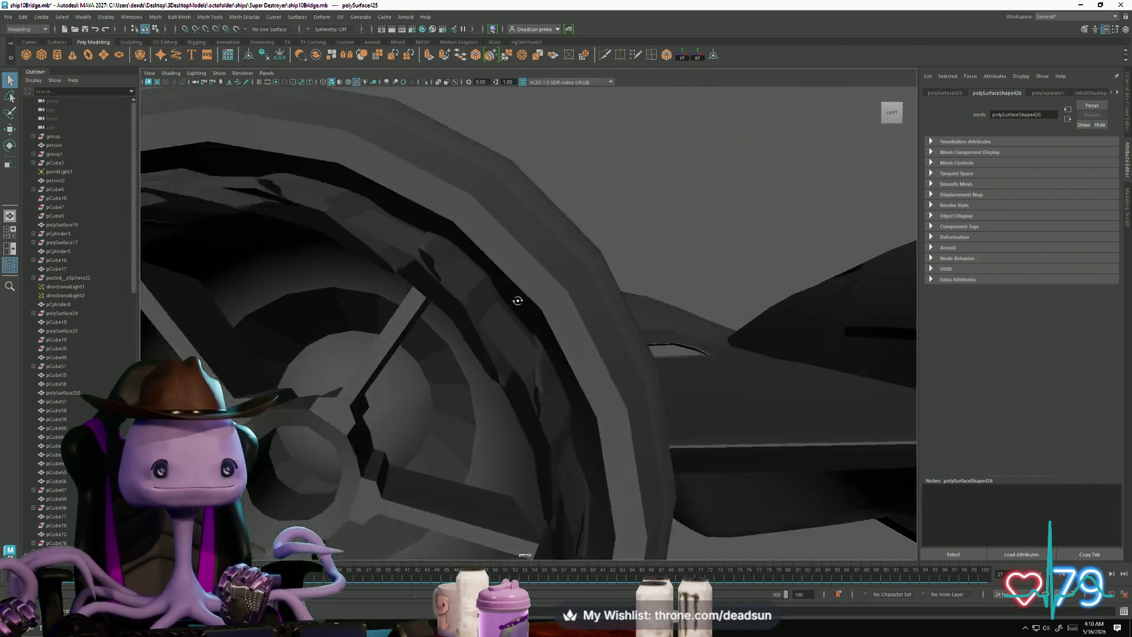
pyautogui.scroll(-10, 512, 300)
pyautogui.keyDown('alt'); pyautogui.moveTo(448, 344); pyautogui.dragTo(536, 460, button='middle'); pyautogui.keyUp('alt')
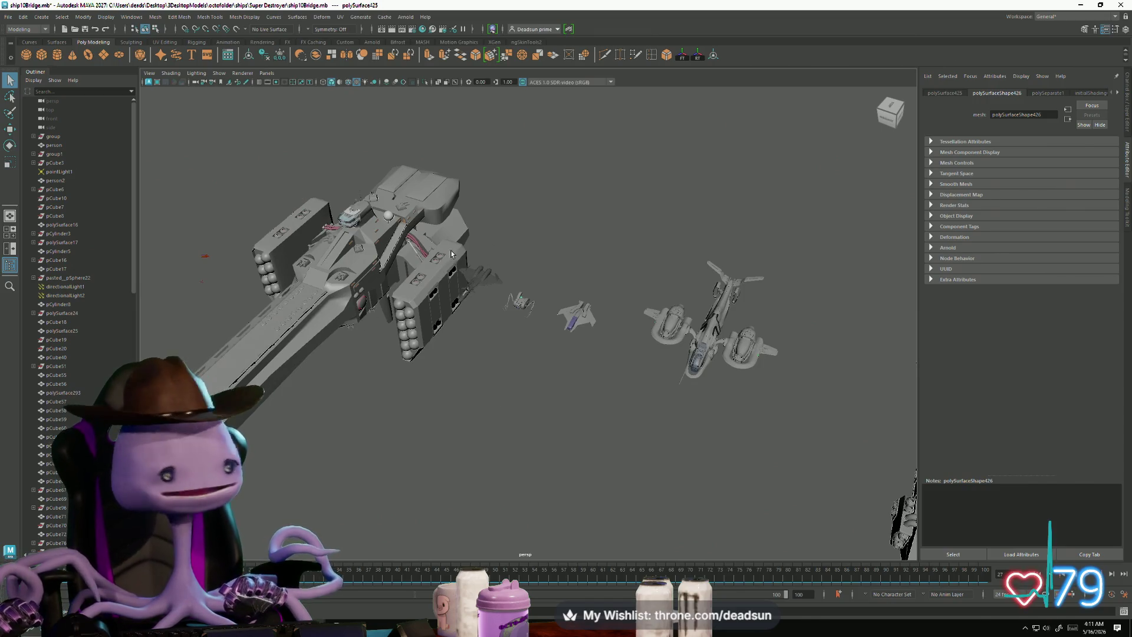
pyautogui.hotkey('alt', 'Tab')
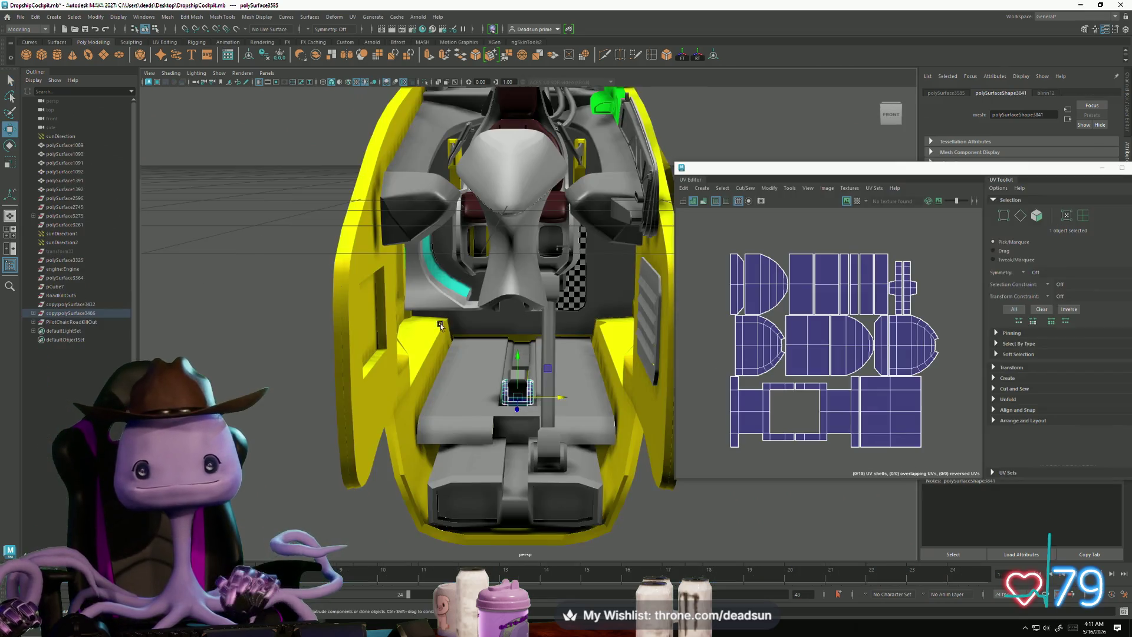
# Step: Return to the DropshipCockpit scene and add the pilot chair mesh to the selection
pyautogui.moveTo(466, 354)
pyautogui.keyDown('alt'); pyautogui.mouseDown()
pyautogui.moveTo(451, 381)
pyautogui.moveTo(480, 378)
pyautogui.mouseUp(); pyautogui.keyUp('alt')
pyautogui.scroll(-5, 784, 366)
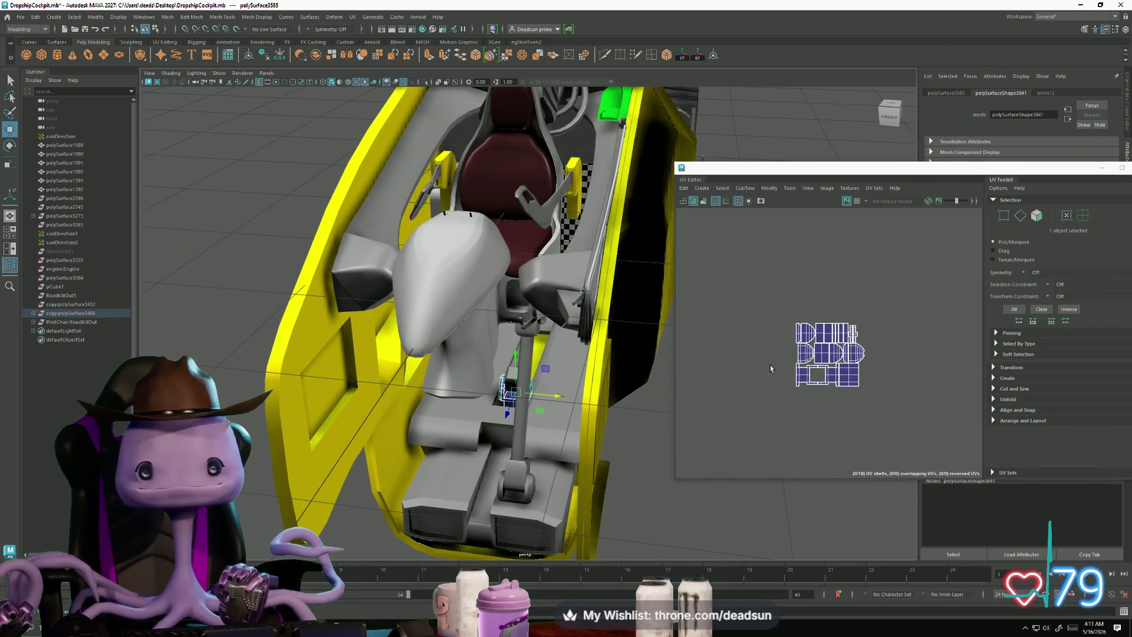
pyautogui.keyDown('shift'); pyautogui.click(445, 291); pyautogui.keyUp('shift')
pyautogui.keyDown('alt'); pyautogui.moveTo(477, 251); pyautogui.dragTo(457, 298); pyautogui.keyUp('alt')
pyautogui.scroll(6, 455, 303)
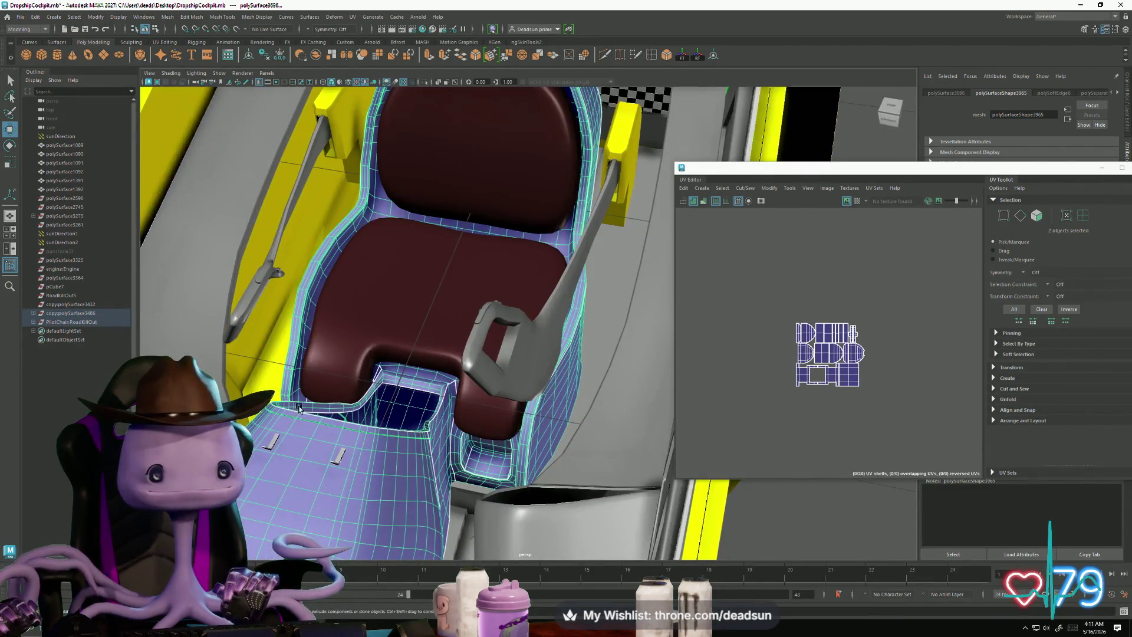
# Step: Add another seat mesh and marquee-select all the seat shells' UVs in the UV Editor
pyautogui.keyDown('shift'); pyautogui.click(319, 451); pyautogui.keyUp('shift')
pyautogui.keyDown('alt'); pyautogui.moveTo(334, 447); pyautogui.dragTo(448, 427); pyautogui.keyUp('alt')
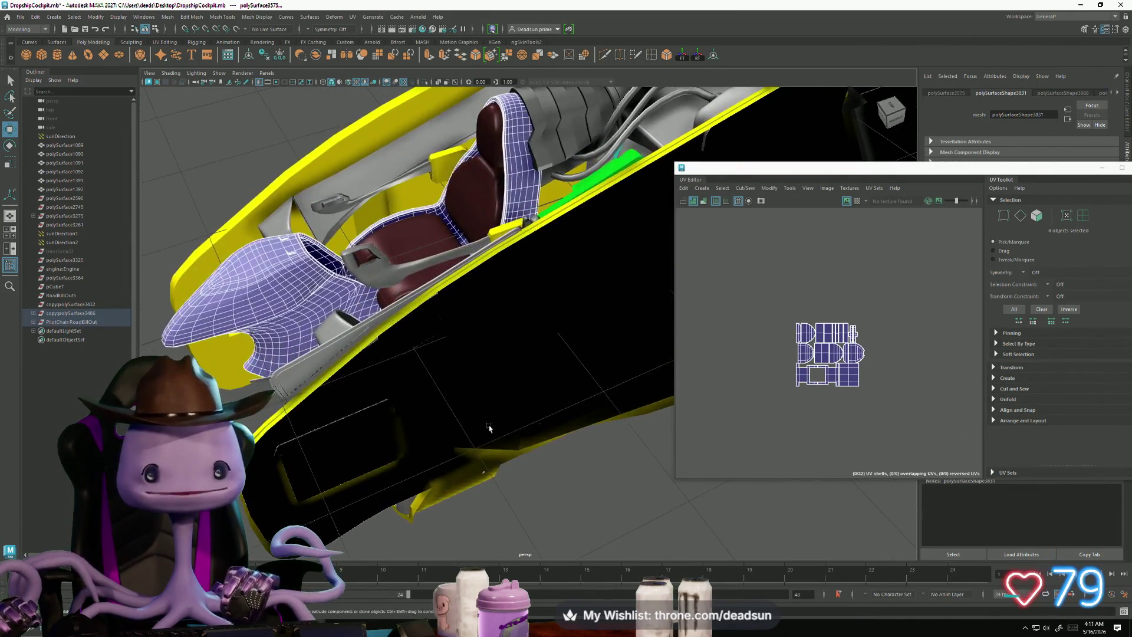
pyautogui.scroll(-5, 867, 392)
pyautogui.moveTo(901, 414); pyautogui.dragTo(952, 413, button='right')
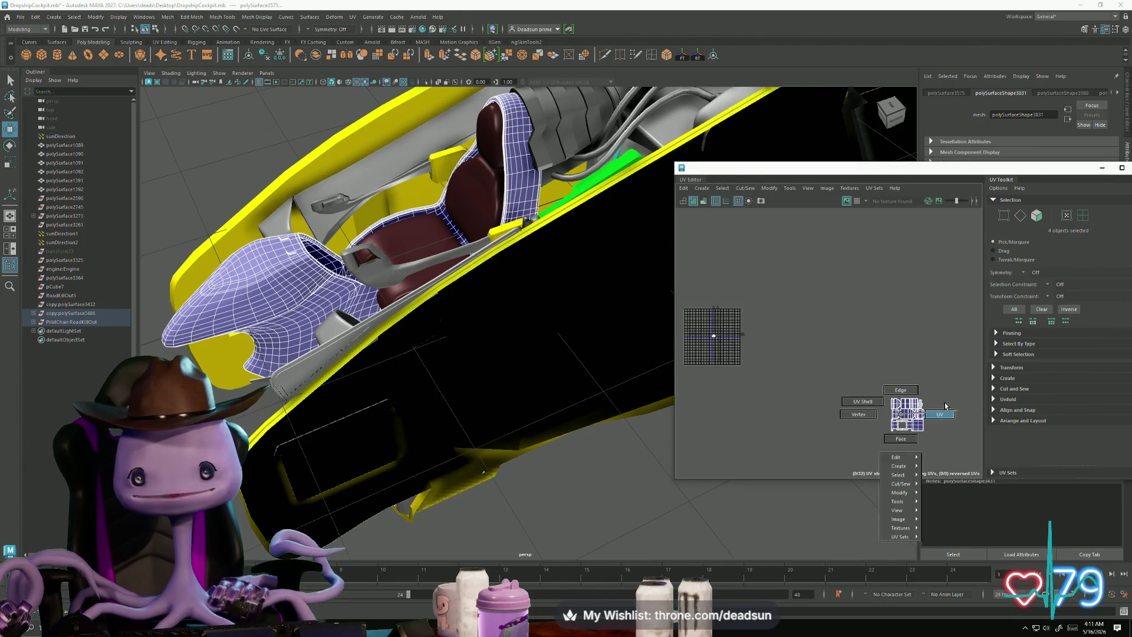
pyautogui.moveTo(866, 367); pyautogui.dragTo(943, 440)
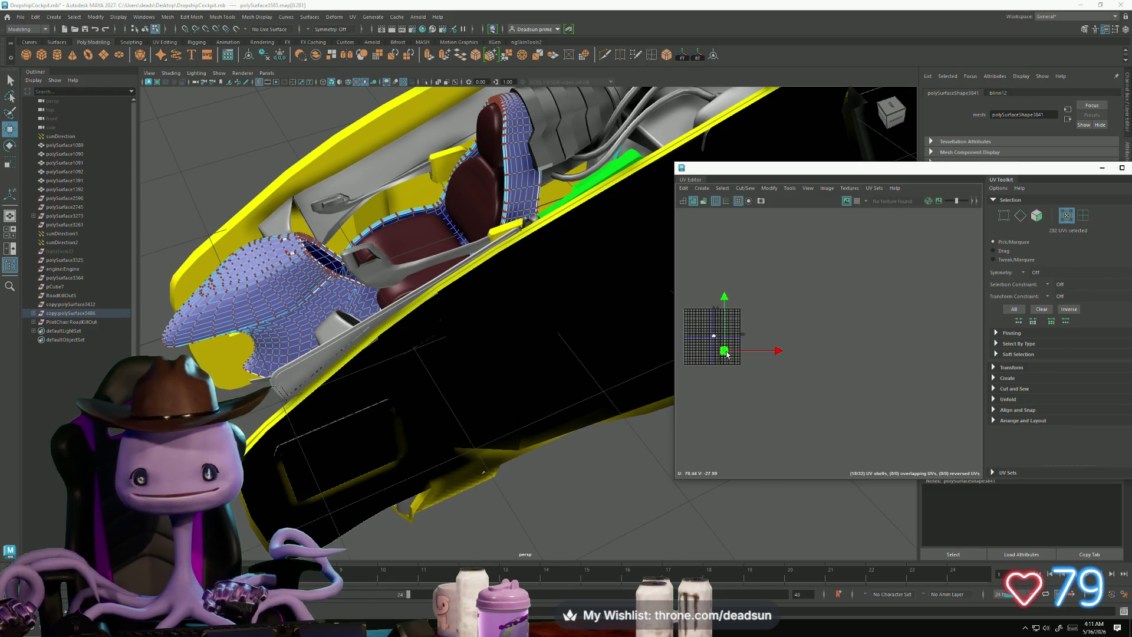
# Step: Scale the green seat UV shells down and move them left beside the cockpit layout
pyautogui.scroll(5, 731, 354)
pyautogui.press('r')
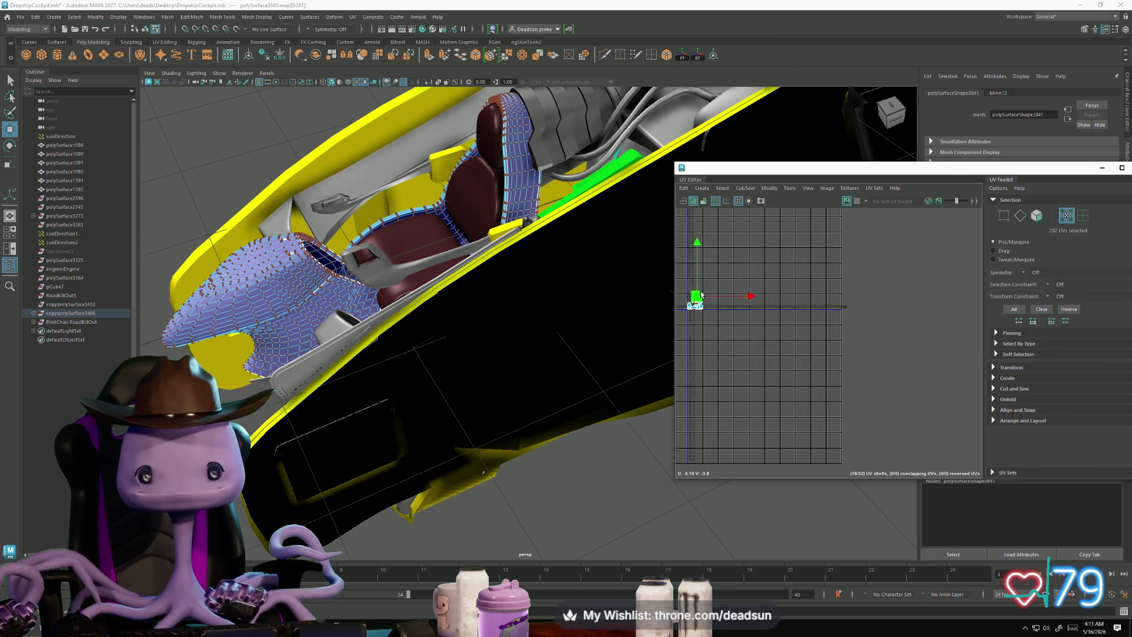
pyautogui.scroll(8, 715, 318)
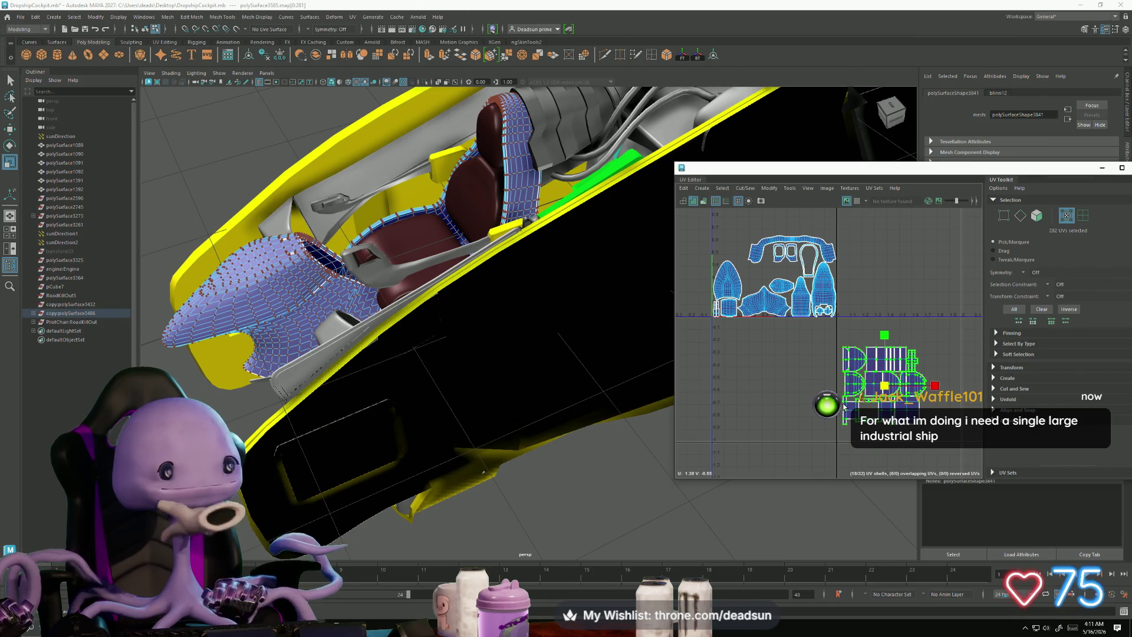
pyautogui.moveTo(884, 386); pyautogui.dragTo(863, 396)
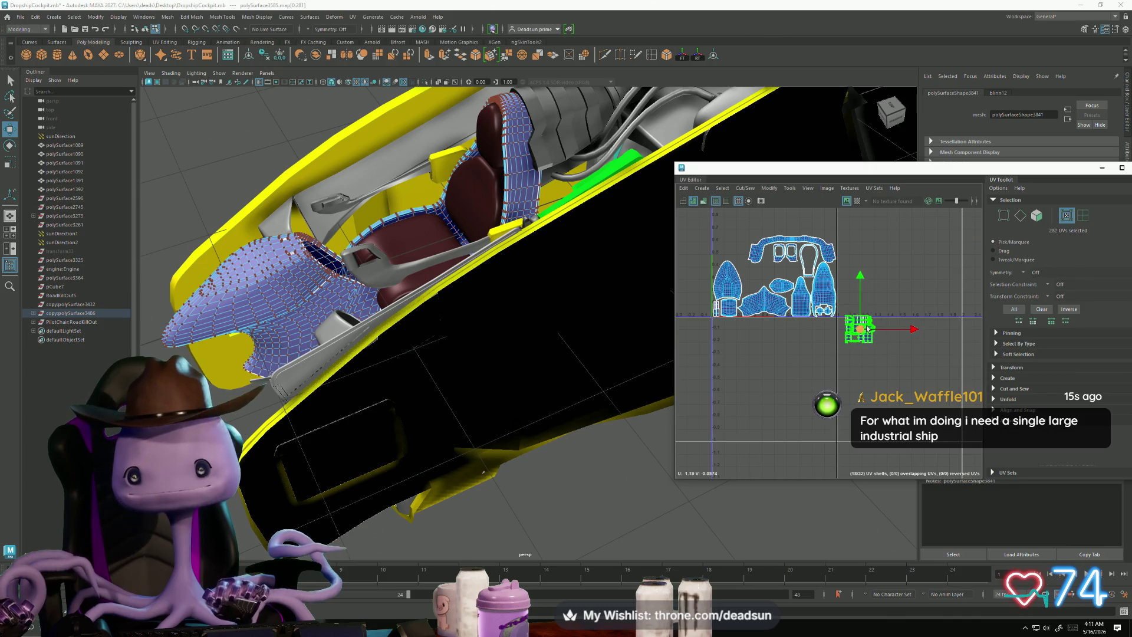
pyautogui.scroll(5, 866, 328)
pyautogui.press('r')
pyautogui.press('w')
pyautogui.moveTo(834, 354); pyautogui.dragTo(749, 351)
pyautogui.scroll(5, 769, 320)
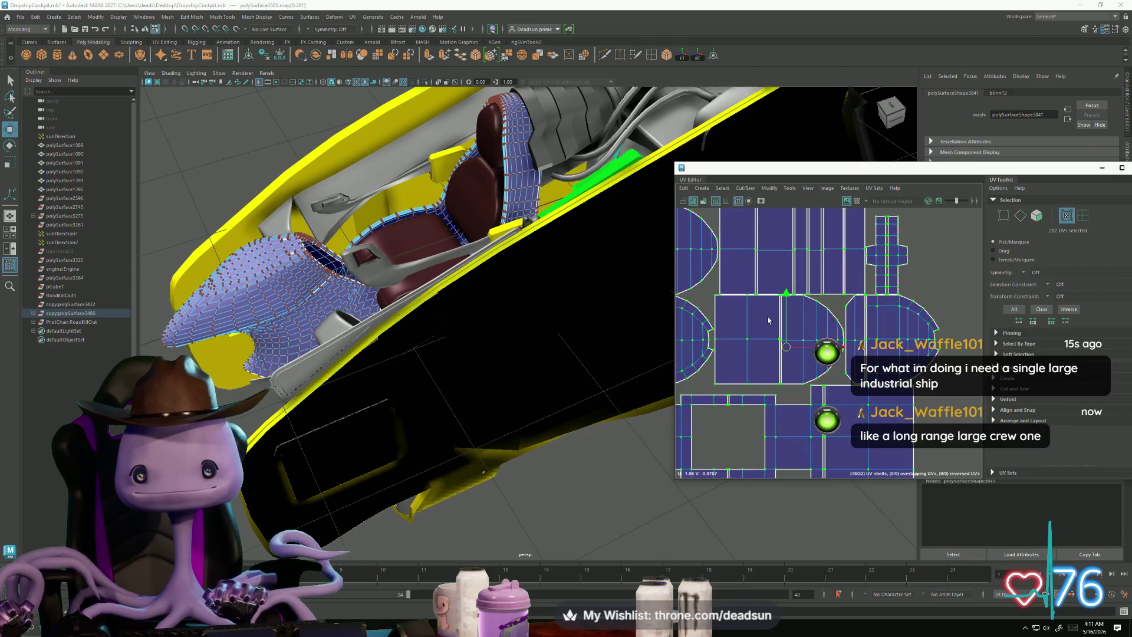
pyautogui.scroll(-5, 768, 320)
pyautogui.press('F10')
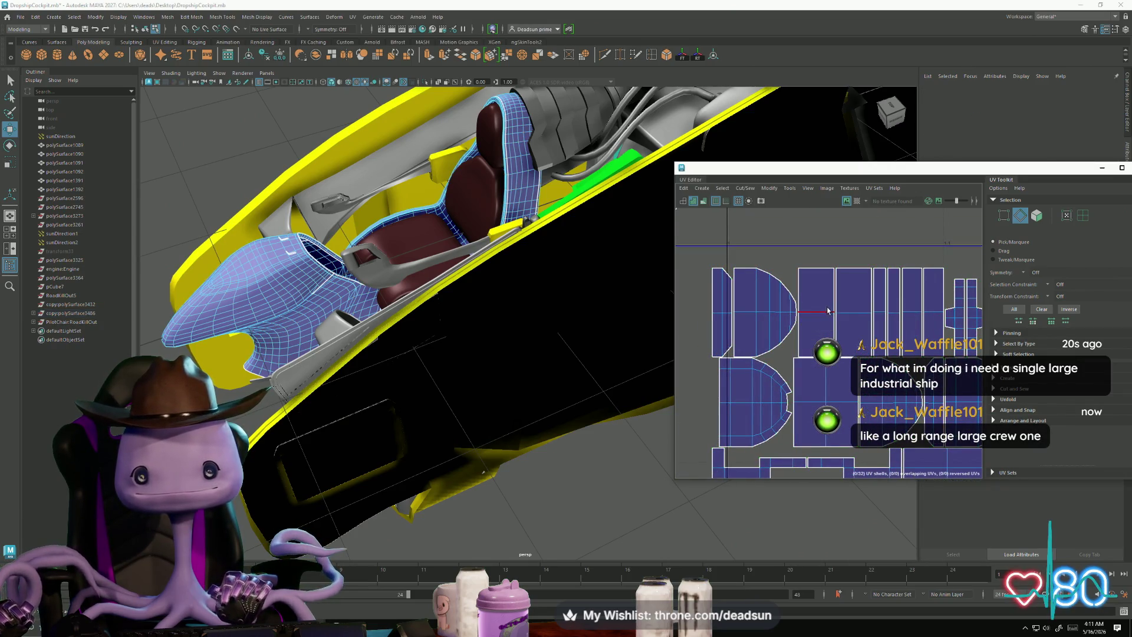
# Step: Move and Sew the seat shells along their first shared border edges
pyautogui.doubleClick(834, 323)
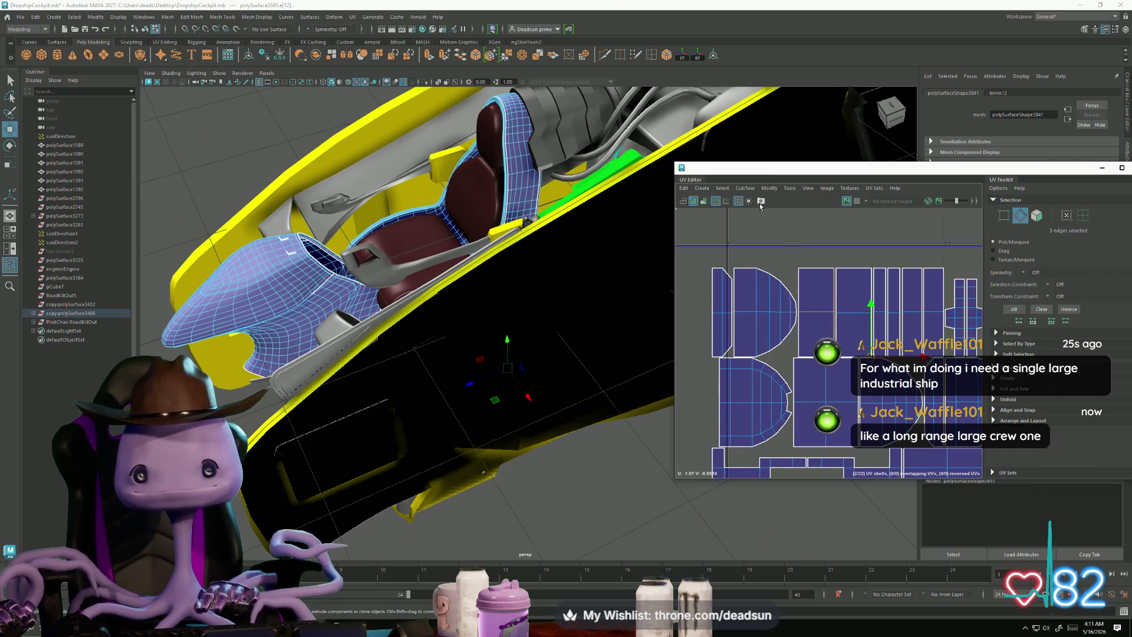
pyautogui.click(739, 189)
pyautogui.click(757, 276)
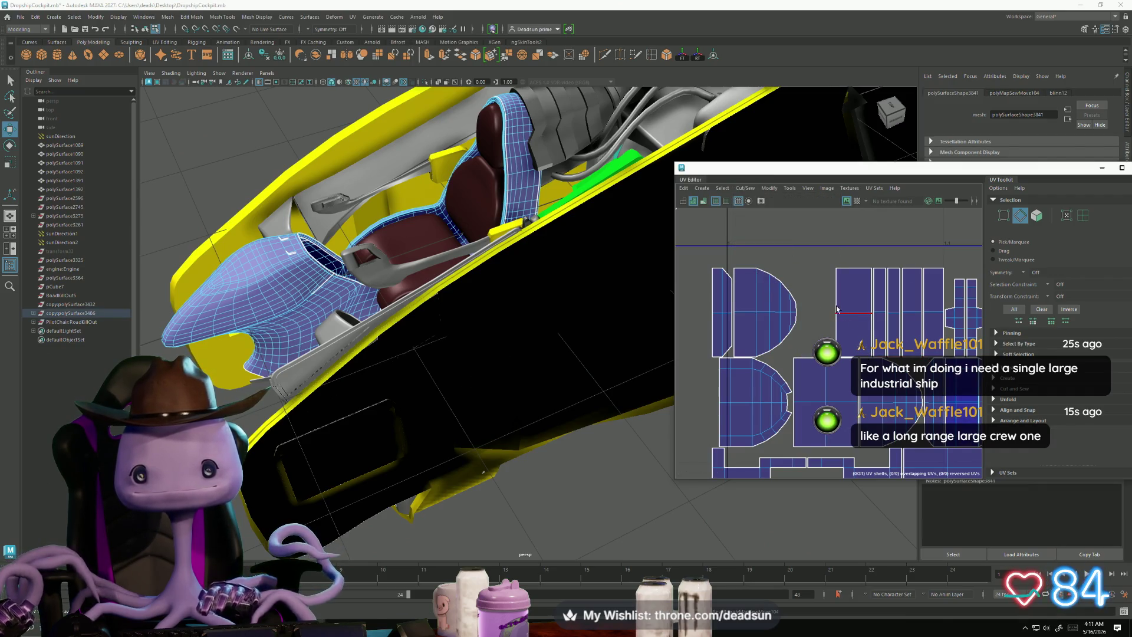
pyautogui.press('g')
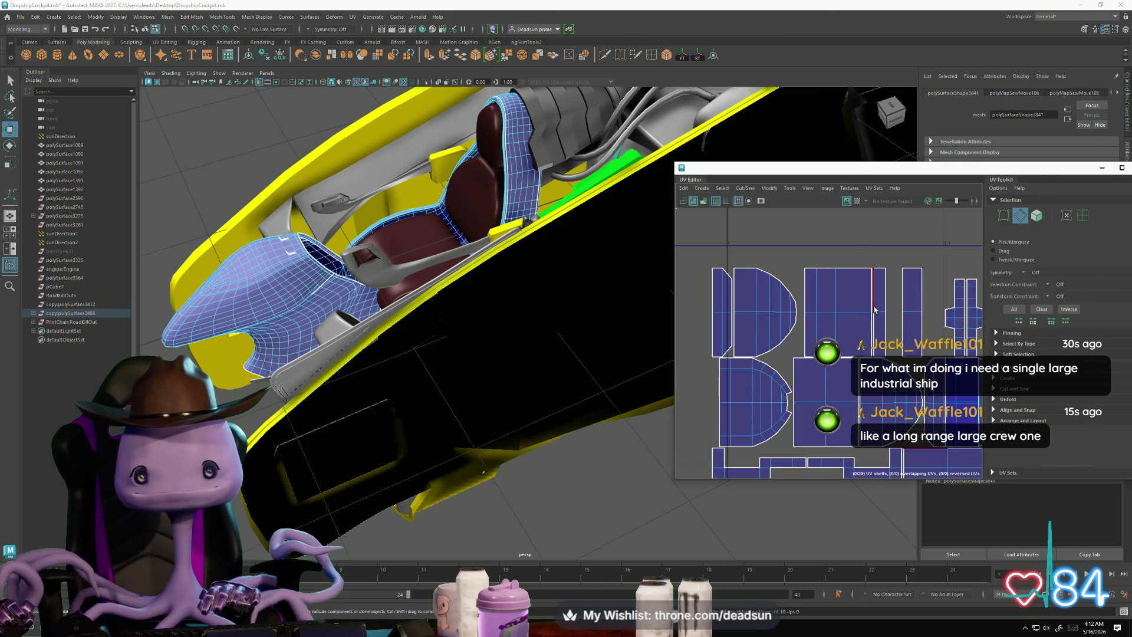
pyautogui.scroll(-3, 896, 357)
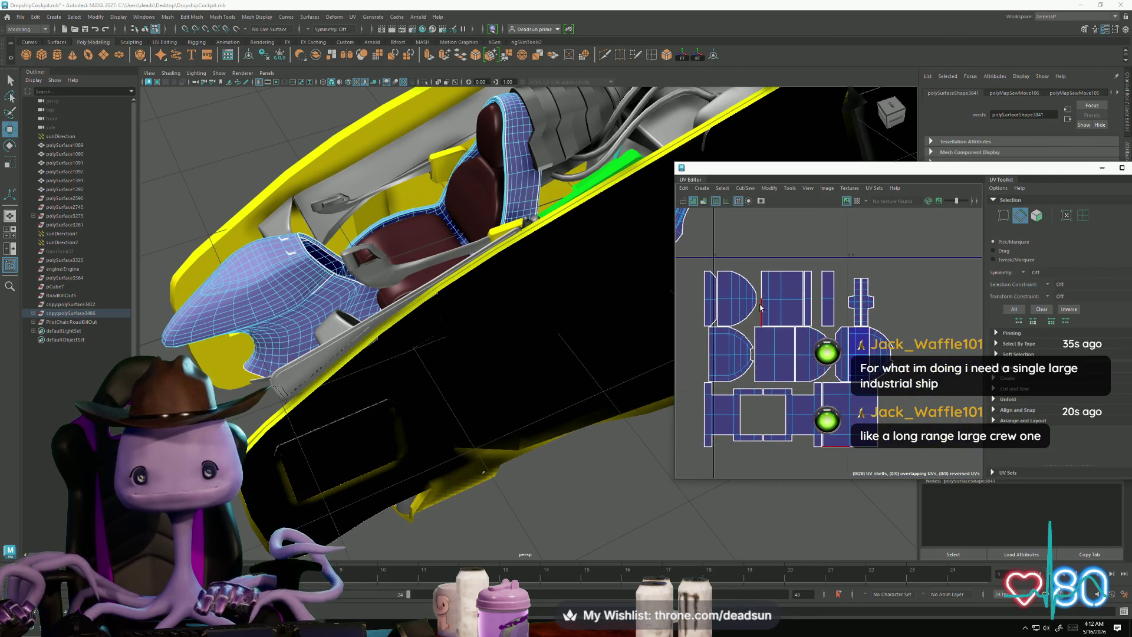
pyautogui.press('g')
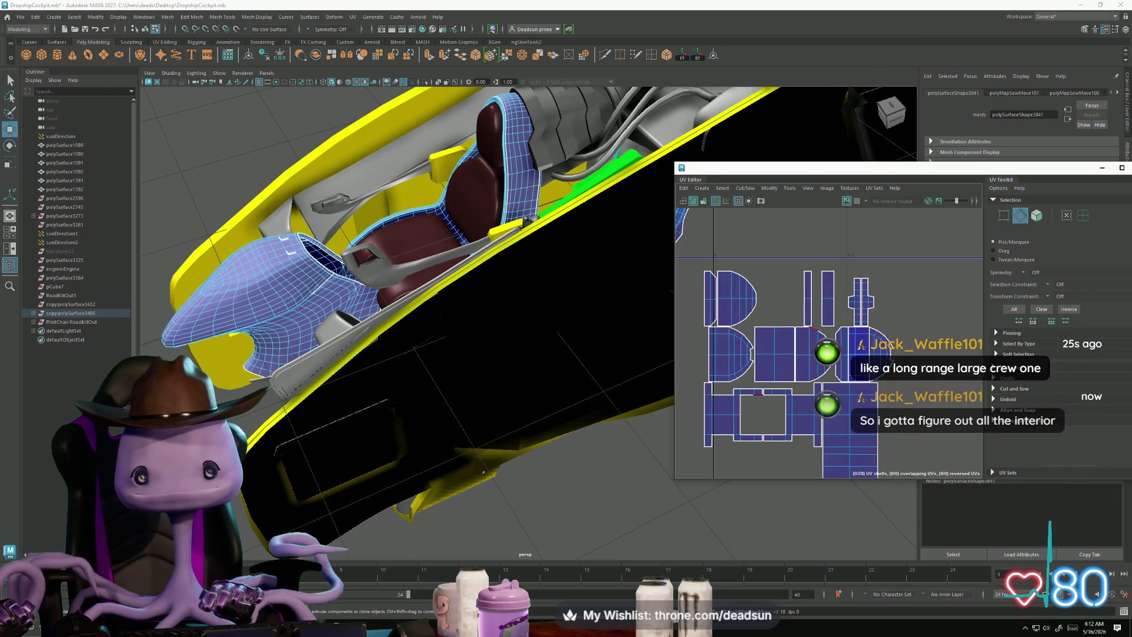
pyautogui.moveTo(865, 403)
pyautogui.keyDown('alt'); pyautogui.mouseDown(button='middle')
pyautogui.moveTo(847, 324)
pyautogui.moveTo(842, 356)
pyautogui.mouseUp(button='middle'); pyautogui.keyUp('alt')
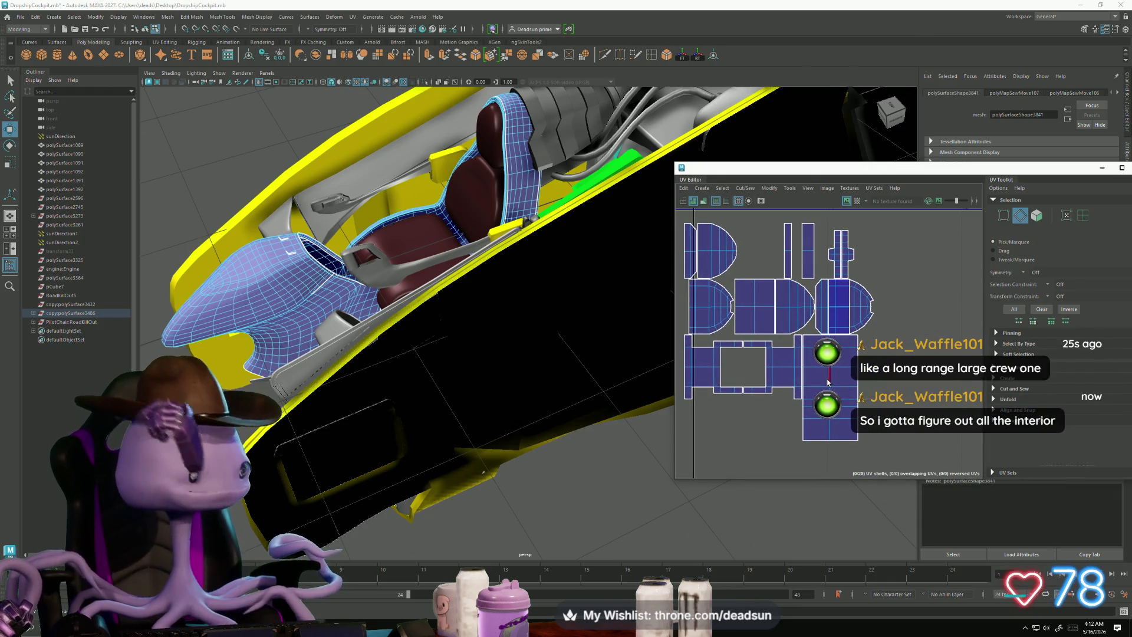
pyautogui.scroll(5, 825, 375)
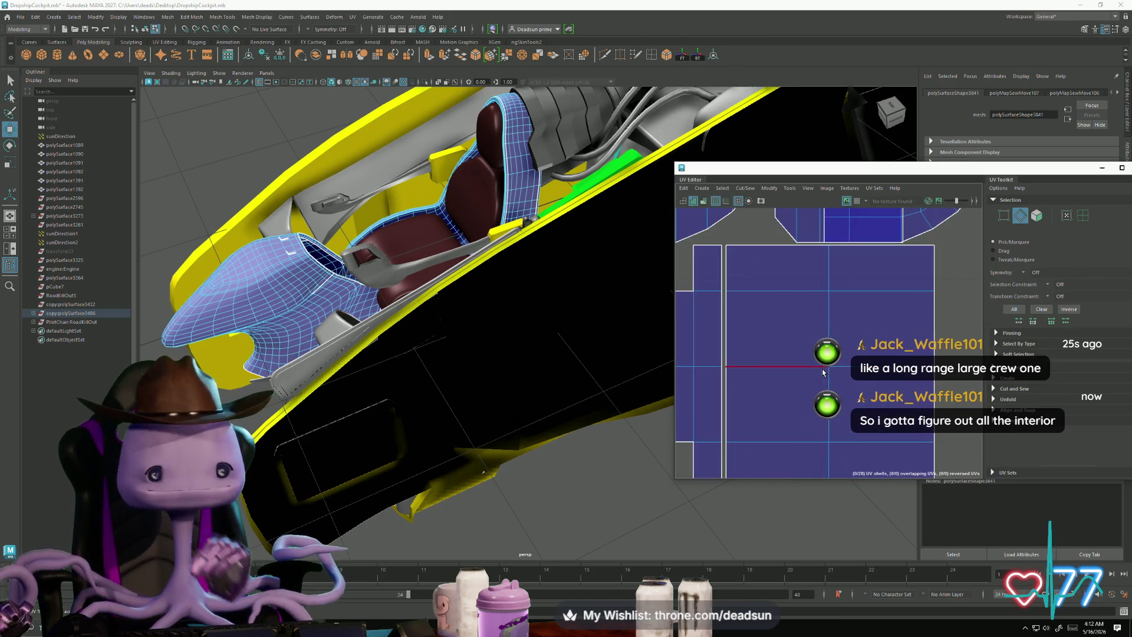
pyautogui.scroll(-3, 845, 327)
# Step: Slide the half-disc shell right and sew it and the next shells along shared edges
pyautogui.moveTo(755, 339); pyautogui.dragTo(810, 311, button='right')
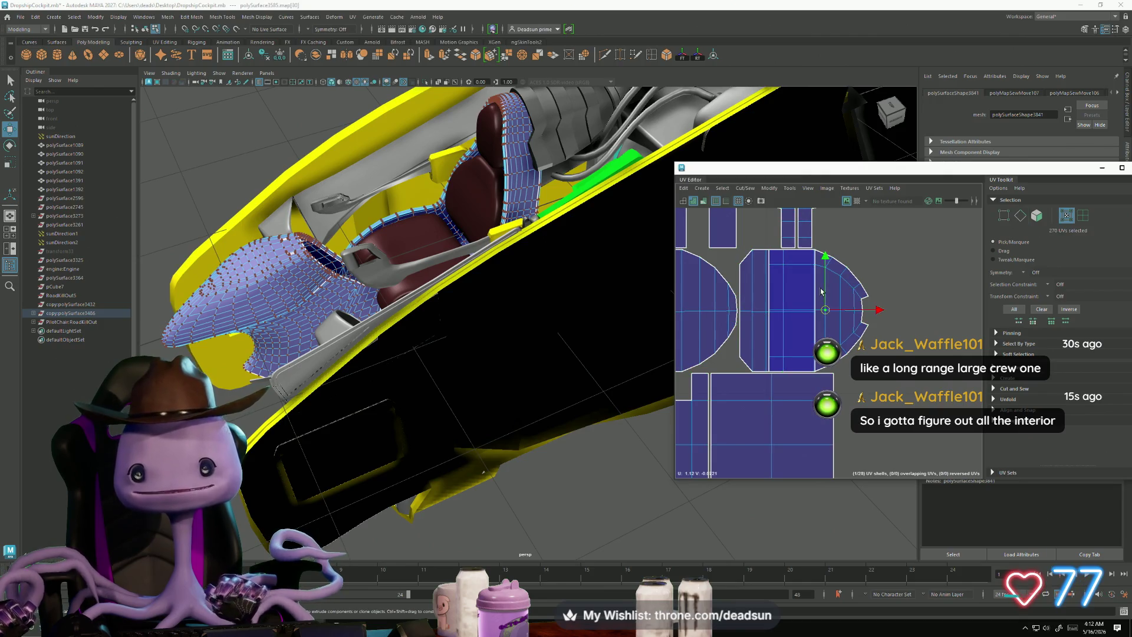
pyautogui.moveTo(894, 315); pyautogui.dragTo(940, 322, button='middle')
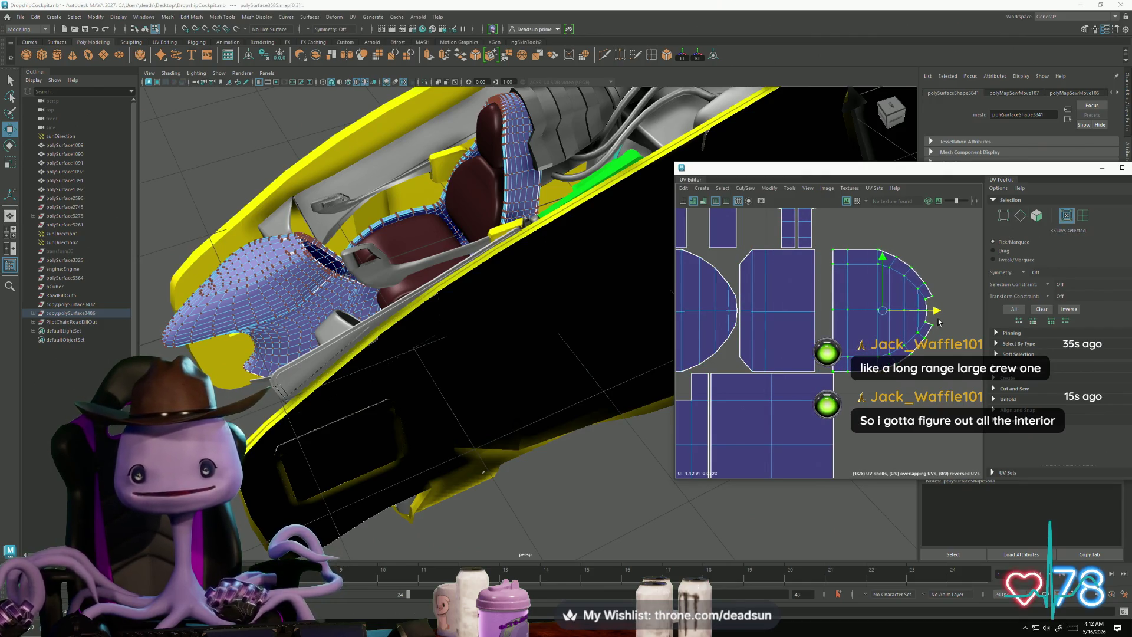
pyautogui.moveTo(862, 265); pyautogui.dragTo(862, 274, button='right')
pyautogui.click(826, 260)
pyautogui.scroll(-2, 827, 354)
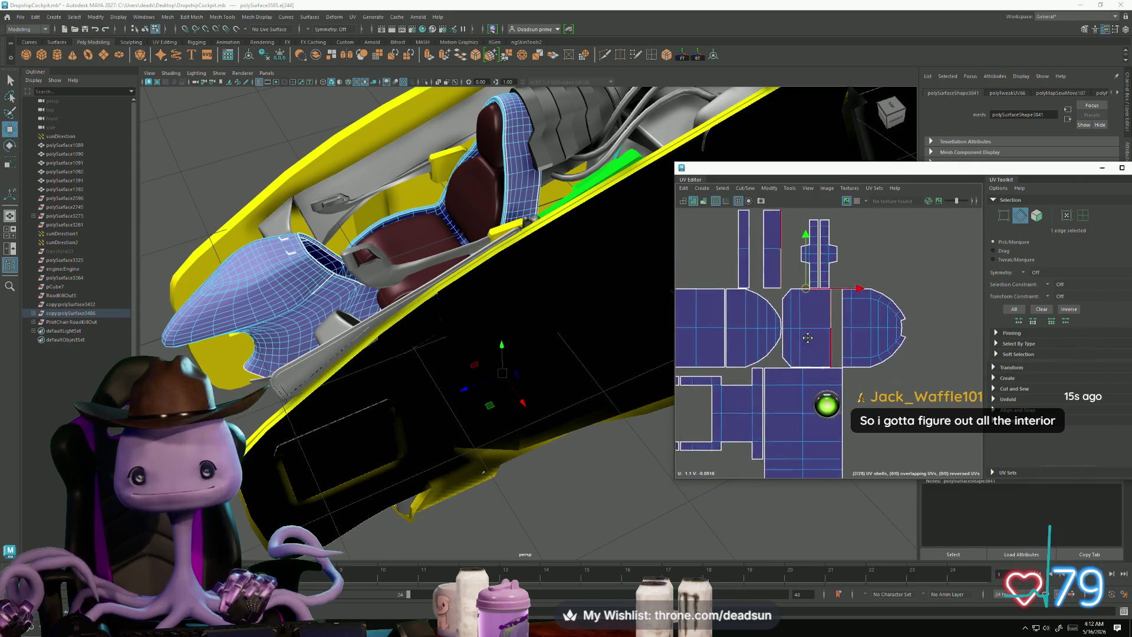
pyautogui.click(754, 188)
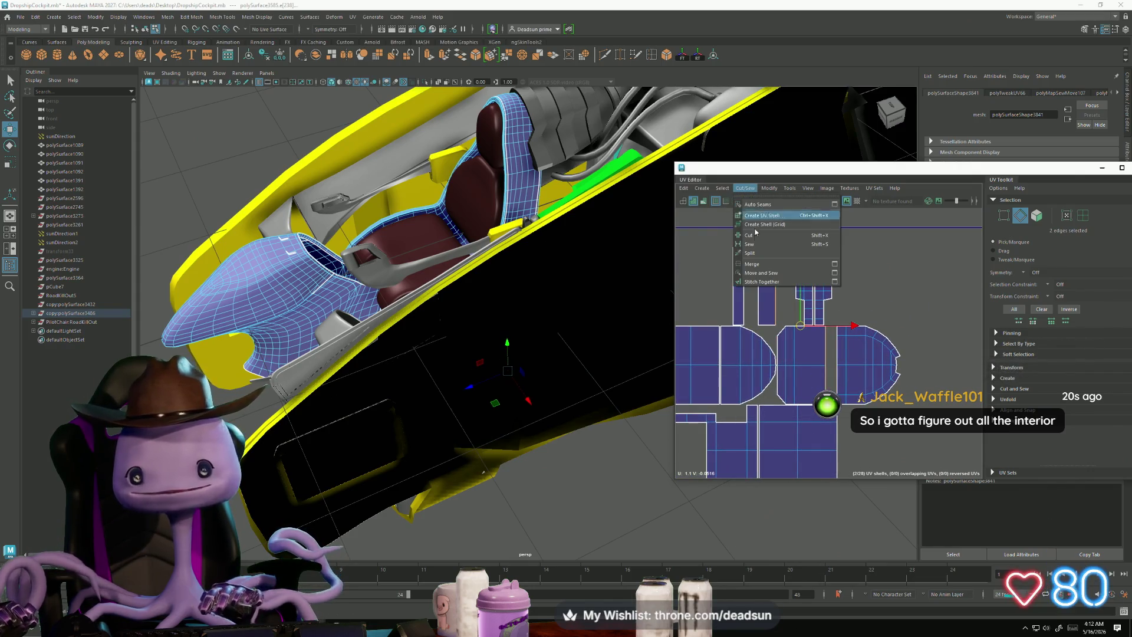
pyautogui.click(778, 269)
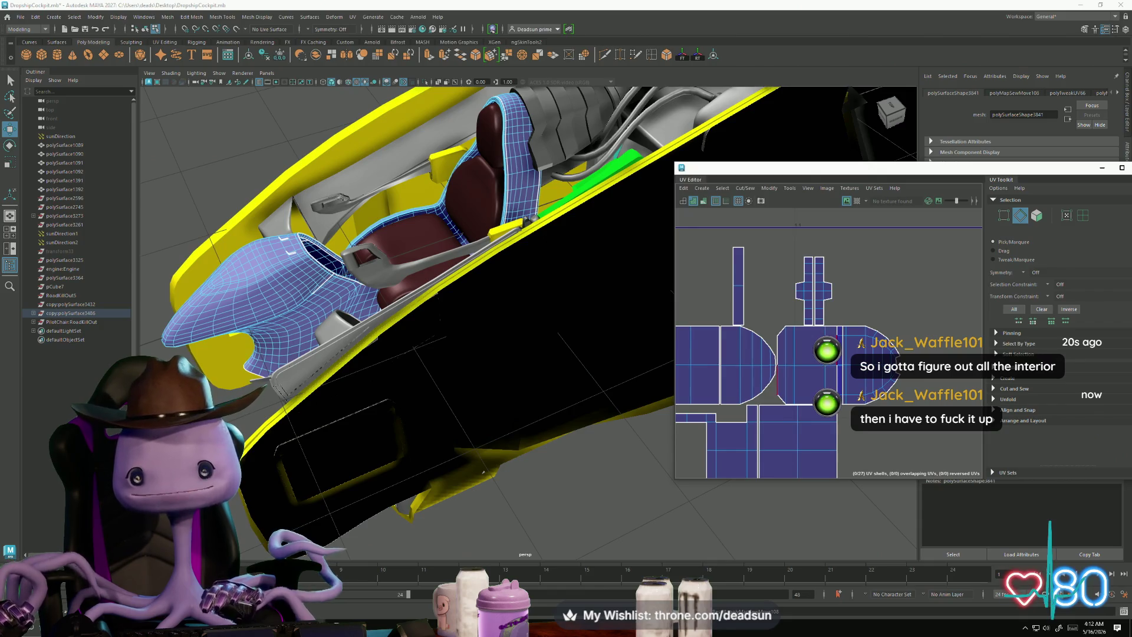
pyautogui.click(778, 348)
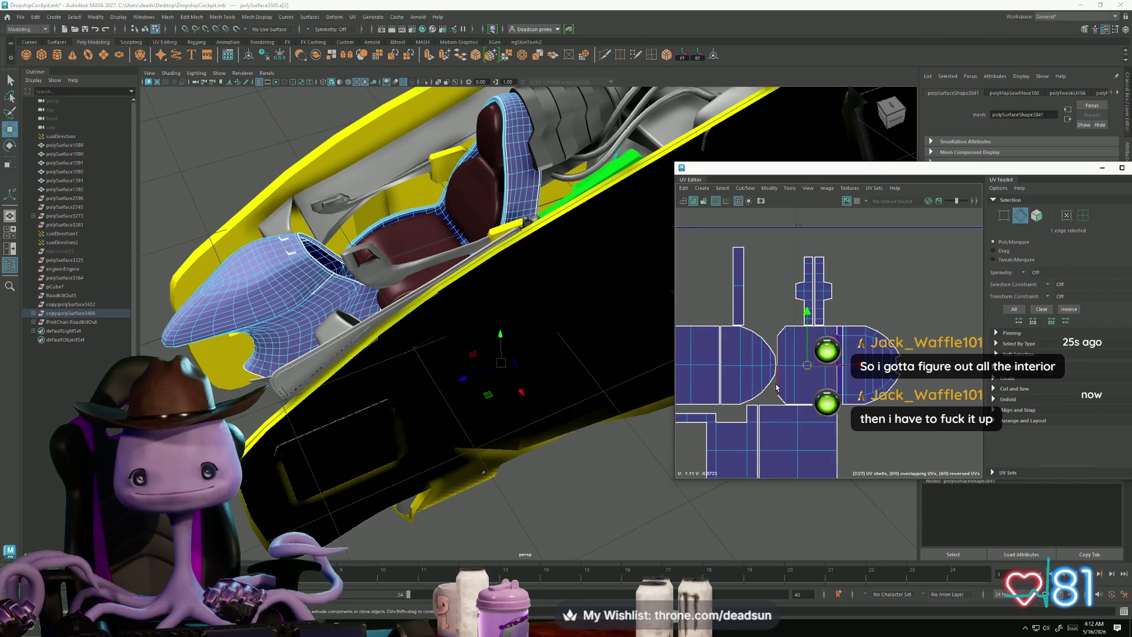
pyautogui.hotkey('ctrl', 'alt', 's')
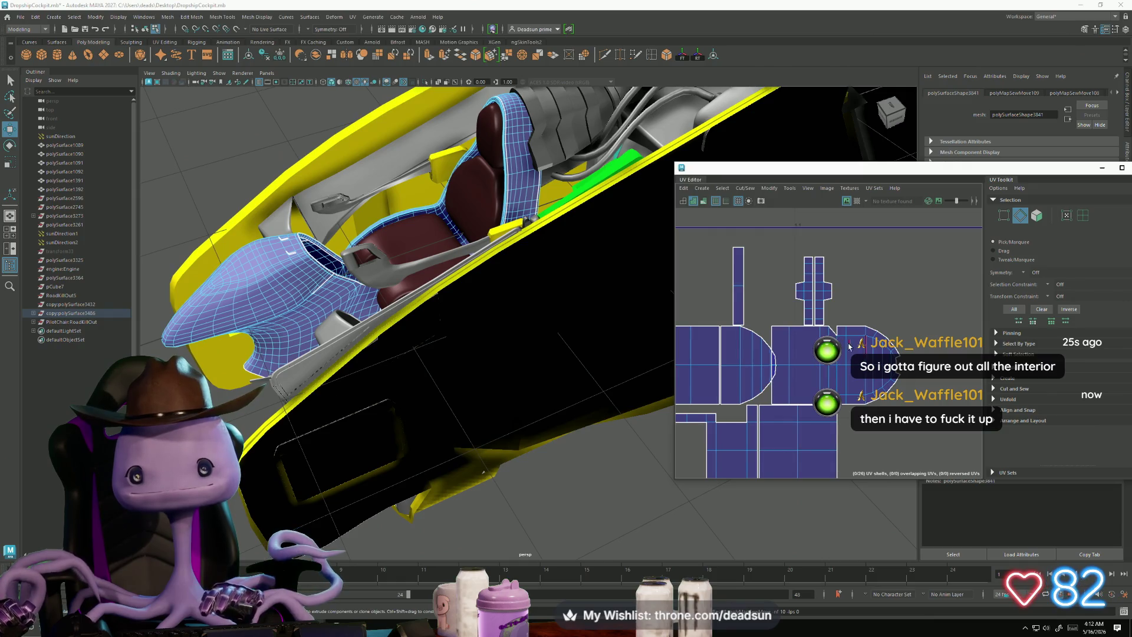
pyautogui.click(836, 330)
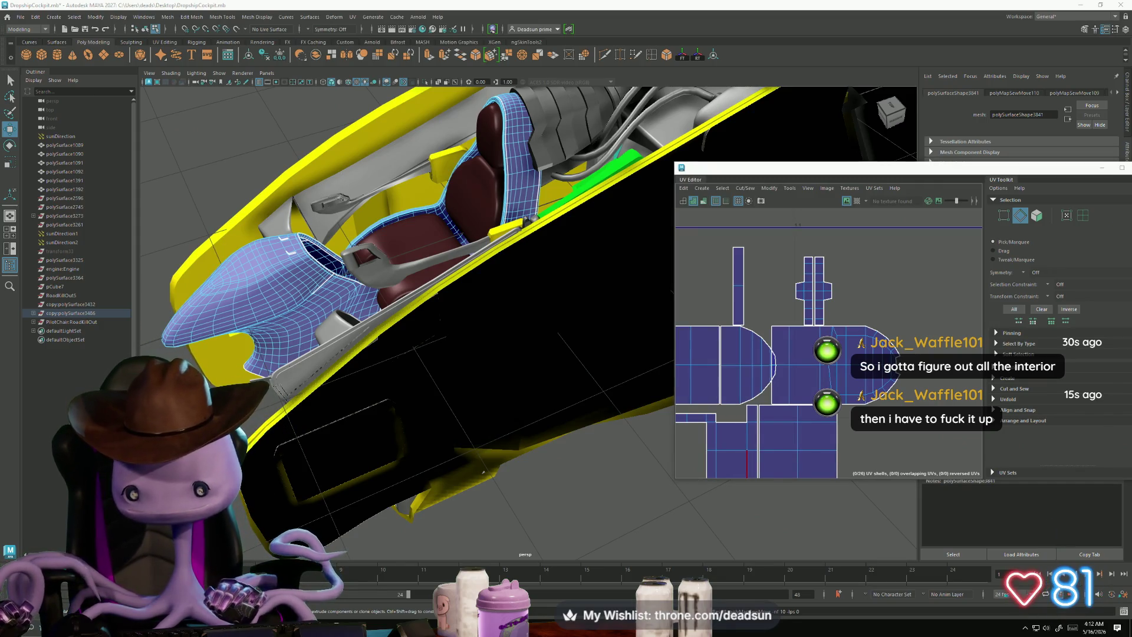
# Step: Check the Discord stream full screen, then return to Maya
pyautogui.hotkey('alt', 'Tab')
pyautogui.click(820, 146)
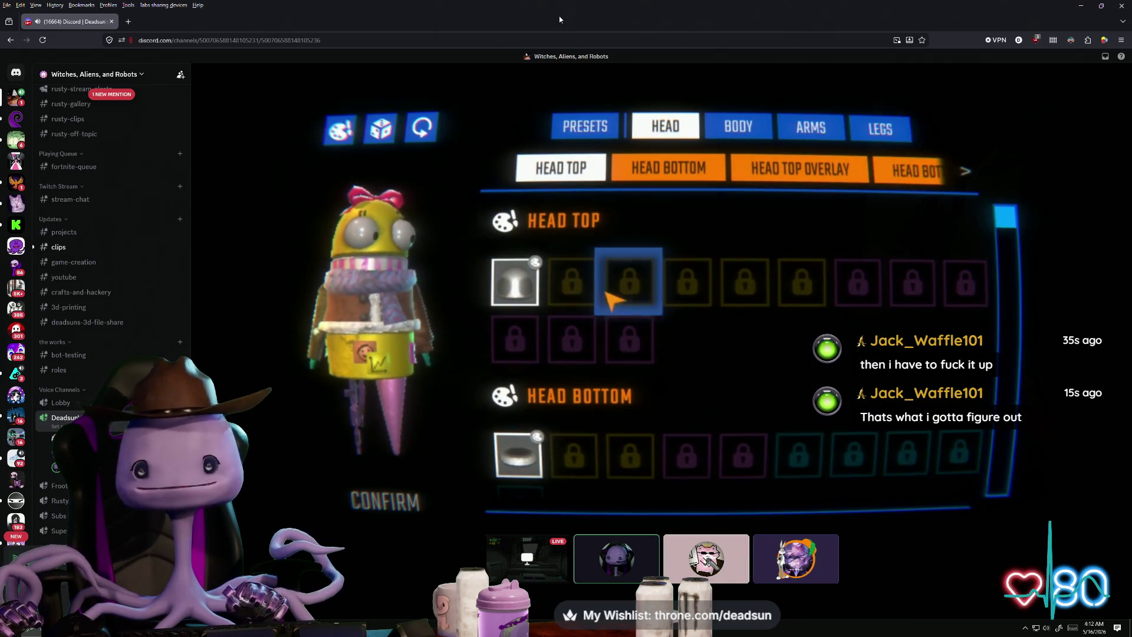
pyautogui.hotkey('alt', 'Tab')
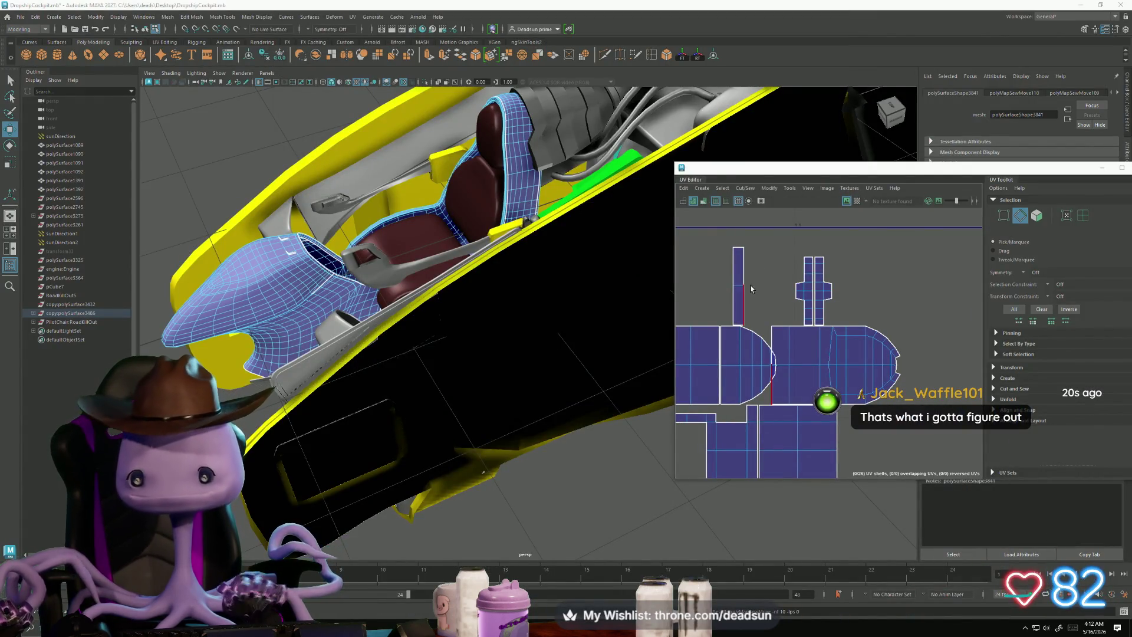
# Step: Slide the right-hand shell further right and sew it along its lower border edge
pyautogui.scroll(-3, 875, 330)
pyautogui.moveTo(908, 347); pyautogui.dragTo(933, 345, button='right')
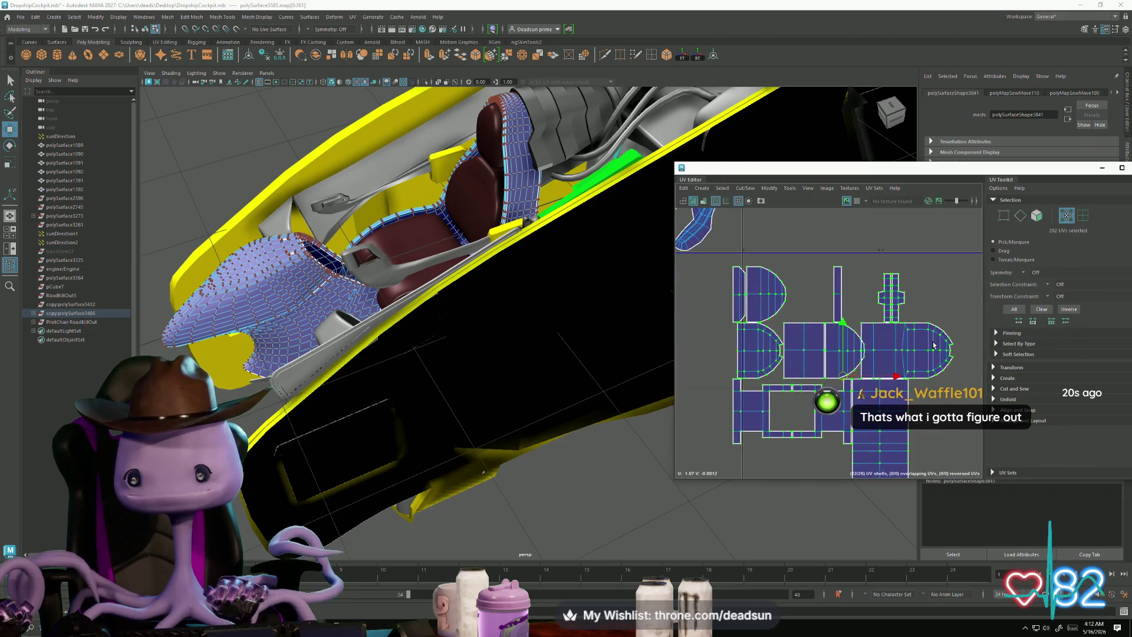
pyautogui.moveTo(959, 350); pyautogui.dragTo(988, 349)
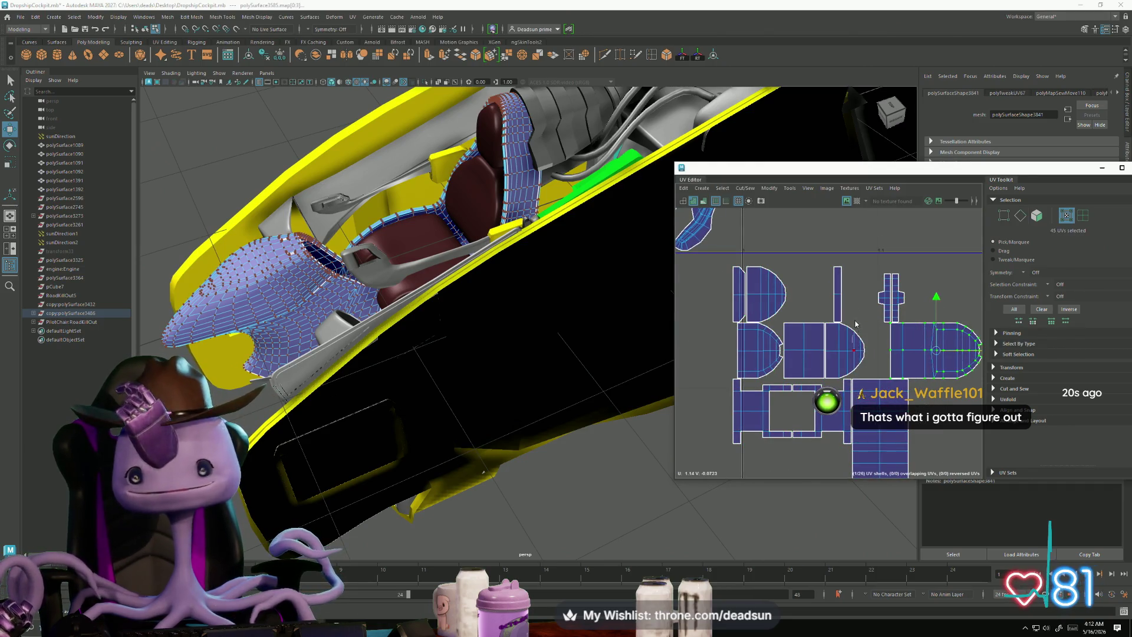
pyautogui.click(789, 378)
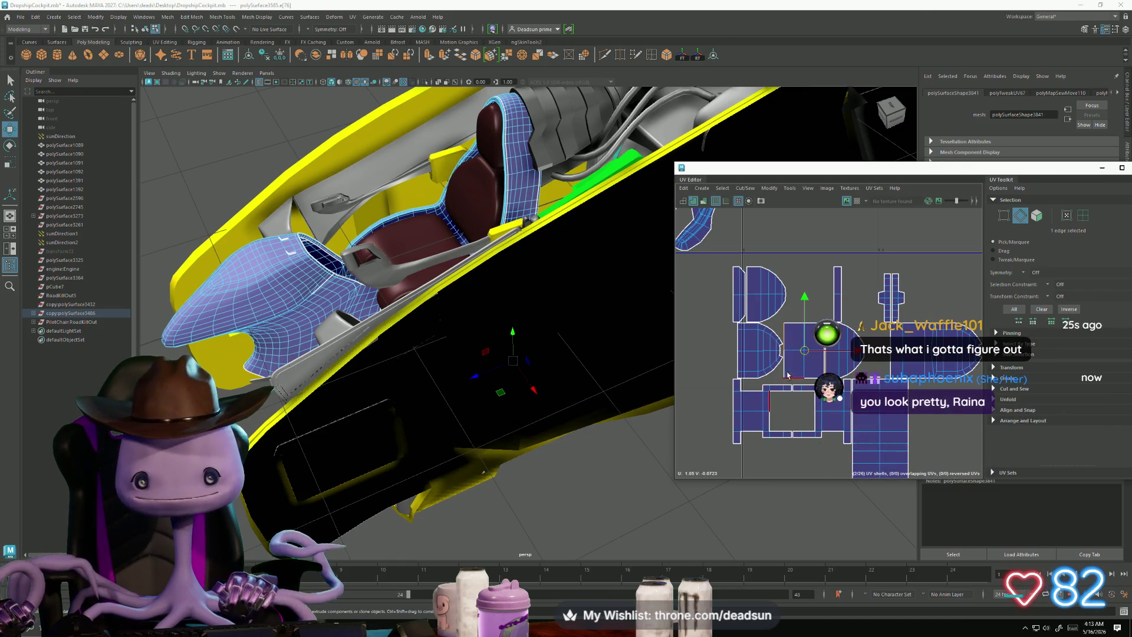
pyautogui.click(745, 188)
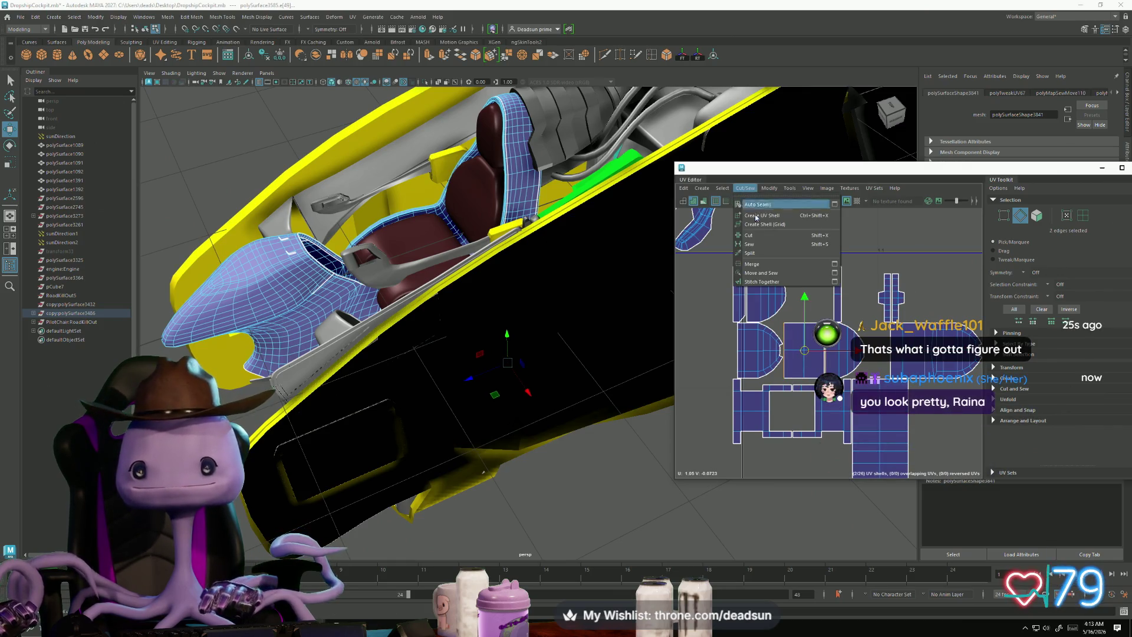
pyautogui.click(768, 273)
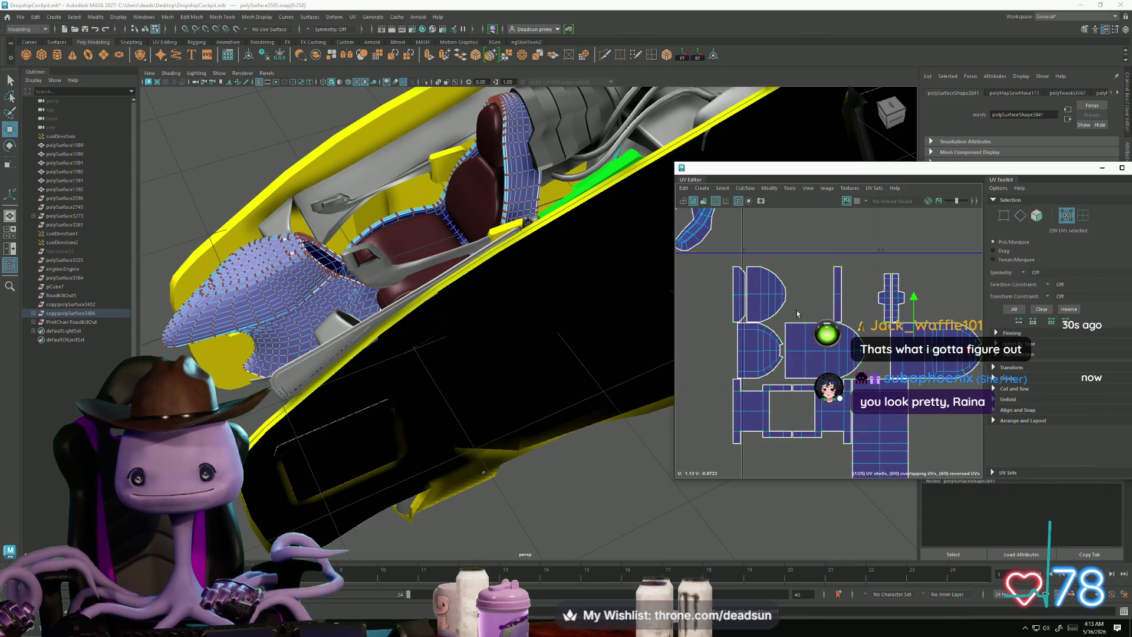
# Step: Sew the shell along its left-side border edge and shift the sewn shell right
pyautogui.press('F10')
pyautogui.click(788, 336)
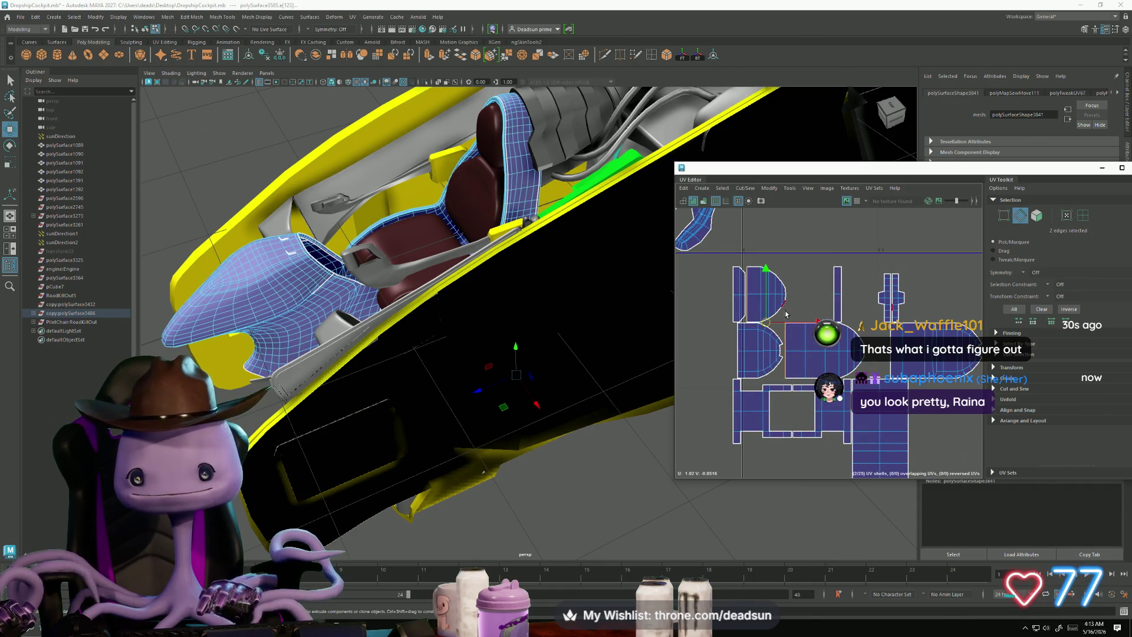
pyautogui.click(744, 188)
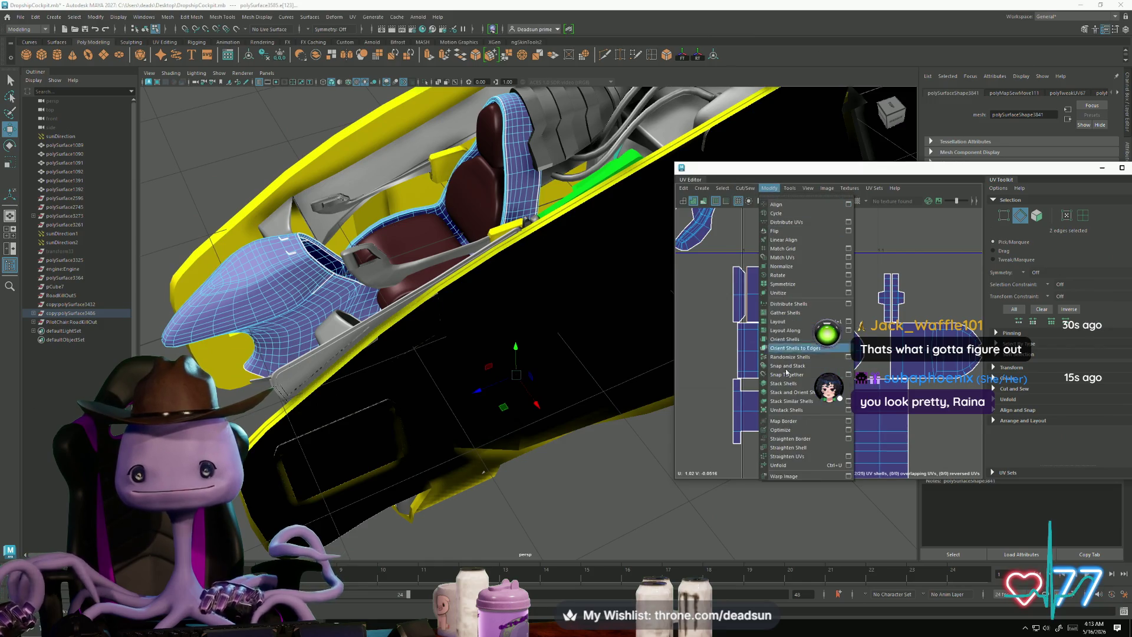
pyautogui.click(770, 272)
pyautogui.moveTo(860, 354)
pyautogui.mouseDown()
pyautogui.moveTo(926, 360)
pyautogui.moveTo(900, 381)
pyautogui.moveTo(910, 386)
pyautogui.mouseUp()
pyautogui.keyDown('alt'); pyautogui.moveTo(910, 387); pyautogui.dragTo(840, 400, button='middle'); pyautogui.keyUp('alt')
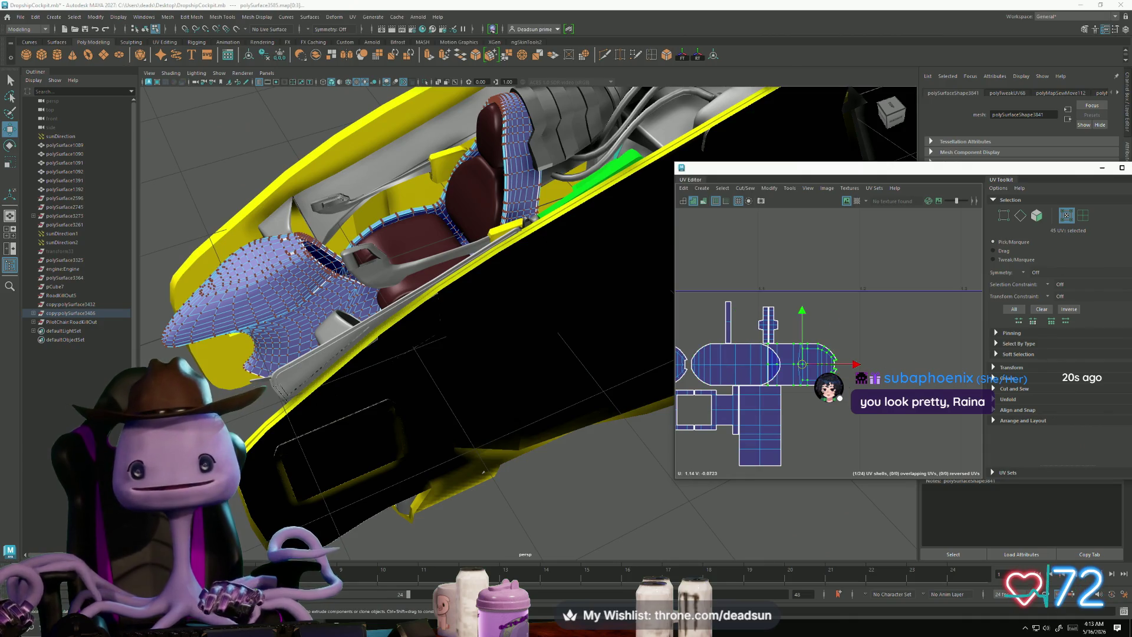
pyautogui.scroll(2, 854, 362)
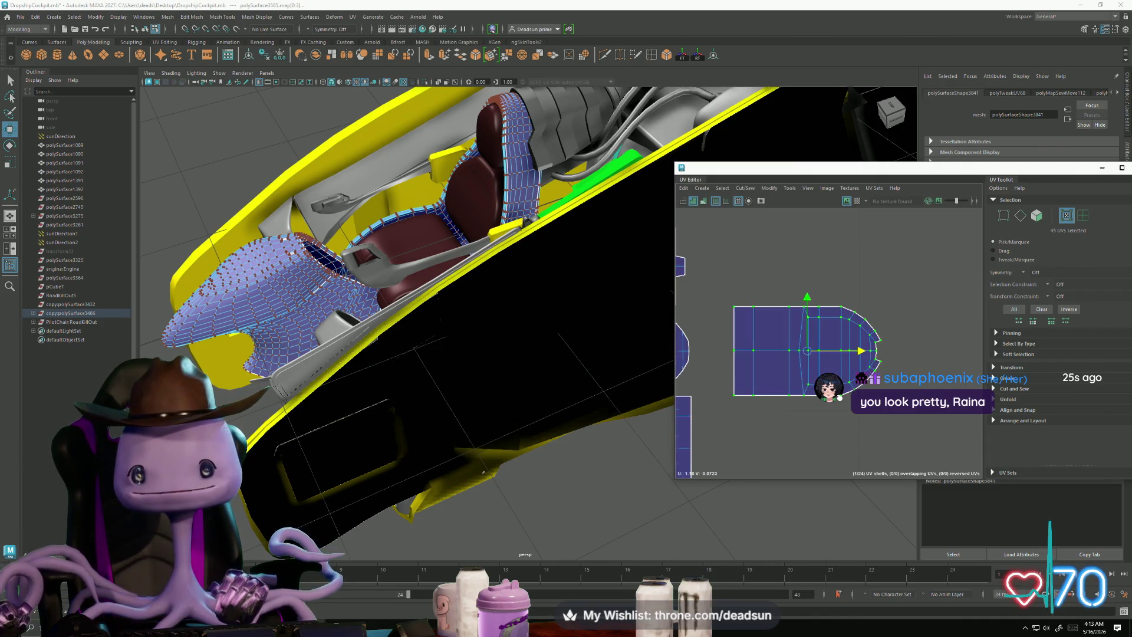
# Step: Sew matching border edges with the neighbouring shell, then switch to the Discord window
pyautogui.press('F10')
pyautogui.click(874, 341)
pyautogui.keyDown('shift'); pyautogui.click(873, 348); pyautogui.keyUp('shift')
pyautogui.keyDown('alt'); pyautogui.moveTo(749, 318); pyautogui.dragTo(901, 341, button='middle'); pyautogui.keyUp('alt')
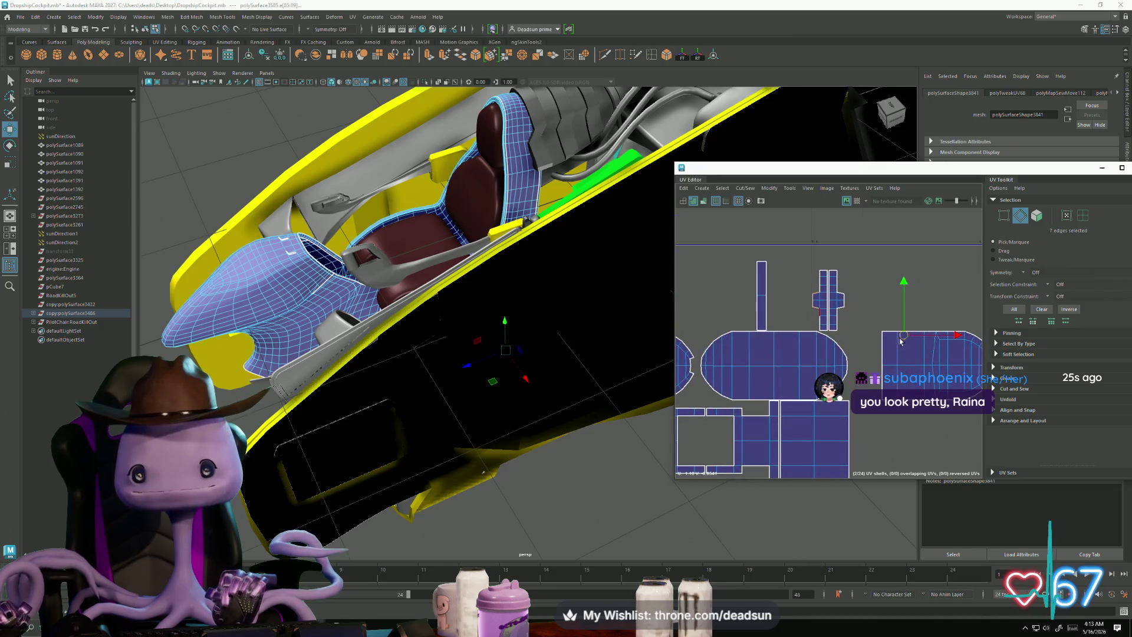
pyautogui.keyDown('shift'); pyautogui.click(693, 375); pyautogui.keyUp('shift')
pyautogui.click(745, 188)
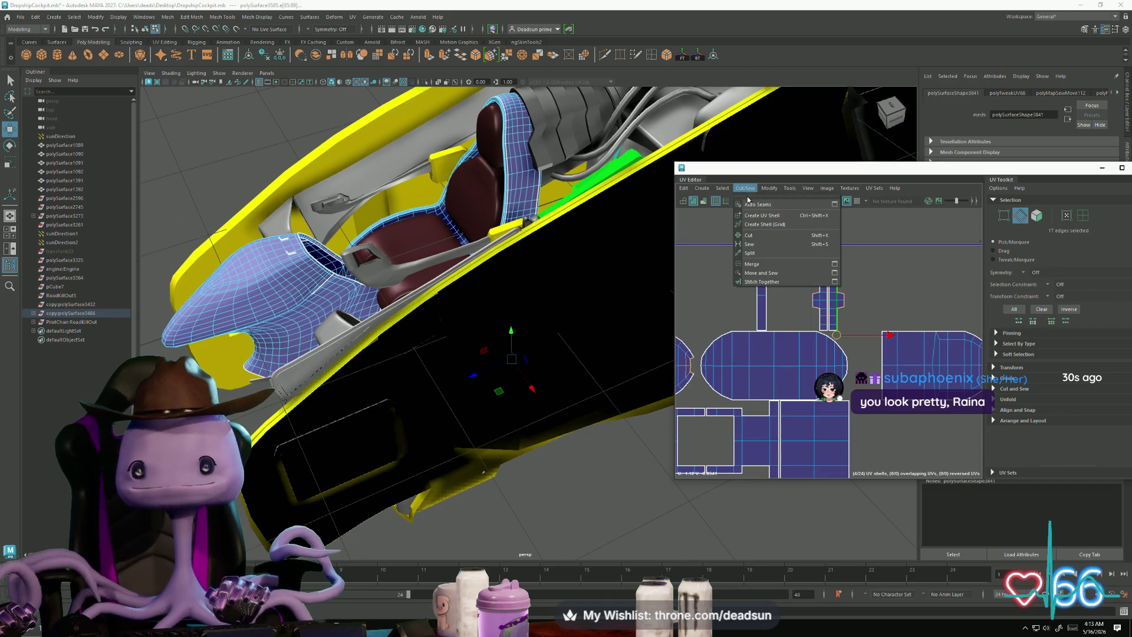
pyautogui.click(766, 273)
pyautogui.hotkey('alt', 'Tab')
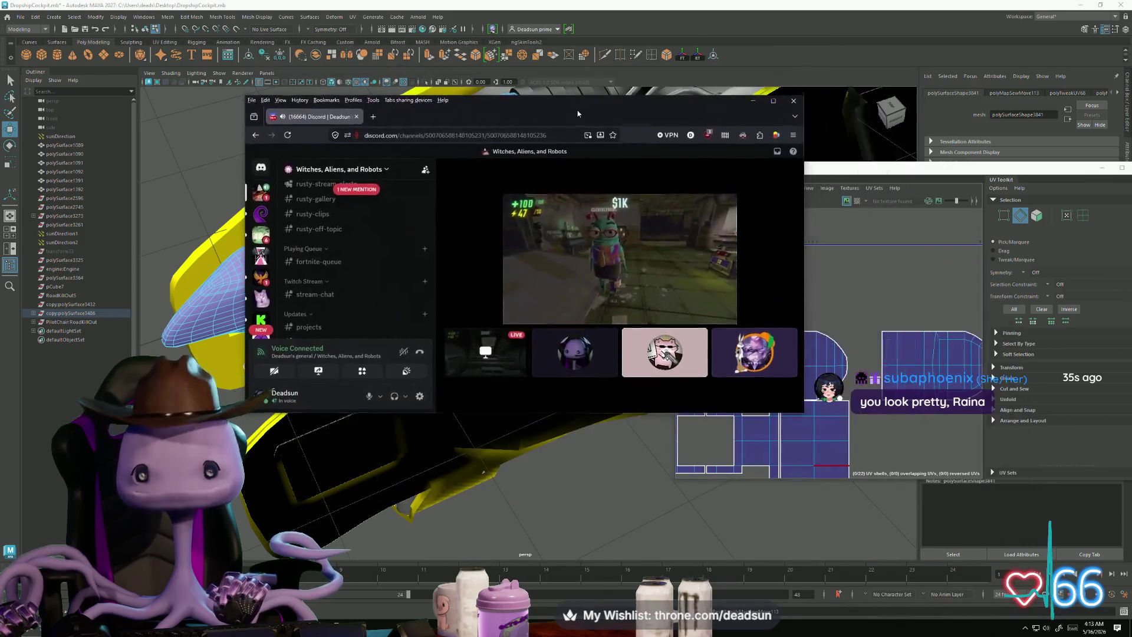
pyautogui.press('super+Up')
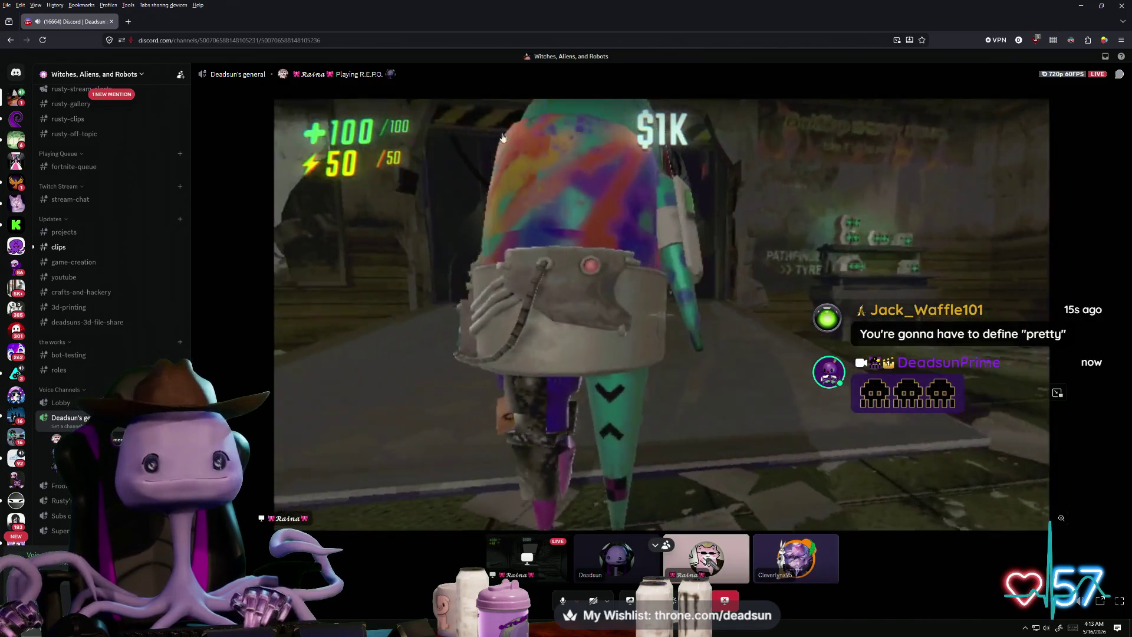
pyautogui.hotkey('alt', 'Tab')
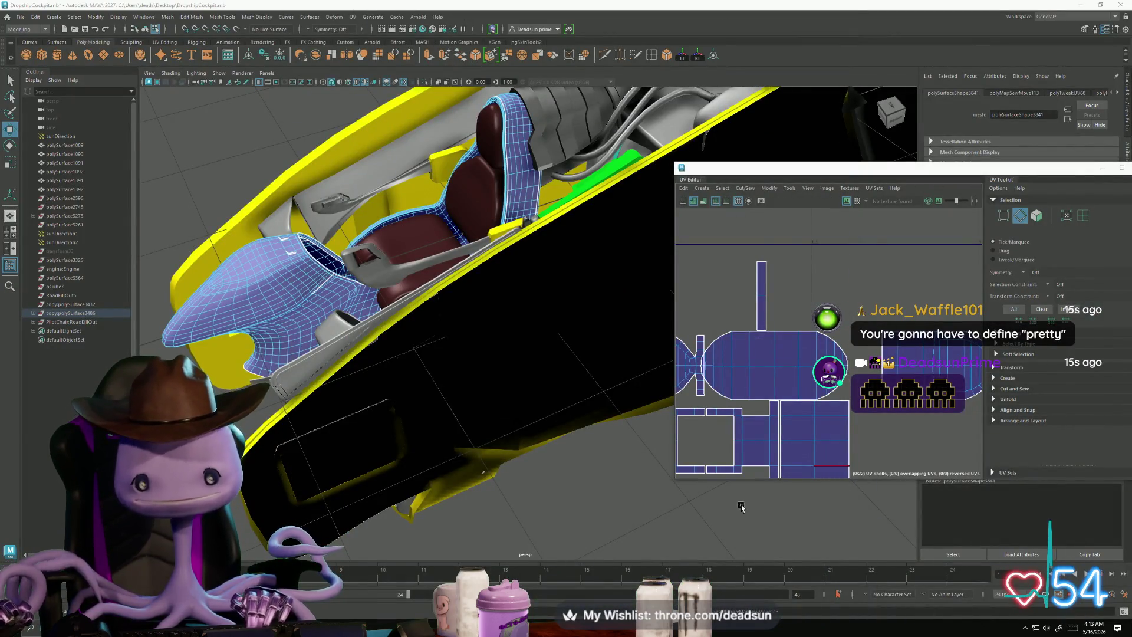
# Step: Sew the control-rod shells along the three selected seam edges
pyautogui.scroll(-3, 777, 352)
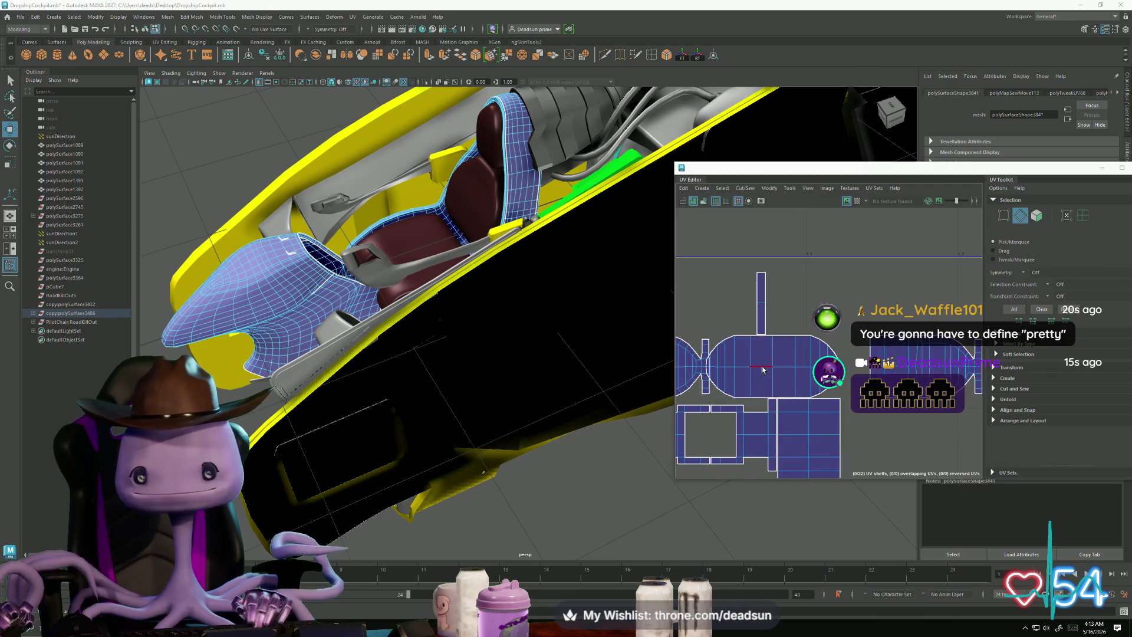
pyautogui.moveTo(855, 341); pyautogui.dragTo(763, 348)
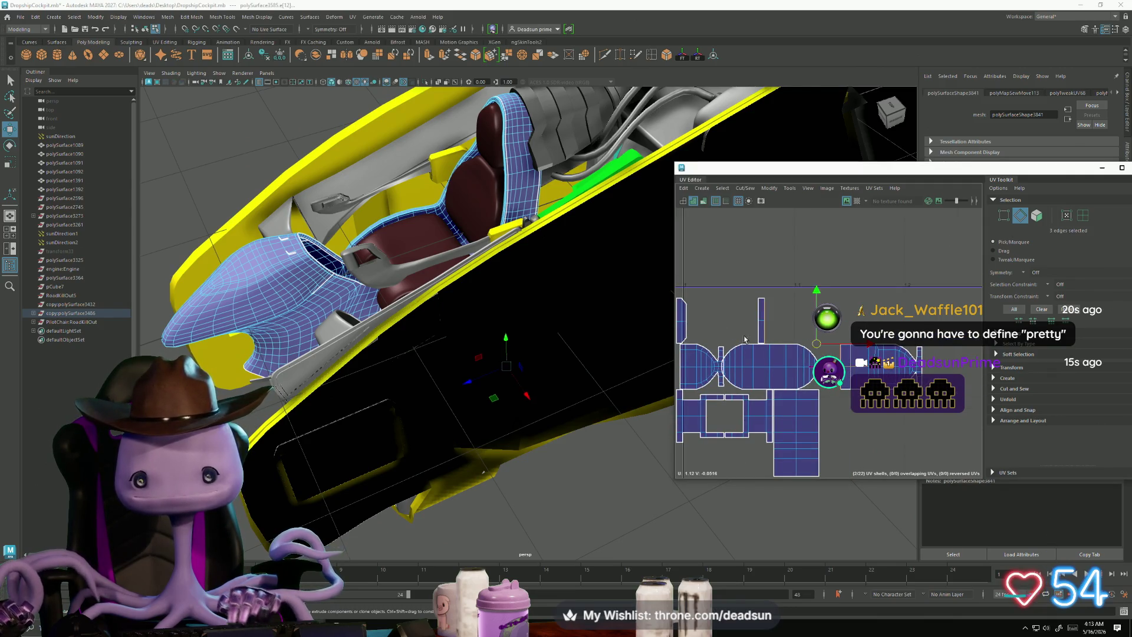
pyautogui.click(747, 188)
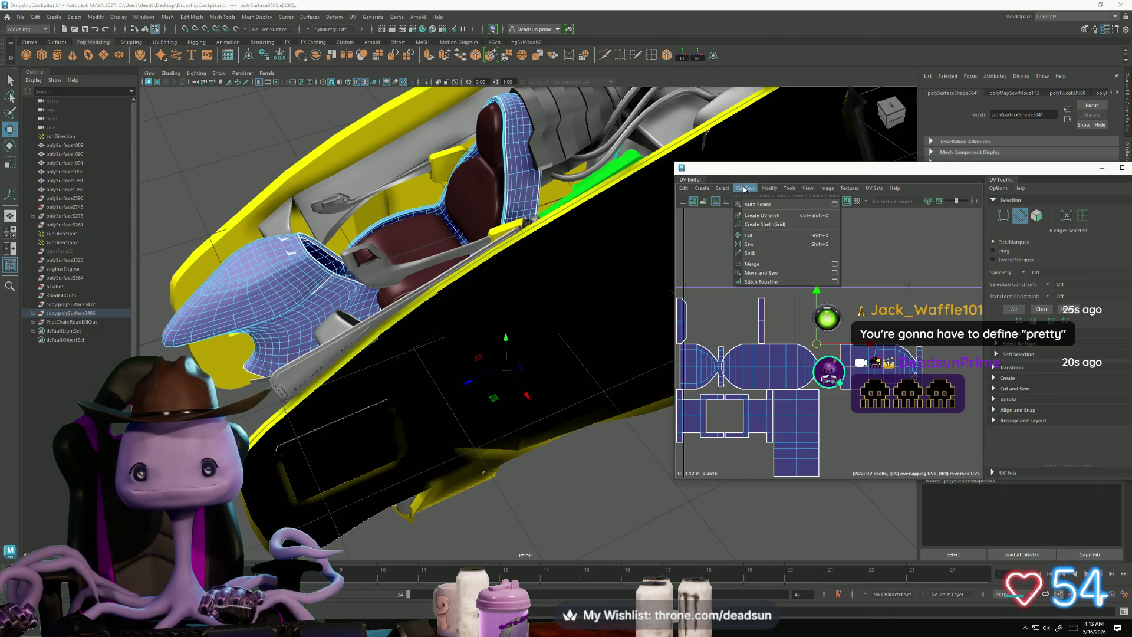
pyautogui.click(773, 274)
pyautogui.press('g')
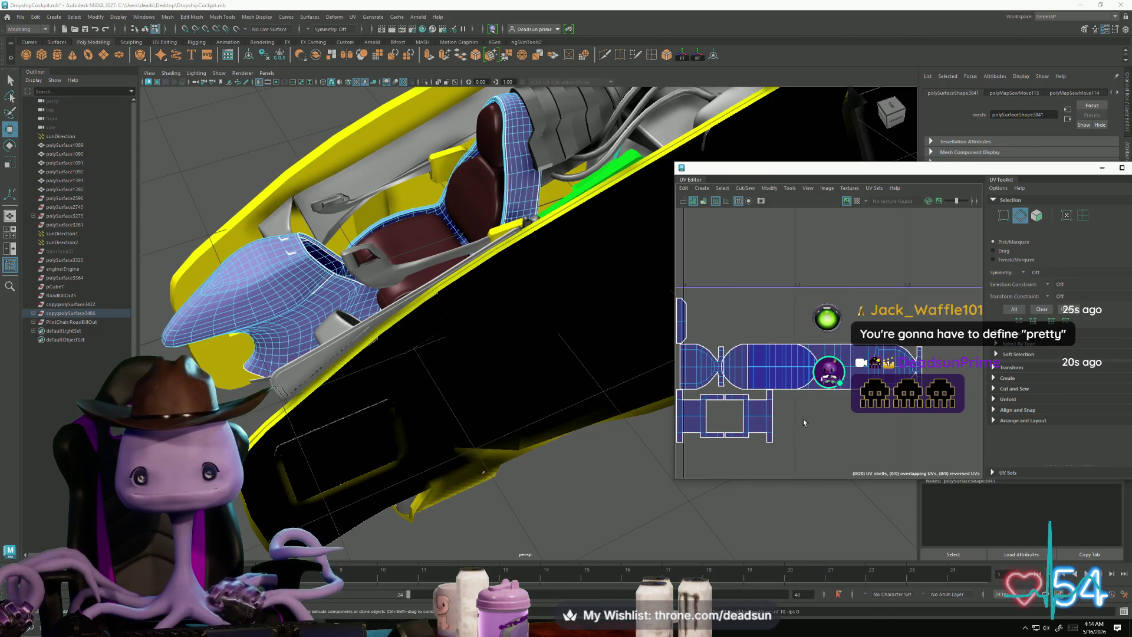
pyautogui.scroll(-2, 801, 418)
# Step: Move the end-cap shell up beside the long shell and sew them, closing the dashed seam
pyautogui.click(914, 367)
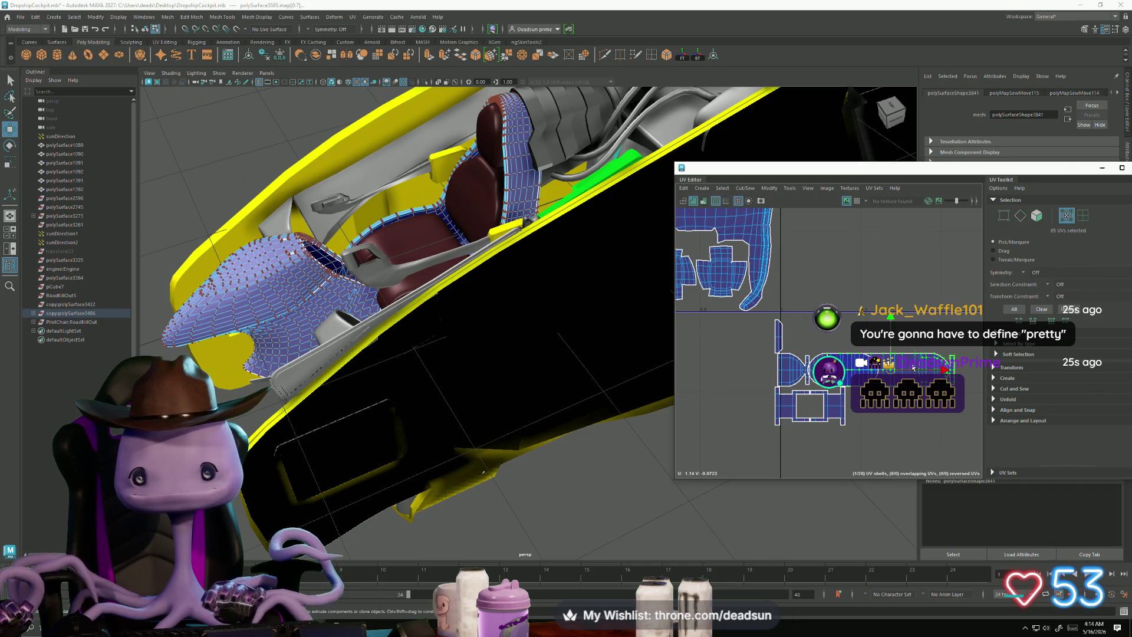
pyautogui.moveTo(892, 319); pyautogui.dragTo(909, 274, button='middle')
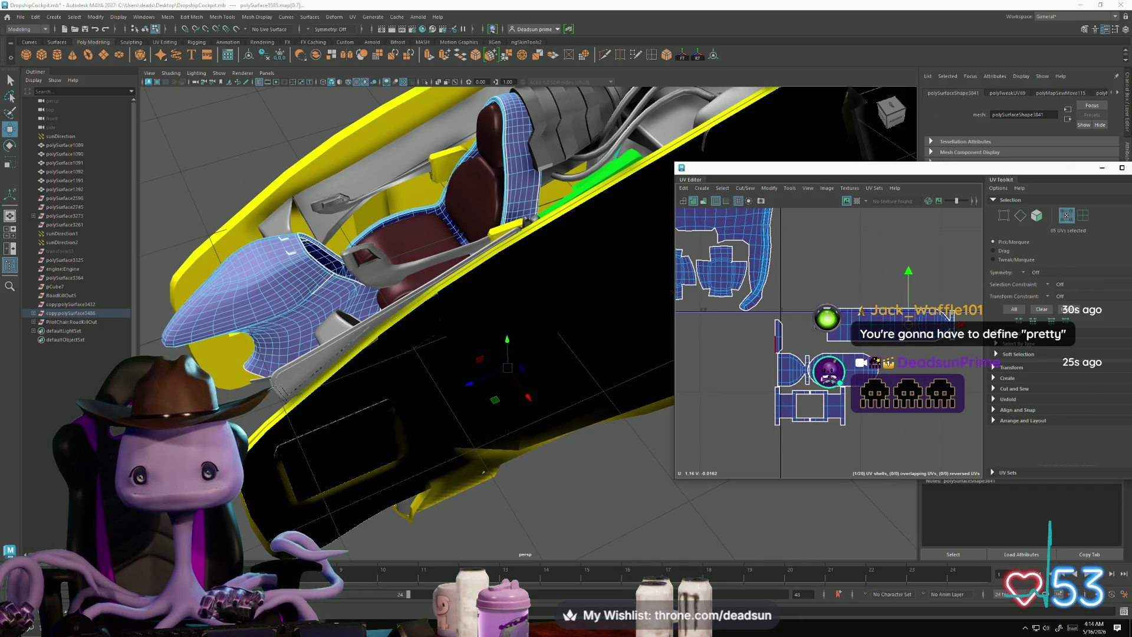
pyautogui.keyDown('shift'); pyautogui.click(831, 353); pyautogui.keyUp('shift')
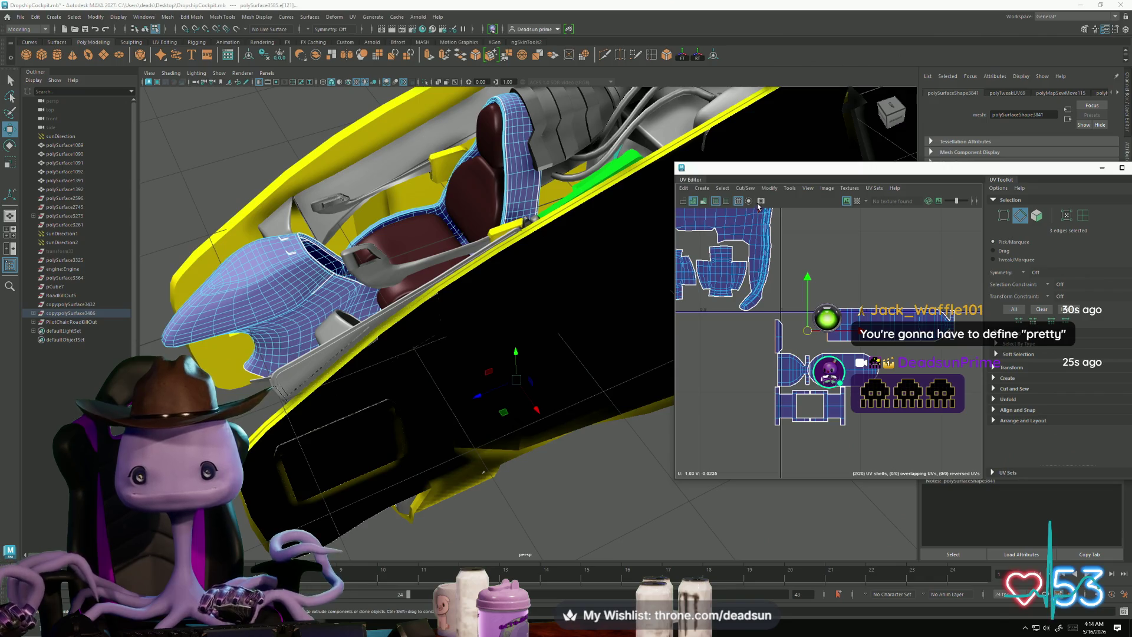
pyautogui.click(745, 188)
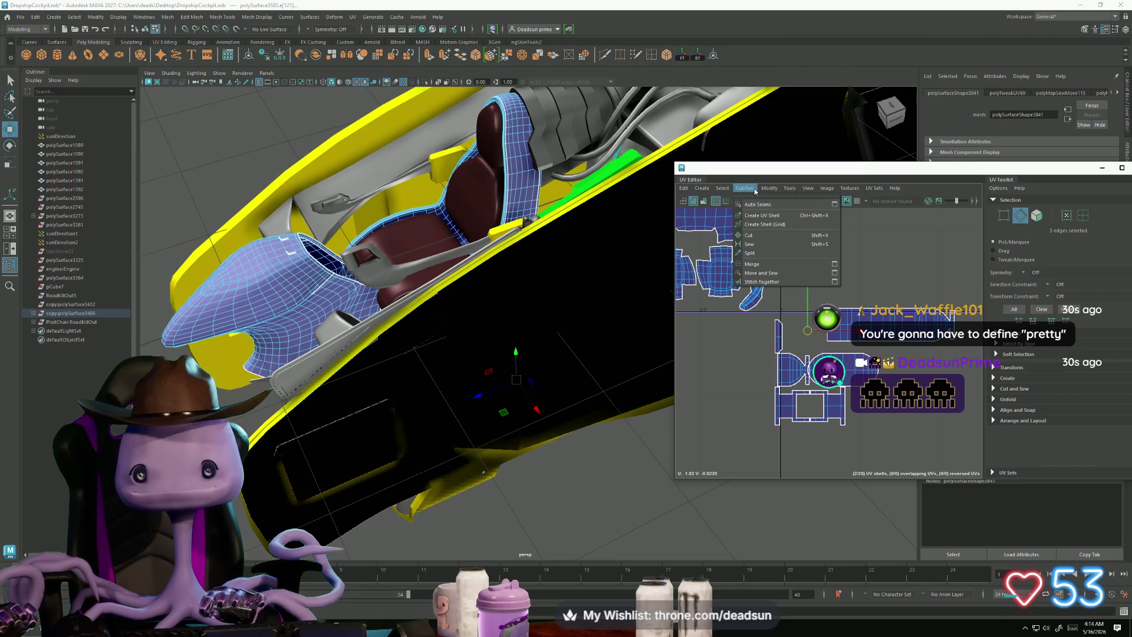
pyautogui.click(768, 275)
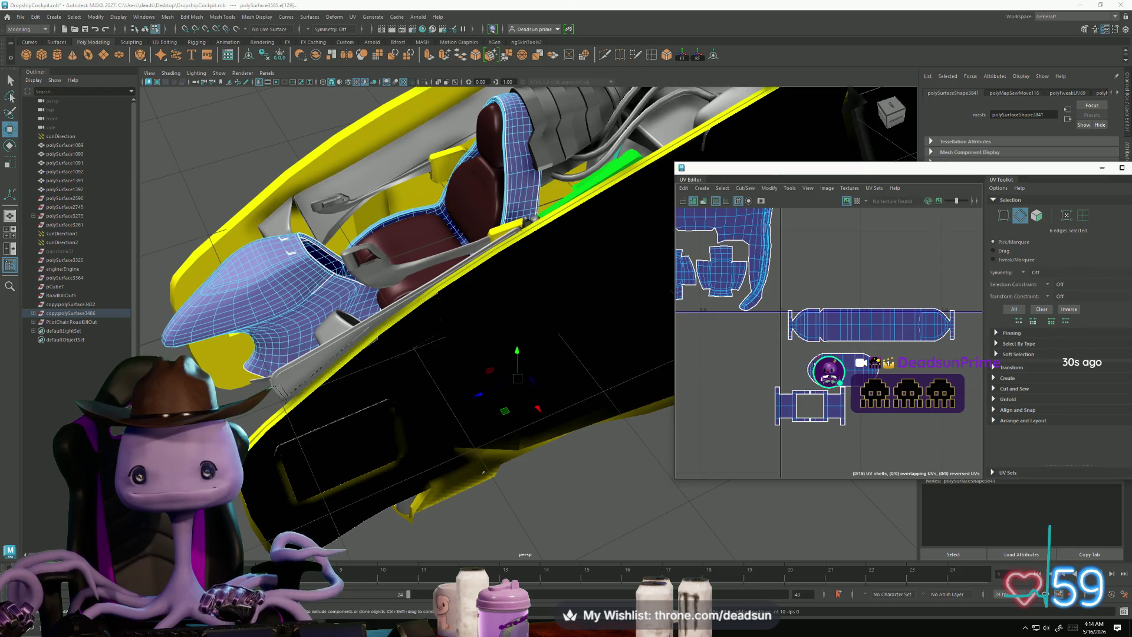
pyautogui.press('g')
pyautogui.scroll(3, 817, 293)
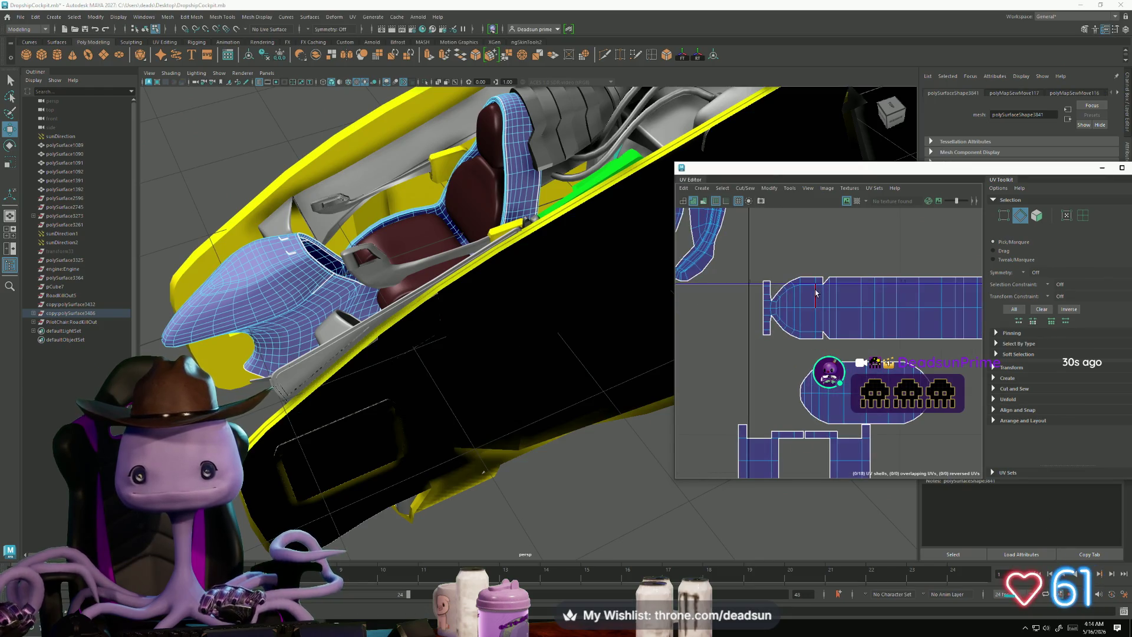
pyautogui.press('g')
# Step: Sew the small shell onto the long shell along its joining edges
pyautogui.click(840, 340)
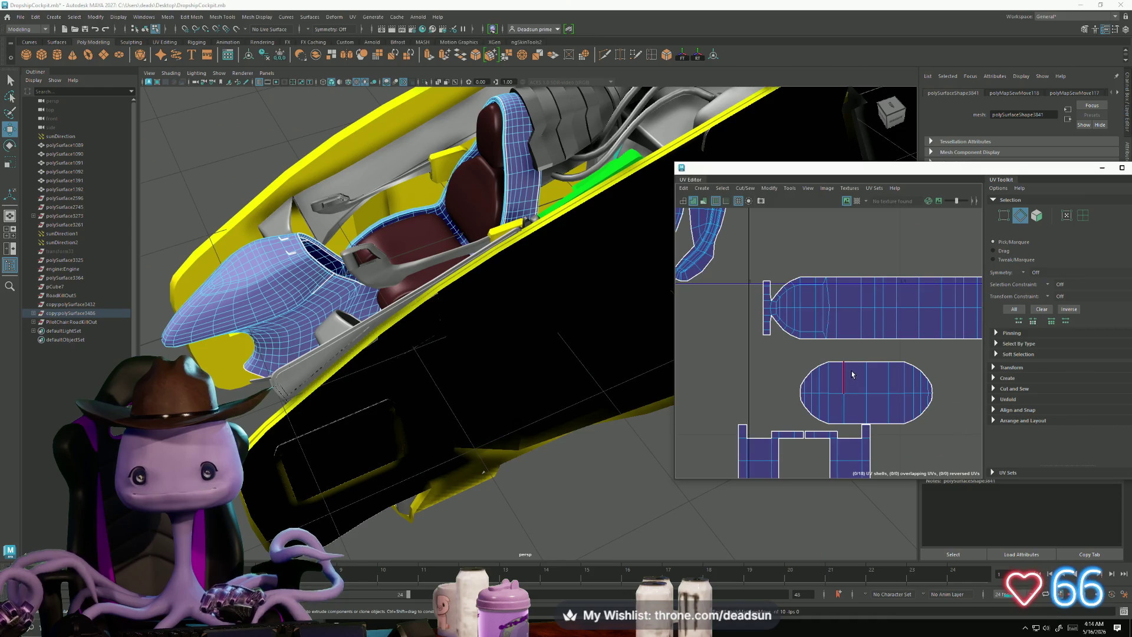
pyautogui.scroll(-3, 852, 374)
pyautogui.scroll(1, 857, 380)
pyautogui.scroll(-2, 900, 431)
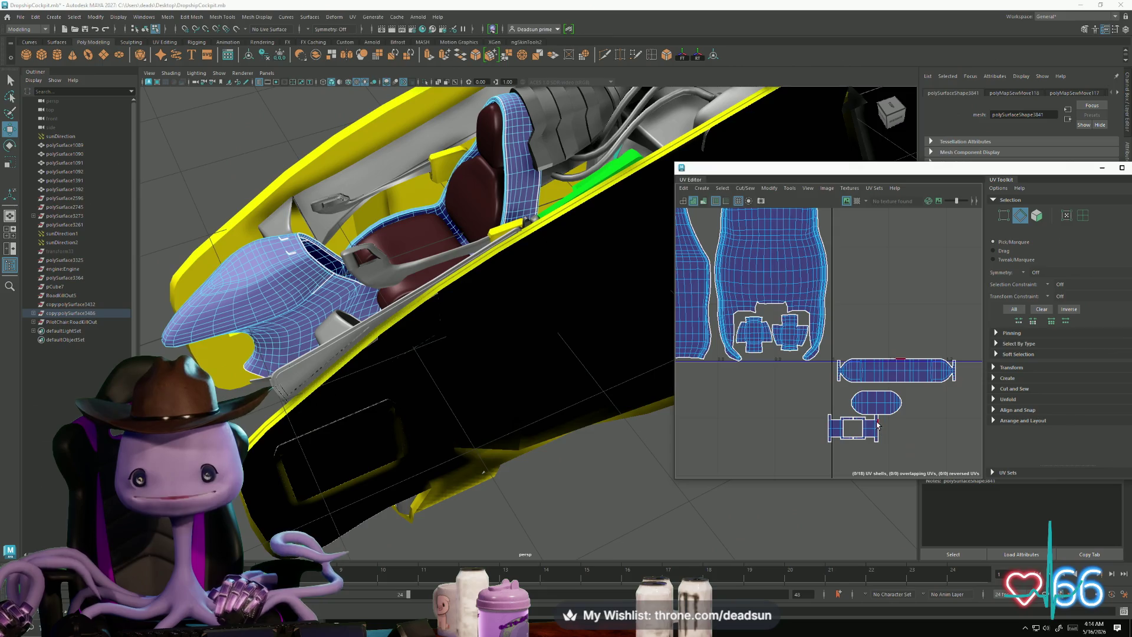
pyautogui.moveTo(902, 388); pyautogui.dragTo(850, 374)
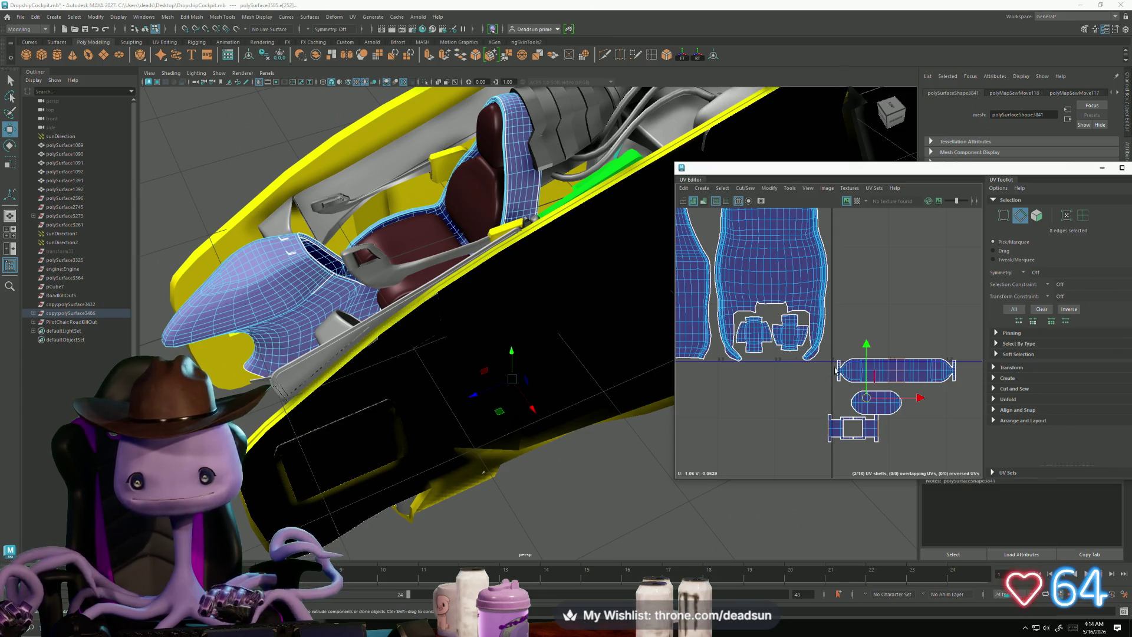
pyautogui.keyDown('shift'); pyautogui.moveTo(762, 215); pyautogui.dragTo(777, 284, button='right'); pyautogui.keyUp('shift')
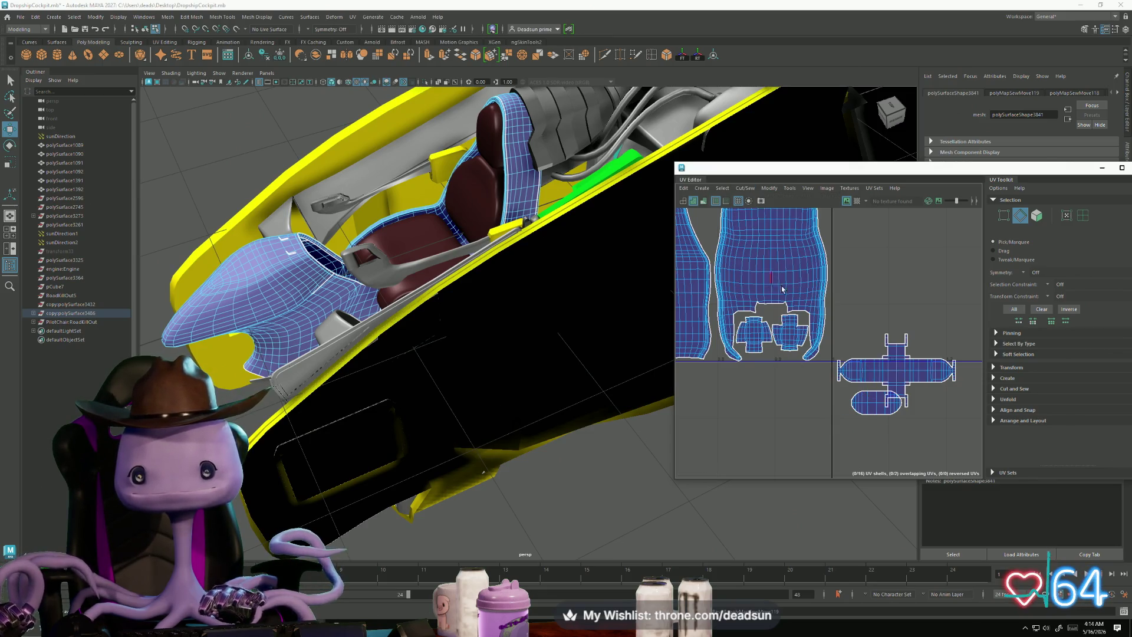
pyautogui.scroll(4, 911, 396)
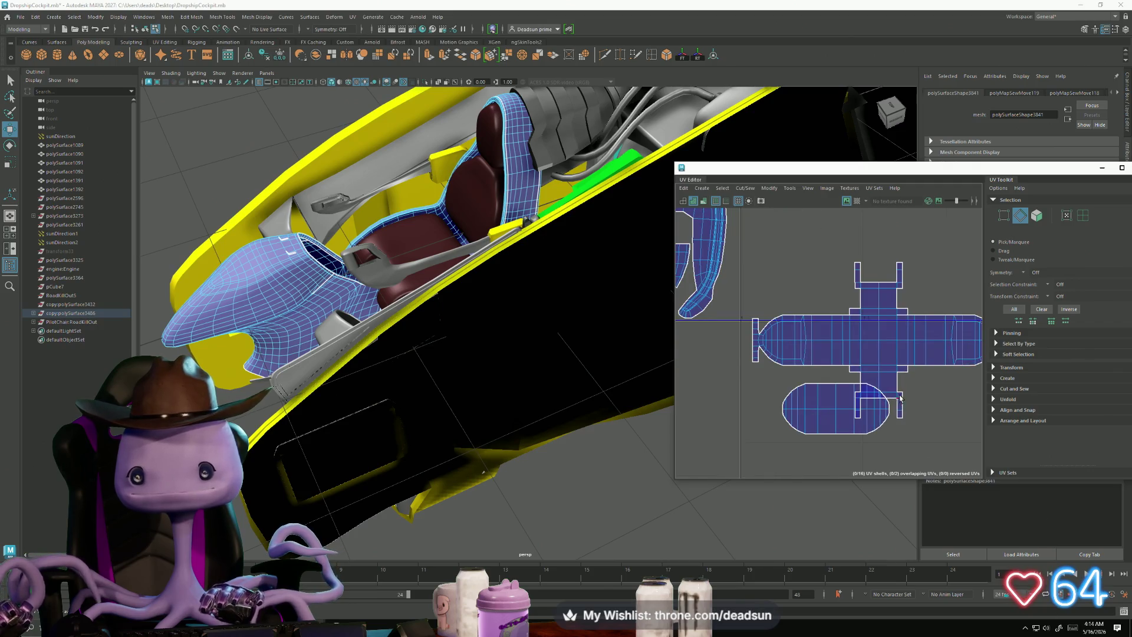
# Step: Sew the cross-shaped shell's two matching edges together
pyautogui.click(901, 364)
pyautogui.keyDown('shift'); pyautogui.click(837, 364); pyautogui.keyUp('shift')
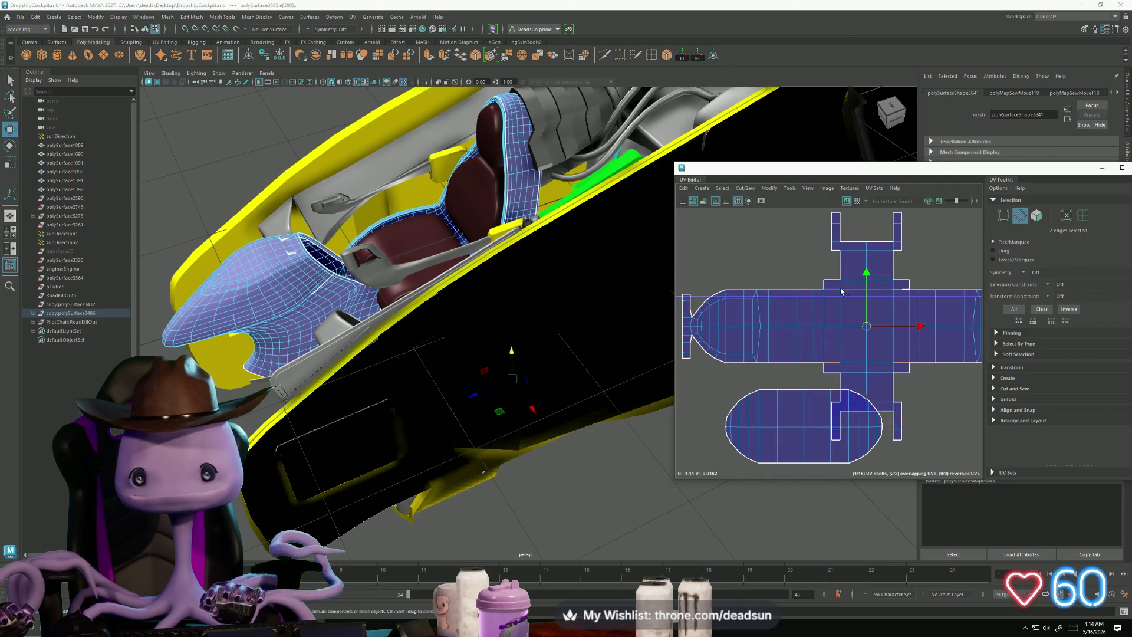
pyautogui.click(745, 188)
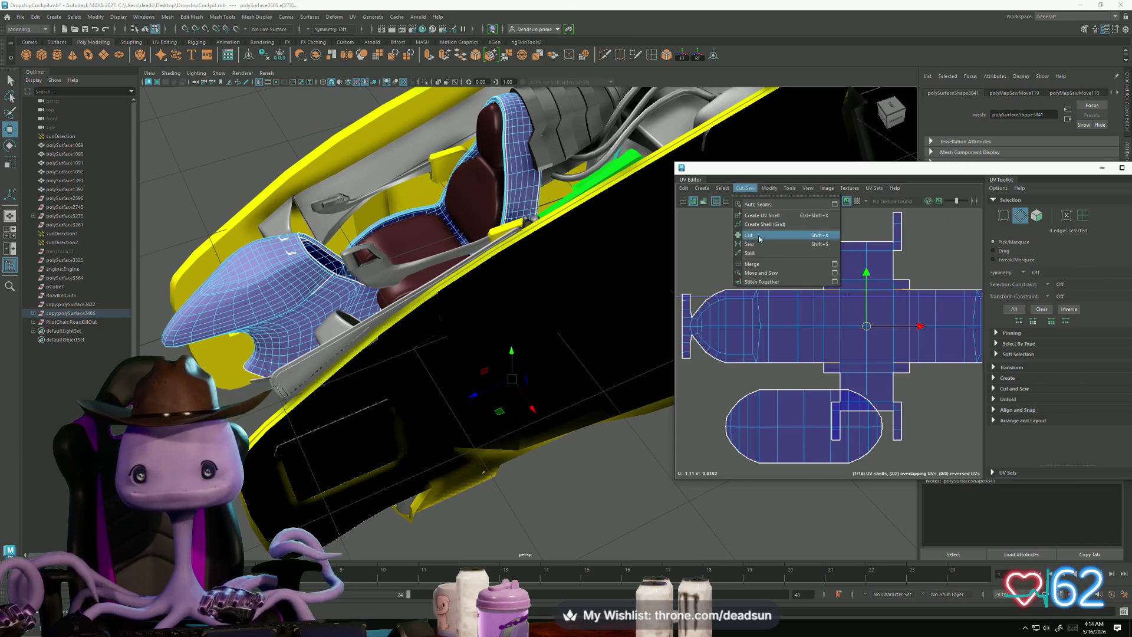
pyautogui.click(767, 271)
# Step: Move the oval UV shell up and left, then view the seat and stick
pyautogui.moveTo(782, 435)
pyautogui.mouseDown(button='right')
pyautogui.moveTo(767, 418)
pyautogui.moveTo(788, 425)
pyautogui.mouseUp(button='right')
pyautogui.click(779, 427)
pyautogui.moveTo(804, 429); pyautogui.dragTo(746, 408)
pyautogui.scroll(-5, 789, 452)
pyautogui.moveTo(413, 407)
pyautogui.keyDown('alt'); pyautogui.mouseDown()
pyautogui.moveTo(362, 409)
pyautogui.moveTo(466, 417)
pyautogui.moveTo(649, 478)
pyautogui.mouseUp(); pyautogui.keyUp('alt')
pyautogui.scroll(5, 717, 502)
pyautogui.moveTo(717, 502)
pyautogui.keyDown('alt'); pyautogui.mouseDown()
pyautogui.moveTo(432, 495)
pyautogui.moveTo(371, 469)
pyautogui.moveTo(432, 411)
pyautogui.mouseUp(); pyautogui.keyUp('alt')
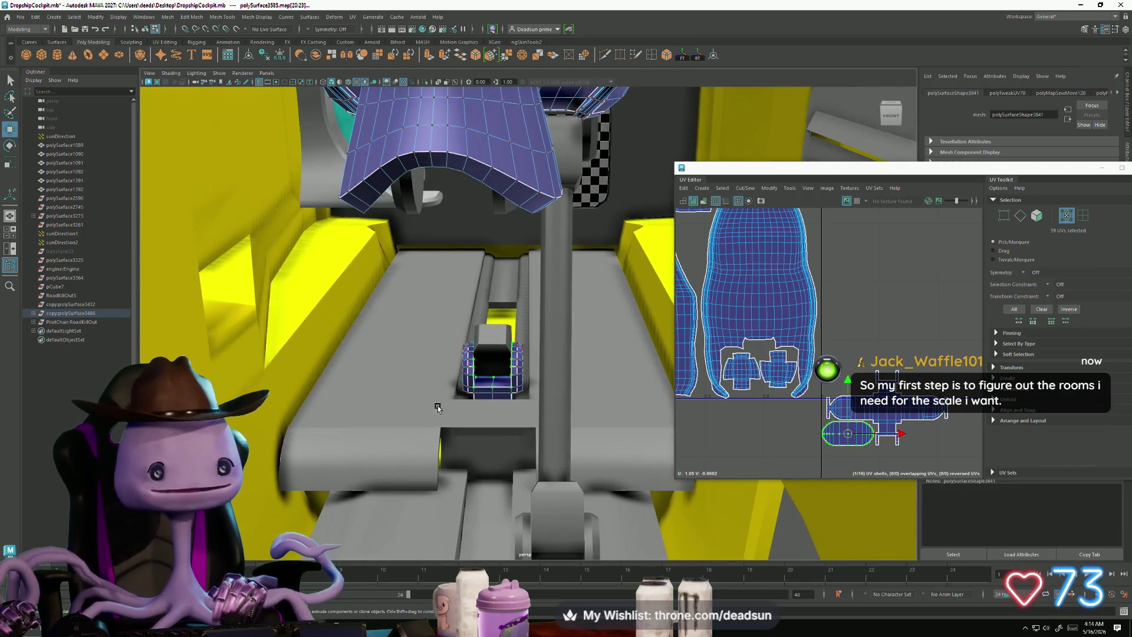
# Step: Return to Object Mode, clear the selection, and select the centre console's vertical control rod
pyautogui.rightClick(473, 372)
pyautogui.click(295, 348)
pyautogui.press('a')
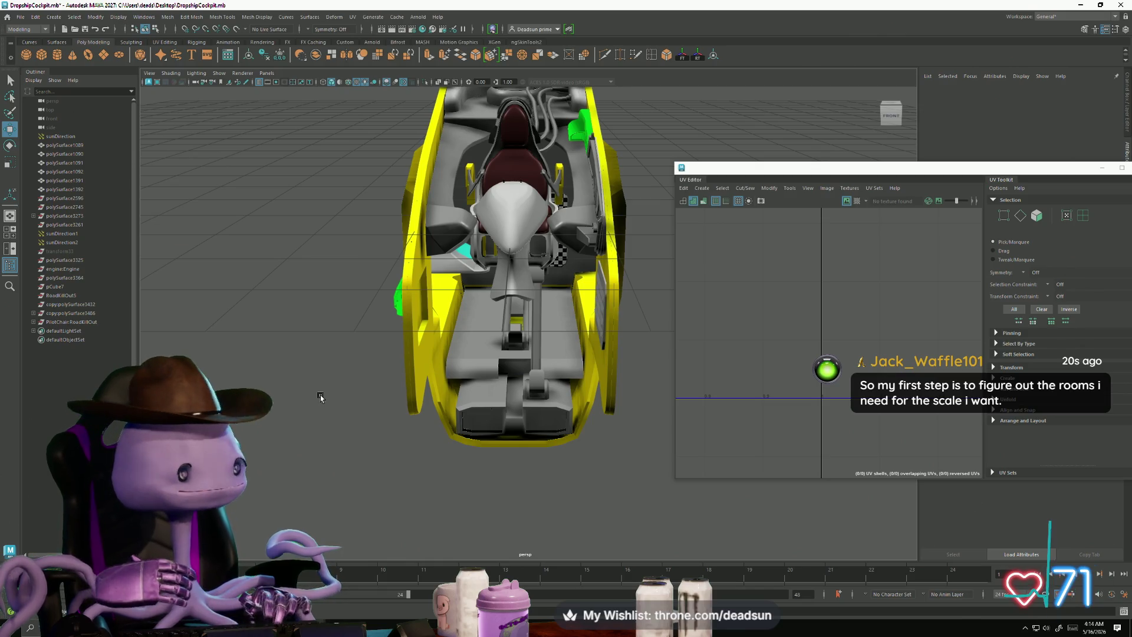
pyautogui.keyDown('alt'); pyautogui.moveTo(344, 399); pyautogui.dragTo(525, 338); pyautogui.keyUp('alt')
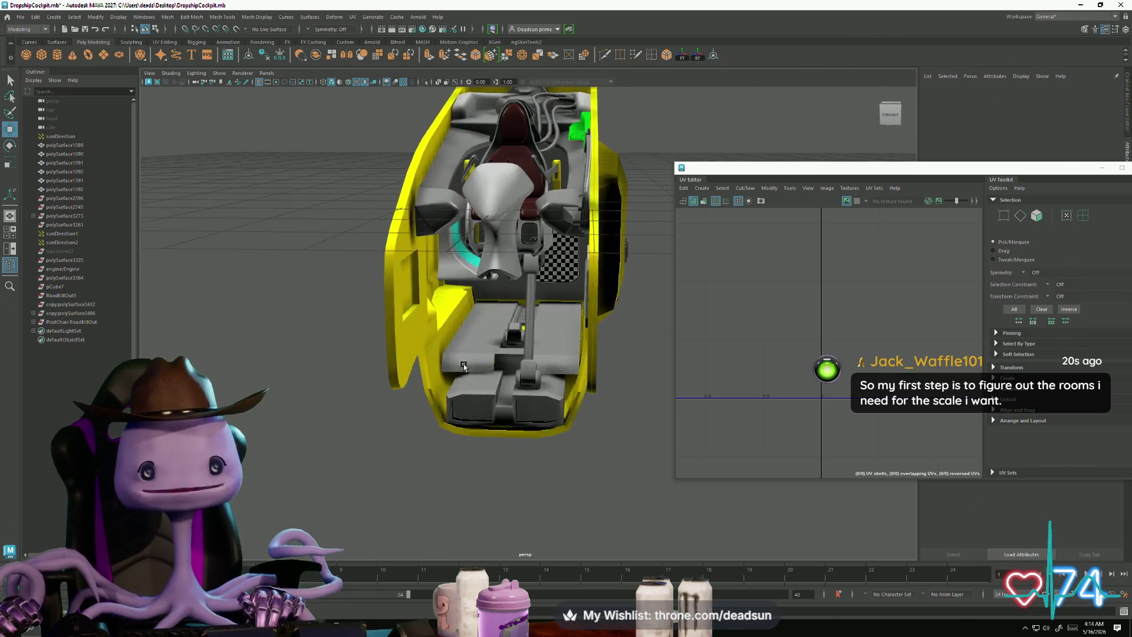
pyautogui.scroll(5, 525, 338)
pyautogui.click(525, 338)
pyautogui.scroll(-5, 525, 338)
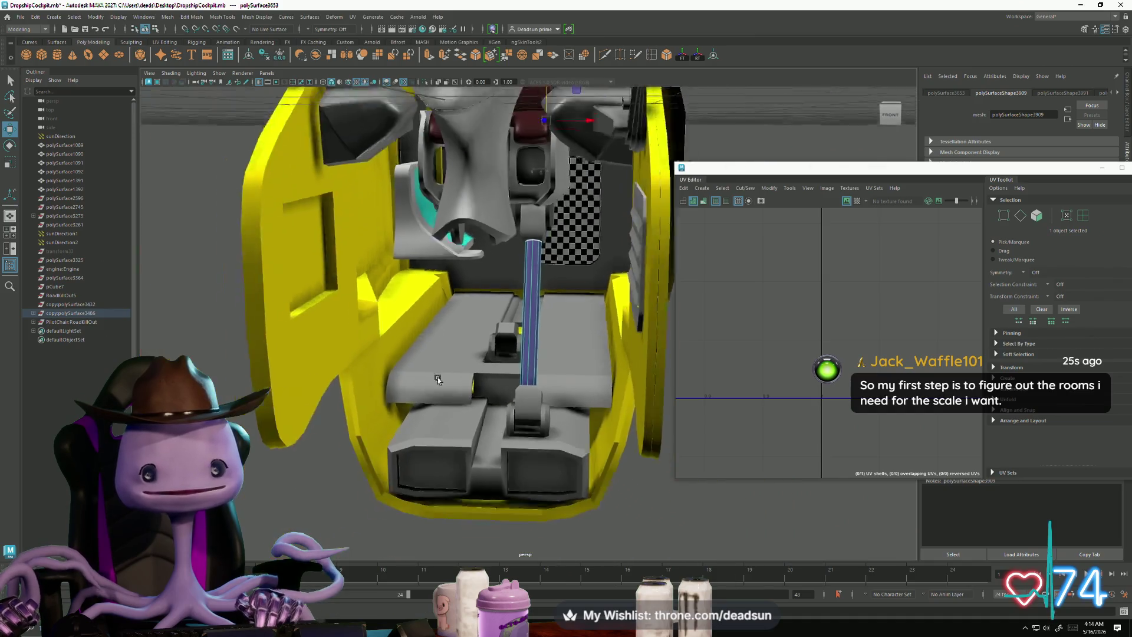
# Step: Frame the control rod's UV shell and select one of its edges in the UV view
pyautogui.press('f')
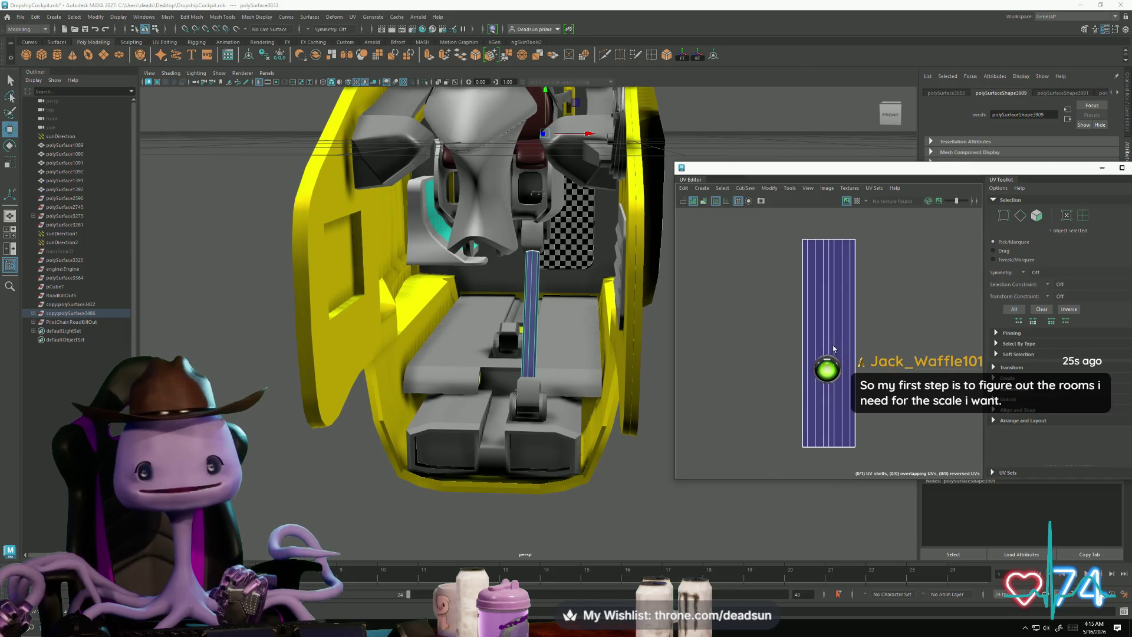
pyautogui.scroll(2, 834, 349)
pyautogui.moveTo(833, 349); pyautogui.dragTo(831, 313, button='right')
pyautogui.click(794, 314)
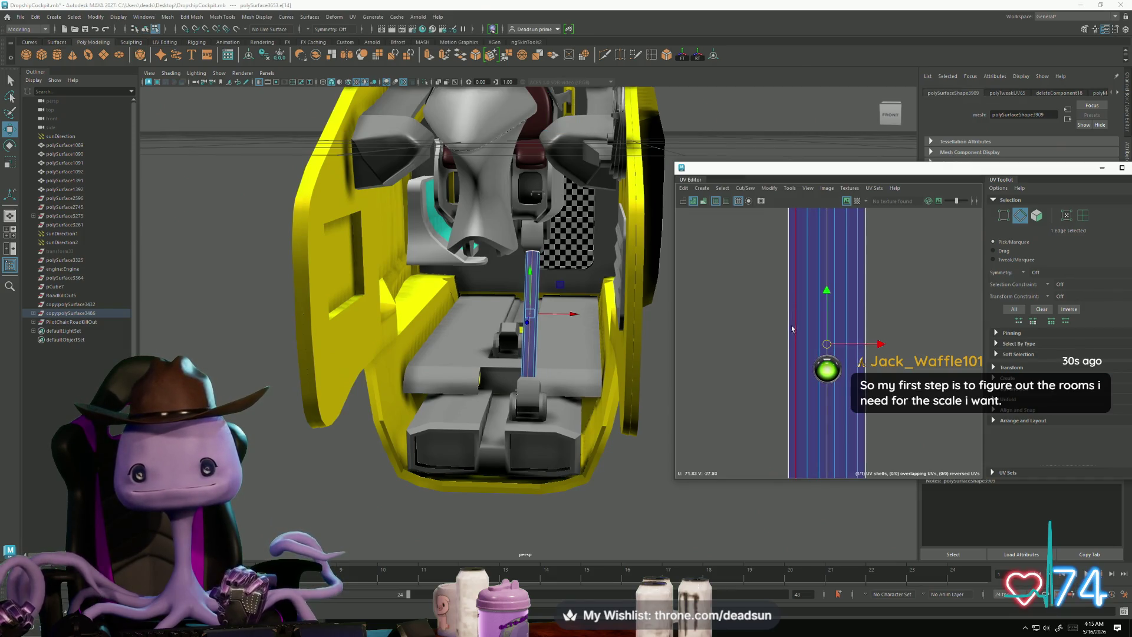
pyautogui.moveTo(524, 320); pyautogui.dragTo(559, 316, button='right')
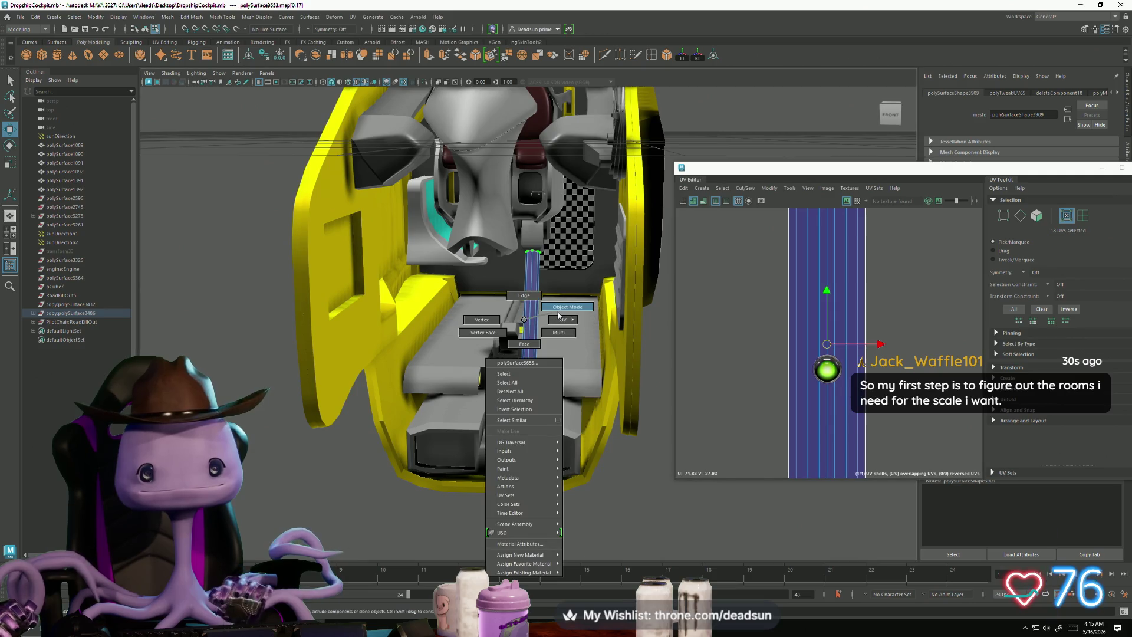
pyautogui.click(559, 314)
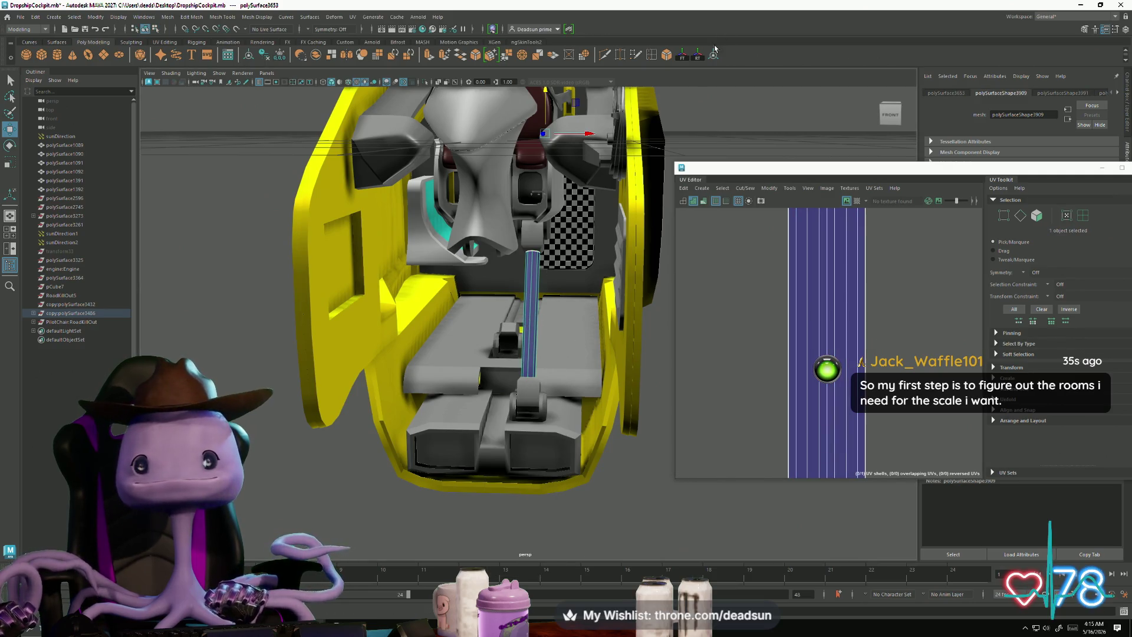
# Step: Tilt the control rod and move it down and left into place under the seat mechanism
pyautogui.press('e')
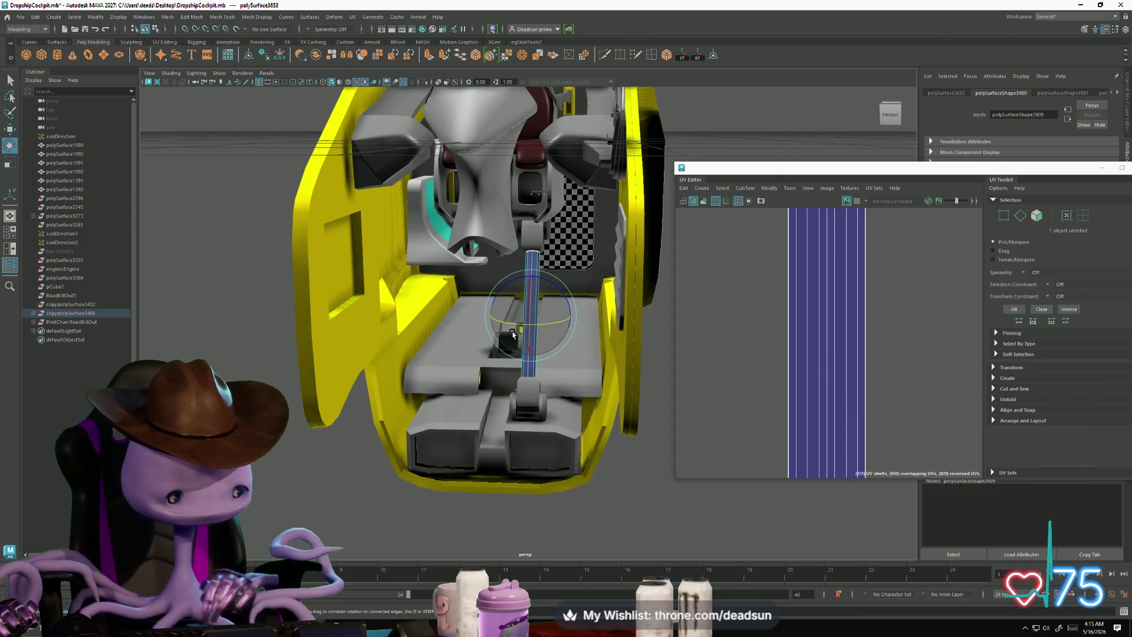
pyautogui.click(514, 328)
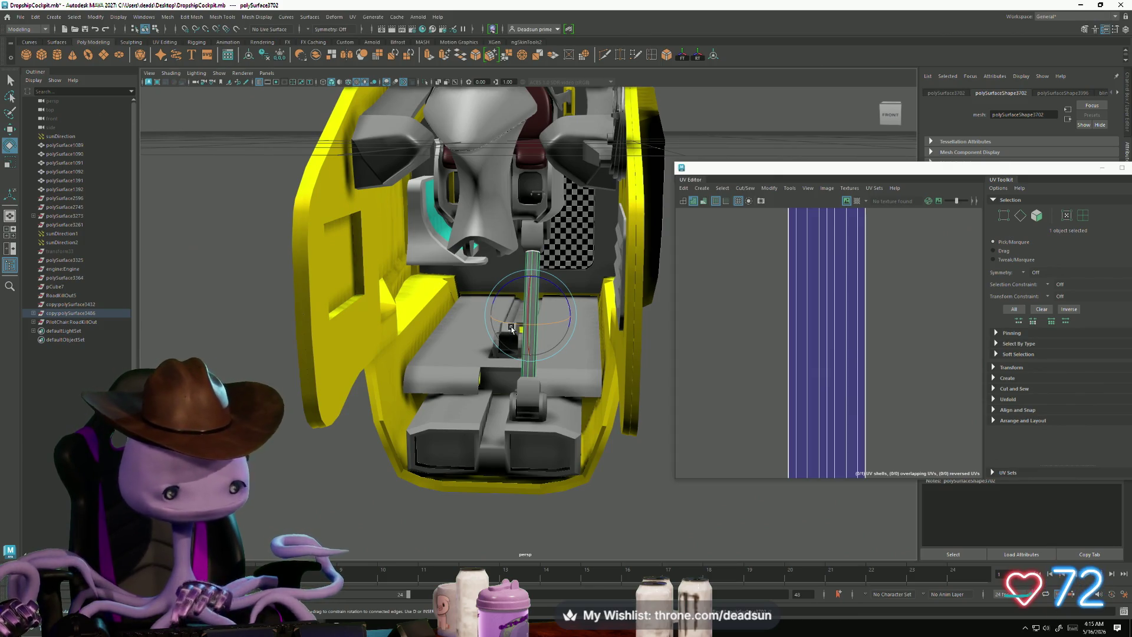
pyautogui.moveTo(503, 322)
pyautogui.mouseDown()
pyautogui.moveTo(552, 334)
pyautogui.moveTo(551, 315)
pyautogui.moveTo(526, 315)
pyautogui.moveTo(543, 318)
pyautogui.mouseUp()
pyautogui.press('w')
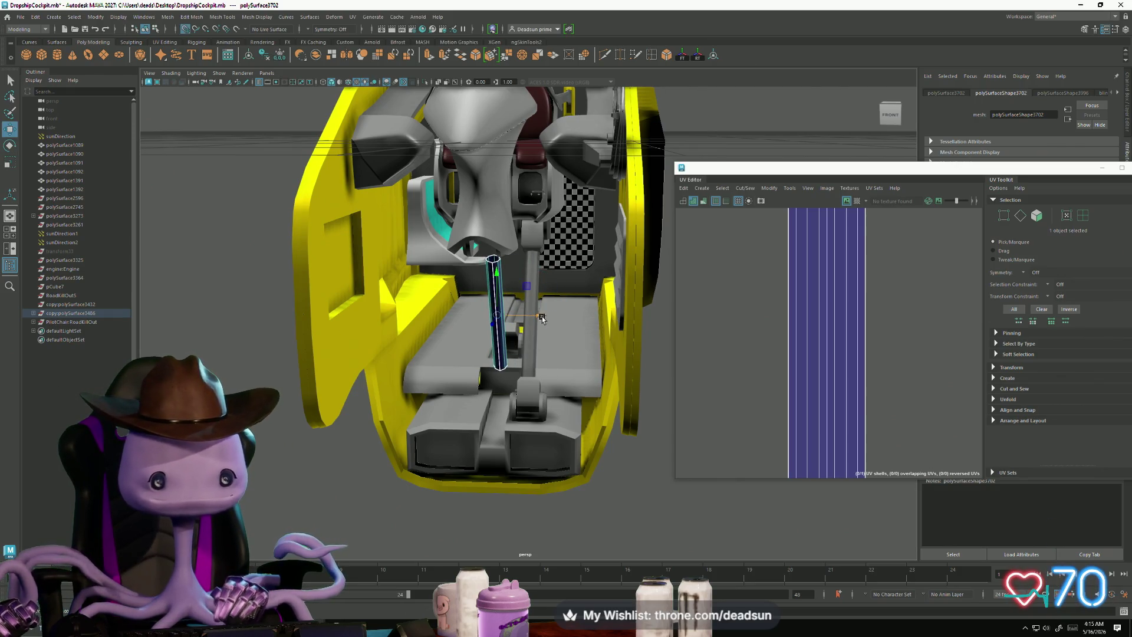
pyautogui.press('f')
pyautogui.moveTo(661, 398)
pyautogui.keyDown('alt'); pyautogui.mouseDown()
pyautogui.moveTo(518, 425)
pyautogui.moveTo(426, 417)
pyautogui.moveTo(497, 411)
pyautogui.mouseUp(); pyautogui.keyUp('alt')
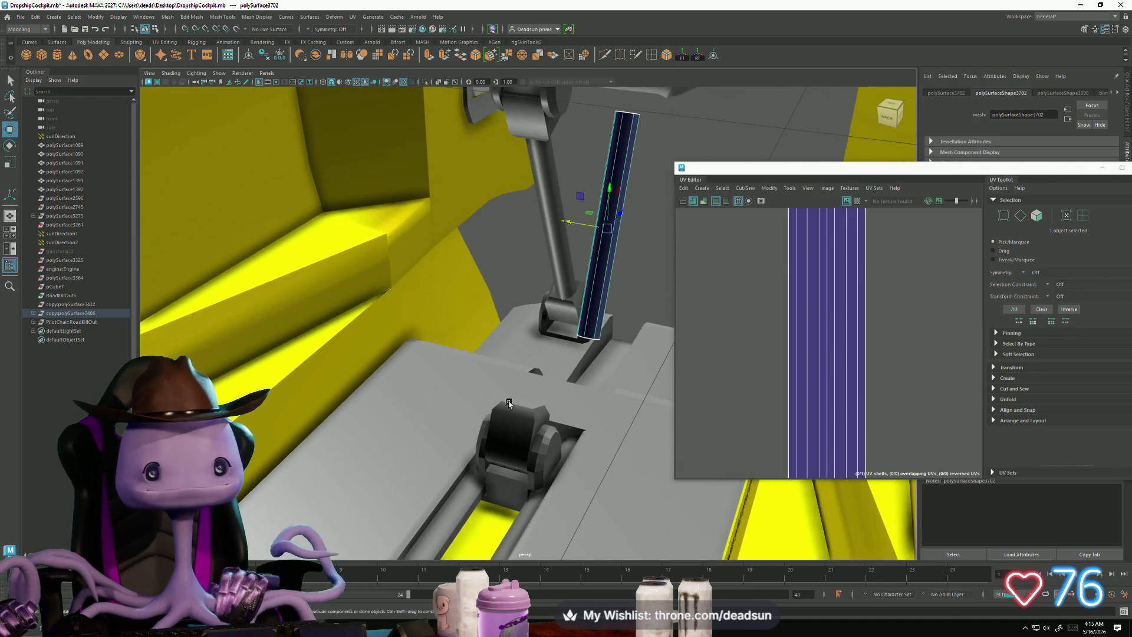
pyautogui.moveTo(624, 217)
pyautogui.mouseDown()
pyautogui.moveTo(558, 281)
pyautogui.moveTo(545, 219)
pyautogui.moveTo(543, 234)
pyautogui.mouseUp()
pyautogui.moveTo(610, 273)
pyautogui.keyDown('alt'); pyautogui.mouseDown()
pyautogui.moveTo(585, 347)
pyautogui.moveTo(576, 338)
pyautogui.moveTo(588, 354)
pyautogui.mouseUp(); pyautogui.keyUp('alt')
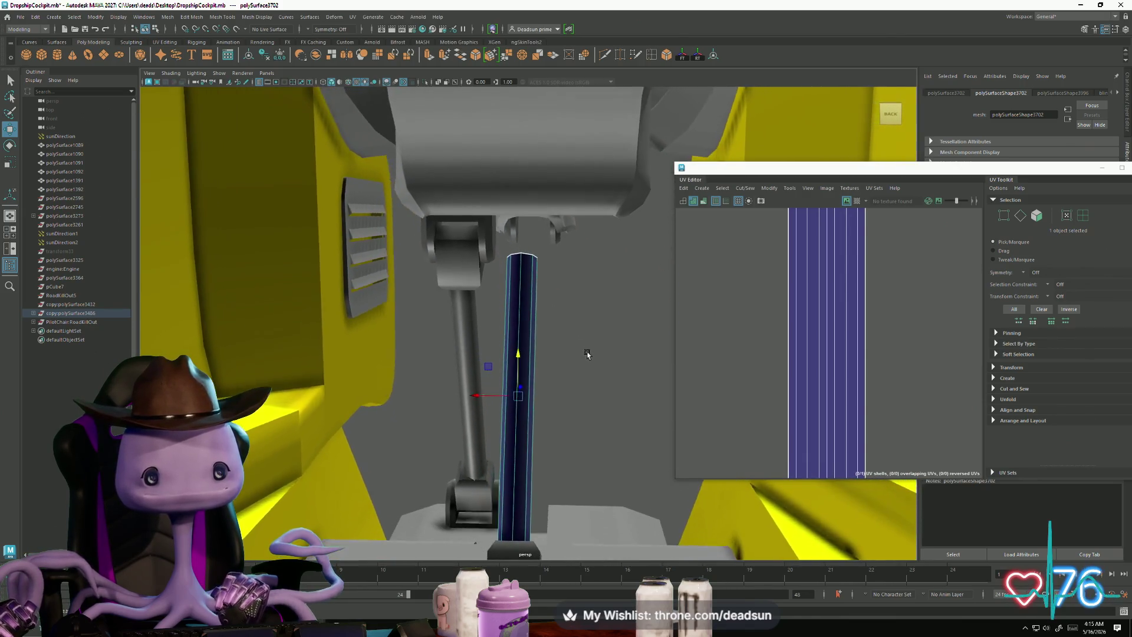
# Step: Slide the small block above the rod sideways along X and tilt it
pyautogui.click(460, 254)
pyautogui.rightClick(460, 259)
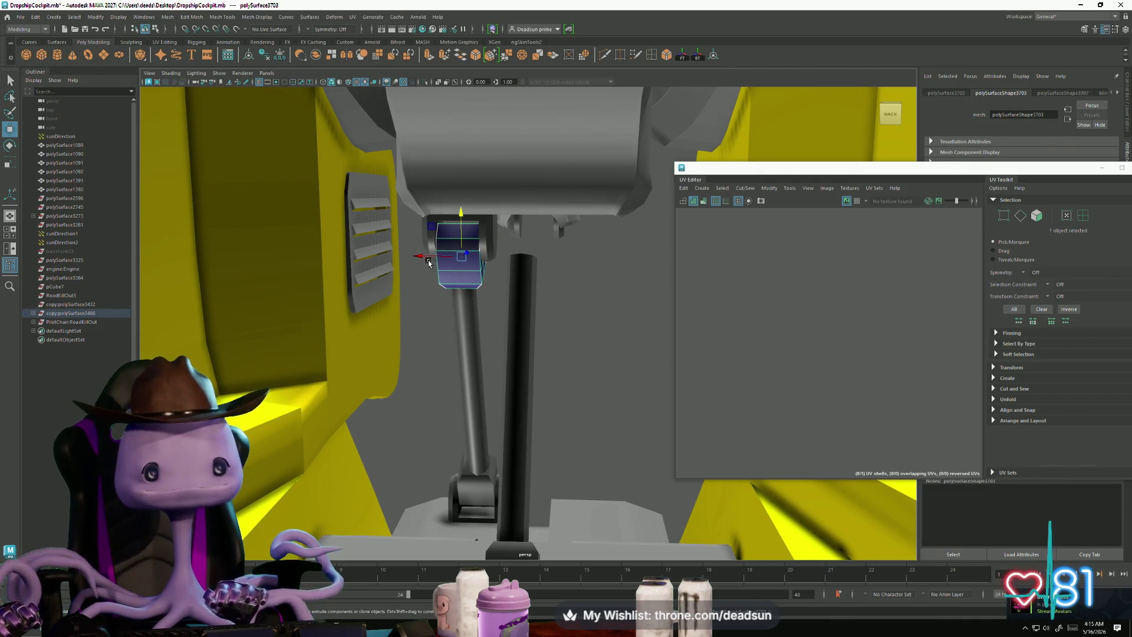
pyautogui.moveTo(421, 257); pyautogui.dragTo(459, 264)
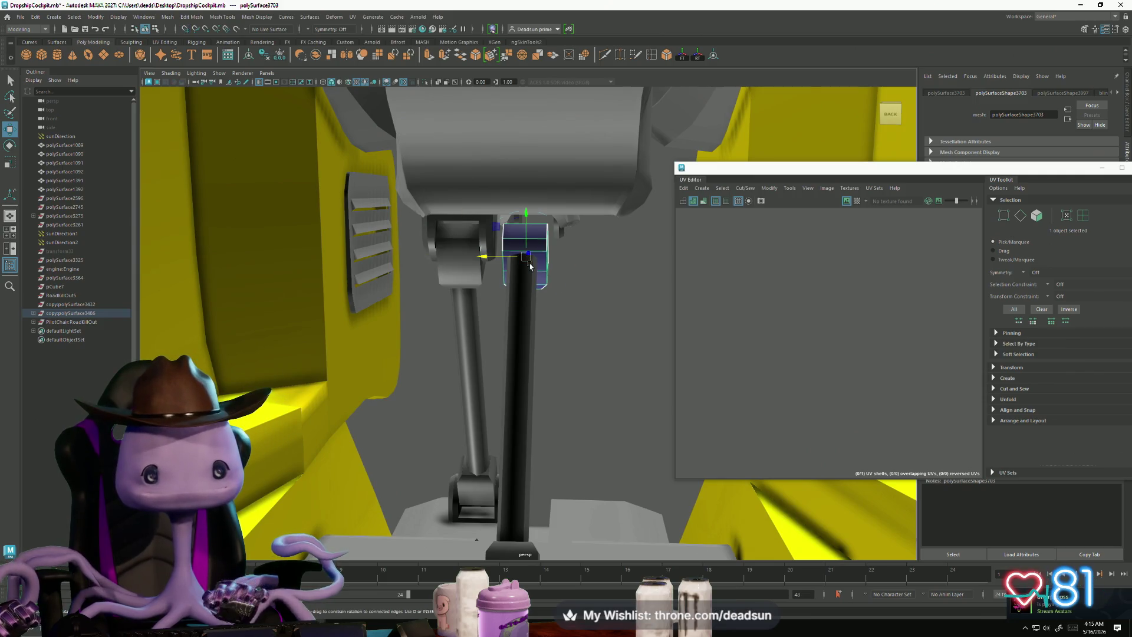
pyautogui.keyDown('alt'); pyautogui.moveTo(561, 293); pyautogui.dragTo(544, 296); pyautogui.keyUp('alt')
pyautogui.moveTo(529, 279); pyautogui.dragTo(525, 238)
# Step: Move the small block right, clear of the louvers, and rotate it slightly
pyautogui.press('w')
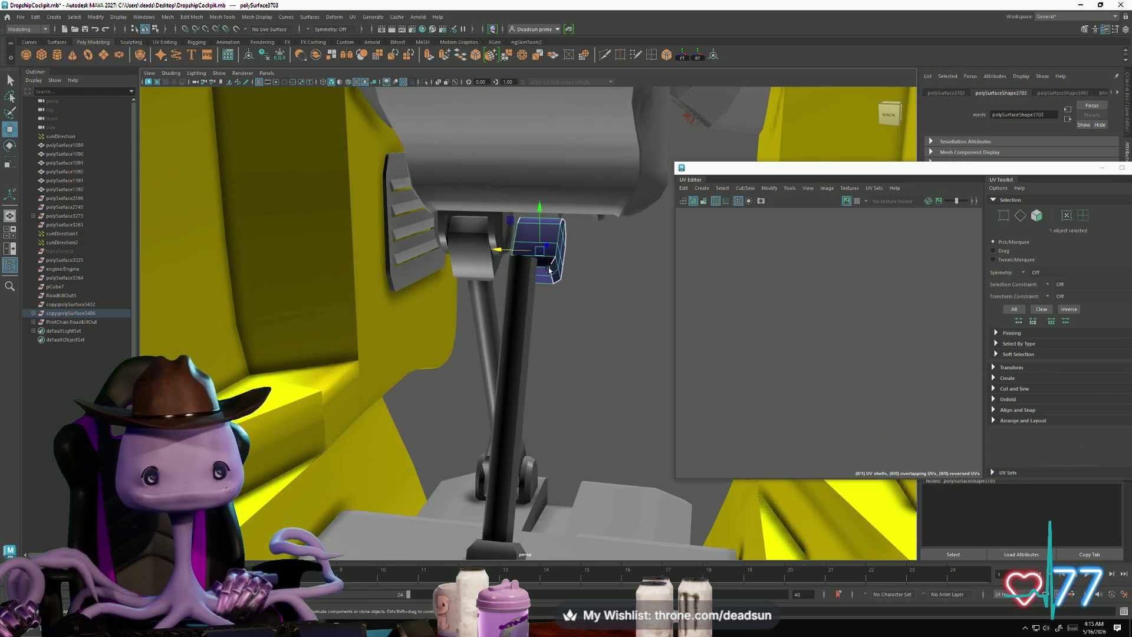
pyautogui.press('f')
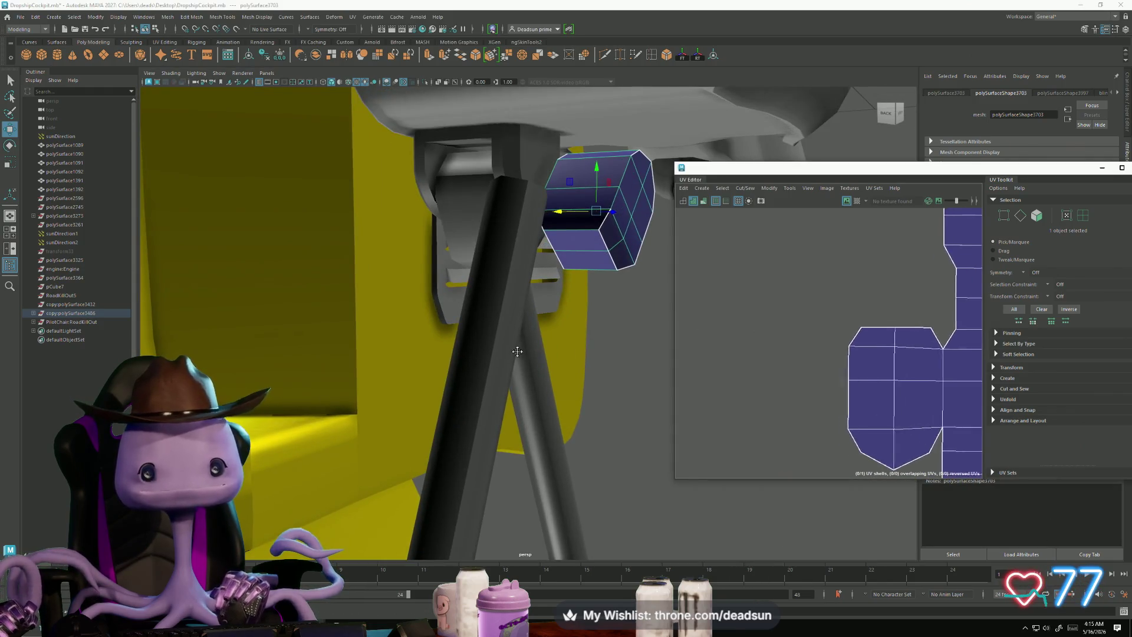
pyautogui.moveTo(613, 324)
pyautogui.keyDown('alt'); pyautogui.mouseDown(button='middle')
pyautogui.moveTo(548, 339)
pyautogui.moveTo(478, 330)
pyautogui.mouseUp(button='middle'); pyautogui.keyUp('alt')
pyautogui.moveTo(429, 257)
pyautogui.mouseDown()
pyautogui.moveTo(651, 258)
pyautogui.moveTo(639, 263)
pyautogui.mouseUp()
pyautogui.hotkey('ctrl', 'z')
pyautogui.moveTo(483, 254)
pyautogui.mouseDown()
pyautogui.moveTo(652, 251)
pyautogui.moveTo(640, 249)
pyautogui.mouseUp()
pyautogui.moveTo(579, 295)
pyautogui.keyDown('alt'); pyautogui.mouseDown()
pyautogui.moveTo(609, 298)
pyautogui.moveTo(458, 250)
pyautogui.mouseUp(); pyautogui.keyUp('alt')
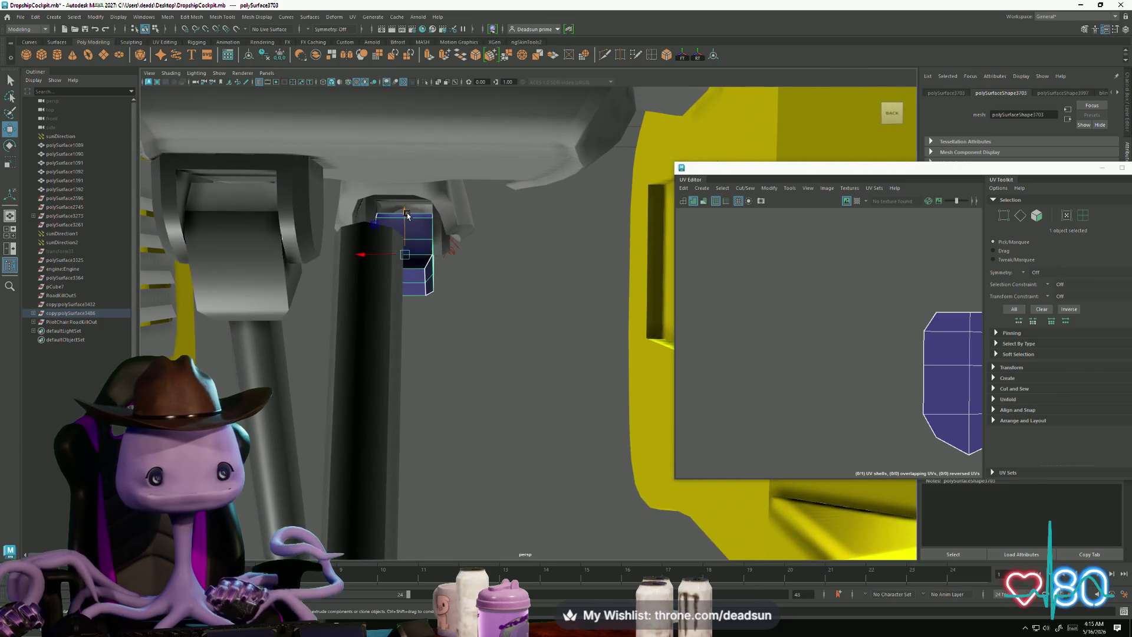
pyautogui.moveTo(403, 235); pyautogui.dragTo(404, 231)
# Step: Stretch the second rod's eight top vertices up toward the upper linkage and adjust their height
pyautogui.click(363, 343)
pyautogui.rightClick(362, 341)
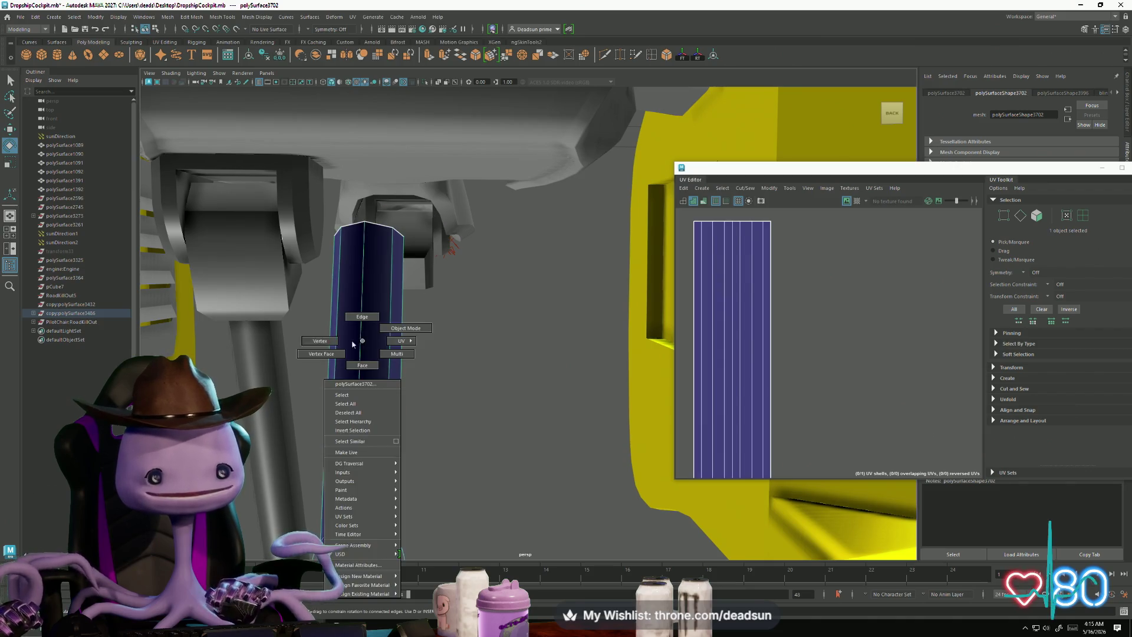
pyautogui.click(303, 328)
pyautogui.moveTo(287, 206); pyautogui.dragTo(489, 343)
pyautogui.press('f')
pyautogui.scroll(-5, 415, 355)
pyautogui.press('w')
pyautogui.moveTo(345, 236); pyautogui.dragTo(649, 227)
pyautogui.moveTo(589, 265)
pyautogui.keyDown('alt'); pyautogui.mouseDown()
pyautogui.moveTo(616, 317)
pyautogui.moveTo(472, 366)
pyautogui.moveTo(542, 377)
pyautogui.mouseUp(); pyautogui.keyUp('alt')
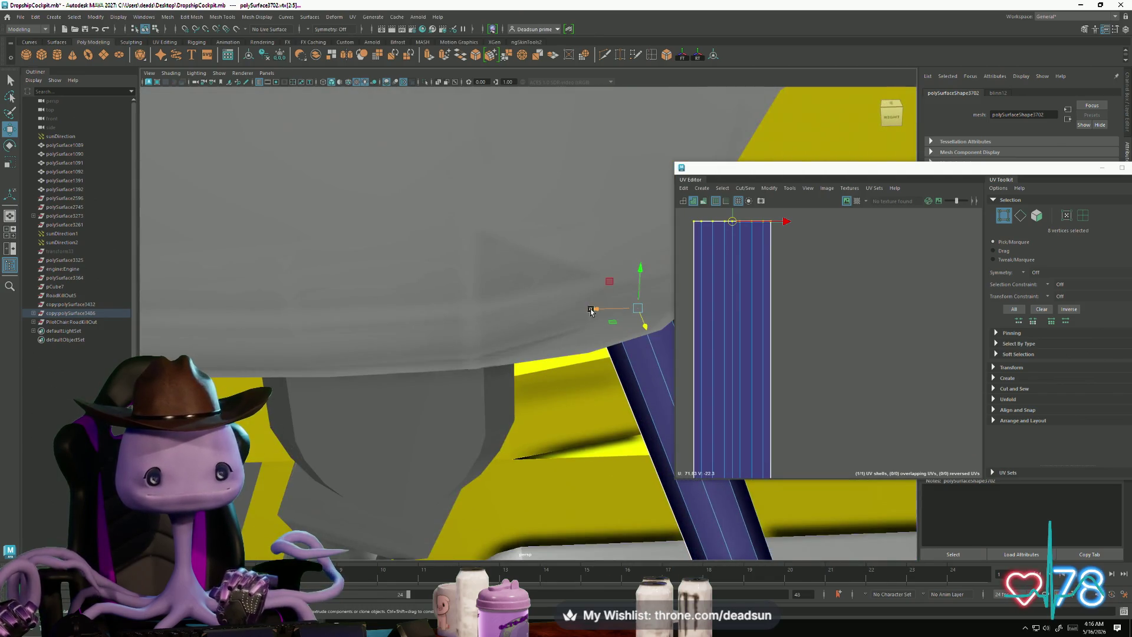
pyautogui.moveTo(457, 412)
pyautogui.keyDown('alt'); pyautogui.mouseDown()
pyautogui.moveTo(466, 366)
pyautogui.moveTo(455, 361)
pyautogui.moveTo(522, 268)
pyautogui.mouseUp(); pyautogui.keyUp('alt')
pyautogui.moveTo(506, 193); pyautogui.dragTo(451, 203)
pyautogui.moveTo(489, 147); pyautogui.dragTo(489, 167)
# Step: Inspect the rod's top up close, then try rotating the lower block and undo it
pyautogui.press('e')
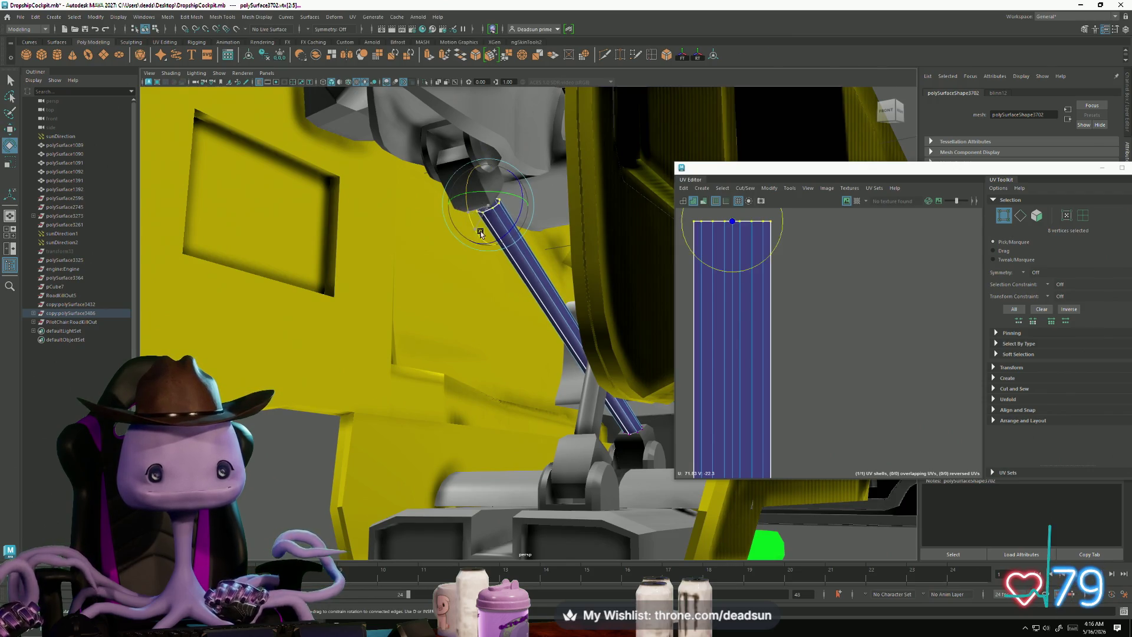
pyautogui.moveTo(475, 236)
pyautogui.keyDown('alt'); pyautogui.mouseDown()
pyautogui.moveTo(464, 321)
pyautogui.moveTo(530, 318)
pyautogui.moveTo(531, 328)
pyautogui.moveTo(512, 283)
pyautogui.moveTo(518, 305)
pyautogui.mouseUp(); pyautogui.keyUp('alt')
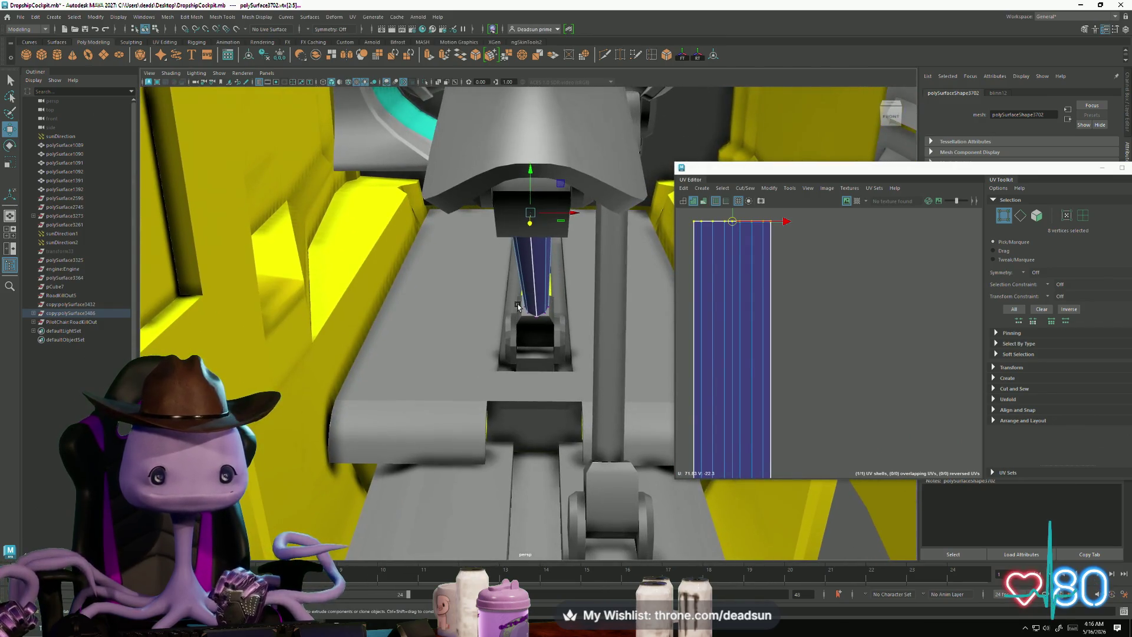
pyautogui.moveTo(503, 361)
pyautogui.keyDown('alt'); pyautogui.mouseDown()
pyautogui.moveTo(501, 349)
pyautogui.moveTo(607, 354)
pyautogui.moveTo(519, 324)
pyautogui.moveTo(519, 352)
pyautogui.moveTo(527, 248)
pyautogui.moveTo(536, 289)
pyautogui.moveTo(506, 302)
pyautogui.moveTo(523, 304)
pyautogui.moveTo(482, 345)
pyautogui.mouseUp(); pyautogui.keyUp('alt')
pyautogui.press('e')
pyautogui.press('w')
pyautogui.rightClick(482, 345)
pyautogui.click(500, 334)
pyautogui.press('e')
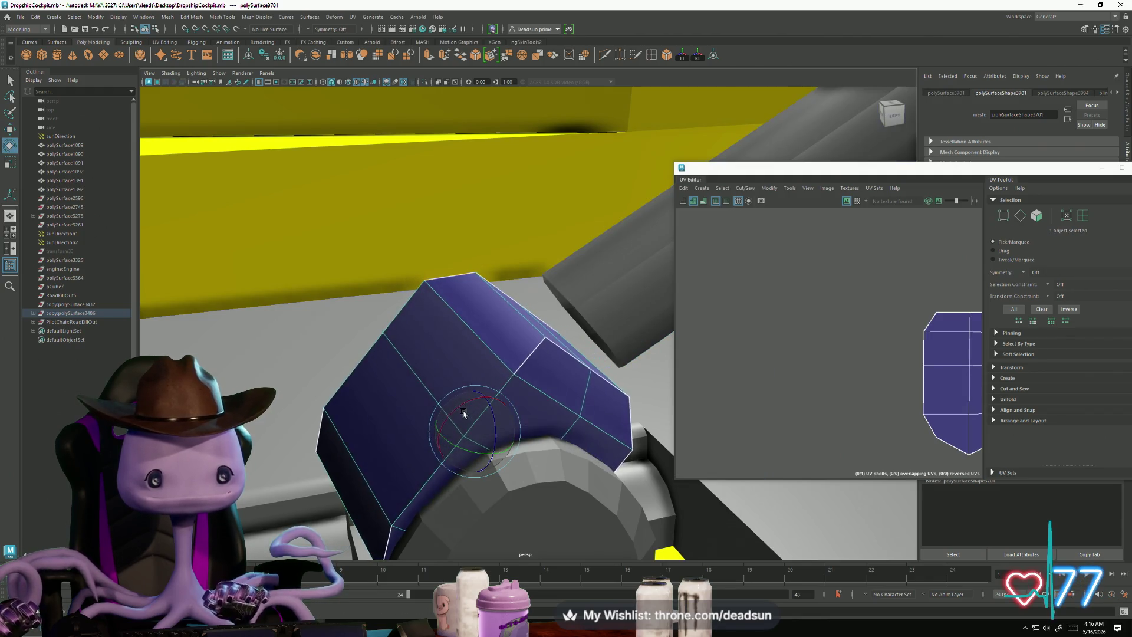
pyautogui.moveTo(449, 411); pyautogui.dragTo(470, 405)
pyautogui.hotkey('ctrl', 'z')
# Step: Select the diagonal rod's eight bottom vertices
pyautogui.click(619, 305)
pyautogui.moveTo(619, 305)
pyautogui.keyDown('alt'); pyautogui.mouseDown()
pyautogui.moveTo(590, 342)
pyautogui.moveTo(574, 407)
pyautogui.moveTo(522, 352)
pyautogui.mouseUp(); pyautogui.keyUp('alt')
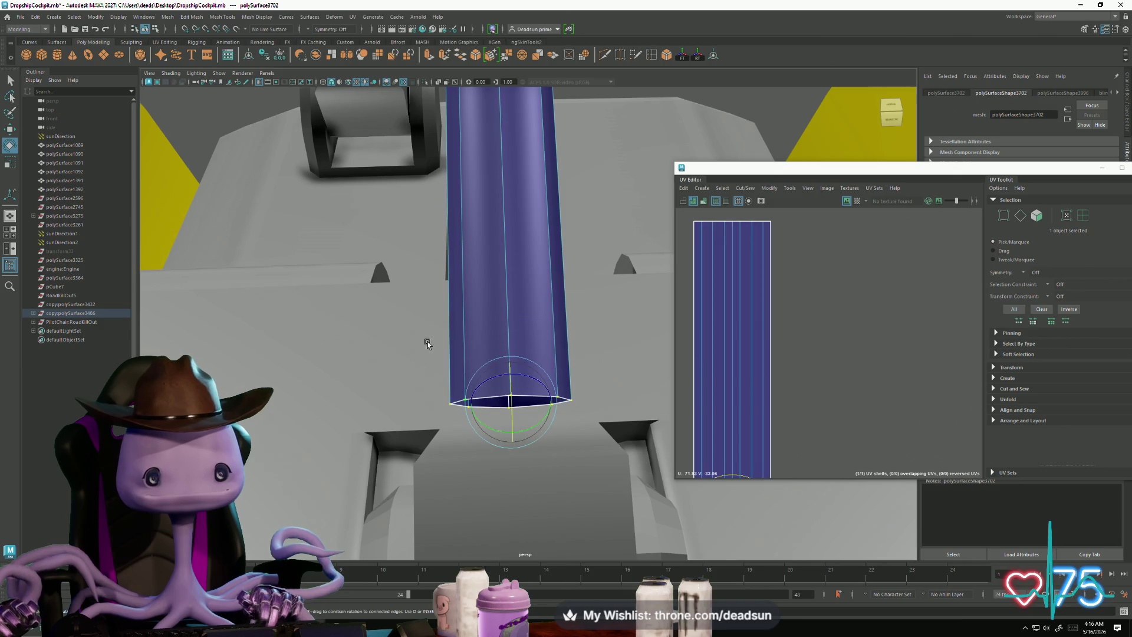
pyautogui.press('w')
pyautogui.click(526, 449)
pyautogui.keyDown('alt'); pyautogui.moveTo(527, 449); pyautogui.dragTo(513, 361); pyautogui.keyUp('alt')
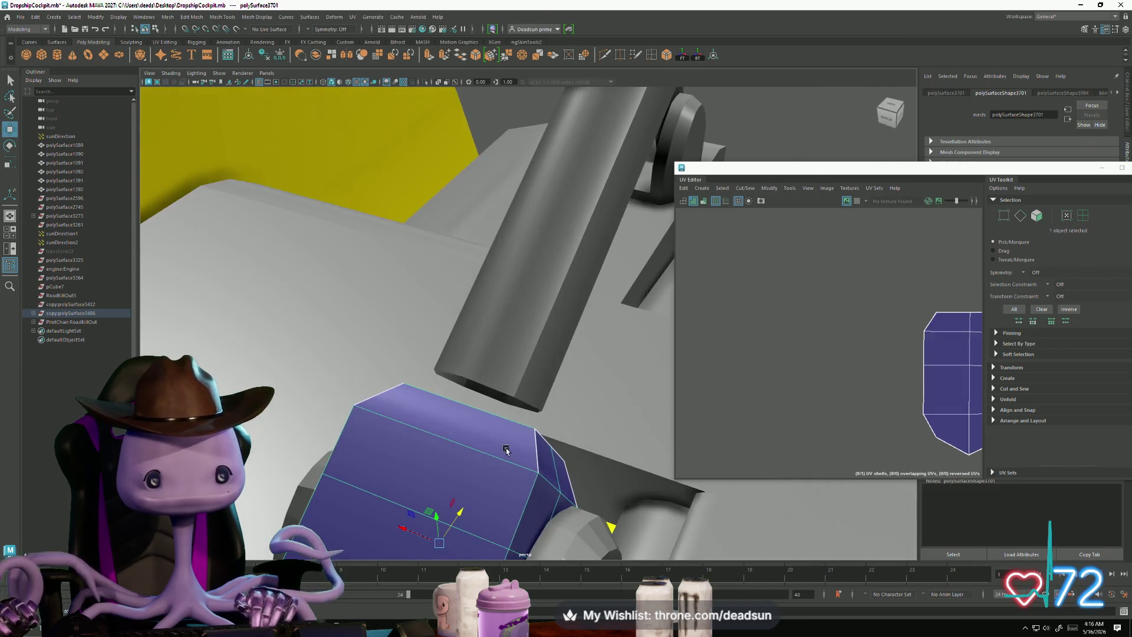
pyautogui.click(513, 362)
pyautogui.moveTo(513, 362); pyautogui.dragTo(440, 345, button='right')
pyautogui.moveTo(381, 316); pyautogui.dragTo(573, 415)
pyautogui.moveTo(519, 371)
pyautogui.keyDown('alt'); pyautogui.mouseDown()
pyautogui.moveTo(495, 384)
pyautogui.moveTo(473, 340)
pyautogui.moveTo(475, 367)
pyautogui.mouseUp(); pyautogui.keyUp('alt')
# Step: Tilt the rod's bottom end face and push it down onto the floor bracket
pyautogui.press('r')
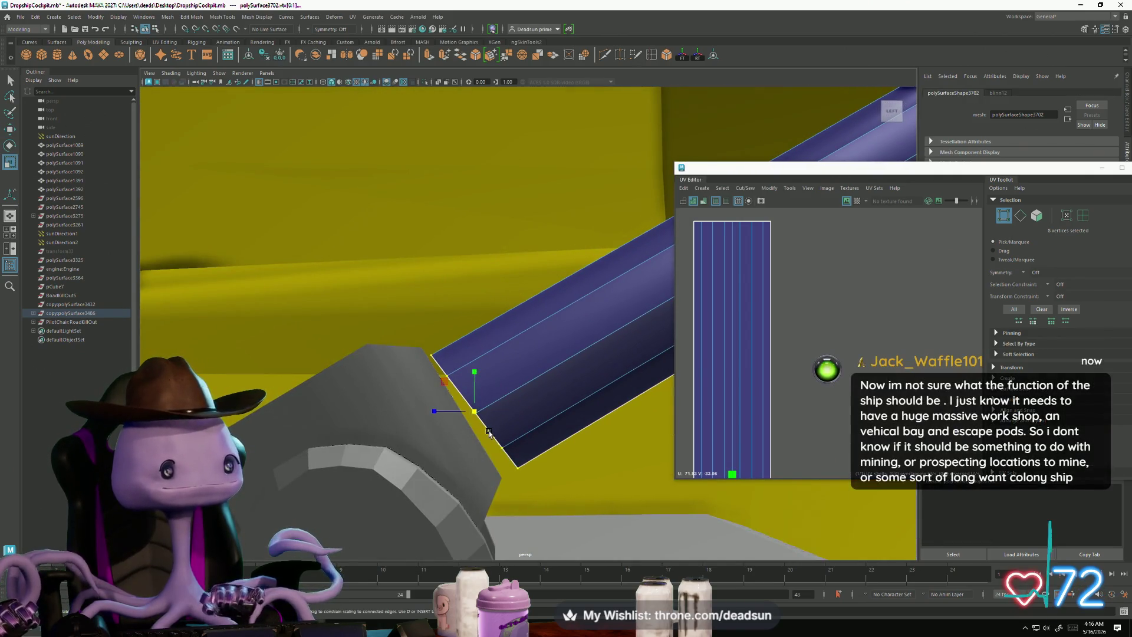
pyautogui.press('e')
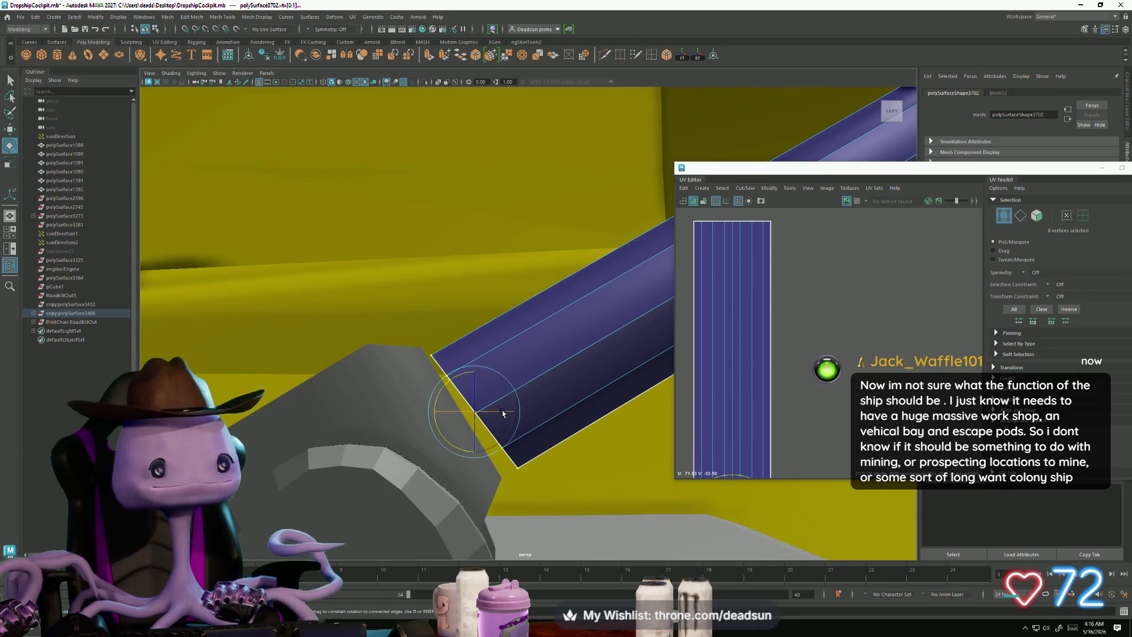
pyautogui.moveTo(452, 381); pyautogui.dragTo(472, 406)
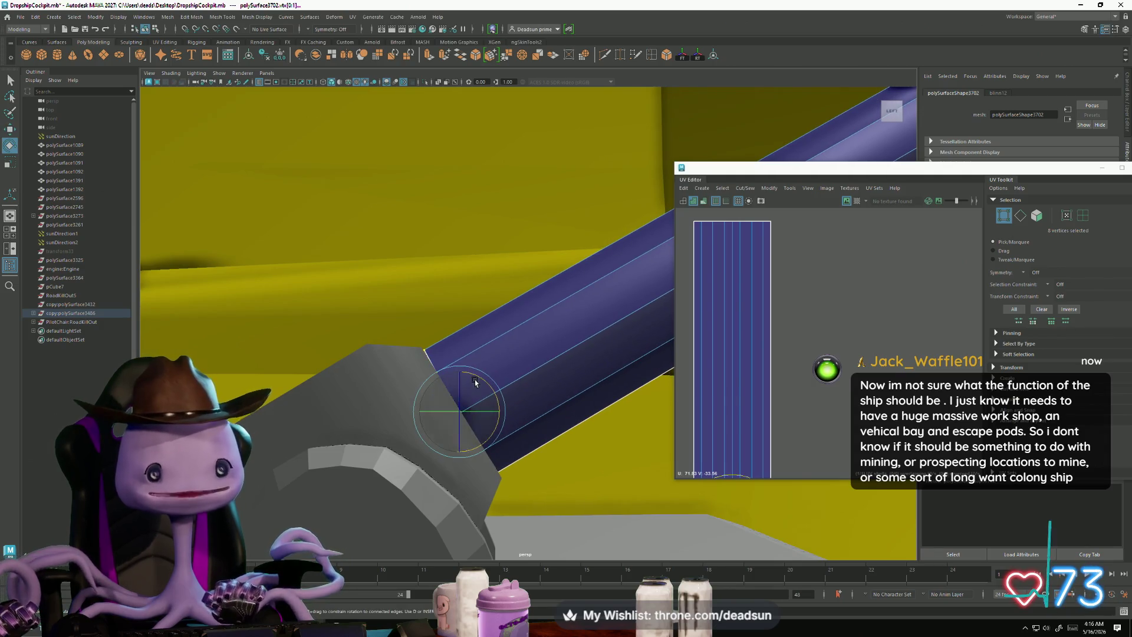
pyautogui.press('w')
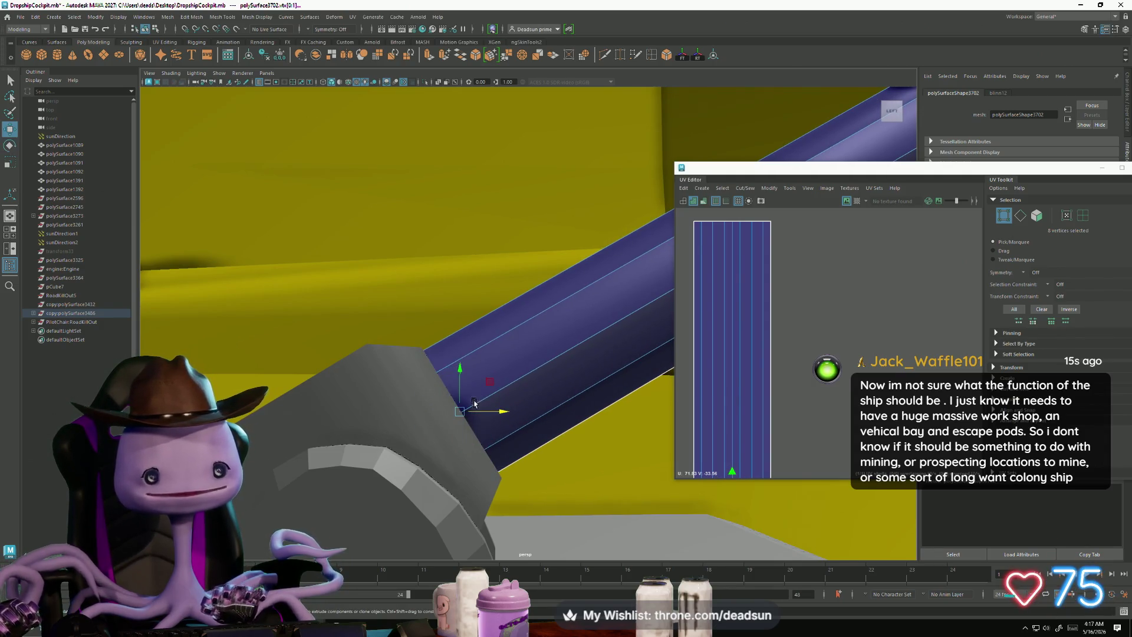
pyautogui.moveTo(459, 370)
pyautogui.mouseDown()
pyautogui.moveTo(330, 399)
pyautogui.moveTo(413, 378)
pyautogui.moveTo(539, 243)
pyautogui.mouseUp()
pyautogui.scroll(5, 451, 360)
pyautogui.scroll(-2, 451, 359)
pyautogui.scroll(2, 451, 359)
pyautogui.moveTo(539, 243); pyautogui.dragTo(564, 234, button='right')
# Step: Cut the diagonal control rod's UVs along a selected edge
pyautogui.click(321, 345)
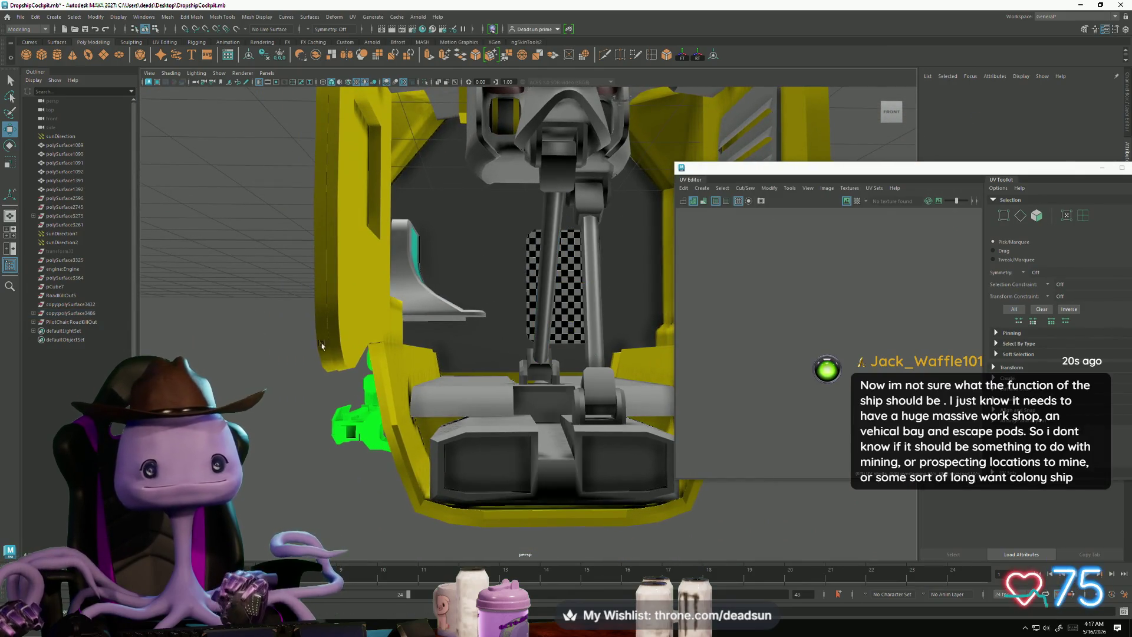
pyautogui.click(550, 276)
pyautogui.keyDown('alt'); pyautogui.moveTo(550, 277); pyautogui.dragTo(575, 352); pyautogui.keyUp('alt')
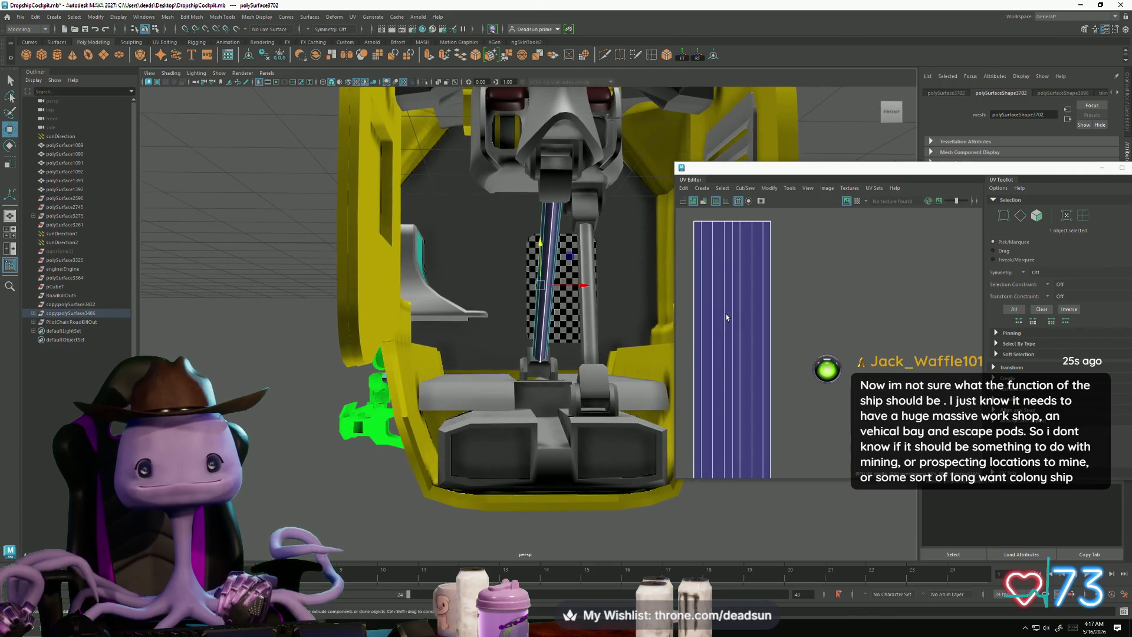
pyautogui.press('F10')
pyautogui.click(735, 282)
pyautogui.click(721, 189)
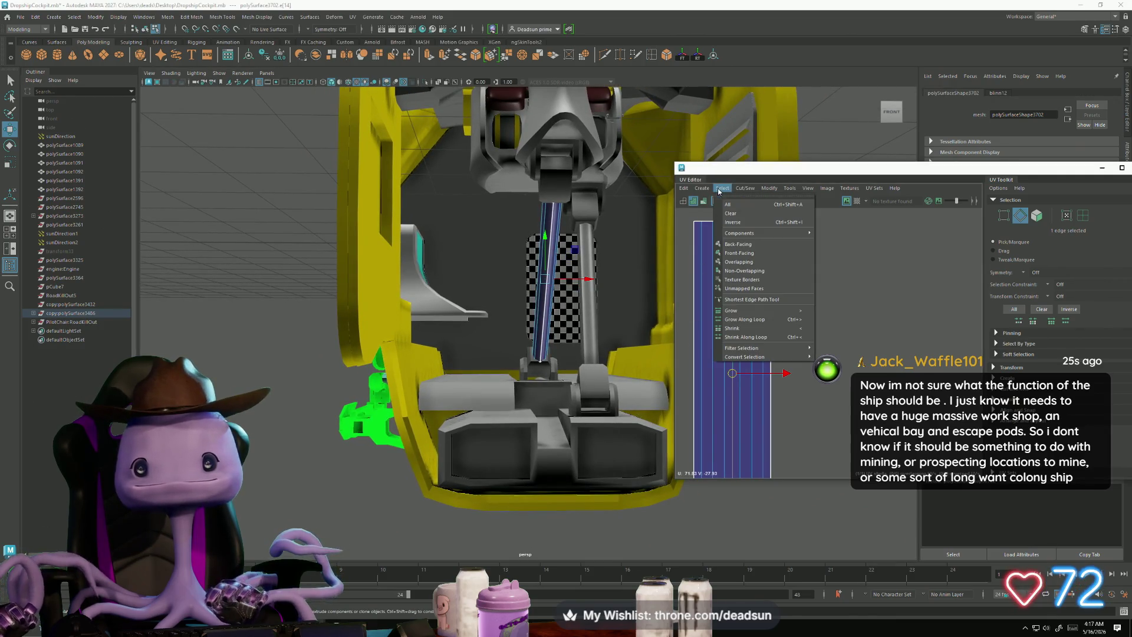
pyautogui.moveTo(737, 191)
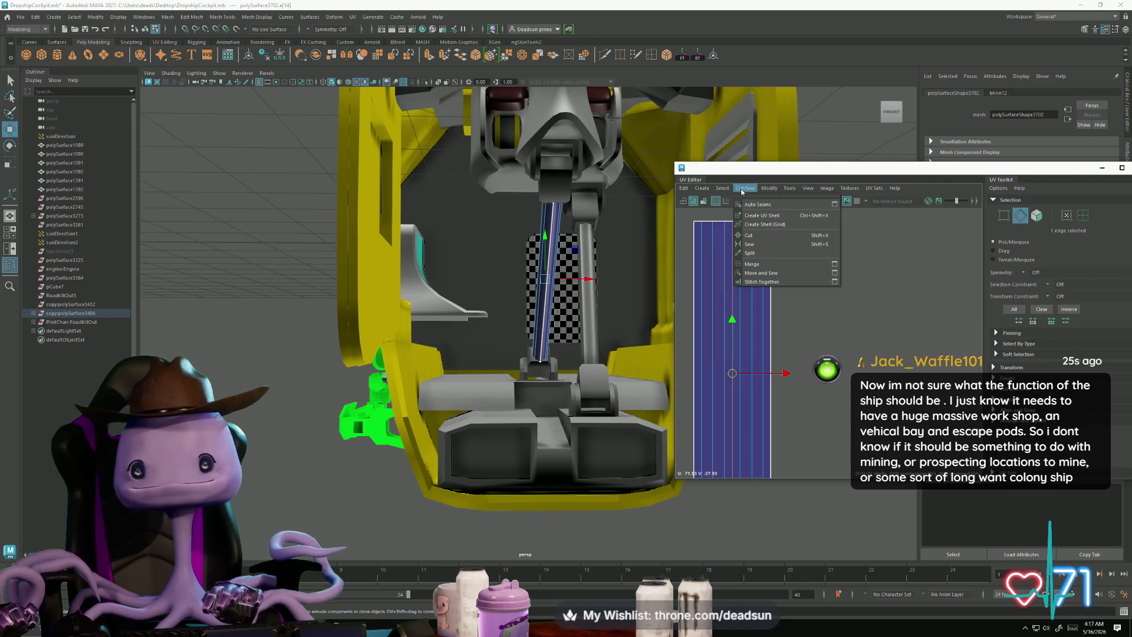
pyautogui.click(766, 236)
# Step: Move and sew the rod's UV shells together along another edge into one straight shell
pyautogui.click(696, 260)
pyautogui.click(745, 189)
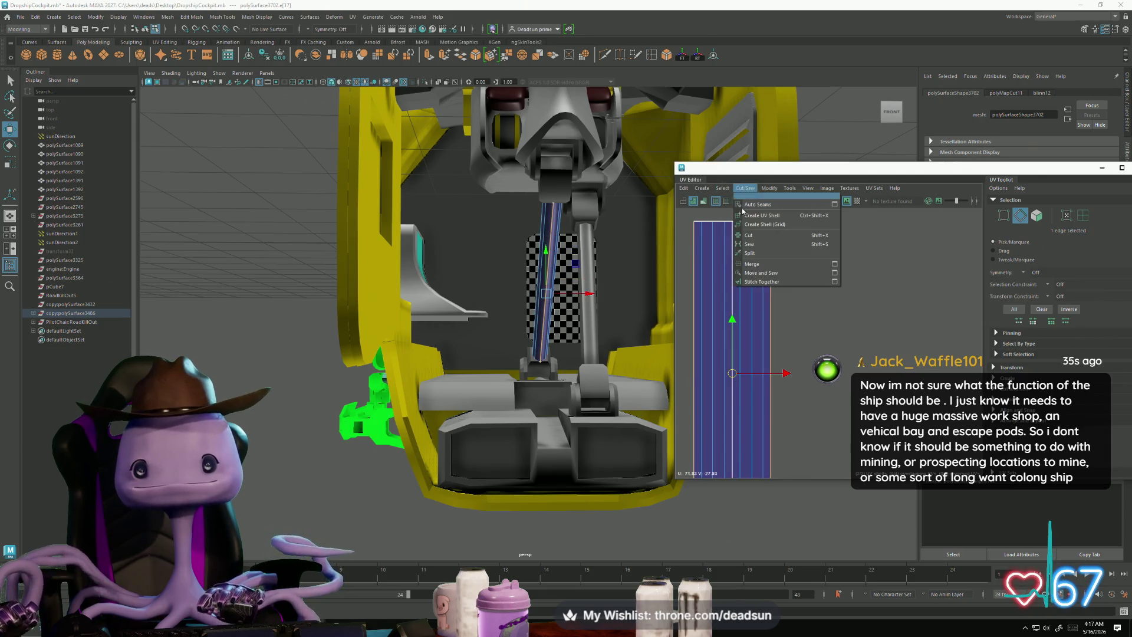
pyautogui.click(761, 273)
pyautogui.keyDown('alt'); pyautogui.moveTo(473, 349); pyautogui.dragTo(548, 346); pyautogui.keyUp('alt')
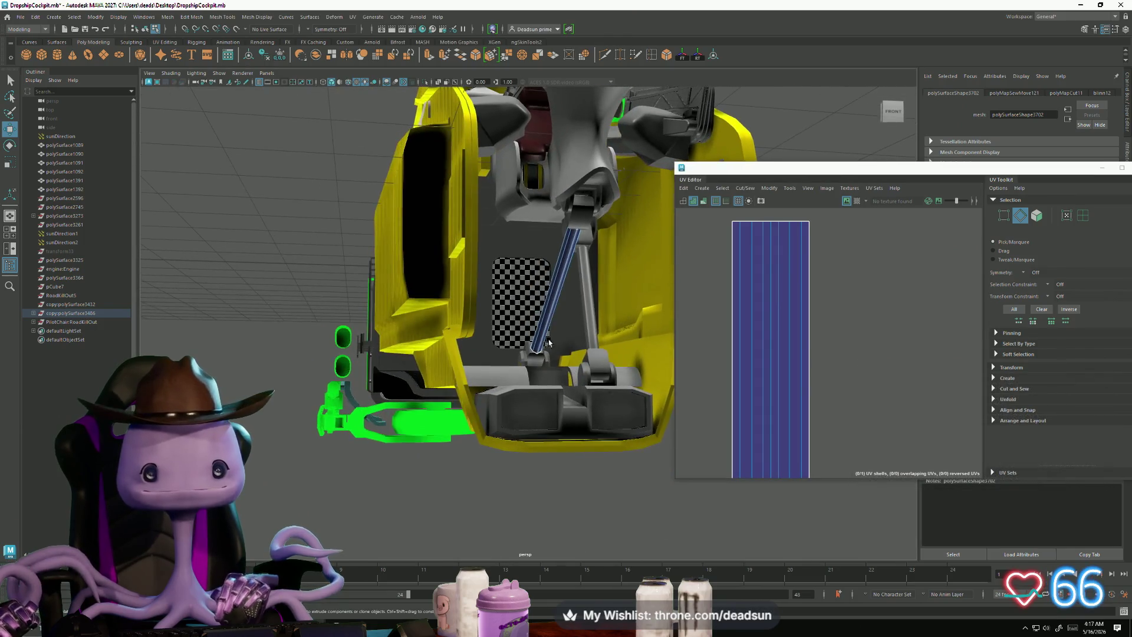
pyautogui.click(565, 271)
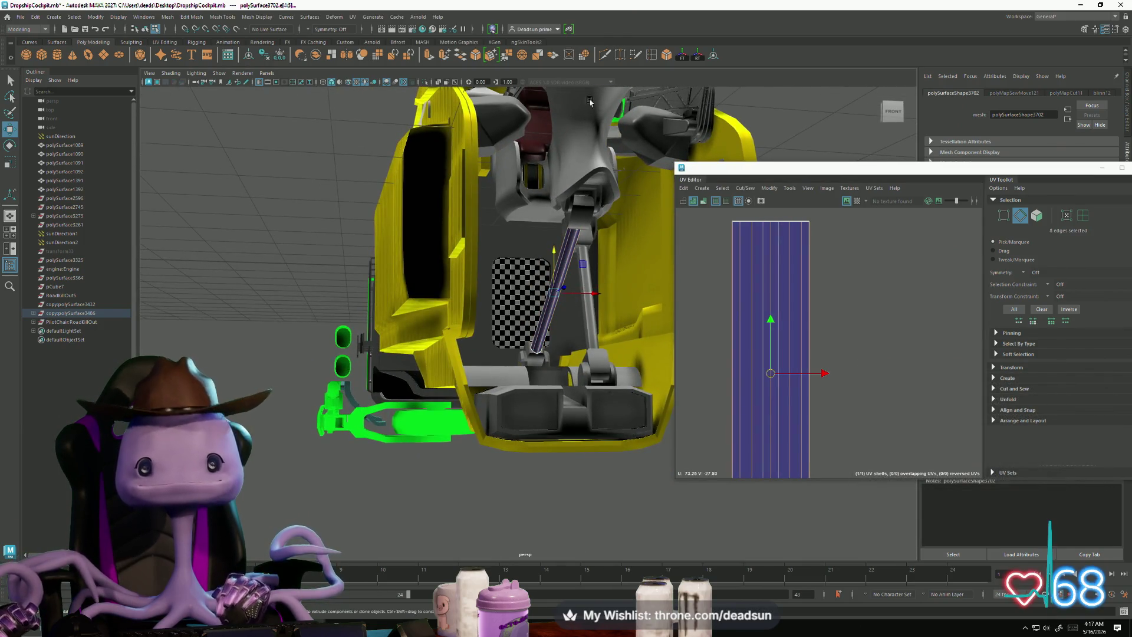
pyautogui.click(746, 188)
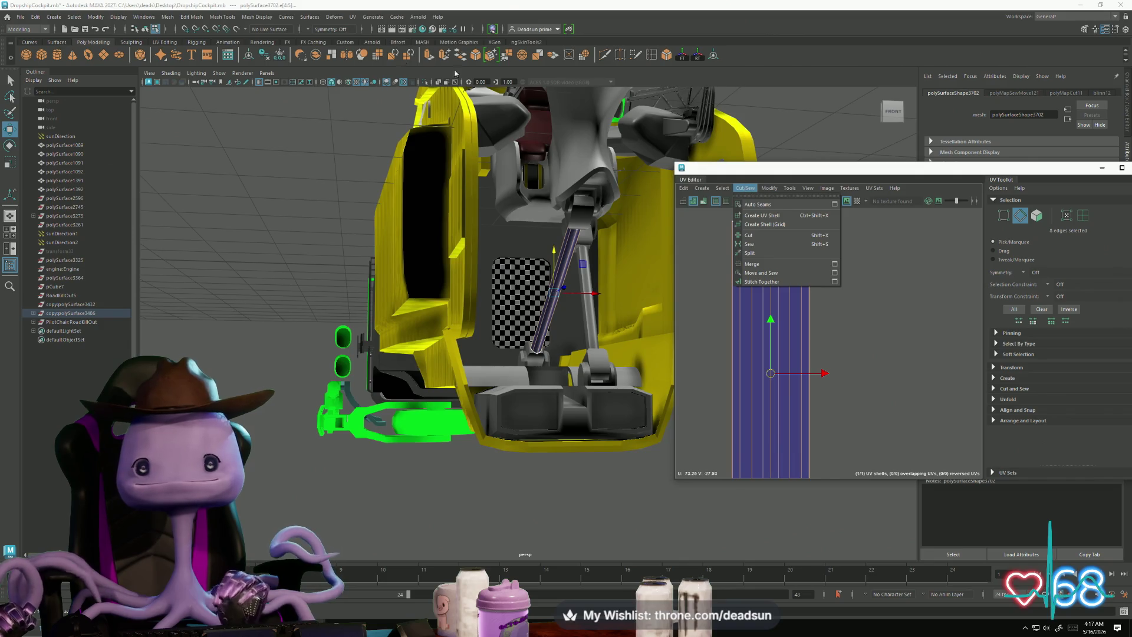
# Step: Soften the control rod's edges with Mesh Display > Soften Edge
pyautogui.click(313, 17)
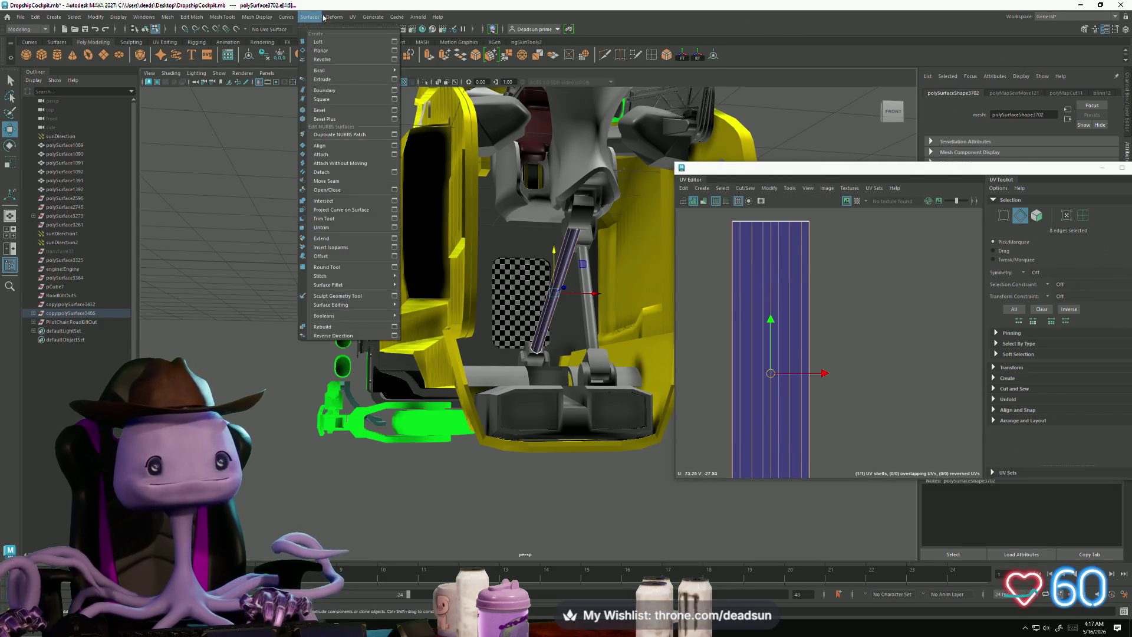
pyautogui.moveTo(305, 18)
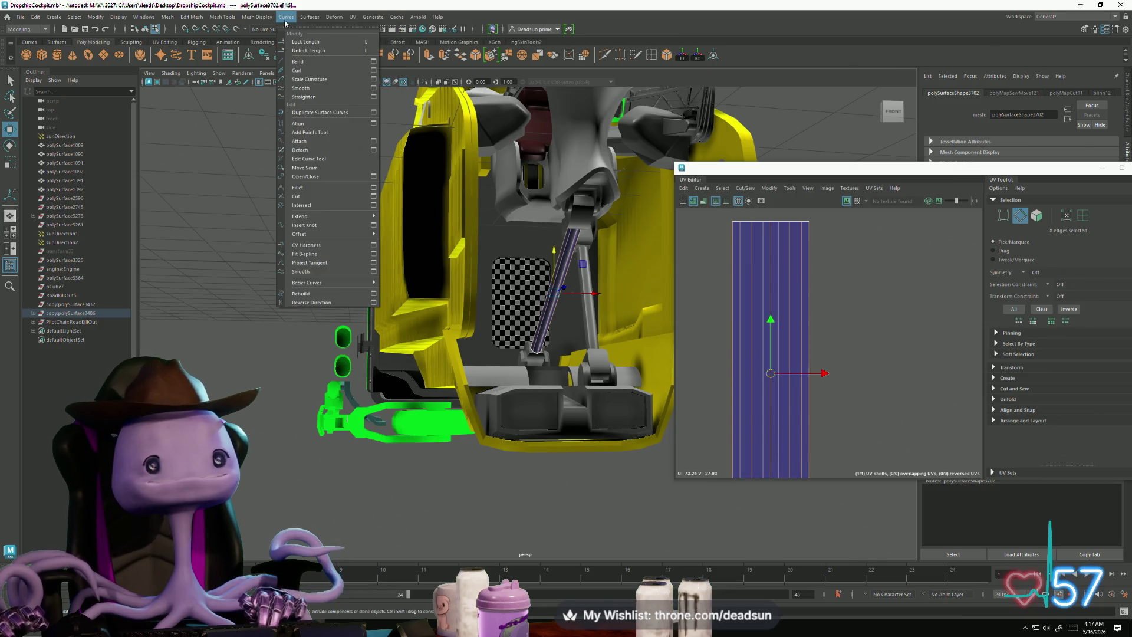
pyautogui.moveTo(257, 19)
pyautogui.click(276, 97)
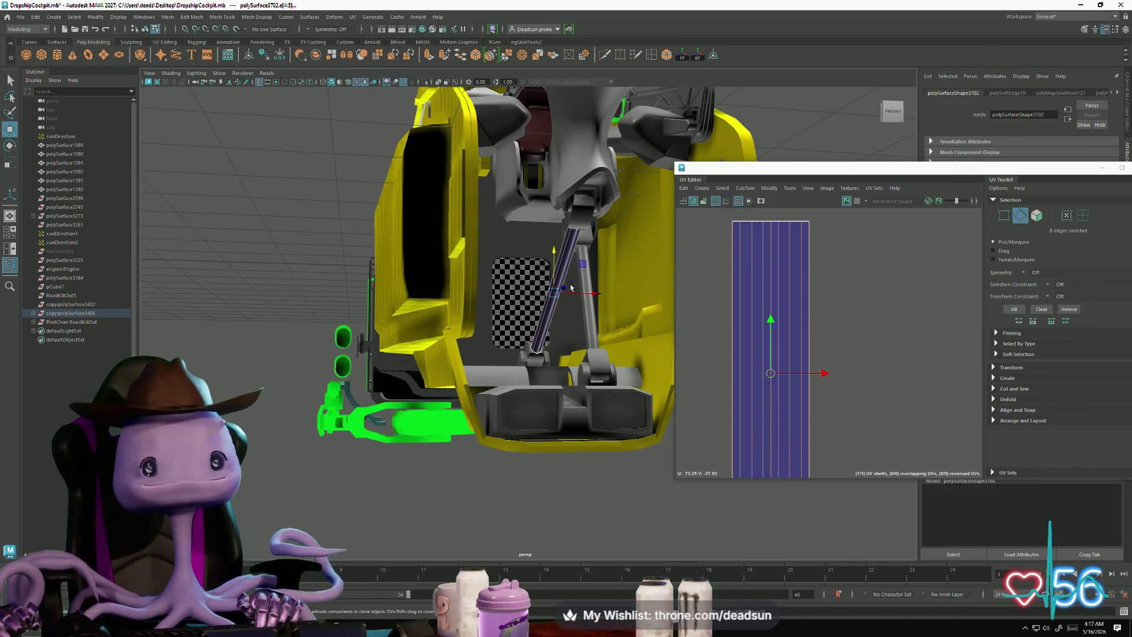
pyautogui.rightClick(545, 324)
pyautogui.moveTo(546, 324)
pyautogui.keyDown('alt'); pyautogui.mouseDown()
pyautogui.moveTo(499, 324)
pyautogui.moveTo(475, 339)
pyautogui.moveTo(503, 339)
pyautogui.mouseUp(); pyautogui.keyUp('alt')
pyautogui.scroll(5, 504, 339)
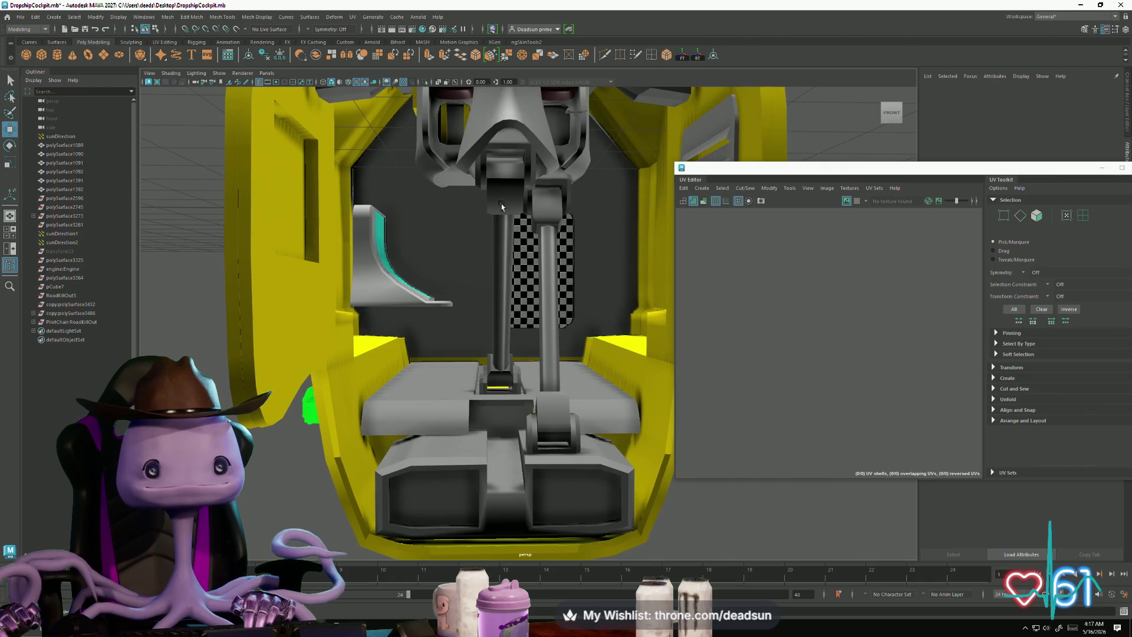
# Step: Select and frame the seat-back mesh to inspect its narrow, upright UV strip shell
pyautogui.click(479, 177)
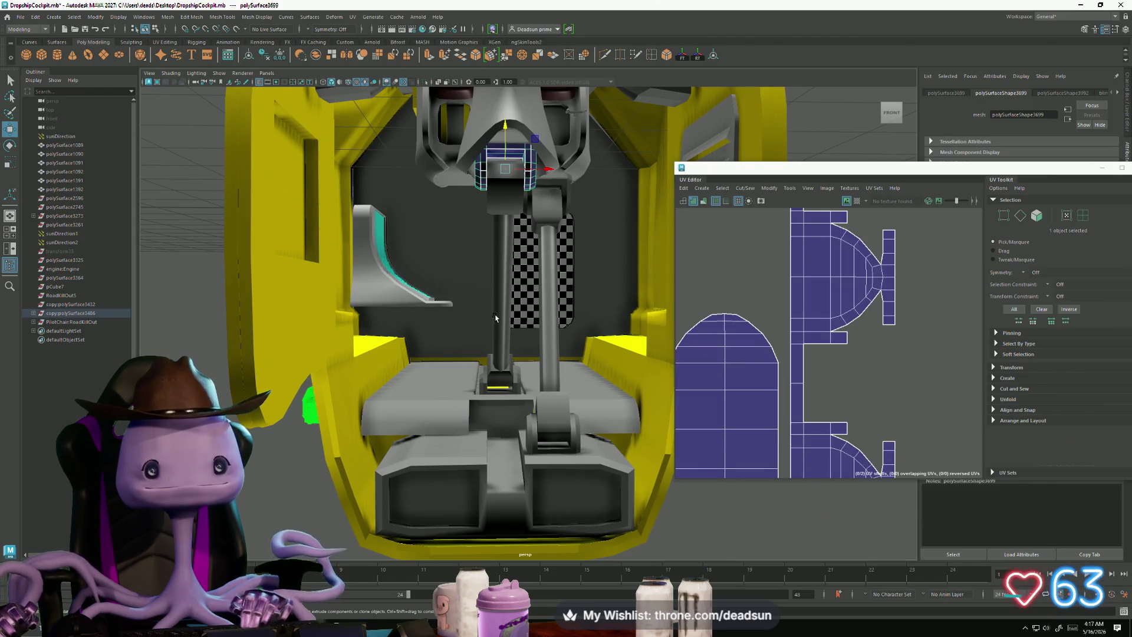
pyautogui.scroll(-3, 495, 319)
pyautogui.moveTo(495, 318)
pyautogui.keyDown('alt'); pyautogui.mouseDown()
pyautogui.moveTo(525, 301)
pyautogui.moveTo(590, 331)
pyautogui.moveTo(657, 337)
pyautogui.moveTo(479, 328)
pyautogui.mouseUp(); pyautogui.keyUp('alt')
pyautogui.scroll(4, 658, 337)
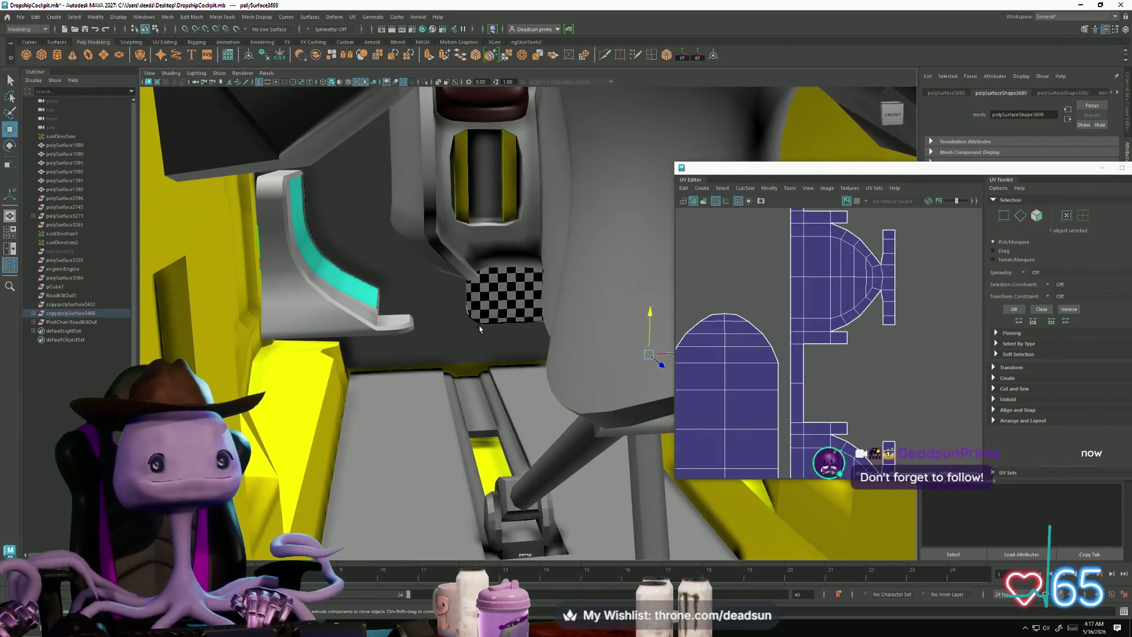
pyautogui.click(460, 183)
pyautogui.keyDown('alt'); pyautogui.moveTo(460, 182); pyautogui.dragTo(373, 283); pyautogui.keyUp('alt')
pyautogui.click(373, 283)
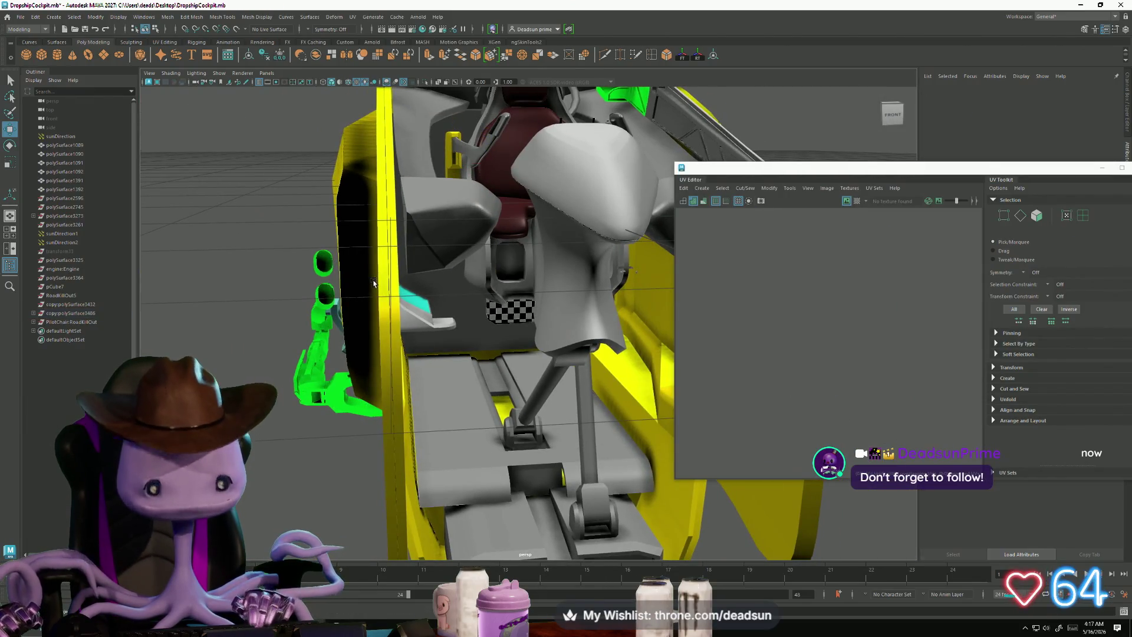
pyautogui.keyDown('alt'); pyautogui.moveTo(484, 293); pyautogui.dragTo(463, 285); pyautogui.keyUp('alt')
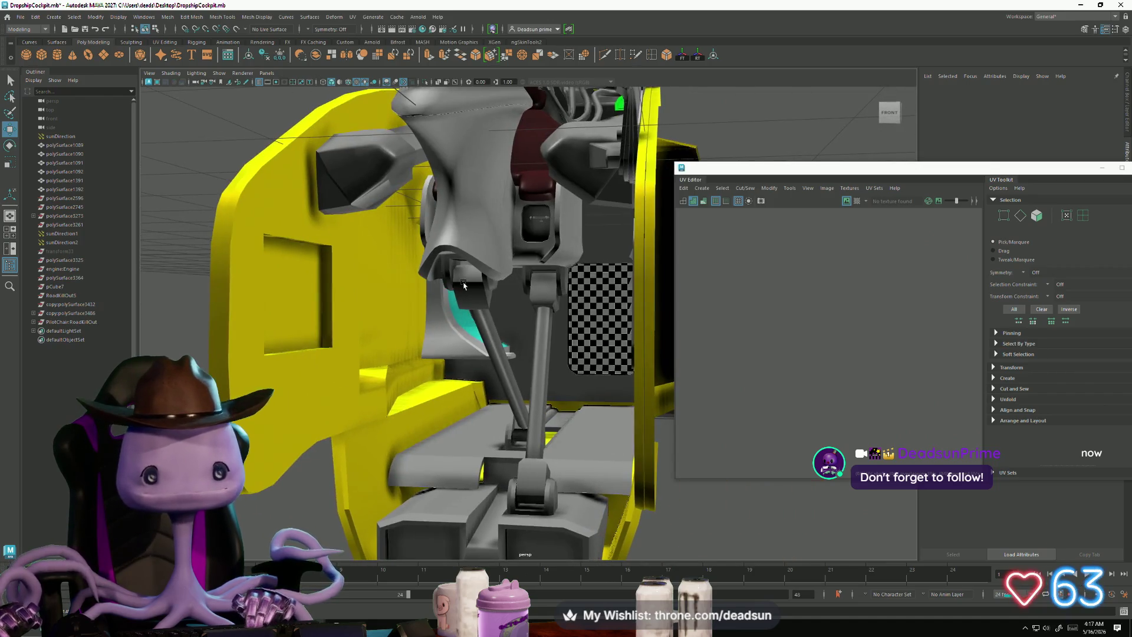
pyautogui.click(544, 240)
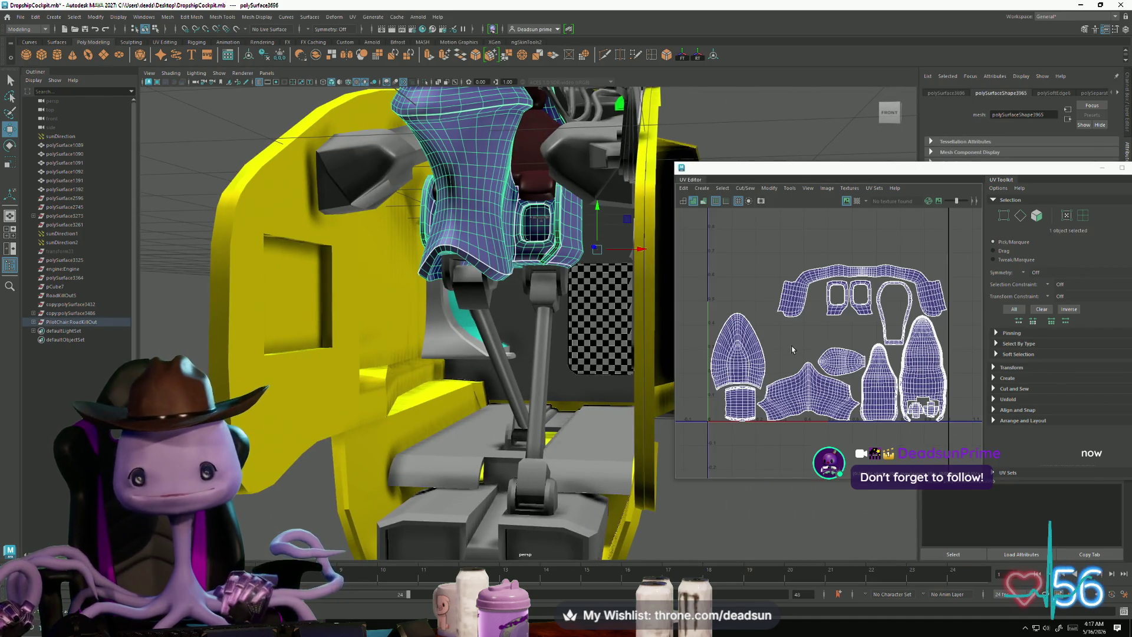
pyautogui.scroll(-3, 791, 348)
pyautogui.press('f')
pyautogui.moveTo(540, 346)
pyautogui.keyDown('alt'); pyautogui.mouseDown()
pyautogui.moveTo(573, 357)
pyautogui.moveTo(507, 369)
pyautogui.moveTo(482, 335)
pyautogui.moveTo(450, 340)
pyautogui.moveTo(442, 390)
pyautogui.mouseUp(); pyautogui.keyUp('alt')
# Step: Select both seat straps, separate their UV shells and unfold the left strap shell
pyautogui.click(428, 389)
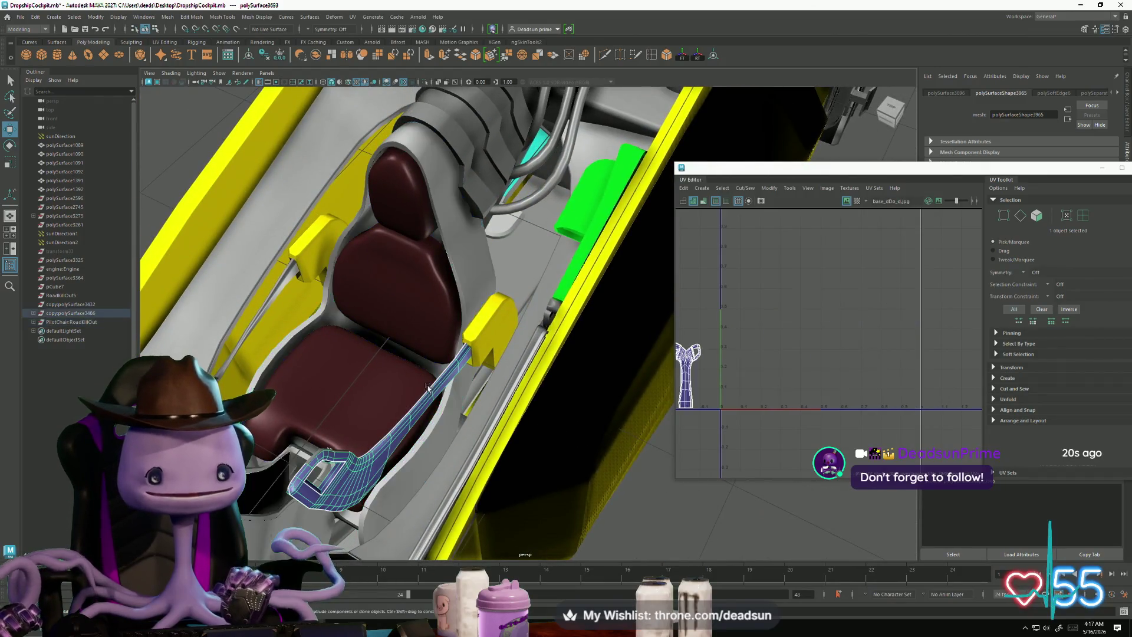
pyautogui.keyDown('shift'); pyautogui.click(255, 328); pyautogui.keyUp('shift')
pyautogui.press('f')
pyautogui.moveTo(761, 341)
pyautogui.mouseDown(button='right')
pyautogui.moveTo(758, 377)
pyautogui.moveTo(812, 342)
pyautogui.mouseUp(button='right')
pyautogui.click(808, 340)
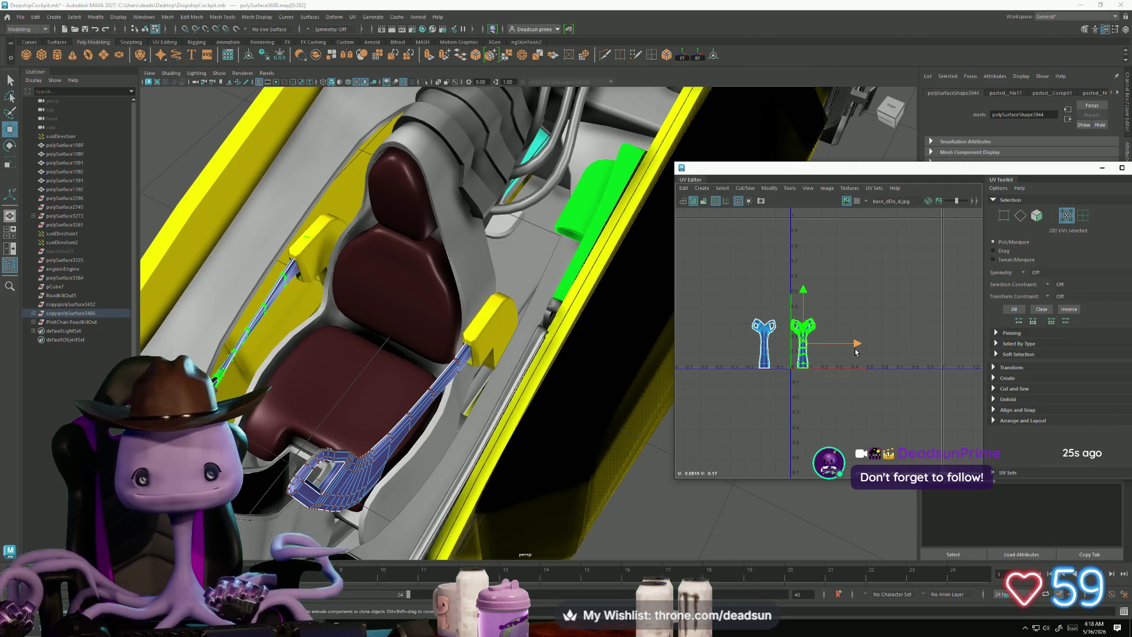
pyautogui.moveTo(802, 353); pyautogui.dragTo(786, 353)
pyautogui.moveTo(754, 316)
pyautogui.keyDown('alt'); pyautogui.mouseDown(button='right')
pyautogui.moveTo(826, 316)
pyautogui.moveTo(812, 317)
pyautogui.mouseUp(button='right'); pyautogui.keyUp('alt')
pyautogui.click(764, 188)
pyautogui.moveTo(789, 188)
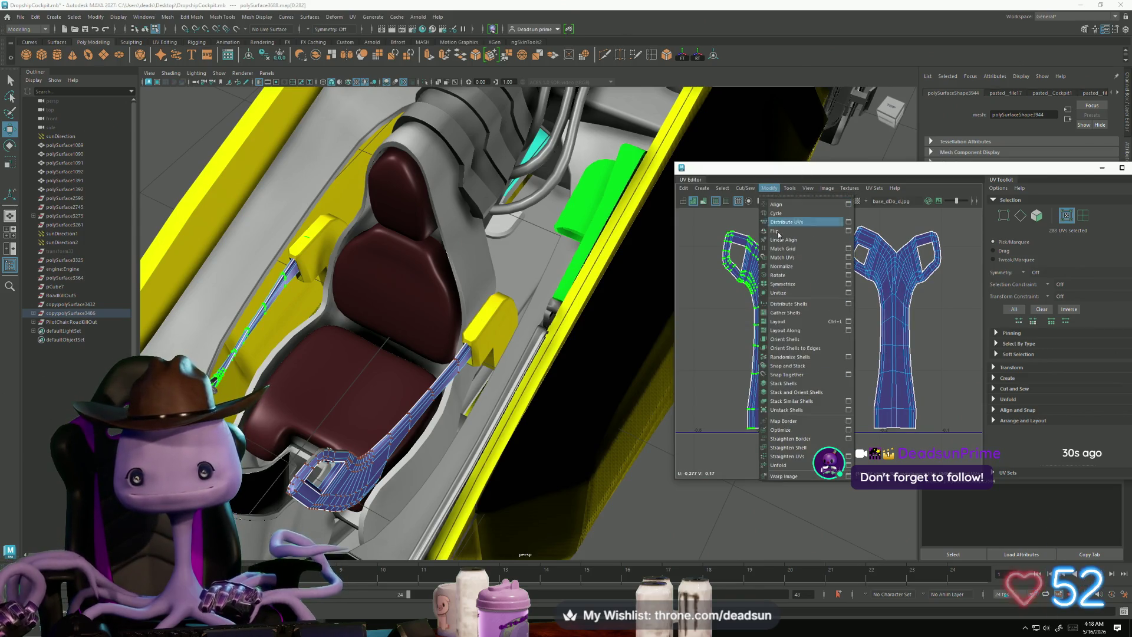
pyautogui.click(794, 467)
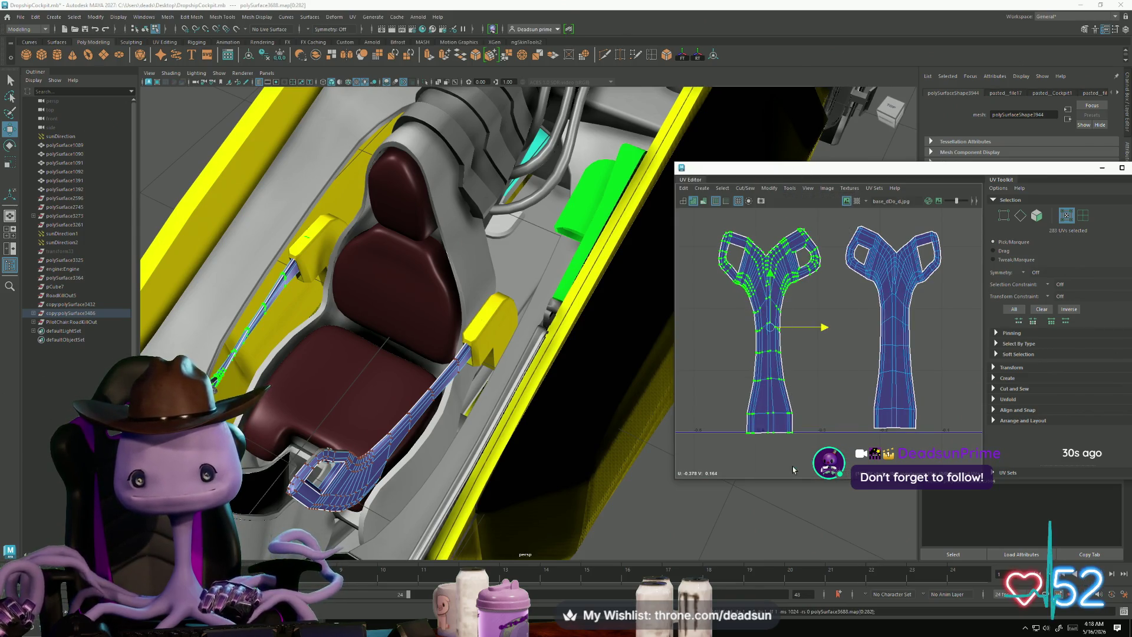
# Step: Rotate the right strap shell upright and move it left beside the other
pyautogui.click(884, 385)
pyautogui.press('e')
pyautogui.moveTo(865, 376); pyautogui.dragTo(872, 382)
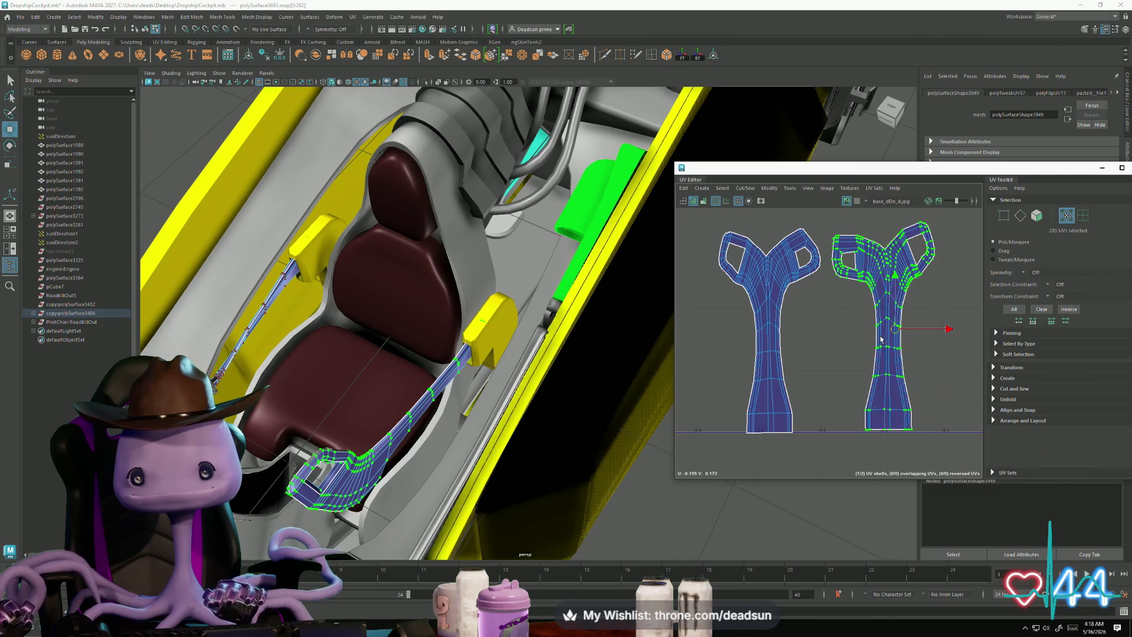
pyautogui.moveTo(894, 330); pyautogui.dragTo(676, 337)
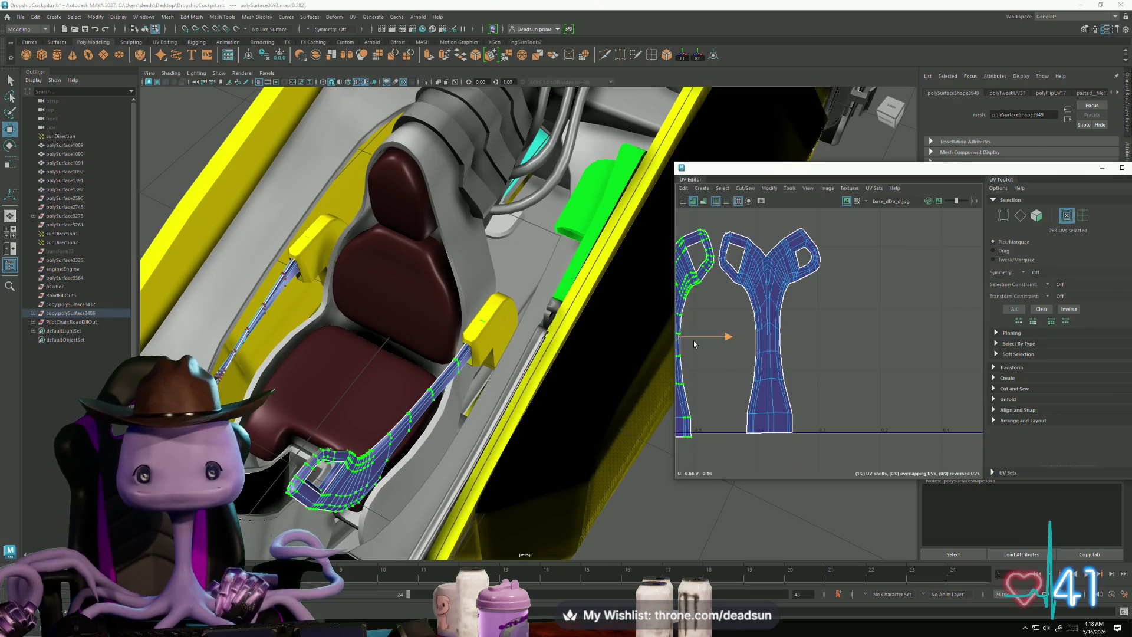
pyautogui.scroll(-5, 688, 340)
pyautogui.scroll(2, 492, 399)
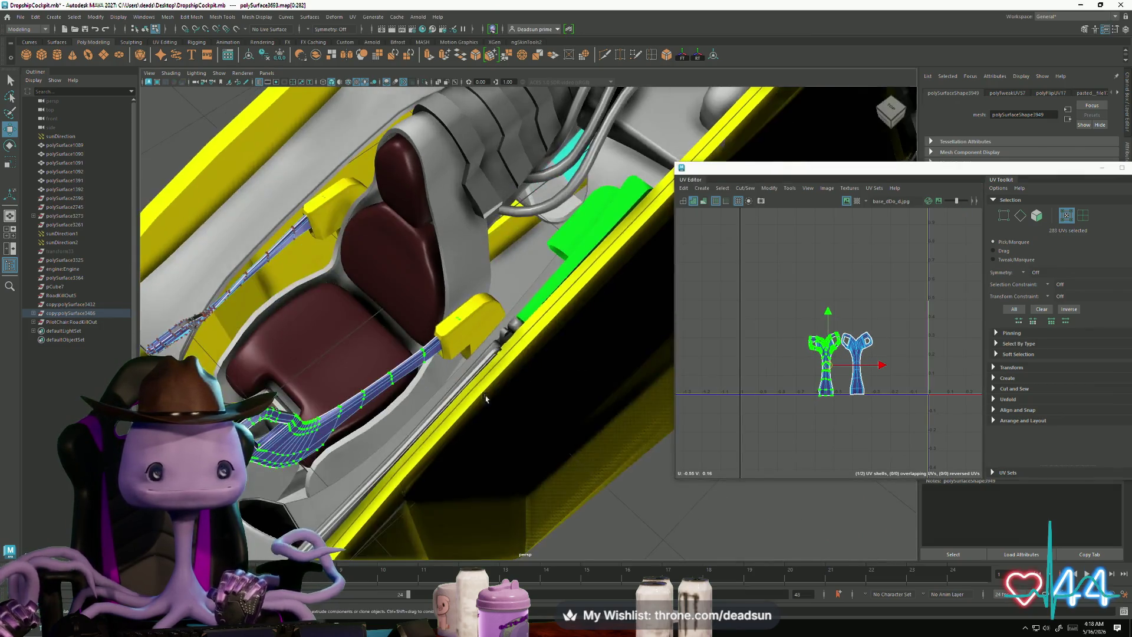
pyautogui.scroll(-3, 493, 399)
pyautogui.moveTo(492, 400)
pyautogui.keyDown('alt'); pyautogui.mouseDown()
pyautogui.moveTo(499, 389)
pyautogui.moveTo(436, 410)
pyautogui.moveTo(341, 384)
pyautogui.mouseUp(); pyautogui.keyUp('alt')
pyautogui.scroll(3, 495, 396)
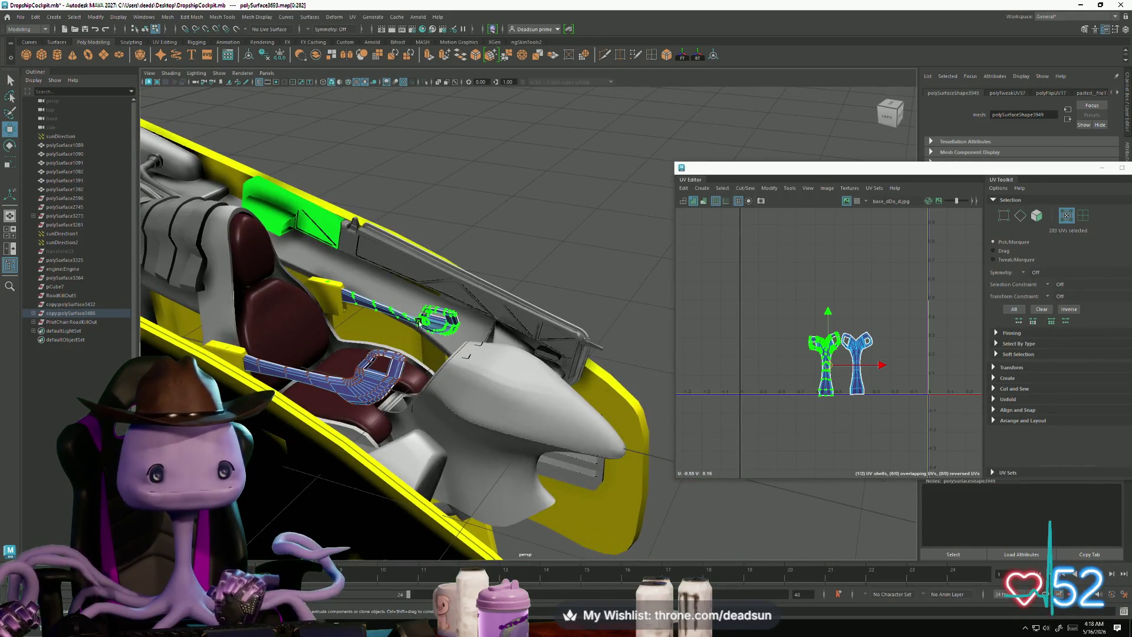
pyautogui.moveTo(419, 321); pyautogui.dragTo(393, 400, button='right')
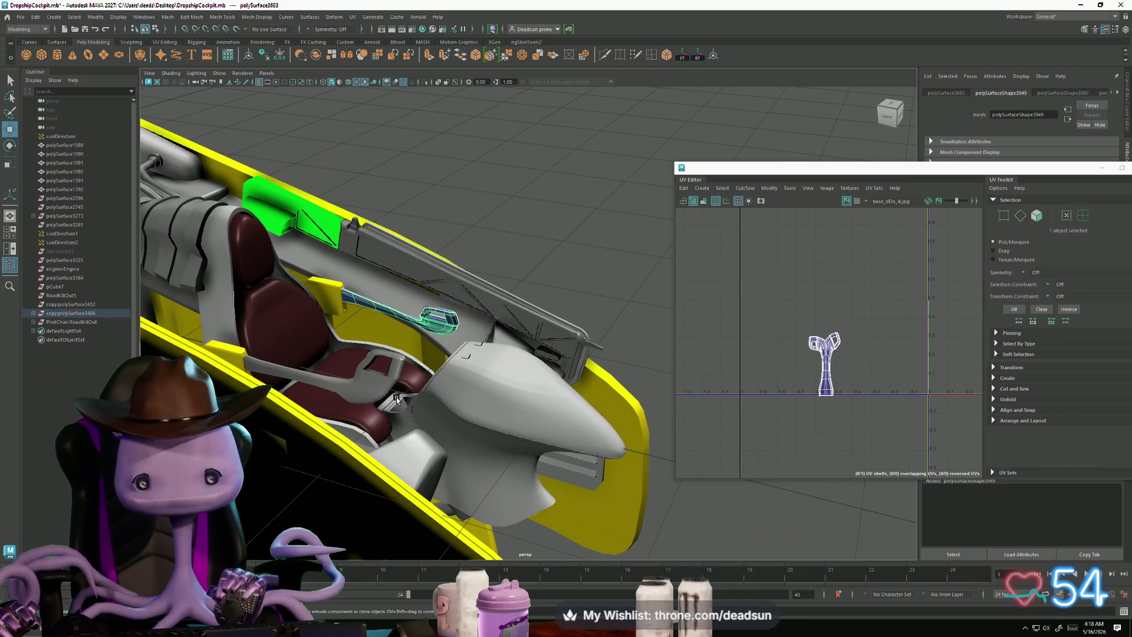
pyautogui.keyDown('alt'); pyautogui.moveTo(397, 411); pyautogui.dragTo(452, 407); pyautogui.keyUp('alt')
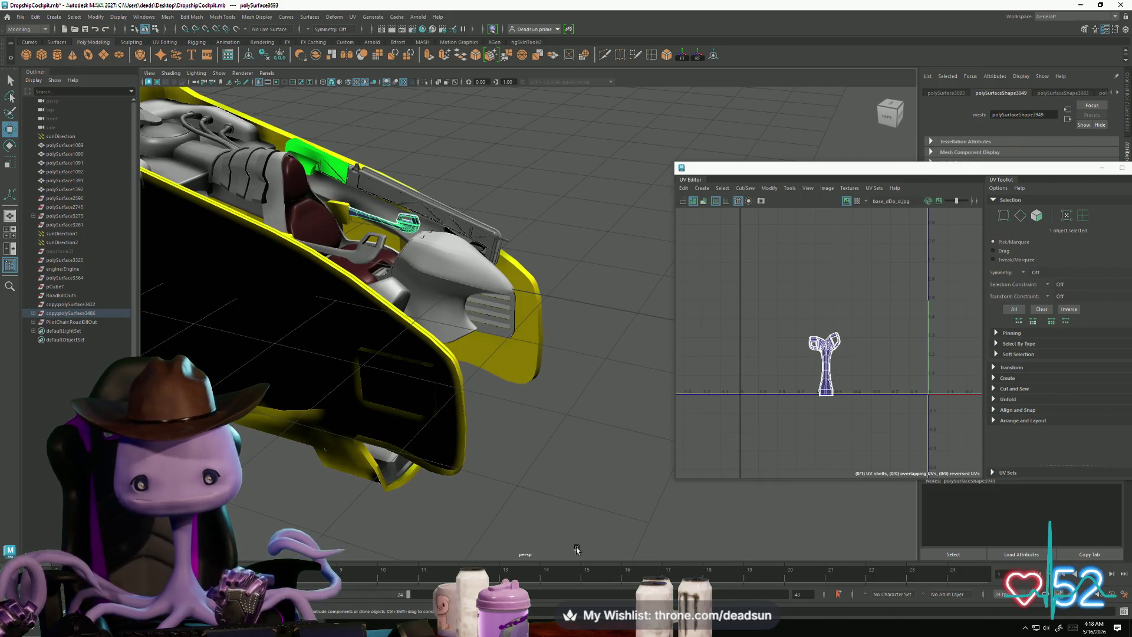
pyautogui.moveTo(560, 548)
pyautogui.keyDown('alt'); pyautogui.mouseDown()
pyautogui.moveTo(369, 442)
pyautogui.moveTo(391, 480)
pyautogui.moveTo(539, 496)
pyautogui.moveTo(479, 475)
pyautogui.moveTo(467, 451)
pyautogui.moveTo(464, 440)
pyautogui.moveTo(481, 466)
pyautogui.moveTo(478, 361)
pyautogui.moveTo(576, 480)
pyautogui.moveTo(569, 468)
pyautogui.moveTo(517, 459)
pyautogui.moveTo(521, 358)
pyautogui.mouseUp(); pyautogui.keyUp('alt')
# Step: Frame the small bracket's UVs, then select the curved arch bracket plus a small bracket
pyautogui.scroll(5, 463, 425)
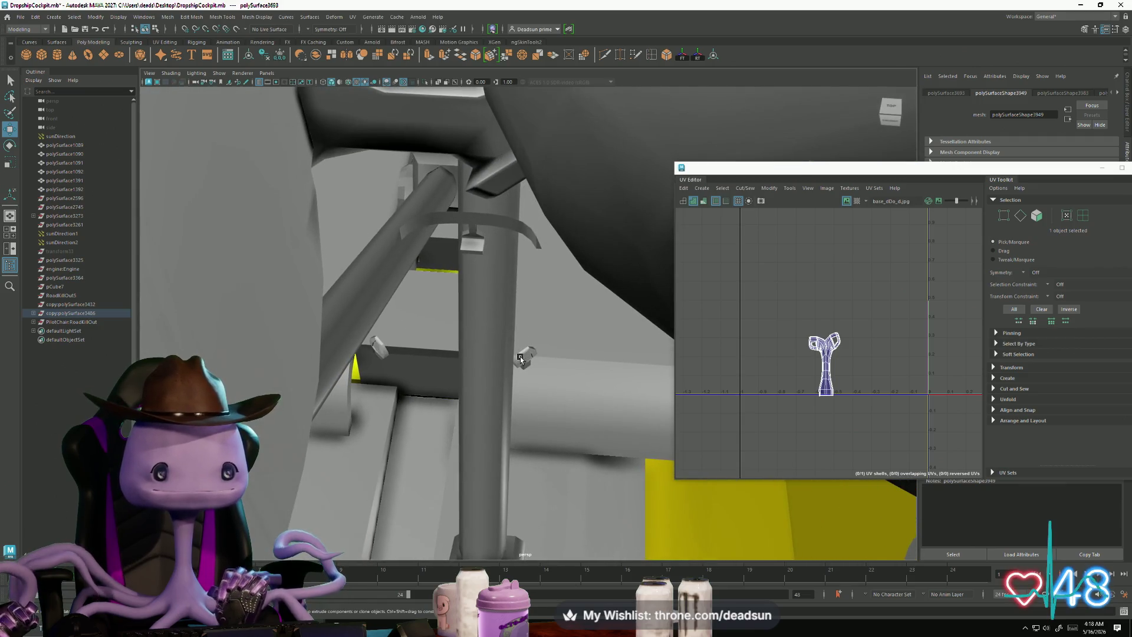
pyautogui.click(521, 358)
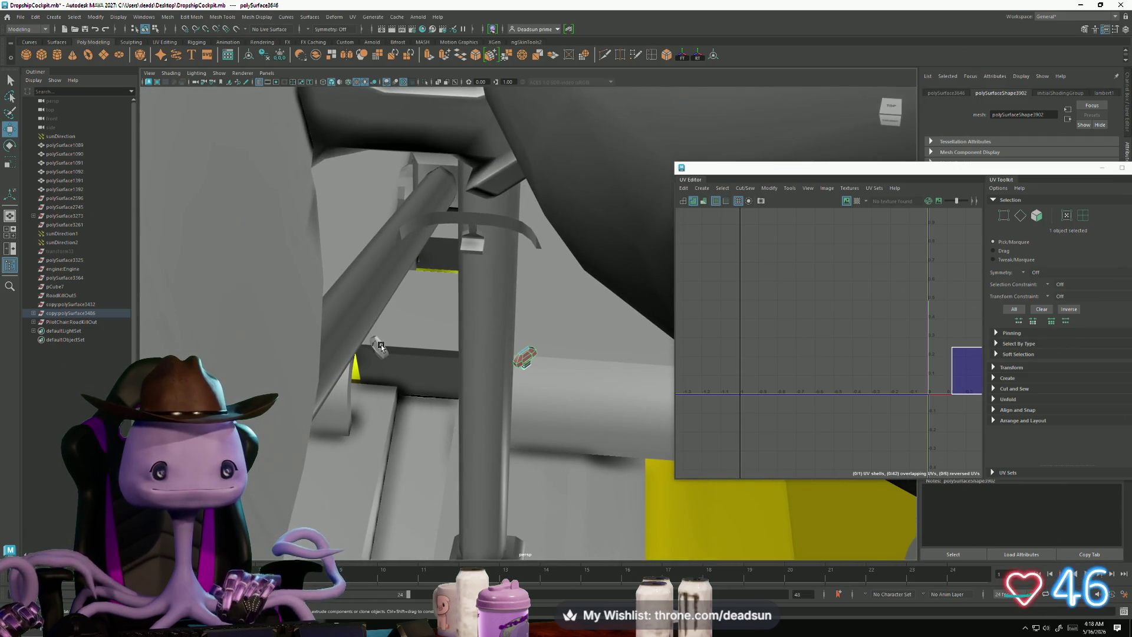
pyautogui.press('f')
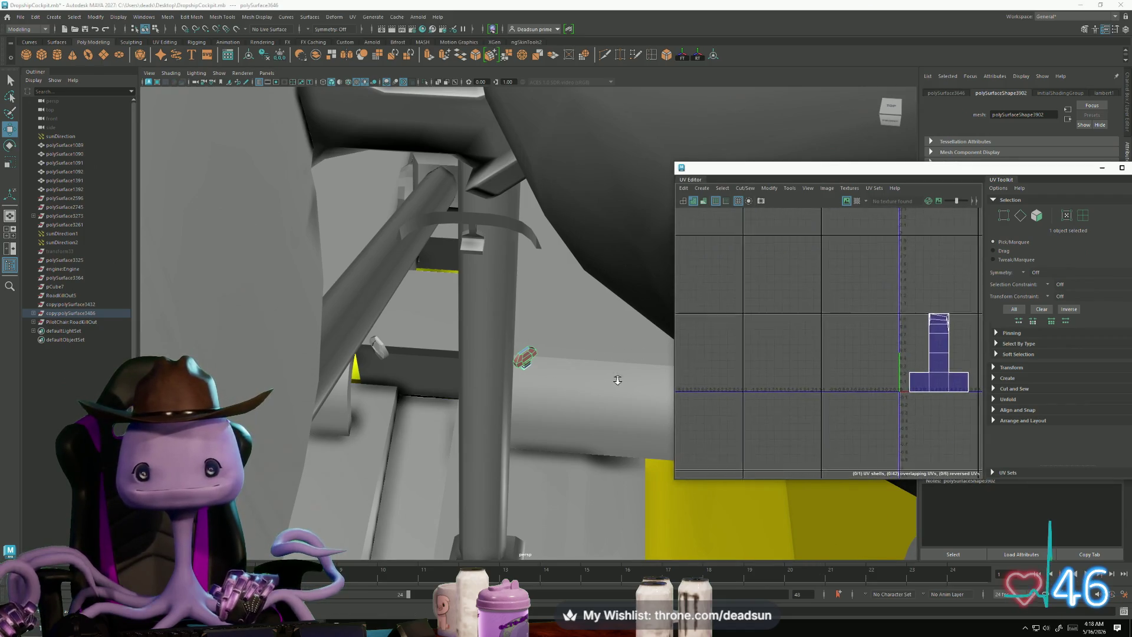
pyautogui.keyDown('alt'); pyautogui.moveTo(604, 389); pyautogui.dragTo(438, 394); pyautogui.keyUp('alt')
pyautogui.click(483, 347)
pyautogui.keyDown('shift'); pyautogui.click(544, 432); pyautogui.keyUp('shift')
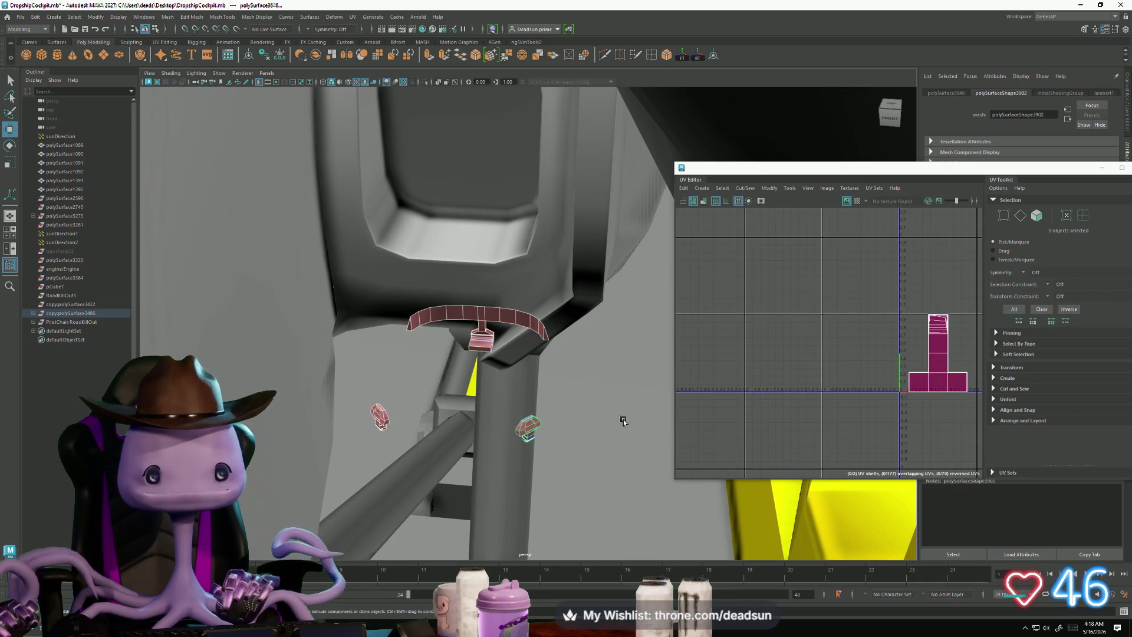
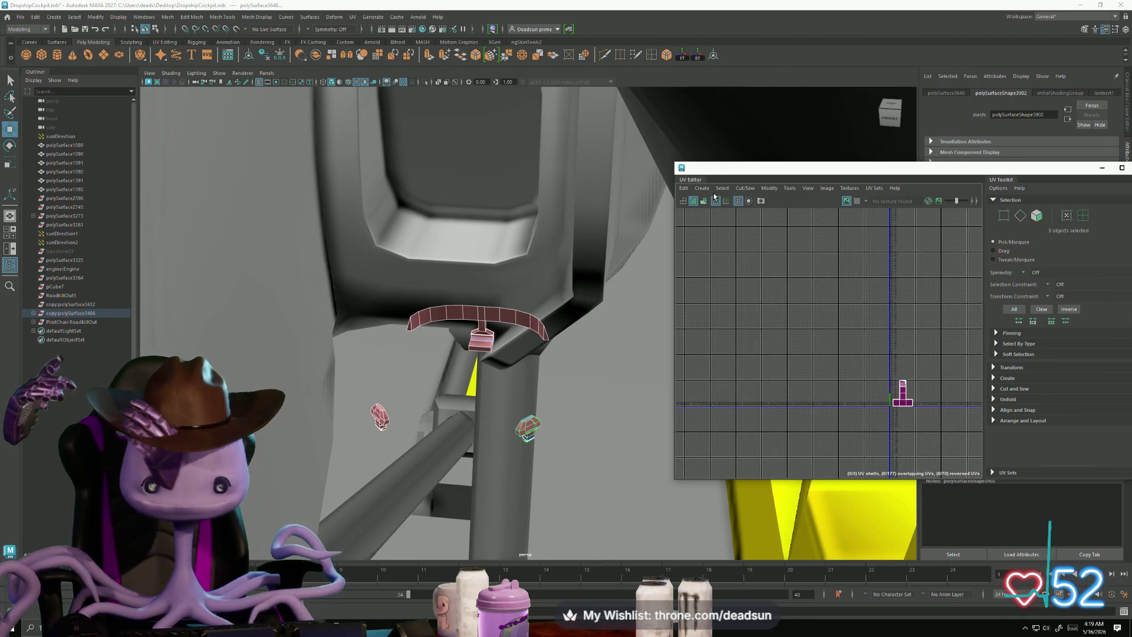
# Step: Select the three small lever pieces under the cockpit seat and frame them in the viewport
pyautogui.moveTo(466, 177)
pyautogui.keyDown('alt'); pyautogui.mouseDown()
pyautogui.moveTo(561, 236)
pyautogui.moveTo(672, 274)
pyautogui.moveTo(537, 353)
pyautogui.moveTo(560, 260)
pyautogui.moveTo(481, 265)
pyautogui.moveTo(499, 301)
pyautogui.moveTo(385, 285)
pyautogui.mouseUp(); pyautogui.keyUp('alt')
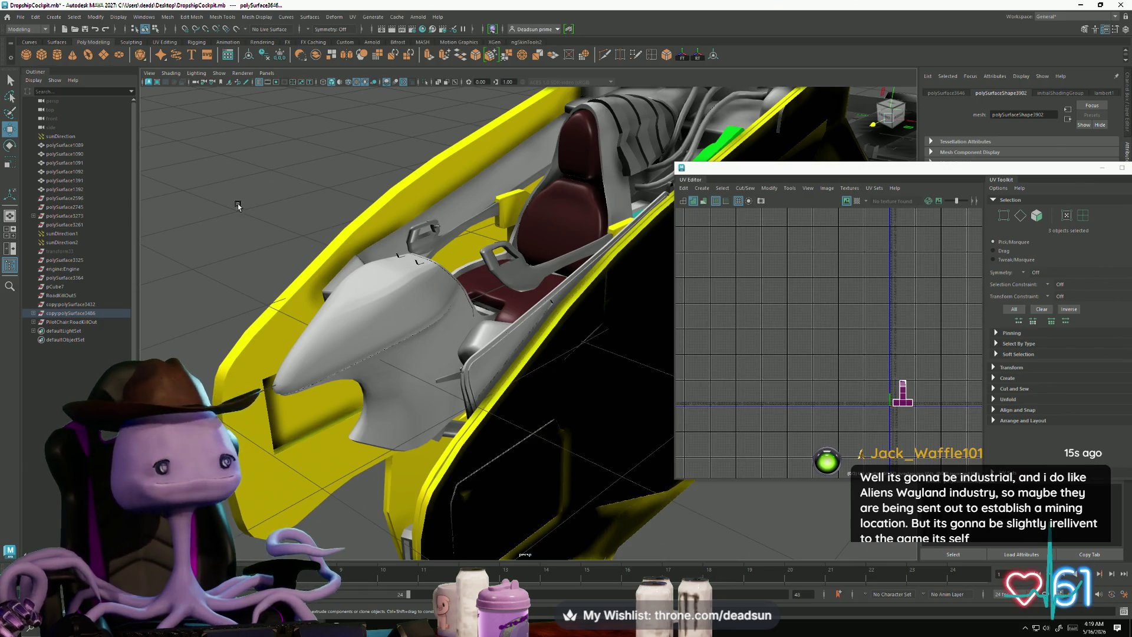
pyautogui.moveTo(221, 317)
pyautogui.keyDown('alt'); pyautogui.mouseDown()
pyautogui.moveTo(194, 346)
pyautogui.moveTo(297, 378)
pyautogui.moveTo(288, 390)
pyautogui.mouseUp(); pyautogui.keyUp('alt')
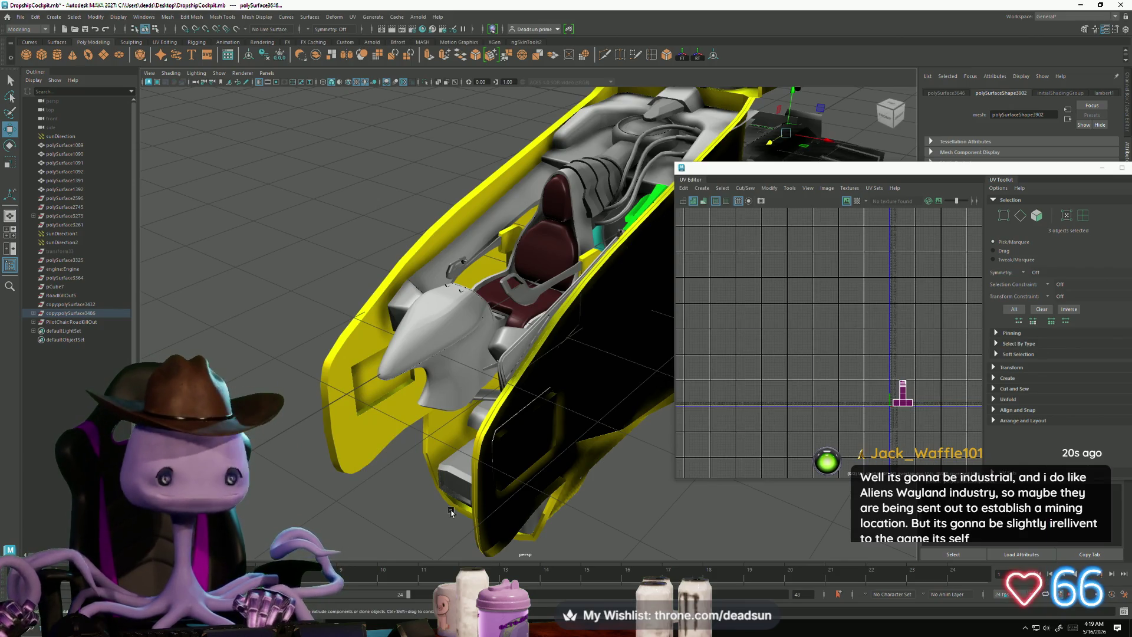
pyautogui.click(549, 238)
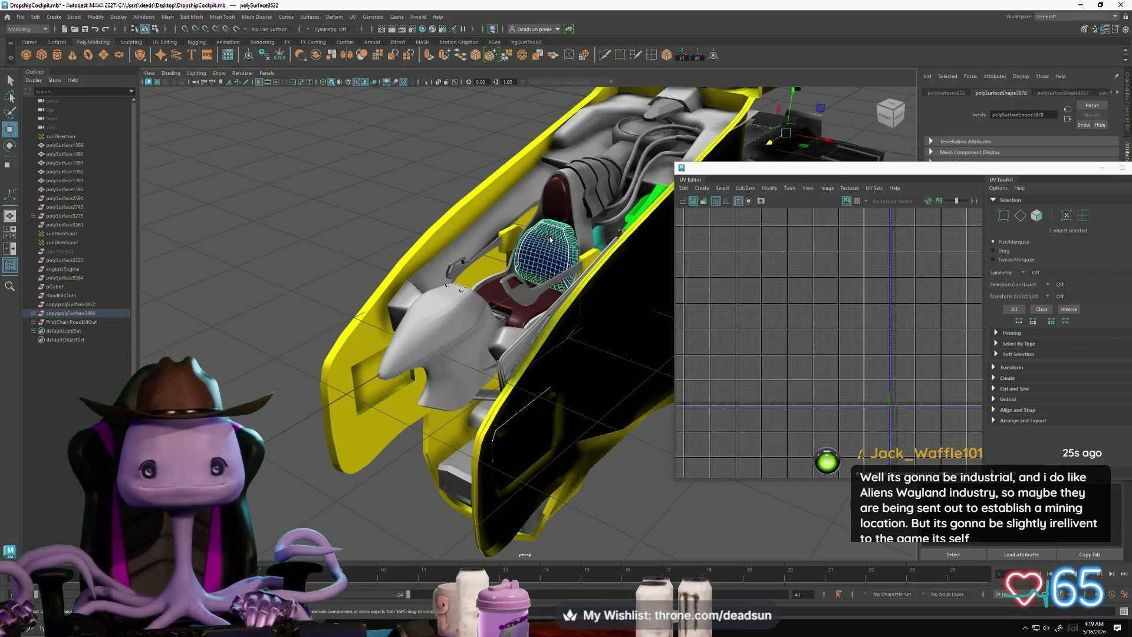
pyautogui.moveTo(517, 273)
pyautogui.keyDown('alt'); pyautogui.mouseDown()
pyautogui.moveTo(543, 226)
pyautogui.moveTo(618, 474)
pyautogui.moveTo(415, 464)
pyautogui.mouseUp(); pyautogui.keyUp('alt')
pyautogui.keyDown('shift'); pyautogui.click(377, 432); pyautogui.keyUp('shift')
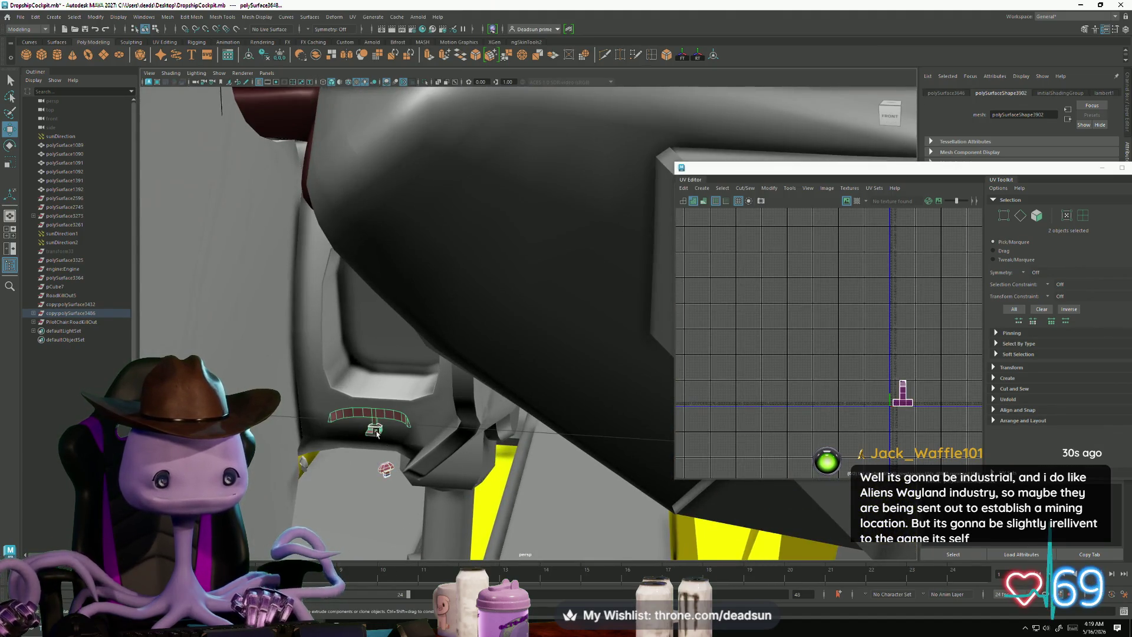
pyautogui.keyDown('alt'); pyautogui.moveTo(392, 348); pyautogui.dragTo(489, 380); pyautogui.keyUp('alt')
pyautogui.press('f')
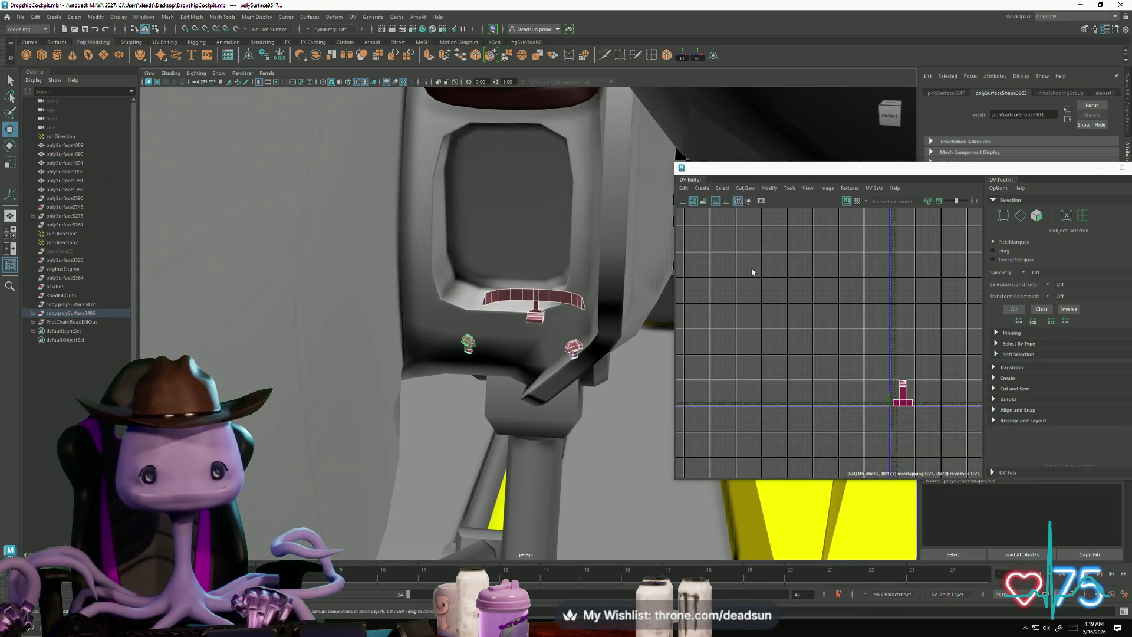
pyautogui.click(95, 21)
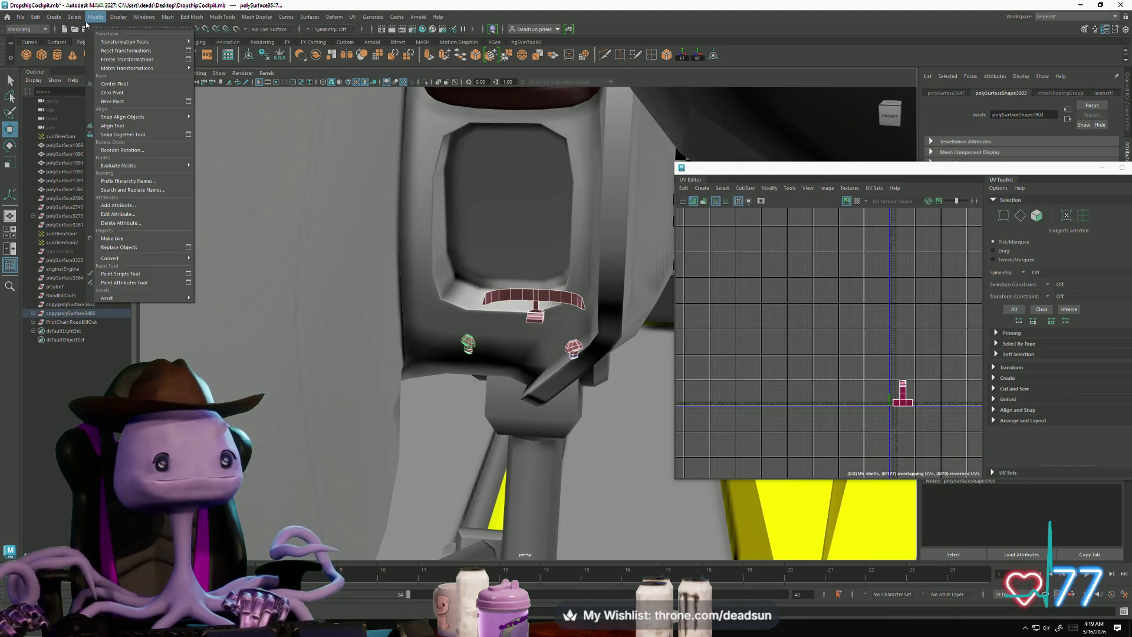
# Step: Apply Create > Automatic UV mapping to the three lever parts and inspect the resulting shells
pyautogui.click(702, 190)
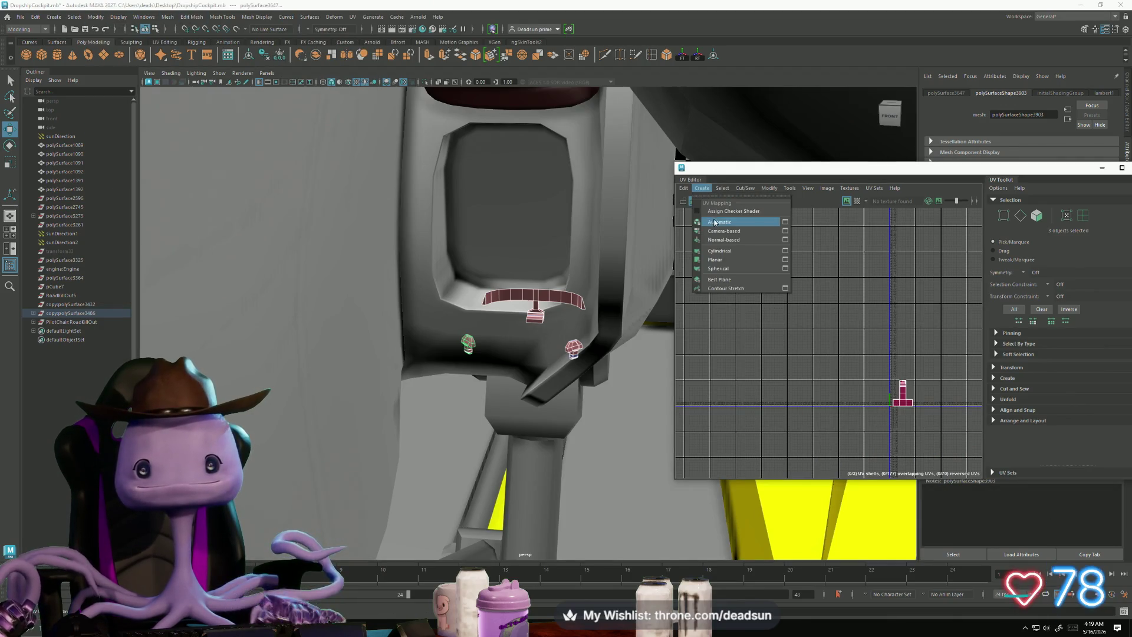
pyautogui.click(714, 222)
pyautogui.scroll(5, 858, 392)
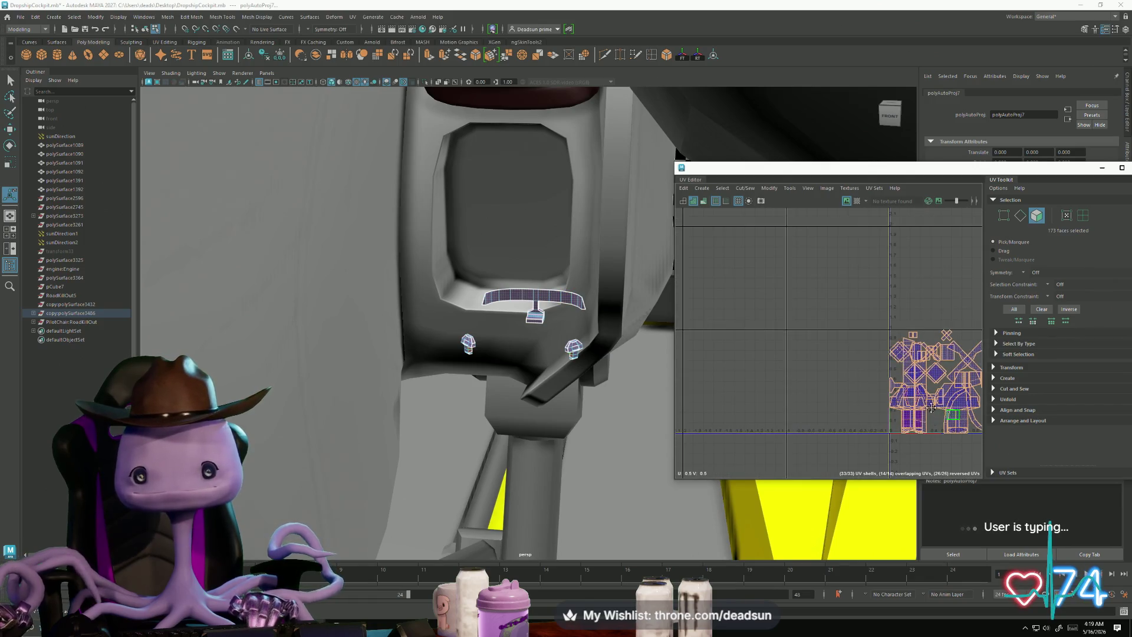
pyautogui.scroll(4, 788, 375)
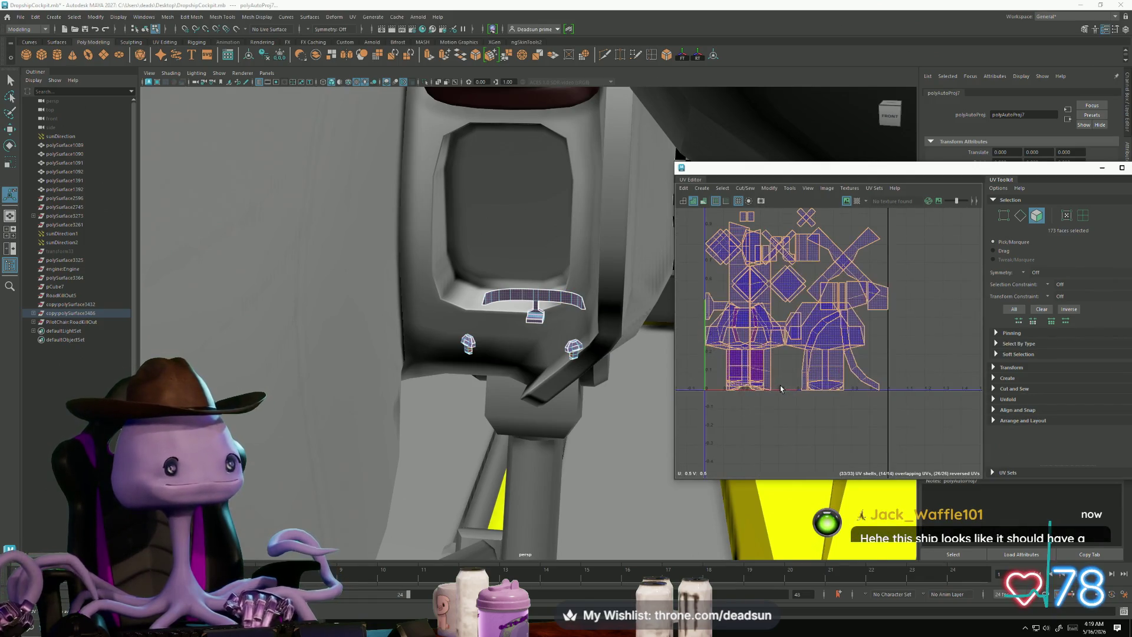
pyautogui.moveTo(779, 389)
pyautogui.keyDown('alt'); pyautogui.mouseDown(button='middle')
pyautogui.moveTo(769, 375)
pyautogui.moveTo(784, 362)
pyautogui.moveTo(792, 375)
pyautogui.mouseUp(button='middle'); pyautogui.keyUp('alt')
pyautogui.press('f')
pyautogui.moveTo(170, 218)
pyautogui.keyDown('alt'); pyautogui.mouseDown()
pyautogui.moveTo(433, 402)
pyautogui.moveTo(574, 379)
pyautogui.moveTo(449, 390)
pyautogui.moveTo(494, 373)
pyautogui.moveTo(463, 392)
pyautogui.moveTo(422, 388)
pyautogui.moveTo(450, 397)
pyautogui.moveTo(484, 384)
pyautogui.mouseUp(); pyautogui.keyUp('alt')
pyautogui.scroll(1, 810, 375)
pyautogui.scroll(-4, 810, 375)
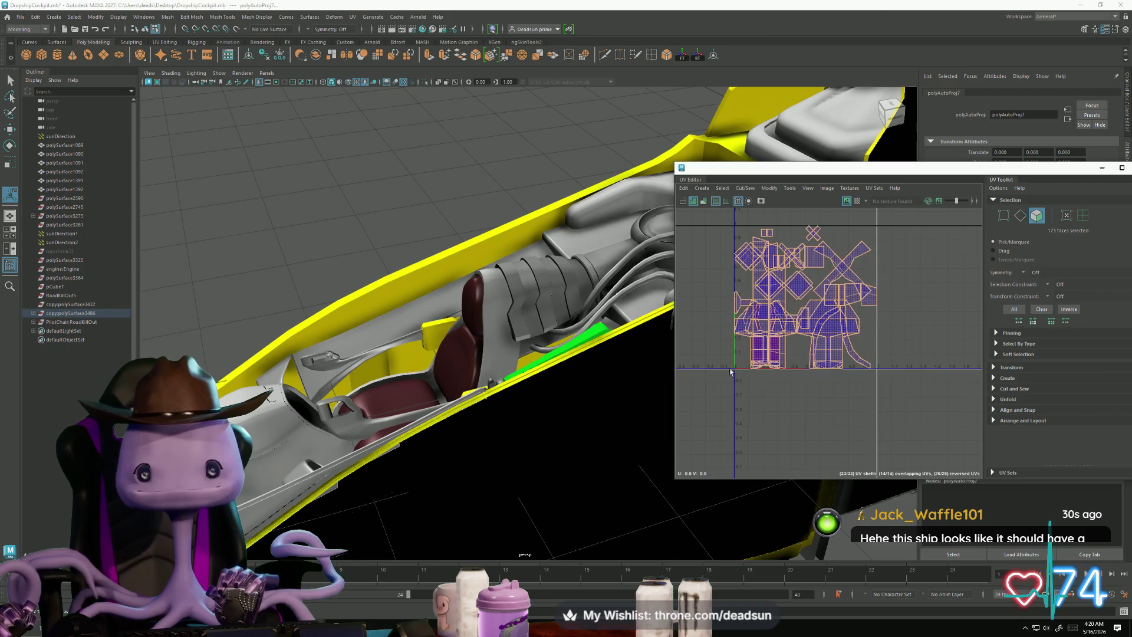
# Step: Switch to UV selection and move two lever shells left, clear of the main cluster
pyautogui.moveTo(838, 383); pyautogui.dragTo(863, 385, button='right')
pyautogui.moveTo(859, 381); pyautogui.dragTo(655, 386)
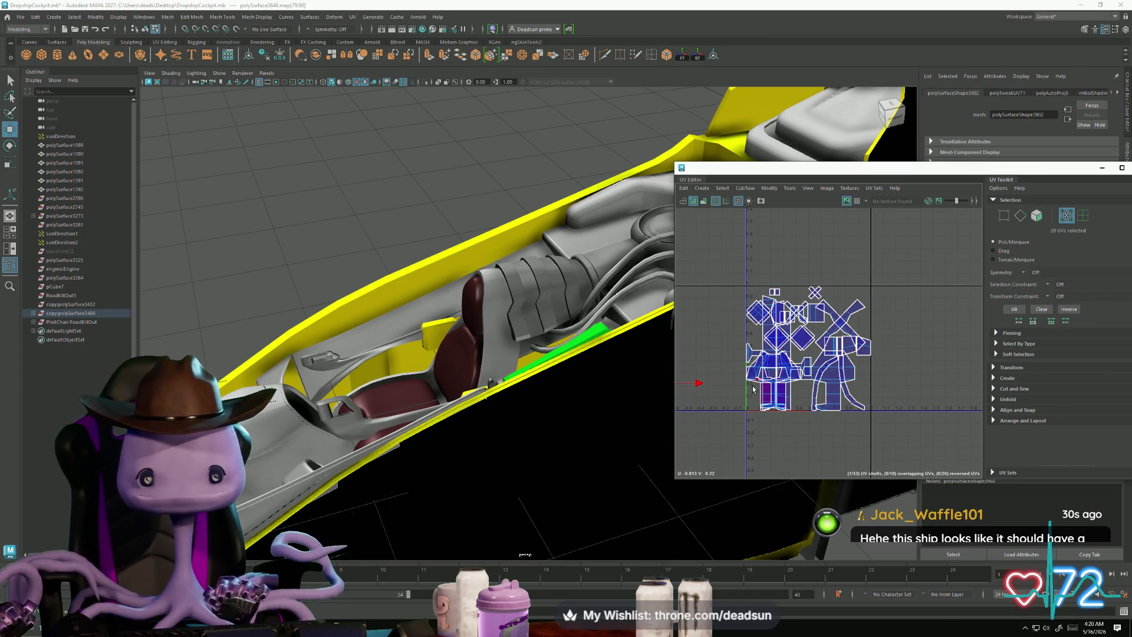
pyautogui.moveTo(763, 382); pyautogui.dragTo(666, 372)
pyautogui.keyDown('alt'); pyautogui.moveTo(745, 384); pyautogui.dragTo(885, 396, button='middle'); pyautogui.keyUp('alt')
pyautogui.moveTo(814, 379); pyautogui.dragTo(852, 385)
pyautogui.scroll(3, 855, 387)
pyautogui.scroll(-3, 855, 390)
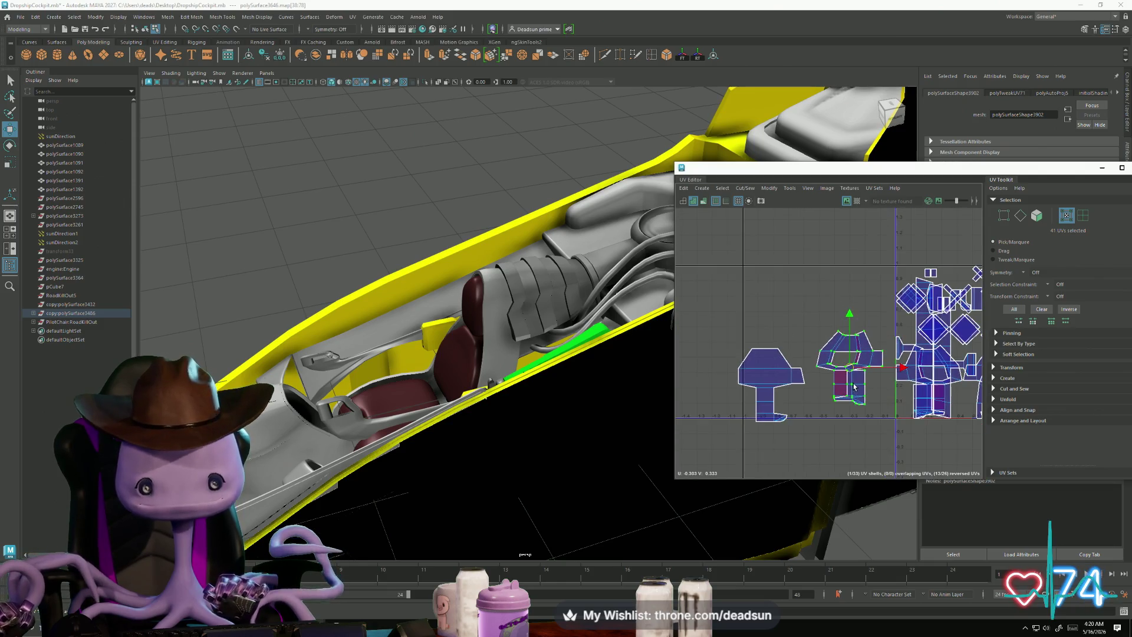
# Step: Flatten the selected lever shell with Modify > Unfold
pyautogui.click(757, 189)
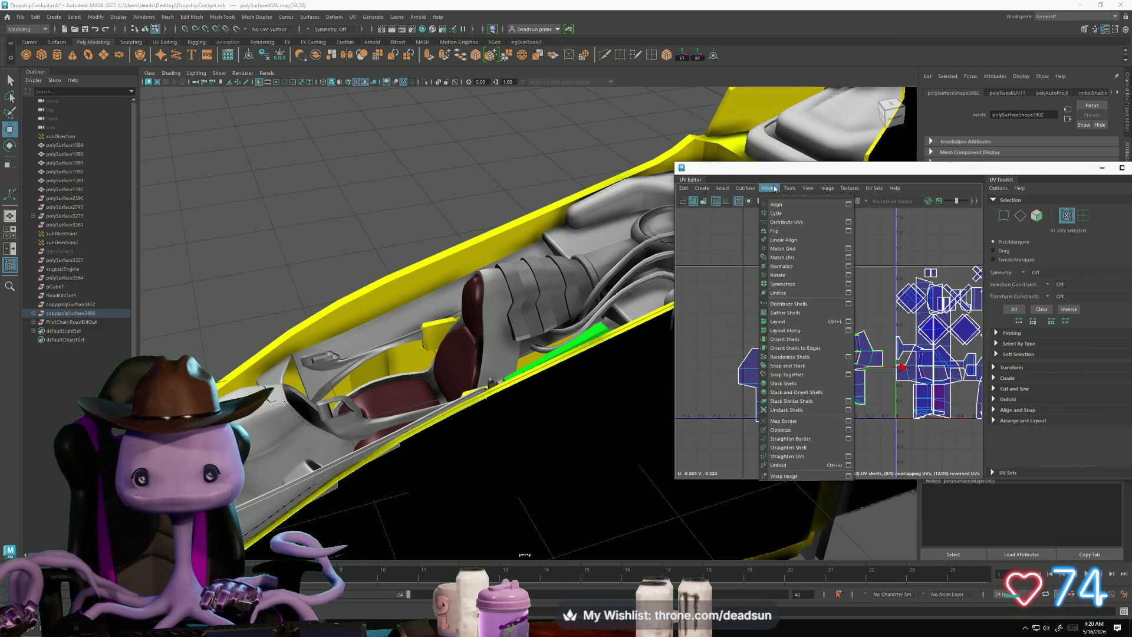
pyautogui.click(787, 466)
pyautogui.scroll(-2, 795, 423)
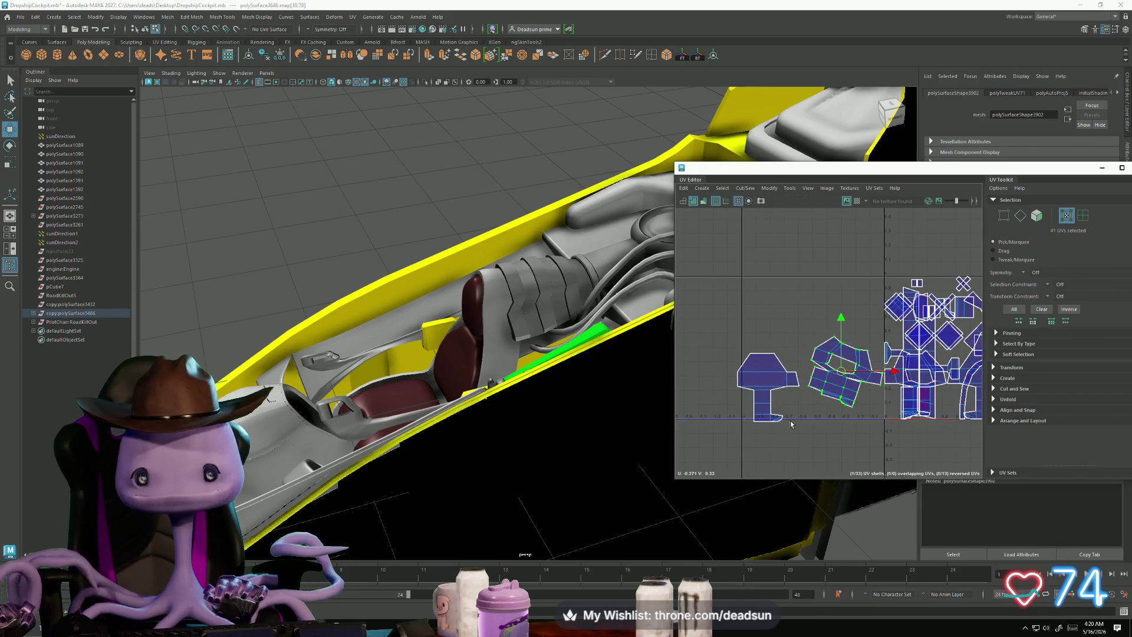
pyautogui.keyDown('alt'); pyautogui.moveTo(456, 411); pyautogui.dragTo(531, 366); pyautogui.keyUp('alt')
pyautogui.keyDown('alt'); pyautogui.moveTo(845, 388); pyautogui.dragTo(724, 351, button='middle'); pyautogui.keyUp('alt')
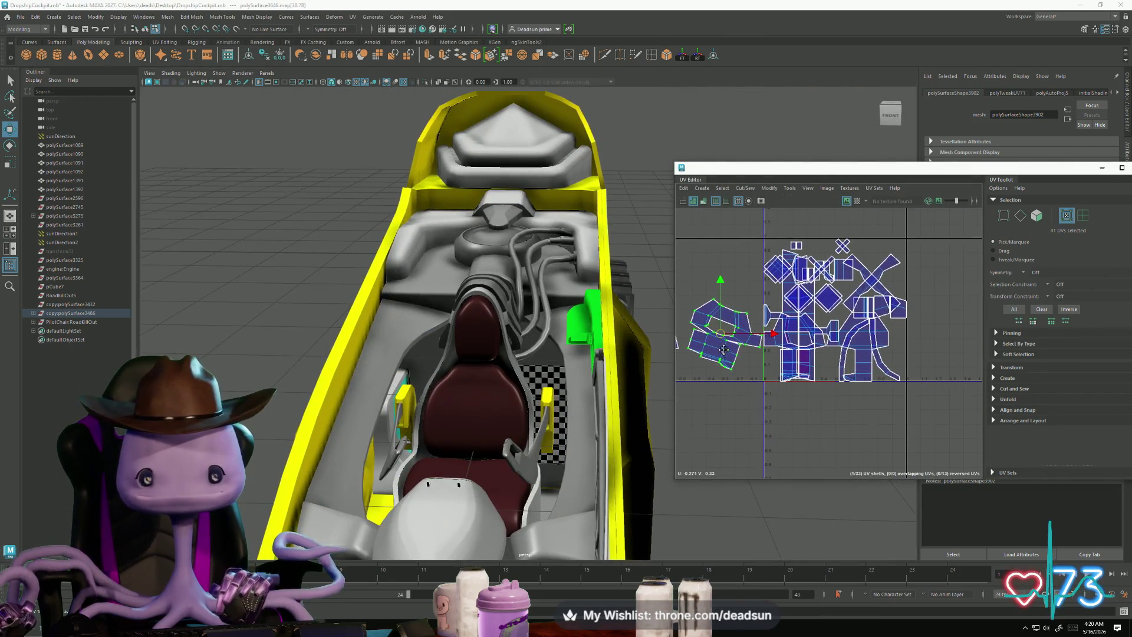
# Step: Marquee-select all the lever UV shells
pyautogui.click(782, 375)
pyautogui.scroll(-3, 861, 354)
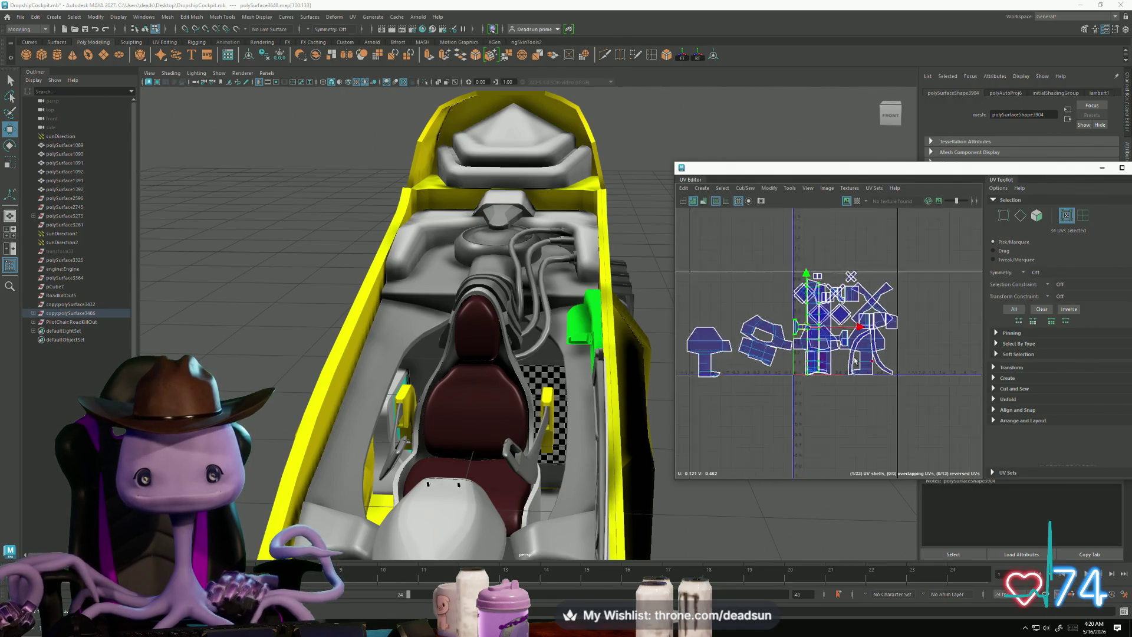
pyautogui.moveTo(697, 251); pyautogui.dragTo(956, 440)
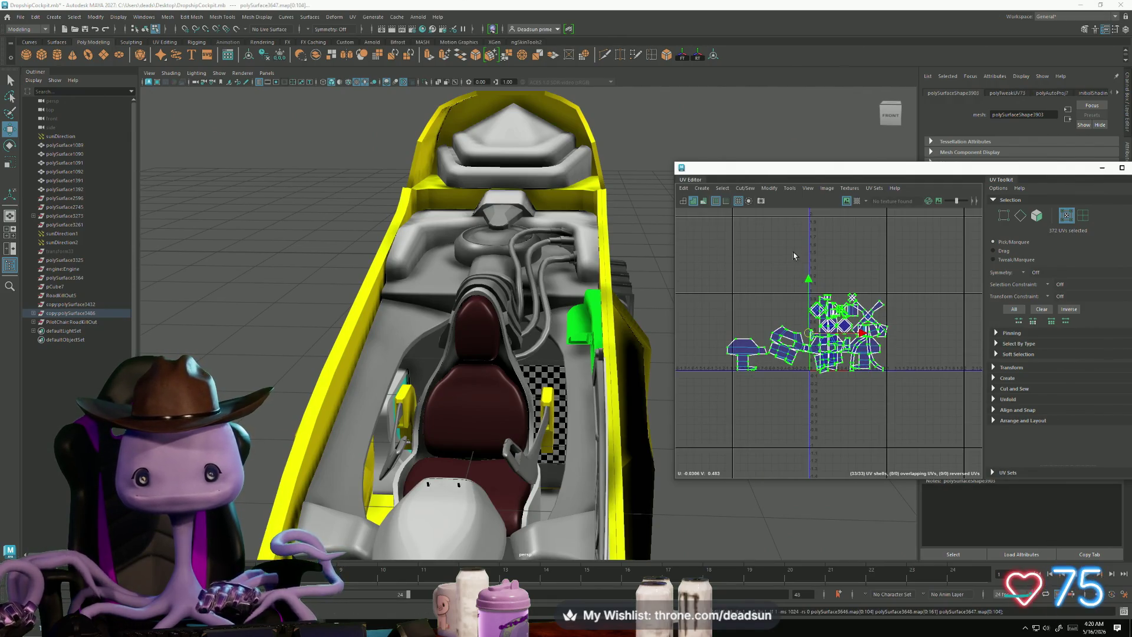
pyautogui.scroll(-2, 827, 395)
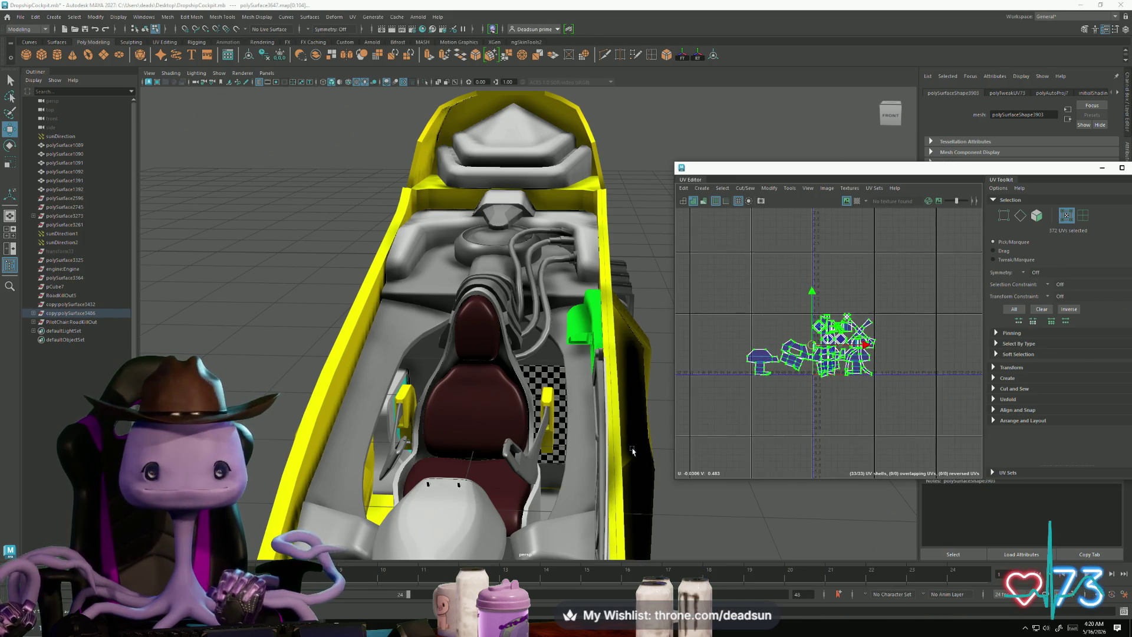
pyautogui.scroll(8, 451, 484)
# Step: In edge mode, Move and Sew the mushroom-shaped shell onto its neighbour
pyautogui.press('f')
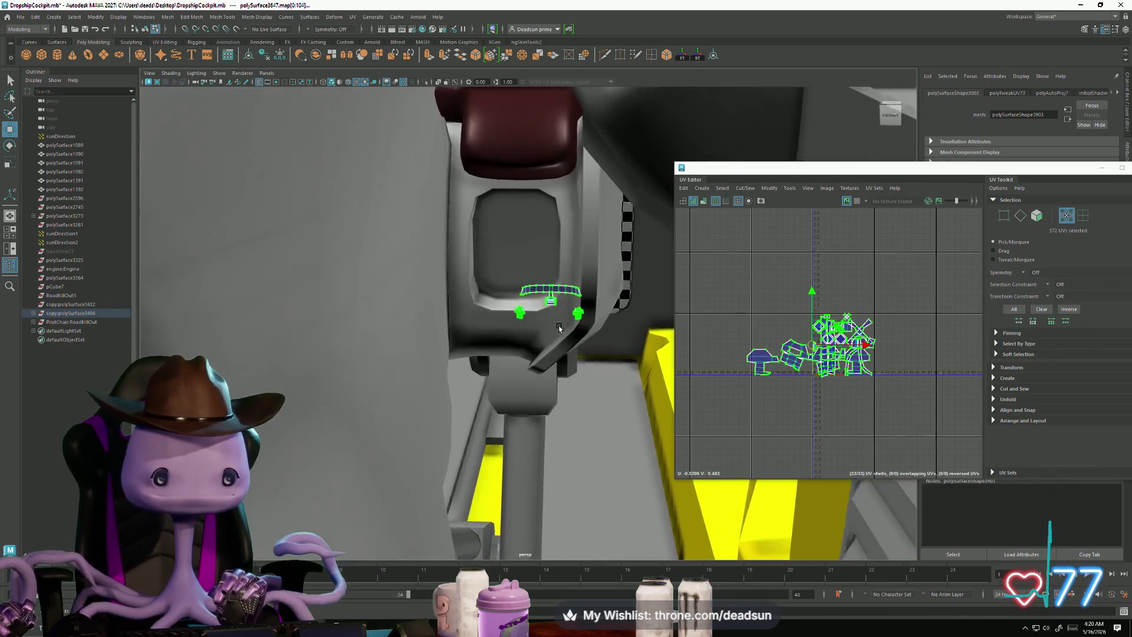
pyautogui.moveTo(451, 483)
pyautogui.keyDown('alt'); pyautogui.mouseDown()
pyautogui.moveTo(597, 458)
pyautogui.moveTo(578, 476)
pyautogui.moveTo(514, 441)
pyautogui.mouseUp(); pyautogui.keyUp('alt')
pyautogui.press('F10')
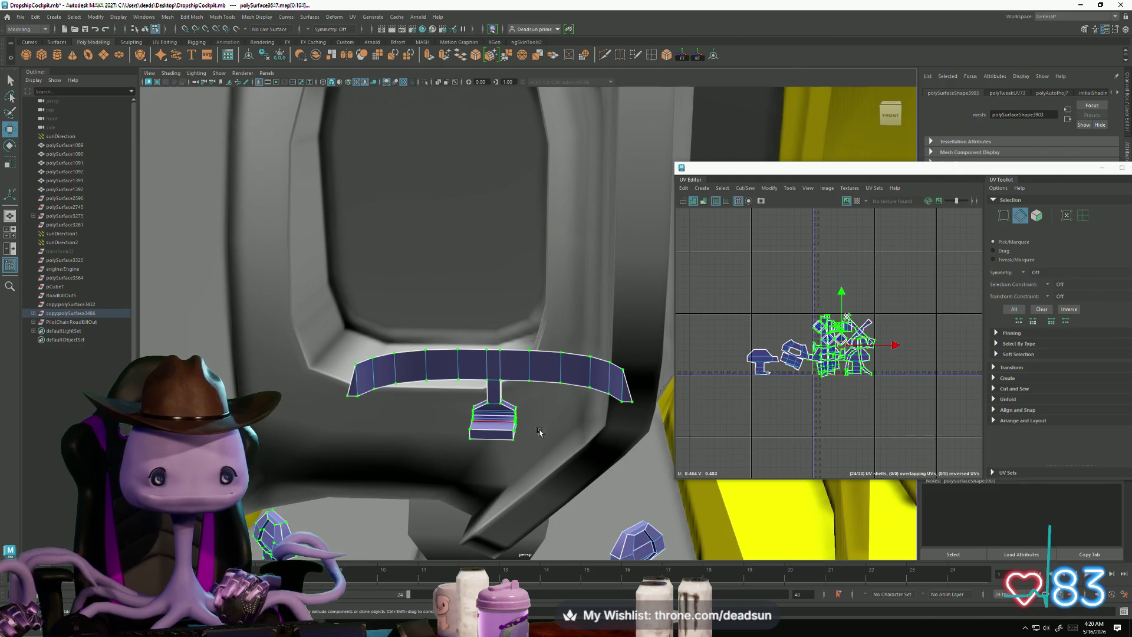
pyautogui.scroll(5, 846, 370)
pyautogui.moveTo(838, 434)
pyautogui.keyDown('alt'); pyautogui.mouseDown(button='middle')
pyautogui.moveTo(838, 363)
pyautogui.moveTo(814, 364)
pyautogui.mouseUp(button='middle'); pyautogui.keyUp('alt')
pyautogui.keyDown('alt'); pyautogui.moveTo(501, 471); pyautogui.dragTo(549, 351, button='middle'); pyautogui.keyUp('alt')
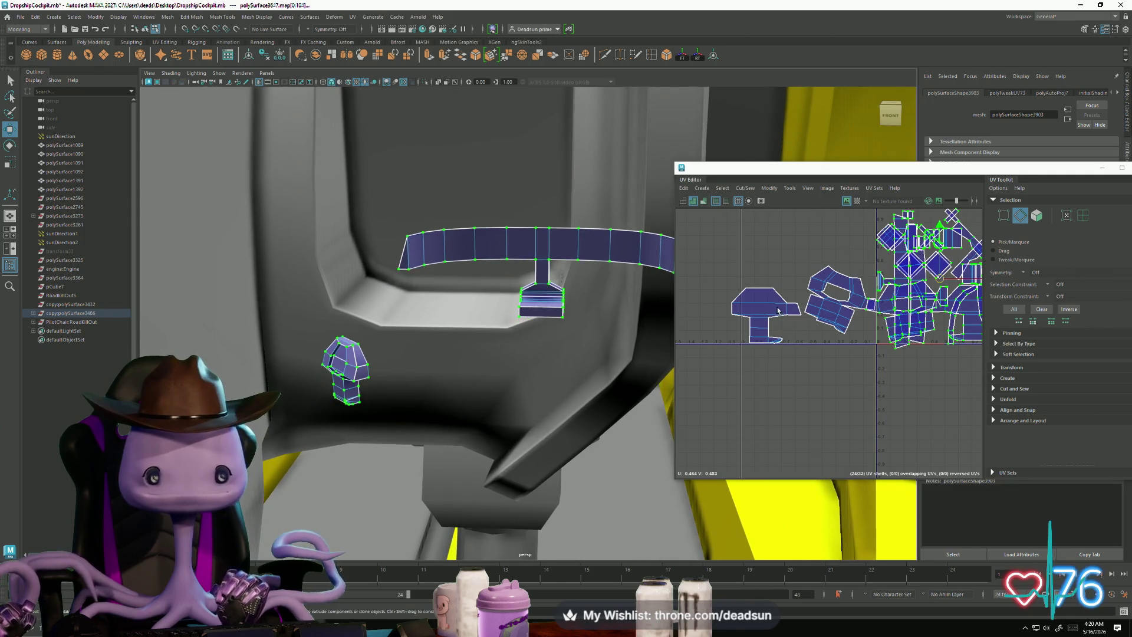
pyautogui.moveTo(790, 328)
pyautogui.keyDown('alt'); pyautogui.mouseDown(button='middle')
pyautogui.moveTo(762, 330)
pyautogui.moveTo(748, 353)
pyautogui.mouseUp(button='middle'); pyautogui.keyUp('alt')
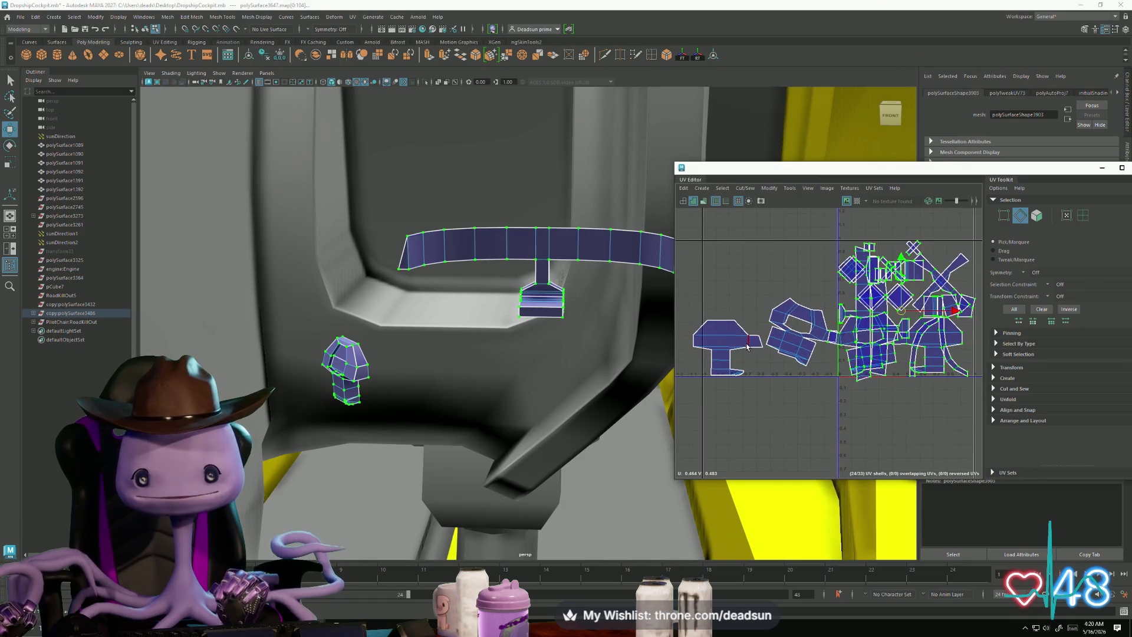
pyautogui.moveTo(746, 347); pyautogui.dragTo(693, 332)
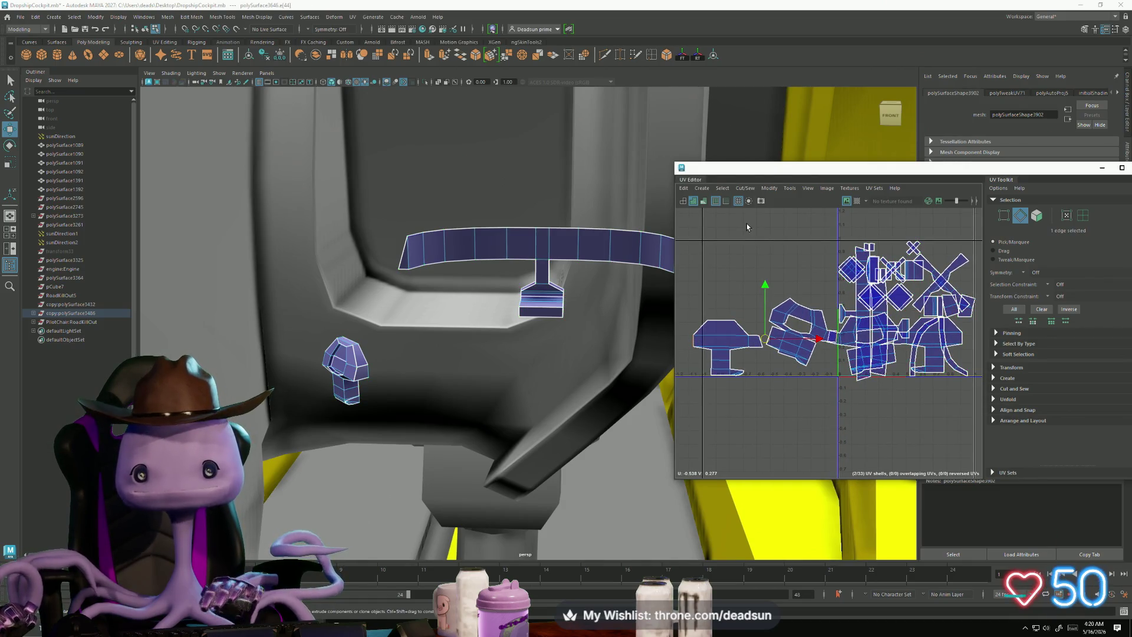
pyautogui.click(746, 188)
pyautogui.click(767, 273)
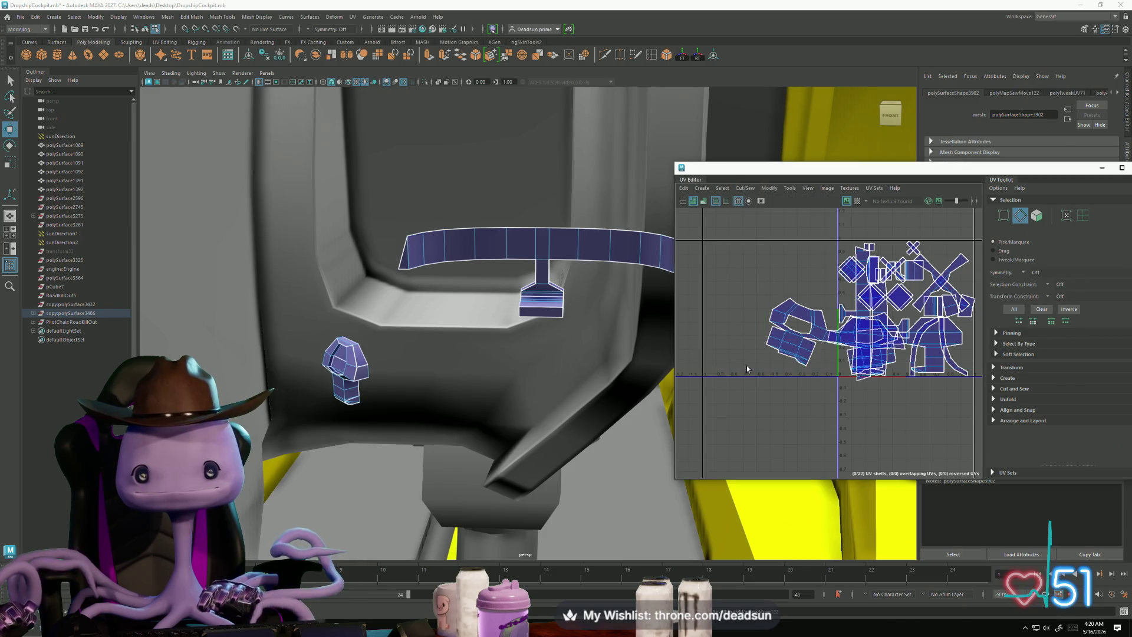
# Step: Move the thin 12-UV shell, the 20-UV shell and the mushroom shell toward the upper left
pyautogui.moveTo(812, 344); pyautogui.dragTo(820, 330, button='right')
pyautogui.moveTo(842, 337); pyautogui.dragTo(674, 324)
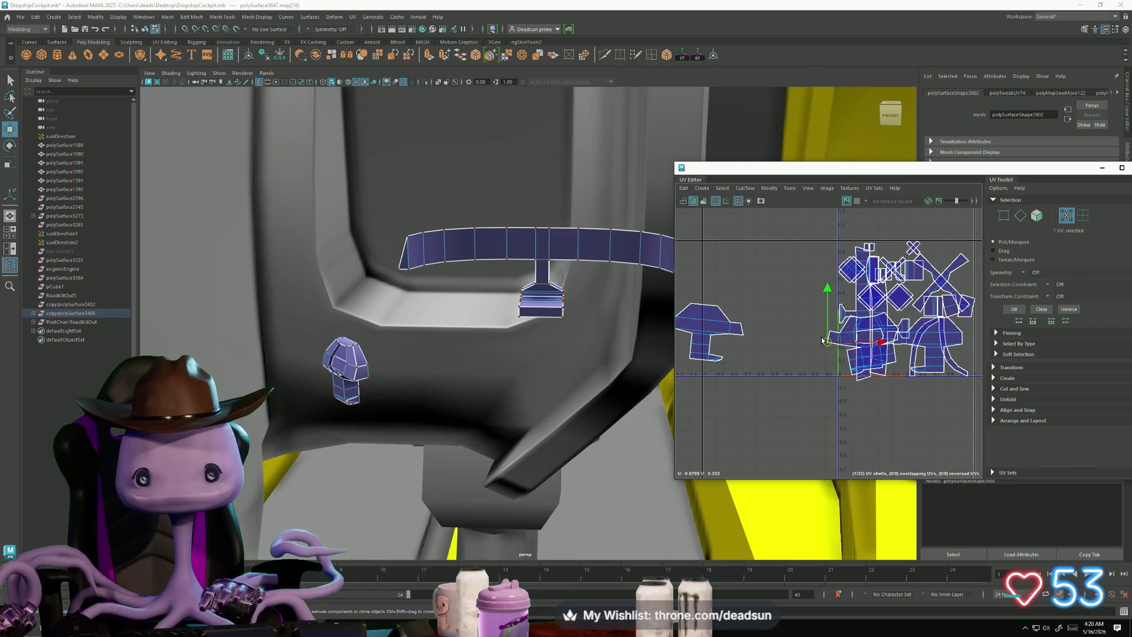
pyautogui.hotkey('ctrl', 'z')
pyautogui.click(936, 349)
pyautogui.moveTo(936, 349); pyautogui.dragTo(739, 262)
pyautogui.moveTo(738, 262)
pyautogui.keyDown('alt'); pyautogui.mouseDown(button='middle')
pyautogui.moveTo(785, 285)
pyautogui.moveTo(737, 270)
pyautogui.mouseUp(button='middle'); pyautogui.keyUp('alt')
pyautogui.click(942, 355)
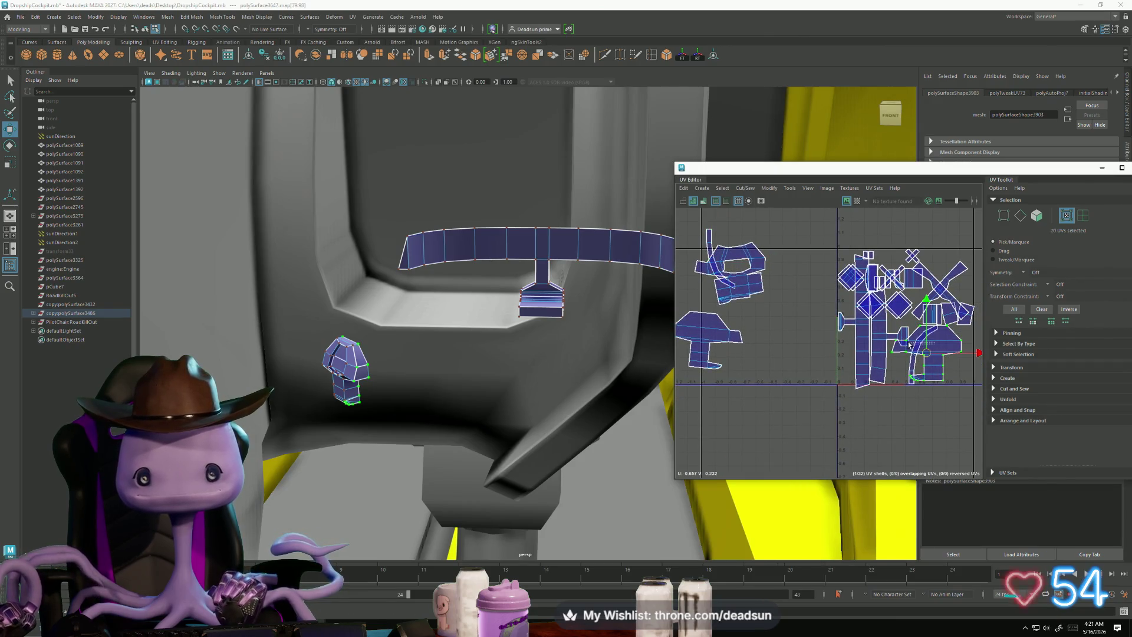
pyautogui.moveTo(944, 359); pyautogui.dragTo(731, 284)
pyautogui.keyDown('alt'); pyautogui.moveTo(731, 284); pyautogui.dragTo(873, 323, button='middle'); pyautogui.keyUp('alt')
pyautogui.moveTo(846, 316); pyautogui.dragTo(780, 298)
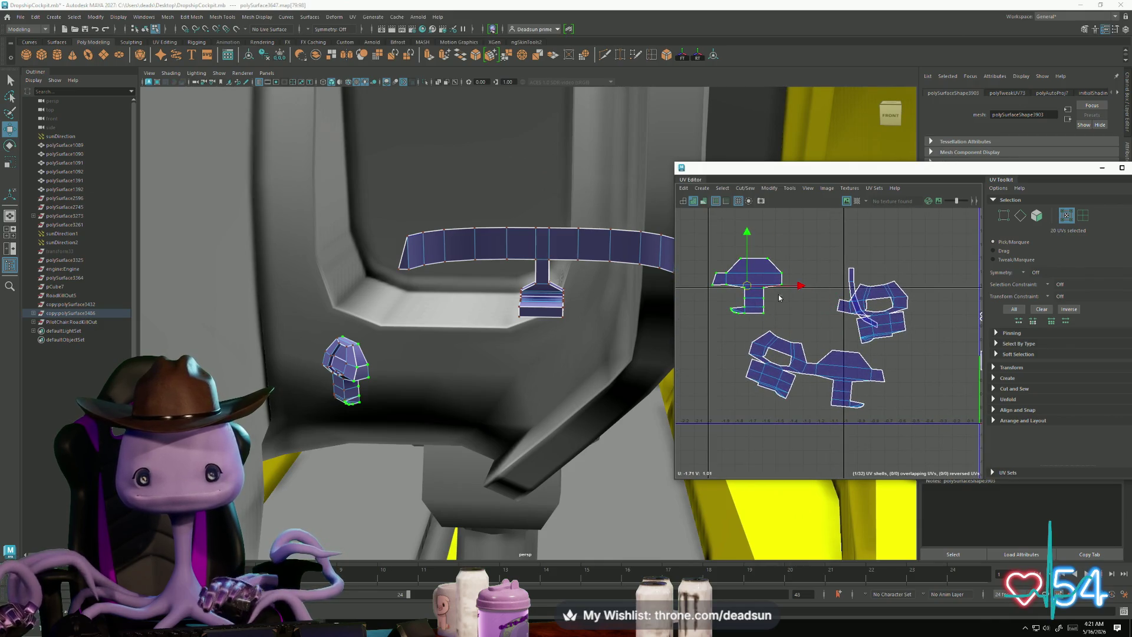
# Step: Move and Sew the mushroom shell along its right edge onto its neighbour
pyautogui.press('F10')
pyautogui.click(783, 282)
pyautogui.click(734, 188)
pyautogui.click(766, 274)
pyautogui.moveTo(856, 276); pyautogui.dragTo(883, 273, button='right')
# Step: Reposition the thin 12-UV shell and move the vertical shell below the 0-line
pyautogui.click(847, 277)
pyautogui.moveTo(847, 289); pyautogui.dragTo(929, 307)
pyautogui.moveTo(929, 308)
pyautogui.keyDown('alt'); pyautogui.mouseDown(button='middle')
pyautogui.moveTo(902, 302)
pyautogui.moveTo(715, 342)
pyautogui.mouseUp(button='middle'); pyautogui.keyUp('alt')
pyautogui.scroll(-1, 902, 302)
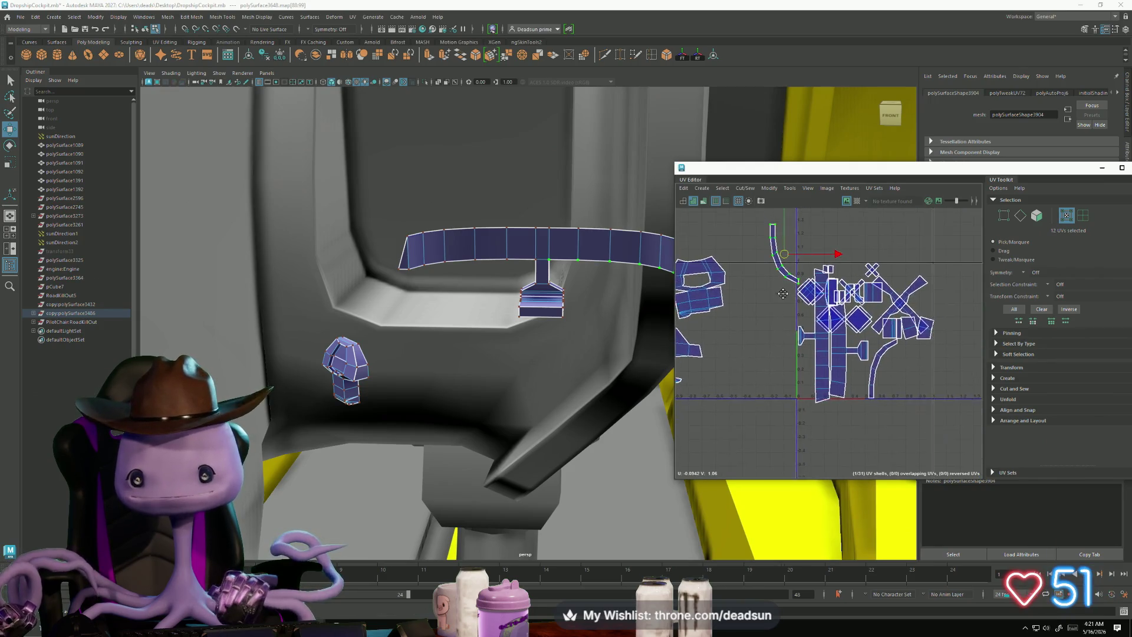
pyautogui.scroll(-1, 831, 380)
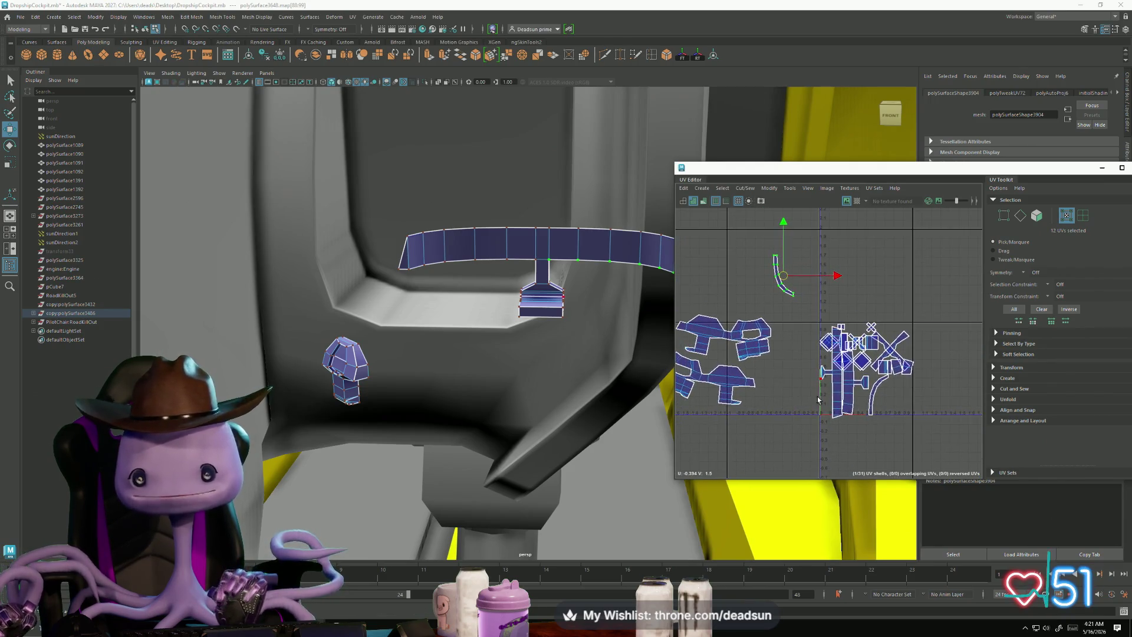
pyautogui.moveTo(836, 370); pyautogui.dragTo(773, 469)
pyautogui.scroll(-2, 835, 361)
pyautogui.moveTo(883, 342)
pyautogui.mouseDown()
pyautogui.moveTo(780, 413)
pyautogui.moveTo(803, 415)
pyautogui.mouseUp()
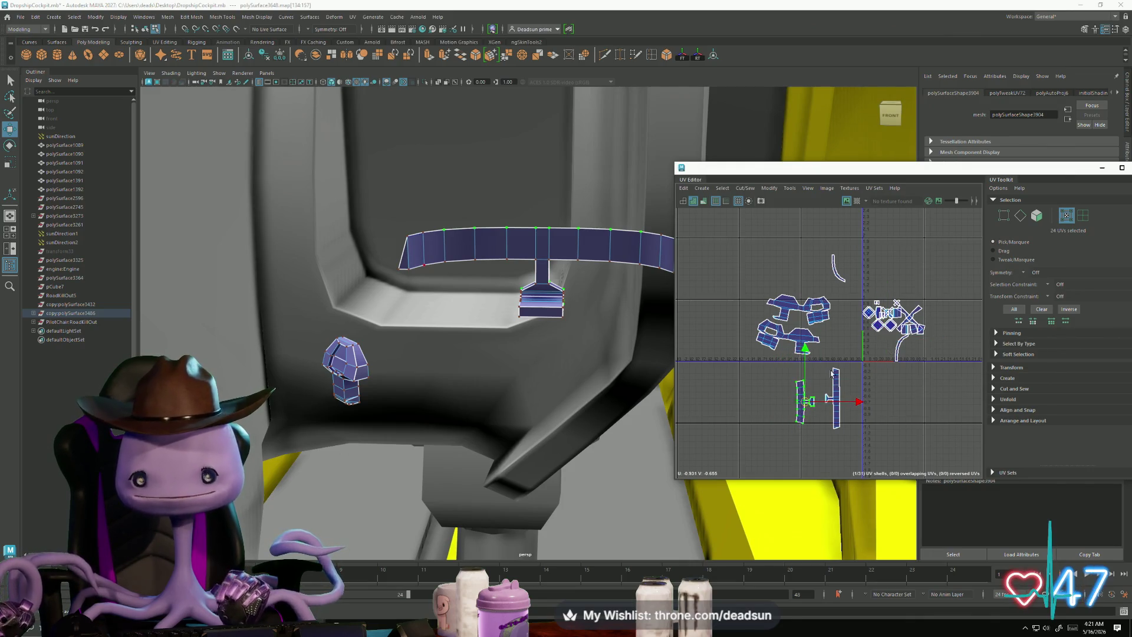
pyautogui.scroll(5, 881, 327)
# Step: Move the angled shell and the curved shell down into the lower-right quadrant
pyautogui.click(881, 328)
pyautogui.scroll(-3, 818, 303)
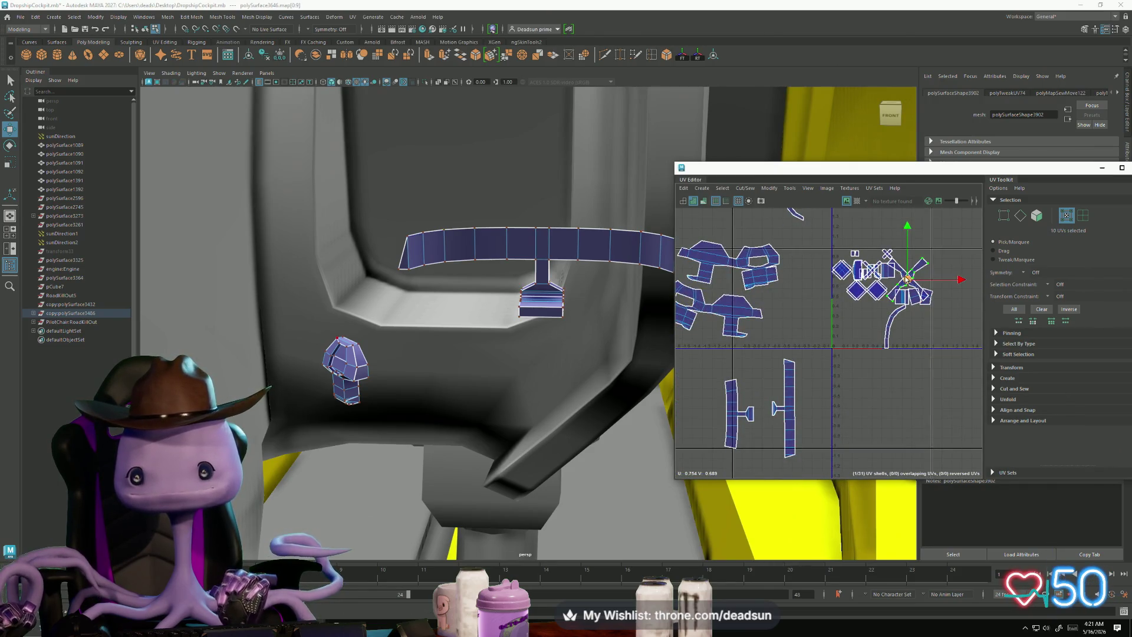
pyautogui.moveTo(861, 404); pyautogui.dragTo(861, 386)
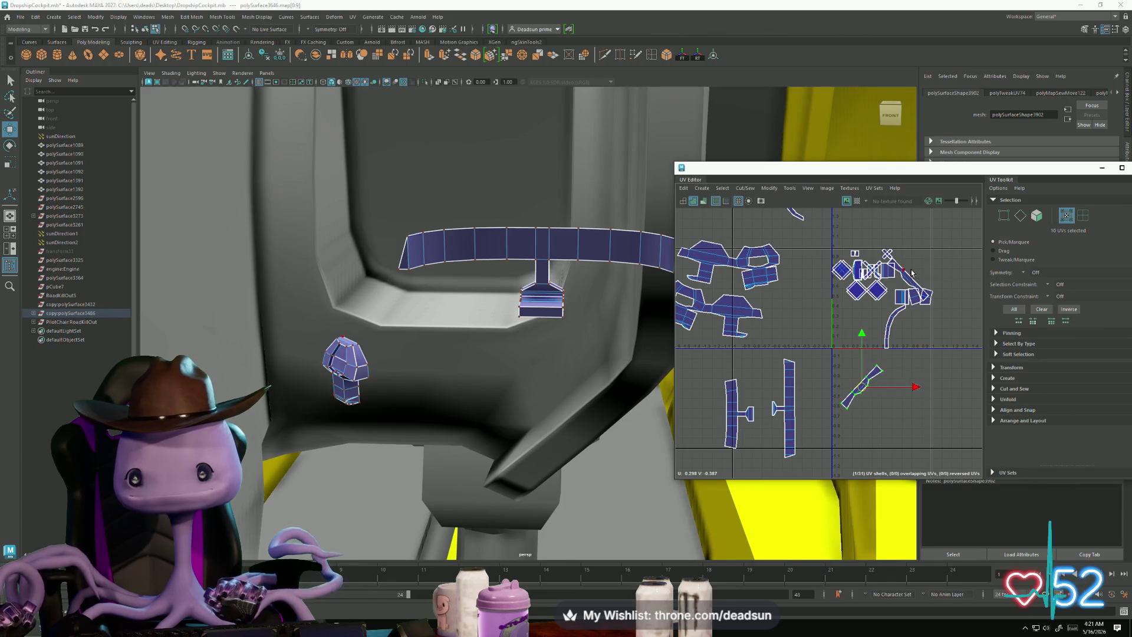
pyautogui.moveTo(913, 279)
pyautogui.mouseDown()
pyautogui.moveTo(903, 386)
pyautogui.moveTo(913, 389)
pyautogui.mouseUp()
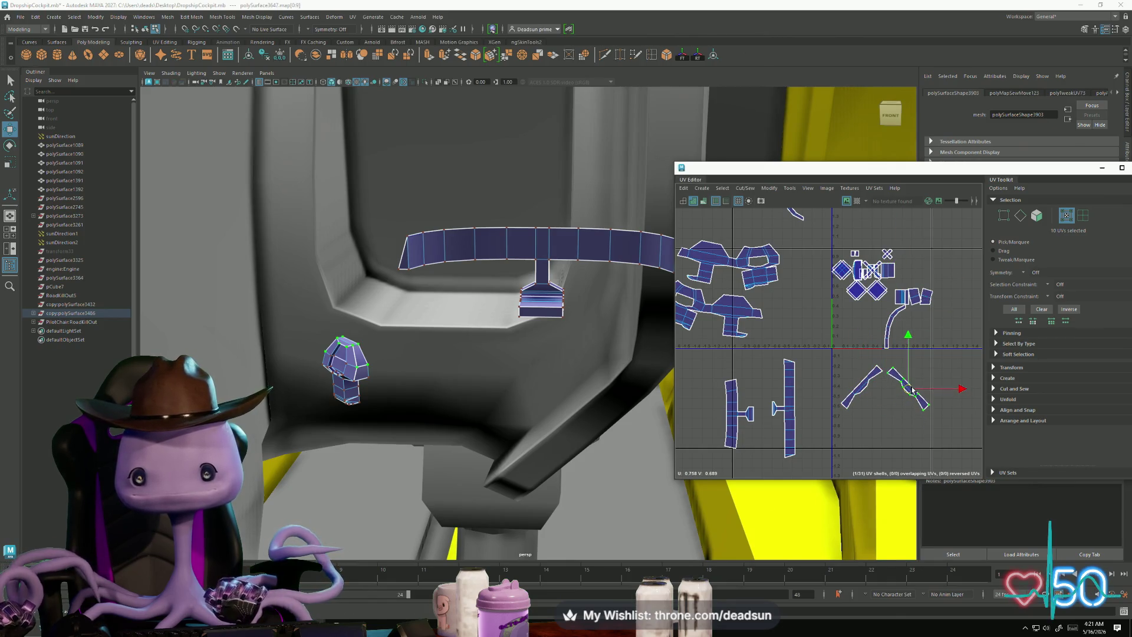
pyautogui.click(892, 323)
pyautogui.moveTo(892, 323); pyautogui.dragTo(873, 413)
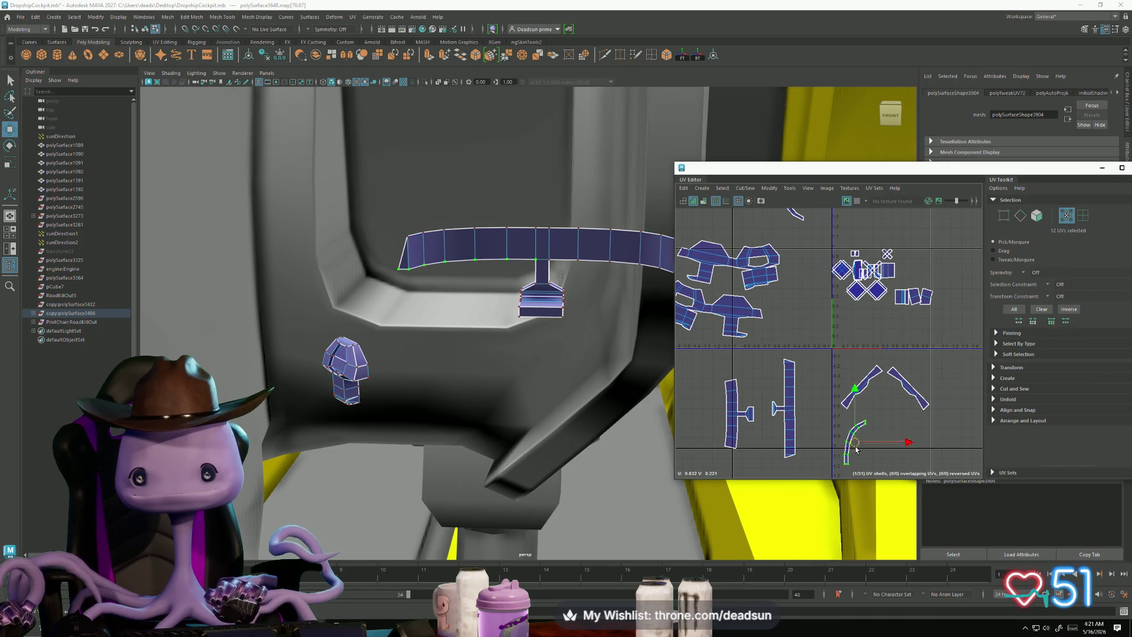
pyautogui.scroll(2, 823, 309)
pyautogui.scroll(-1, 823, 322)
pyautogui.scroll(5, 519, 404)
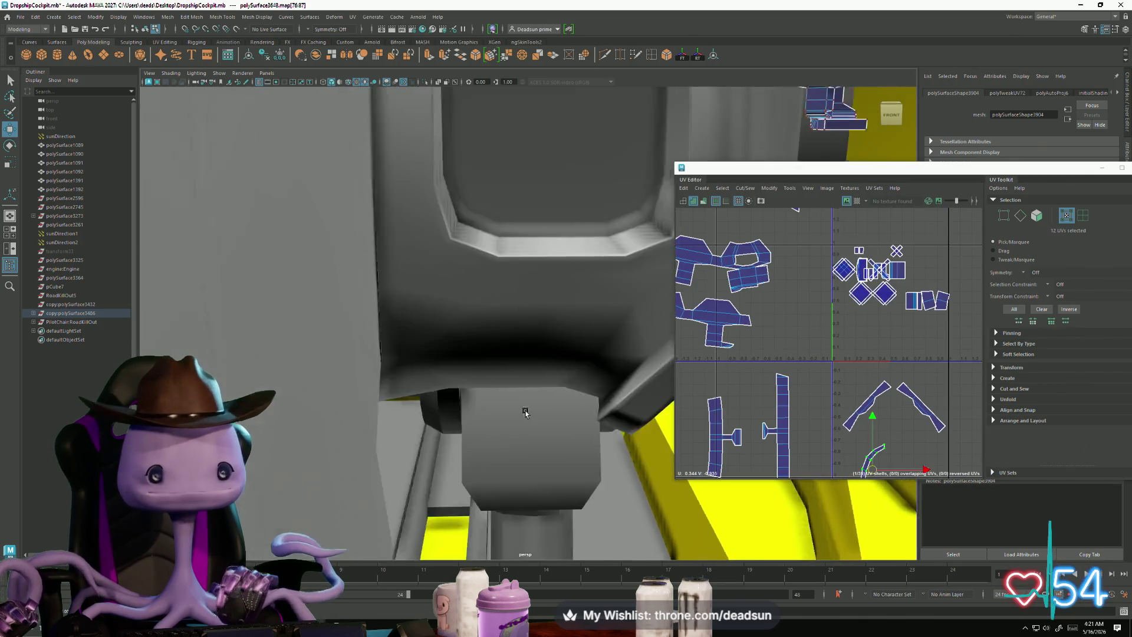
# Step: Select two seam edges on the stand's base and join them with Cut/Sew > Move and Sew
pyautogui.press('f')
pyautogui.scroll(5, 520, 425)
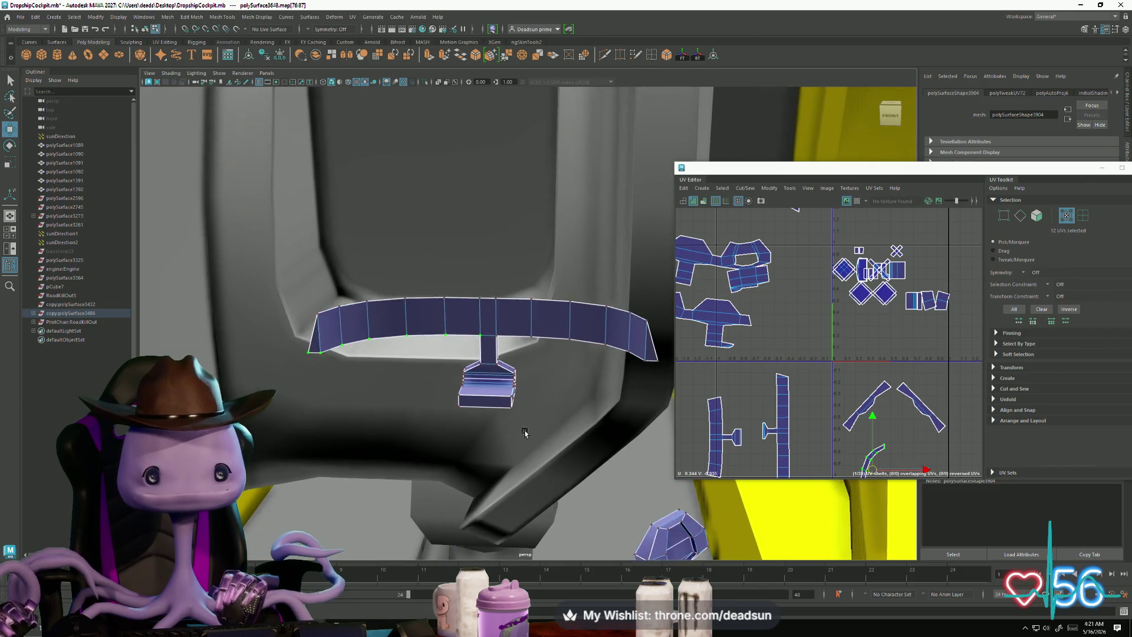
pyautogui.moveTo(442, 439); pyautogui.dragTo(440, 413, button='right')
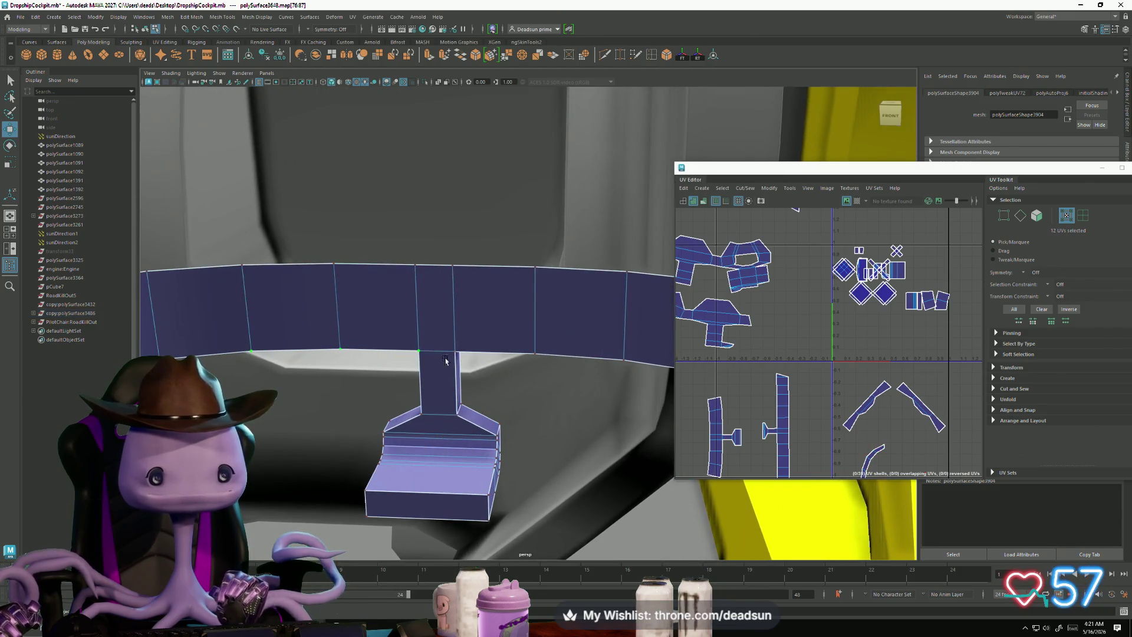
pyautogui.click(412, 497)
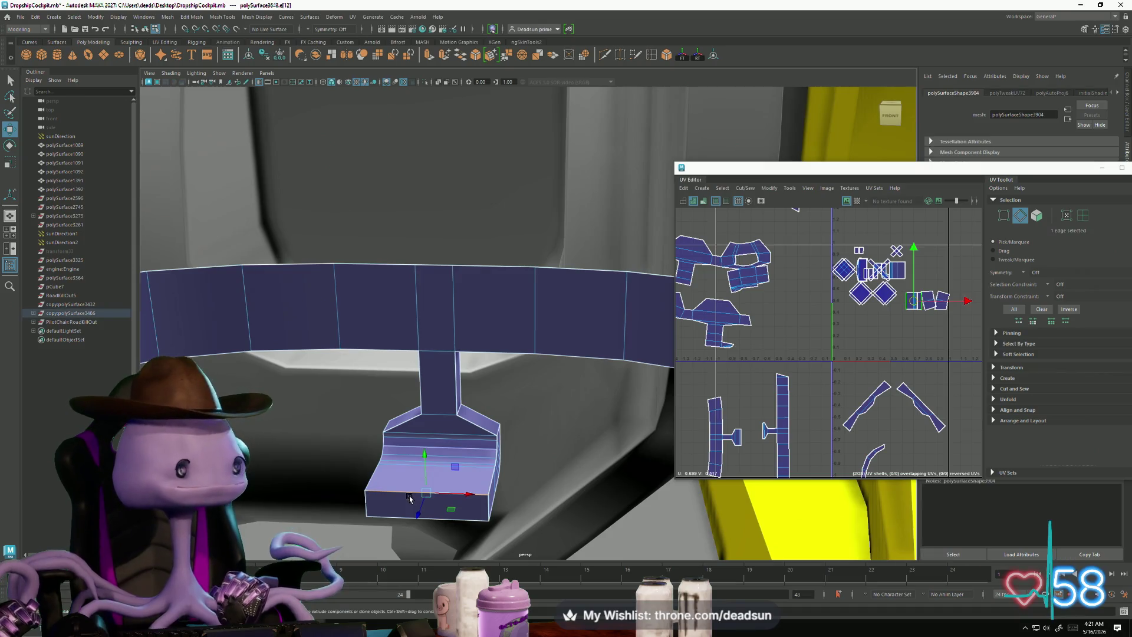
pyautogui.scroll(3, 421, 483)
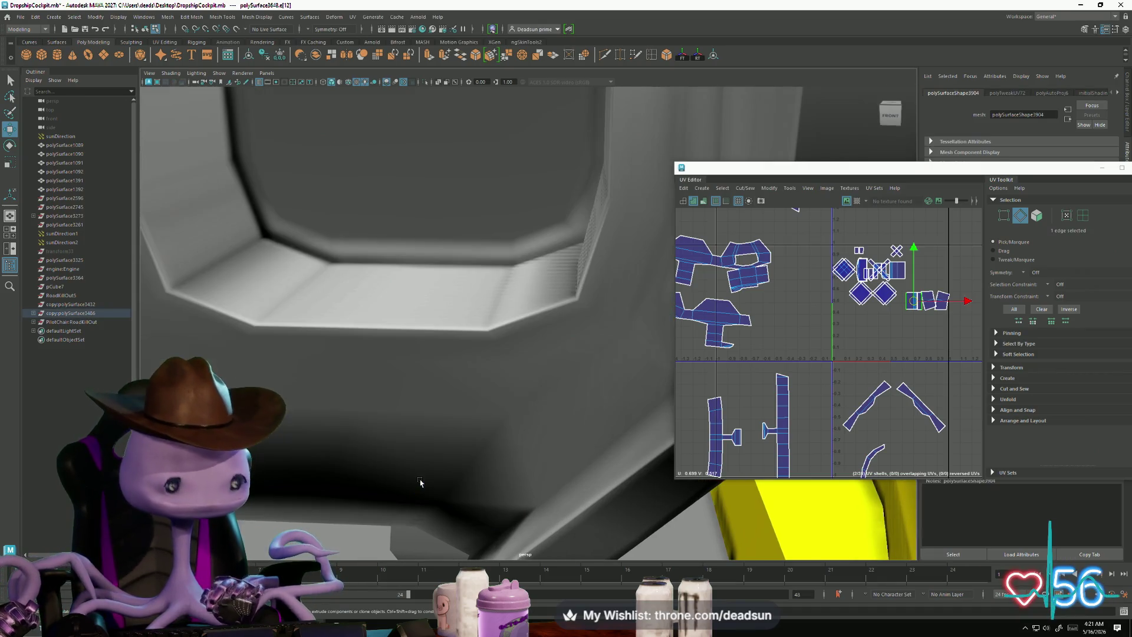
pyautogui.scroll(-5, 410, 471)
pyautogui.moveTo(460, 458)
pyautogui.keyDown('alt'); pyautogui.mouseDown()
pyautogui.moveTo(435, 460)
pyautogui.moveTo(521, 470)
pyautogui.moveTo(573, 449)
pyautogui.moveTo(572, 382)
pyautogui.moveTo(567, 420)
pyautogui.mouseUp(); pyautogui.keyUp('alt')
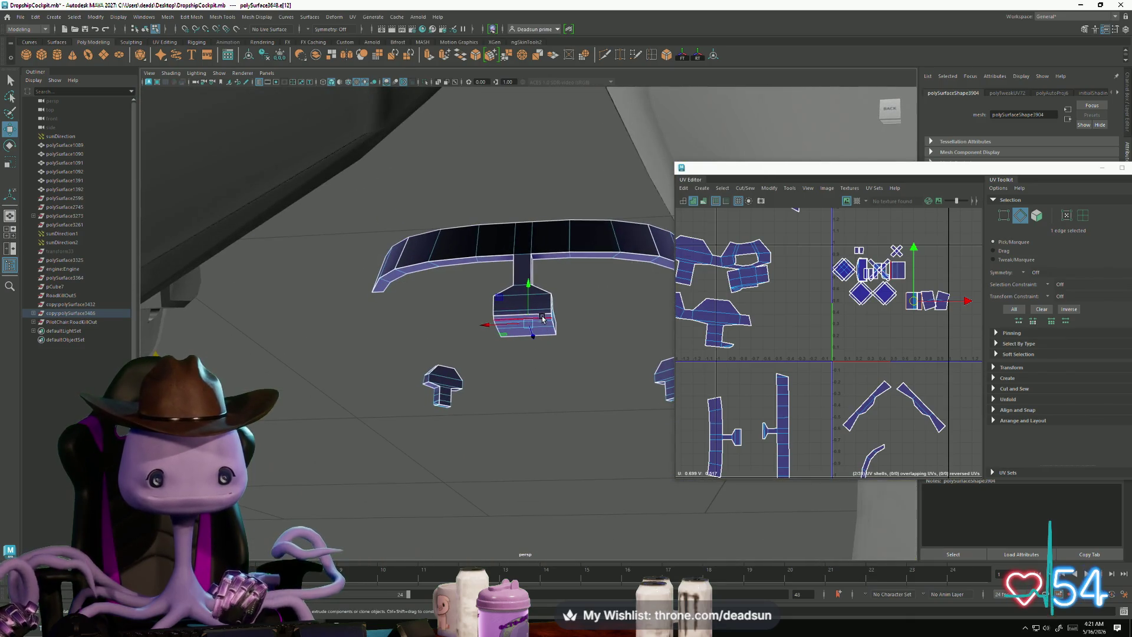
pyautogui.click(743, 188)
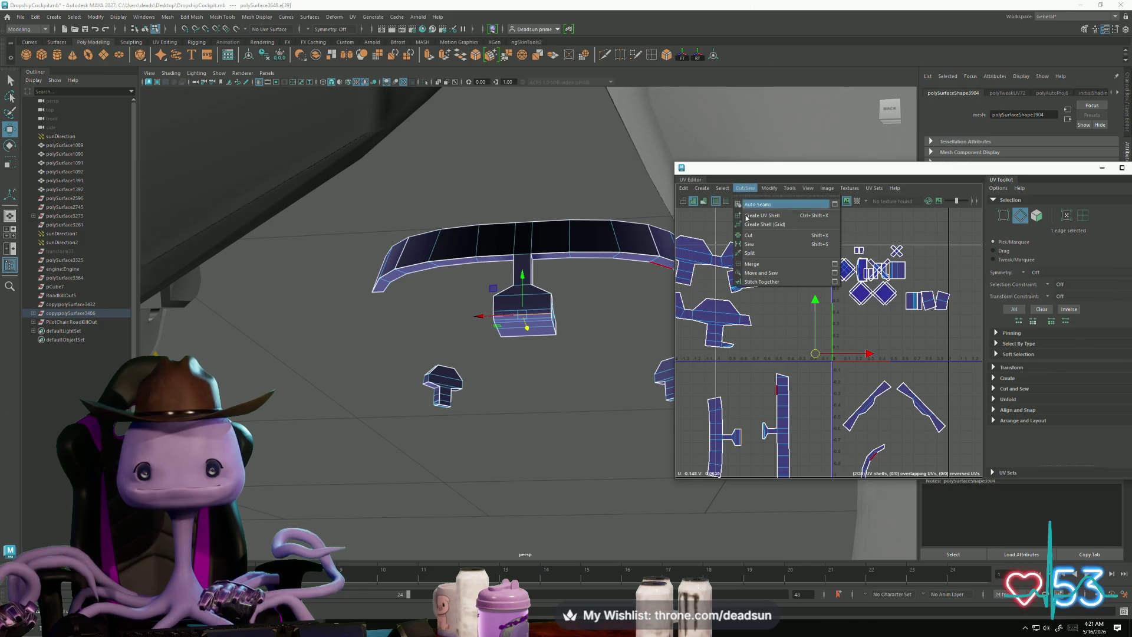
pyautogui.keyDown('shift'); pyautogui.click(763, 432); pyautogui.keyUp('shift')
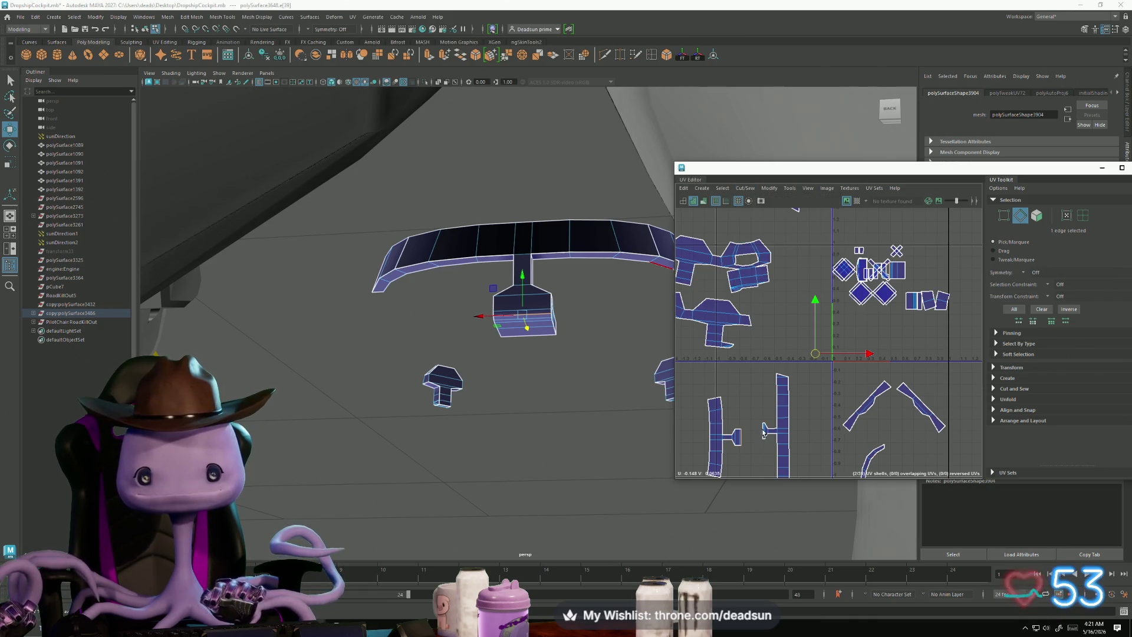
pyautogui.click(745, 188)
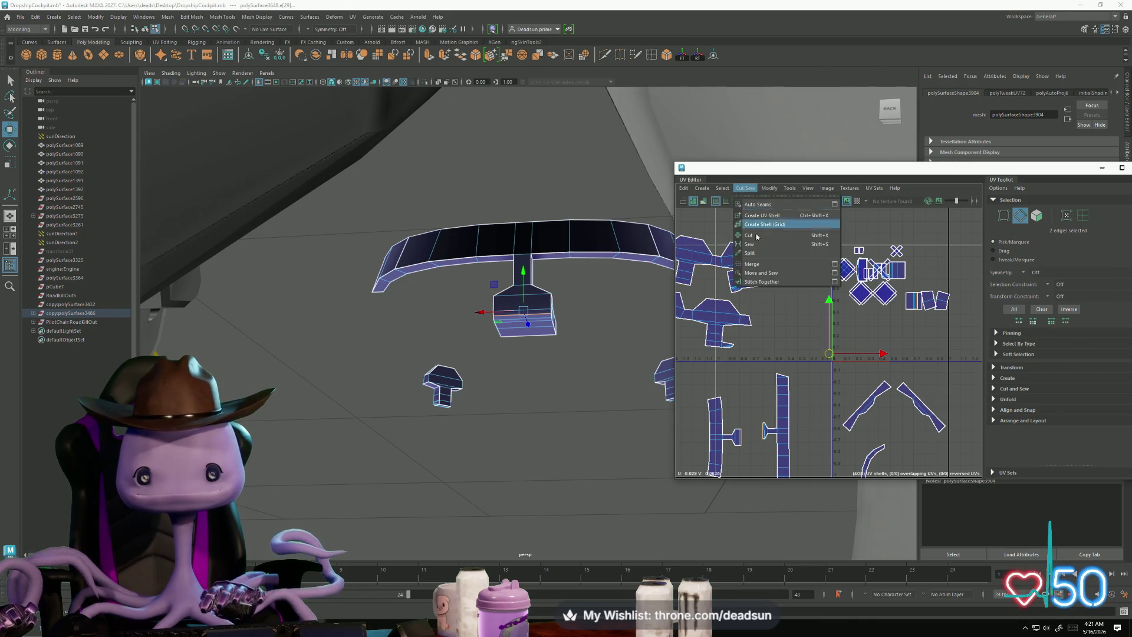
pyautogui.click(761, 270)
pyautogui.scroll(-5, 767, 424)
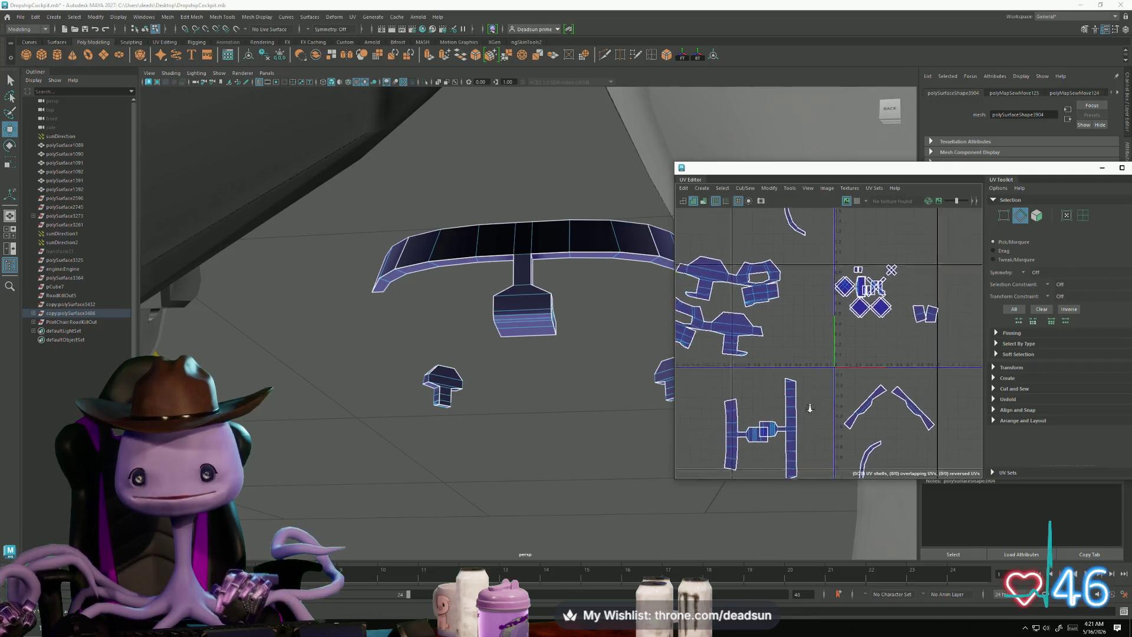
# Step: Pick another stand seam edge and Move and Sew it, merging two shells for 26 total
pyautogui.moveTo(407, 328)
pyautogui.keyDown('alt'); pyautogui.mouseDown()
pyautogui.moveTo(439, 413)
pyautogui.moveTo(470, 437)
pyautogui.moveTo(391, 359)
pyautogui.mouseUp(); pyautogui.keyUp('alt')
pyautogui.click(400, 306)
pyautogui.moveTo(399, 306)
pyautogui.keyDown('alt'); pyautogui.mouseDown()
pyautogui.moveTo(462, 360)
pyautogui.moveTo(506, 363)
pyautogui.moveTo(421, 401)
pyautogui.mouseUp(); pyautogui.keyUp('alt')
pyautogui.keyDown('shift'); pyautogui.click(506, 361); pyautogui.keyUp('shift')
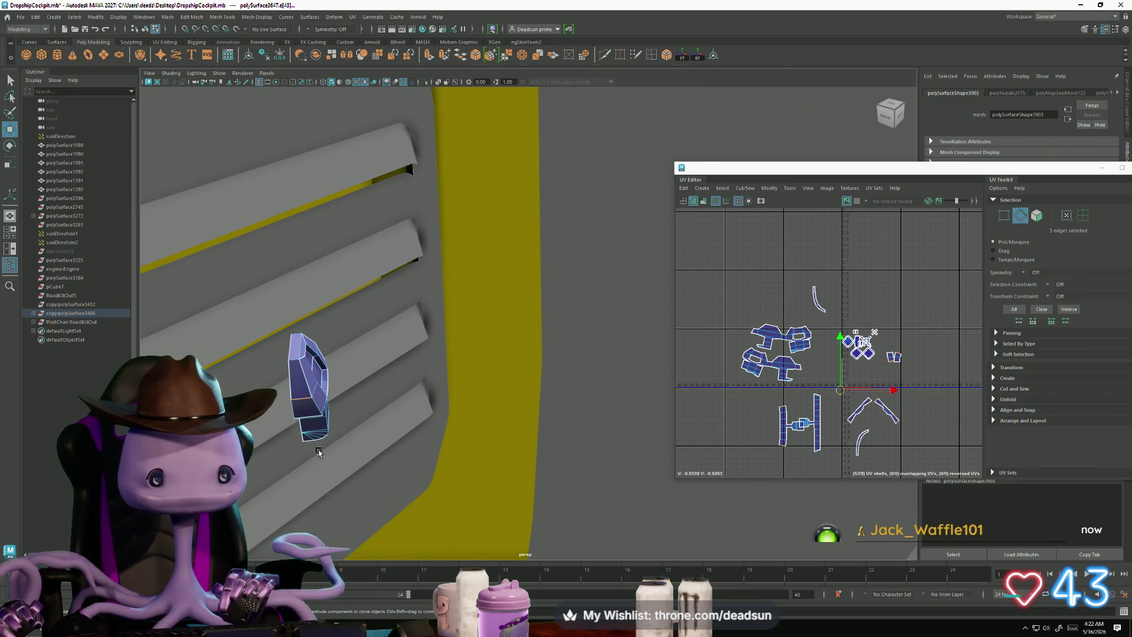
pyautogui.hotkey('ctrl', 'z')
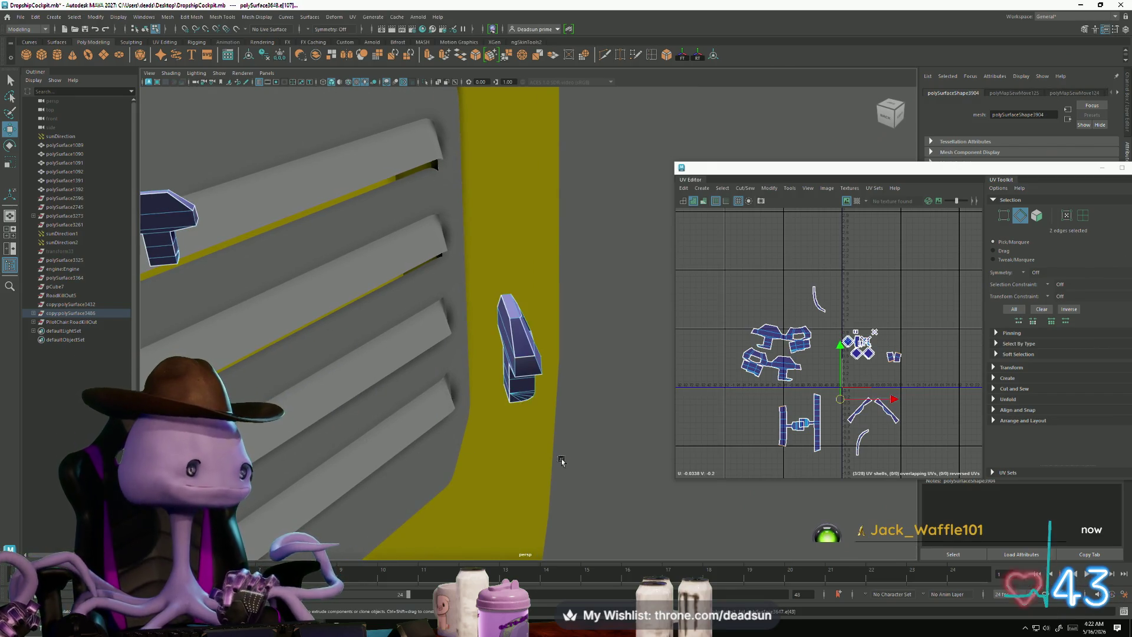
pyautogui.moveTo(639, 453)
pyautogui.keyDown('alt'); pyautogui.mouseDown()
pyautogui.moveTo(434, 425)
pyautogui.moveTo(391, 430)
pyautogui.moveTo(450, 435)
pyautogui.moveTo(455, 449)
pyautogui.moveTo(448, 413)
pyautogui.moveTo(489, 412)
pyautogui.mouseUp(); pyautogui.keyUp('alt')
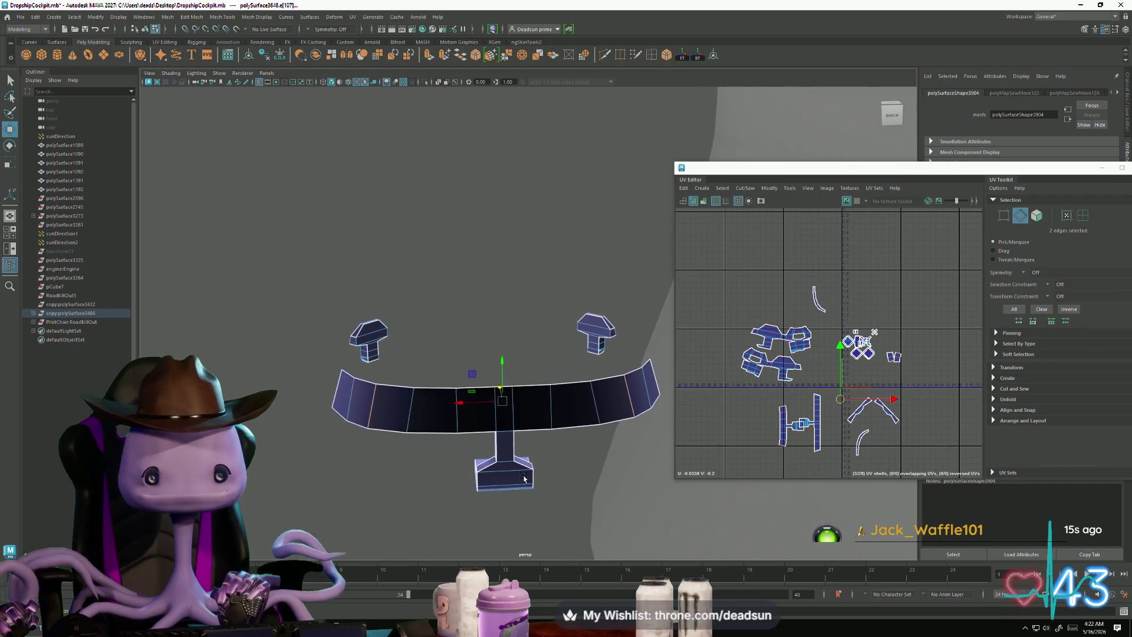
pyautogui.click(747, 188)
pyautogui.click(777, 274)
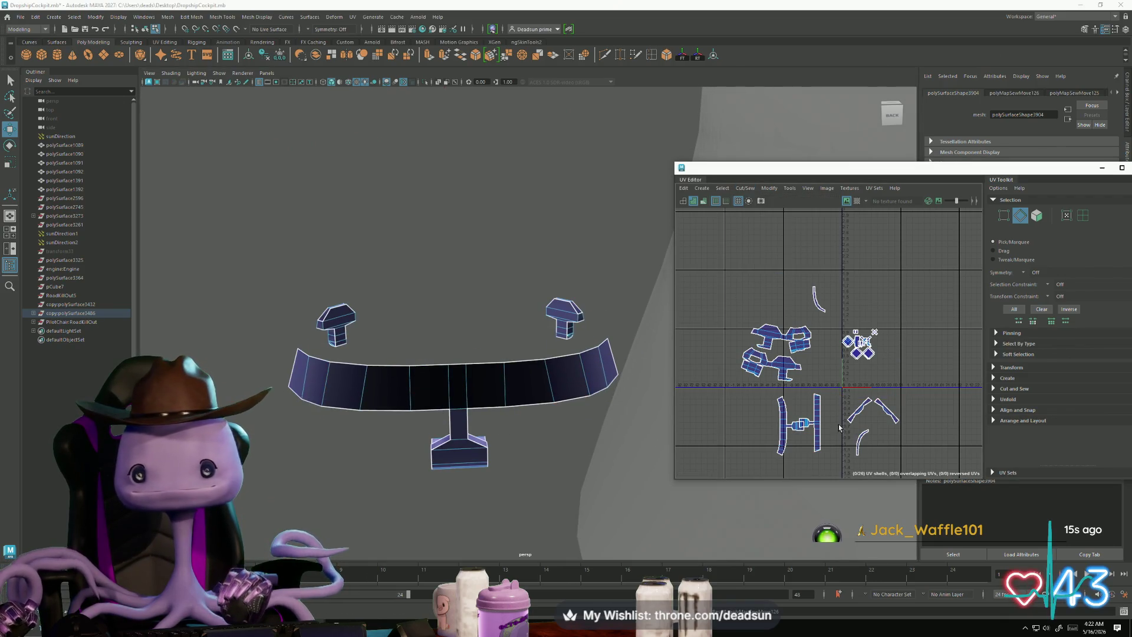
pyautogui.scroll(4, 839, 423)
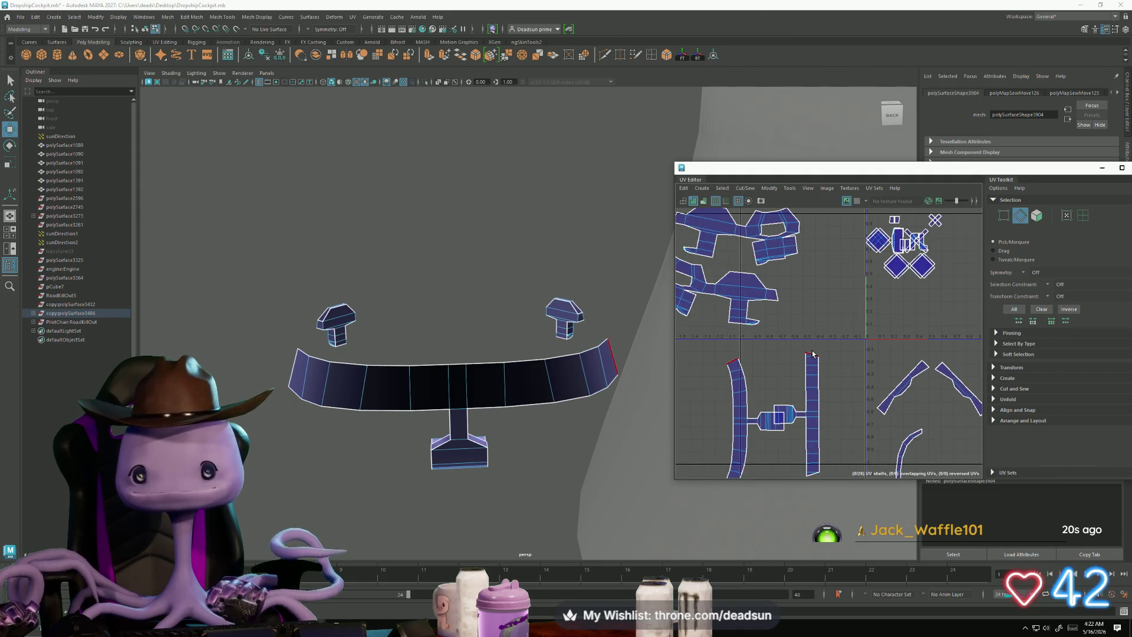
pyautogui.scroll(-3, 747, 389)
pyautogui.scroll(2, 758, 357)
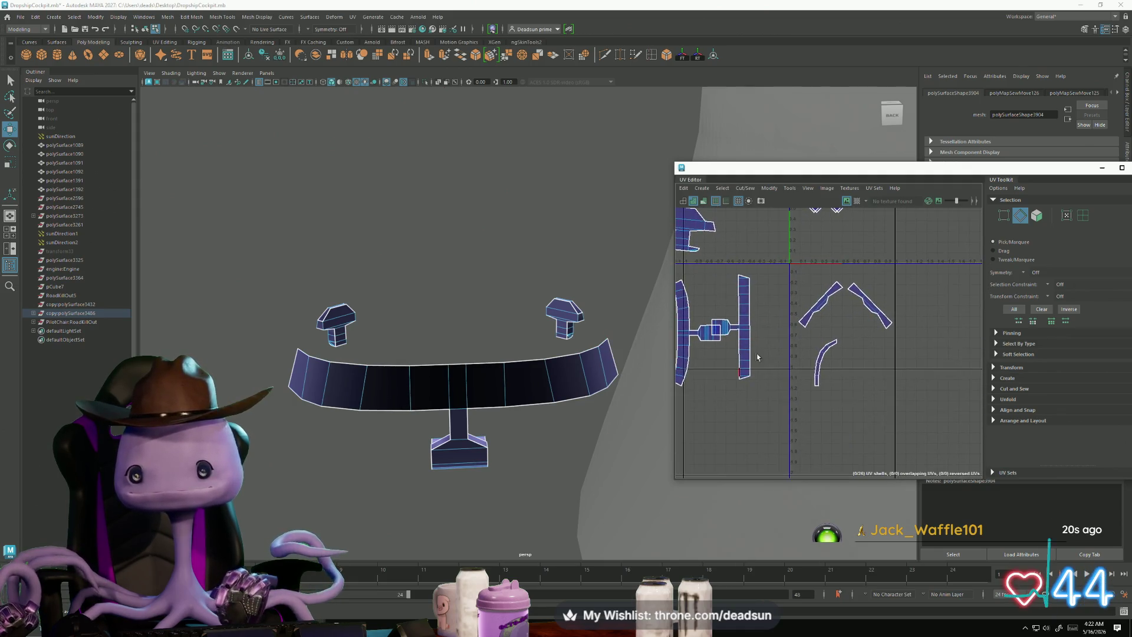
pyautogui.scroll(-3, 793, 426)
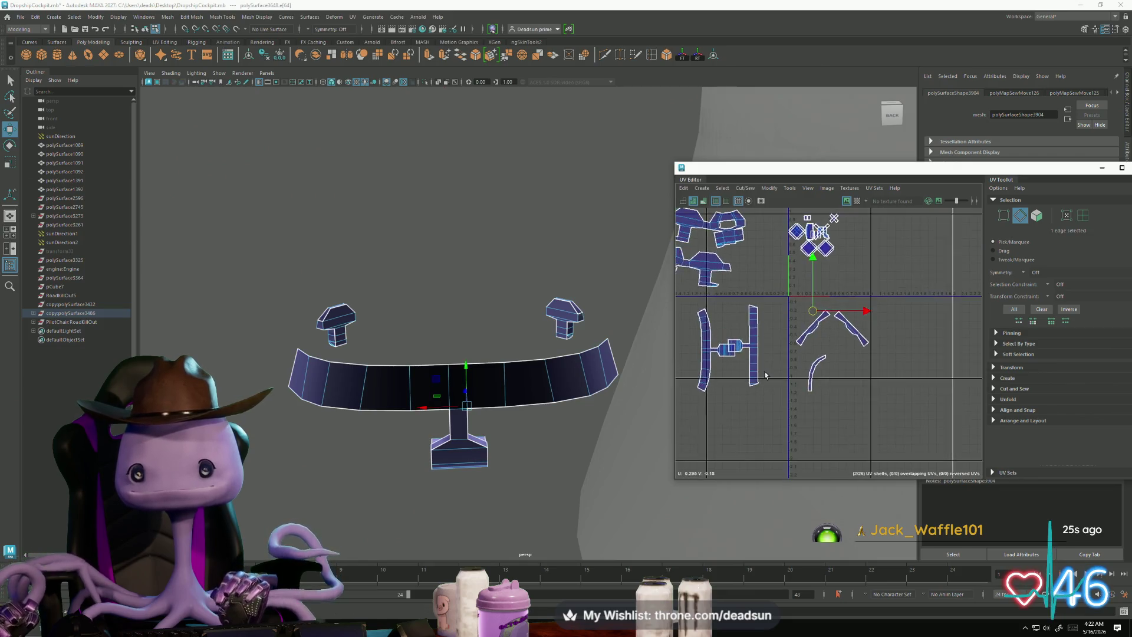
pyautogui.keyDown('alt'); pyautogui.moveTo(795, 425); pyautogui.dragTo(827, 450, button='middle'); pyautogui.keyUp('alt')
pyautogui.moveTo(576, 458)
pyautogui.keyDown('alt'); pyautogui.mouseDown()
pyautogui.moveTo(578, 412)
pyautogui.moveTo(629, 442)
pyautogui.moveTo(607, 434)
pyautogui.moveTo(599, 472)
pyautogui.mouseUp(); pyautogui.keyUp('alt')
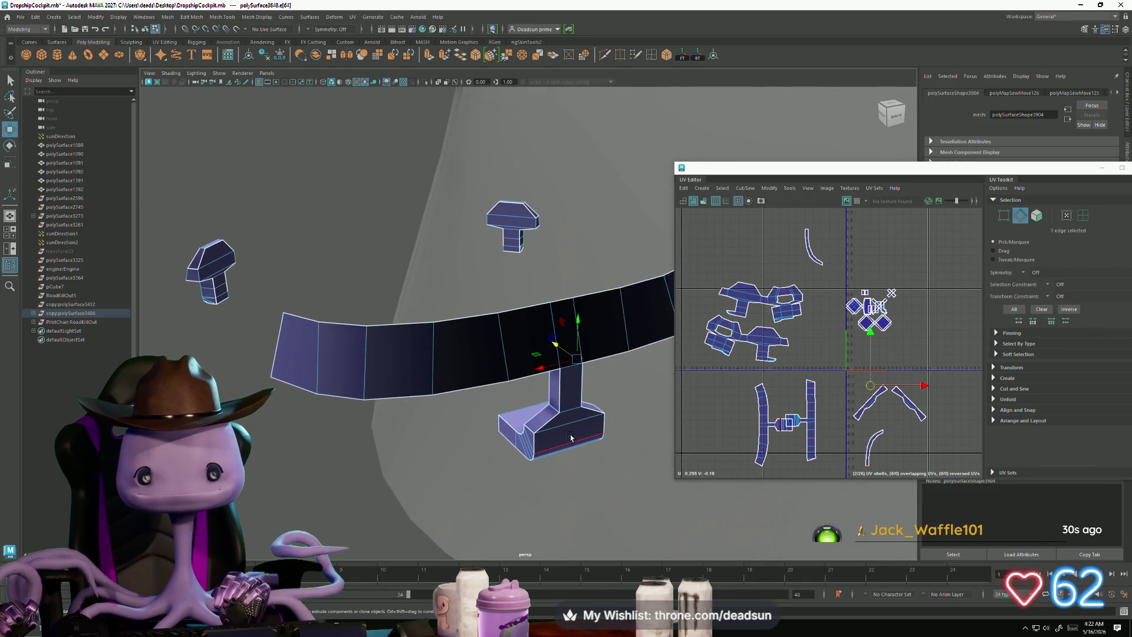
# Step: Select an edge on the upper-left lever shell and move that shell up and left
pyautogui.click(529, 430)
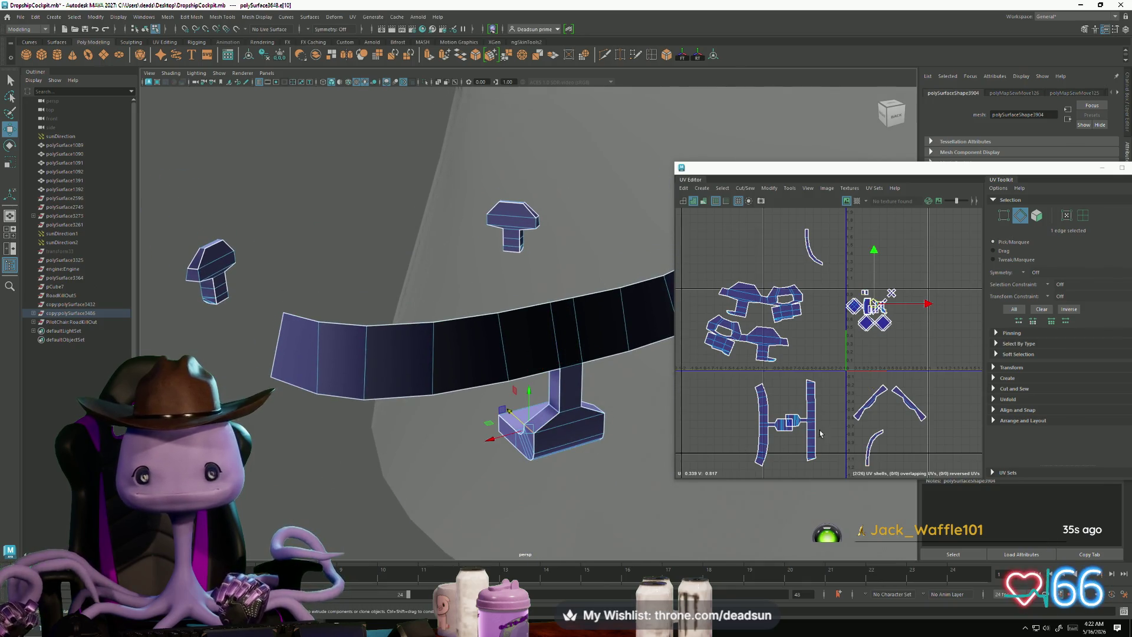
pyautogui.scroll(2, 898, 330)
pyautogui.scroll(-2, 898, 329)
pyautogui.keyDown('alt'); pyautogui.moveTo(800, 350); pyautogui.dragTo(848, 424, button='middle'); pyautogui.keyUp('alt')
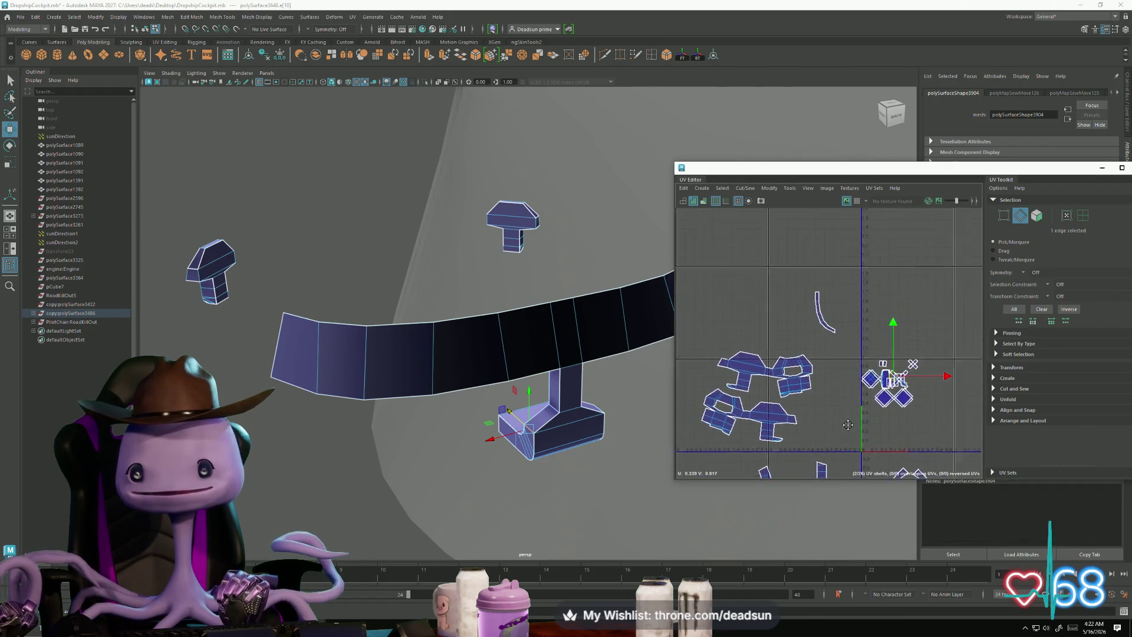
pyautogui.scroll(3, 749, 372)
pyautogui.click(759, 375)
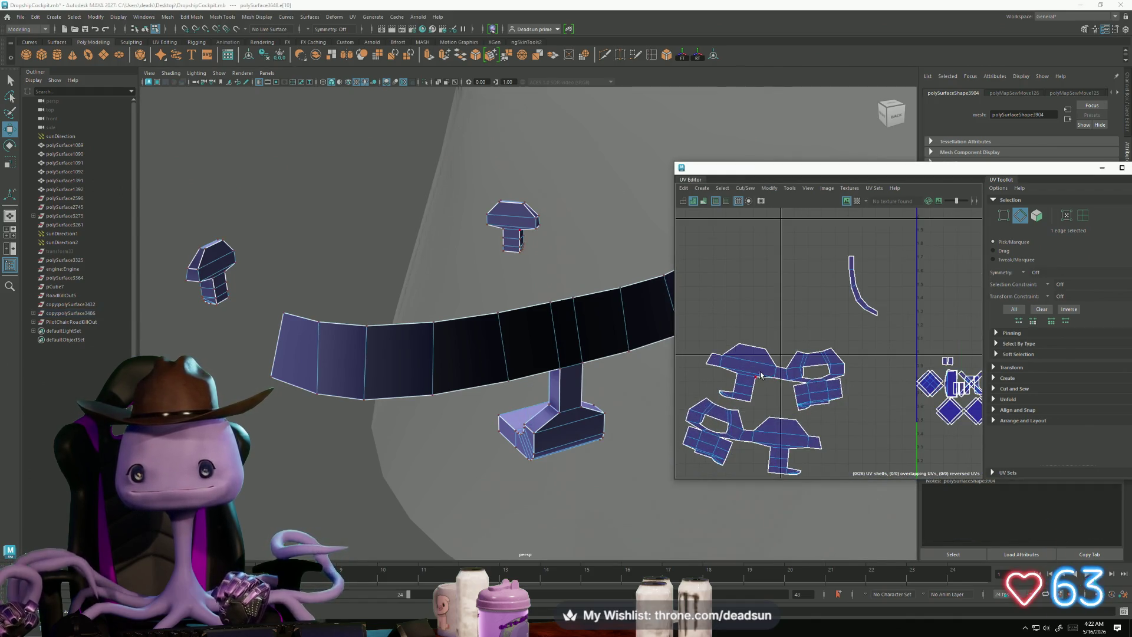
pyautogui.keyDown('ctrl'); pyautogui.moveTo(760, 375); pyautogui.dragTo(774, 378, button='right'); pyautogui.keyUp('ctrl')
pyautogui.moveTo(773, 378); pyautogui.dragTo(715, 321)
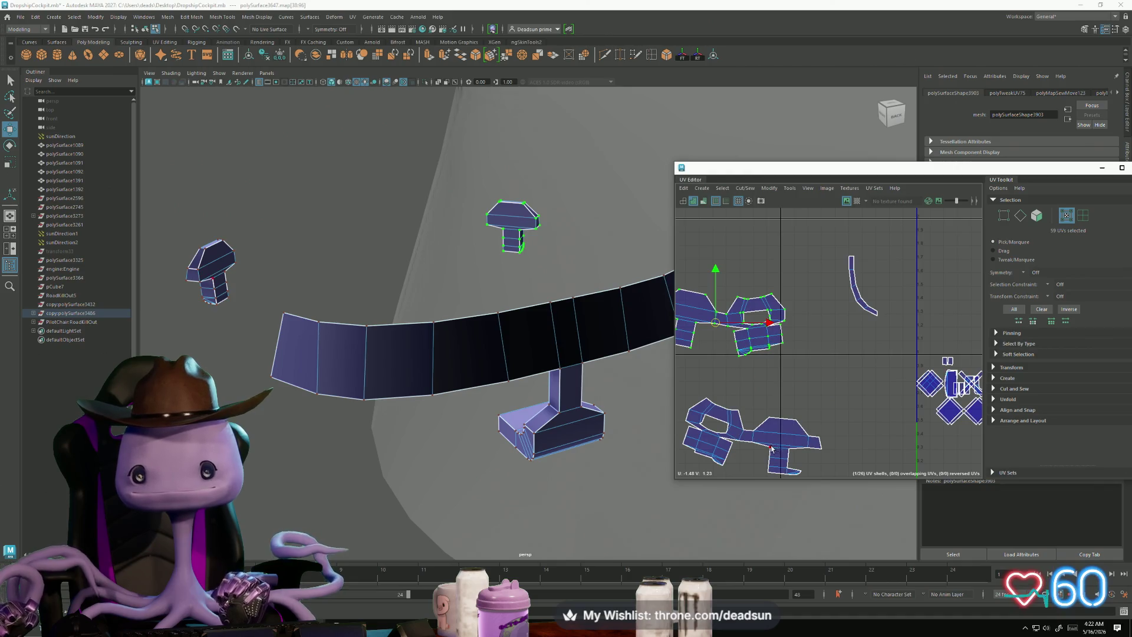
# Step: Move and Sew the selected upper-left shell edges together
pyautogui.keyDown('alt'); pyautogui.moveTo(771, 448); pyautogui.dragTo(823, 386, button='middle'); pyautogui.keyUp('alt')
pyautogui.scroll(3, 794, 420)
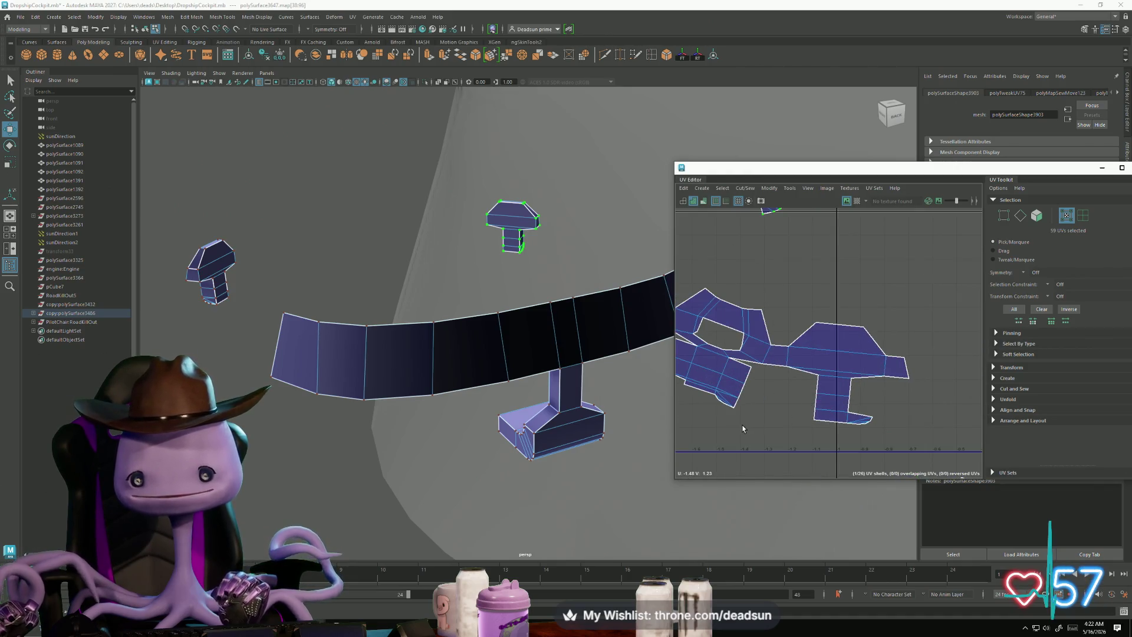
pyautogui.keyDown('alt'); pyautogui.moveTo(725, 392); pyautogui.dragTo(795, 431, button='middle'); pyautogui.keyUp('alt')
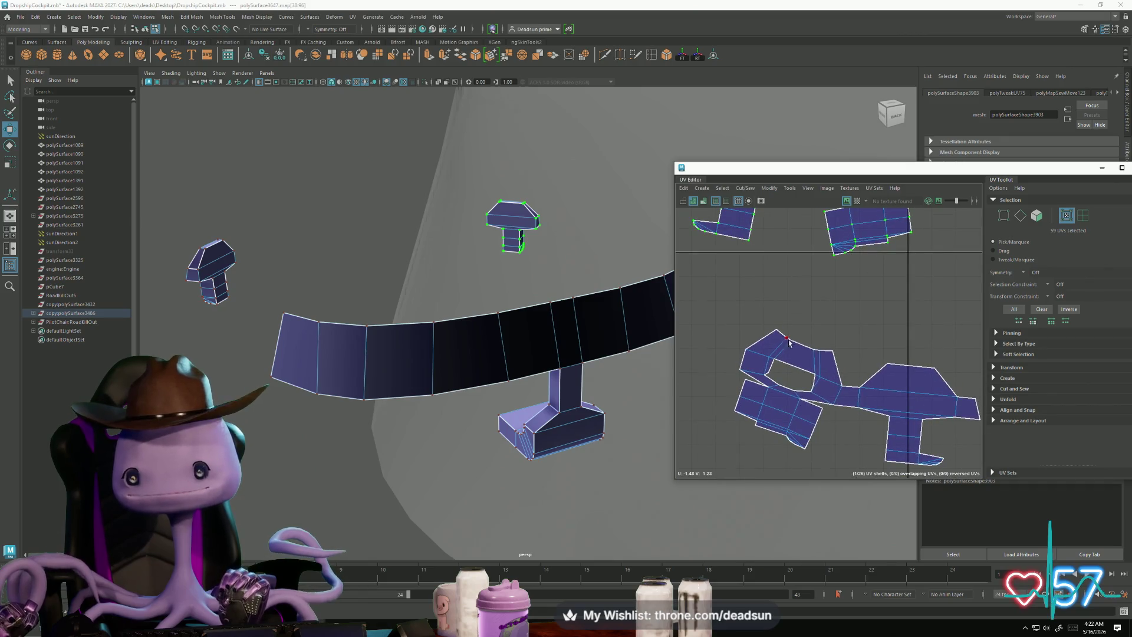
pyautogui.hotkey('ctrl', 'z')
pyautogui.hotkey('ctrl', 'z')
pyautogui.hotkey('ctrl', 'z')
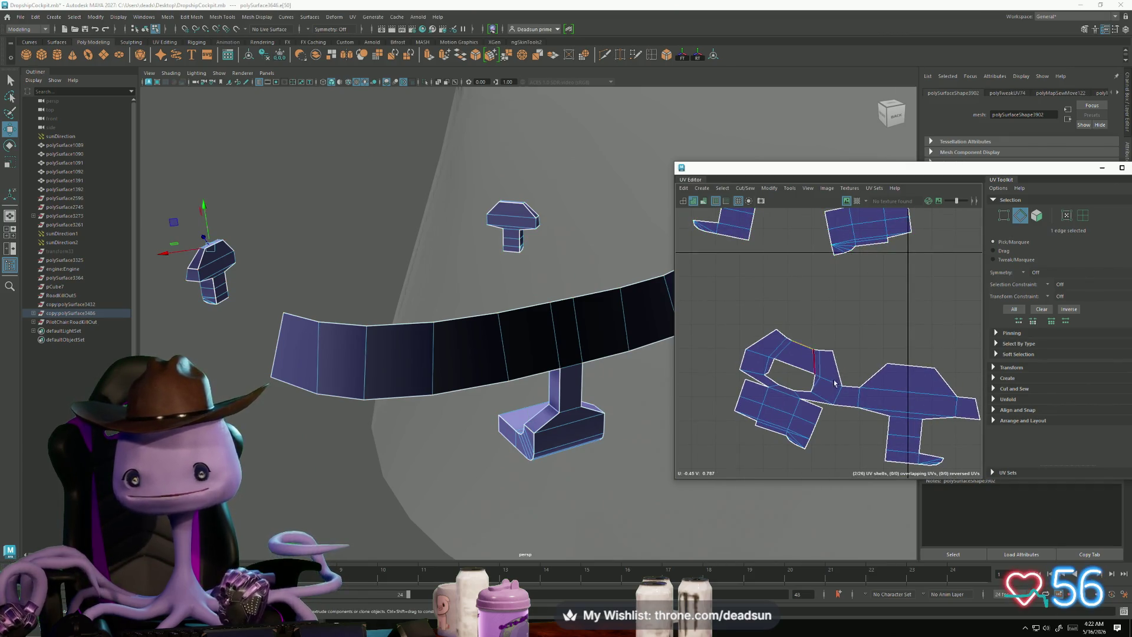
pyautogui.scroll(-3, 796, 404)
pyautogui.keyDown('alt'); pyautogui.moveTo(796, 405); pyautogui.dragTo(852, 423, button='middle'); pyautogui.keyUp('alt')
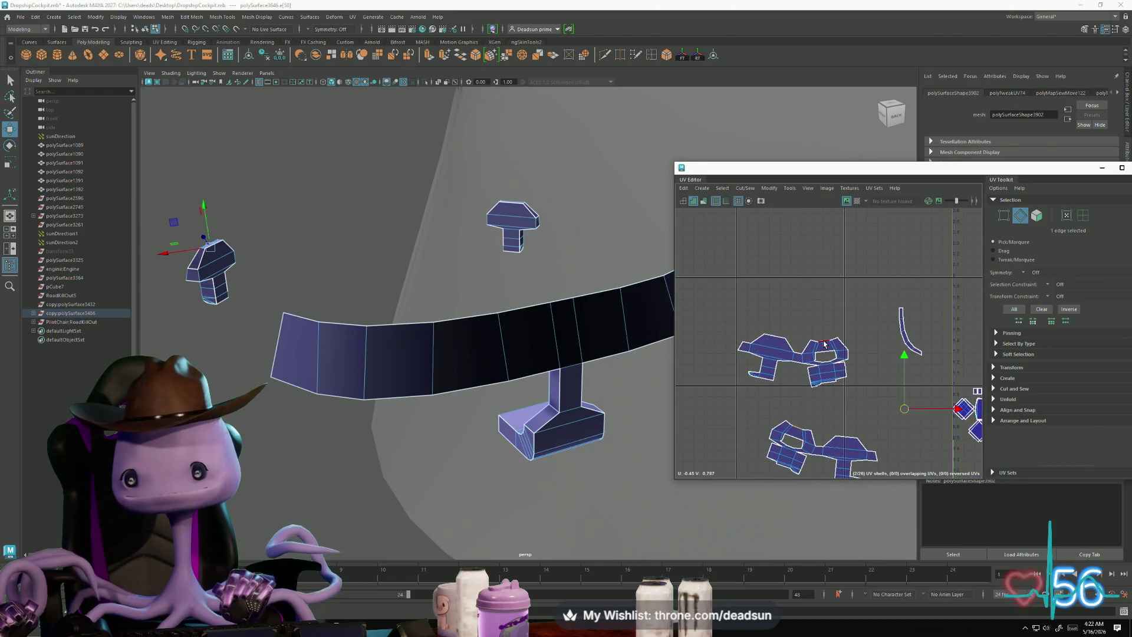
pyautogui.hotkey('shift', 'z')
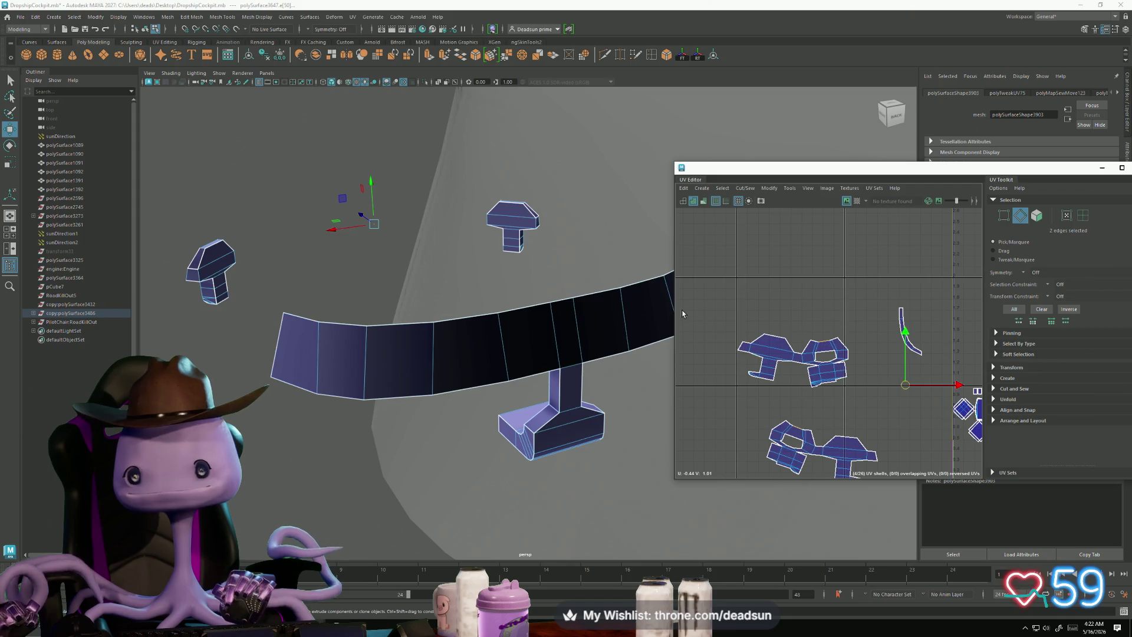
pyautogui.click(744, 187)
pyautogui.click(760, 275)
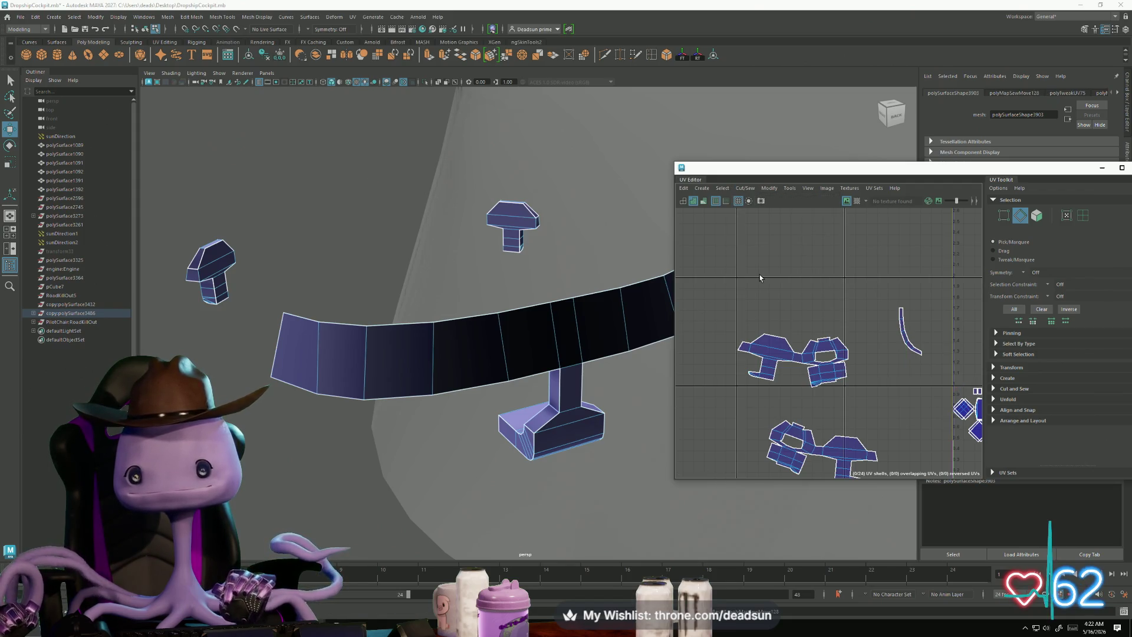
# Step: Sew the two upper-left pieces along their seam, reducing the shell count to 22
pyautogui.click(776, 342)
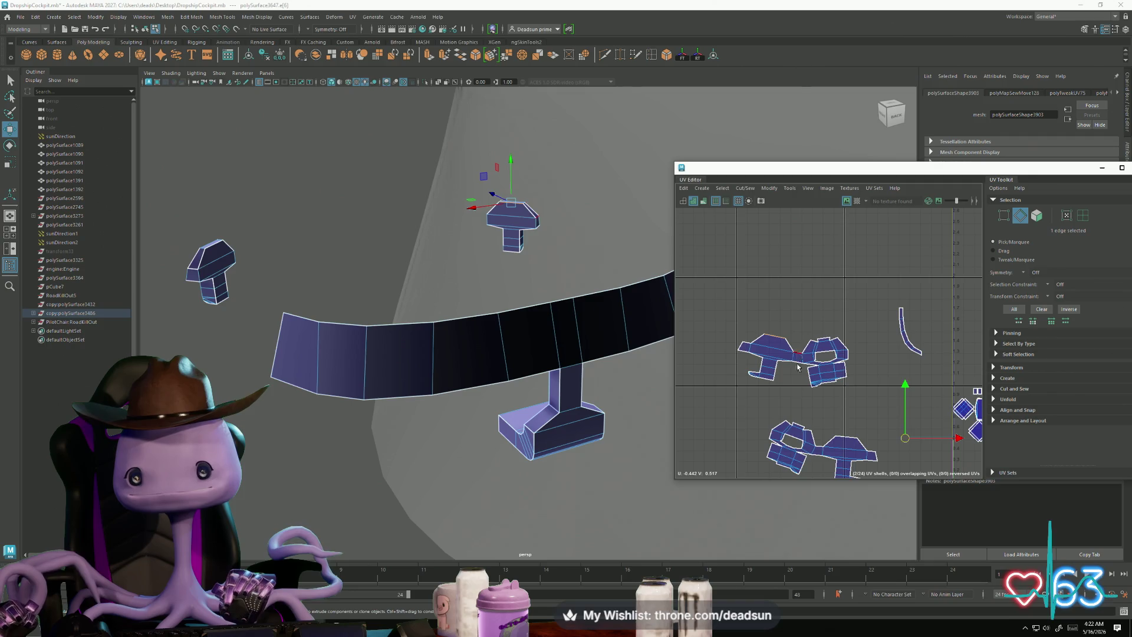
pyautogui.click(745, 188)
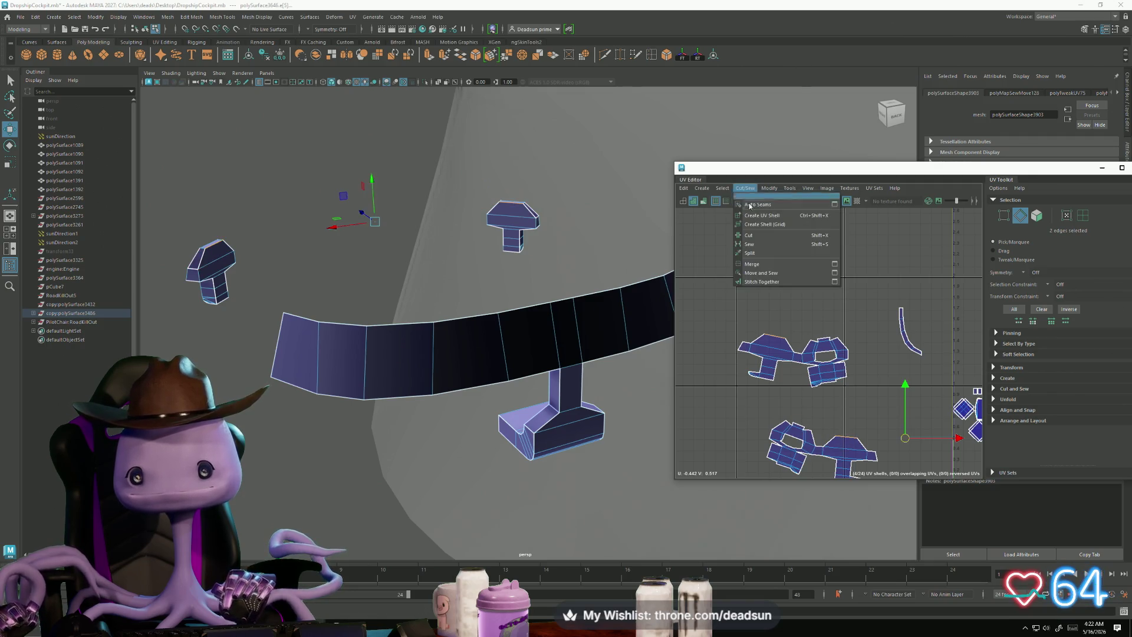
pyautogui.click(760, 275)
pyautogui.click(797, 353)
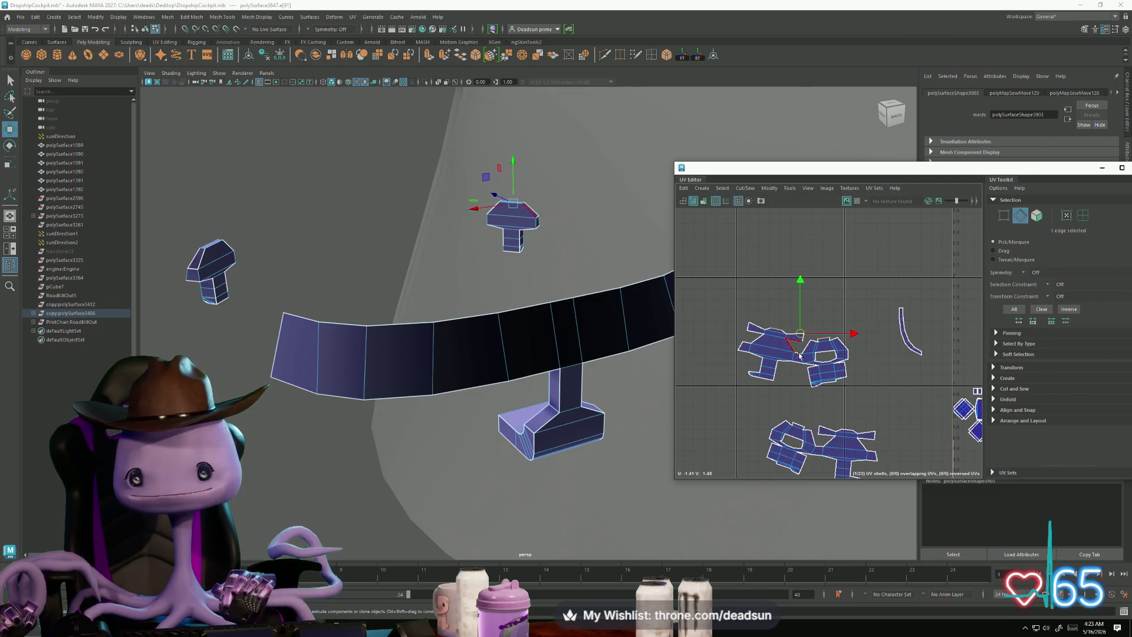
pyautogui.scroll(2, 837, 461)
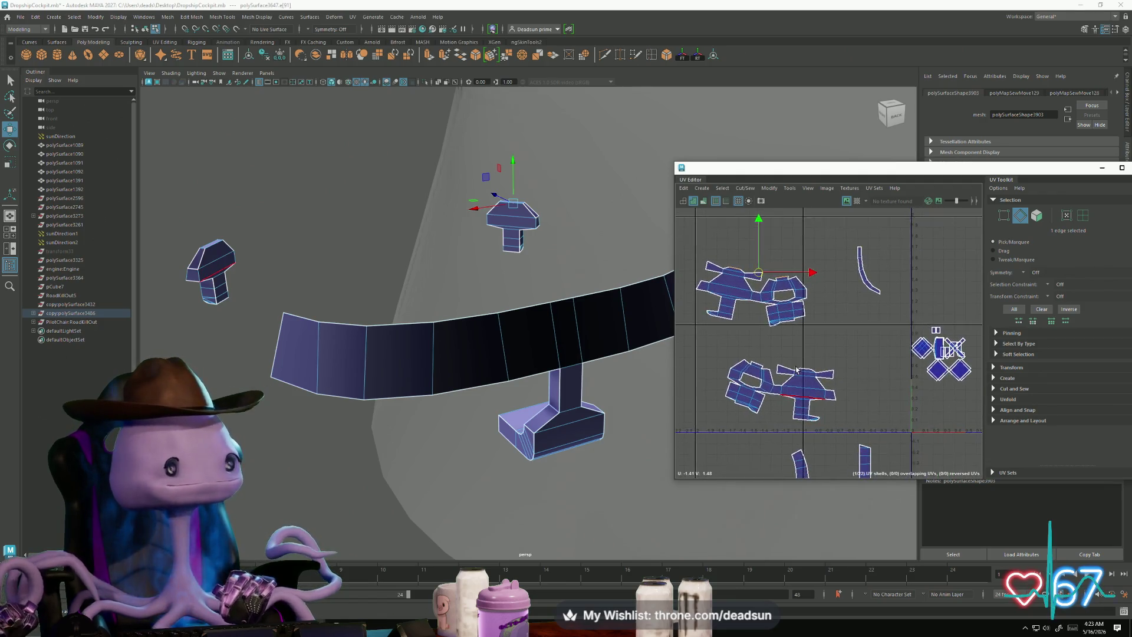
pyautogui.keyDown('alt'); pyautogui.moveTo(836, 461); pyautogui.dragTo(823, 434, button='middle'); pyautogui.keyUp('alt')
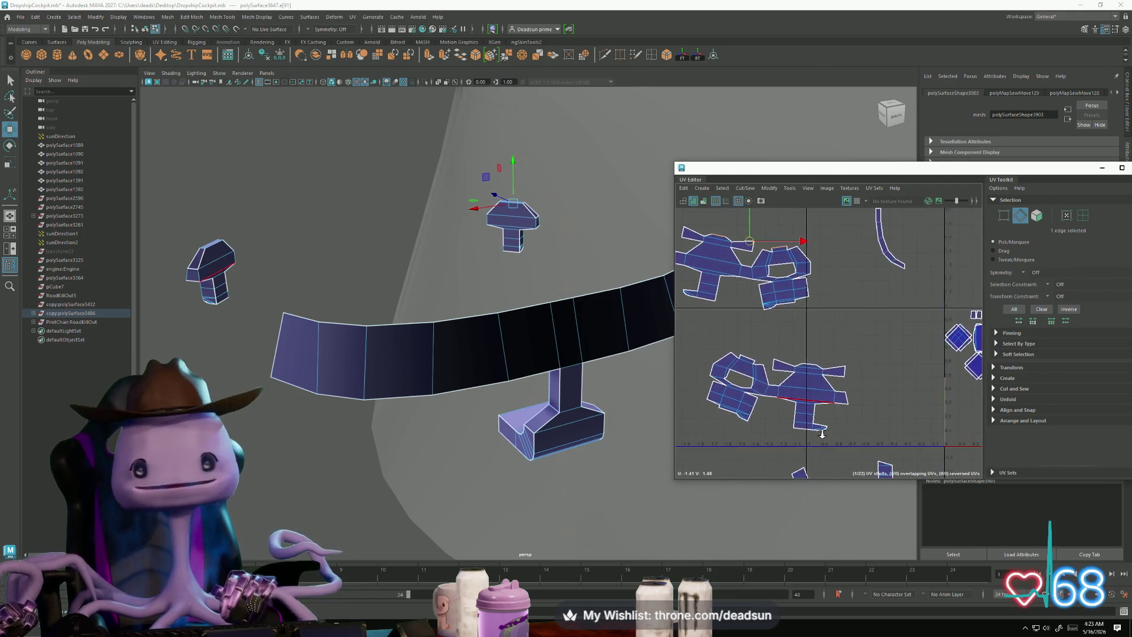
pyautogui.click(816, 365)
pyautogui.scroll(-2, 816, 365)
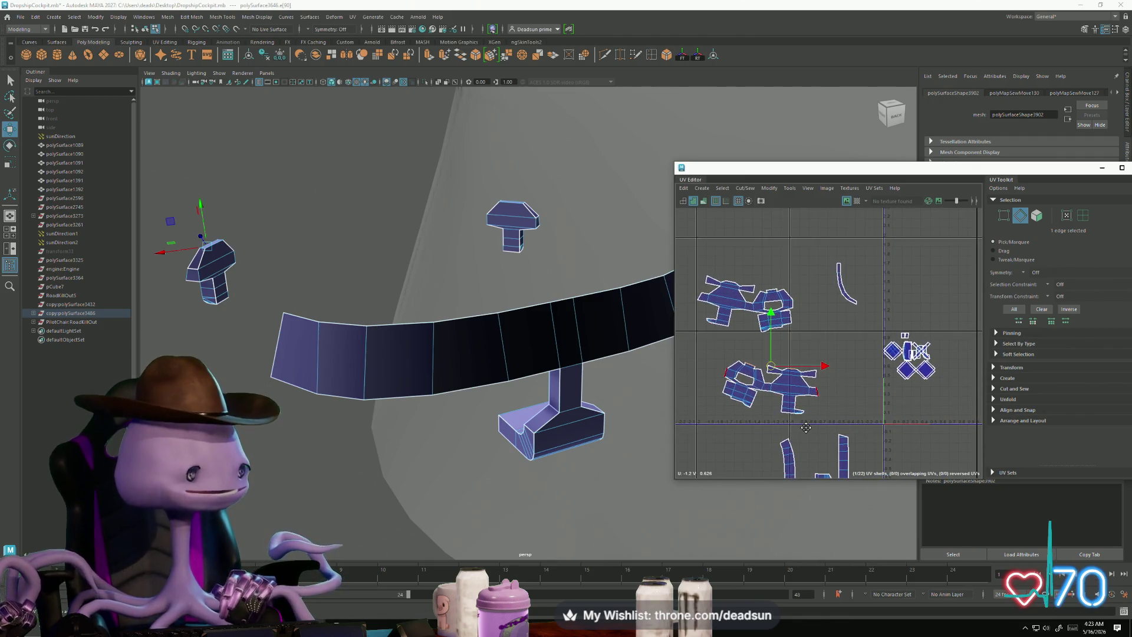
pyautogui.scroll(-1, 806, 427)
pyautogui.moveTo(806, 427)
pyautogui.keyDown('alt'); pyautogui.mouseDown(button='middle')
pyautogui.moveTo(667, 366)
pyautogui.moveTo(771, 362)
pyautogui.moveTo(856, 400)
pyautogui.mouseUp(button='middle'); pyautogui.keyUp('alt')
pyautogui.scroll(2, 770, 362)
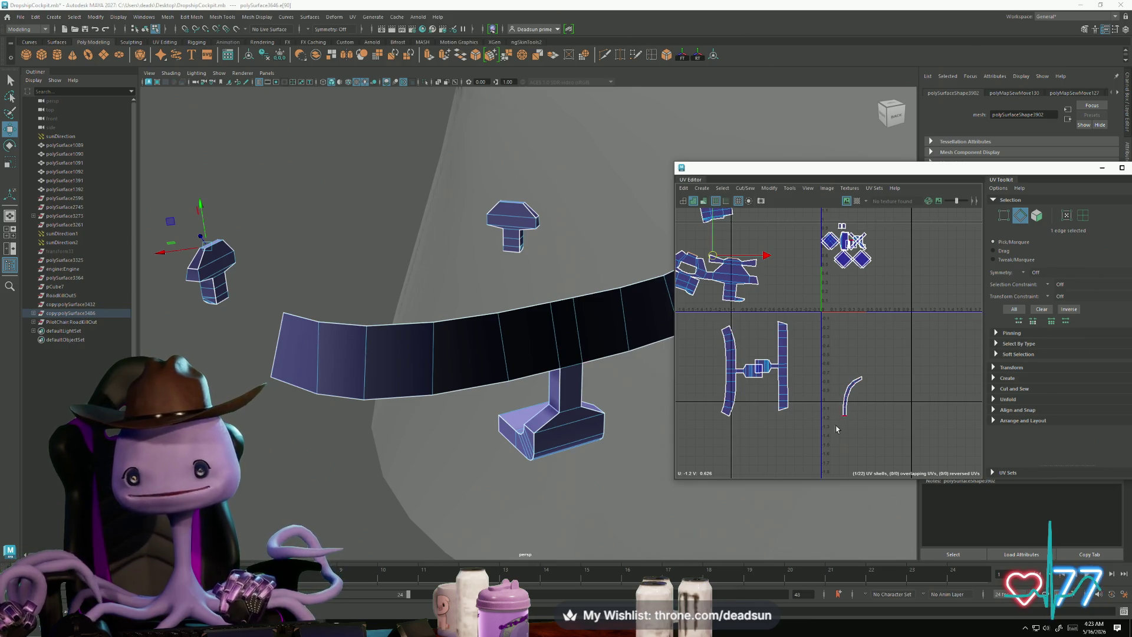
# Step: Move the lever UV shell to the left and reposition the small curved shell
pyautogui.moveTo(773, 371); pyautogui.dragTo(779, 413, button='right')
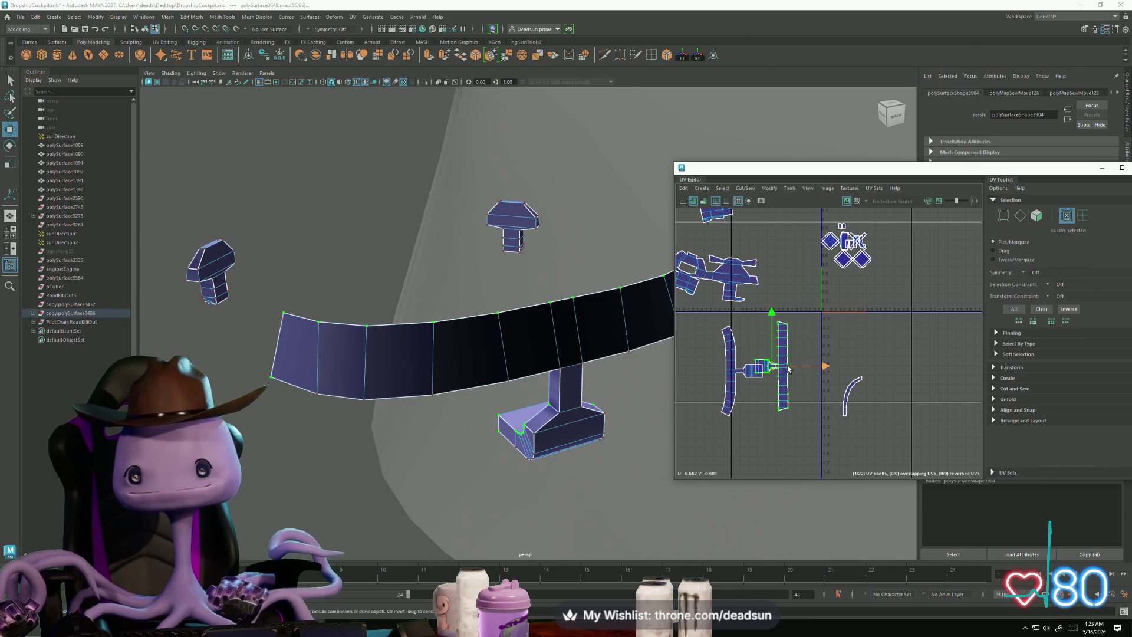
pyautogui.moveTo(733, 370); pyautogui.dragTo(643, 373, button='middle')
pyautogui.moveTo(844, 392); pyautogui.dragTo(826, 365, button='right')
pyautogui.scroll(-3, 814, 330)
pyautogui.moveTo(810, 269)
pyautogui.keyDown('alt'); pyautogui.mouseDown(button='middle')
pyautogui.moveTo(810, 324)
pyautogui.moveTo(874, 410)
pyautogui.moveTo(865, 432)
pyautogui.mouseUp(button='middle'); pyautogui.keyUp('alt')
pyautogui.click(797, 303)
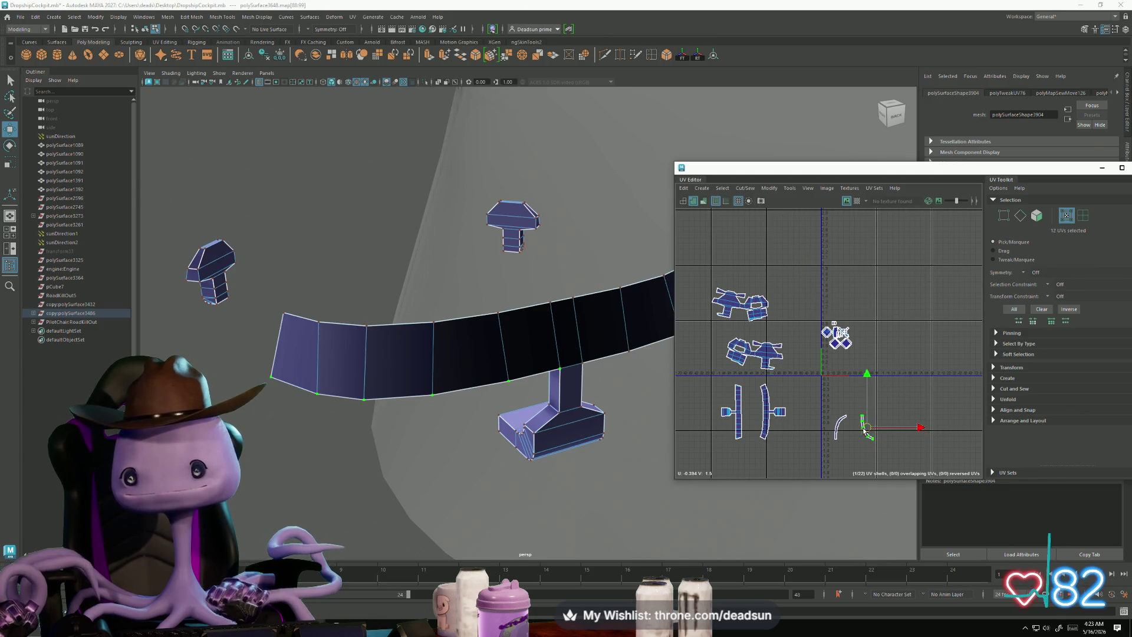
# Step: Cut the UVs along the selected edges into separate shells
pyautogui.moveTo(842, 420)
pyautogui.mouseDown(button='right')
pyautogui.moveTo(874, 417)
pyautogui.moveTo(843, 438)
pyautogui.moveTo(843, 392)
pyautogui.mouseUp(button='right')
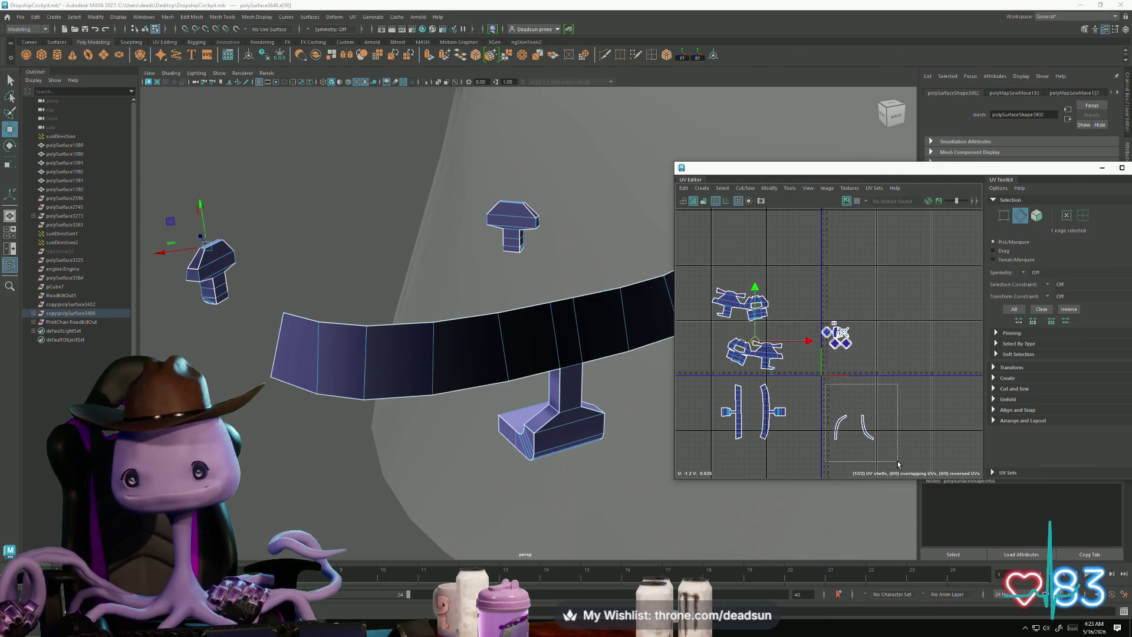
pyautogui.click(745, 188)
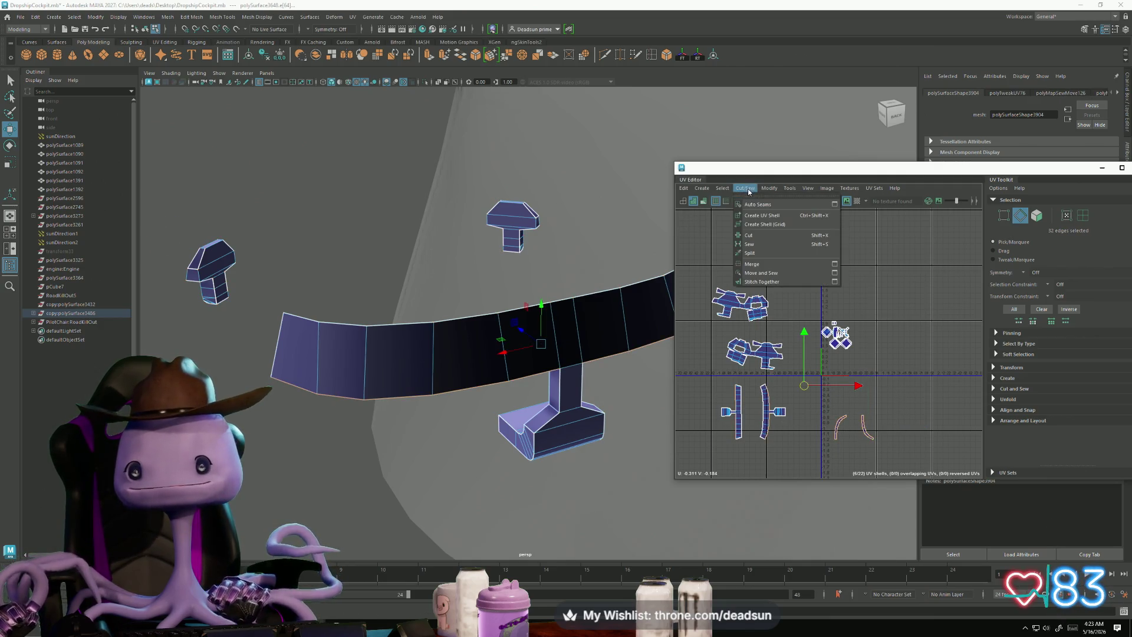
pyautogui.click(749, 236)
pyautogui.scroll(5, 751, 427)
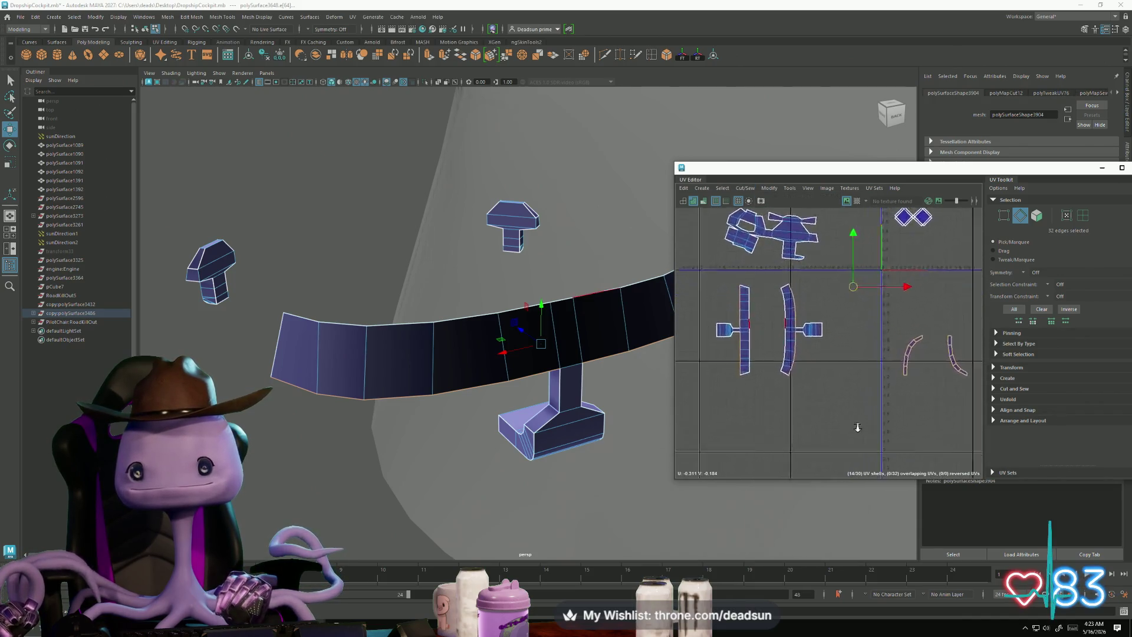
pyautogui.keyDown('alt'); pyautogui.moveTo(792, 409); pyautogui.dragTo(826, 420, button='middle'); pyautogui.keyUp('alt')
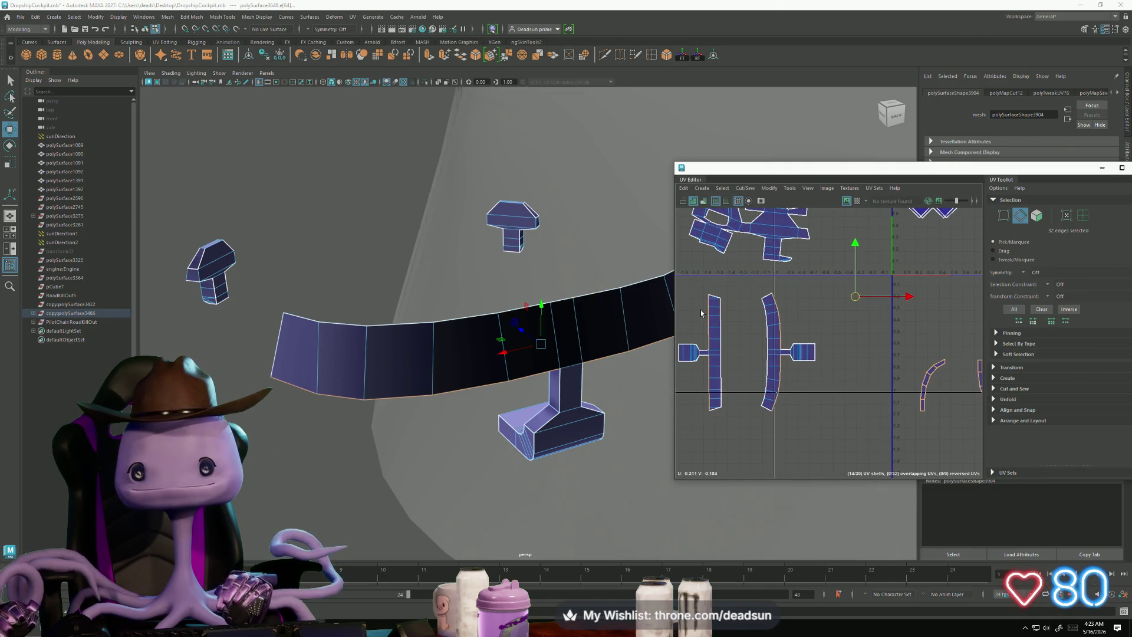
# Step: Sew the curved strip onto its side tab, then start selecting its border edges
pyautogui.moveTo(785, 344)
pyautogui.mouseDown()
pyautogui.moveTo(776, 377)
pyautogui.moveTo(793, 413)
pyautogui.mouseUp()
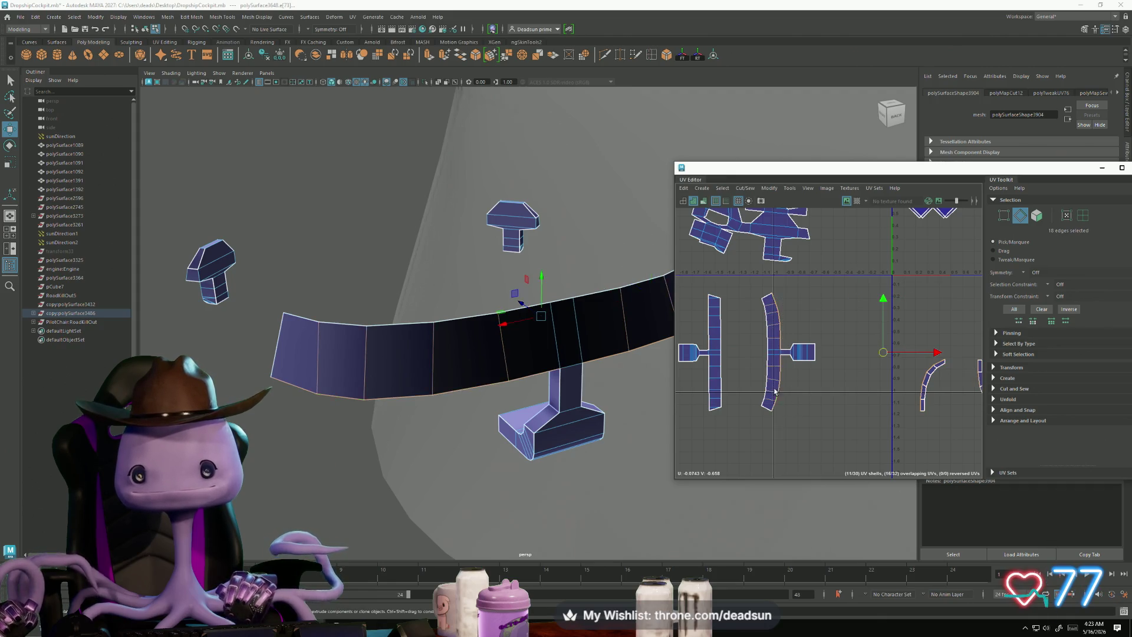
pyautogui.click(745, 189)
pyautogui.click(771, 273)
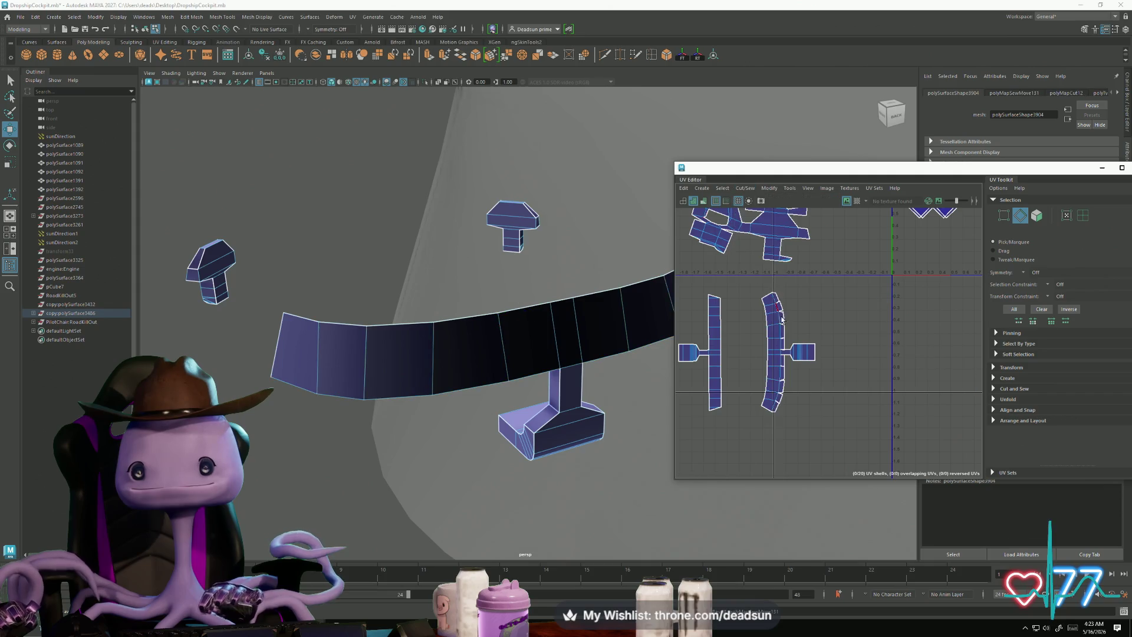
pyautogui.scroll(3, 776, 305)
pyautogui.doubleClick(774, 315)
pyautogui.keyDown('shift'); pyautogui.click(775, 419); pyautogui.keyUp('shift')
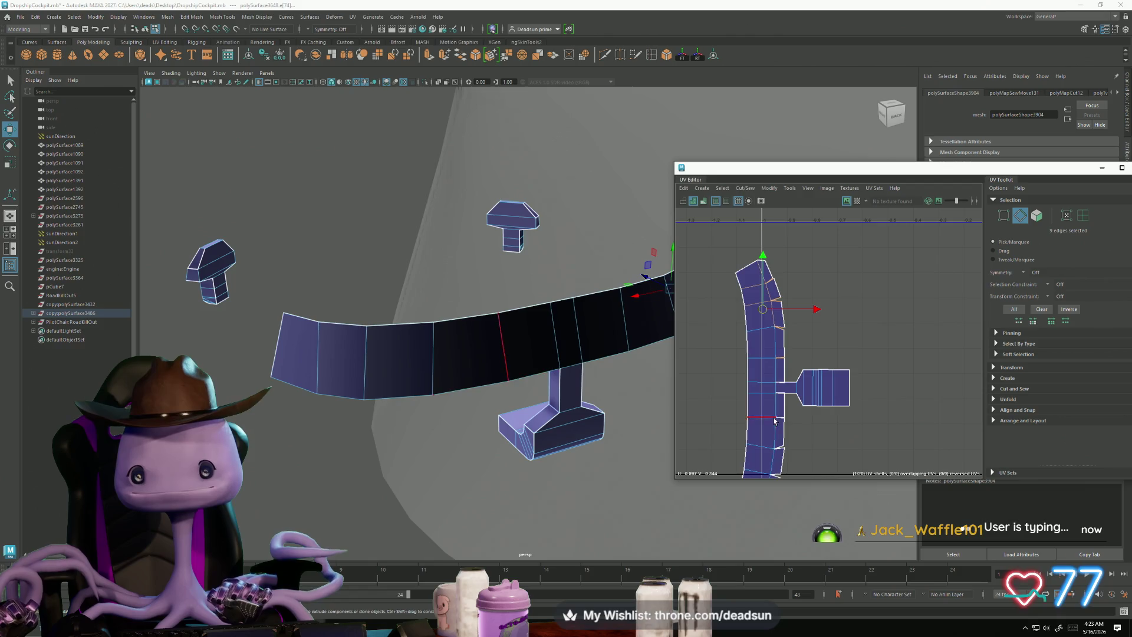
# Step: Add the strip's lower-end and vertical edges to the selection and sew those seams closed
pyautogui.keyDown('shift'); pyautogui.click(777, 419); pyautogui.keyUp('shift')
pyautogui.moveTo(778, 419)
pyautogui.keyDown('alt'); pyautogui.mouseDown(button='middle')
pyautogui.moveTo(758, 321)
pyautogui.moveTo(781, 384)
pyautogui.moveTo(822, 372)
pyautogui.moveTo(787, 406)
pyautogui.mouseUp(button='middle'); pyautogui.keyUp('alt')
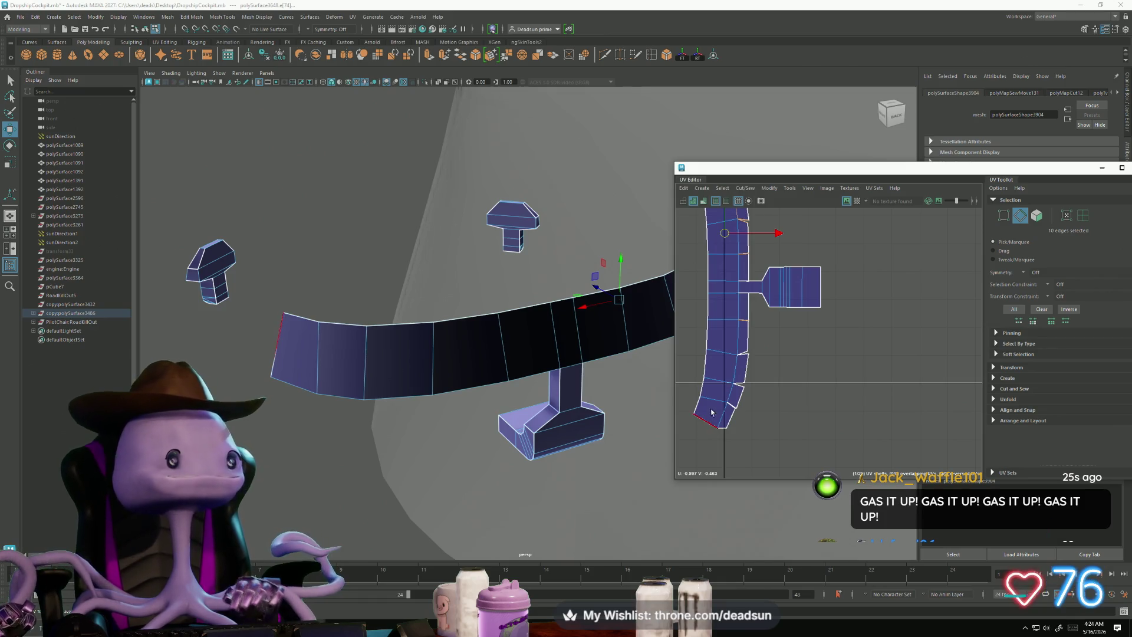
pyautogui.keyDown('alt'); pyautogui.moveTo(771, 399); pyautogui.dragTo(734, 408, button='middle'); pyautogui.keyUp('alt')
pyautogui.keyDown('shift'); pyautogui.click(709, 378); pyautogui.keyUp('shift')
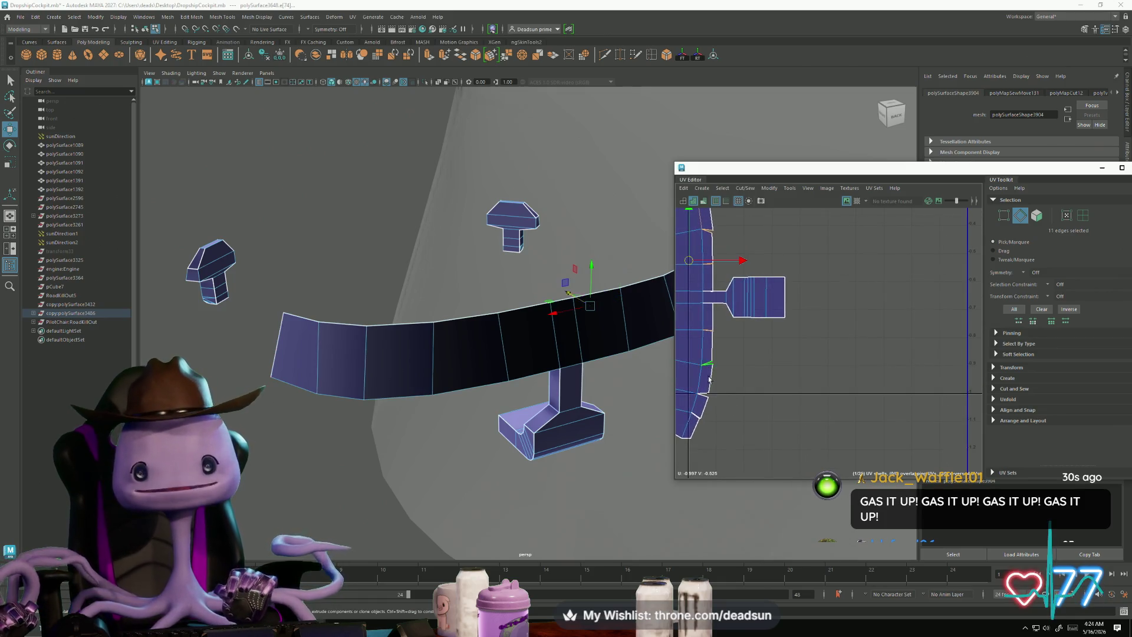
pyautogui.keyDown('shift'); pyautogui.click(704, 397); pyautogui.keyUp('shift')
pyautogui.keyDown('shift'); pyautogui.click(751, 295); pyautogui.keyUp('shift')
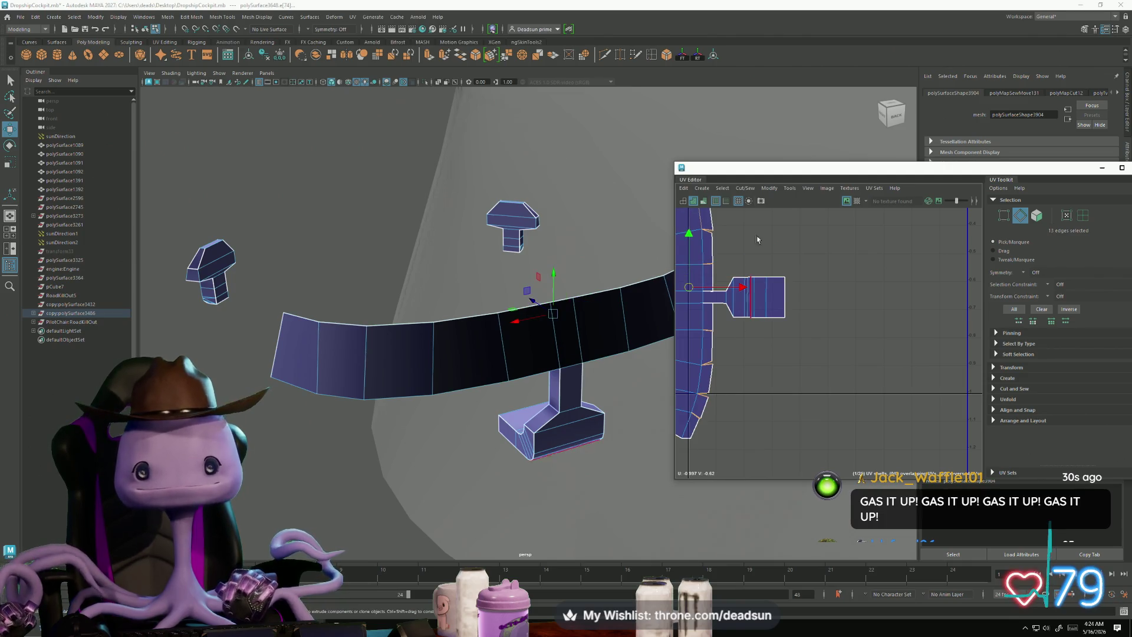
pyautogui.click(723, 188)
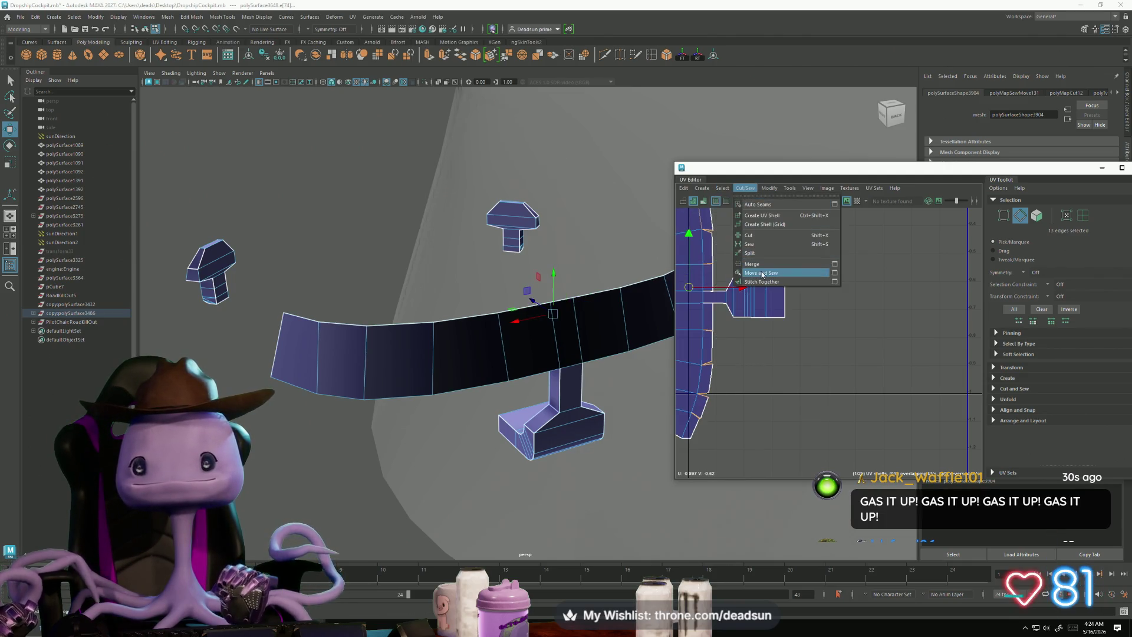
pyautogui.click(817, 272)
# Step: Select the two UVs at the tab joint and adjust them with the Scale tool
pyautogui.keyDown('alt'); pyautogui.moveTo(821, 369); pyautogui.dragTo(884, 418, button='middle'); pyautogui.keyUp('alt')
pyautogui.scroll(2, 779, 357)
pyautogui.moveTo(779, 357); pyautogui.dragTo(807, 364, button='right')
pyautogui.moveTo(786, 388); pyautogui.dragTo(787, 392)
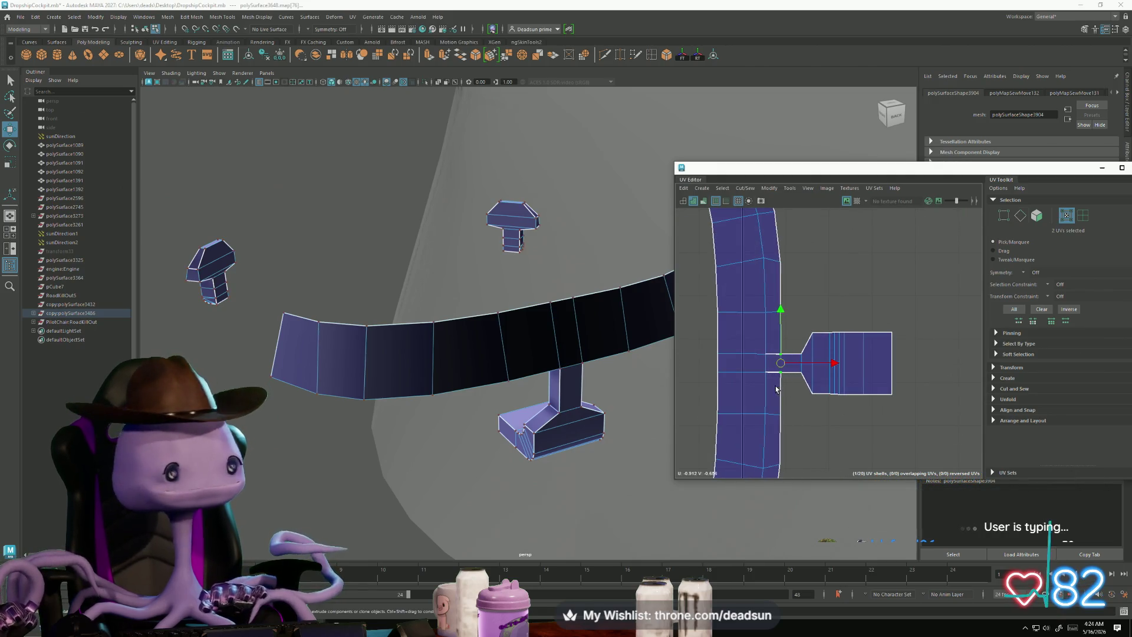
pyautogui.press('r')
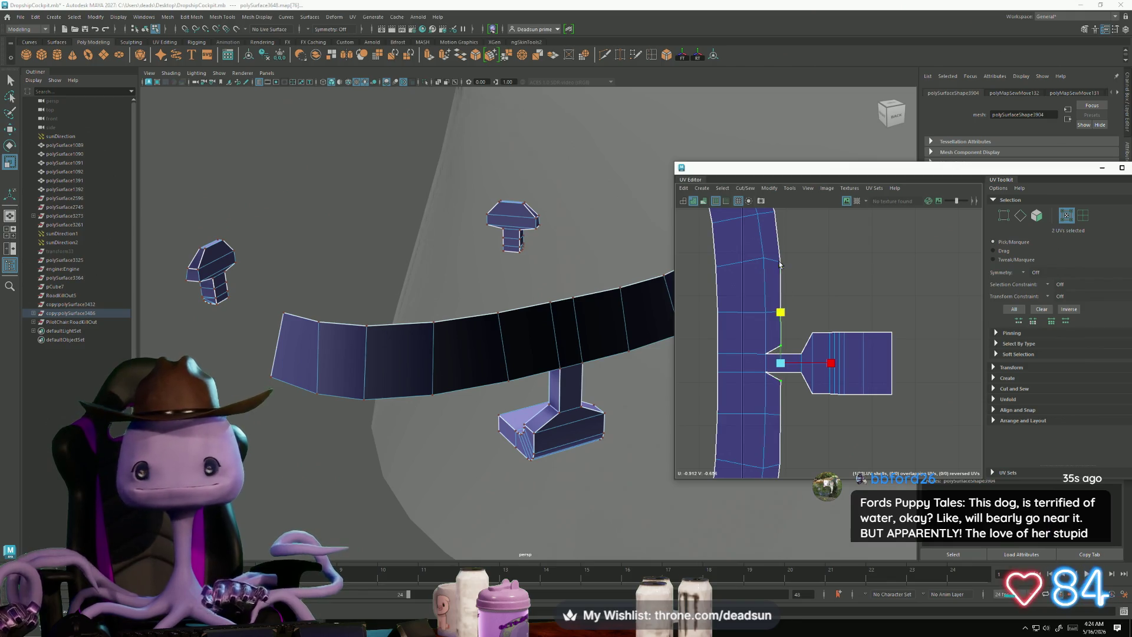
pyautogui.scroll(-4, 778, 342)
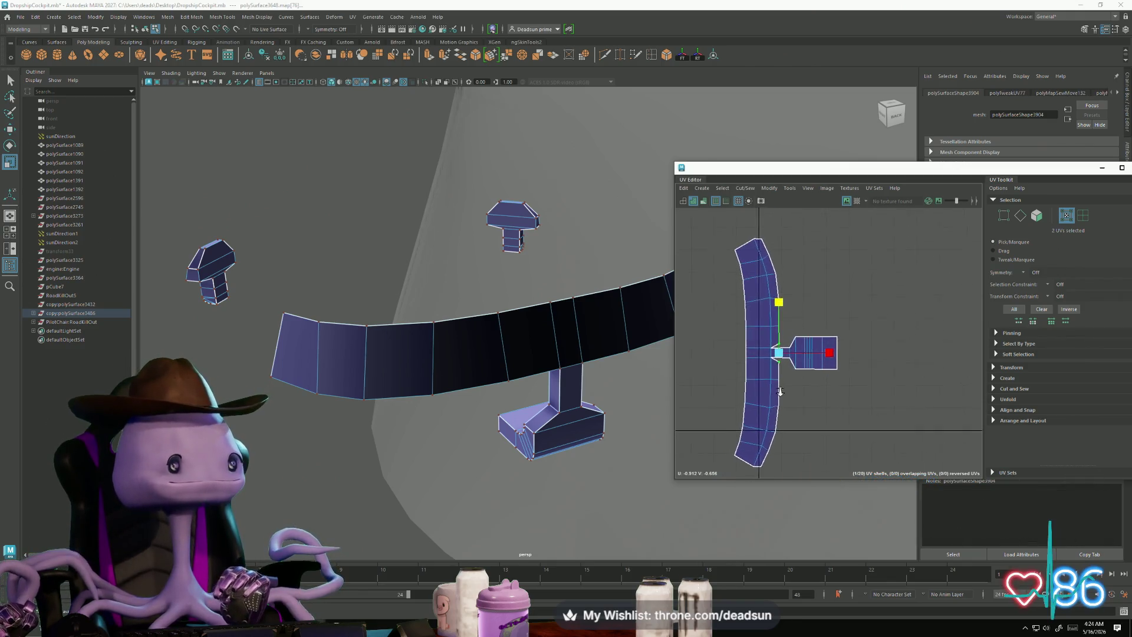
pyautogui.scroll(-3, 780, 391)
pyautogui.scroll(4, 731, 376)
pyautogui.scroll(2, 792, 425)
pyautogui.scroll(-3, 793, 429)
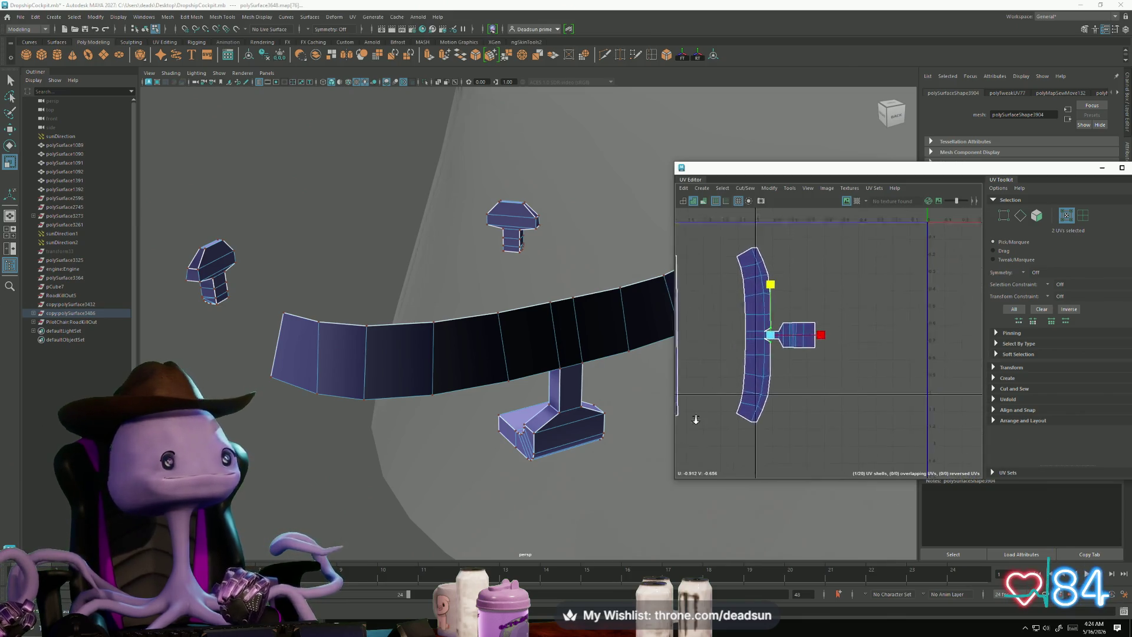
pyautogui.scroll(3, 696, 419)
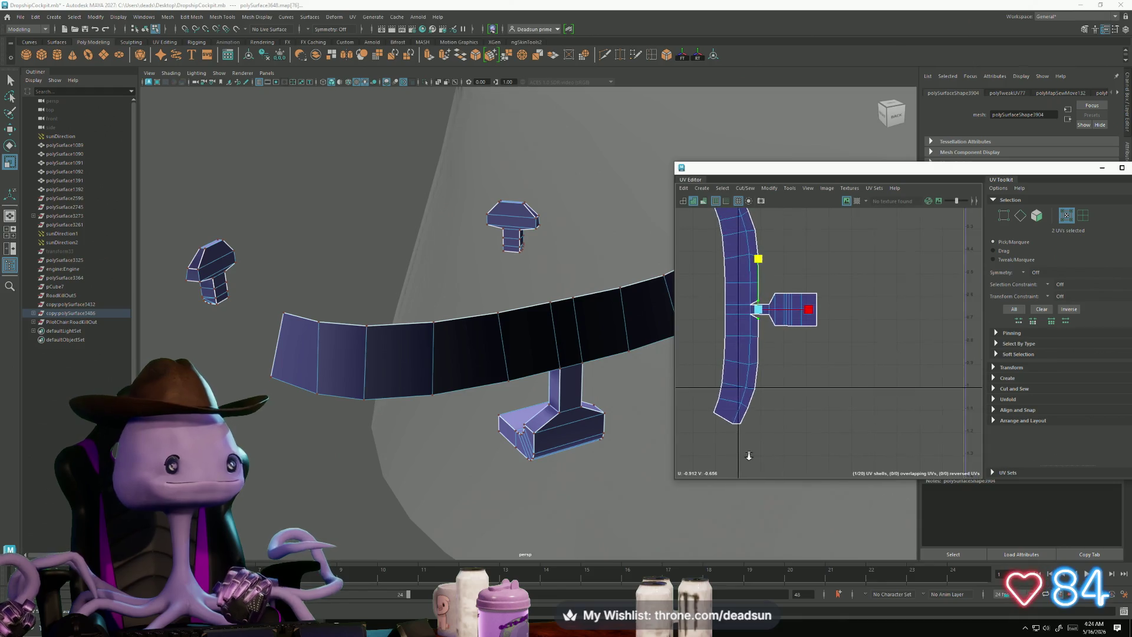
pyautogui.scroll(-5, 708, 413)
pyautogui.scroll(-3, 565, 417)
pyautogui.scroll(1, 588, 428)
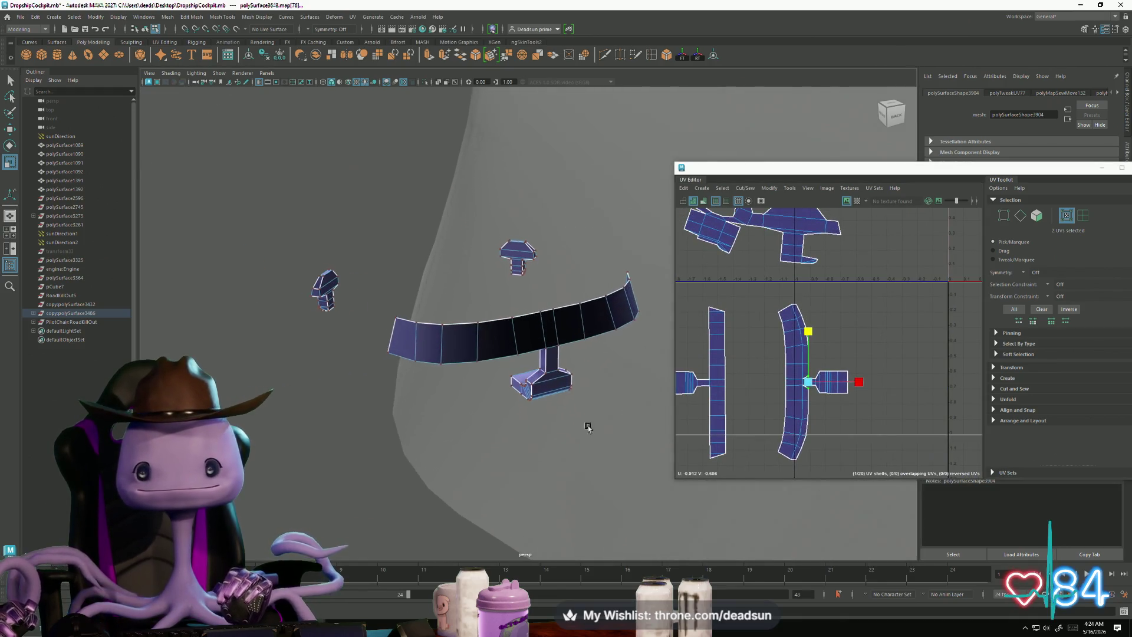
pyautogui.scroll(1, 588, 428)
pyautogui.scroll(-3, 783, 353)
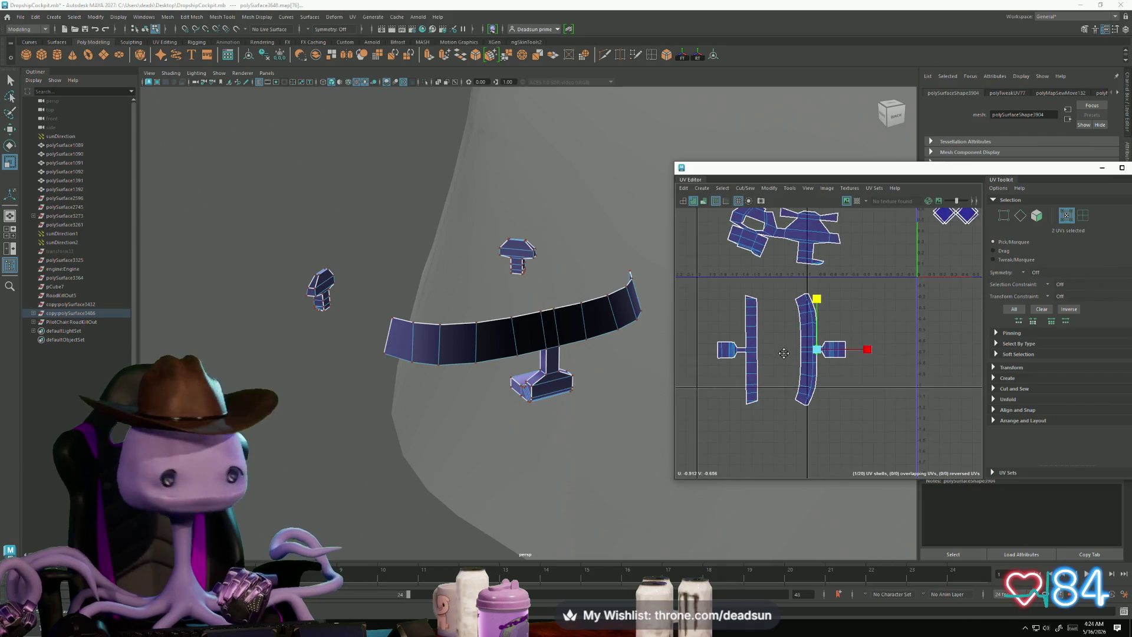
pyautogui.keyDown('alt'); pyautogui.moveTo(784, 353); pyautogui.dragTo(788, 378, button='middle'); pyautogui.keyUp('alt')
# Step: Marquee-select the seam edges between the two lever strips
pyautogui.moveTo(757, 358); pyautogui.dragTo(757, 341, button='right')
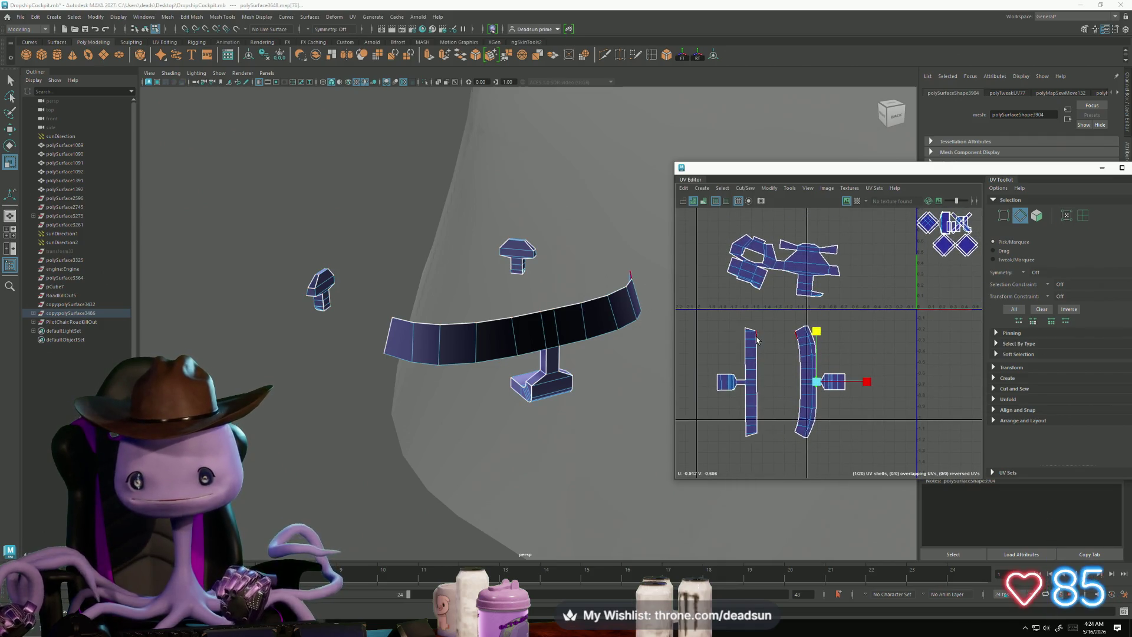
pyautogui.moveTo(756, 335); pyautogui.dragTo(781, 435)
pyautogui.click(745, 188)
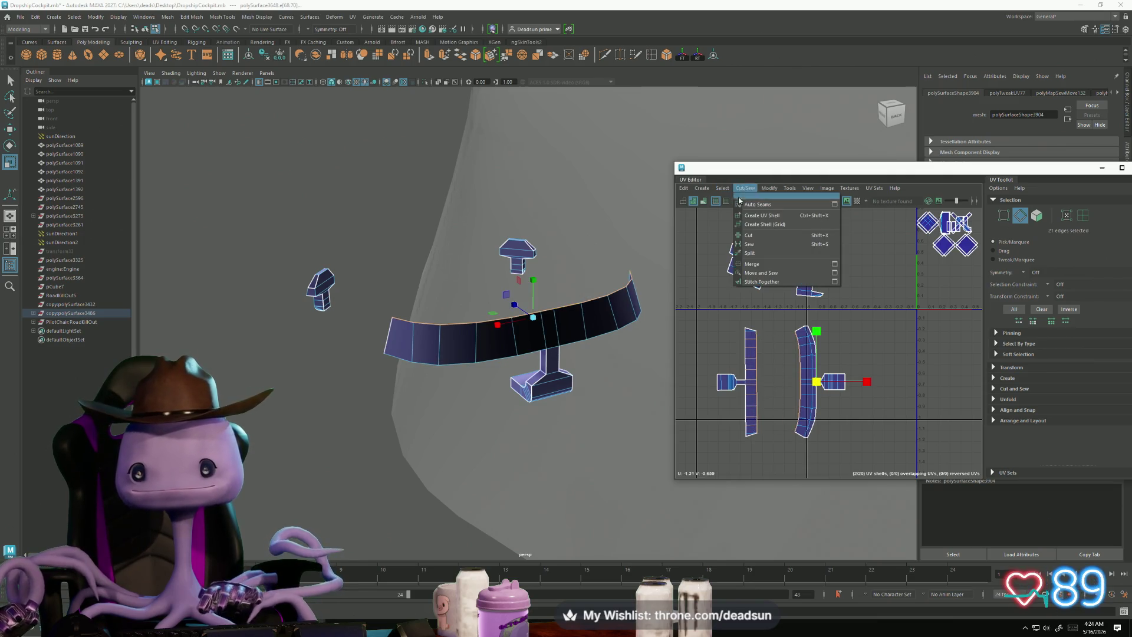
# Step: Sew the lever strips into one shell and unfold it flat
pyautogui.click(760, 274)
pyautogui.press('F11')
pyautogui.doubleClick(807, 375)
pyautogui.click(769, 188)
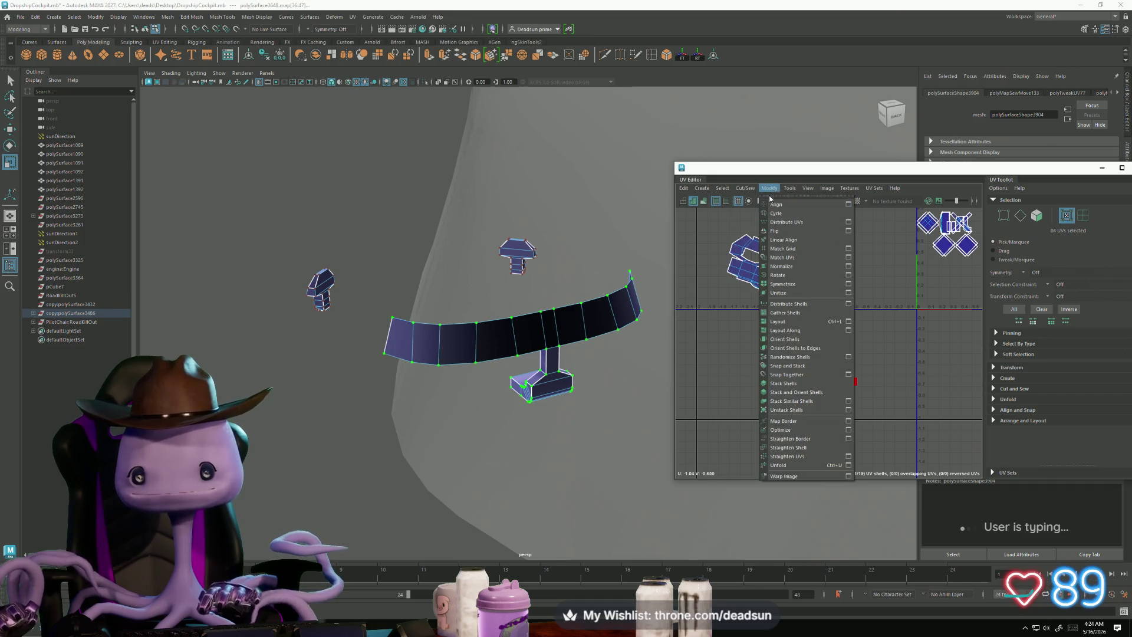
pyautogui.click(778, 466)
pyautogui.press('f')
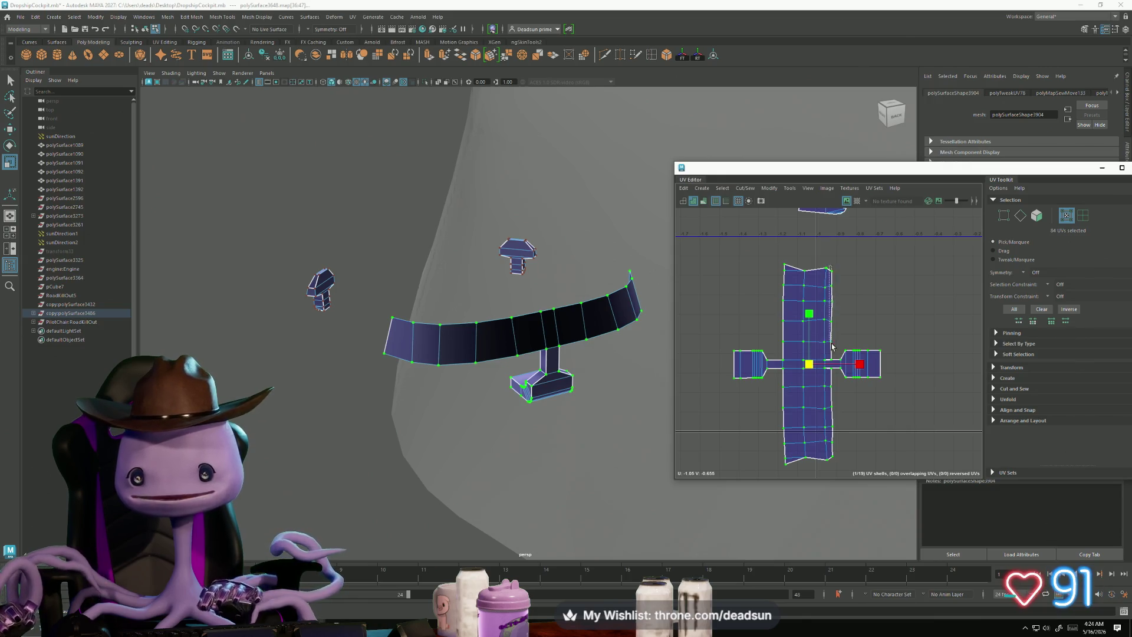
# Step: Select the shell's right-border UVs and straighten them with the Move and Scale tools
pyautogui.moveTo(835, 365); pyautogui.dragTo(827, 263)
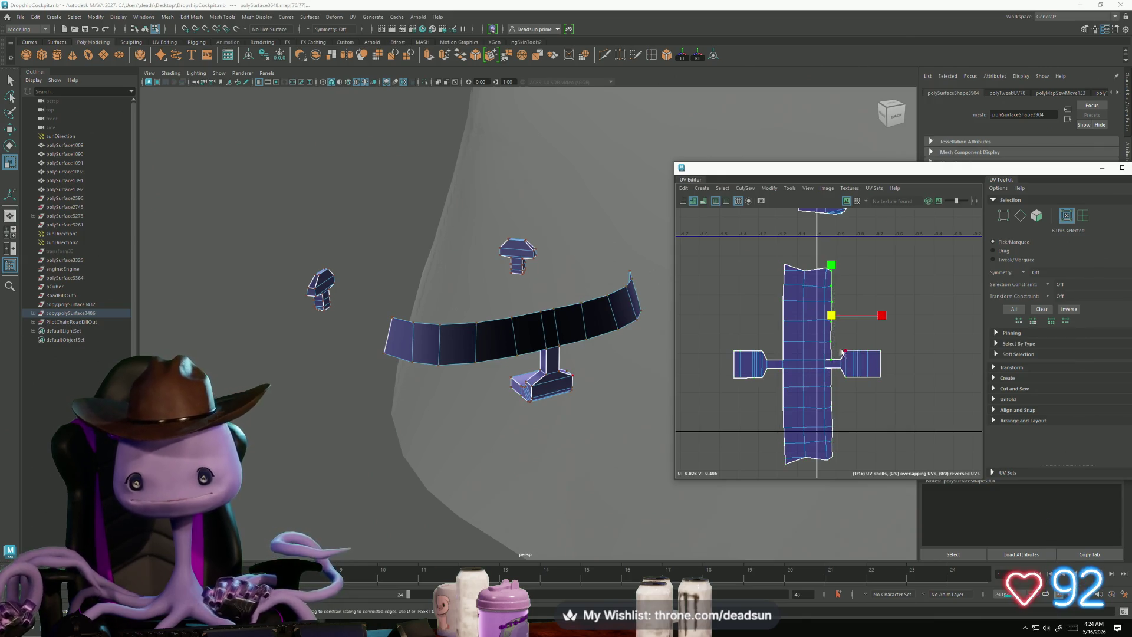
pyautogui.press('f')
pyautogui.press('w')
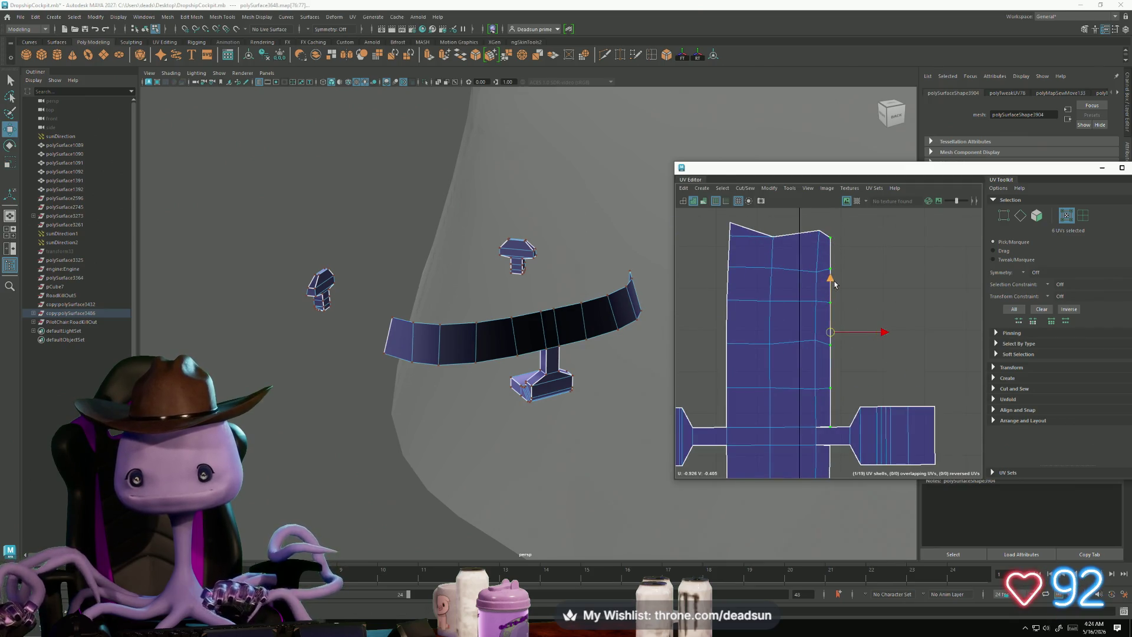
pyautogui.scroll(-2, 853, 428)
pyautogui.moveTo(853, 429)
pyautogui.keyDown('alt'); pyautogui.mouseDown(button='middle')
pyautogui.moveTo(826, 277)
pyautogui.moveTo(817, 294)
pyautogui.mouseUp(button='middle'); pyautogui.keyUp('alt')
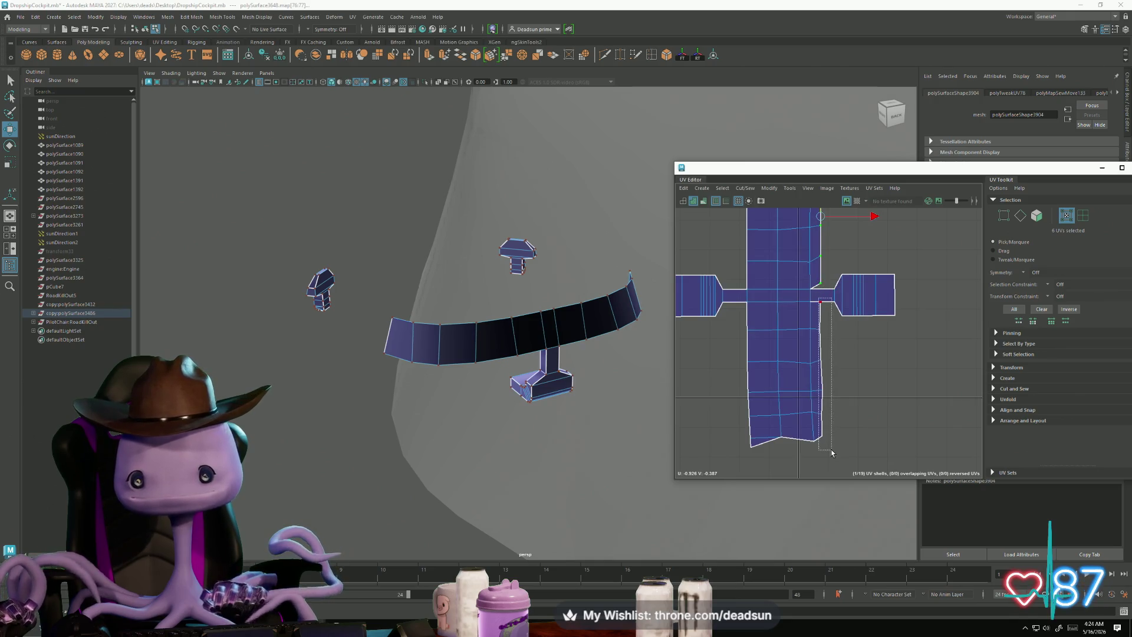
pyautogui.moveTo(832, 453); pyautogui.dragTo(832, 452)
pyautogui.press('r')
pyautogui.press('w')
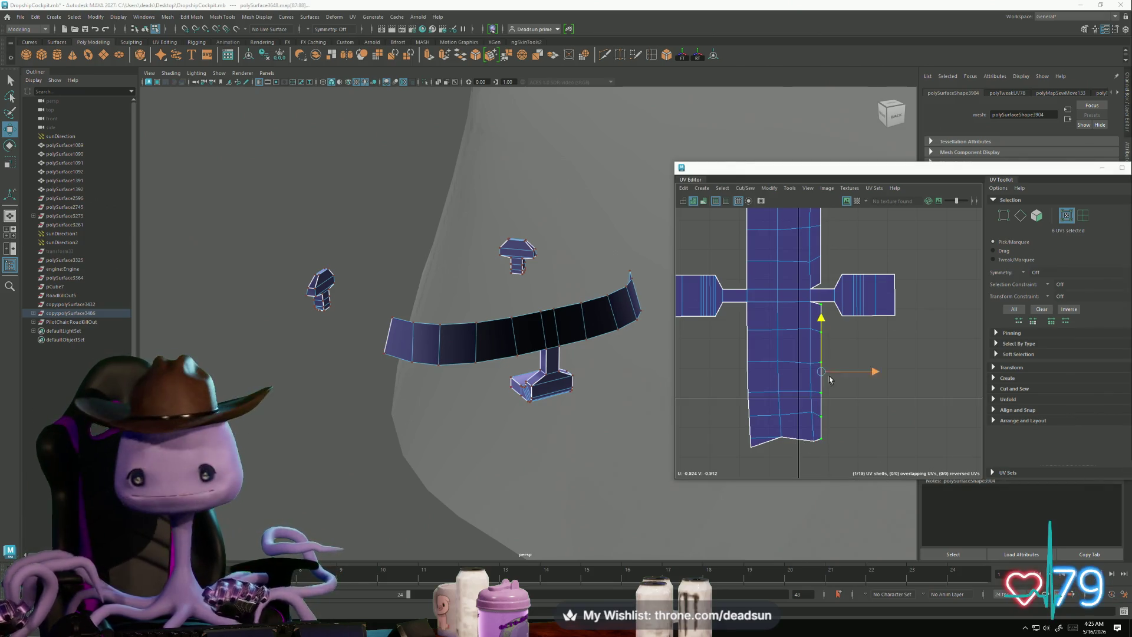
# Step: Pull the bottom corner UV down and nudge the top-left UV up
pyautogui.click(782, 439)
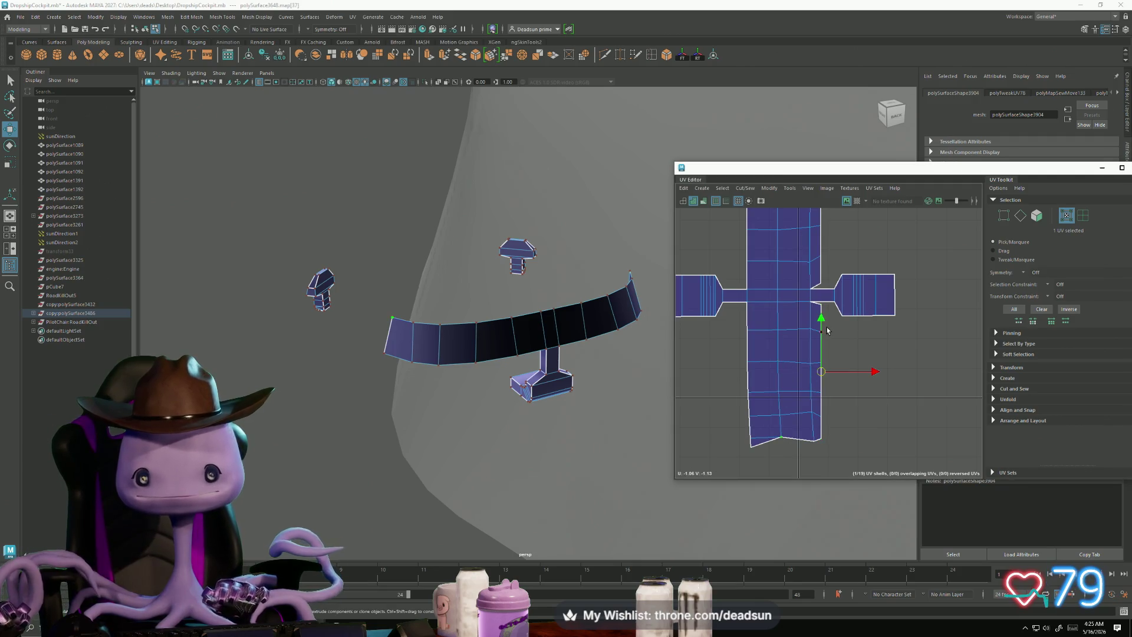
pyautogui.click(780, 440)
pyautogui.moveTo(778, 387); pyautogui.dragTo(781, 394)
pyautogui.scroll(-5, 780, 393)
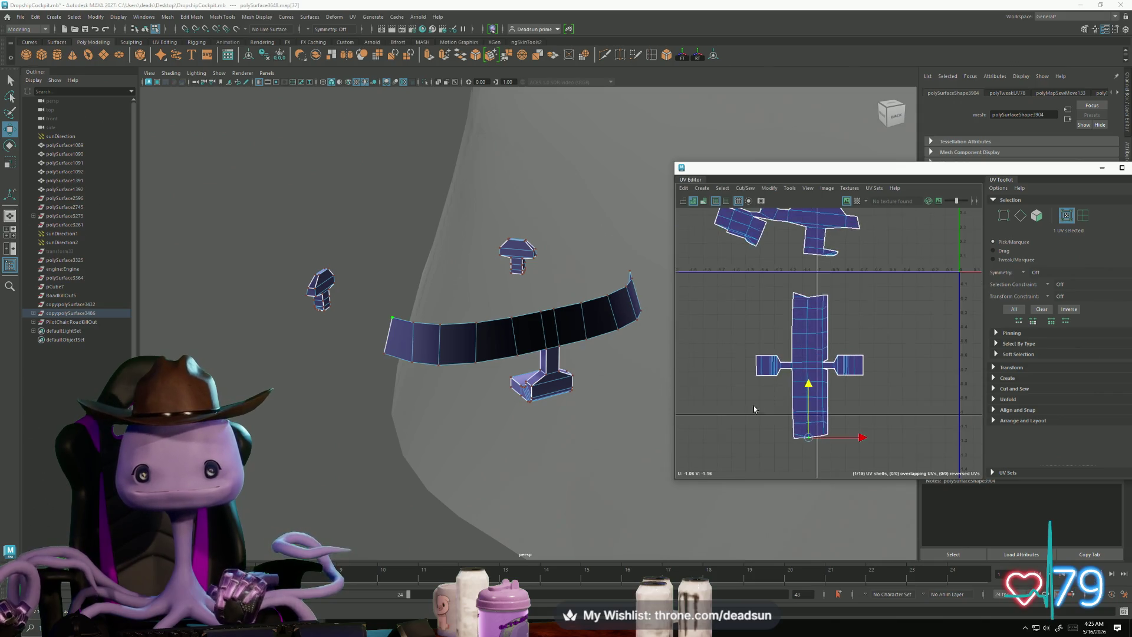
pyautogui.keyDown('alt'); pyautogui.moveTo(802, 380); pyautogui.dragTo(791, 396, button='middle'); pyautogui.keyUp('alt')
pyautogui.click(798, 313)
pyautogui.moveTo(796, 267); pyautogui.dragTo(798, 259)
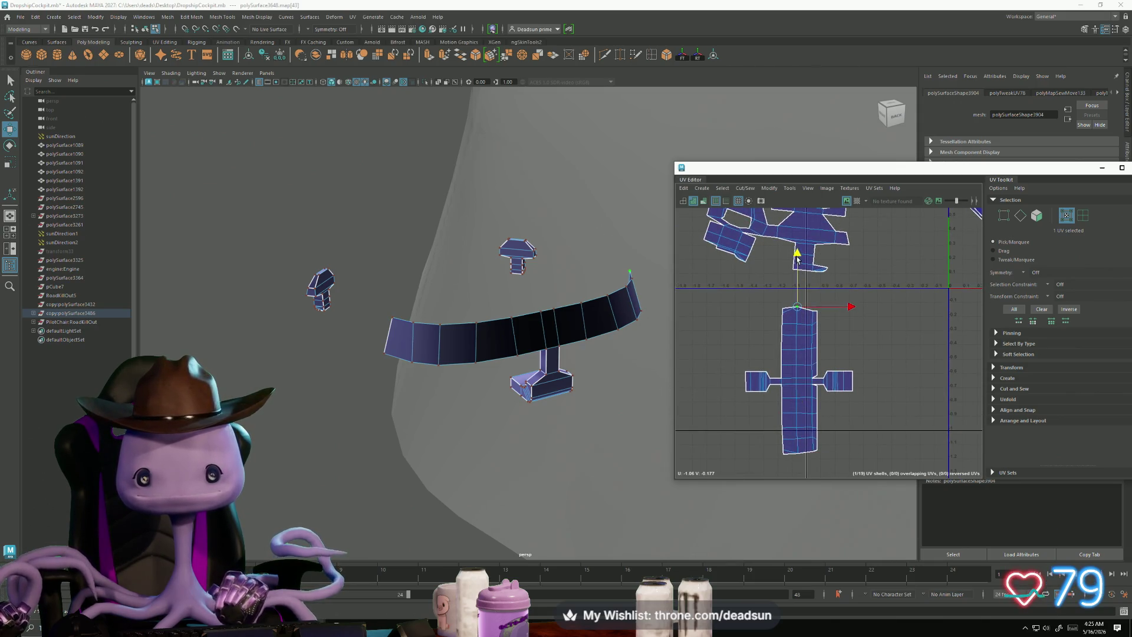
pyautogui.moveTo(622, 366)
pyautogui.keyDown('alt'); pyautogui.mouseDown()
pyautogui.moveTo(546, 399)
pyautogui.moveTo(517, 439)
pyautogui.moveTo(573, 428)
pyautogui.mouseUp(); pyautogui.keyUp('alt')
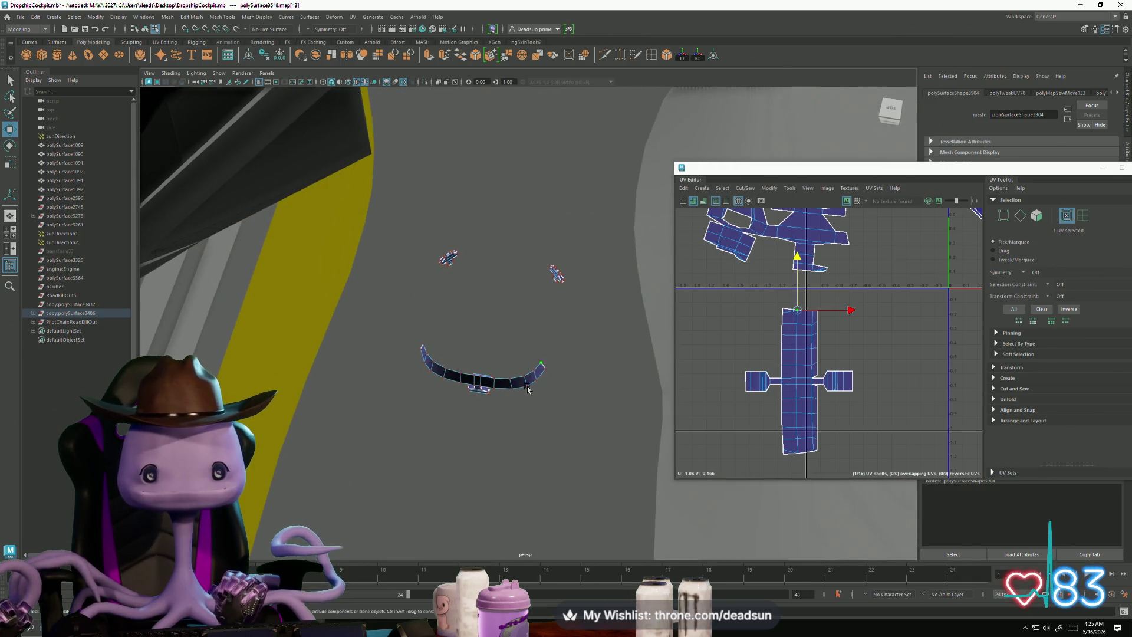
# Step: Pack all UV shells into the 0–1 square with Ctrl+L, then pick an edge on the next lever part
pyautogui.keyDown('alt'); pyautogui.moveTo(528, 388); pyautogui.dragTo(576, 285); pyautogui.keyUp('alt')
pyautogui.keyDown('alt'); pyautogui.moveTo(578, 288); pyautogui.dragTo(598, 288, button='right'); pyautogui.keyUp('alt')
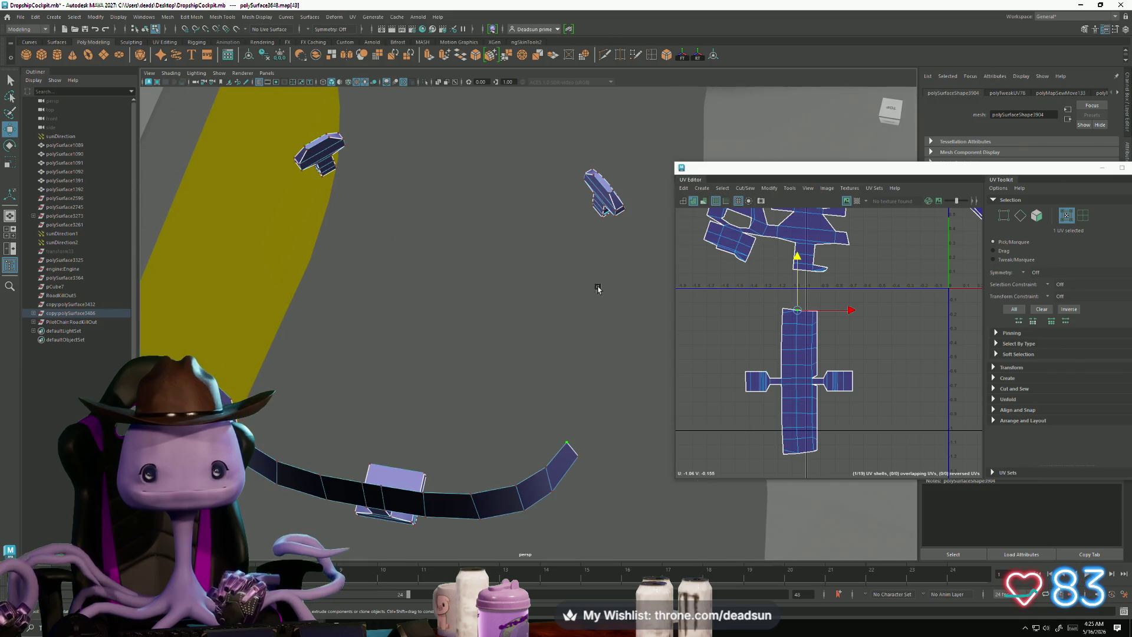
pyautogui.hotkey('ctrl', 'l')
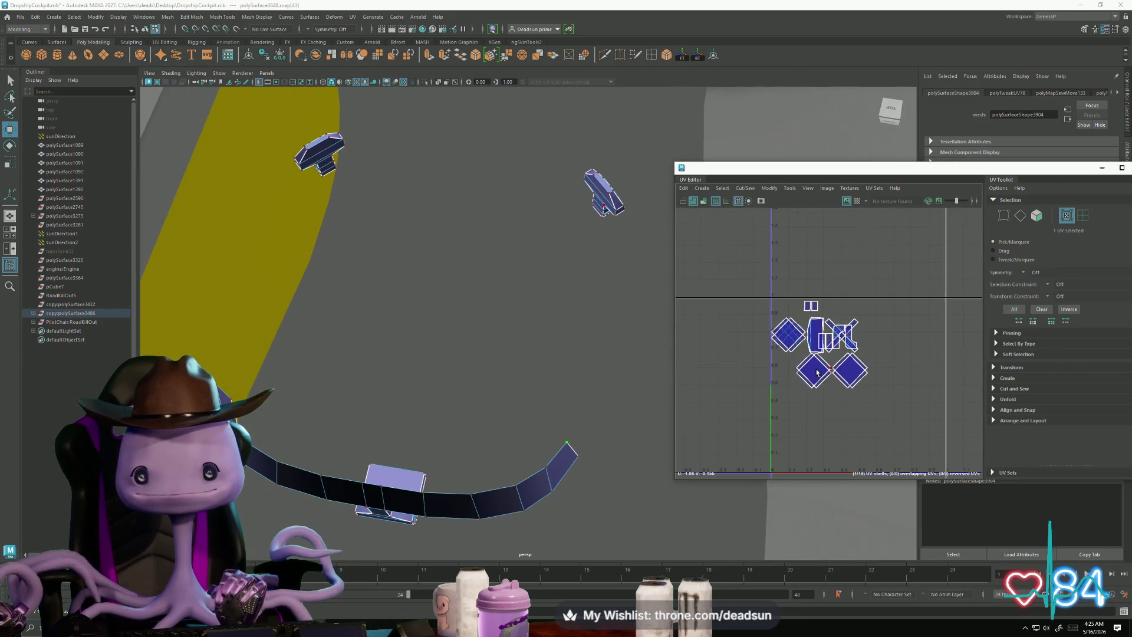
pyautogui.scroll(2, 818, 373)
pyautogui.moveTo(538, 462)
pyautogui.keyDown('alt'); pyautogui.mouseDown()
pyautogui.moveTo(462, 463)
pyautogui.moveTo(448, 475)
pyautogui.moveTo(490, 462)
pyautogui.moveTo(454, 439)
pyautogui.mouseUp(); pyautogui.keyUp('alt')
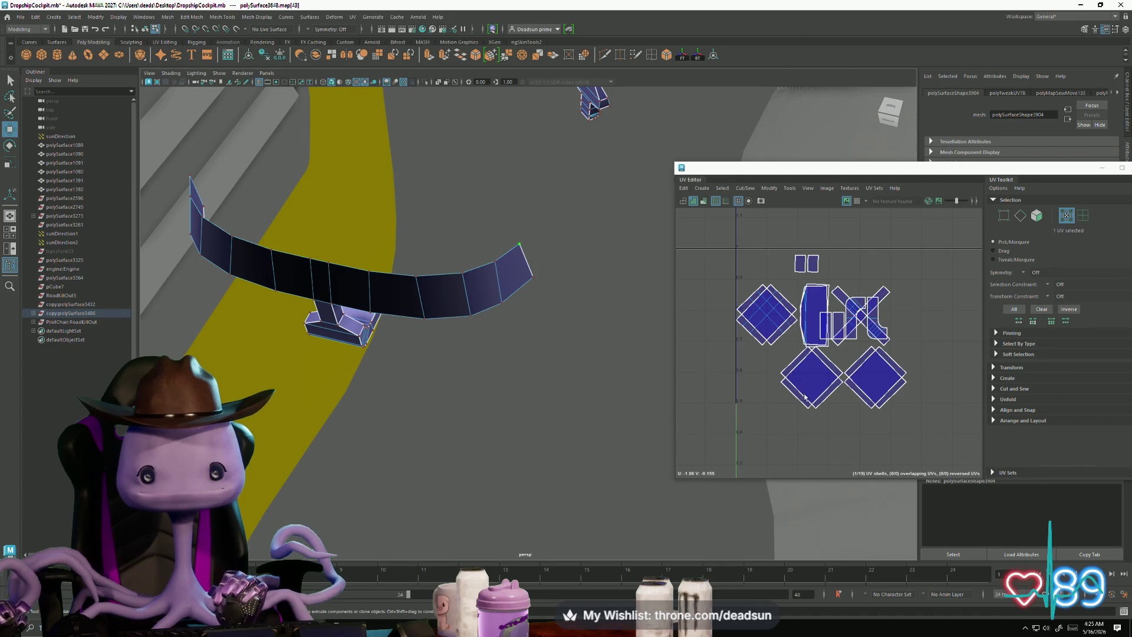
pyautogui.scroll(-3, 805, 397)
pyautogui.scroll(3, 767, 413)
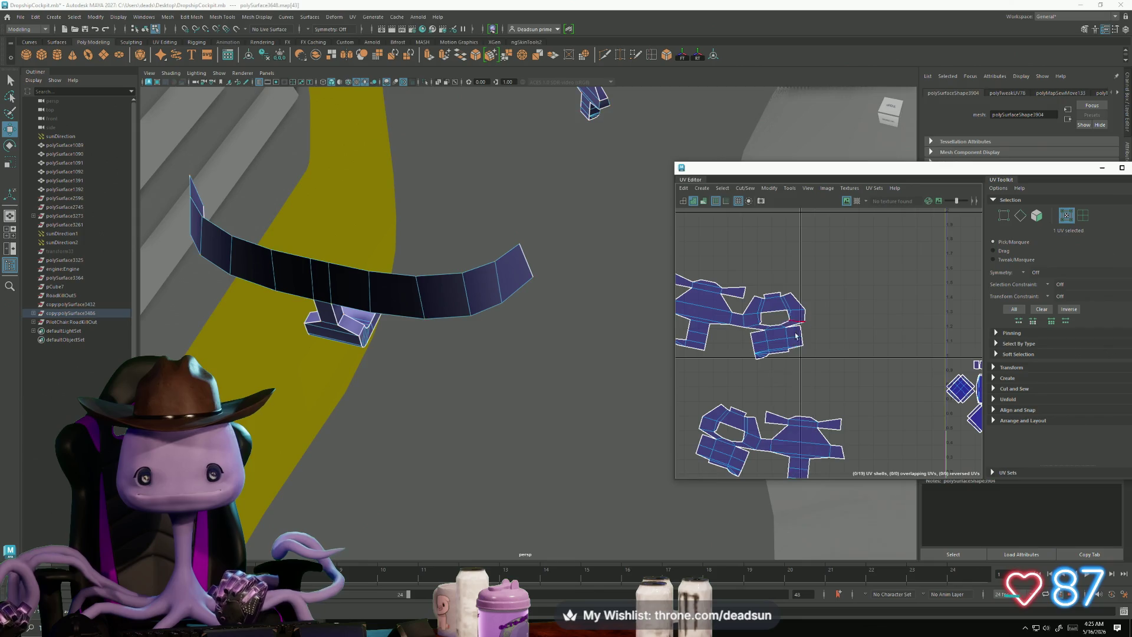
pyautogui.press('F10')
pyautogui.click(784, 352)
# Step: Cut the second lever part's shell along the selected edges
pyautogui.press('f')
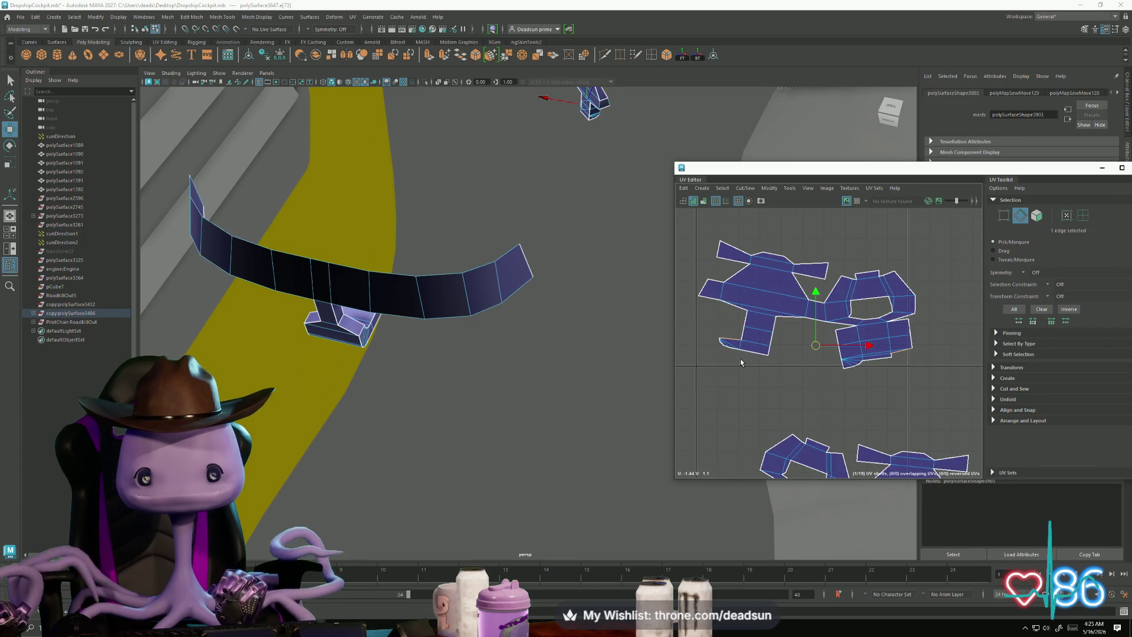
pyautogui.click(754, 307)
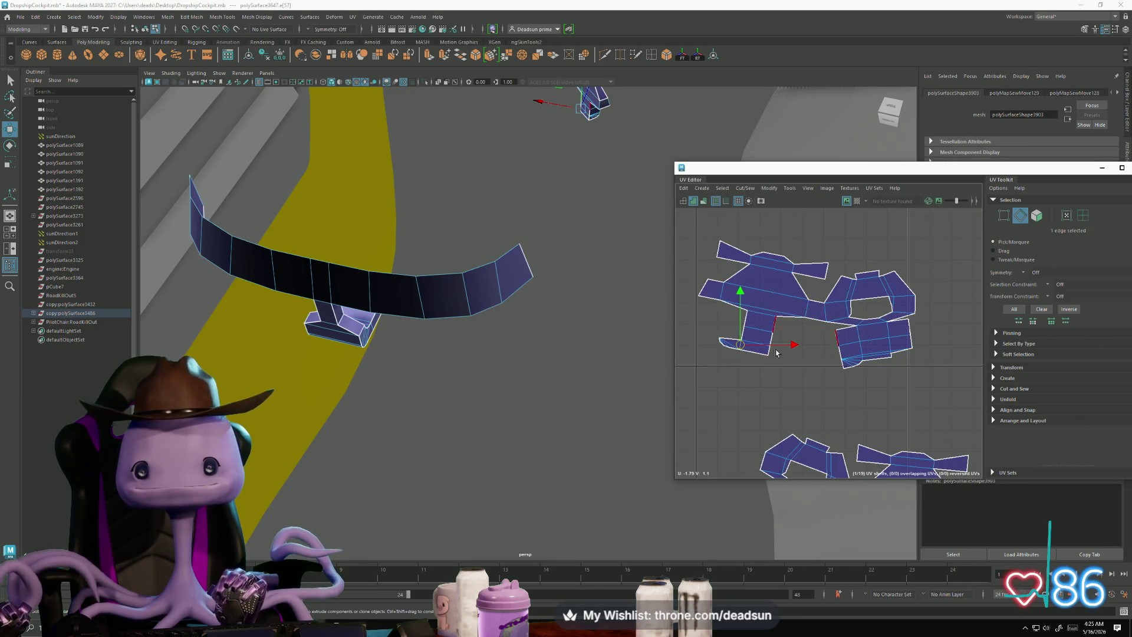
pyautogui.scroll(5, 856, 365)
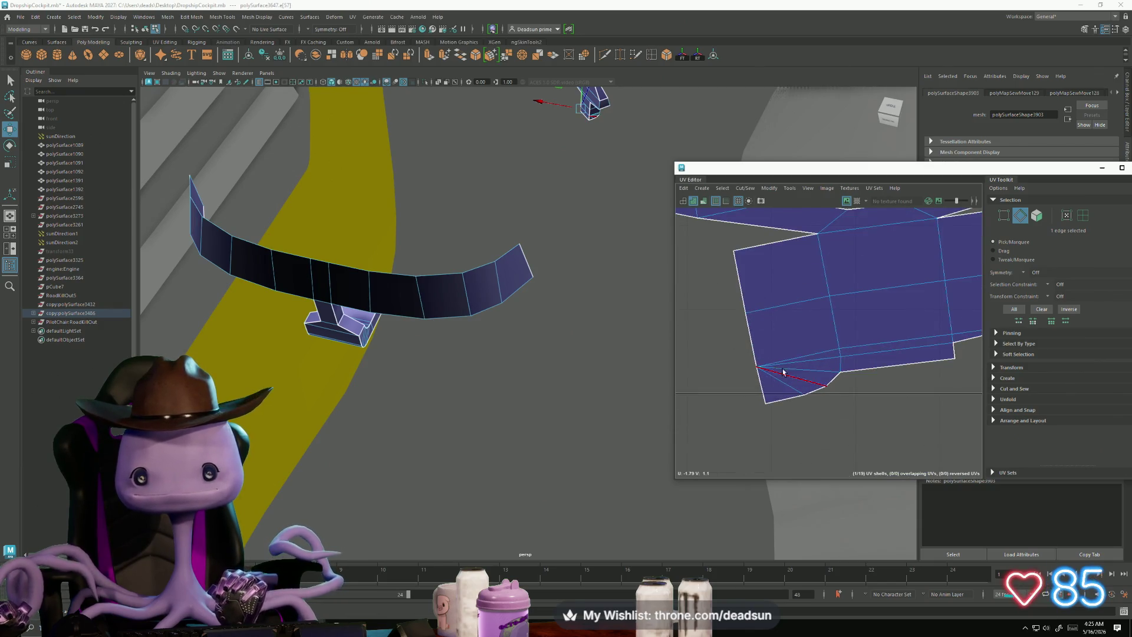
pyautogui.click(799, 356)
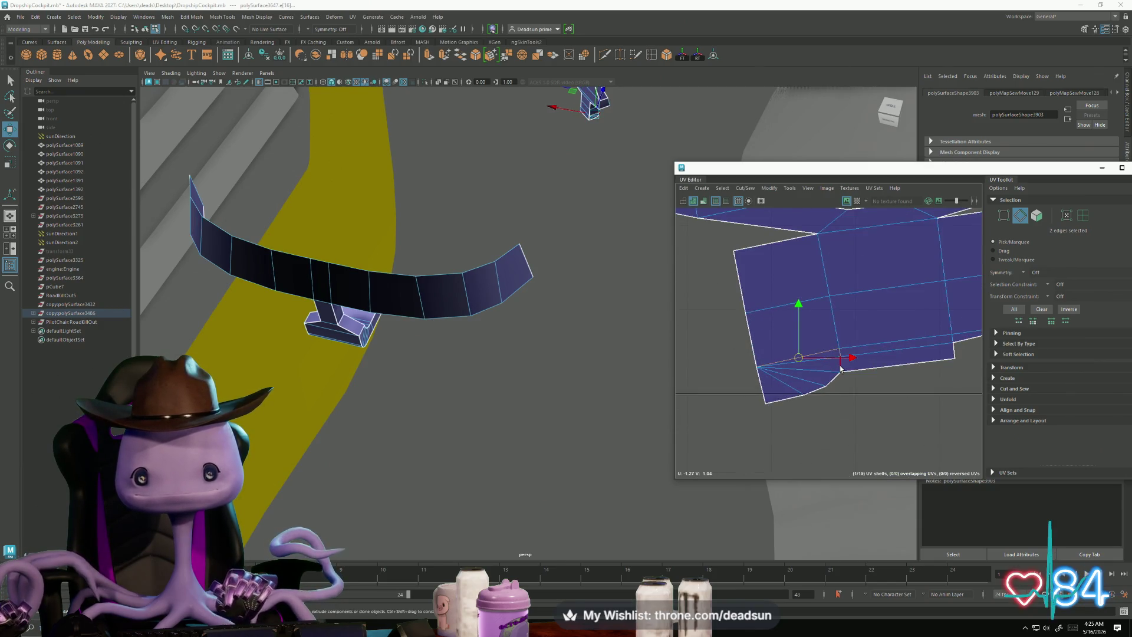
pyautogui.click(746, 188)
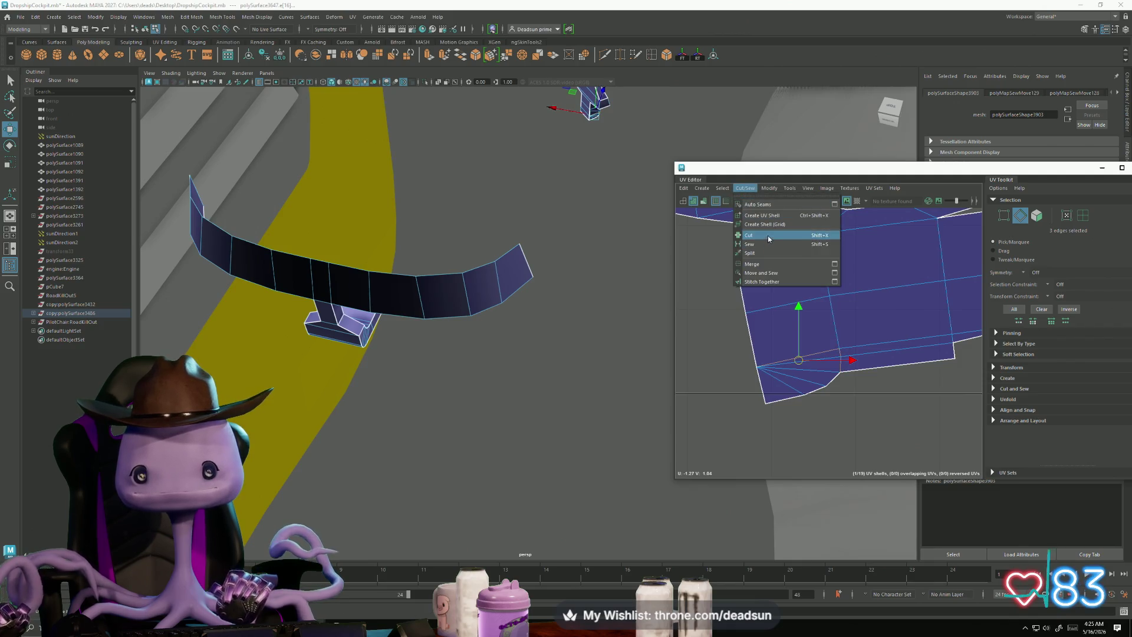
pyautogui.click(767, 235)
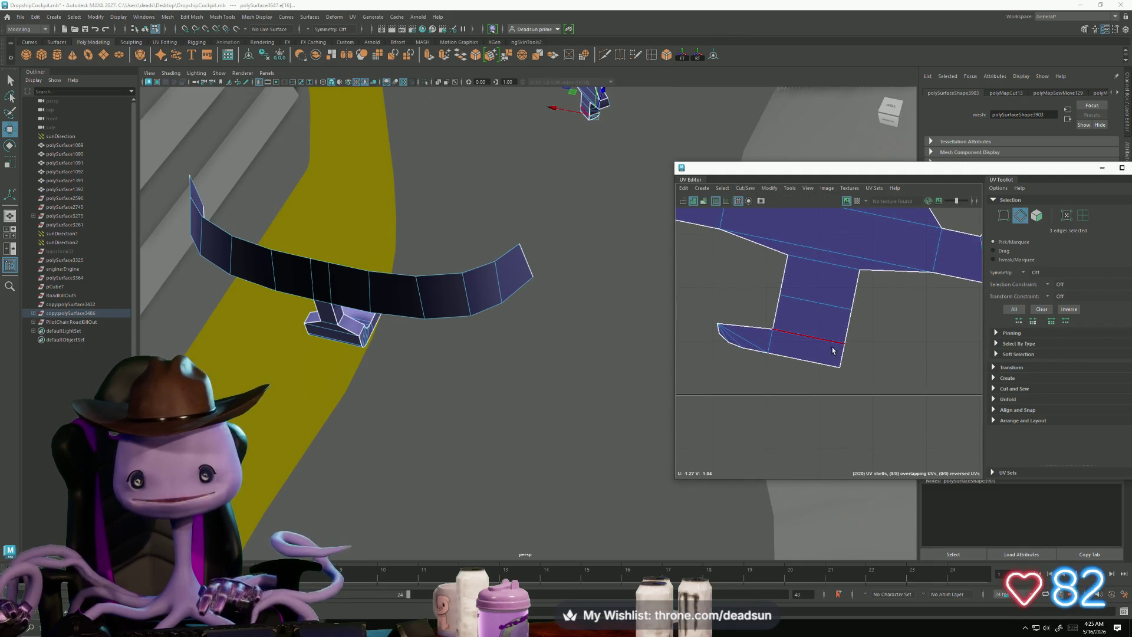
# Step: Orient the shell to a selected edge and sew the cut piece back on
pyautogui.click(850, 352)
pyautogui.click(770, 188)
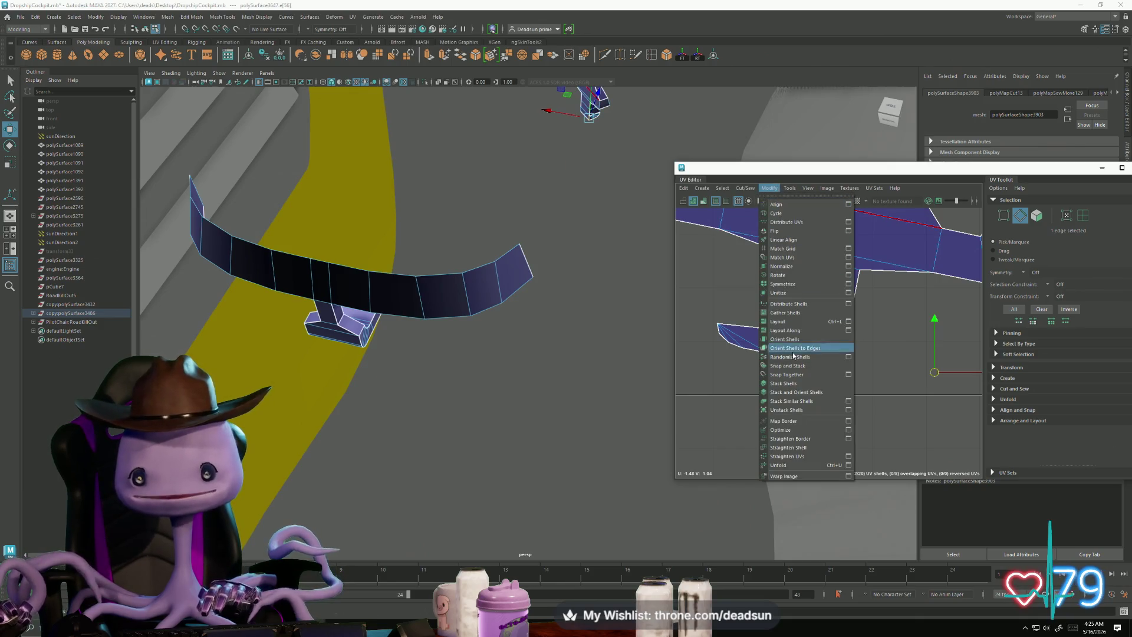
pyautogui.click(789, 448)
pyautogui.click(745, 189)
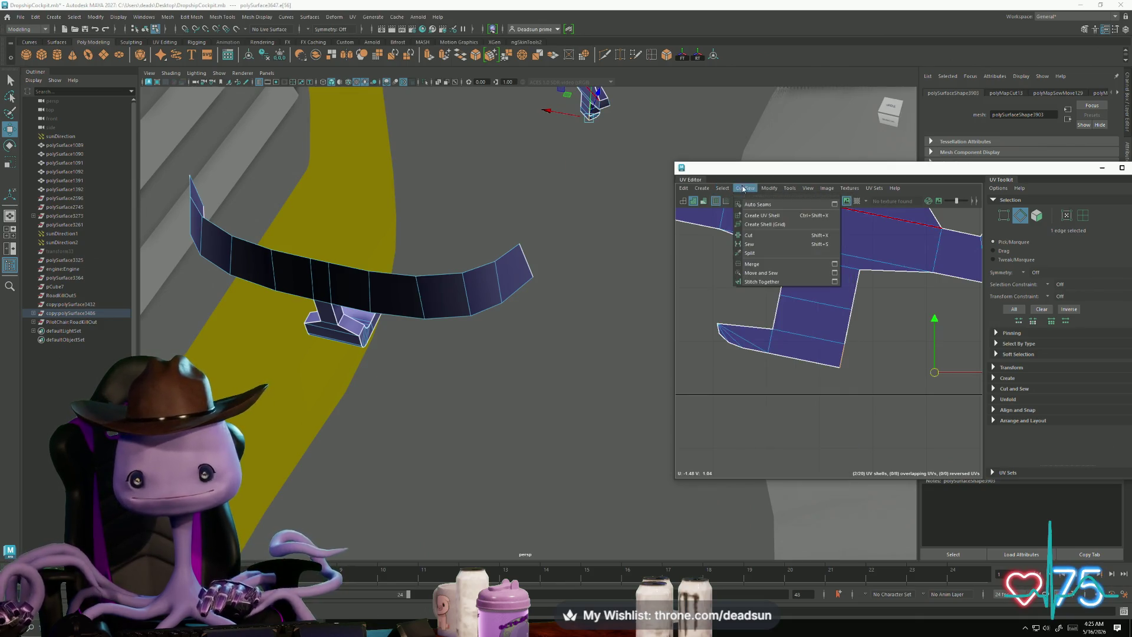
pyautogui.click(758, 273)
# Step: Cut the shell along the vertical edge to split it in two
pyautogui.scroll(-2, 756, 336)
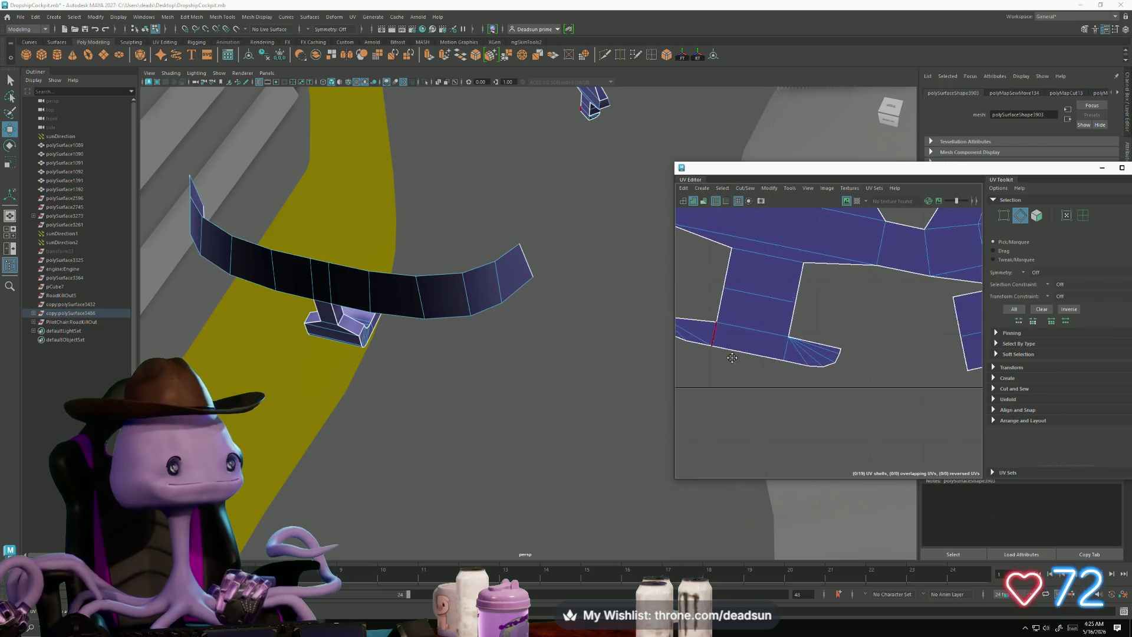
pyautogui.moveTo(759, 374)
pyautogui.keyDown('alt'); pyautogui.mouseDown(button='middle')
pyautogui.moveTo(758, 396)
pyautogui.moveTo(723, 384)
pyautogui.mouseUp(button='middle'); pyautogui.keyUp('alt')
pyautogui.moveTo(723, 384)
pyautogui.keyDown('alt'); pyautogui.mouseDown(button='right')
pyautogui.moveTo(713, 399)
pyautogui.moveTo(738, 437)
pyautogui.moveTo(710, 430)
pyautogui.mouseUp(button='right'); pyautogui.keyUp('alt')
pyautogui.keyDown('alt'); pyautogui.moveTo(710, 430); pyautogui.dragTo(702, 424, button='middle'); pyautogui.keyUp('alt')
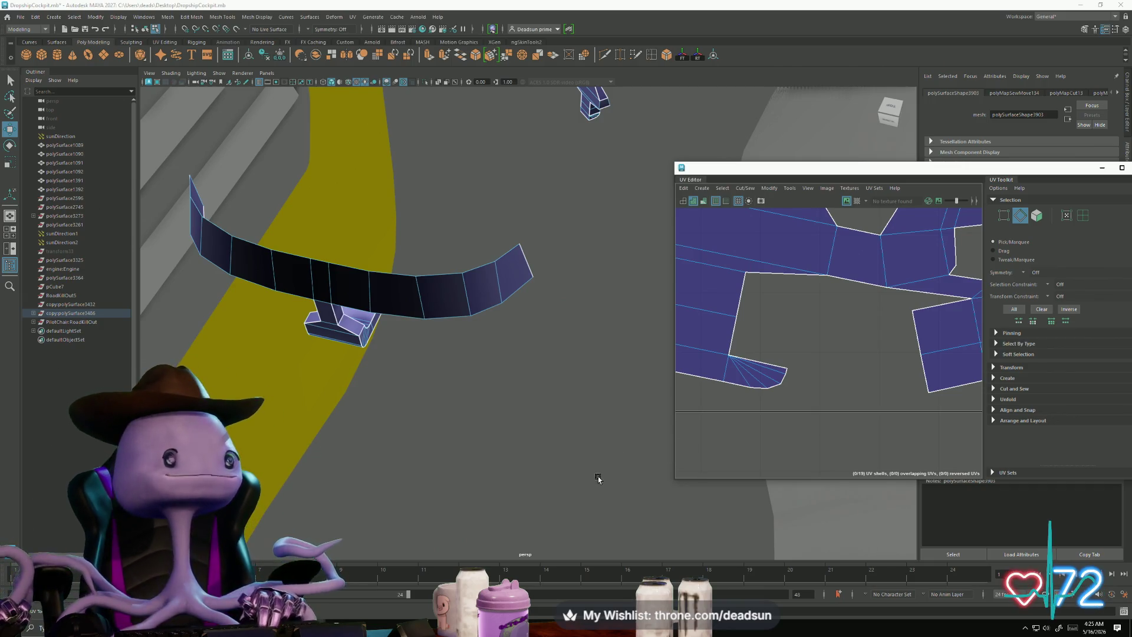
pyautogui.moveTo(852, 387)
pyautogui.keyDown('alt'); pyautogui.mouseDown(button='right')
pyautogui.moveTo(720, 362)
pyautogui.moveTo(801, 377)
pyautogui.mouseUp(button='right'); pyautogui.keyUp('alt')
pyautogui.scroll(3, 801, 373)
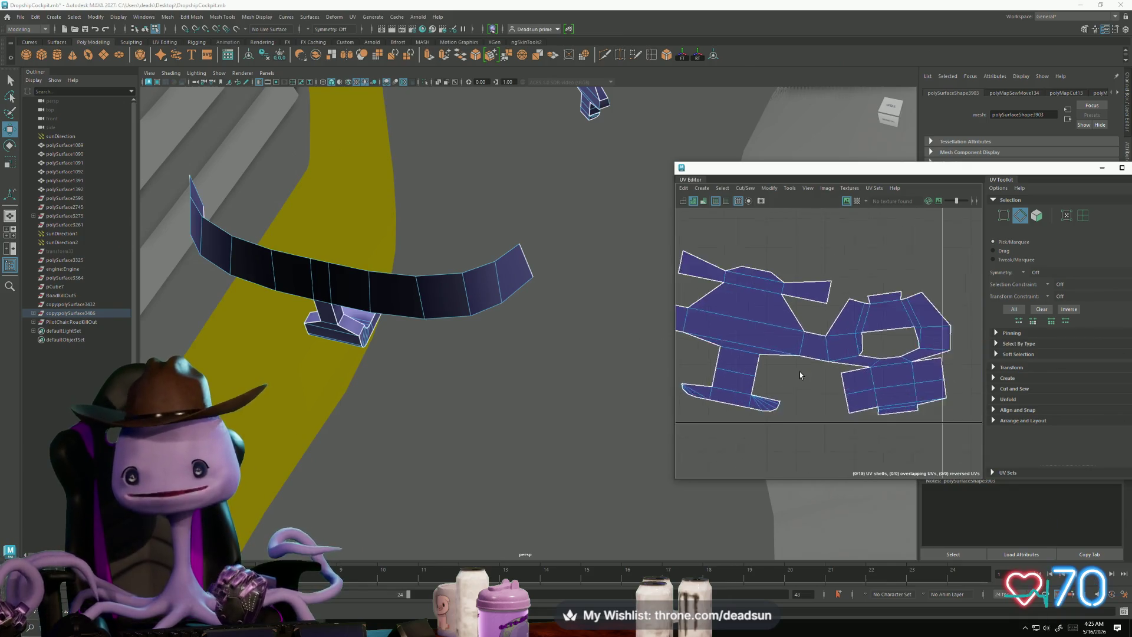
pyautogui.click(833, 342)
pyautogui.click(745, 188)
pyautogui.click(747, 241)
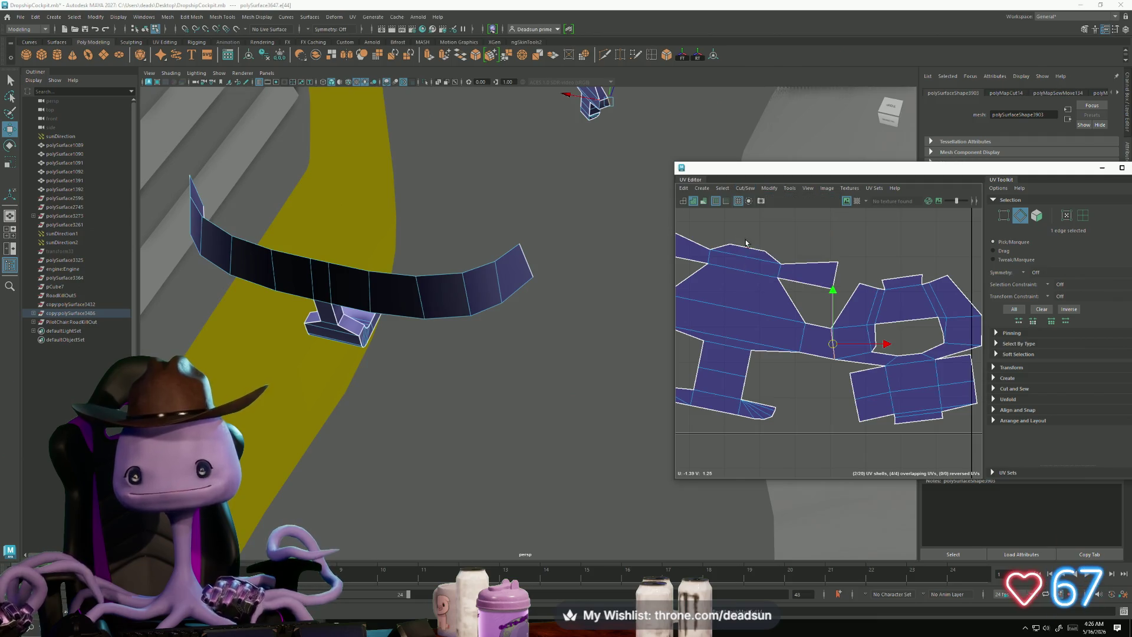
# Step: Move the right shell further right, beside the left one
pyautogui.scroll(-3, 799, 354)
pyautogui.scroll(2, 800, 354)
pyautogui.keyDown('ctrl'); pyautogui.moveTo(794, 348); pyautogui.dragTo(799, 352, button='right'); pyautogui.keyUp('ctrl')
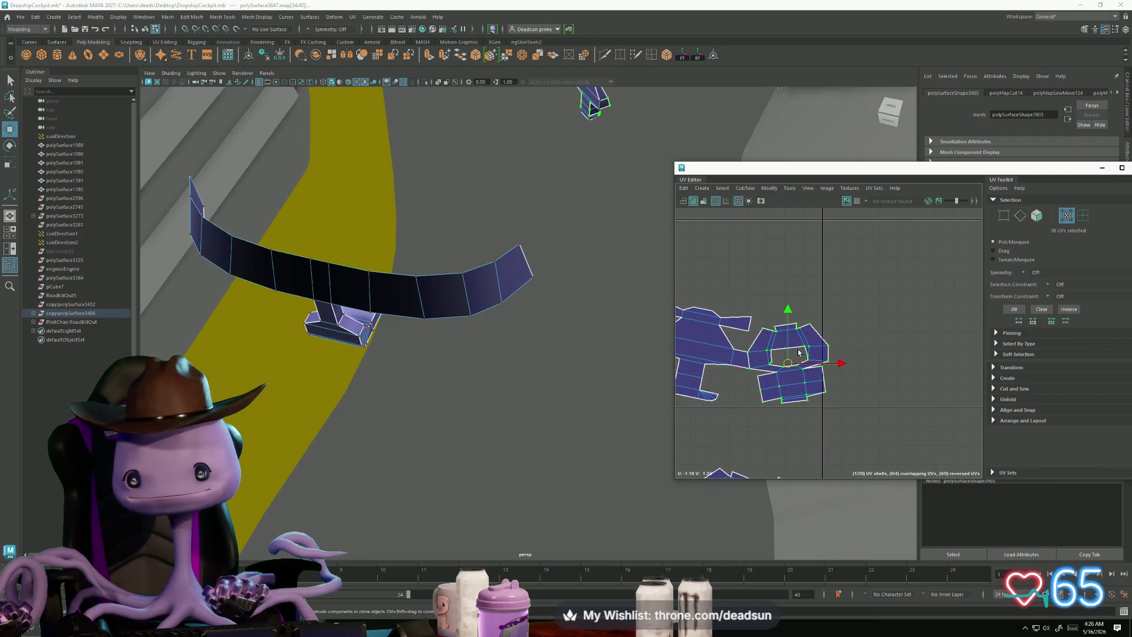
pyautogui.moveTo(787, 362); pyautogui.dragTo(837, 362)
pyautogui.scroll(-2, 825, 383)
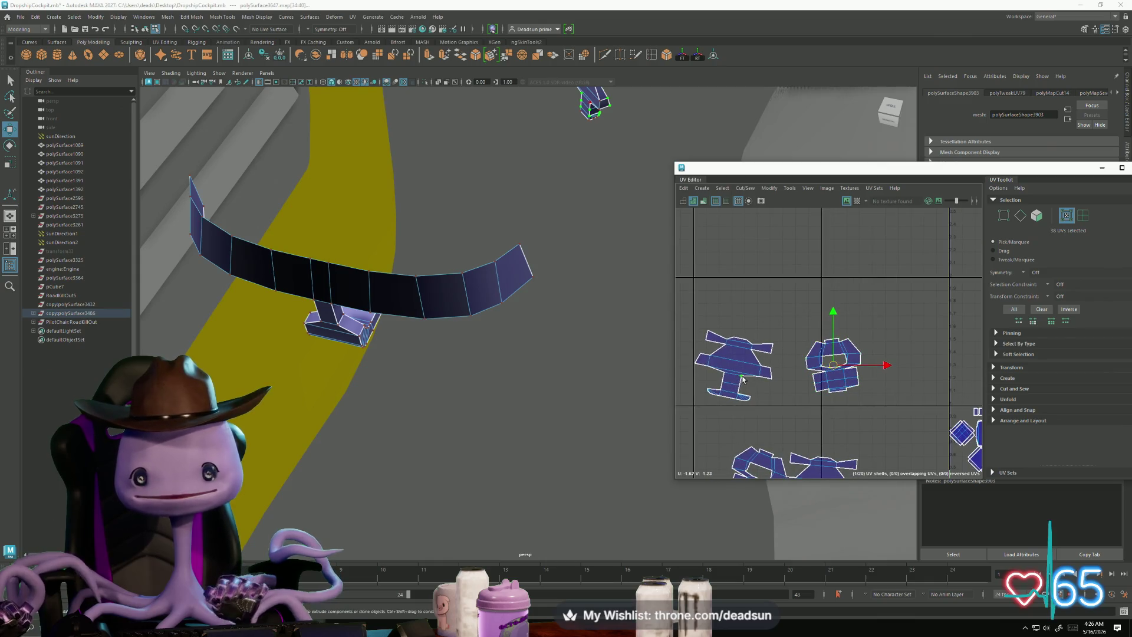
# Step: Rotate the left shell and the round shell upright
pyautogui.doubleClick(732, 397)
pyautogui.press('e')
pyautogui.moveTo(731, 397)
pyautogui.mouseDown()
pyautogui.moveTo(722, 407)
pyautogui.moveTo(737, 413)
pyautogui.mouseUp()
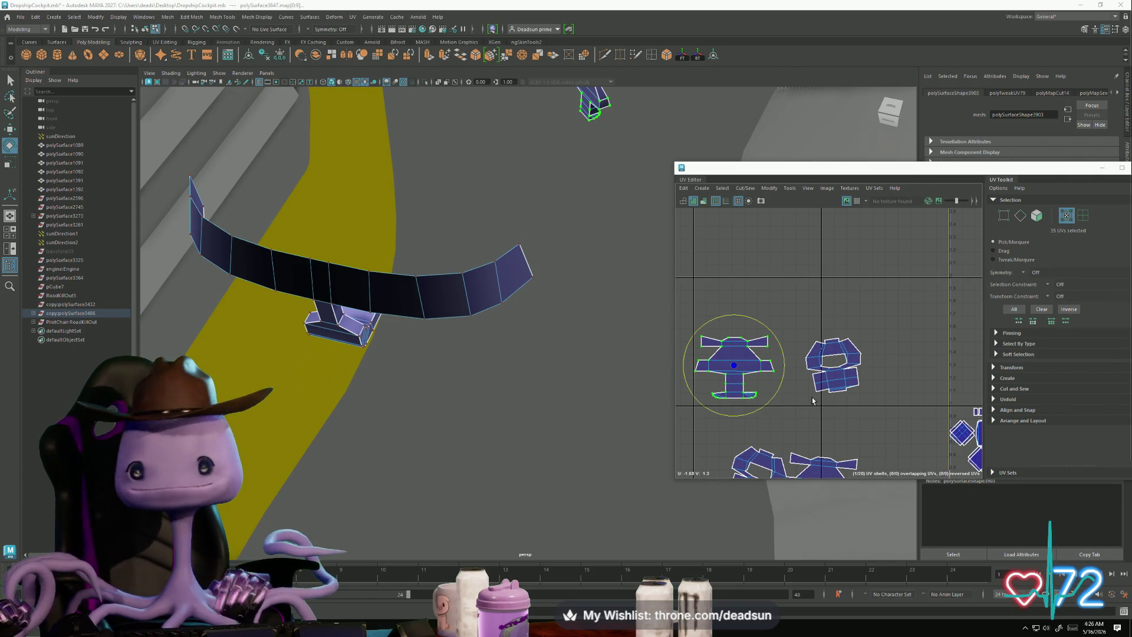
pyautogui.moveTo(804, 334)
pyautogui.mouseDown()
pyautogui.moveTo(853, 398)
pyautogui.moveTo(837, 416)
pyautogui.mouseUp()
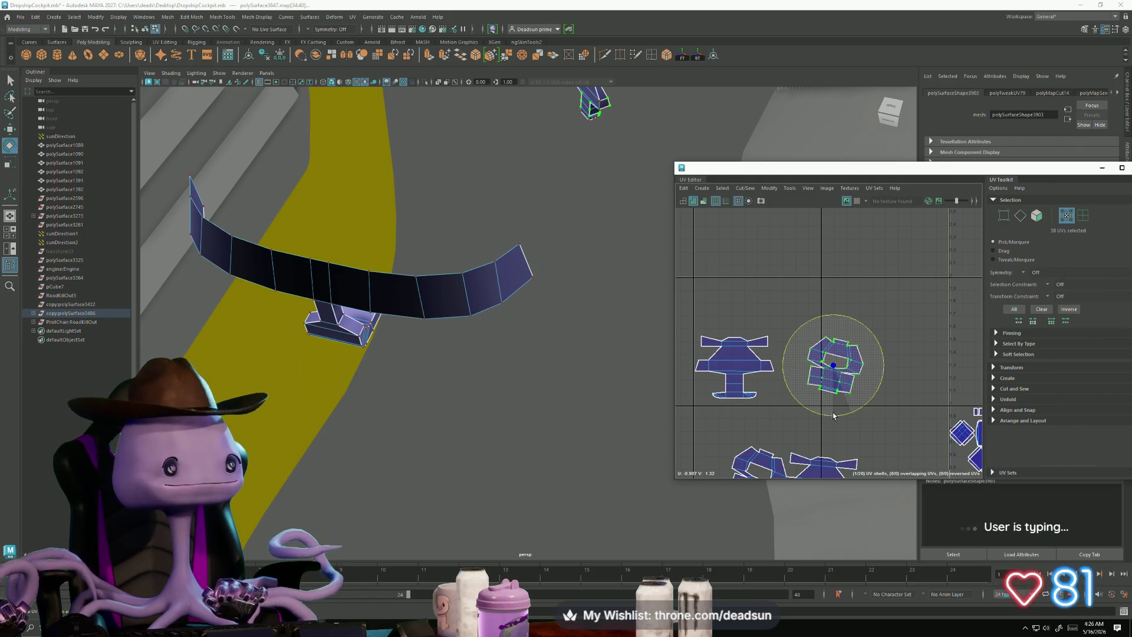
pyautogui.moveTo(833, 415); pyautogui.dragTo(843, 418)
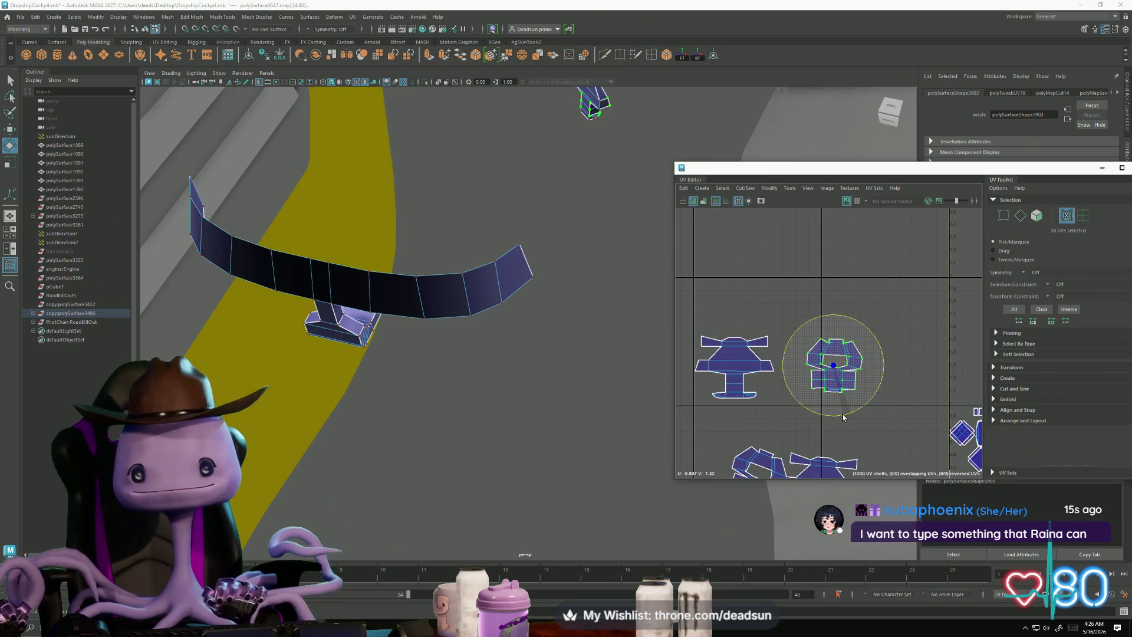
# Step: Cut the T-shaped shell along two selected edges
pyautogui.scroll(5, 849, 385)
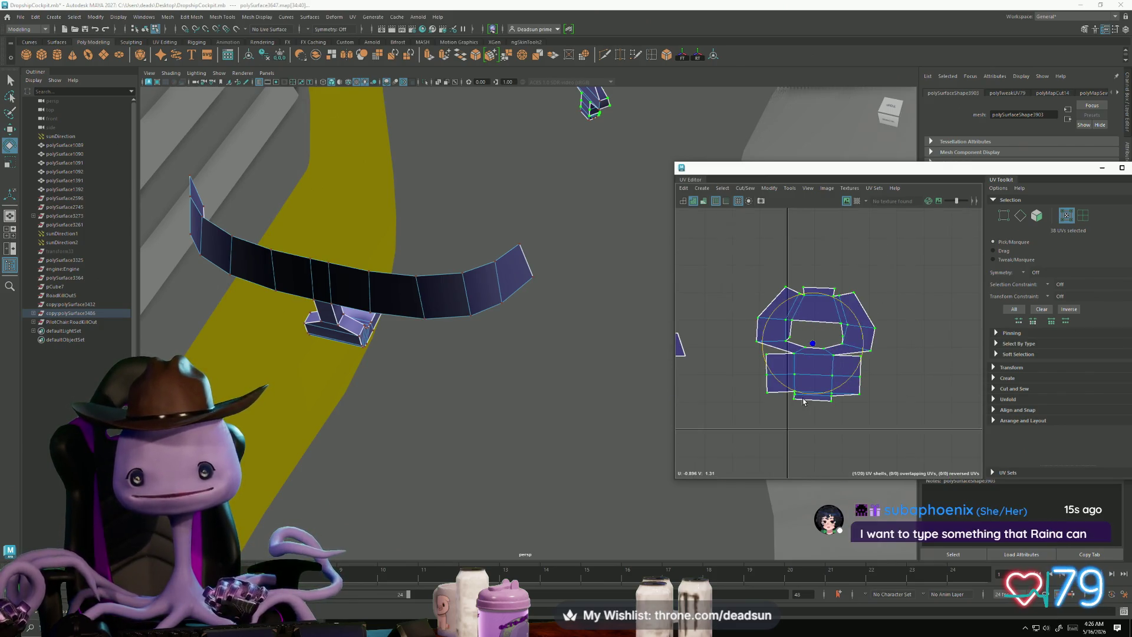
pyautogui.scroll(4, 817, 402)
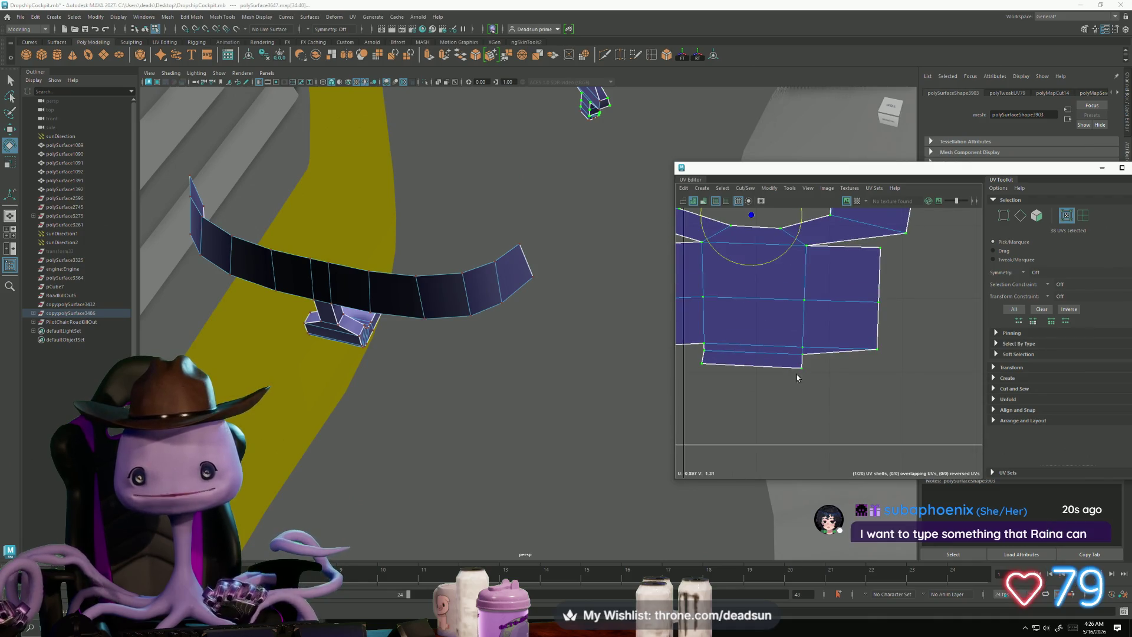
pyautogui.scroll(-5, 713, 349)
pyautogui.moveTo(761, 283); pyautogui.dragTo(932, 387)
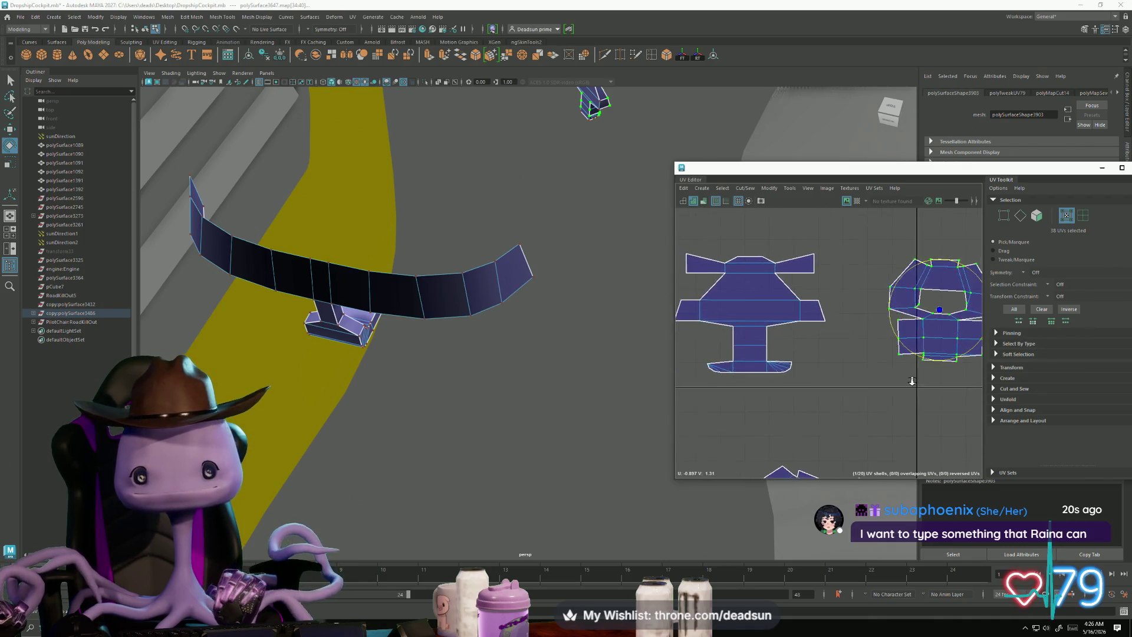
pyautogui.scroll(8, 843, 348)
pyautogui.moveTo(847, 330); pyautogui.dragTo(844, 323, button='right')
pyautogui.click(845, 322)
pyautogui.keyDown('shift'); pyautogui.click(801, 243); pyautogui.keyUp('shift')
pyautogui.click(745, 188)
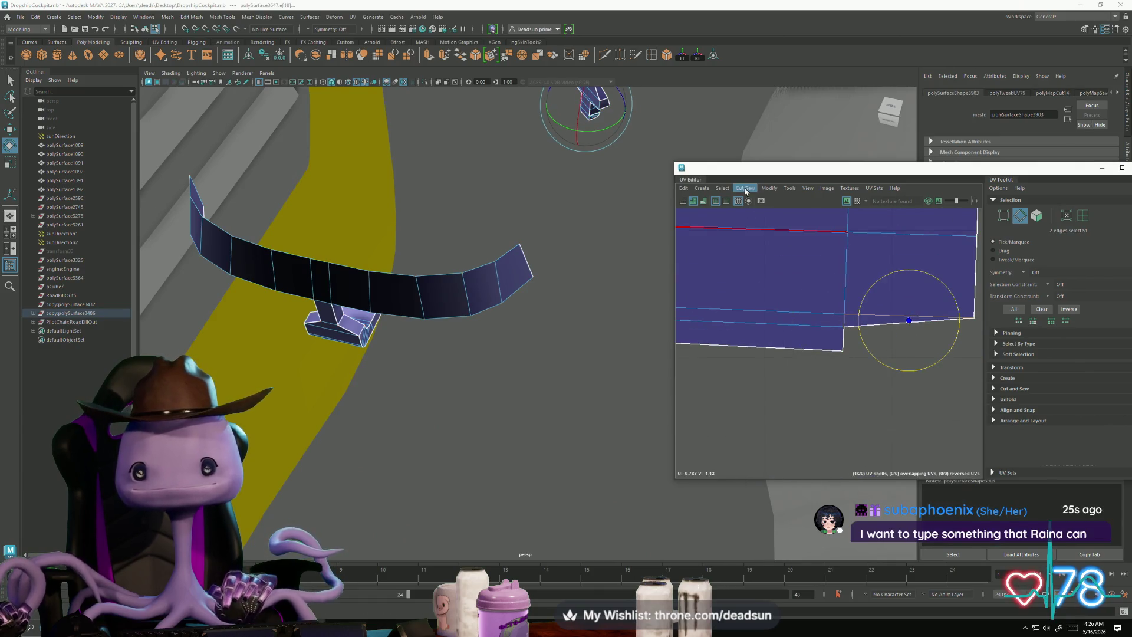
pyautogui.click(749, 235)
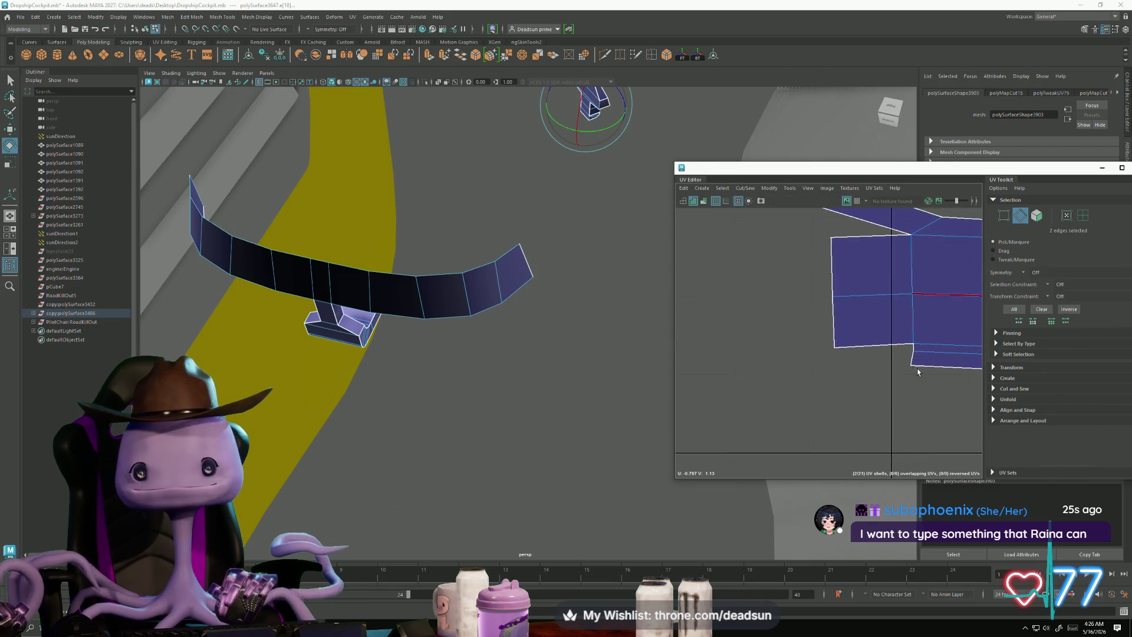
# Step: Sew the T-shell's lower corner edges back together with Move and Sew
pyautogui.scroll(-6, 745, 305)
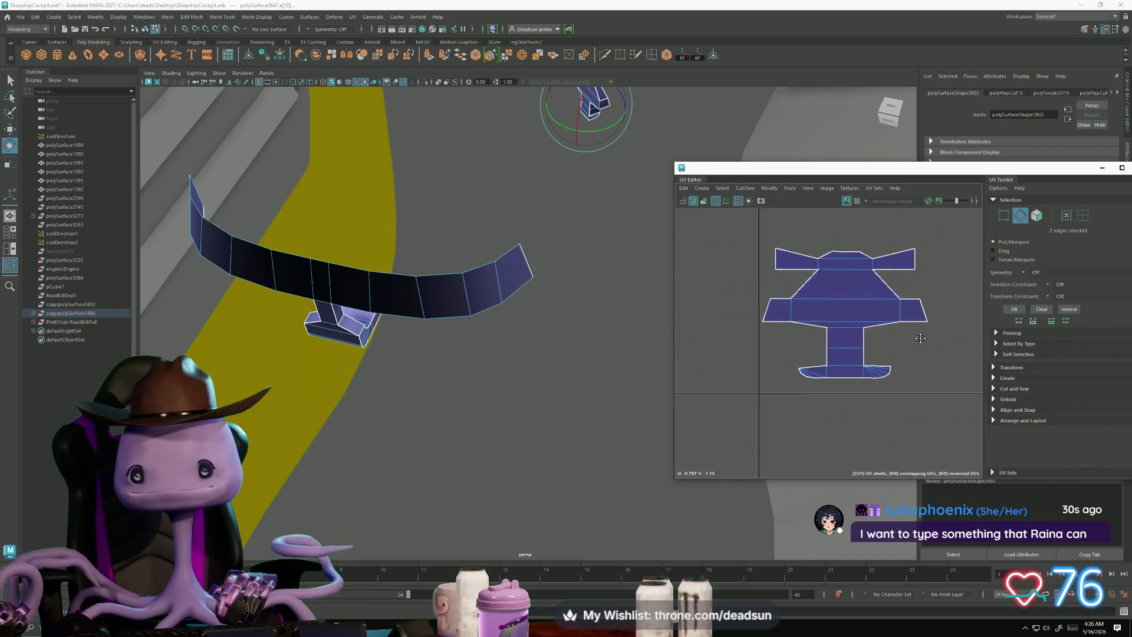
pyautogui.scroll(6, 837, 355)
pyautogui.click(871, 345)
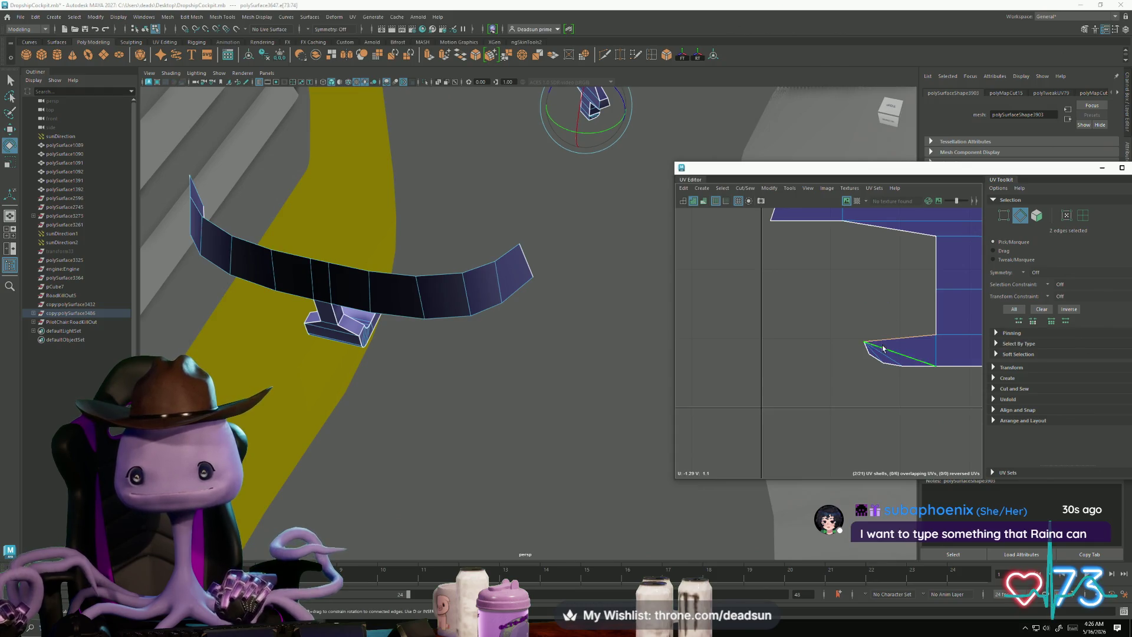
pyautogui.click(746, 188)
pyautogui.click(767, 274)
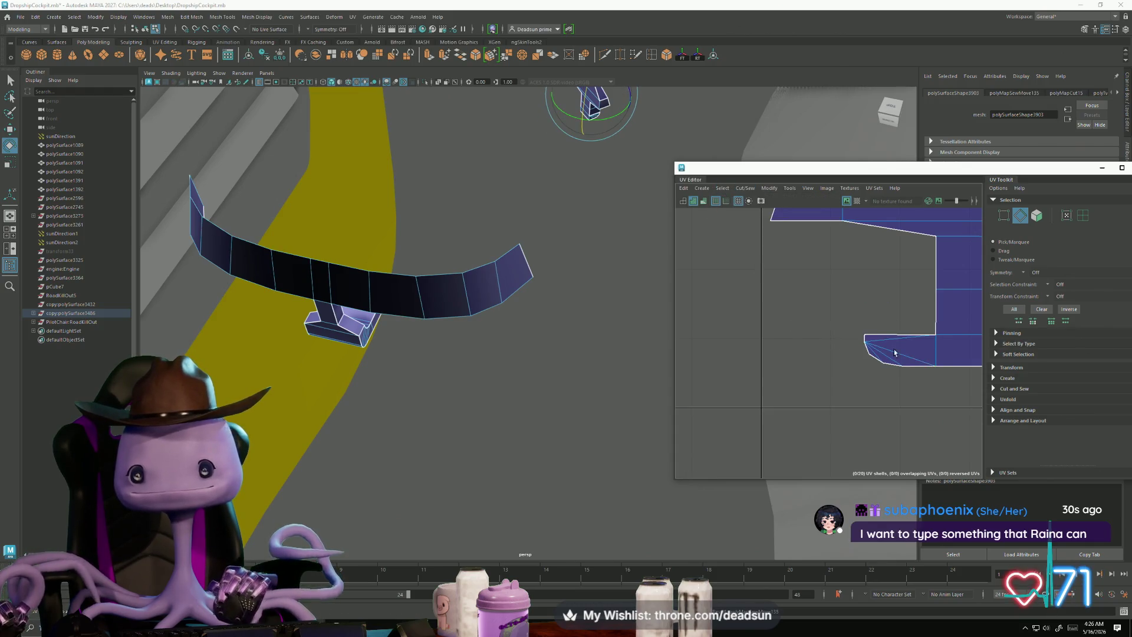
# Step: Select all the round shell's edges, excluding the left shell's edges
pyautogui.scroll(-10, 900, 336)
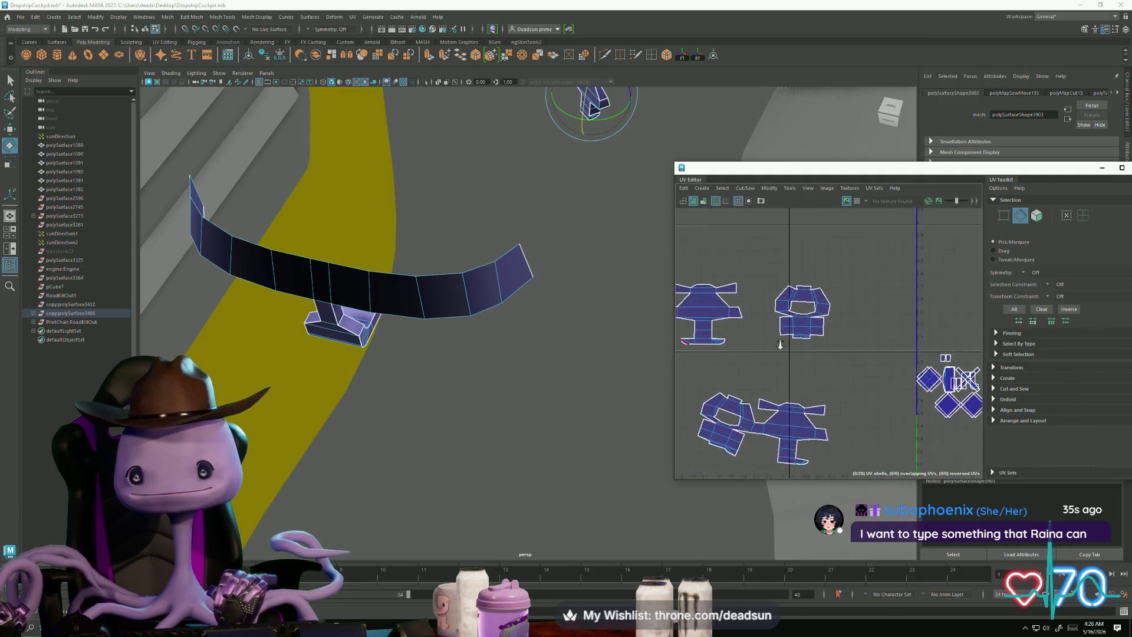
pyautogui.keyDown('alt'); pyautogui.moveTo(735, 318); pyautogui.dragTo(748, 320, button='middle'); pyautogui.keyUp('alt')
pyautogui.click(760, 326)
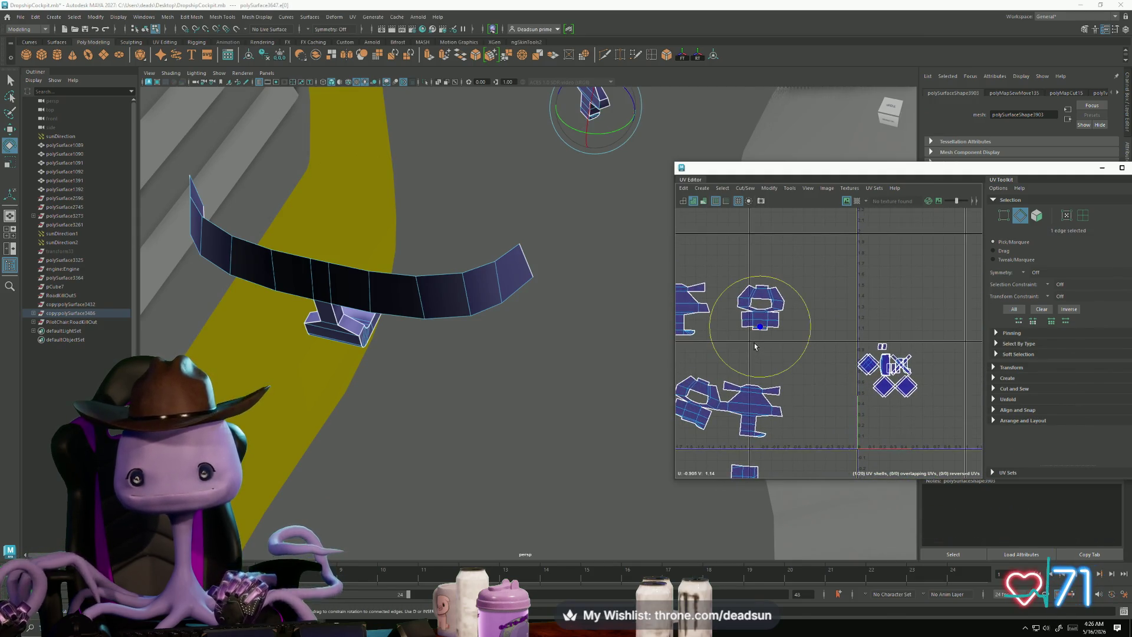
pyautogui.moveTo(790, 338); pyautogui.dragTo(790, 338)
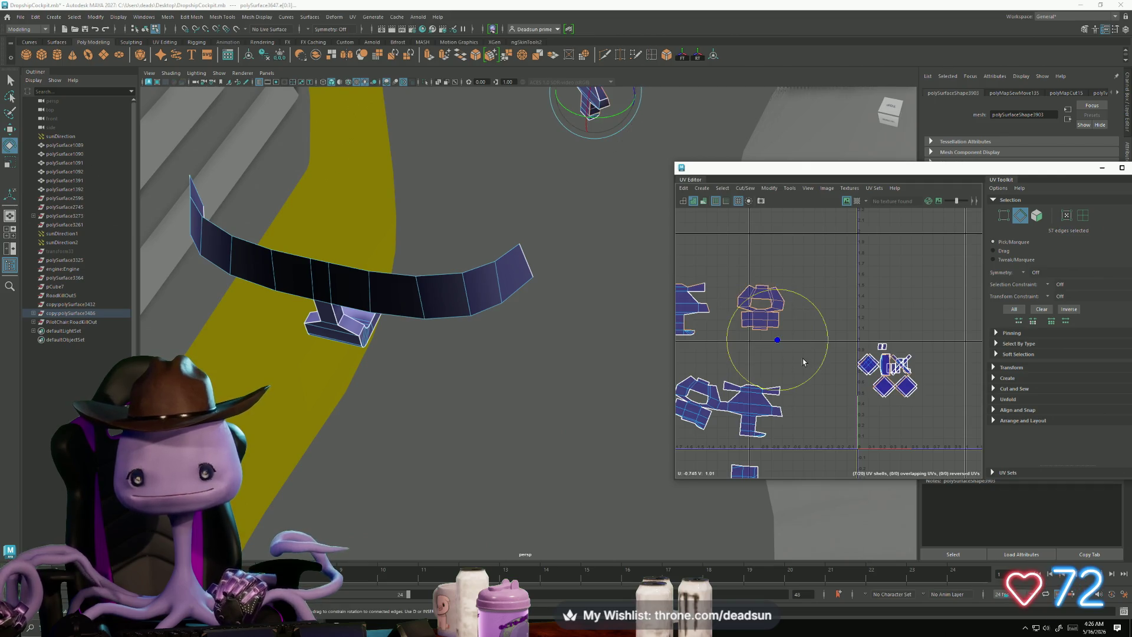
pyautogui.keyDown('alt'); pyautogui.moveTo(703, 300); pyautogui.dragTo(770, 298, button='middle'); pyautogui.keyUp('alt')
pyautogui.keyDown('ctrl'); pyautogui.moveTo(731, 313); pyautogui.dragTo(777, 347); pyautogui.keyUp('ctrl')
pyautogui.keyDown('alt'); pyautogui.moveTo(835, 370); pyautogui.dragTo(768, 325, button='middle'); pyautogui.keyUp('alt')
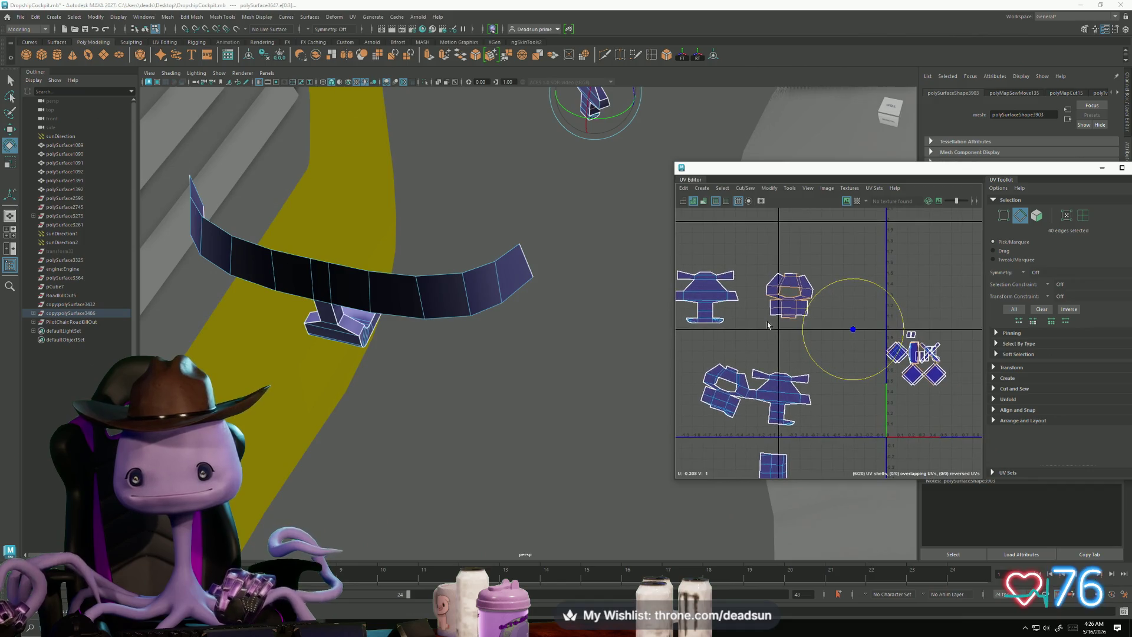
pyautogui.click(745, 188)
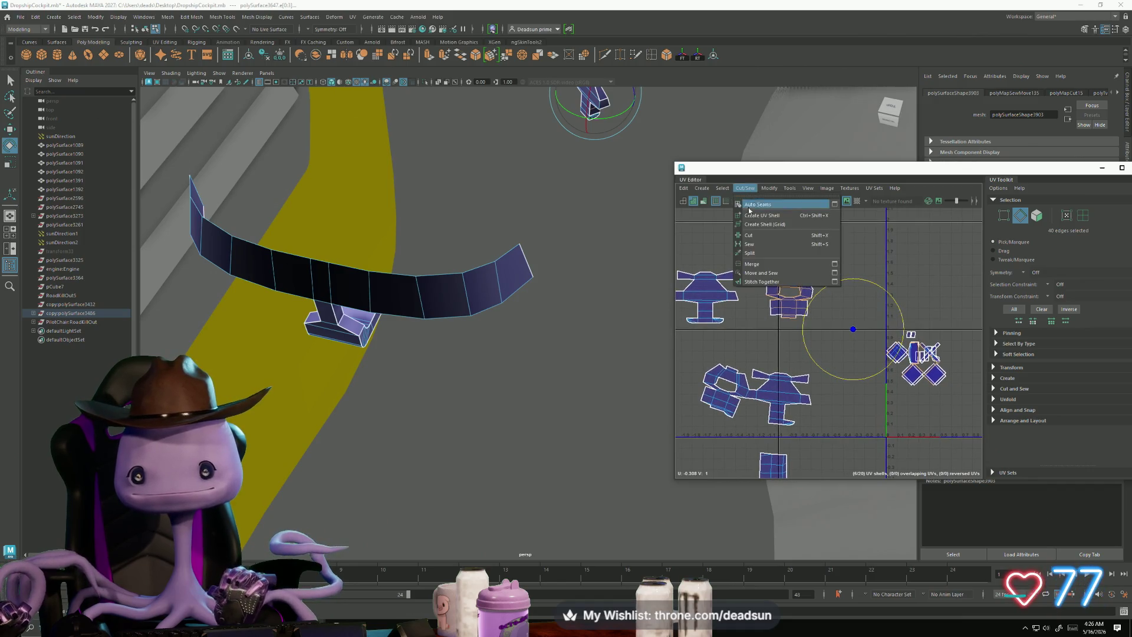
# Step: Sew the open seam edges of the lever shell into one shell
pyautogui.click(755, 274)
pyautogui.scroll(5, 773, 283)
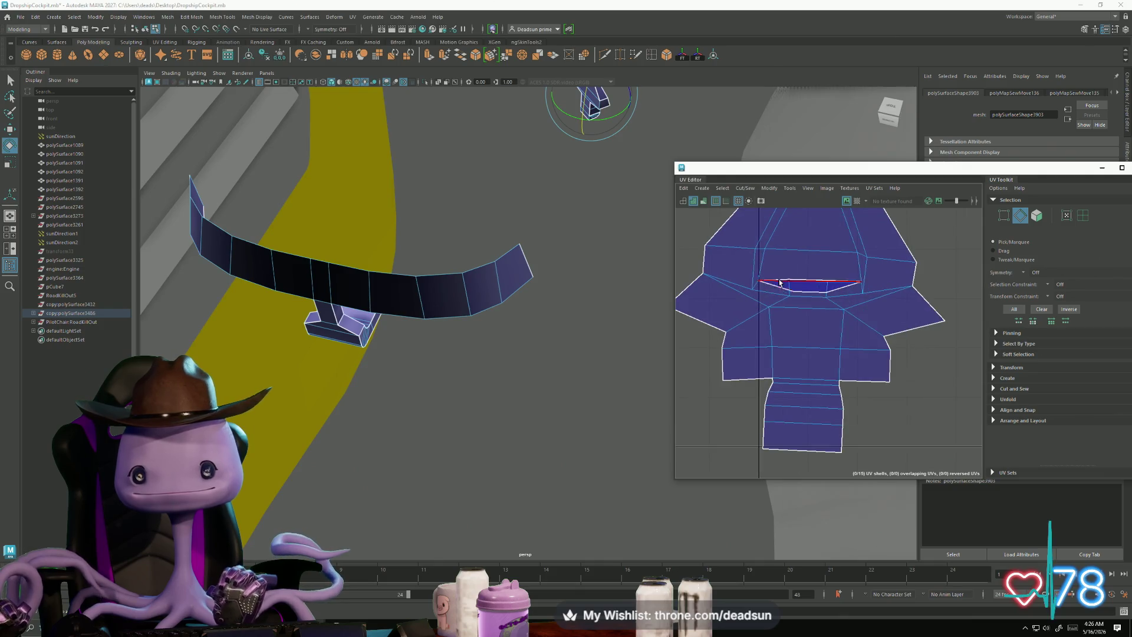
pyautogui.moveTo(809, 296); pyautogui.dragTo(809, 295)
pyautogui.click(745, 188)
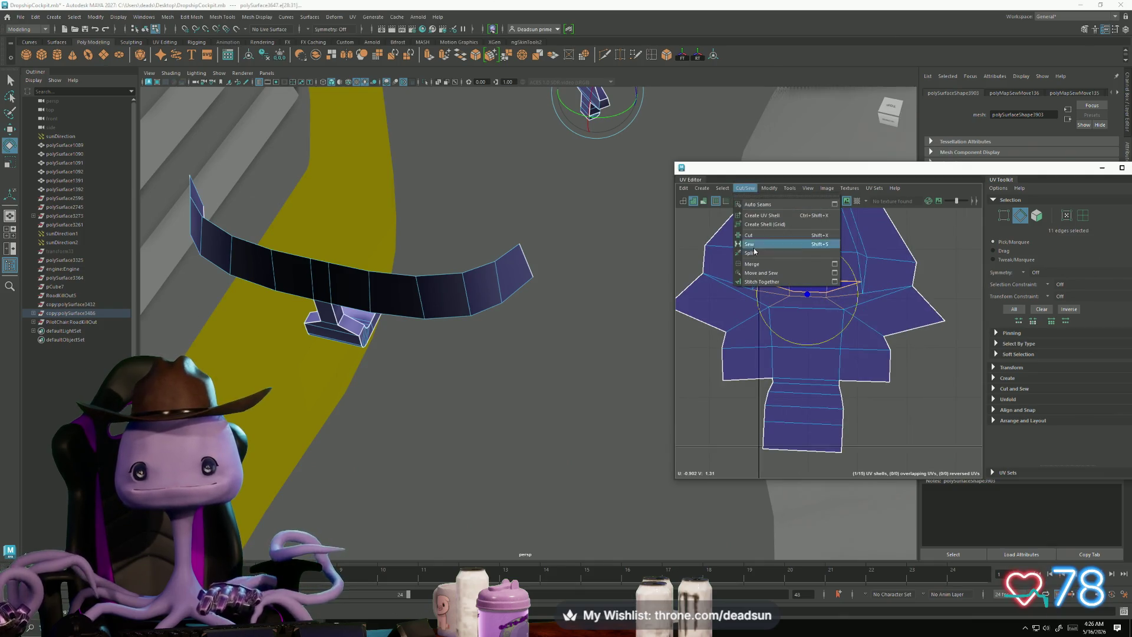
pyautogui.click(767, 275)
pyautogui.scroll(-3, 843, 381)
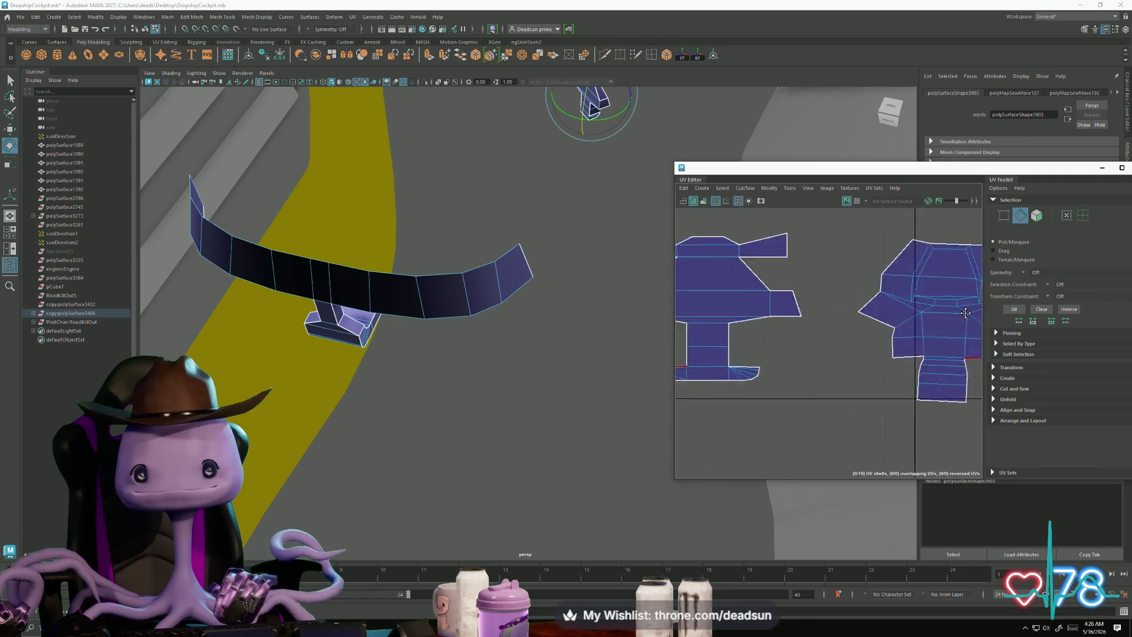
pyautogui.moveTo(836, 309); pyautogui.dragTo(814, 236, button='middle')
# Step: Cut the sewn shell along a selected edge
pyautogui.click(850, 378)
pyautogui.click(745, 188)
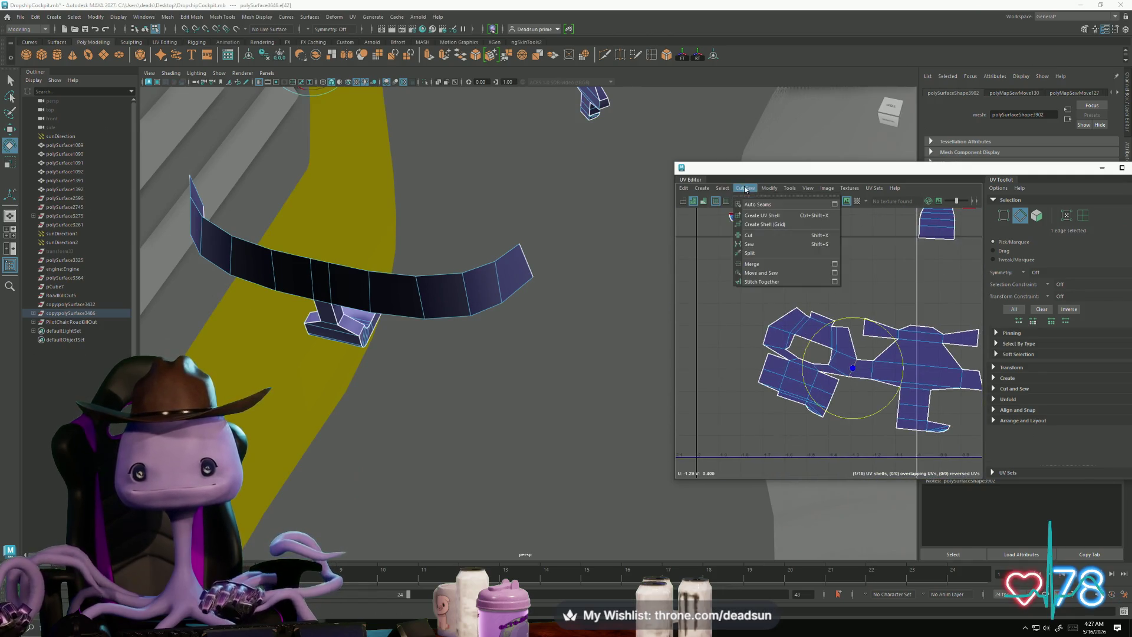
pyautogui.click(762, 236)
pyautogui.scroll(3, 822, 419)
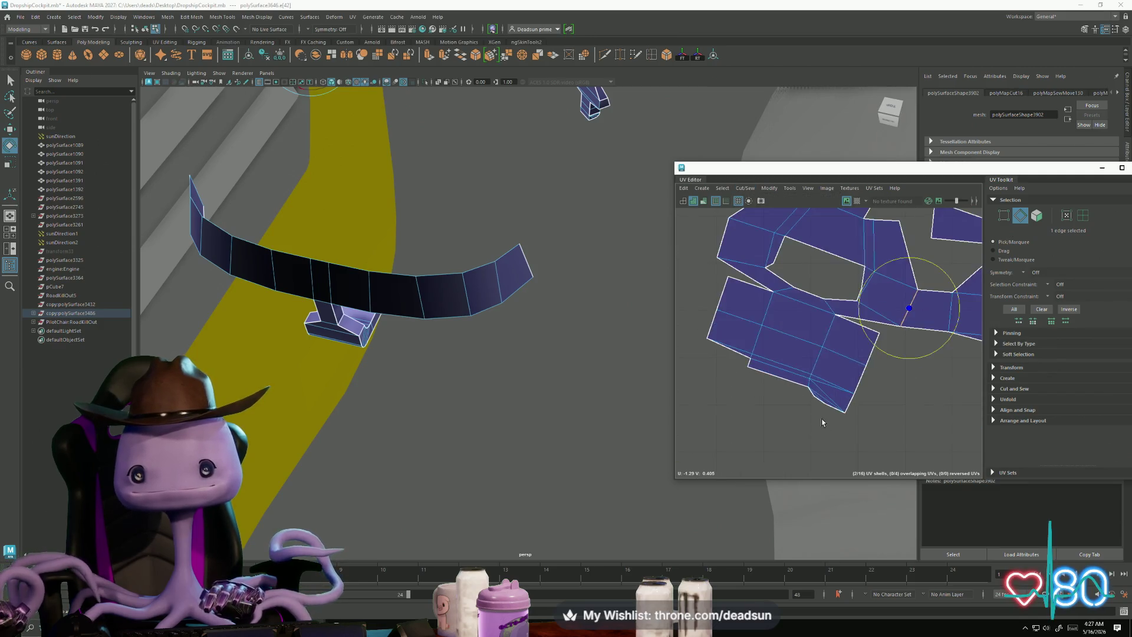
pyautogui.scroll(2, 822, 423)
# Step: Select three more edges and cut the shell along them
pyautogui.click(781, 351)
pyautogui.keyDown('shift'); pyautogui.click(826, 365); pyautogui.keyUp('shift')
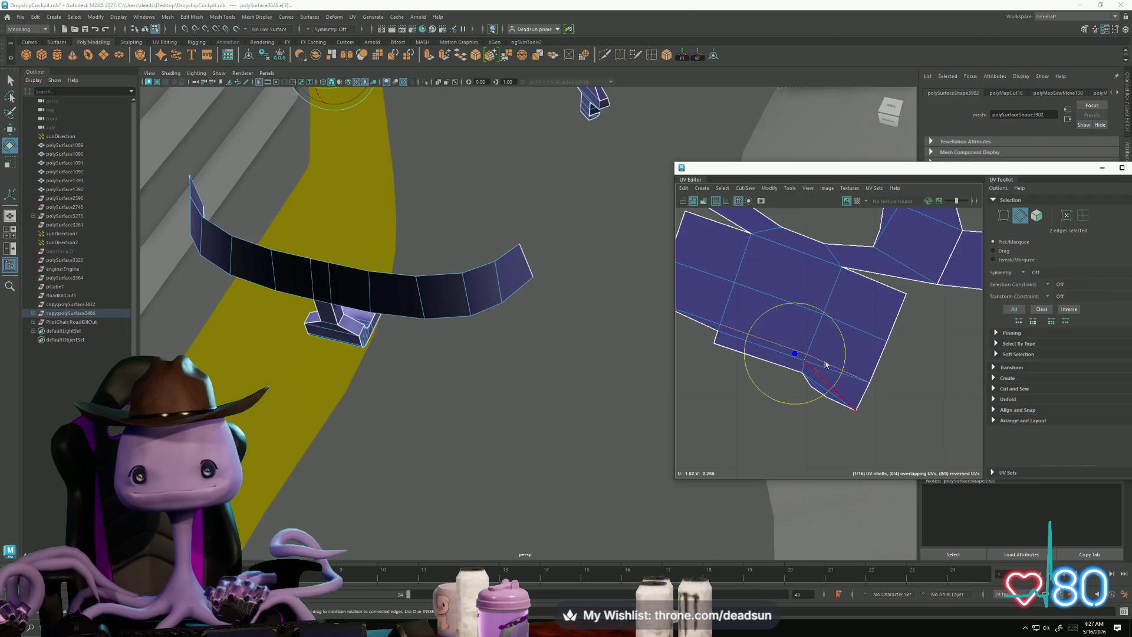
pyautogui.click(922, 398)
pyautogui.click(806, 363)
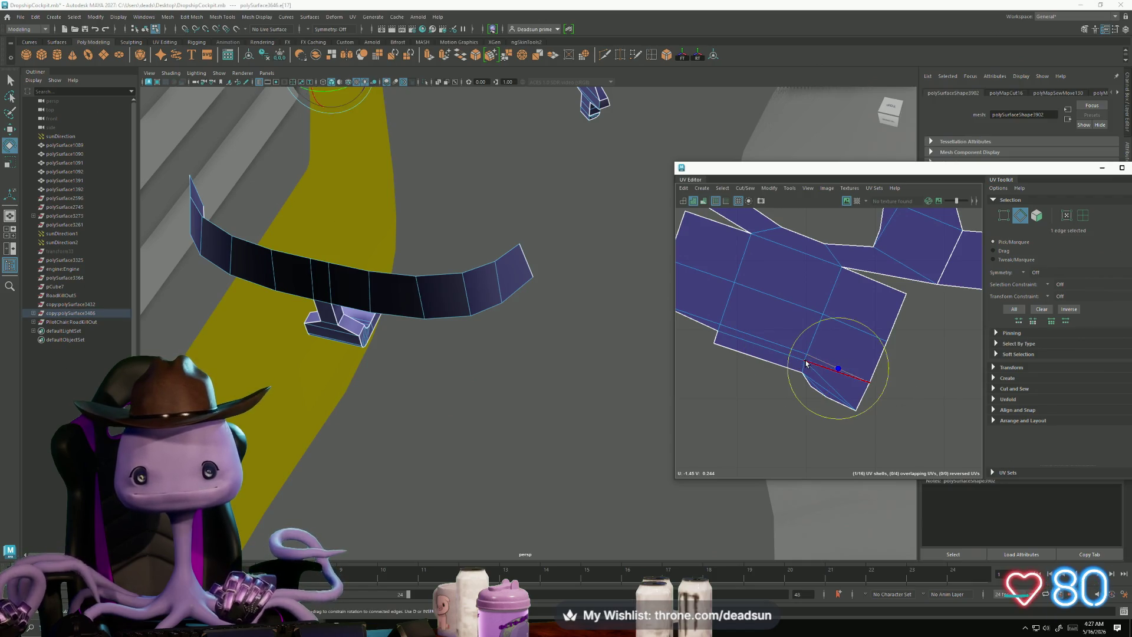
pyautogui.keyDown('shift'); pyautogui.click(822, 380); pyautogui.keyUp('shift')
pyautogui.keyDown('shift'); pyautogui.click(681, 220); pyautogui.keyUp('shift')
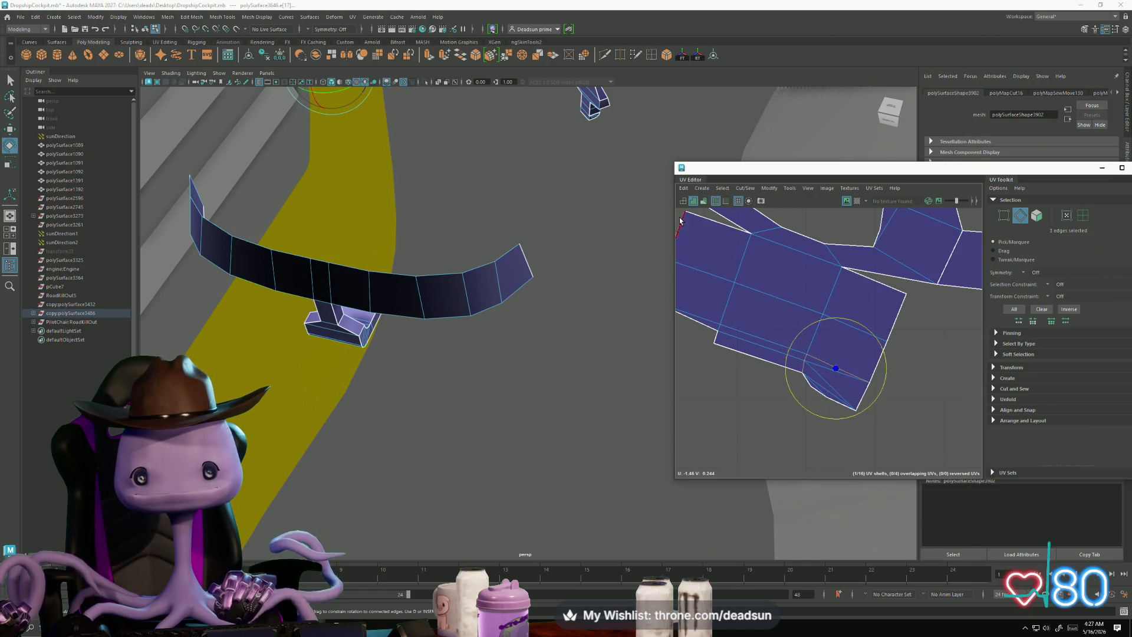
pyautogui.click(744, 189)
pyautogui.click(767, 237)
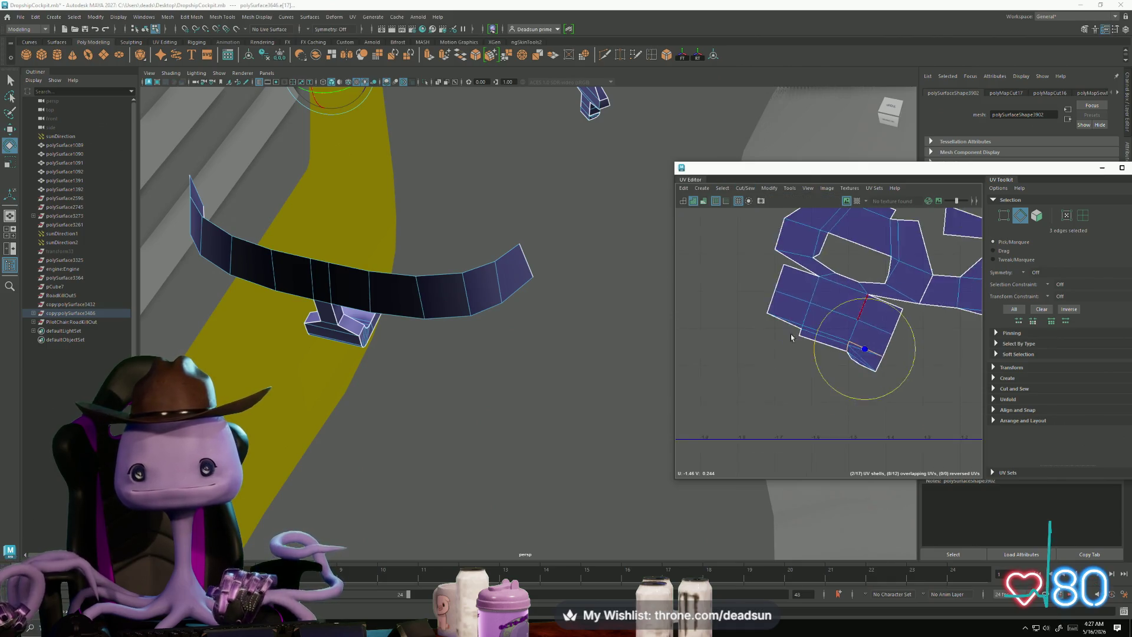
# Step: Stitch the loose piece back onto the T-shaped shell
pyautogui.keyDown('alt'); pyautogui.moveTo(791, 334); pyautogui.dragTo(738, 331, button='middle'); pyautogui.keyUp('alt')
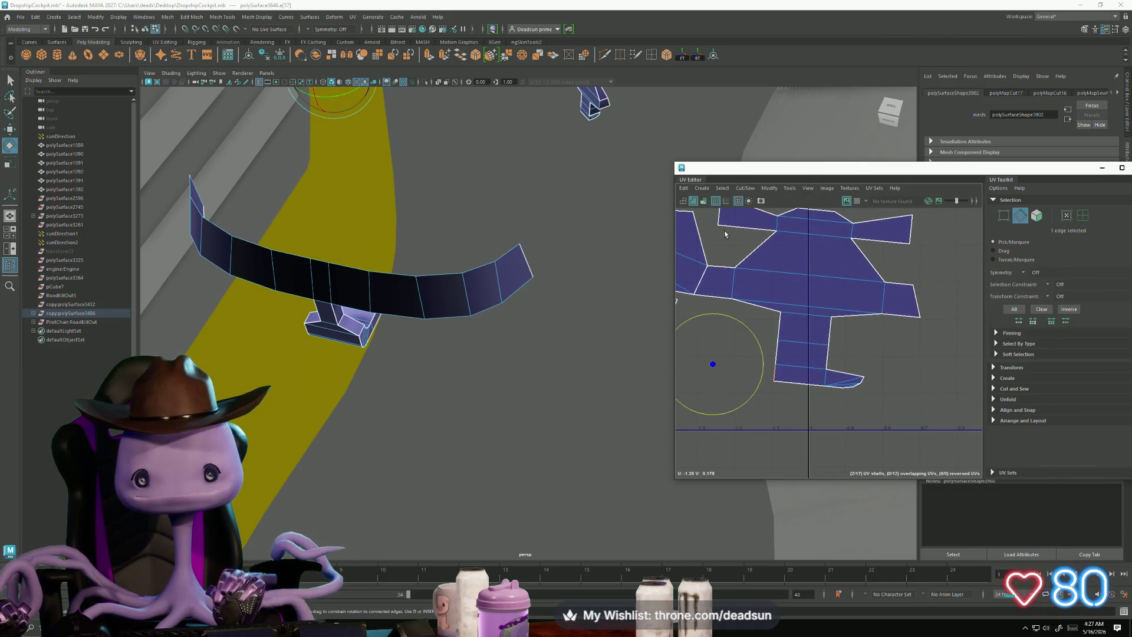
pyautogui.click(701, 239)
pyautogui.click(745, 188)
pyautogui.click(756, 281)
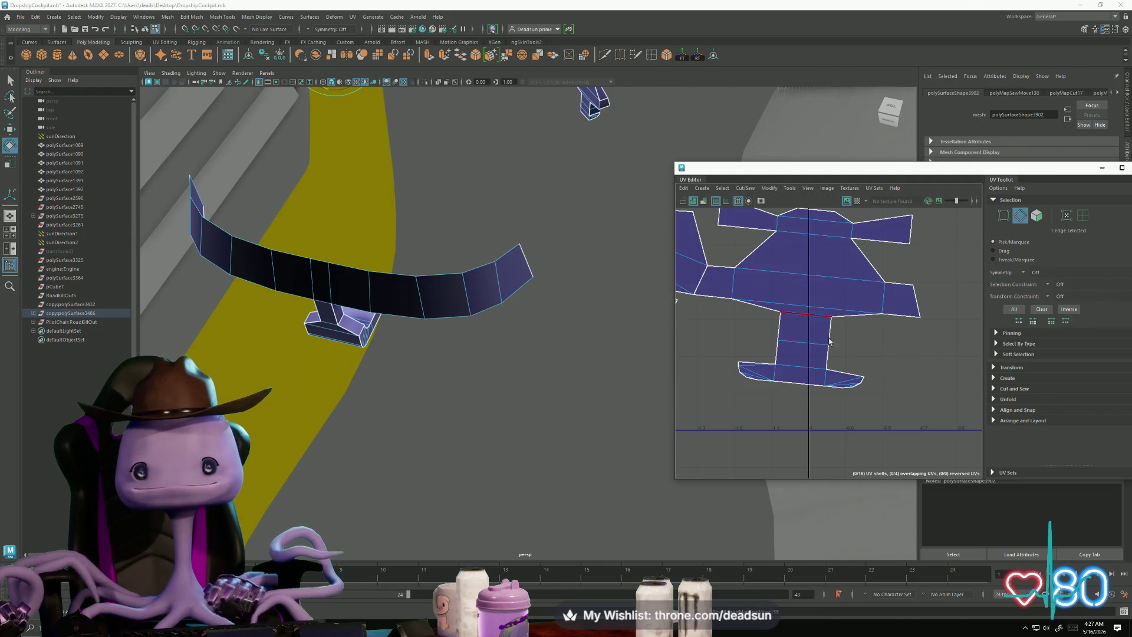
pyautogui.scroll(-3, 790, 337)
# Step: Select the border edges around the hole and sew them closed
pyautogui.moveTo(795, 339); pyautogui.dragTo(820, 344, button='right')
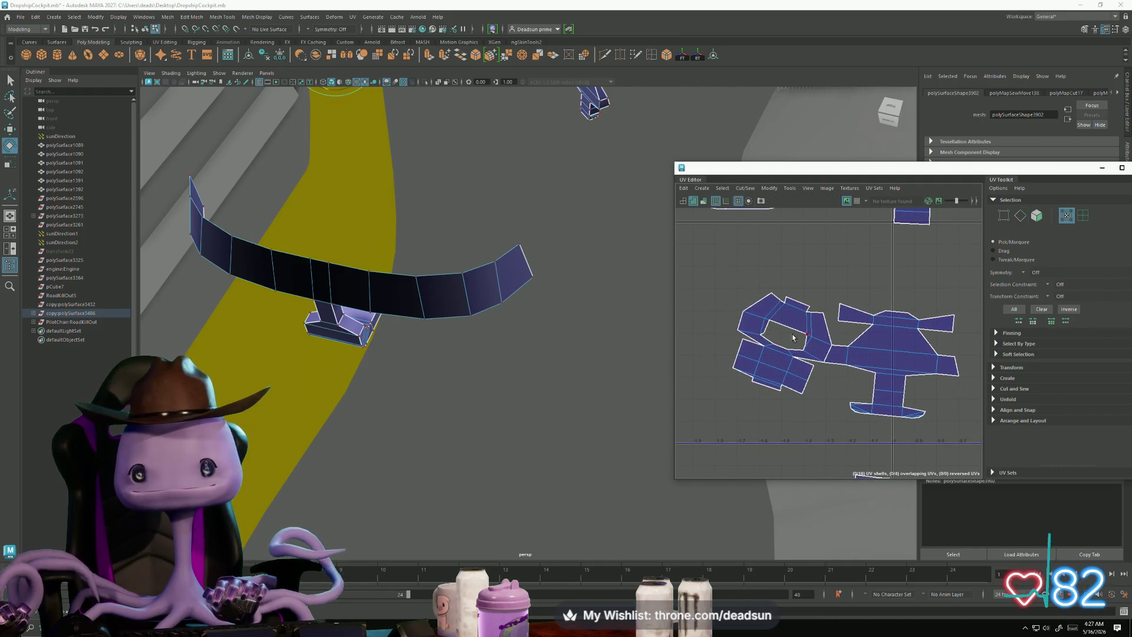
pyautogui.press('F10')
pyautogui.moveTo(791, 338); pyautogui.dragTo(819, 346)
pyautogui.scroll(2, 780, 328)
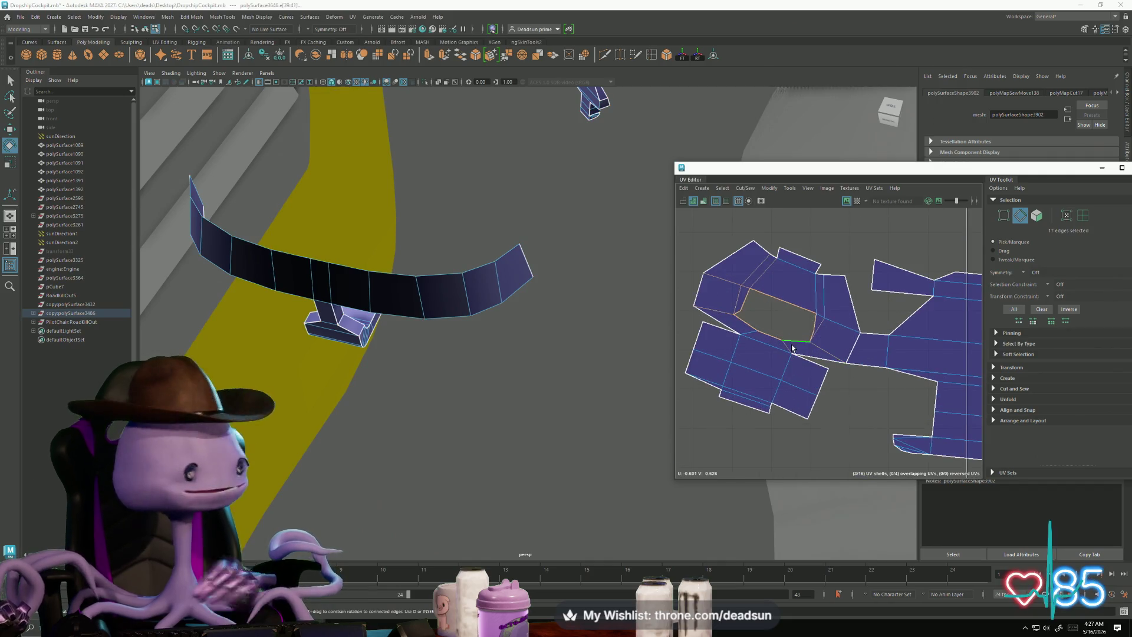
pyautogui.click(745, 188)
pyautogui.click(773, 273)
# Step: Sew the slit's connected edges closed and frame all UV shells
pyautogui.doubleClick(752, 304)
pyautogui.press('e')
pyautogui.press('g')
pyautogui.moveTo(819, 323); pyautogui.dragTo(819, 323, button='right')
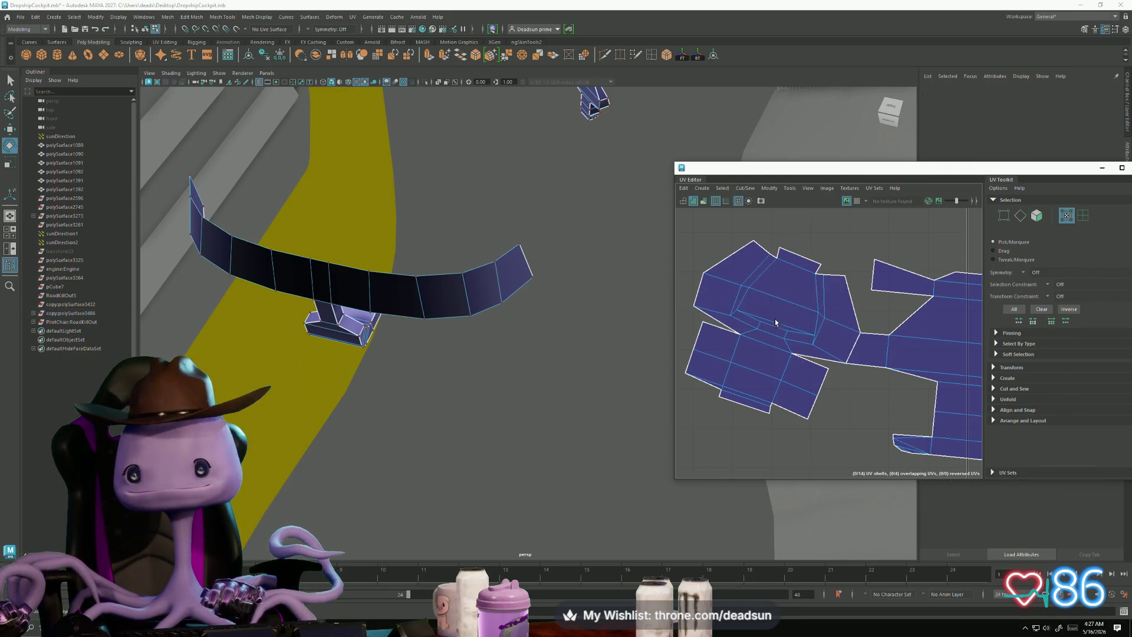
pyautogui.press('a')
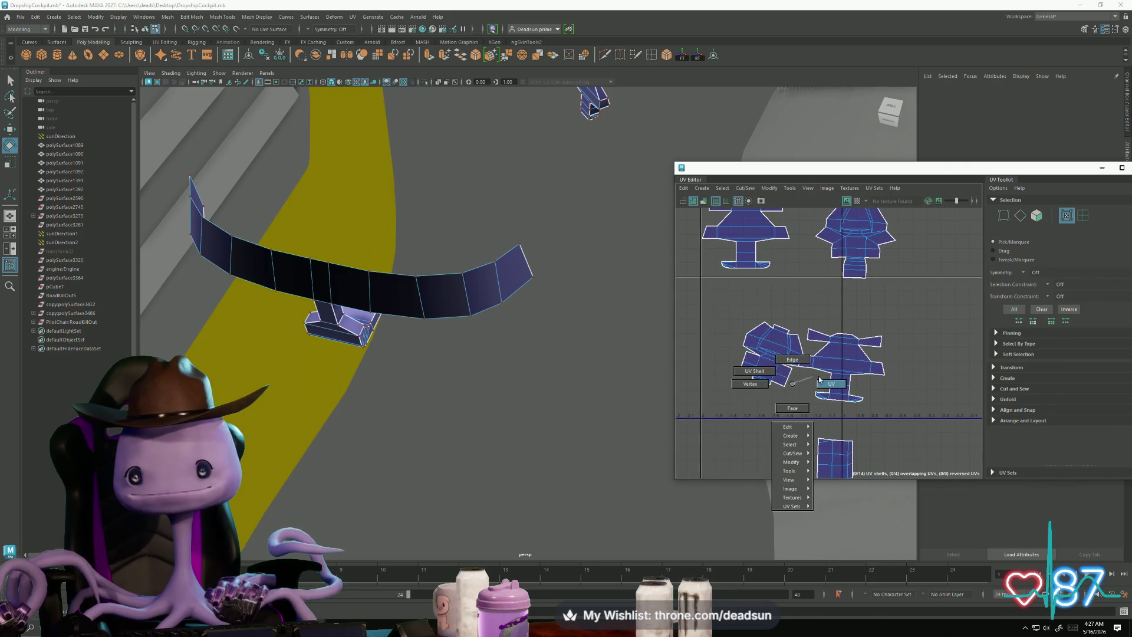
# Step: Rotate the lower square piece beside the T-shaped shell and move the UV Editor window left
pyautogui.moveTo(771, 367); pyautogui.dragTo(775, 358, button='right')
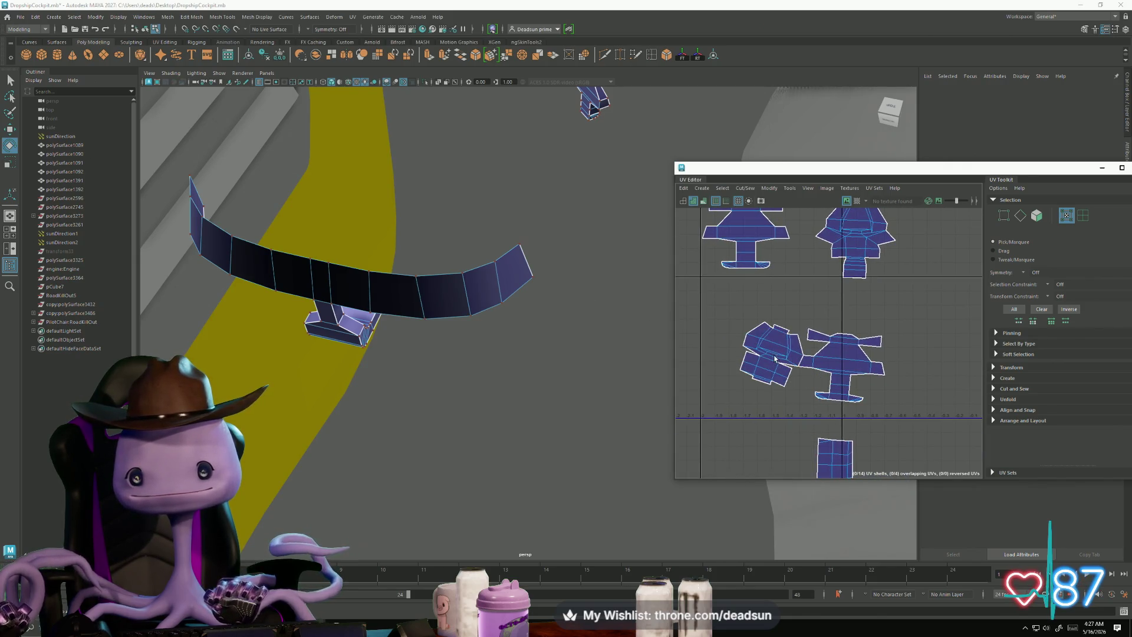
pyautogui.click(763, 352)
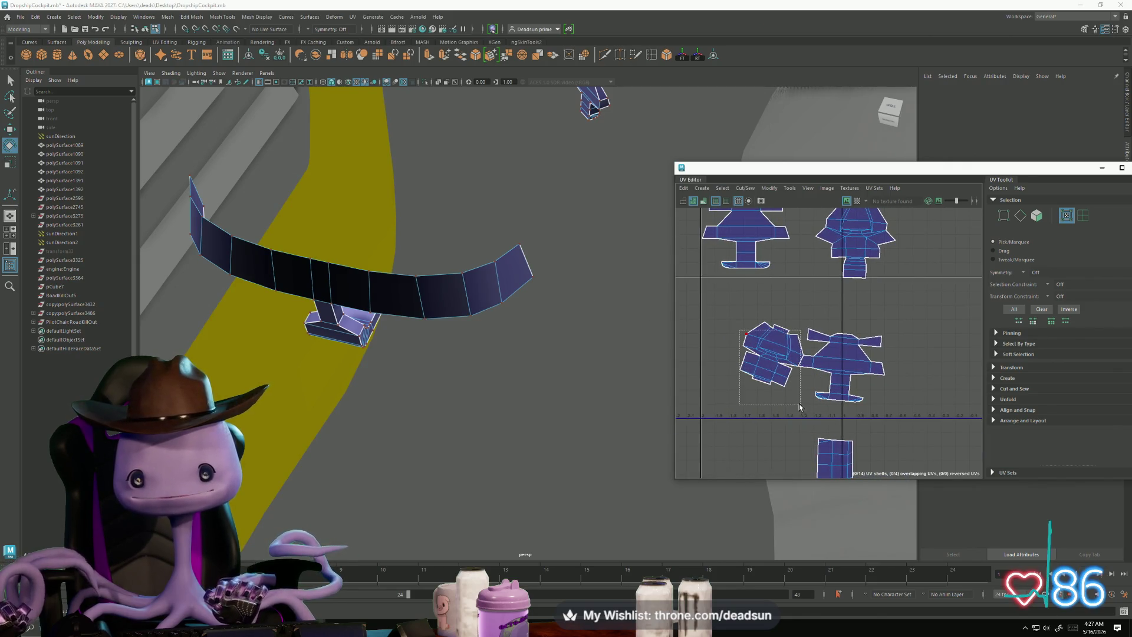
pyautogui.click(760, 354)
pyautogui.press('w')
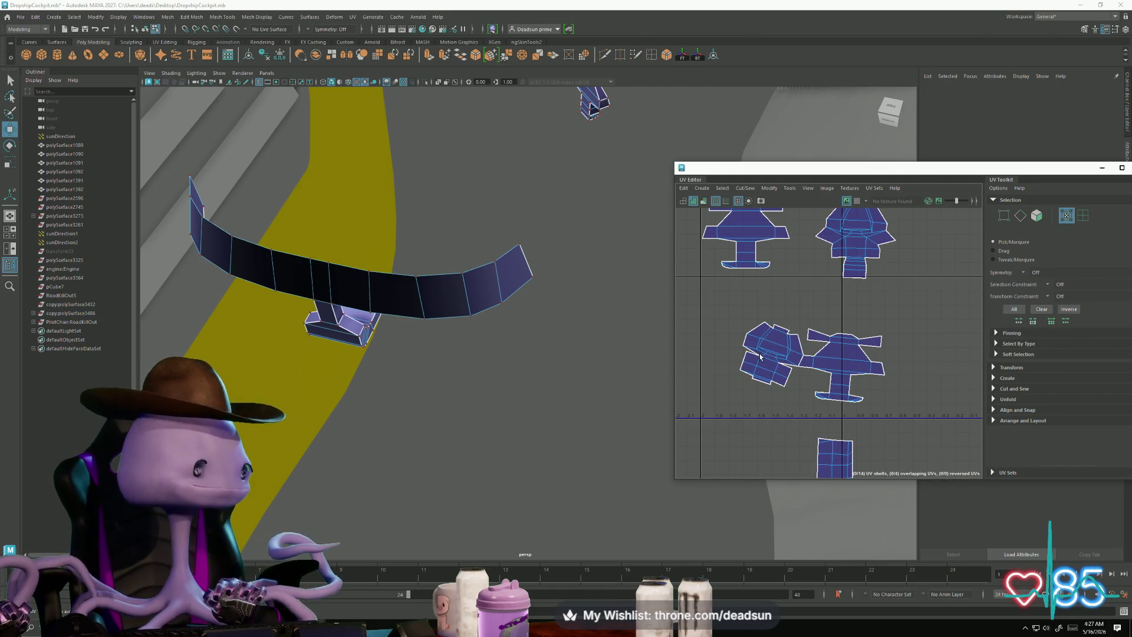
pyautogui.press('e')
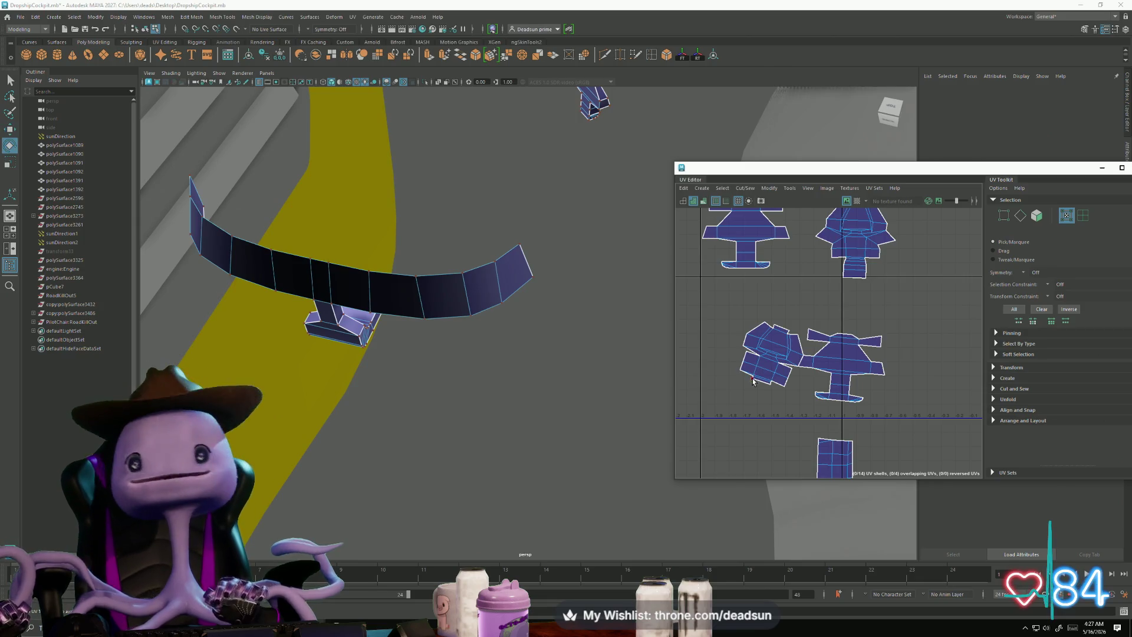
pyautogui.click(760, 358)
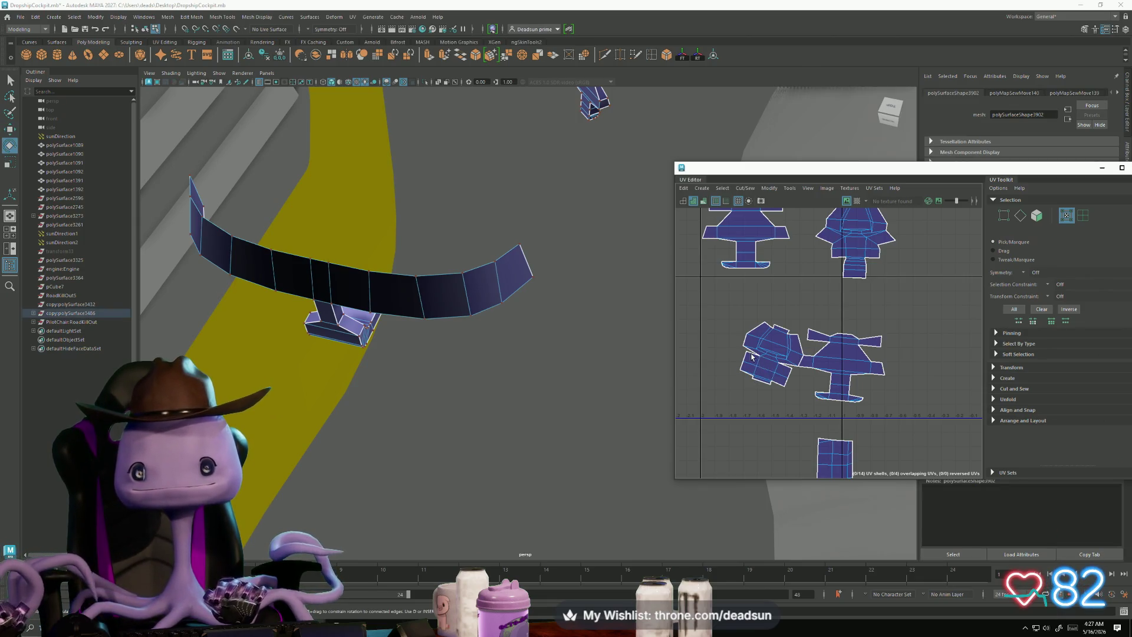
pyautogui.scroll(5, 752, 356)
pyautogui.click(798, 353)
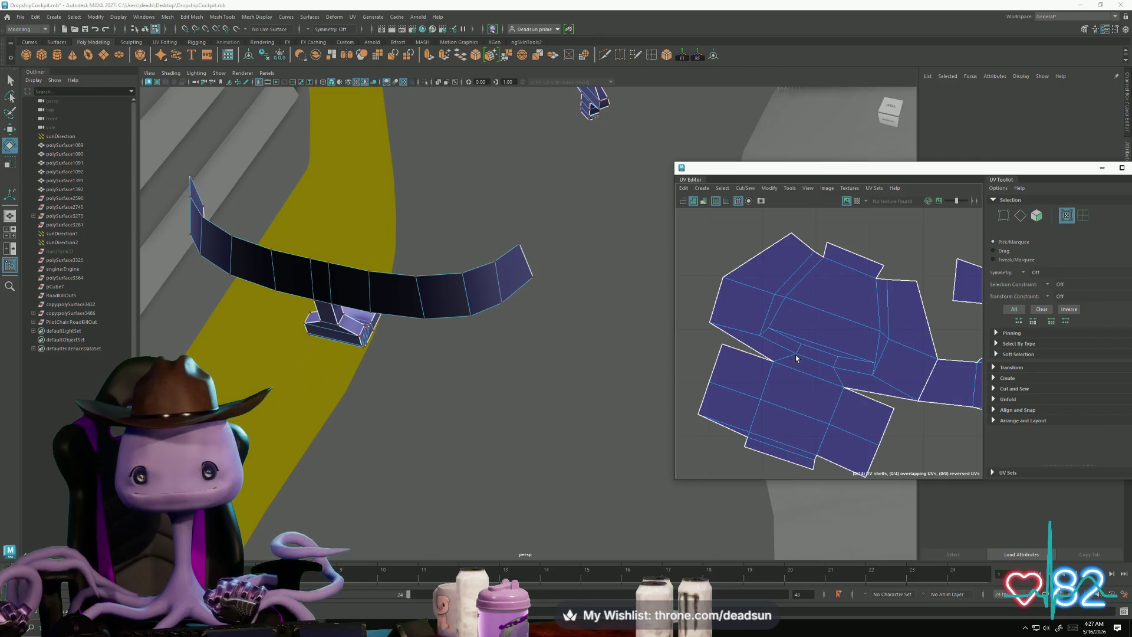
pyautogui.scroll(-4, 796, 358)
pyautogui.moveTo(848, 173)
pyautogui.mouseDown()
pyautogui.moveTo(661, 145)
pyautogui.moveTo(634, 165)
pyautogui.mouseUp()
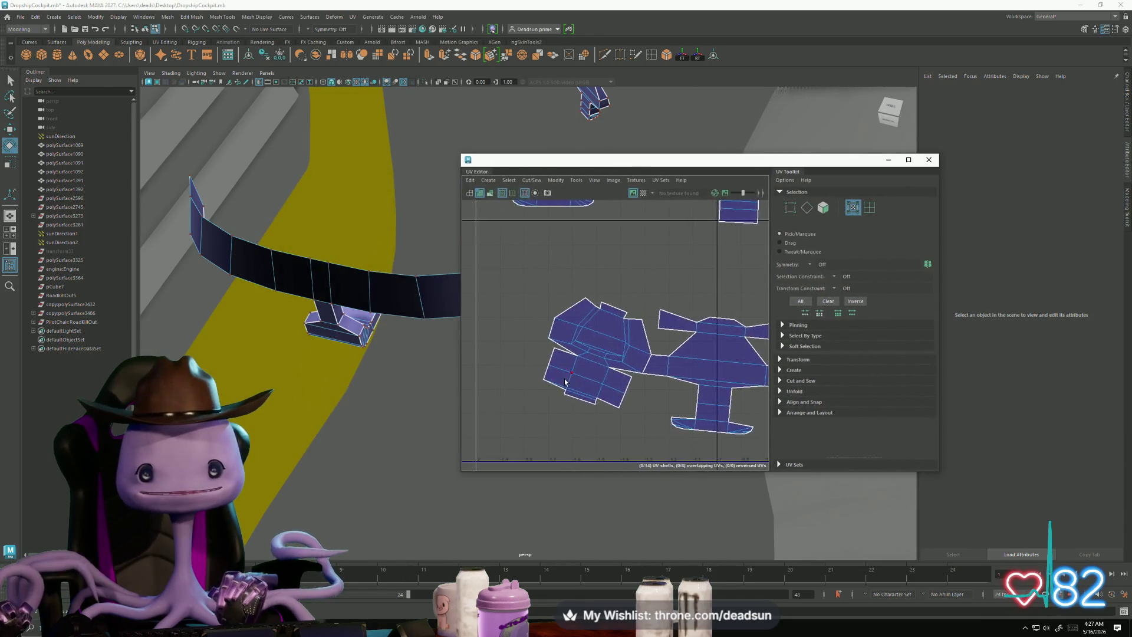
# Step: Rotate the tilted lower-left shell upright and move it above the upper-right shell
pyautogui.scroll(-3, 649, 277)
pyautogui.moveTo(647, 281); pyautogui.dragTo(686, 281, button='right')
pyautogui.click(660, 282)
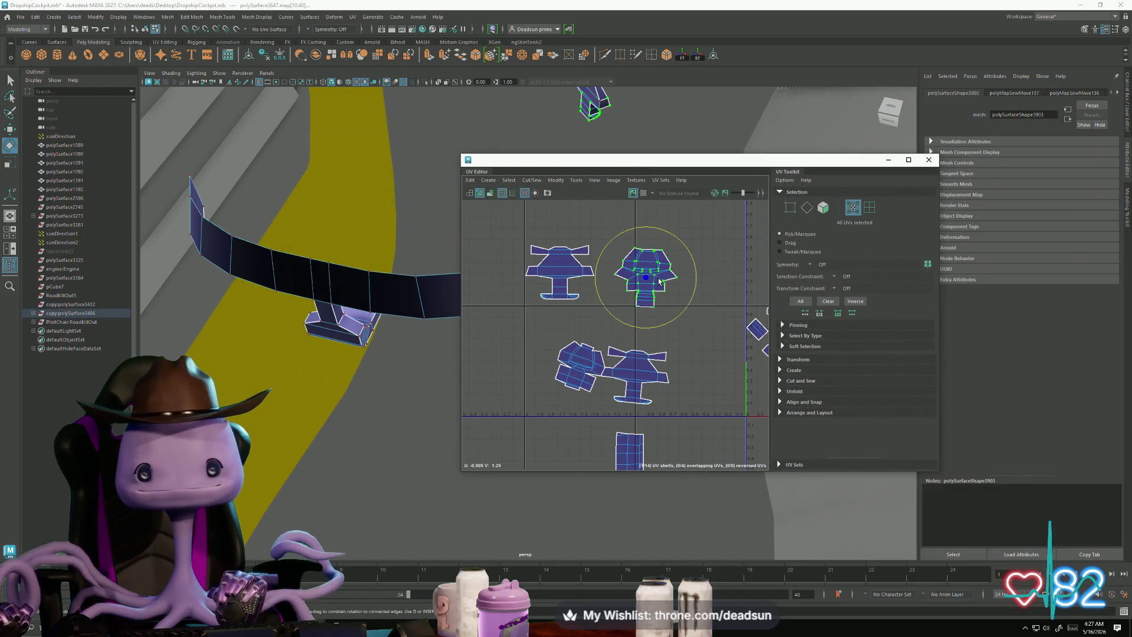
pyautogui.click(548, 288)
pyautogui.click(556, 355)
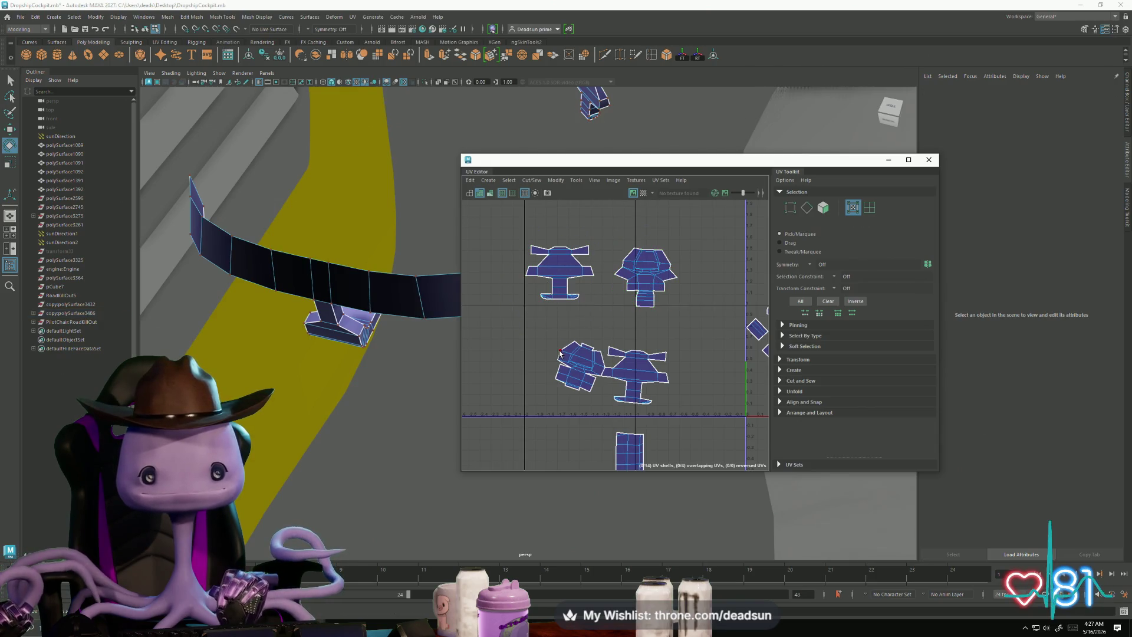
pyautogui.click(560, 354)
pyautogui.moveTo(559, 412); pyautogui.dragTo(578, 413)
pyautogui.press('w')
pyautogui.moveTo(583, 368); pyautogui.dragTo(657, 224)
pyautogui.scroll(5, 658, 225)
pyautogui.scroll(3, 657, 225)
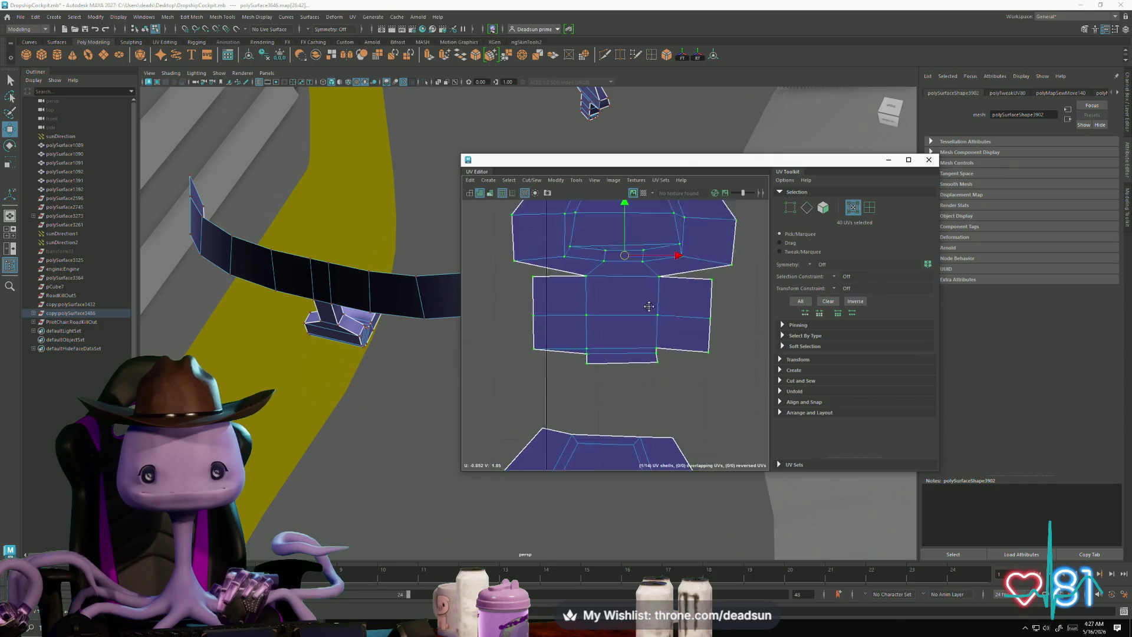
pyautogui.keyDown('alt'); pyautogui.moveTo(657, 225); pyautogui.dragTo(605, 319, button='middle'); pyautogui.keyUp('alt')
# Step: Stitch the piece onto the top of the main shell via its seam and top edges
pyautogui.press('F10')
pyautogui.click(640, 321)
pyautogui.click(626, 304)
pyautogui.click(556, 180)
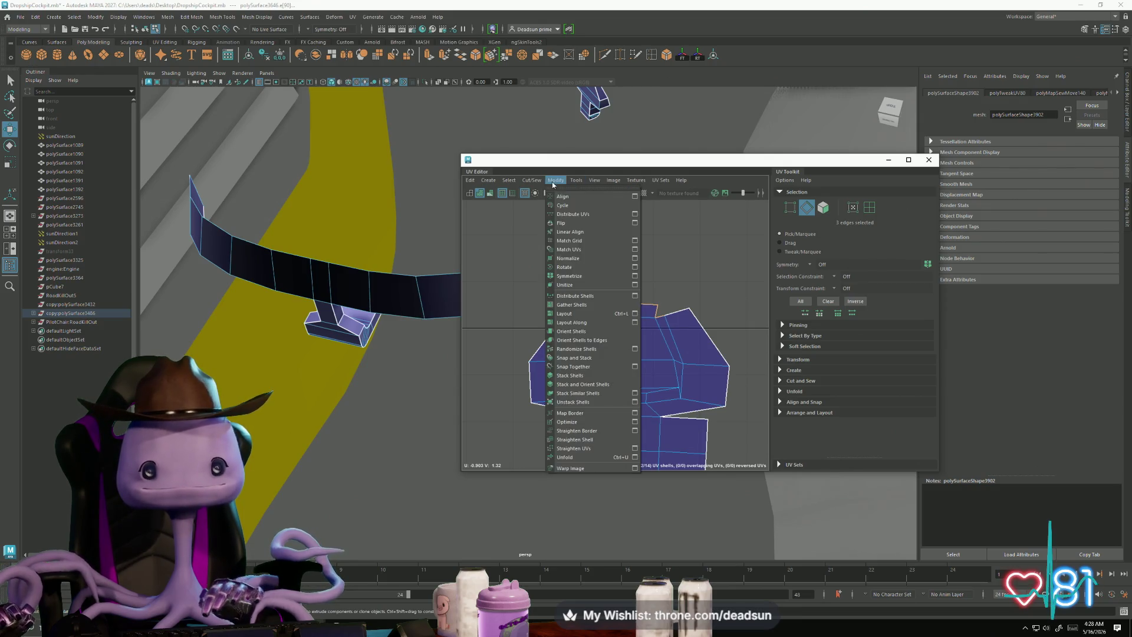
pyautogui.moveTo(531, 180)
pyautogui.click(571, 273)
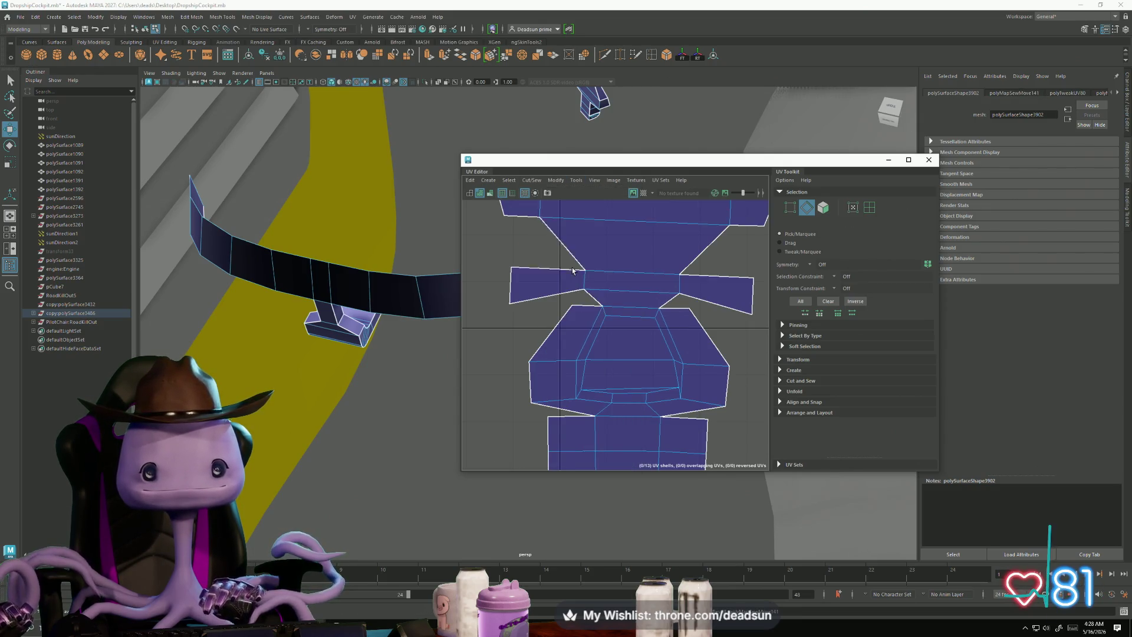
pyautogui.scroll(-5, 498, 351)
pyautogui.scroll(2, 592, 335)
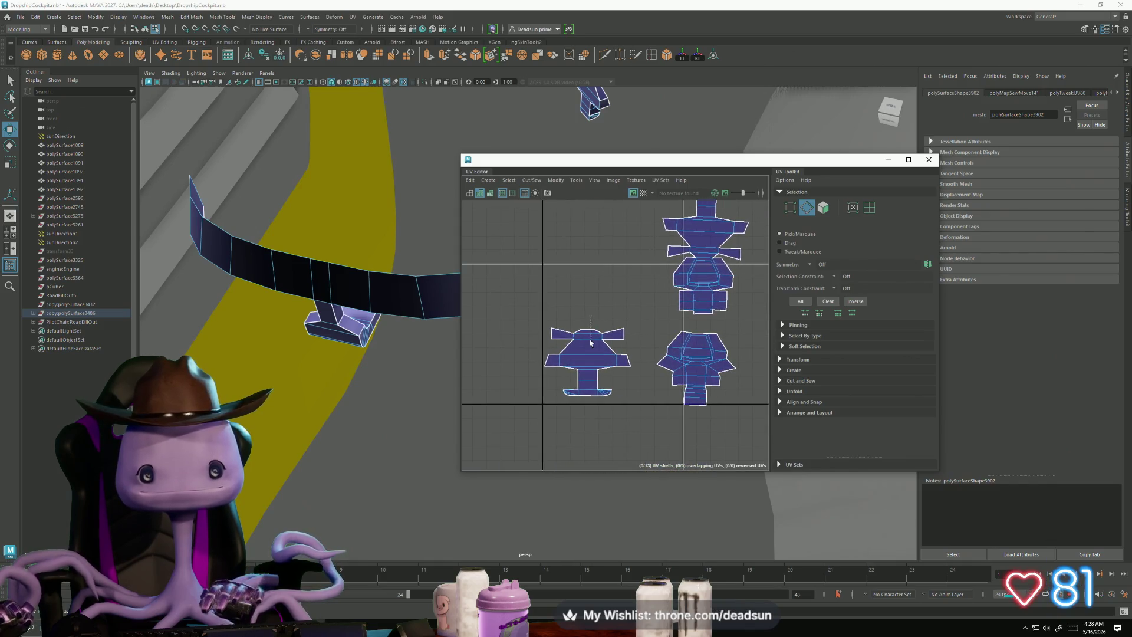
pyautogui.keyDown('shift'); pyautogui.moveTo(591, 342); pyautogui.dragTo(576, 373, button='right'); pyautogui.keyUp('shift')
# Step: Move the lower shell further to the left
pyautogui.scroll(2, 687, 349)
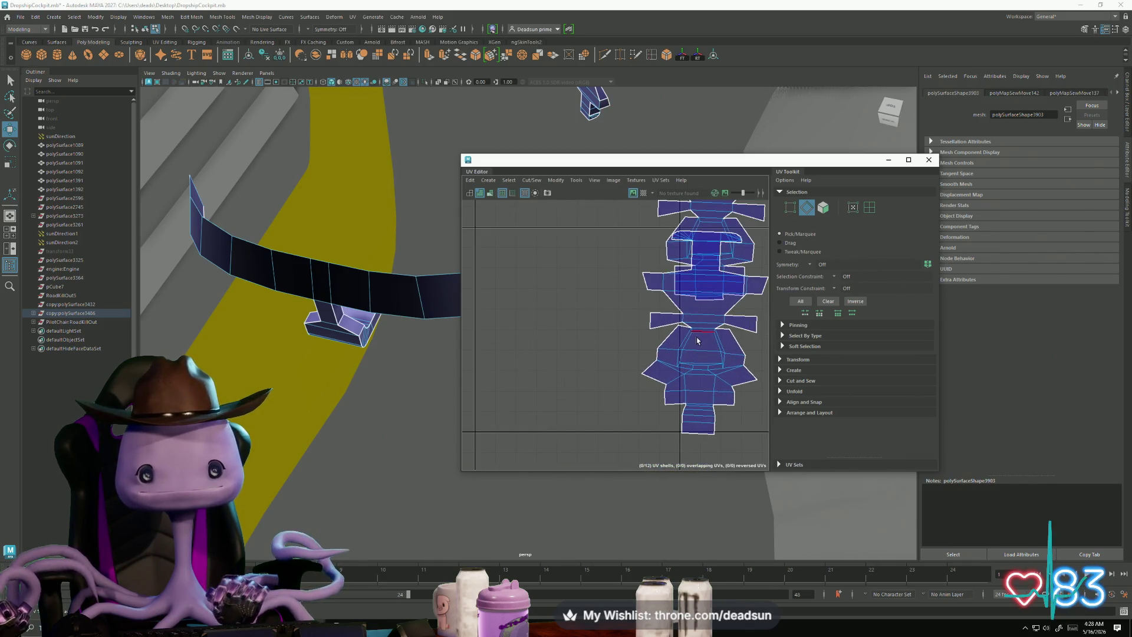
pyautogui.moveTo(700, 341); pyautogui.dragTo(684, 354, button='right')
pyautogui.click(700, 341)
pyautogui.moveTo(743, 337); pyautogui.dragTo(555, 338)
pyautogui.keyDown('alt'); pyautogui.moveTo(555, 337); pyautogui.dragTo(624, 368, button='middle'); pyautogui.keyUp('alt')
# Step: Sew the edge loops along the left and upper arm seams
pyautogui.moveTo(624, 368); pyautogui.dragTo(543, 317, button='right')
pyautogui.doubleClick(566, 357)
pyautogui.keyDown('shift'); pyautogui.doubleClick(630, 323); pyautogui.keyUp('shift')
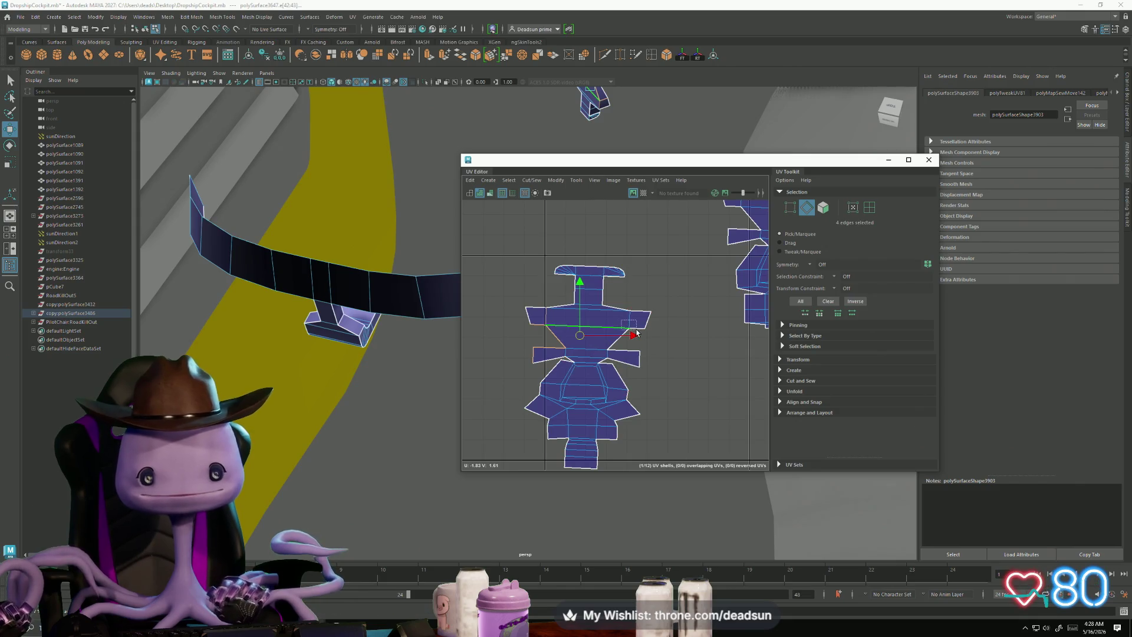
pyautogui.click(530, 180)
pyautogui.click(561, 235)
# Step: Move and Sew the right diamond shell onto the main shell
pyautogui.scroll(-3, 541, 334)
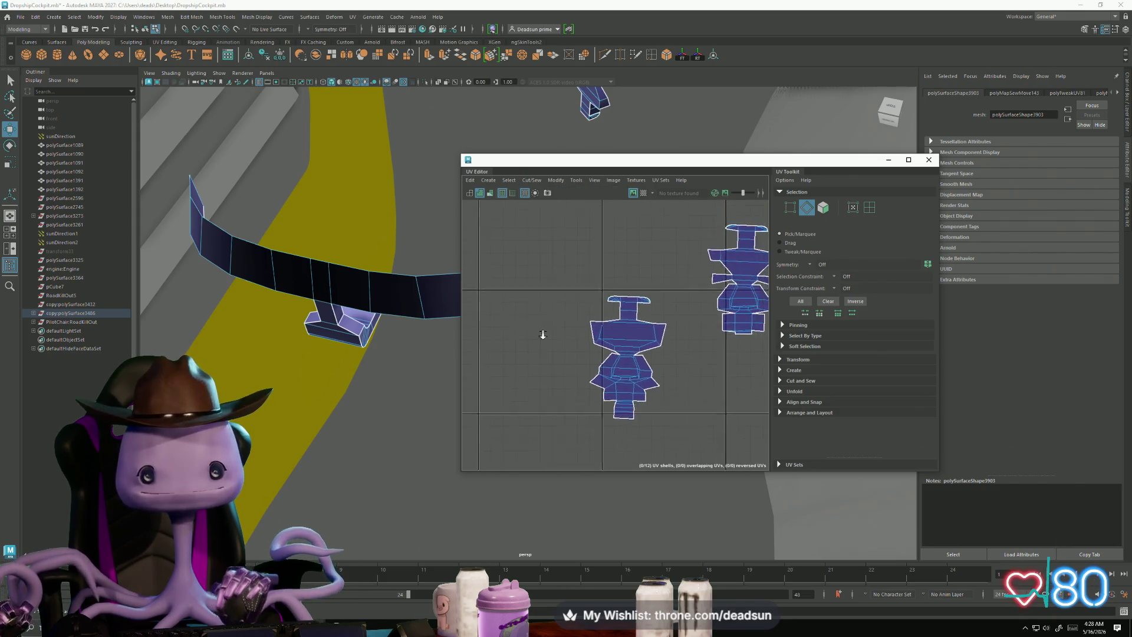
pyautogui.keyDown('alt'); pyautogui.moveTo(540, 334); pyautogui.dragTo(652, 328, button='middle'); pyautogui.keyUp('alt')
pyautogui.scroll(-3, 653, 328)
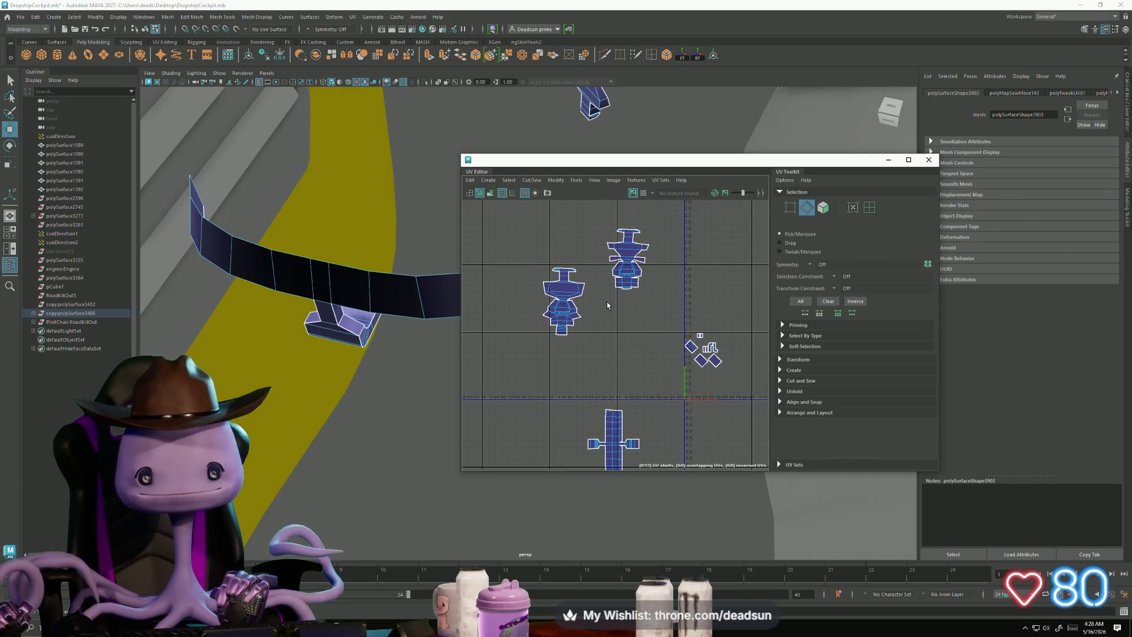
pyautogui.scroll(3, 606, 305)
pyautogui.click(642, 277)
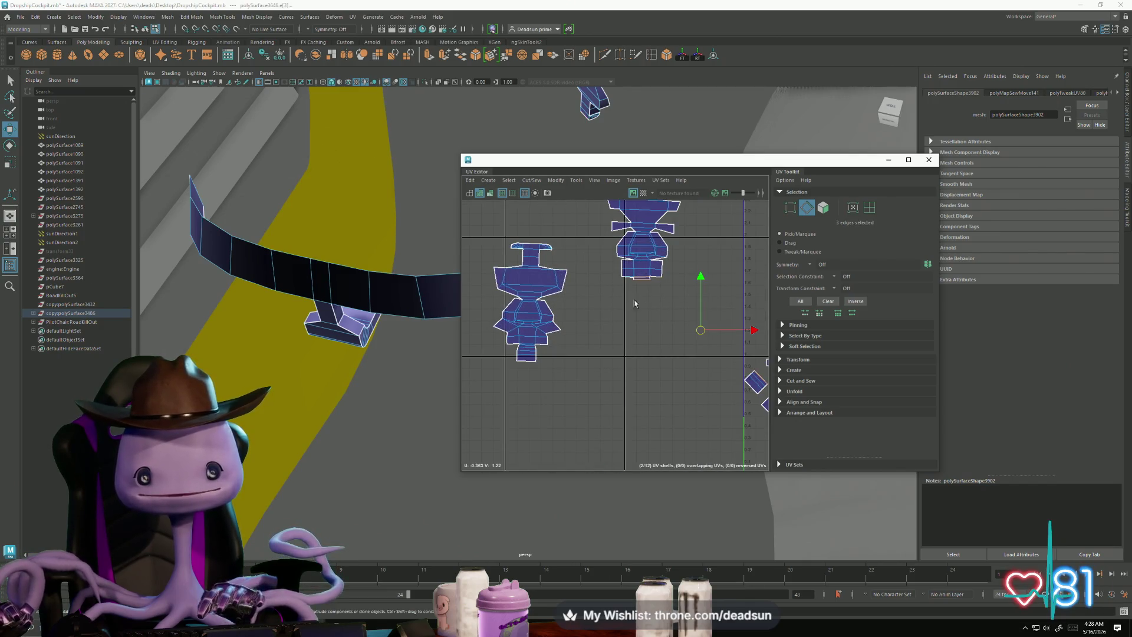
pyautogui.click(530, 180)
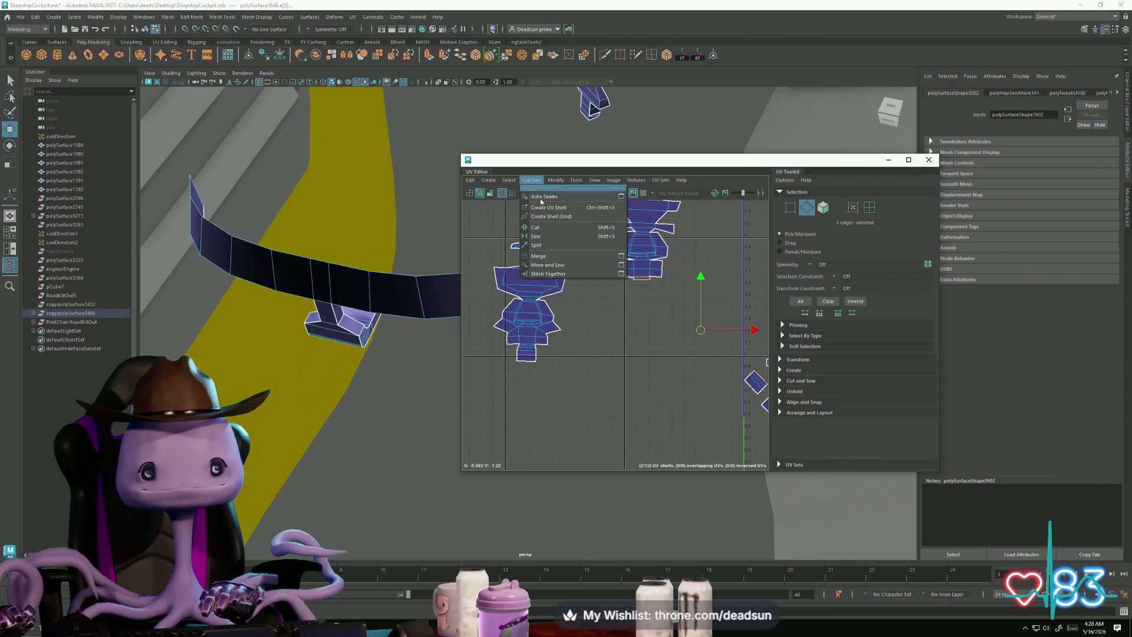
pyautogui.click(561, 263)
# Step: Move and Sew the left diamond shell onto the upper shell's bottom edge
pyautogui.click(642, 293)
pyautogui.scroll(-3, 646, 336)
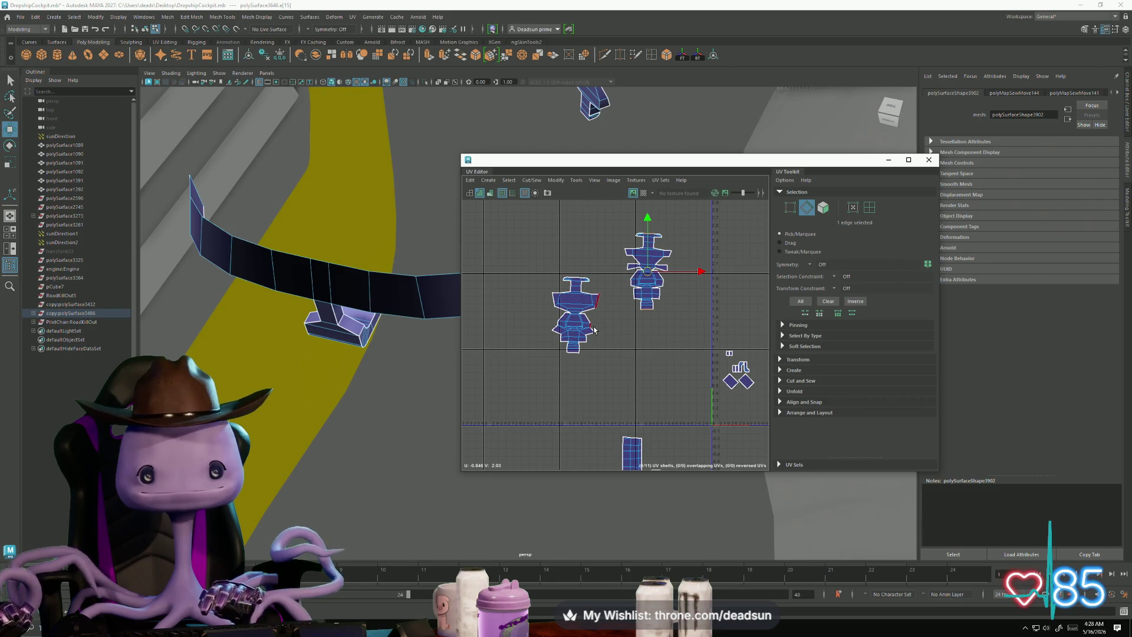
pyautogui.keyDown('shift'); pyautogui.click(727, 386); pyautogui.keyUp('shift')
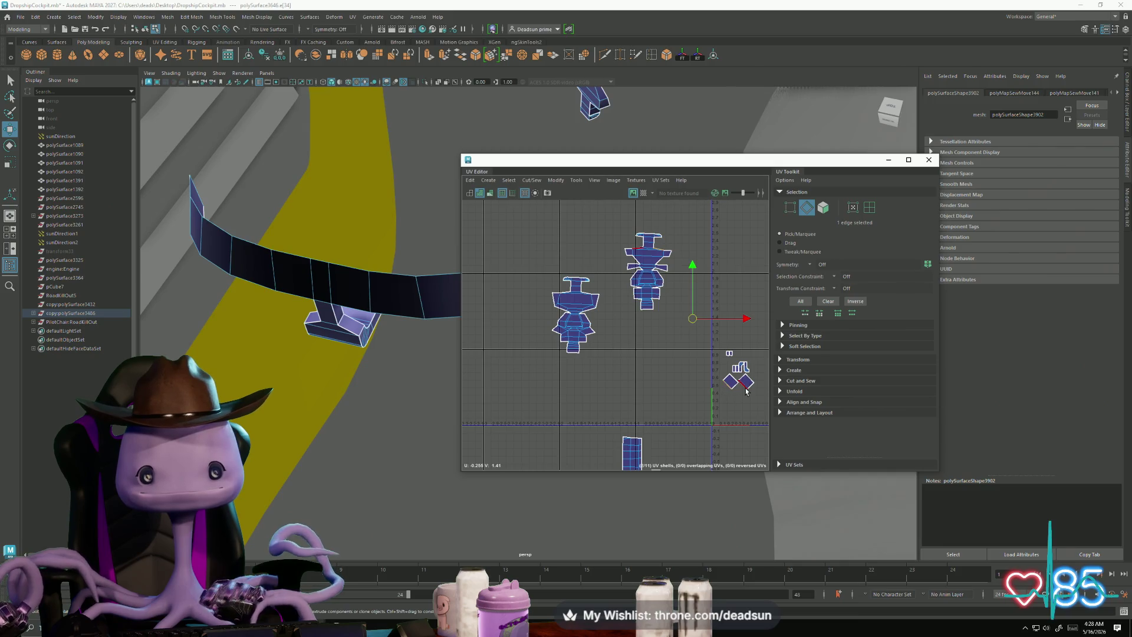
pyautogui.keyDown('shift'); pyautogui.moveTo(744, 388); pyautogui.dragTo(709, 413, button='right'); pyautogui.keyUp('shift')
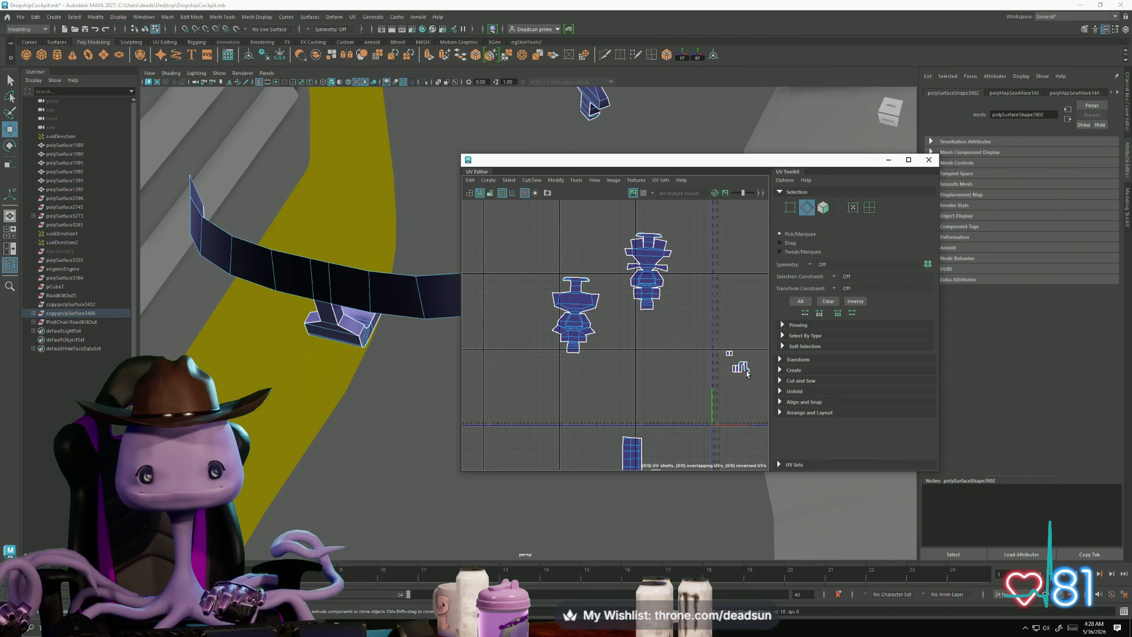
# Step: Cut the long lower shell along its selected edges
pyautogui.moveTo(759, 398); pyautogui.dragTo(696, 348)
pyautogui.scroll(-2, 643, 393)
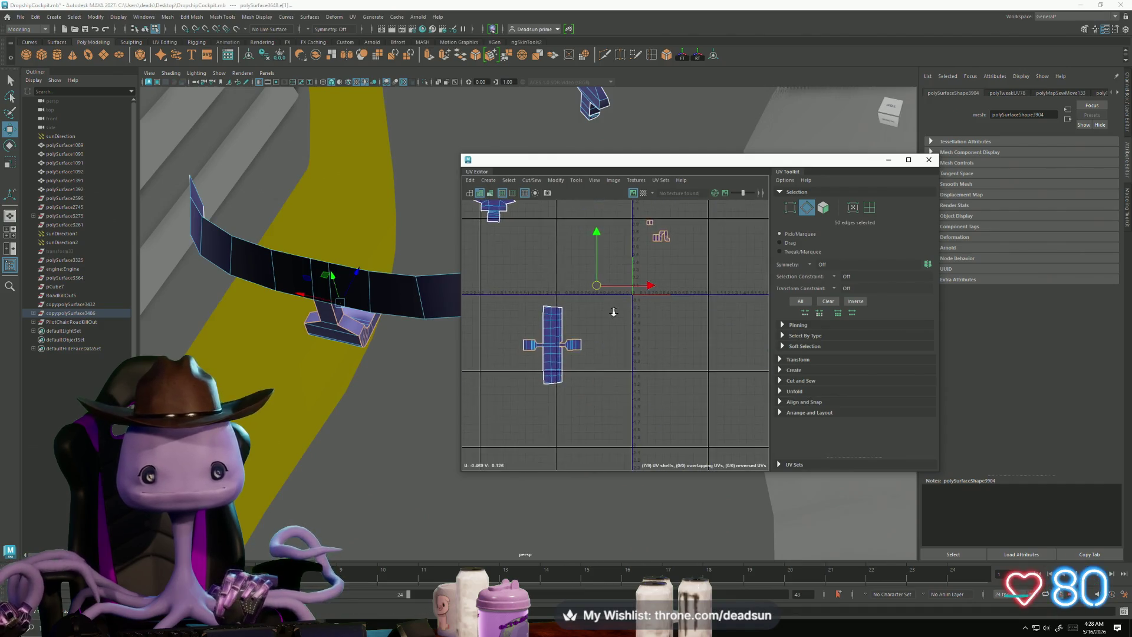
pyautogui.keyDown('alt'); pyautogui.moveTo(642, 393); pyautogui.dragTo(628, 401, button='middle'); pyautogui.keyUp('alt')
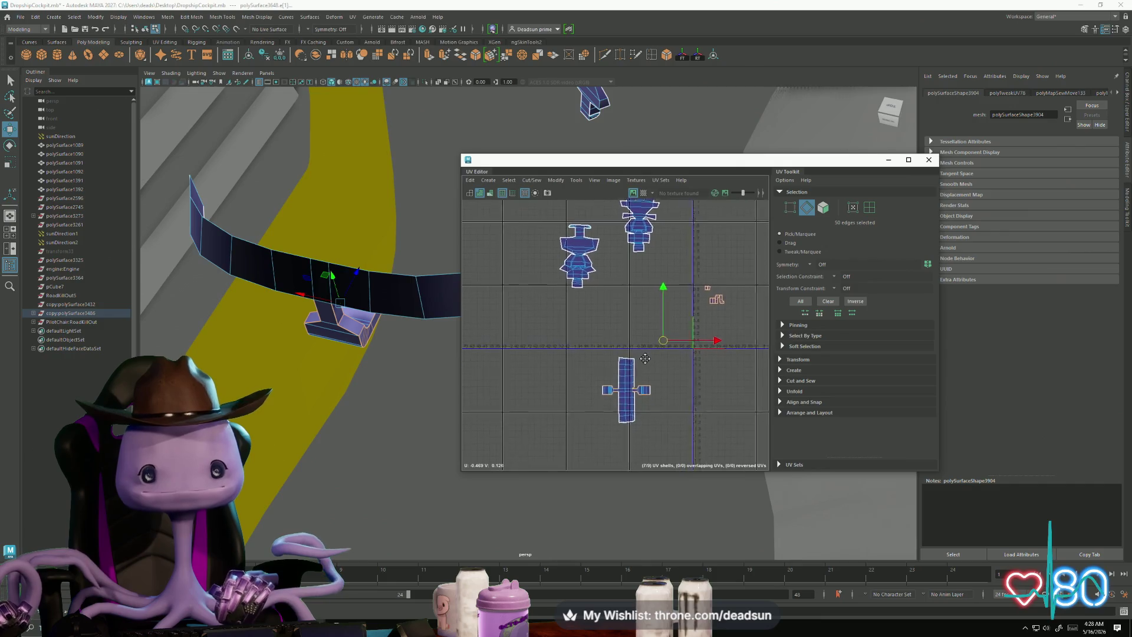
pyautogui.scroll(4, 625, 404)
pyautogui.moveTo(570, 352); pyautogui.dragTo(730, 408)
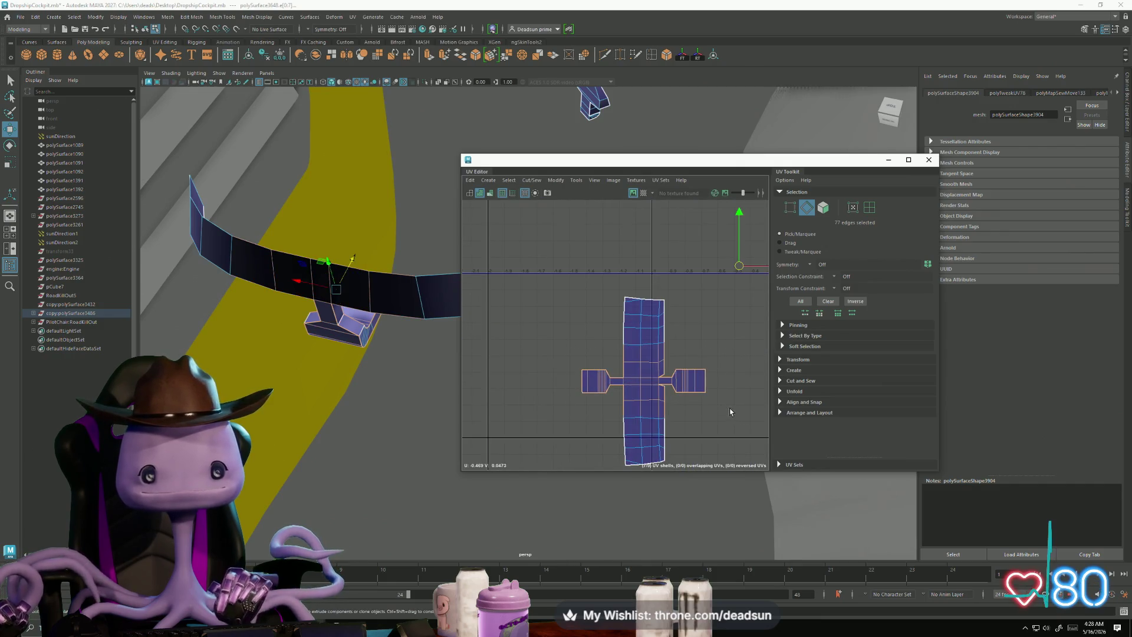
pyautogui.scroll(-4, 601, 362)
pyautogui.keyDown('alt'); pyautogui.moveTo(601, 361); pyautogui.dragTo(571, 330, button='middle'); pyautogui.keyUp('alt')
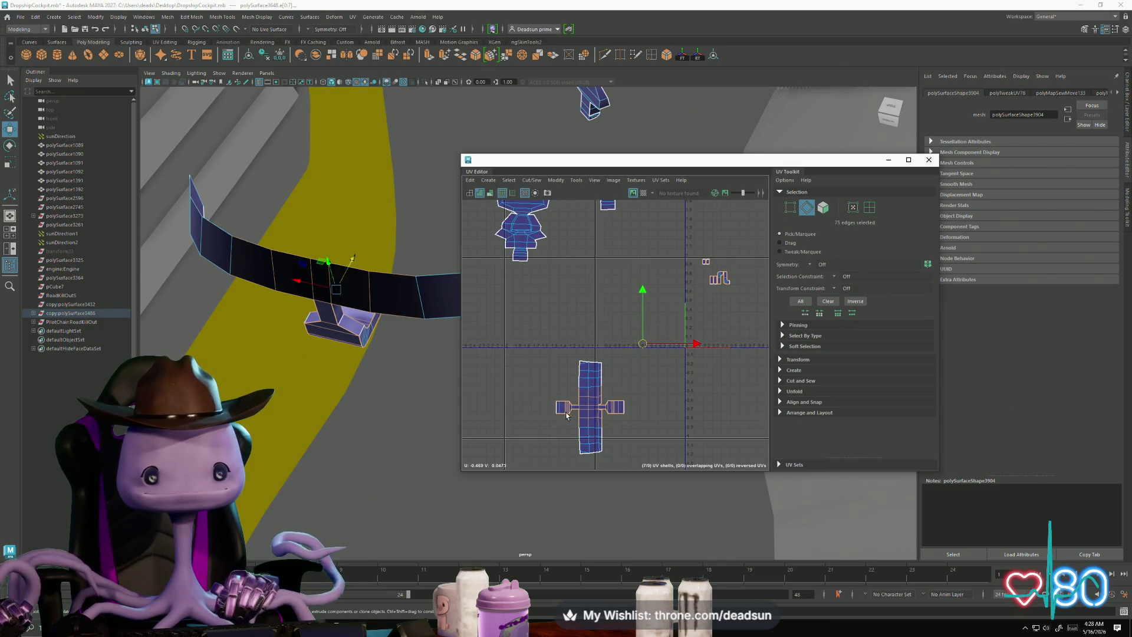
pyautogui.click(525, 180)
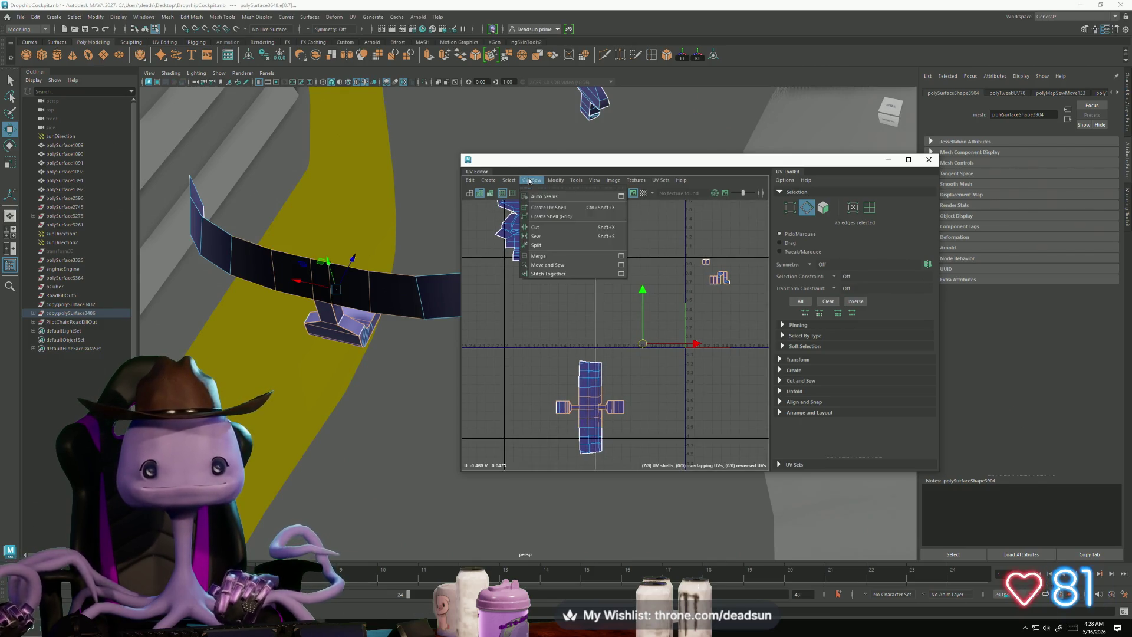
pyautogui.click(542, 269)
# Step: Remove unwanted edges from the current edge selection
pyautogui.scroll(5, 575, 407)
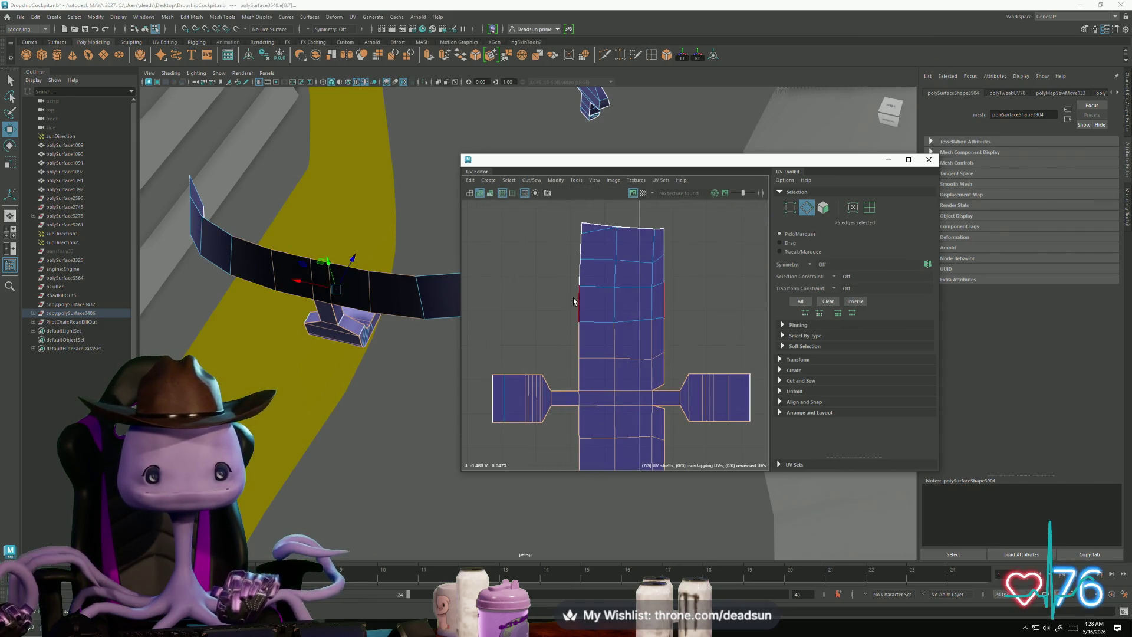
pyautogui.moveTo(618, 337); pyautogui.dragTo(679, 378)
pyautogui.keyDown('alt'); pyautogui.moveTo(654, 410); pyautogui.dragTo(636, 321, button='middle'); pyautogui.keyUp('alt')
pyautogui.keyDown('ctrl'); pyautogui.moveTo(550, 340); pyautogui.dragTo(660, 374); pyautogui.keyUp('ctrl')
pyautogui.scroll(3, 632, 329)
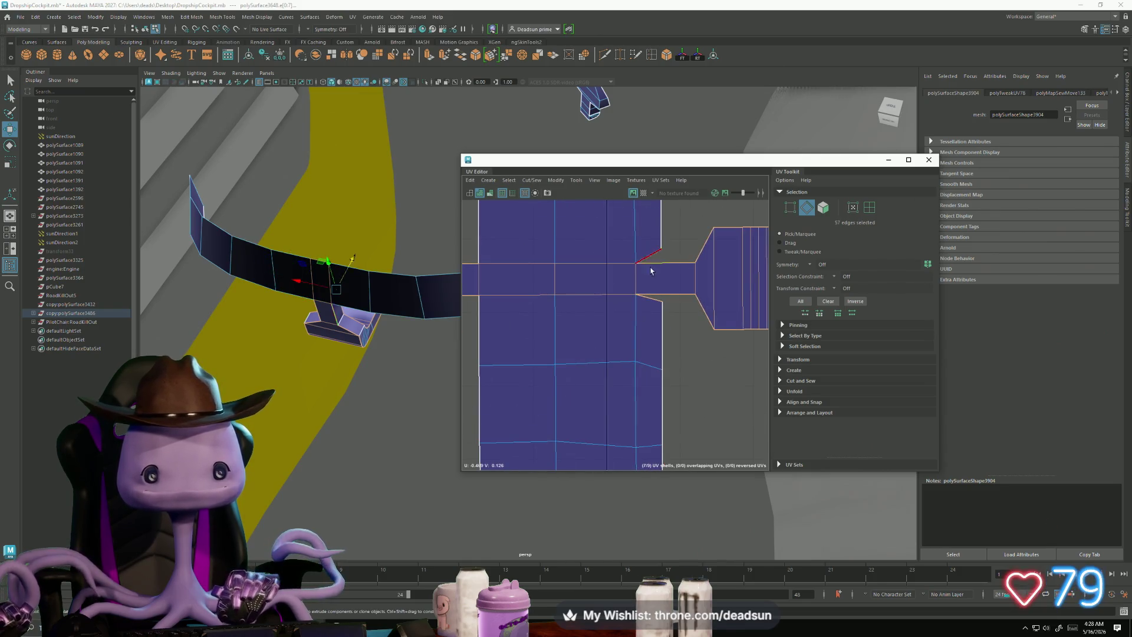
# Step: Try Stitch Together on the handle's shell edges, then undo it
pyautogui.keyDown('ctrl'); pyautogui.moveTo(673, 314); pyautogui.dragTo(674, 314); pyautogui.keyUp('ctrl')
pyautogui.scroll(-4, 577, 372)
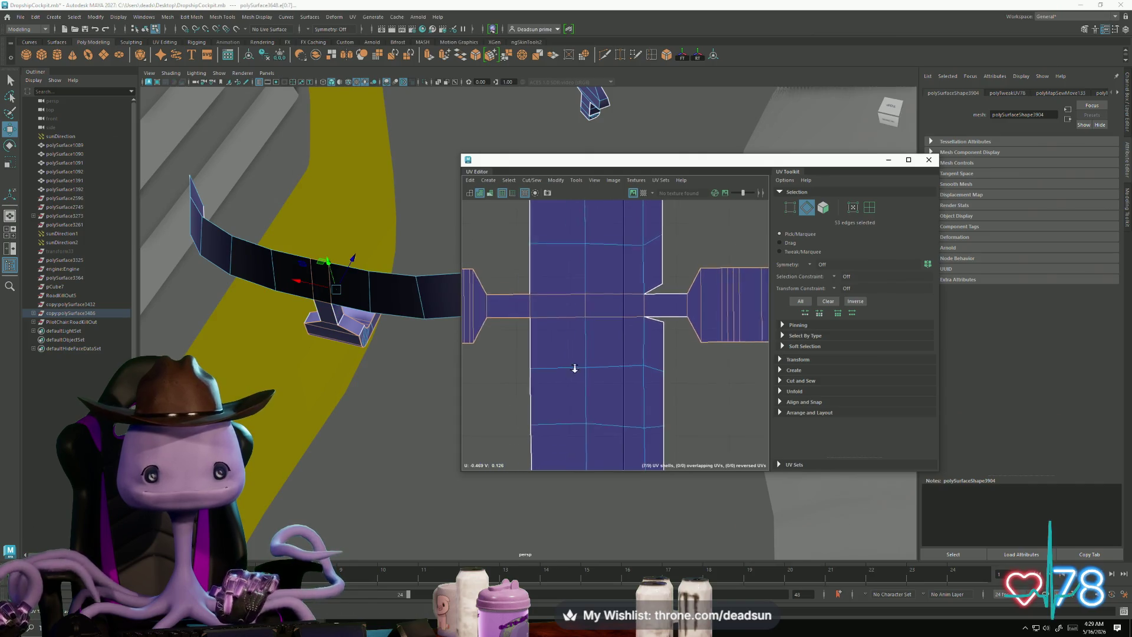
pyautogui.scroll(-2, 518, 242)
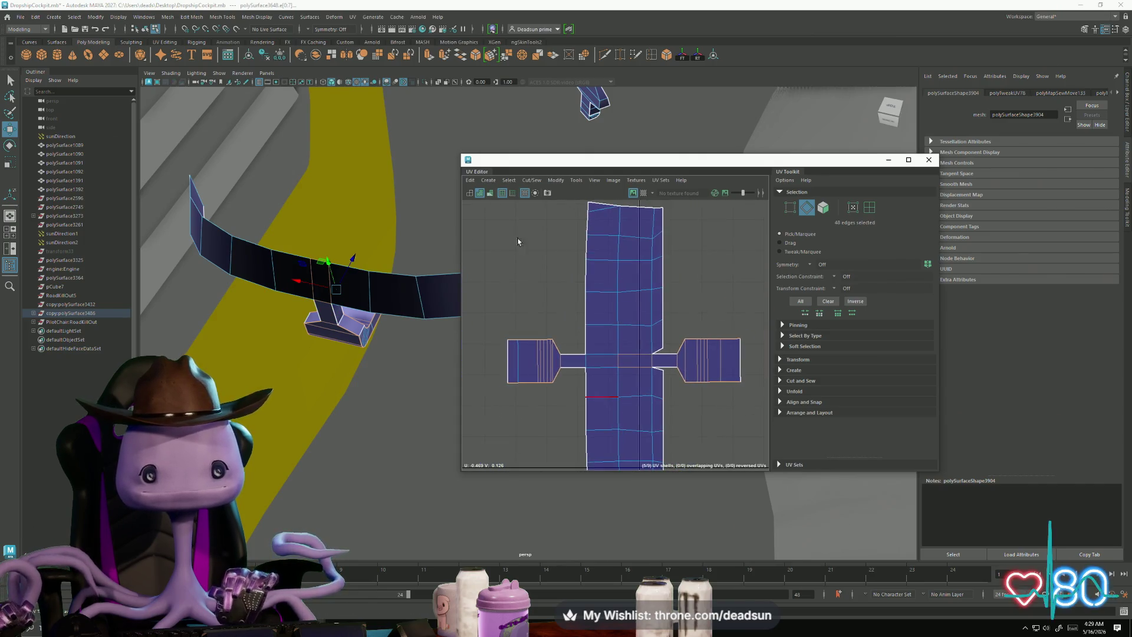
pyautogui.click(552, 184)
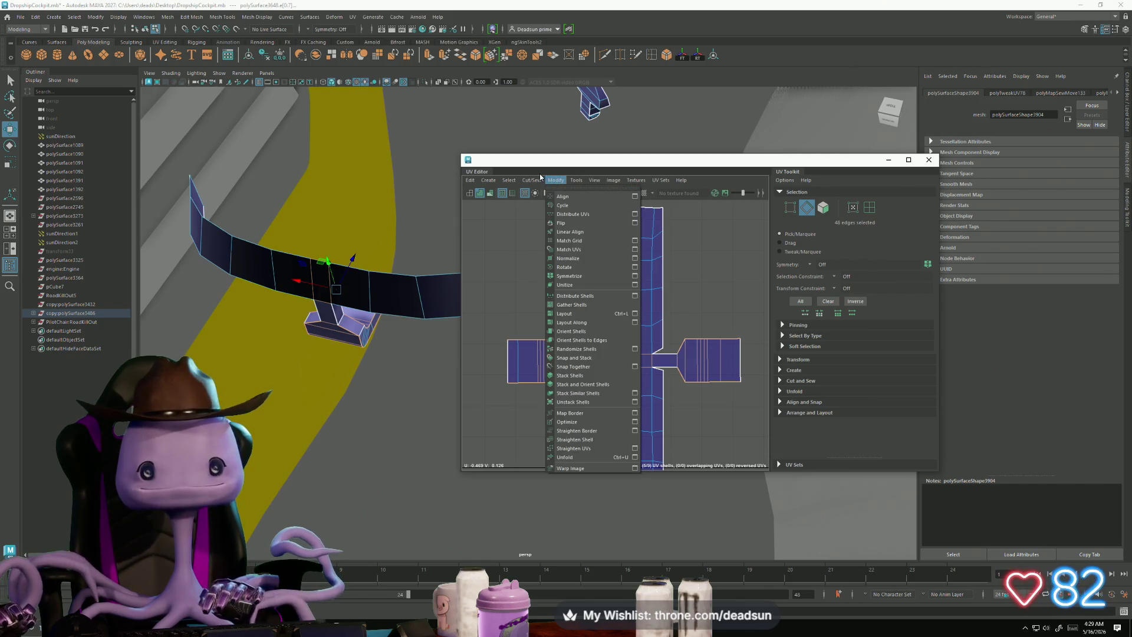
pyautogui.moveTo(532, 179)
pyautogui.click(548, 274)
pyautogui.hotkey('ctrl', 'z')
# Step: Marquee-select the left shell's edges and Merge it into the centre shell
pyautogui.moveTo(512, 330); pyautogui.dragTo(550, 403)
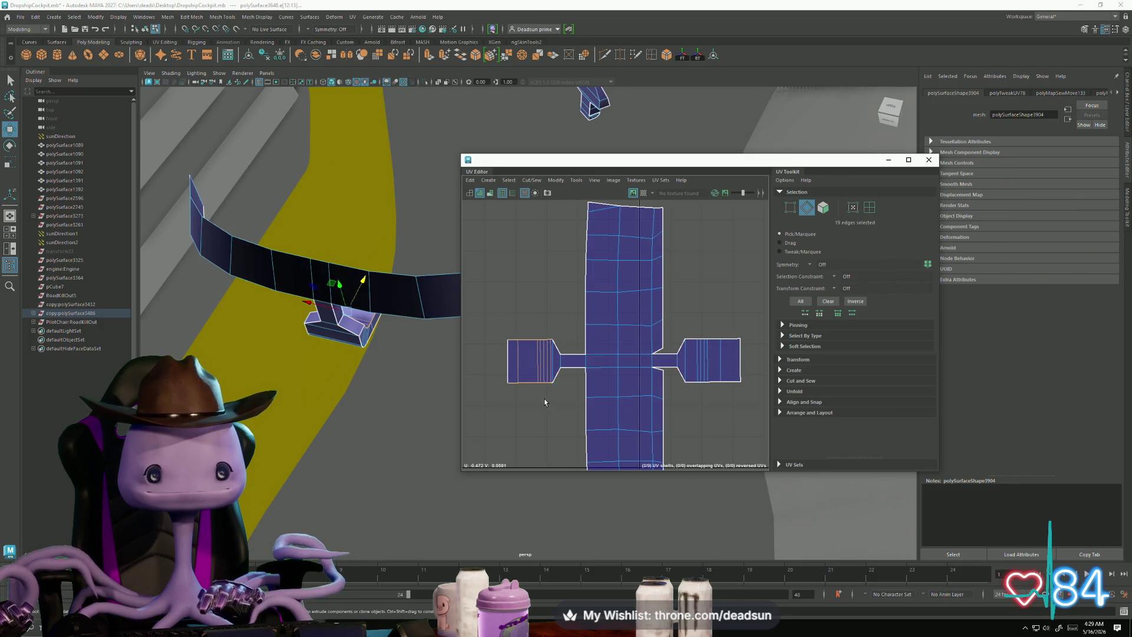
pyautogui.click(532, 179)
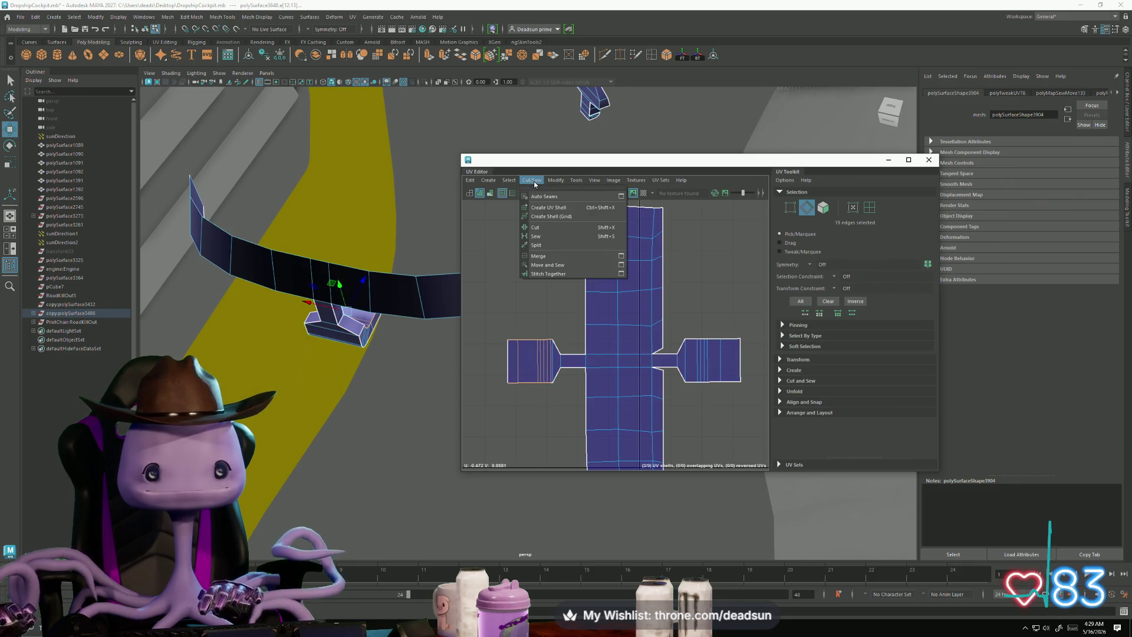
pyautogui.click(543, 257)
pyautogui.scroll(3, 554, 346)
pyautogui.click(560, 399)
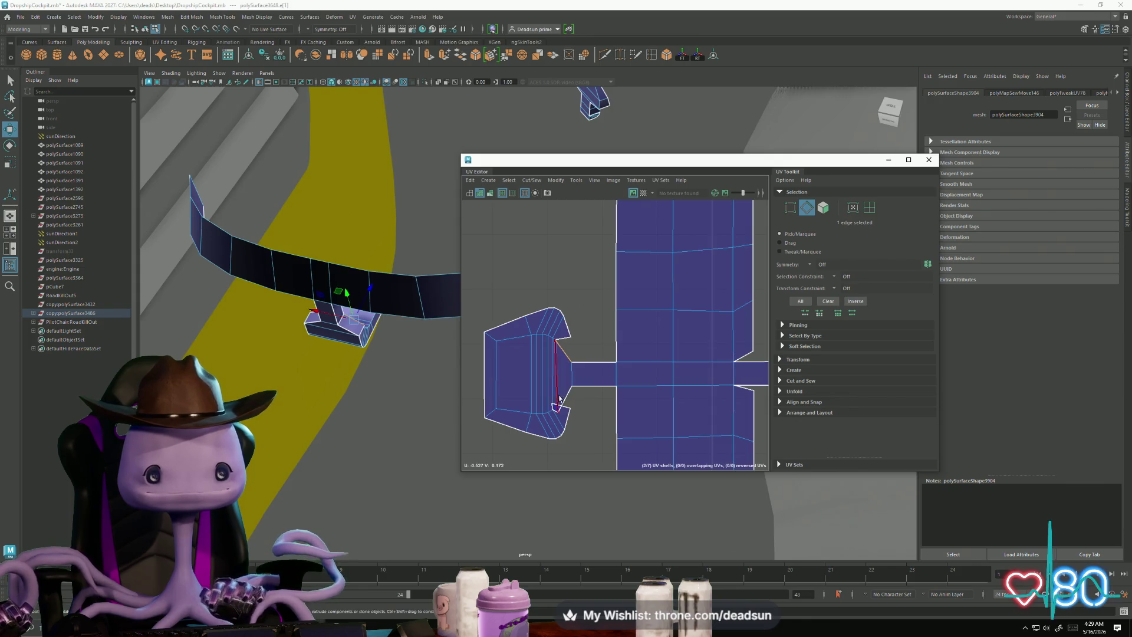
# Step: Move and Sew the fan-shaped left shell onto its neighbour, then Unfold it flat
pyautogui.keyDown('ctrl'); pyautogui.moveTo(562, 403); pyautogui.dragTo(614, 383, button='right'); pyautogui.keyUp('ctrl')
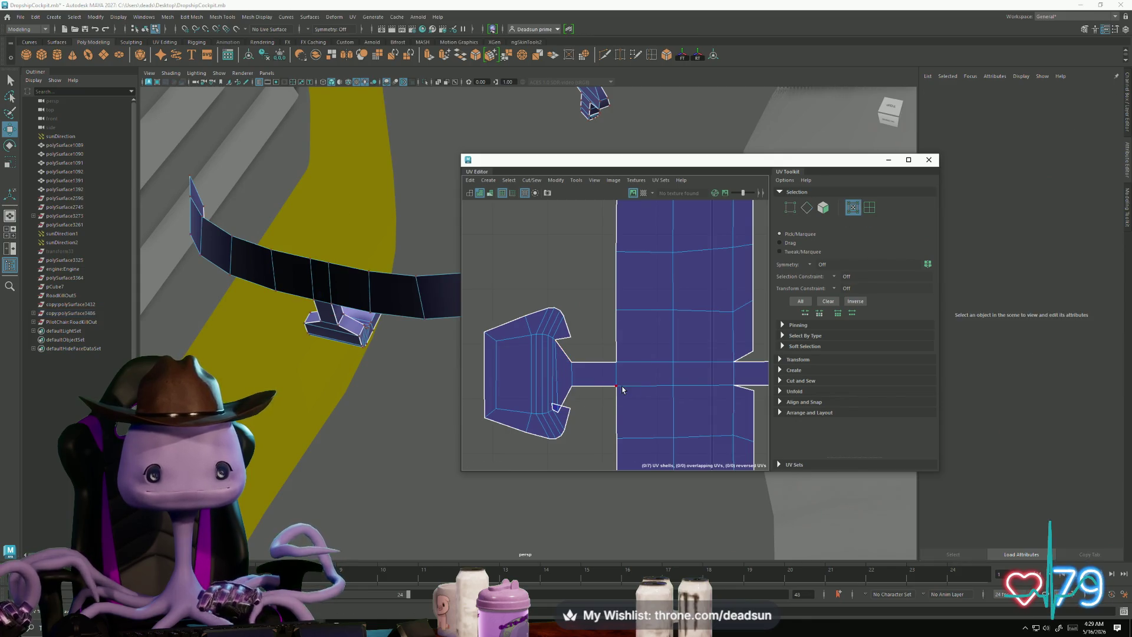
pyautogui.click(532, 181)
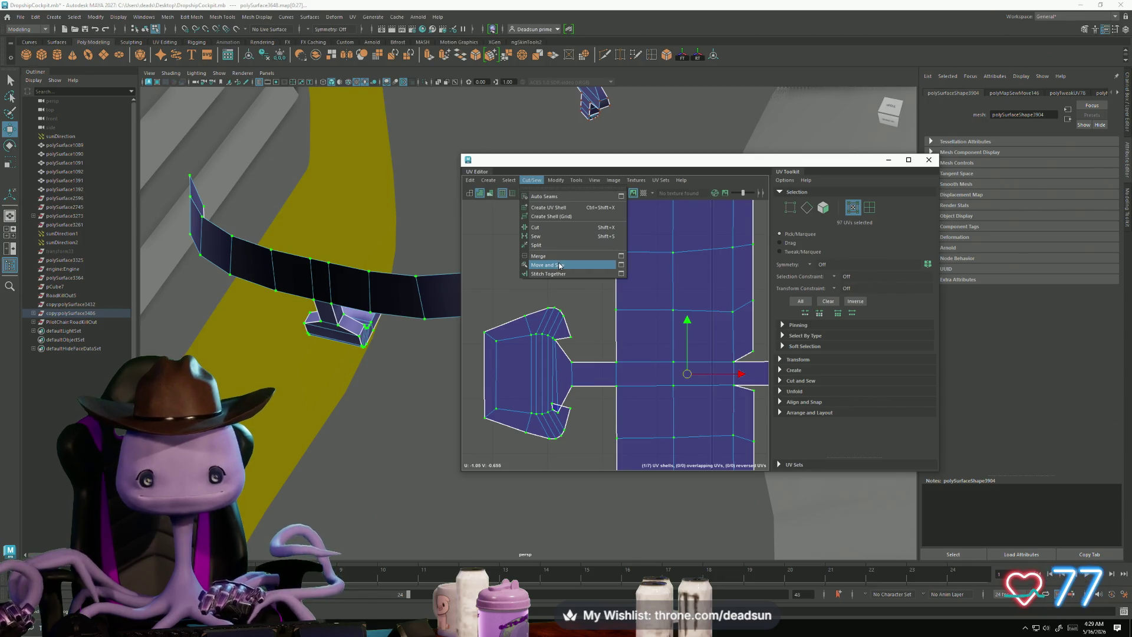
pyautogui.click(560, 266)
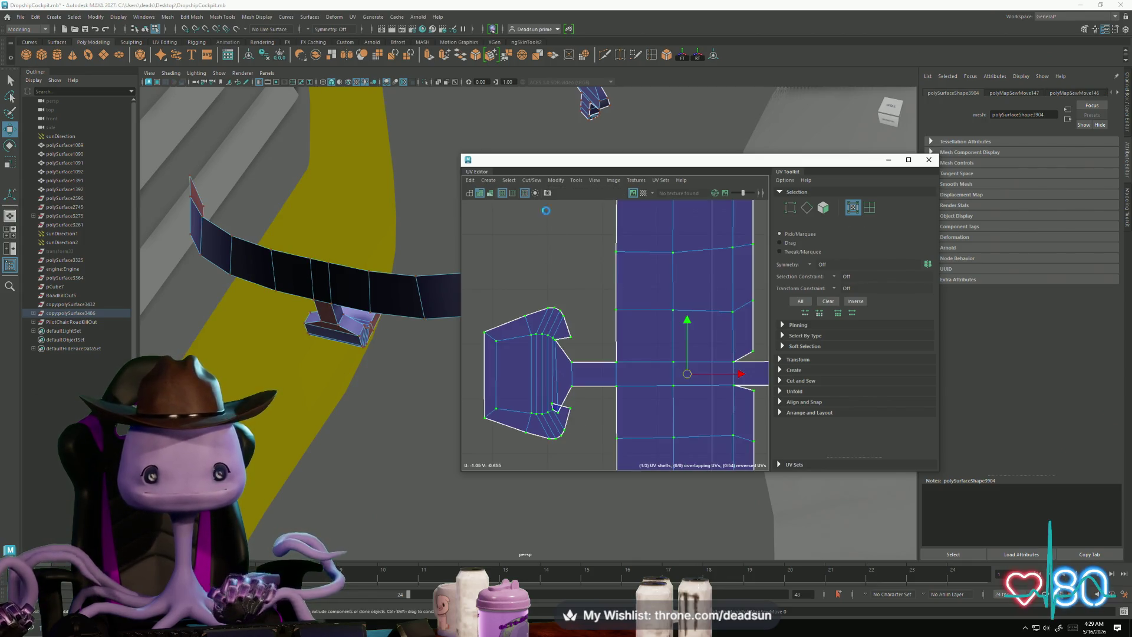
pyautogui.click(532, 180)
pyautogui.moveTo(556, 180)
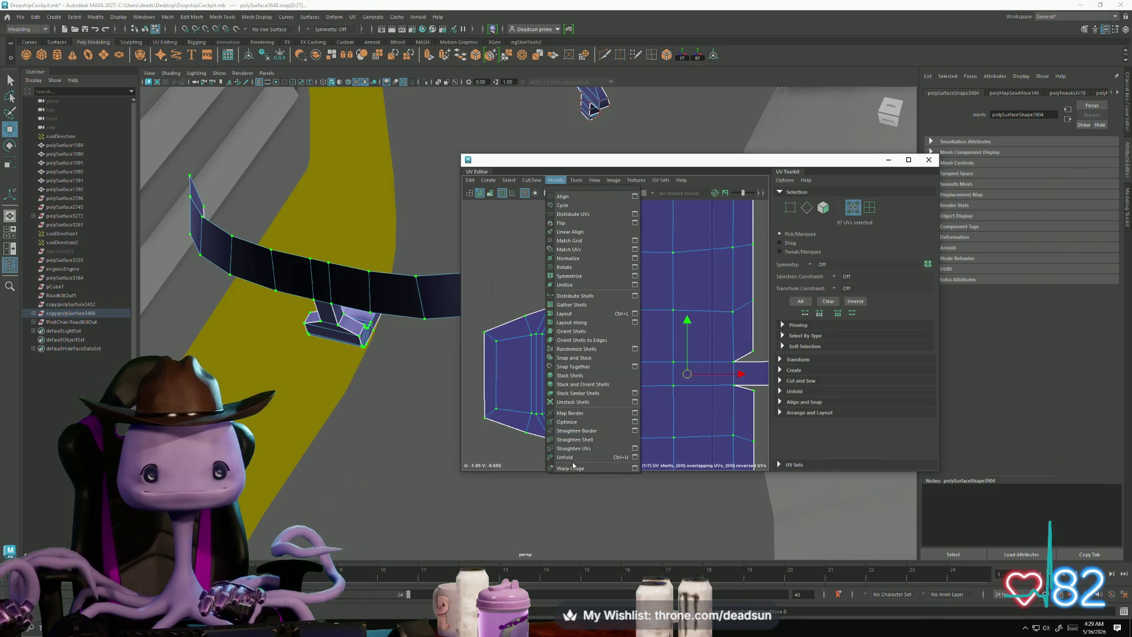
pyautogui.click(565, 457)
# Step: Sew the short notch edge of the shell closed
pyautogui.scroll(3, 564, 423)
pyautogui.scroll(5, 565, 423)
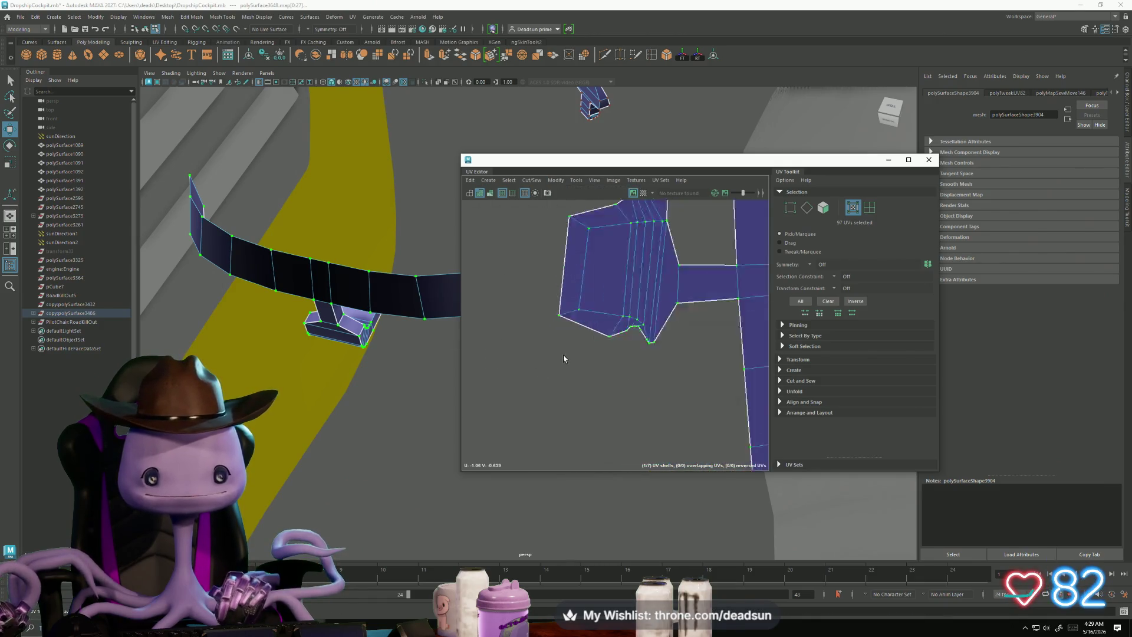
pyautogui.keyDown('alt'); pyautogui.moveTo(688, 328); pyautogui.dragTo(551, 365, button='right'); pyautogui.keyUp('alt')
pyautogui.scroll(5, 679, 388)
pyautogui.moveTo(671, 363); pyautogui.dragTo(673, 309, button='right')
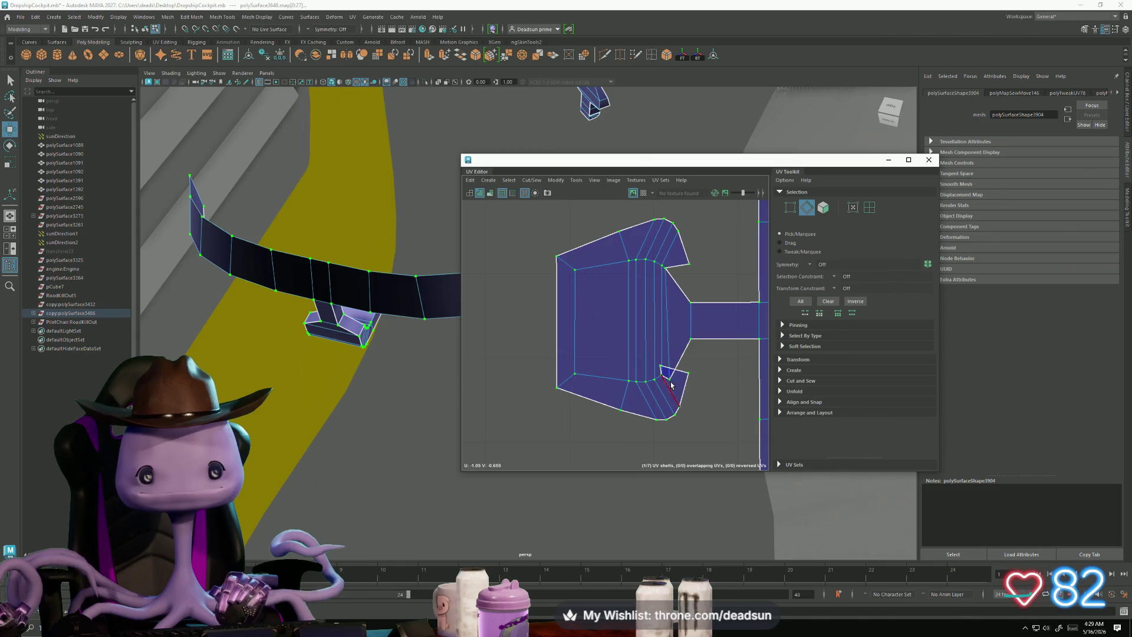
pyautogui.click(665, 377)
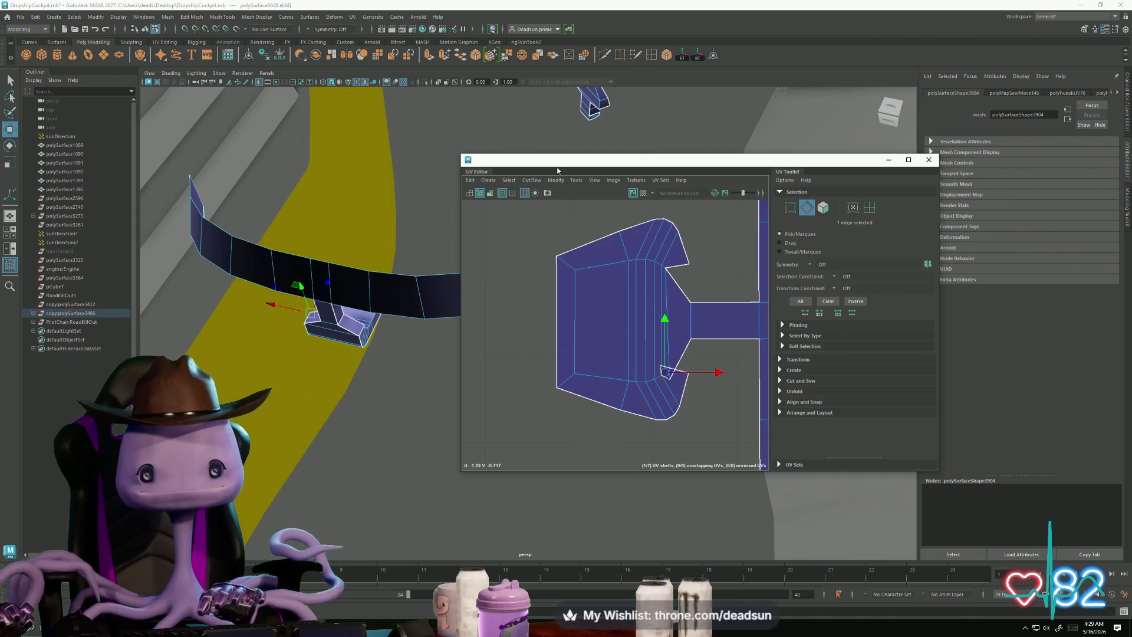
pyautogui.click(532, 180)
pyautogui.click(547, 261)
# Step: Select the whole sewn shell in UV mode and frame it in view
pyautogui.press('F12')
pyautogui.doubleClick(668, 372)
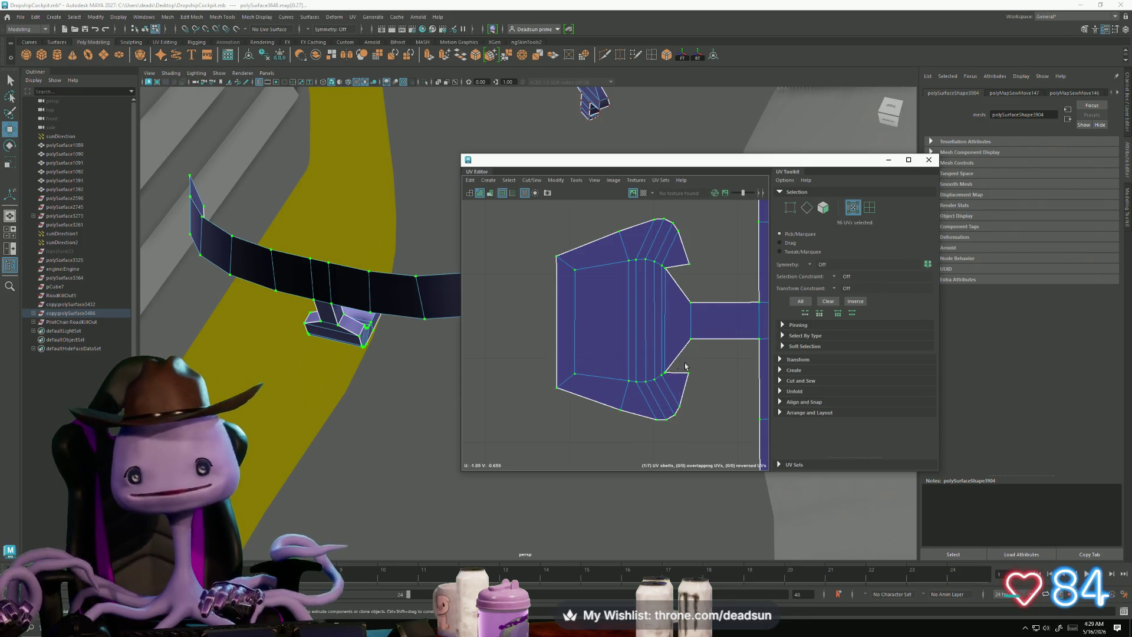
pyautogui.press('f')
pyautogui.scroll(-5, 569, 348)
pyautogui.moveTo(579, 382)
pyautogui.mouseDown(button='right')
pyautogui.moveTo(577, 366)
pyautogui.moveTo(589, 361)
pyautogui.mouseUp(button='right')
pyautogui.scroll(3, 593, 359)
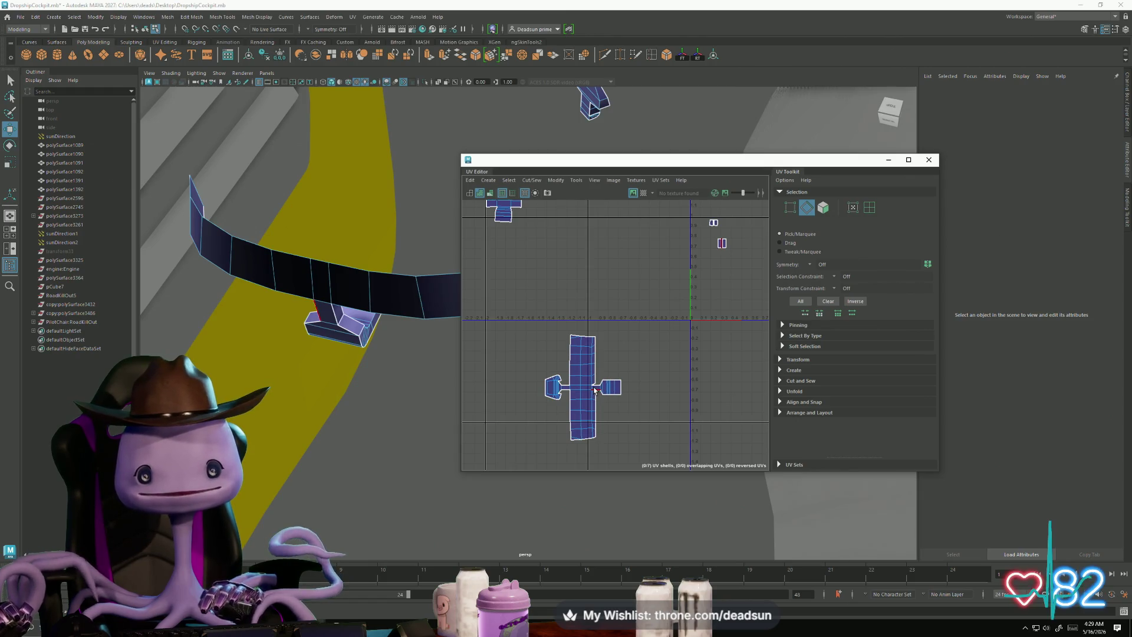
# Step: Select the seam edges along the small left end shell's border
pyautogui.scroll(1, 597, 400)
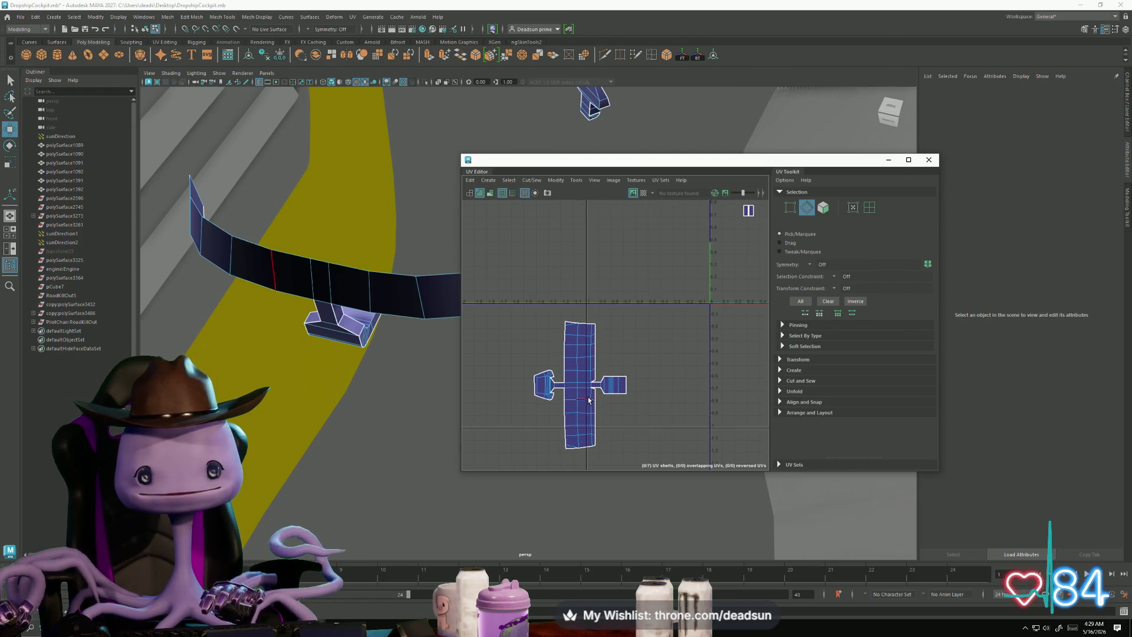
pyautogui.click(742, 213)
pyautogui.moveTo(742, 213)
pyautogui.keyDown('alt'); pyautogui.mouseDown(button='middle')
pyautogui.moveTo(715, 305)
pyautogui.moveTo(725, 295)
pyautogui.mouseUp(button='middle'); pyautogui.keyUp('alt')
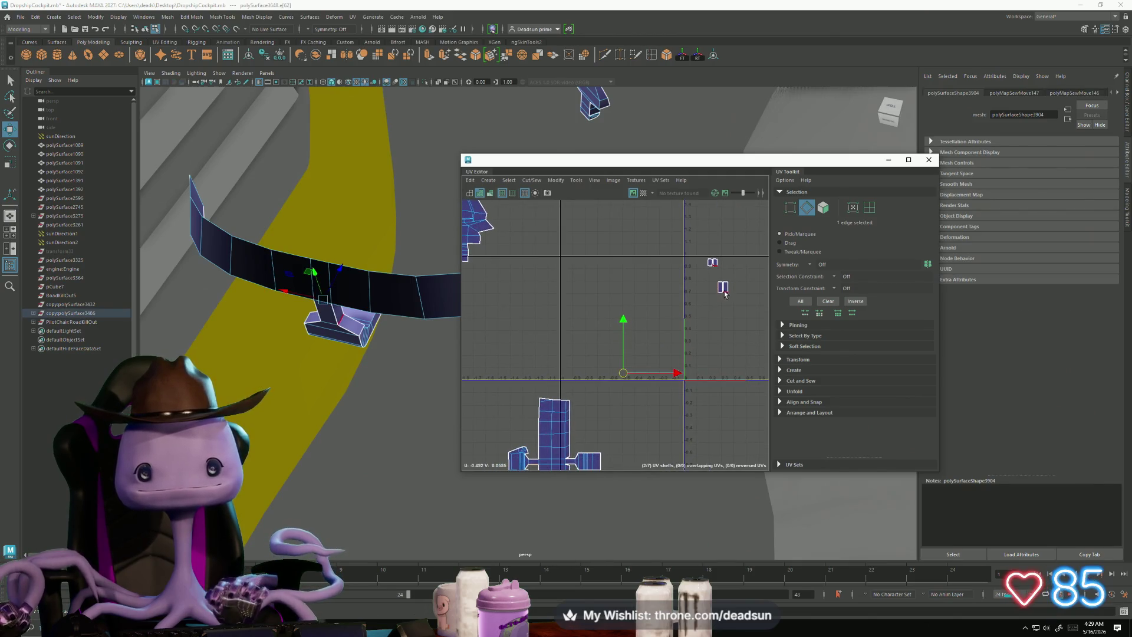
pyautogui.click(725, 293)
pyautogui.click(725, 304)
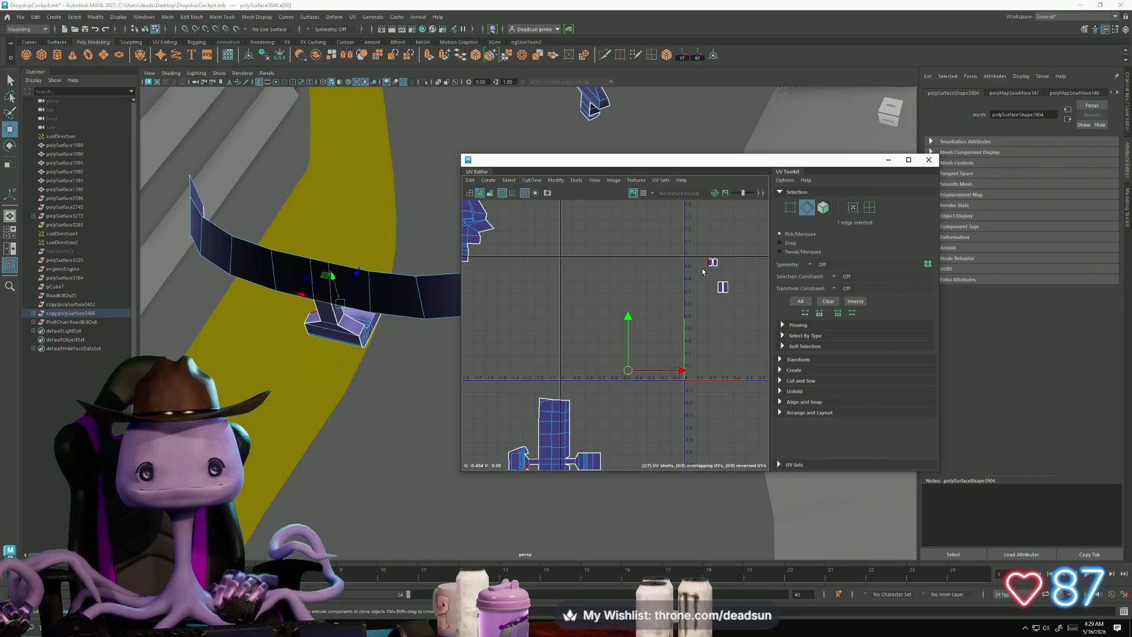
pyautogui.moveTo(705, 281)
pyautogui.keyDown('alt'); pyautogui.mouseDown(button='middle')
pyautogui.moveTo(745, 227)
pyautogui.moveTo(665, 322)
pyautogui.mouseUp(button='middle'); pyautogui.keyUp('alt')
pyautogui.scroll(5, 665, 322)
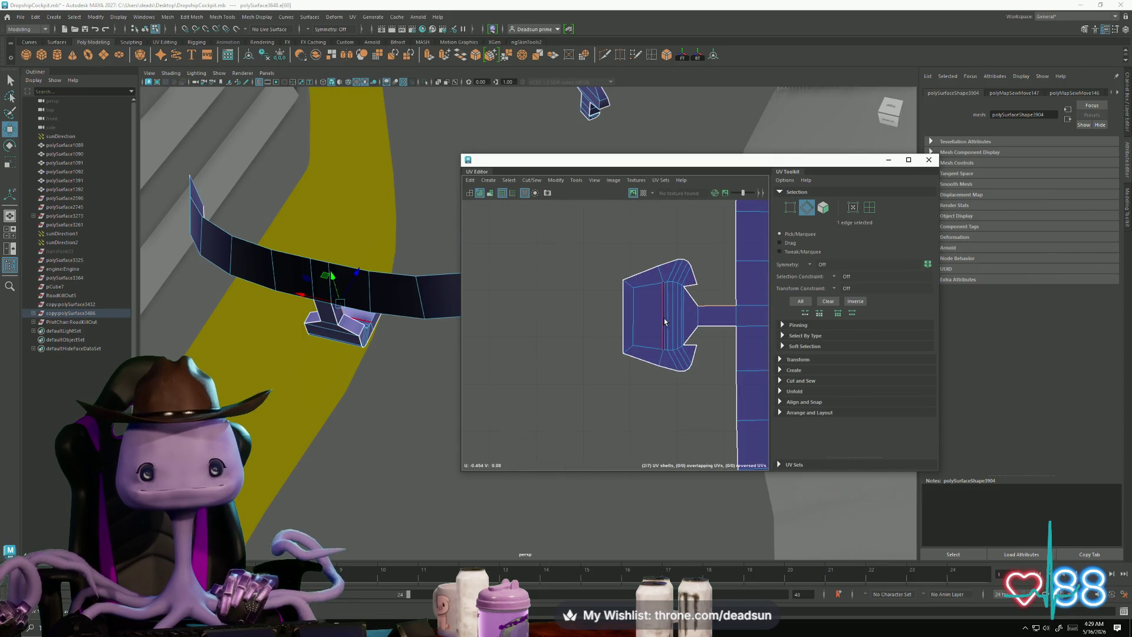
pyautogui.click(688, 292)
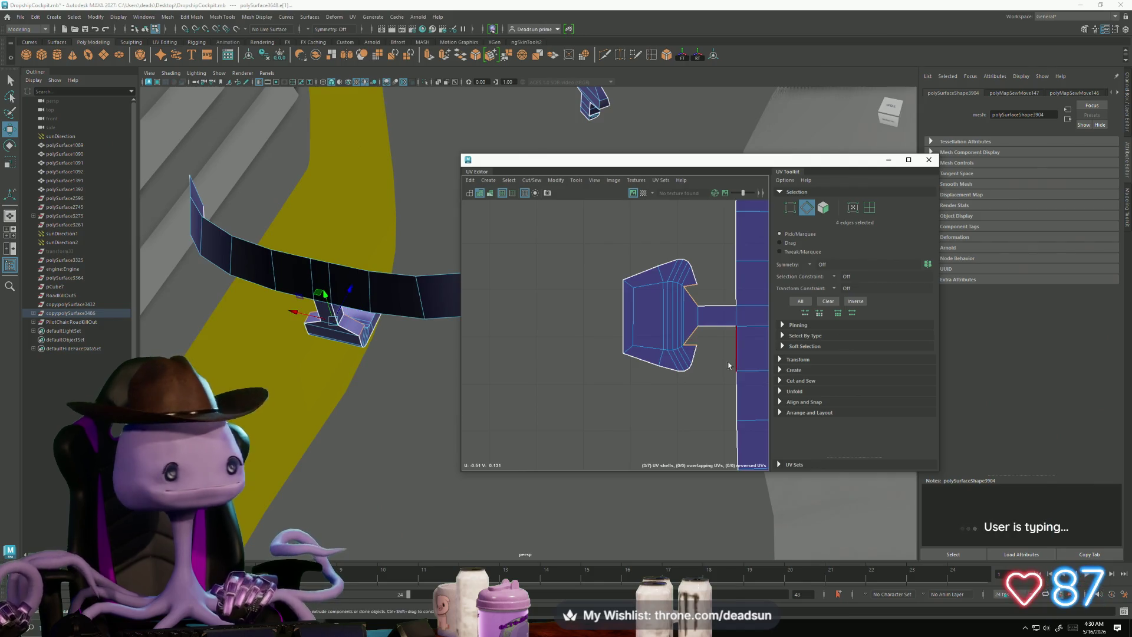
pyautogui.scroll(-2, 555, 335)
pyautogui.moveTo(555, 335)
pyautogui.keyDown('alt'); pyautogui.mouseDown(button='middle')
pyautogui.moveTo(574, 364)
pyautogui.moveTo(536, 354)
pyautogui.mouseUp(button='middle'); pyautogui.keyUp('alt')
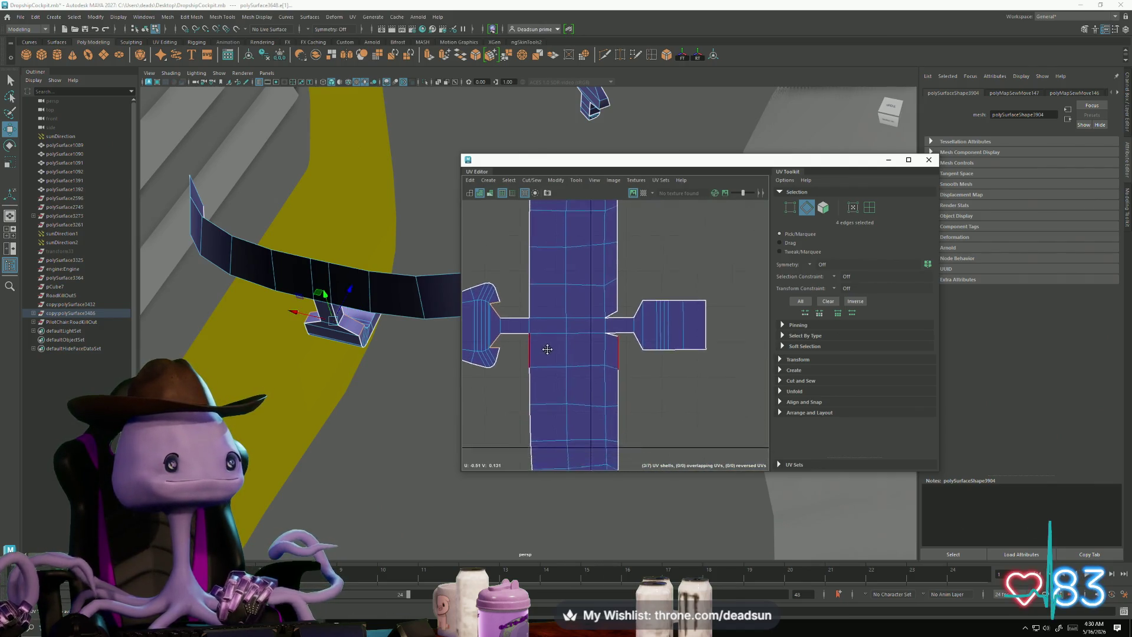
# Step: Move and Sew the left end shell onto the centre strip, then select it as a whole shell
pyautogui.click(508, 180)
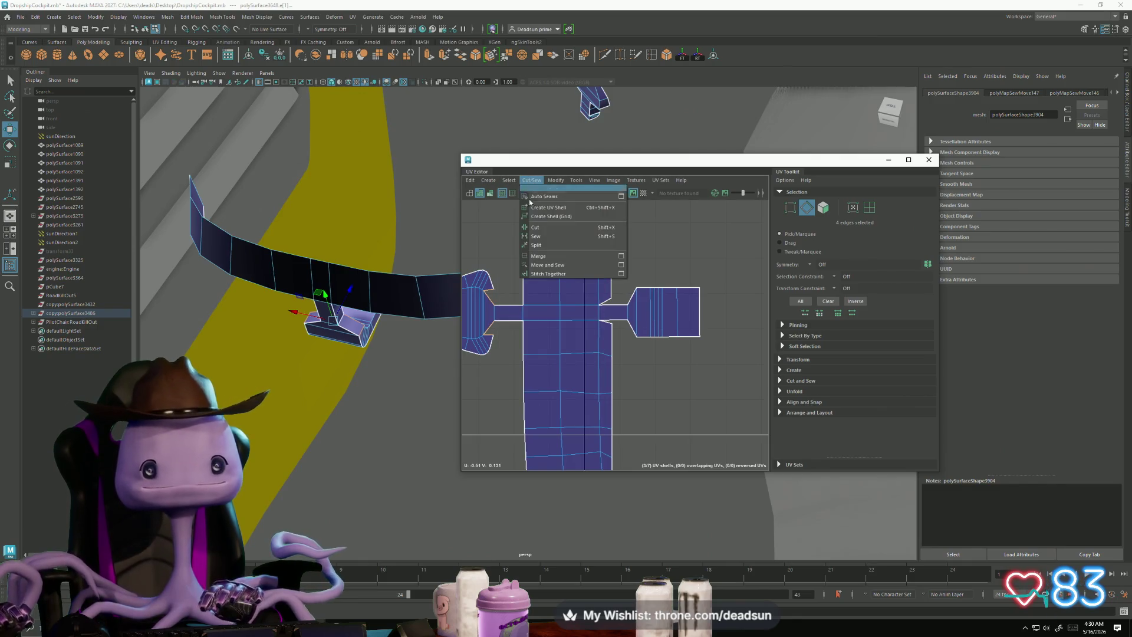
pyautogui.click(539, 265)
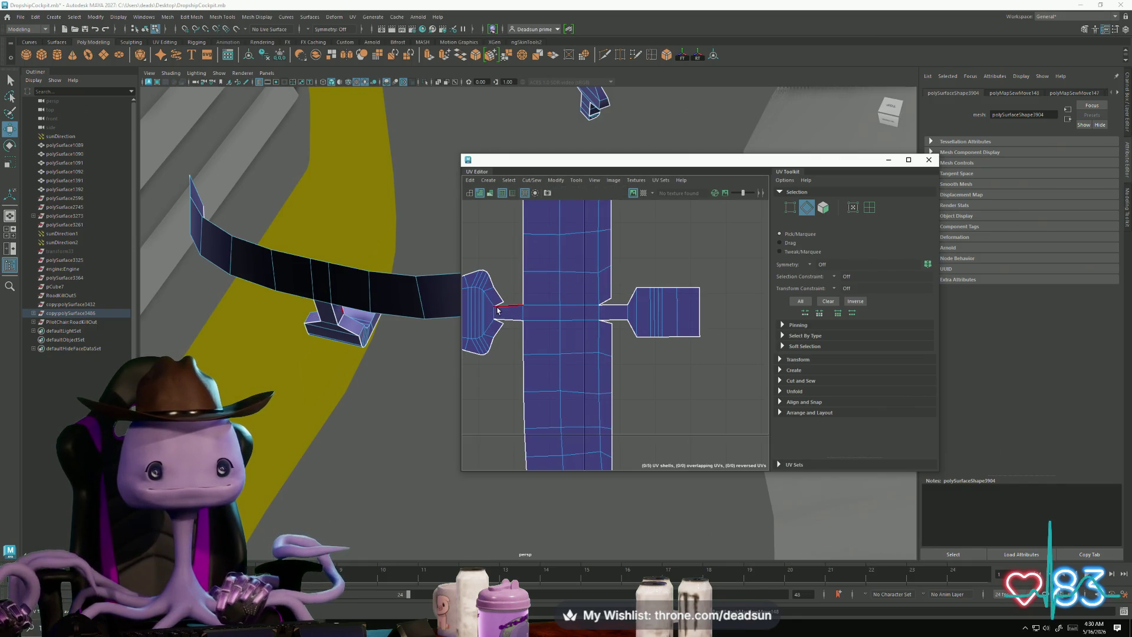
pyautogui.scroll(-10, 490, 323)
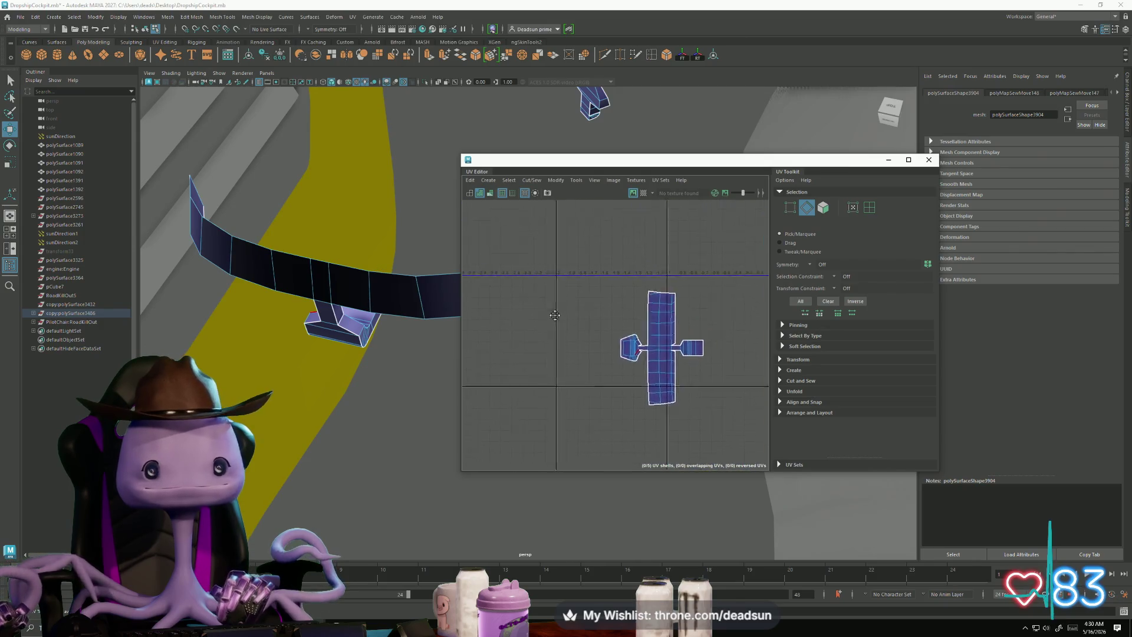
pyautogui.scroll(10, 675, 323)
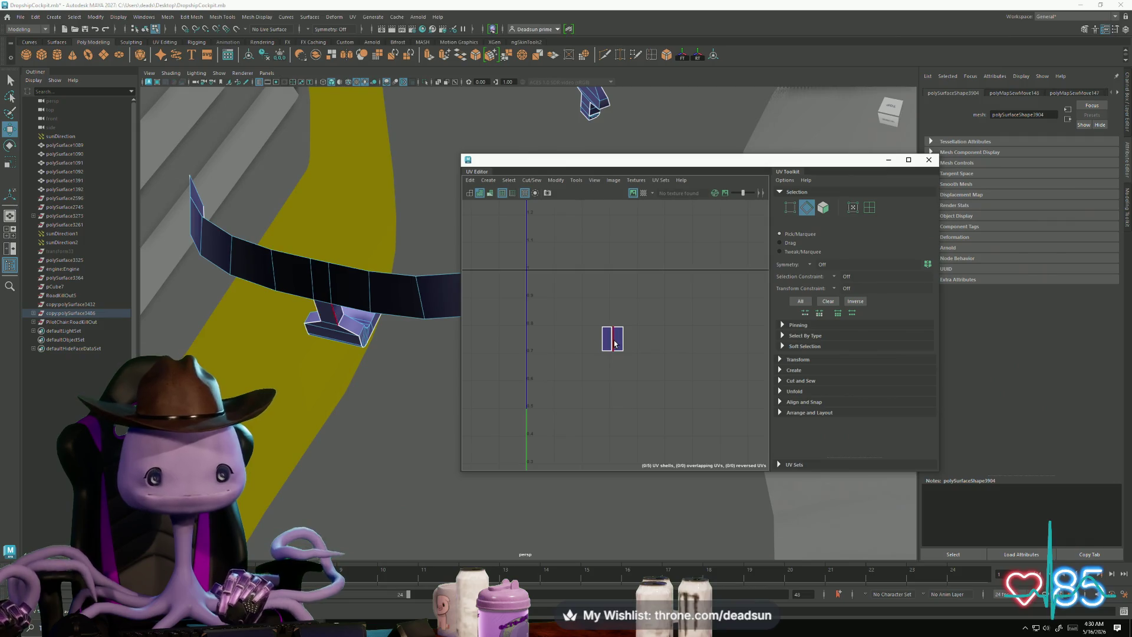
pyautogui.scroll(-5, 584, 380)
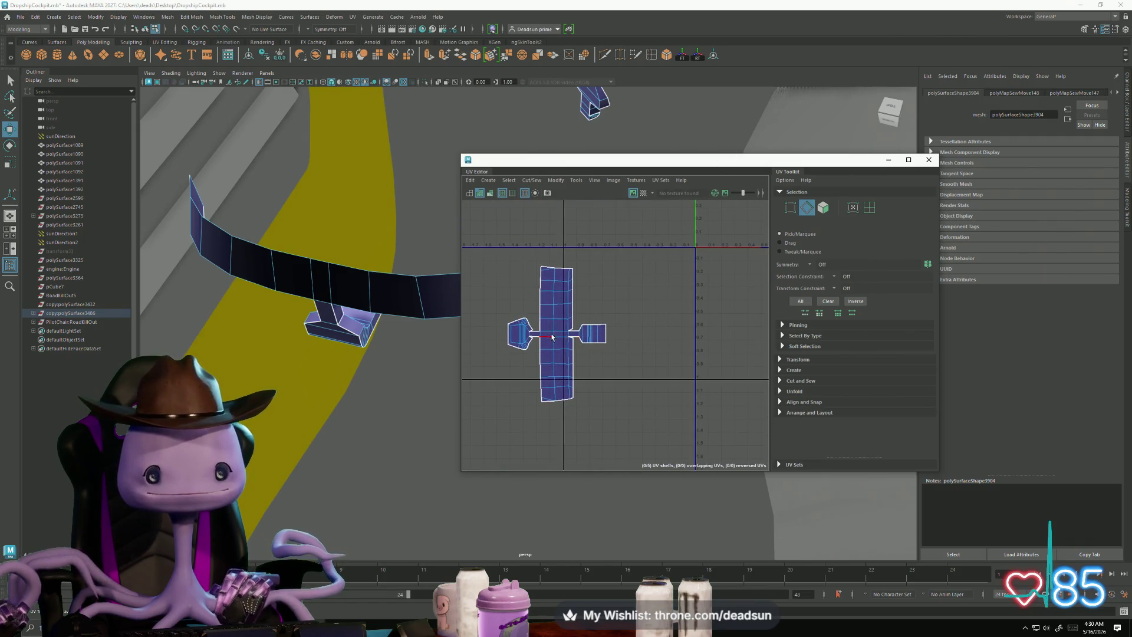
pyautogui.scroll(3, 553, 336)
pyautogui.keyDown('alt'); pyautogui.moveTo(488, 325); pyautogui.dragTo(631, 321, button='middle'); pyautogui.keyUp('alt')
pyautogui.moveTo(583, 317); pyautogui.dragTo(523, 266, button='right')
pyautogui.click(592, 321)
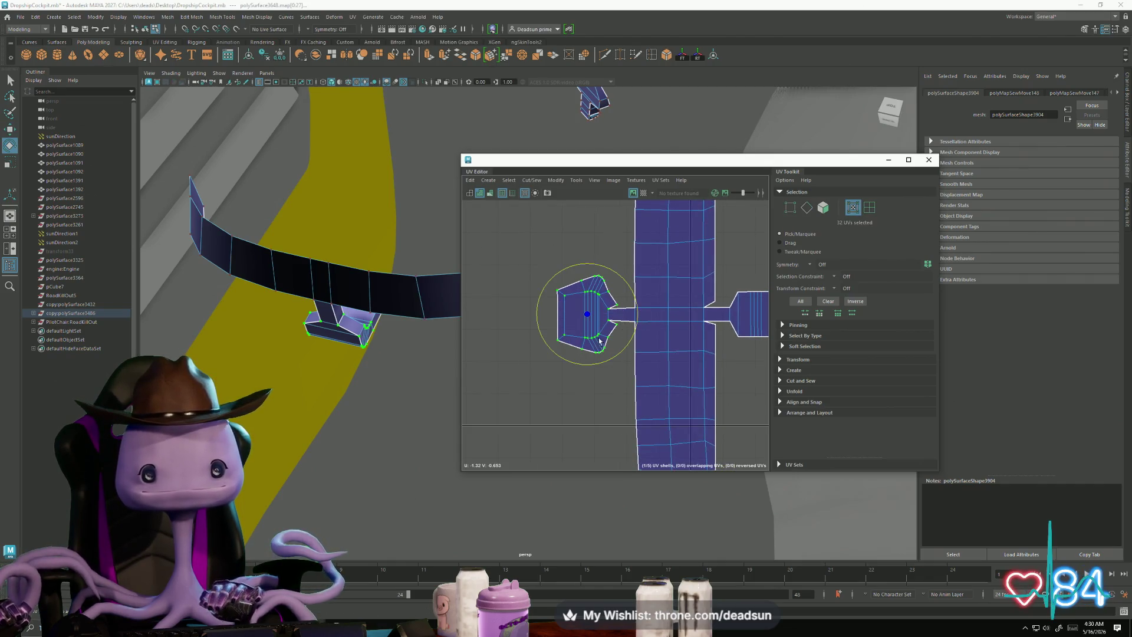
# Step: Shift the left end shell further left and sew its two connector edges with Move and Sew
pyautogui.moveTo(637, 322); pyautogui.dragTo(596, 322)
pyautogui.moveTo(623, 312); pyautogui.dragTo(609, 292, button='right')
pyautogui.click(569, 321)
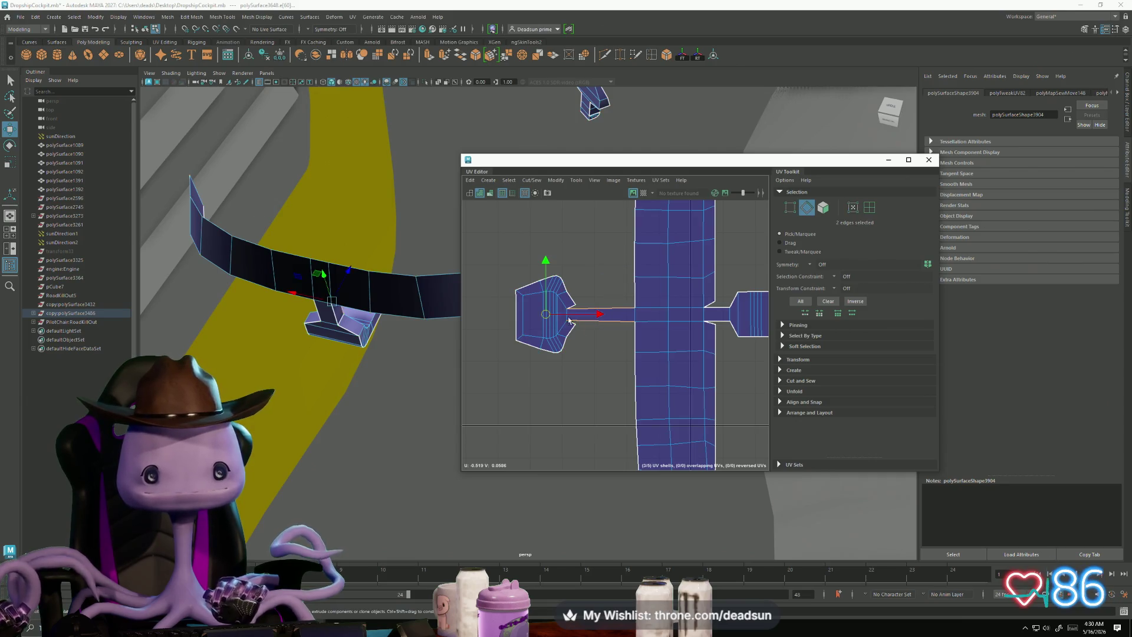
pyautogui.click(507, 181)
pyautogui.moveTo(493, 182)
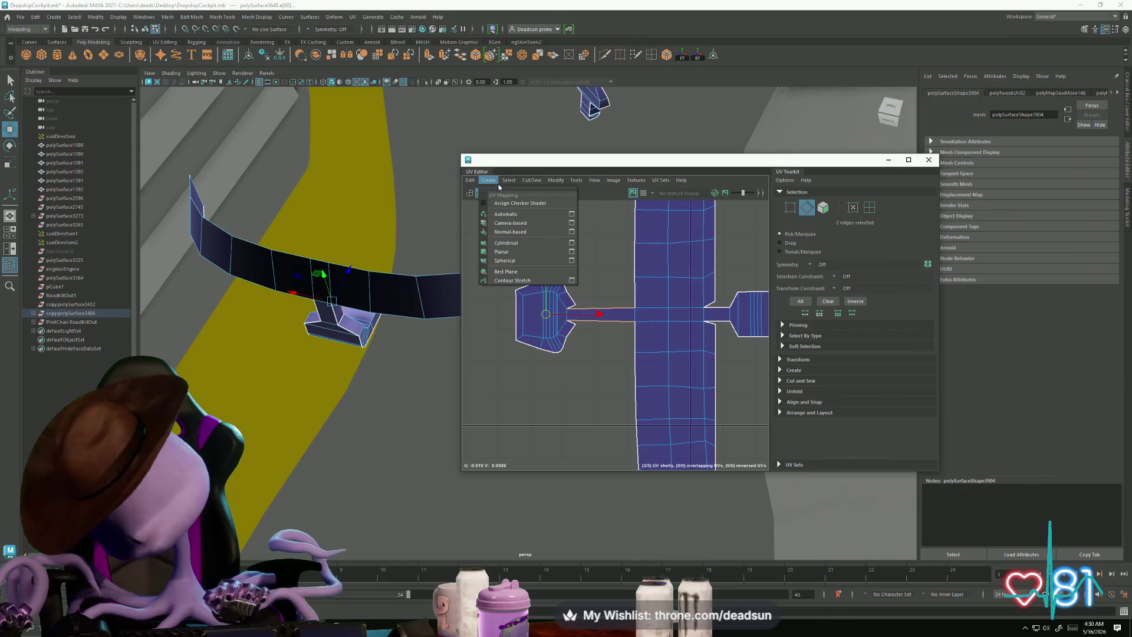
pyautogui.moveTo(527, 178)
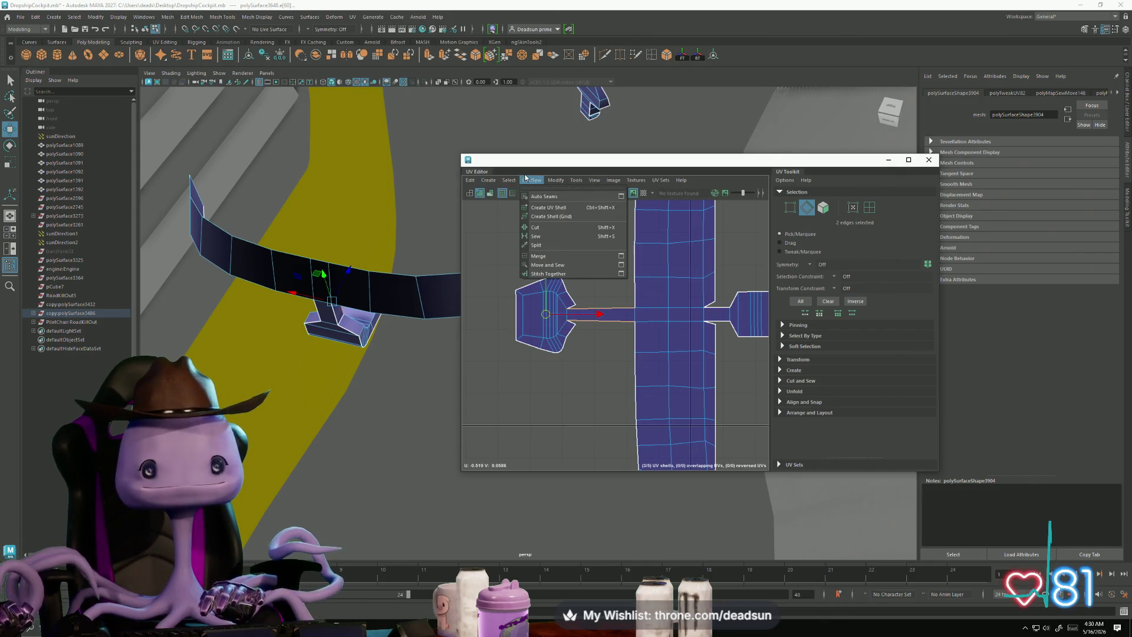
pyautogui.click(547, 265)
# Step: Select the left shell's UVs and nudge the shell slightly to the right
pyautogui.moveTo(549, 306); pyautogui.dragTo(583, 306, button='right')
pyautogui.moveTo(637, 334)
pyautogui.mouseDown()
pyautogui.moveTo(633, 314)
pyautogui.moveTo(653, 313)
pyautogui.mouseUp()
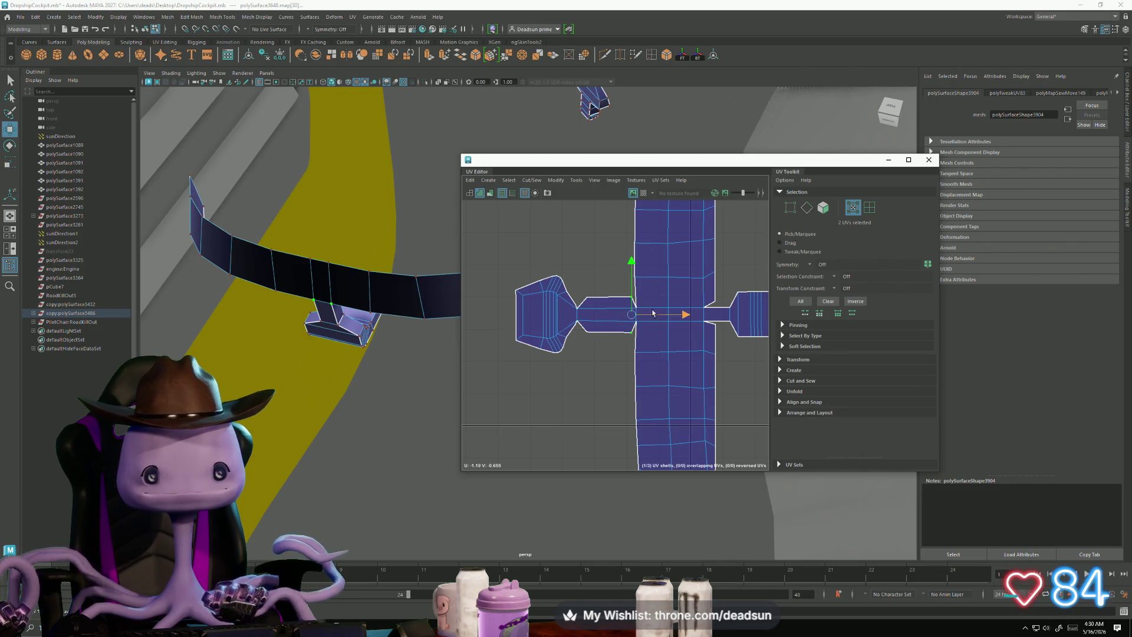
pyautogui.moveTo(503, 263); pyautogui.dragTo(605, 382)
pyautogui.moveTo(685, 319)
pyautogui.mouseDown()
pyautogui.moveTo(715, 317)
pyautogui.moveTo(702, 316)
pyautogui.mouseUp()
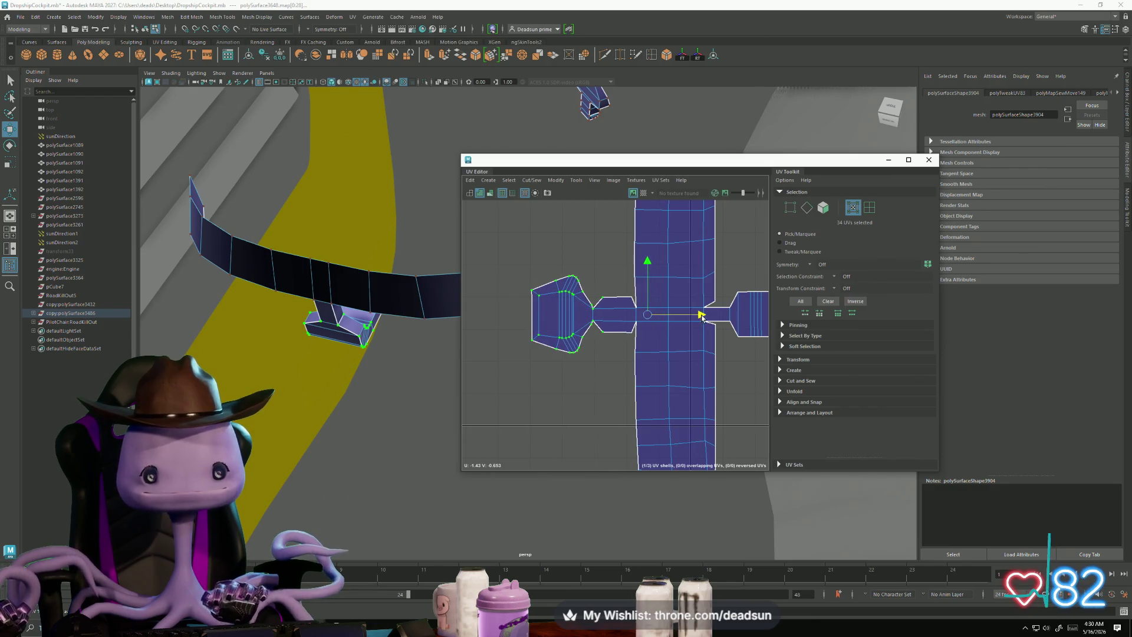
pyautogui.moveTo(595, 282); pyautogui.dragTo(638, 328)
# Step: Pick both connector edges and Move and Sew the connector onto the left shell
pyautogui.press('F10')
pyautogui.scroll(4, 593, 313)
pyautogui.click(594, 309)
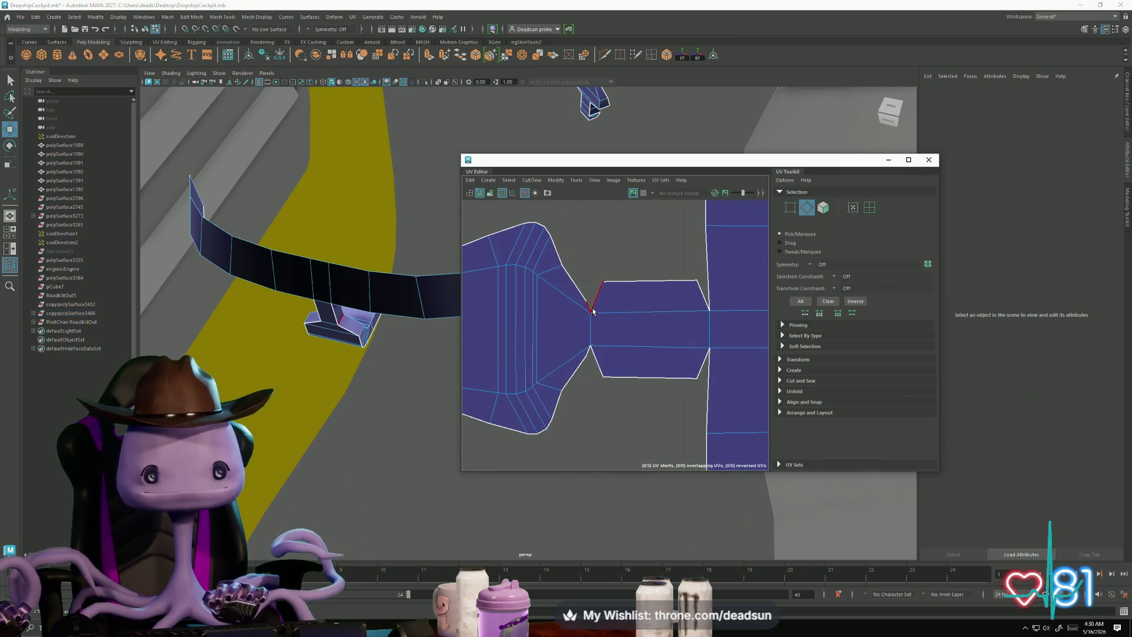
pyautogui.keyDown('shift'); pyautogui.click(596, 361); pyautogui.keyUp('shift')
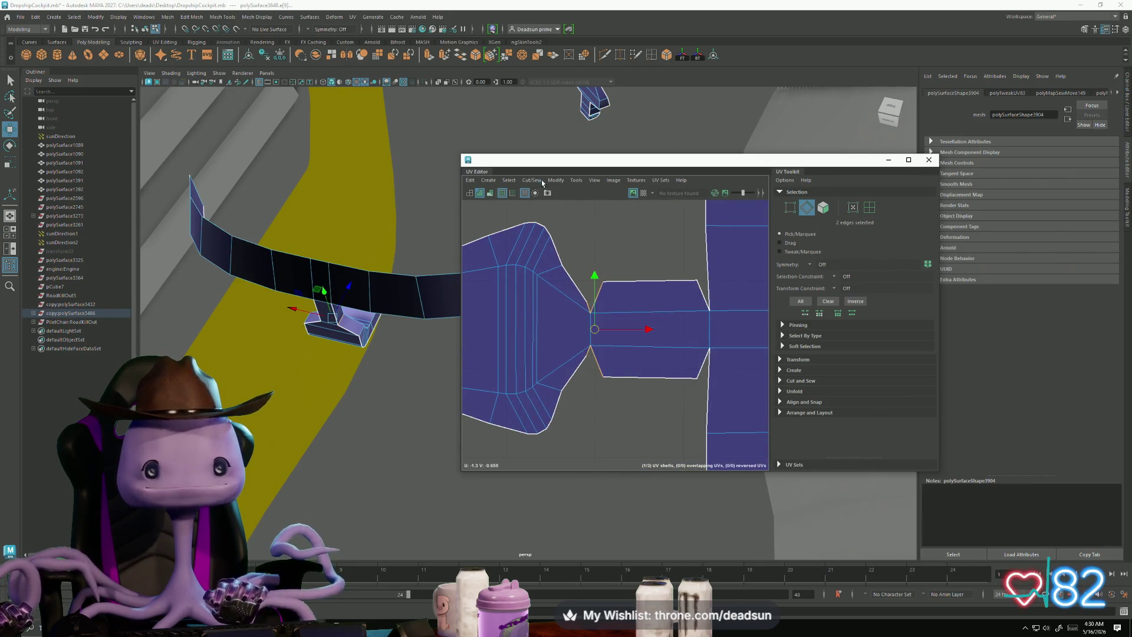
pyautogui.click(533, 180)
pyautogui.click(563, 273)
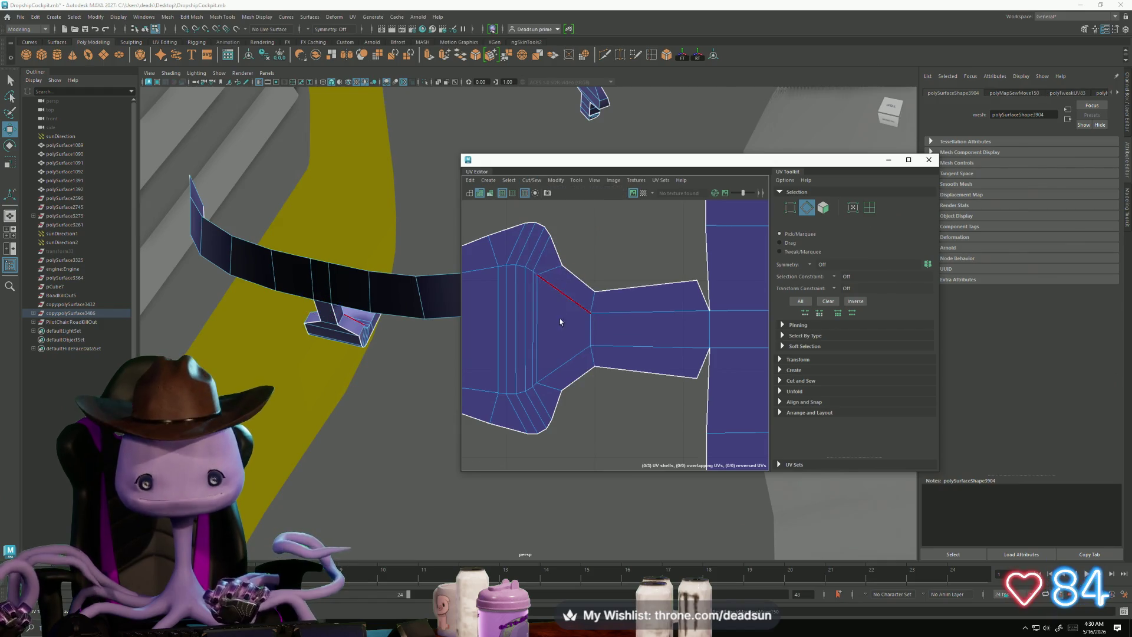
# Step: Select all of the left shell's UVs and switch to the Scale tool
pyautogui.scroll(-3, 585, 342)
pyautogui.moveTo(566, 339); pyautogui.dragTo(559, 337, button='right')
pyautogui.moveTo(545, 294); pyautogui.dragTo(629, 433)
pyautogui.press('r')
pyautogui.moveTo(644, 373)
pyautogui.mouseDown()
pyautogui.moveTo(629, 331)
pyautogui.moveTo(633, 354)
pyautogui.mouseUp()
pyautogui.hotkey('alt', 'Tab')
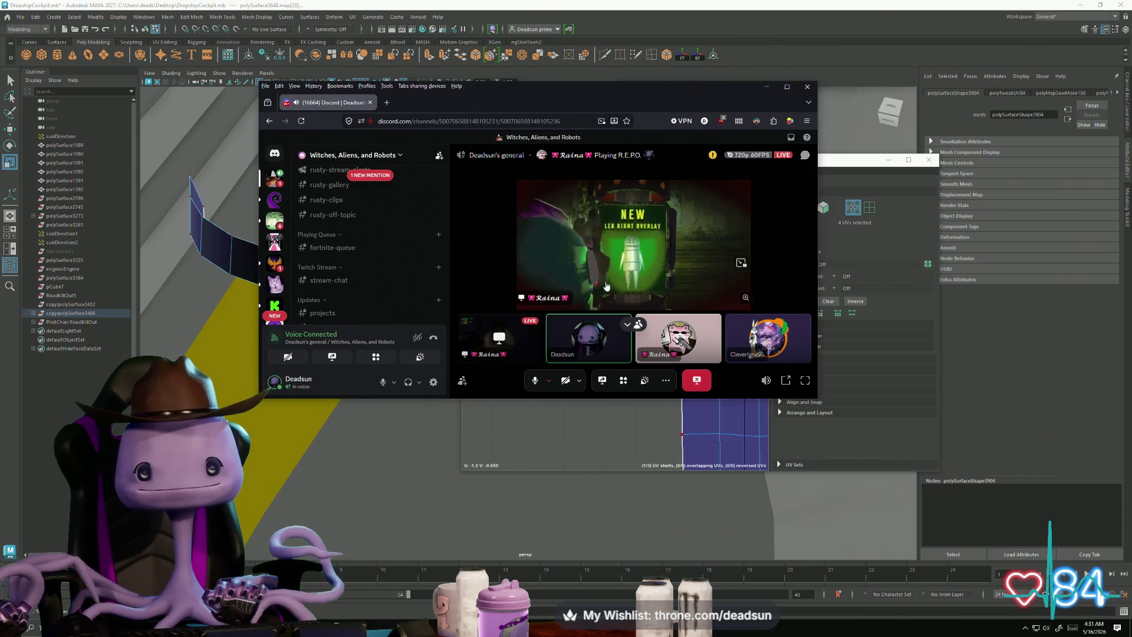
pyautogui.moveTo(544, 104); pyautogui.dragTo(613, 347)
pyautogui.hotkey('alt', 'Tab')
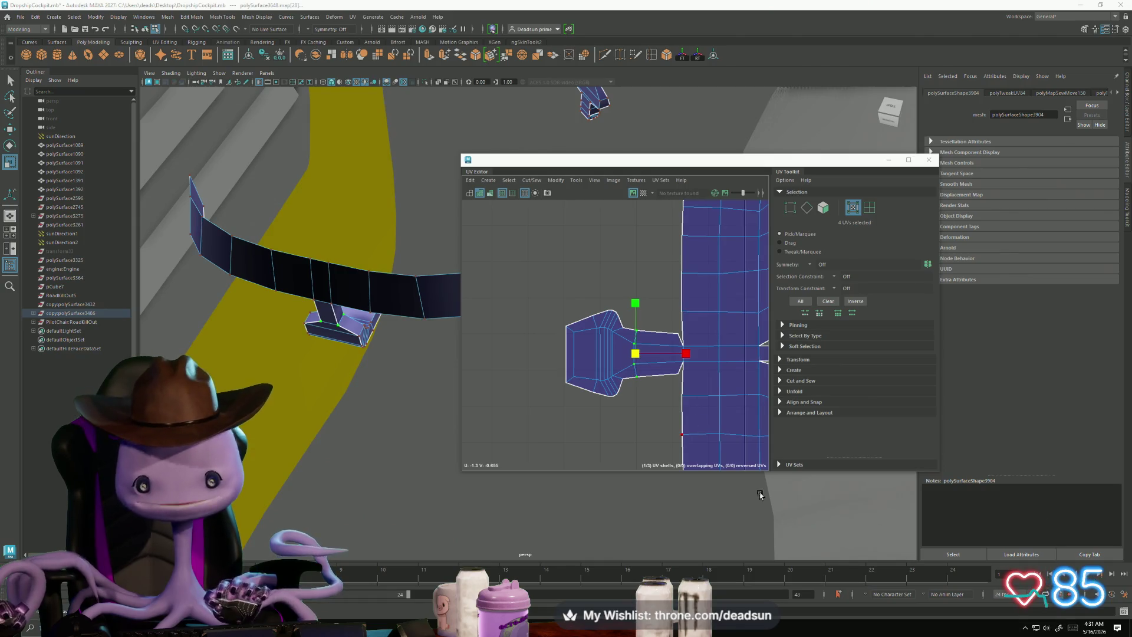
# Step: Unfold the left lever's UV shell flat with Modify > Unfold
pyautogui.scroll(-10, 594, 431)
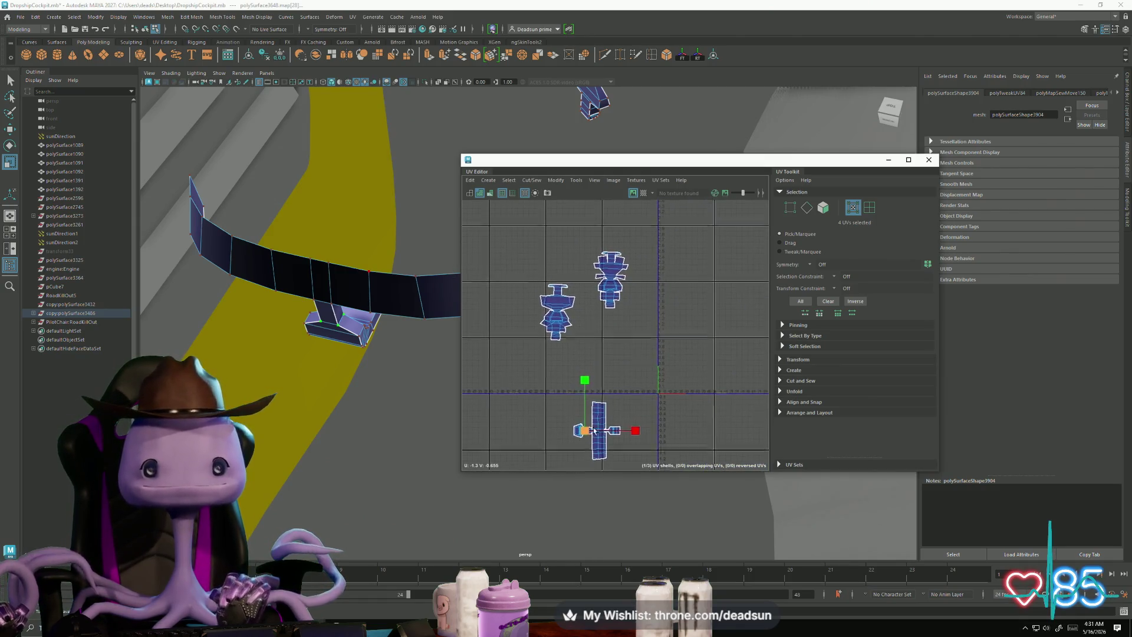
pyautogui.keyDown('alt'); pyautogui.moveTo(594, 431); pyautogui.dragTo(565, 390, button='middle'); pyautogui.keyUp('alt')
pyautogui.scroll(6, 541, 306)
pyautogui.click(541, 306)
pyautogui.moveTo(531, 351); pyautogui.dragTo(529, 327, button='right')
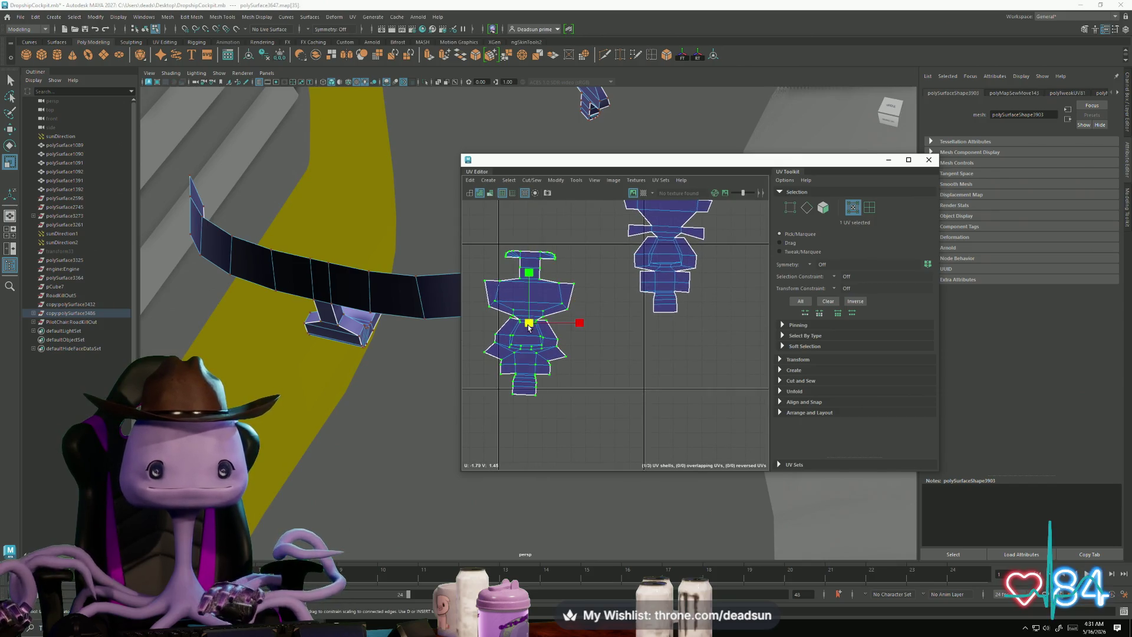
pyautogui.click(554, 180)
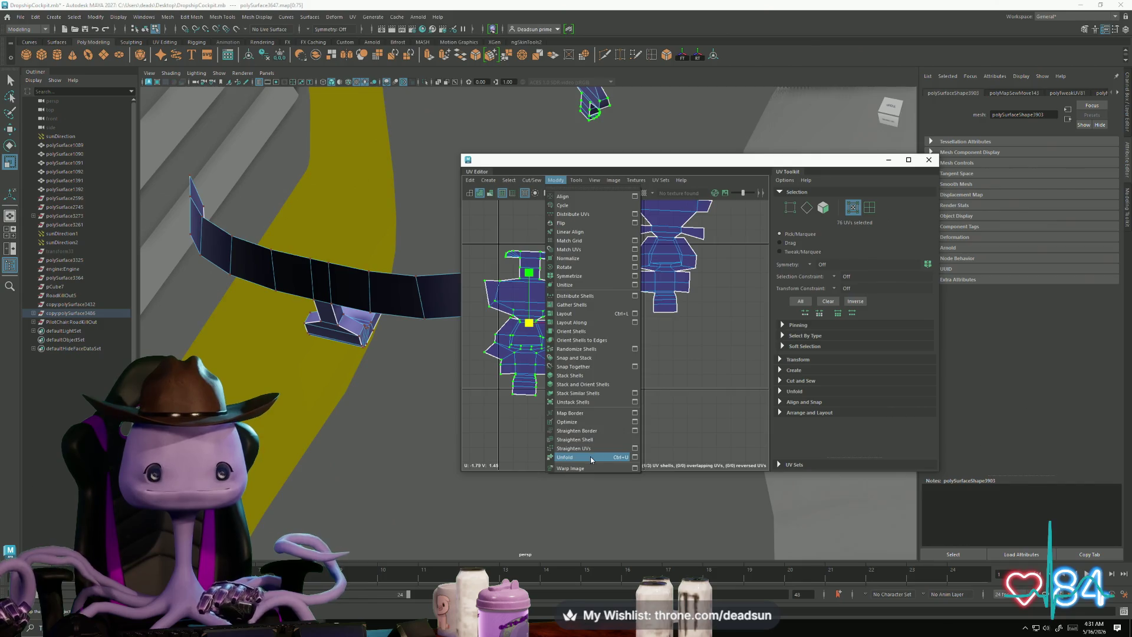
pyautogui.click(565, 457)
# Step: Select the right lever shell's edges and unfold that shell flat
pyautogui.moveTo(616, 204); pyautogui.dragTo(672, 328)
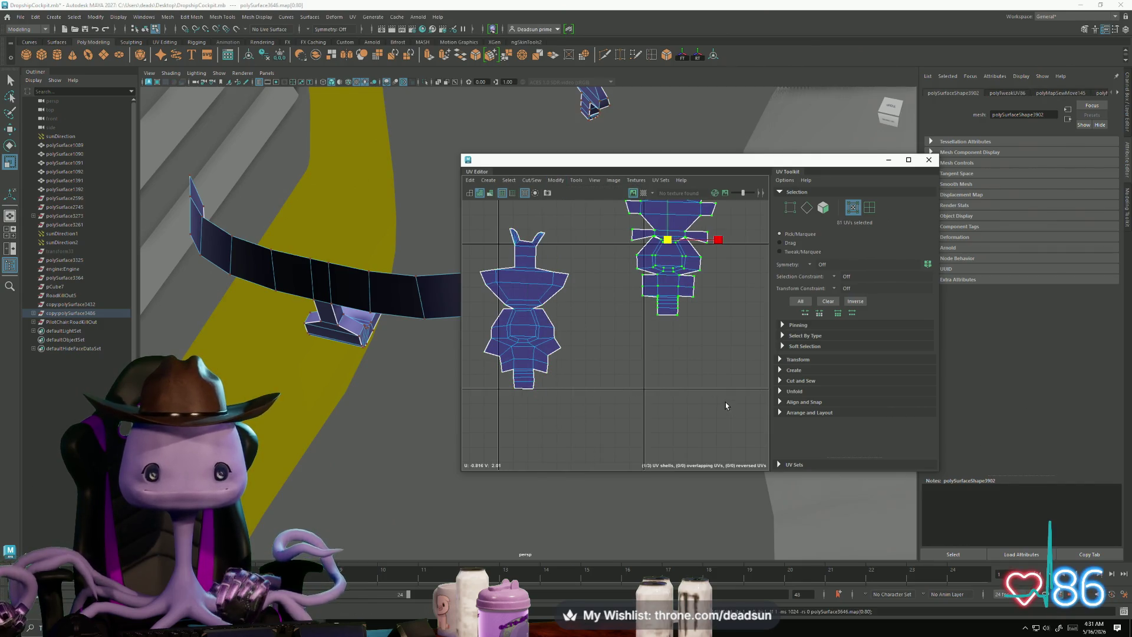
pyautogui.scroll(3, 672, 328)
pyautogui.scroll(3, 677, 364)
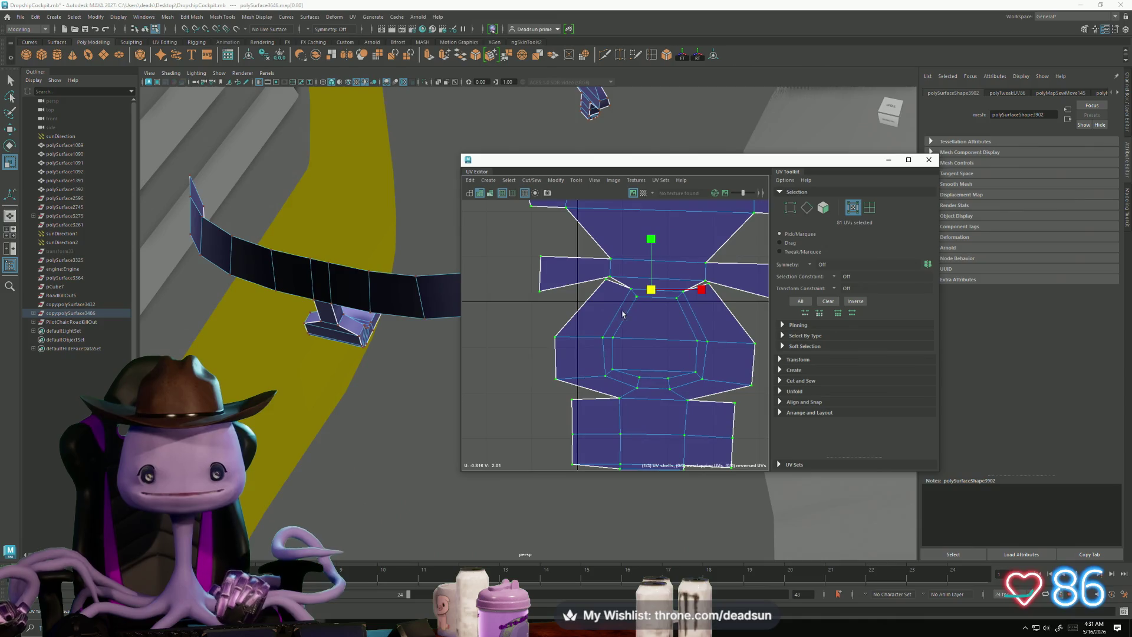
pyautogui.click(604, 285)
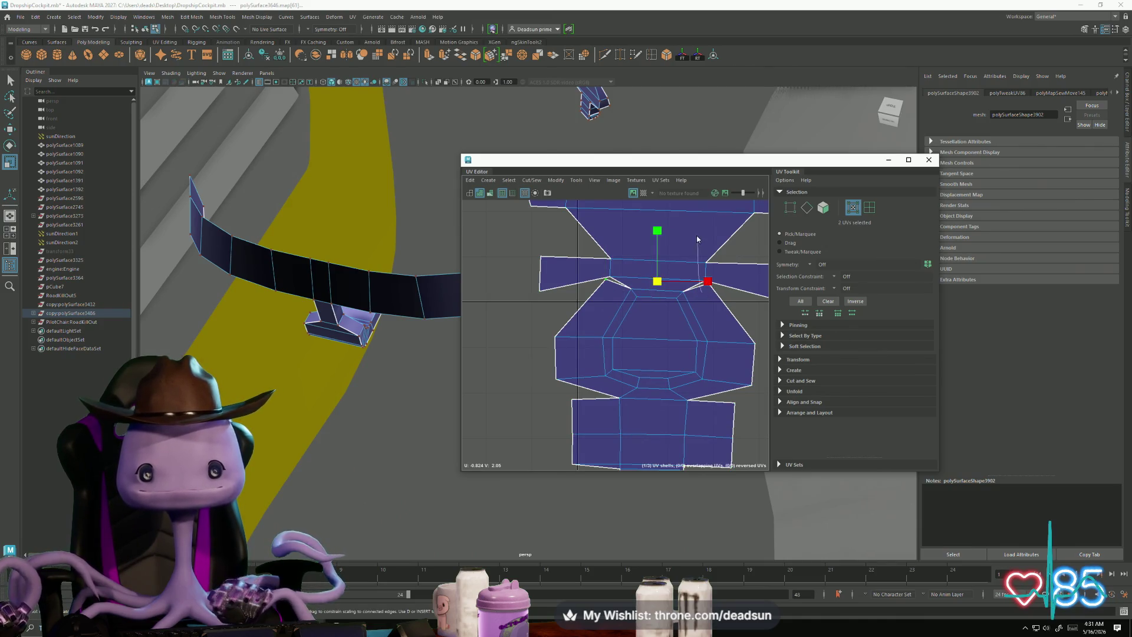
pyautogui.press('F10')
pyautogui.click(625, 288)
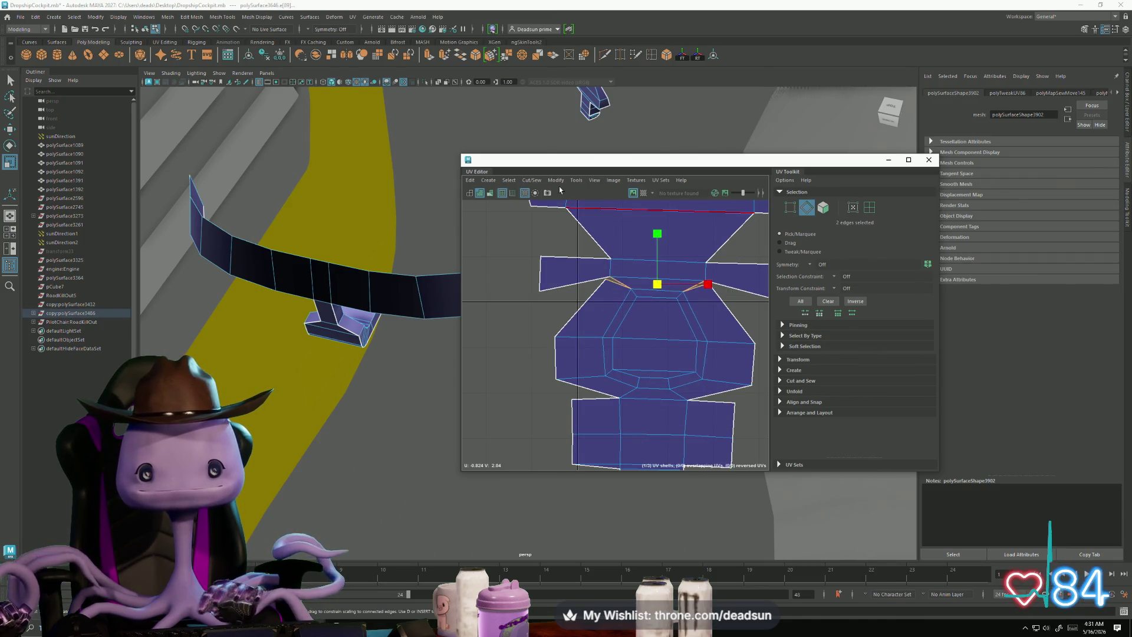
pyautogui.click(538, 182)
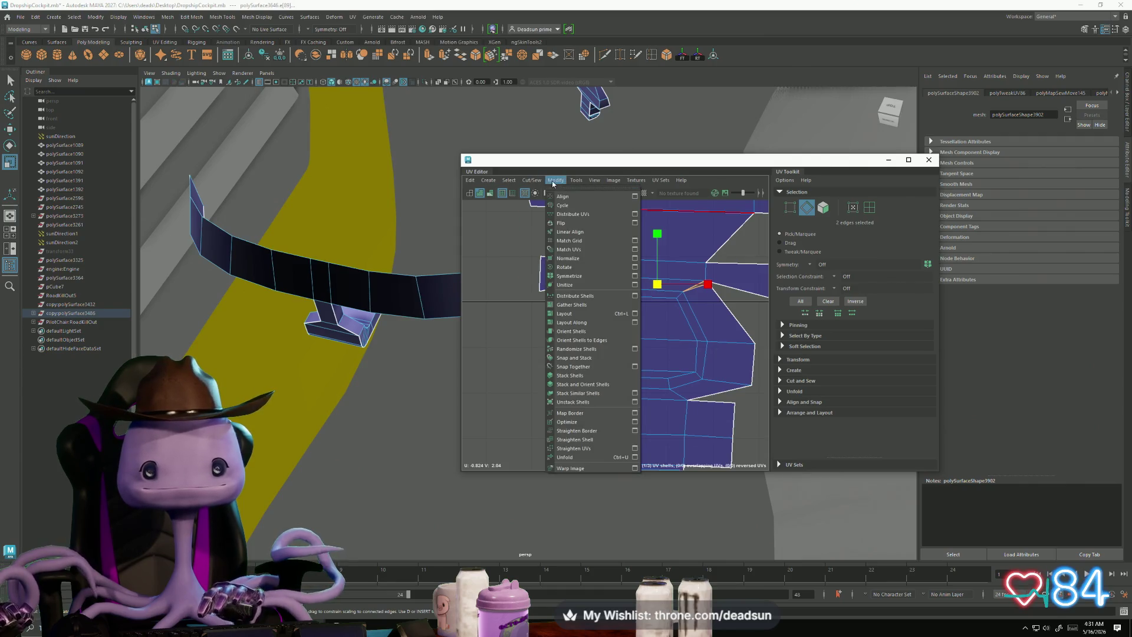
pyautogui.click(581, 457)
# Step: Move and Sew the selected right-shell edges, then save the scene
pyautogui.click(509, 180)
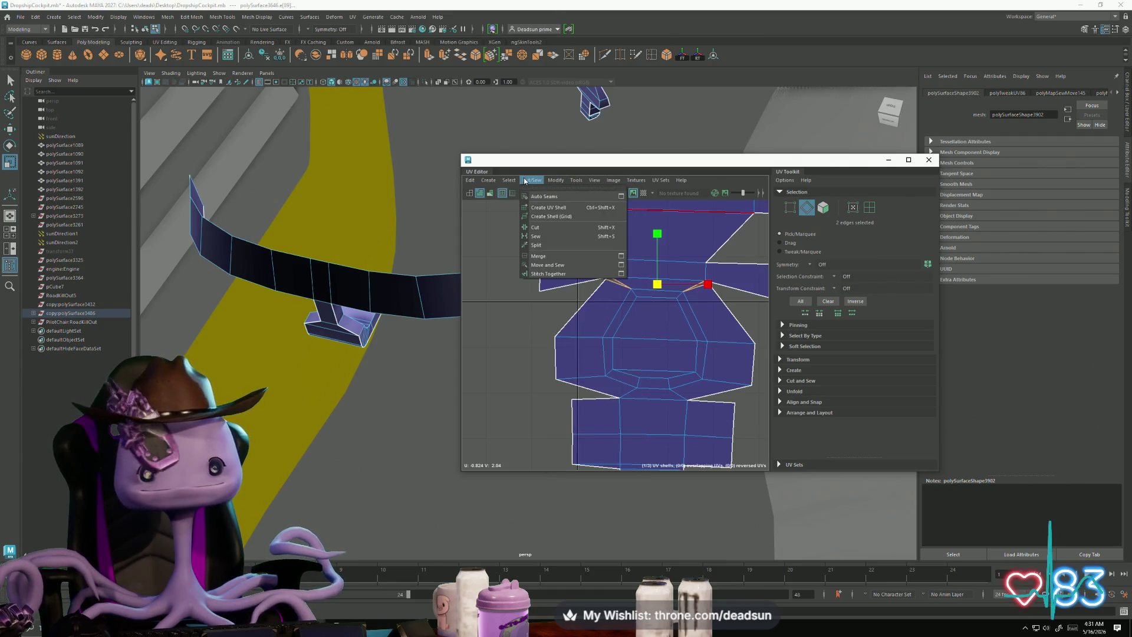
pyautogui.click(547, 265)
pyautogui.scroll(-5, 544, 354)
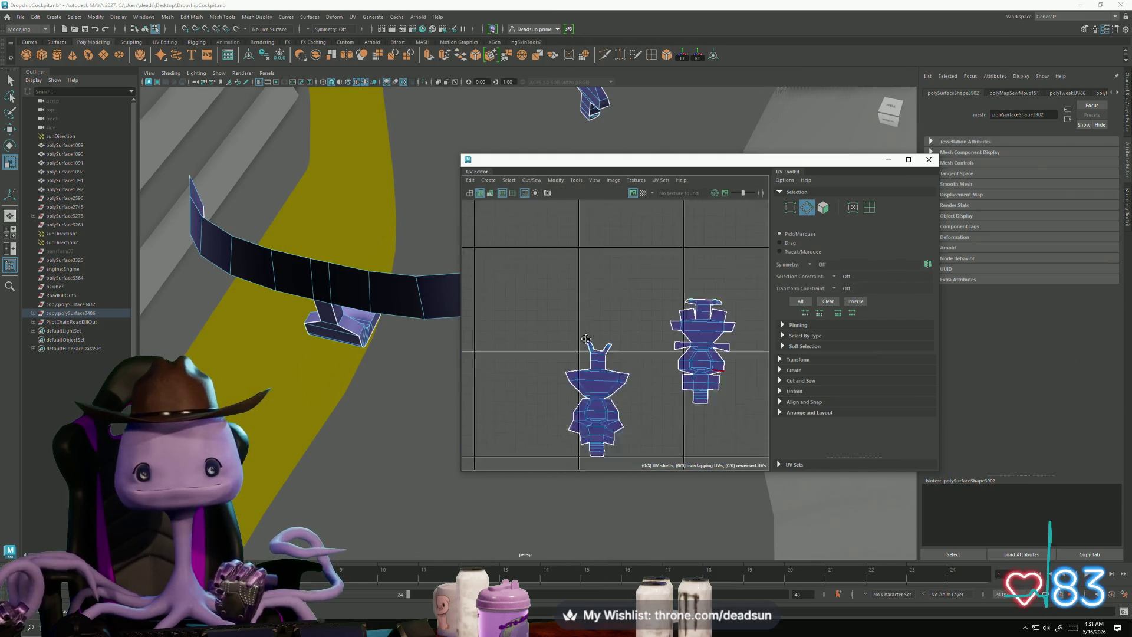
pyautogui.click(21, 17)
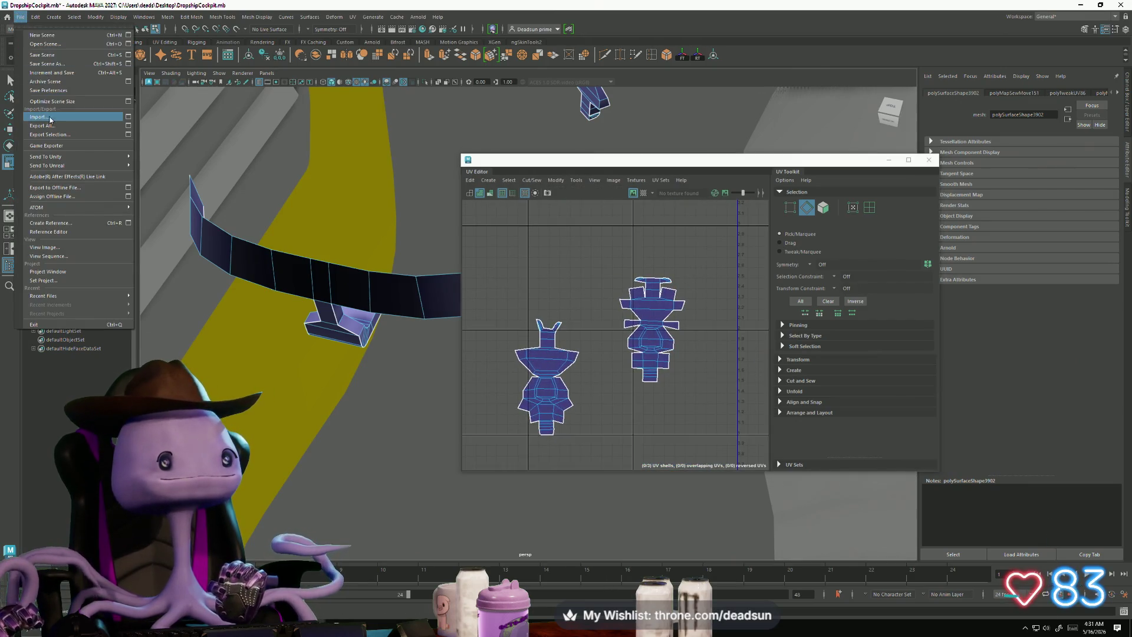
pyautogui.click(56, 55)
# Step: Sew the right shell's remaining loose edges closed with Move and Sew
pyautogui.scroll(3, 591, 335)
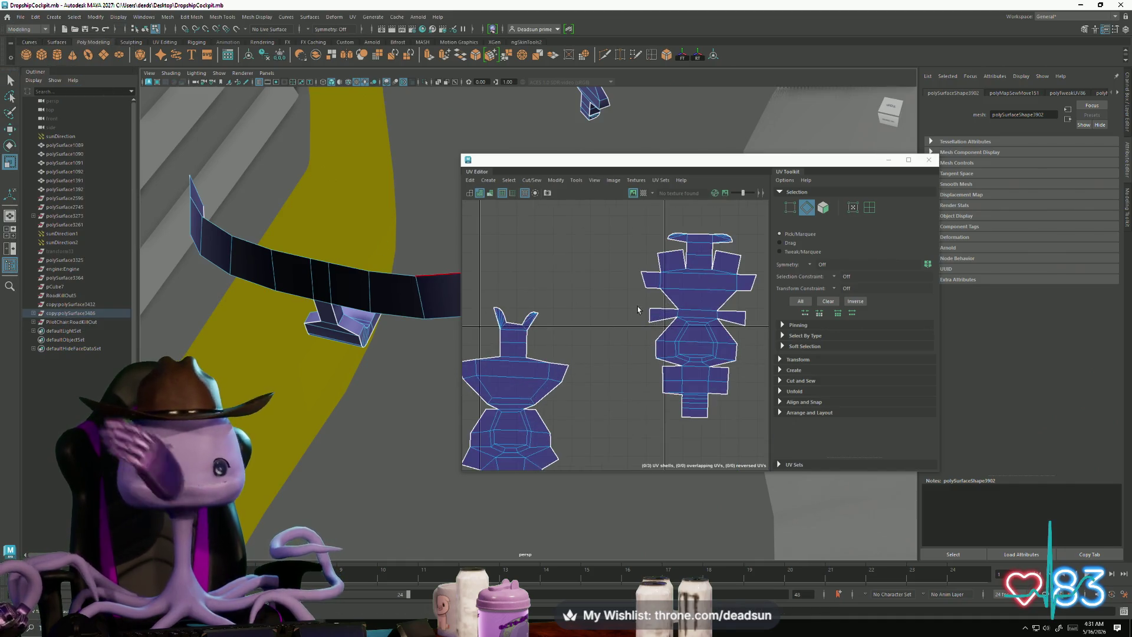
pyautogui.scroll(-2, 635, 303)
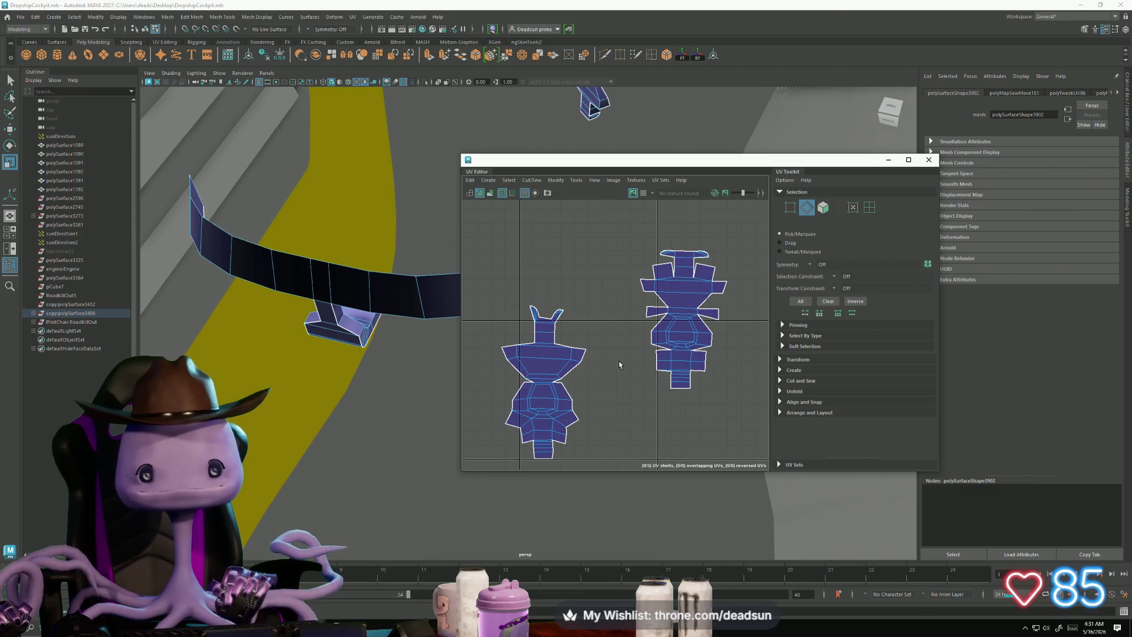
pyautogui.click(660, 326)
pyautogui.keyDown('shift'); pyautogui.click(702, 322); pyautogui.keyUp('shift')
pyautogui.click(528, 180)
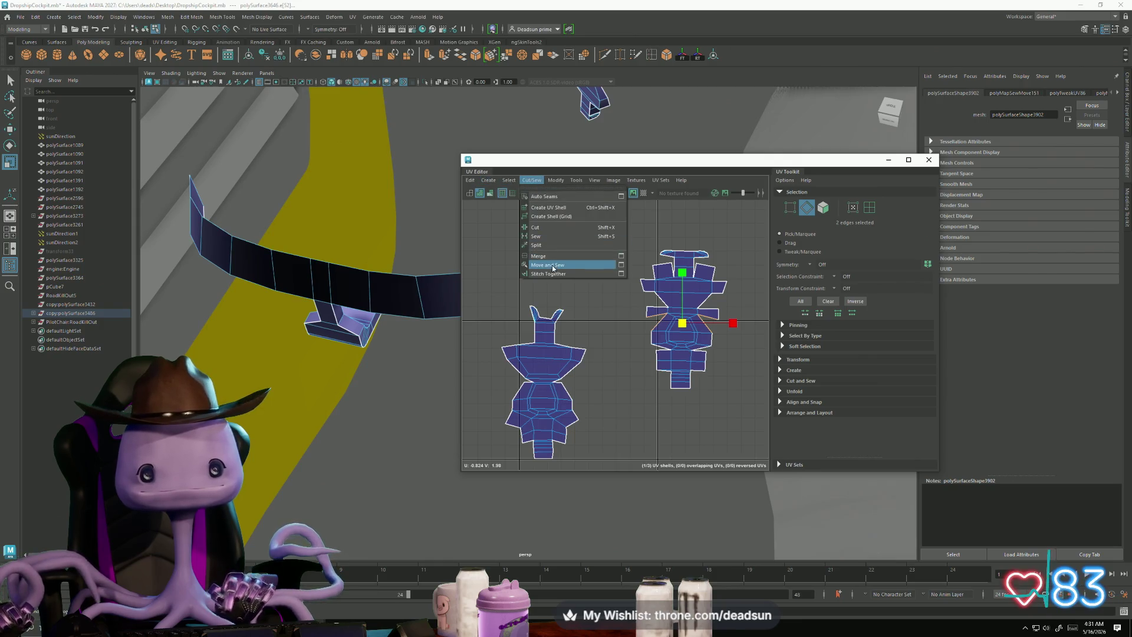
pyautogui.click(590, 264)
pyautogui.moveTo(678, 328); pyautogui.dragTo(657, 305, button='right')
pyautogui.press('F10')
pyautogui.click(687, 303)
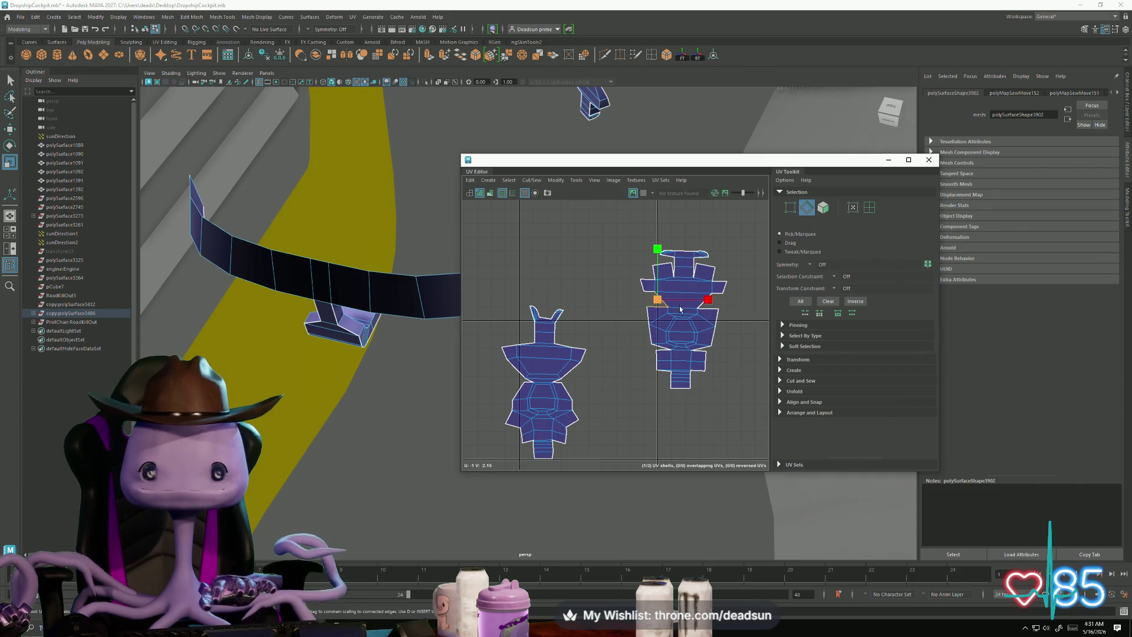
pyautogui.click(531, 180)
pyautogui.click(590, 264)
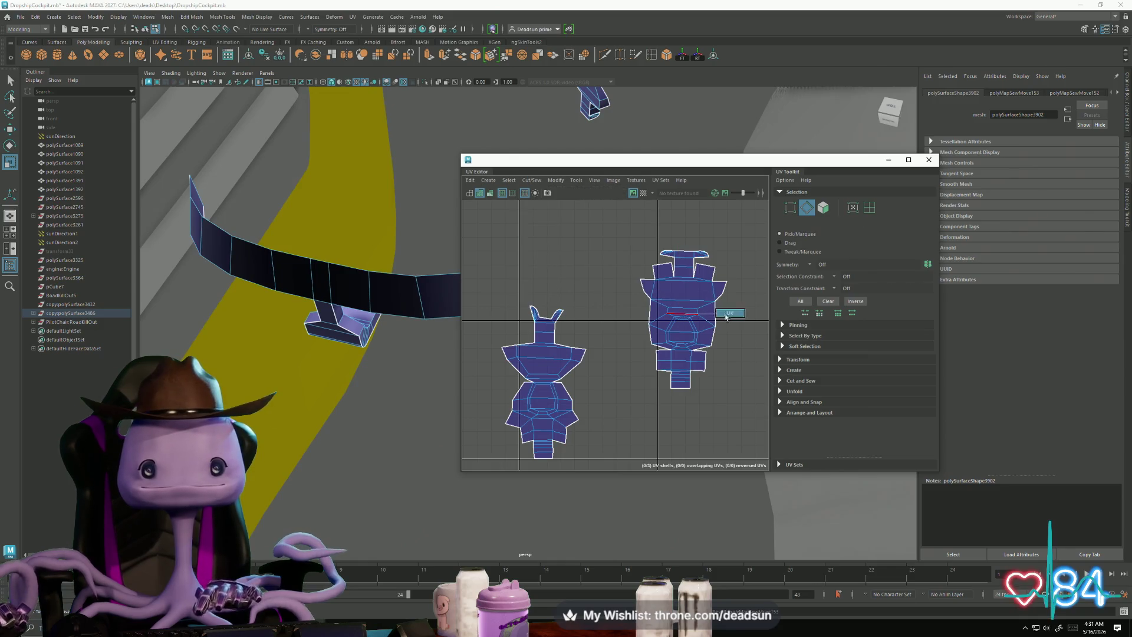
# Step: Select the whole right shell and run Unfold on it again
pyautogui.click(686, 320)
pyautogui.click(531, 180)
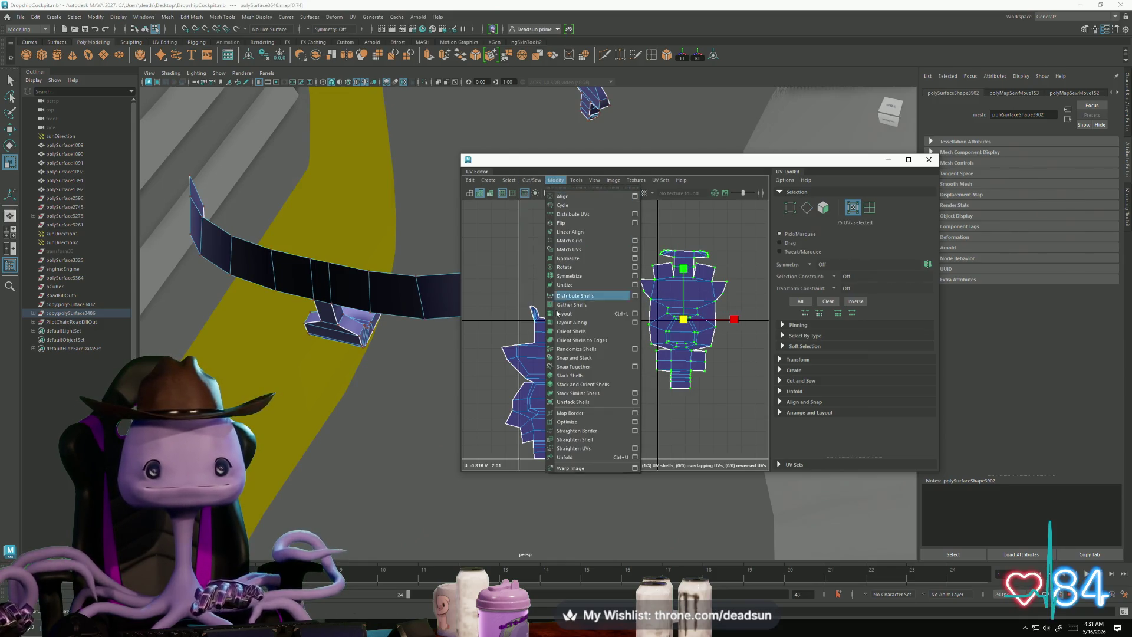
pyautogui.click(562, 458)
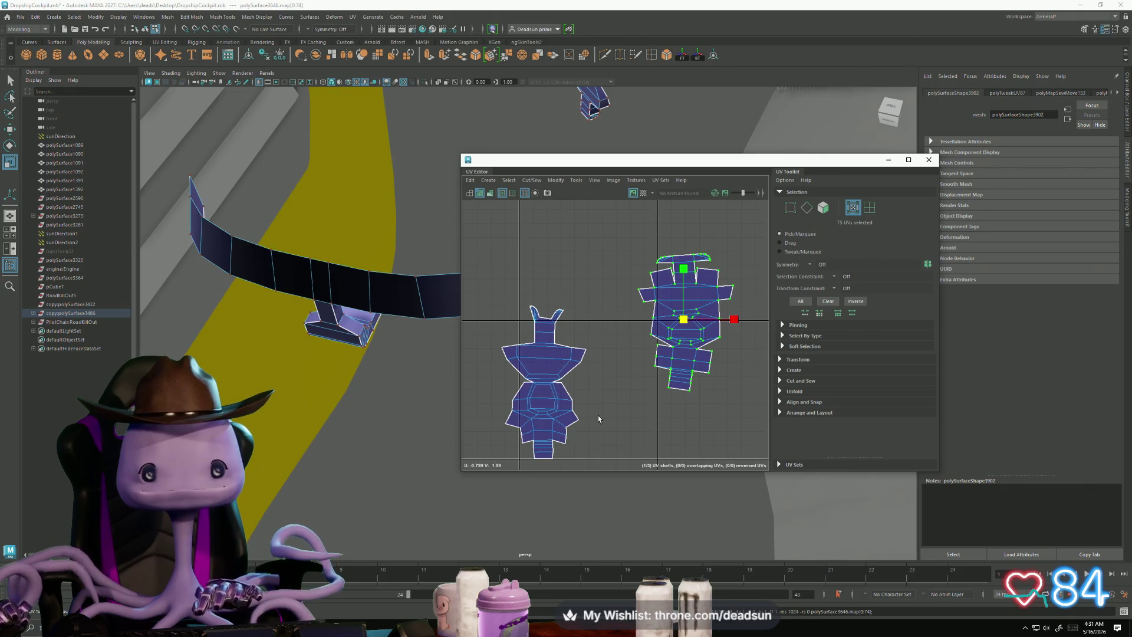
pyautogui.scroll(-2, 678, 364)
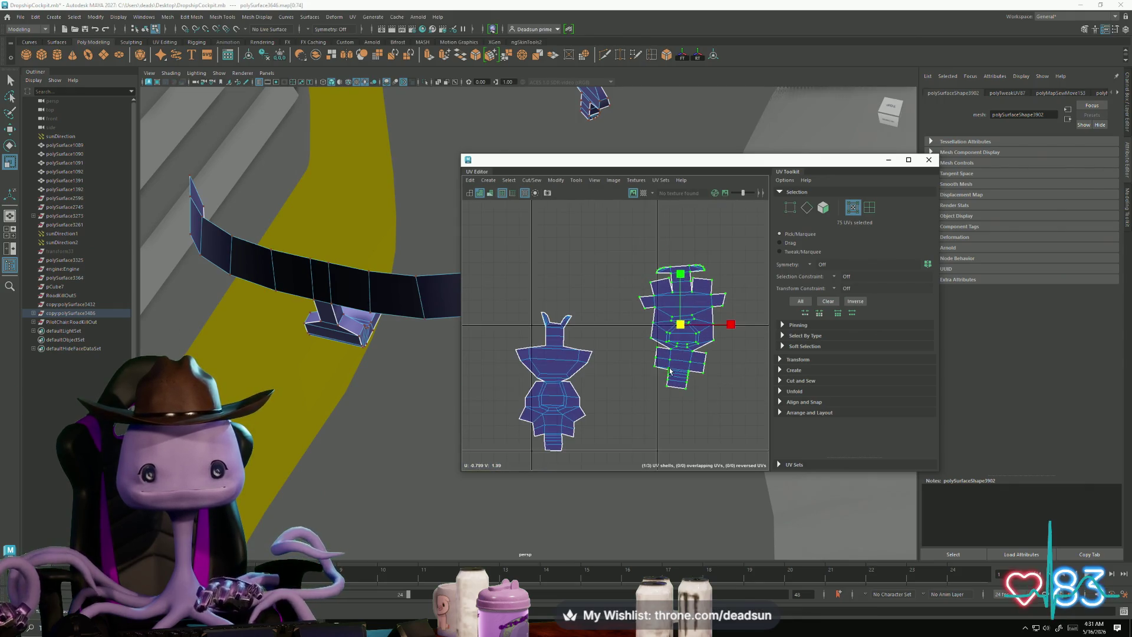
pyautogui.scroll(2, 675, 366)
# Step: Rotate the right shell's lower strip upright and nudge it into place
pyautogui.moveTo(689, 392); pyautogui.dragTo(746, 434)
pyautogui.moveTo(626, 331); pyautogui.dragTo(746, 439)
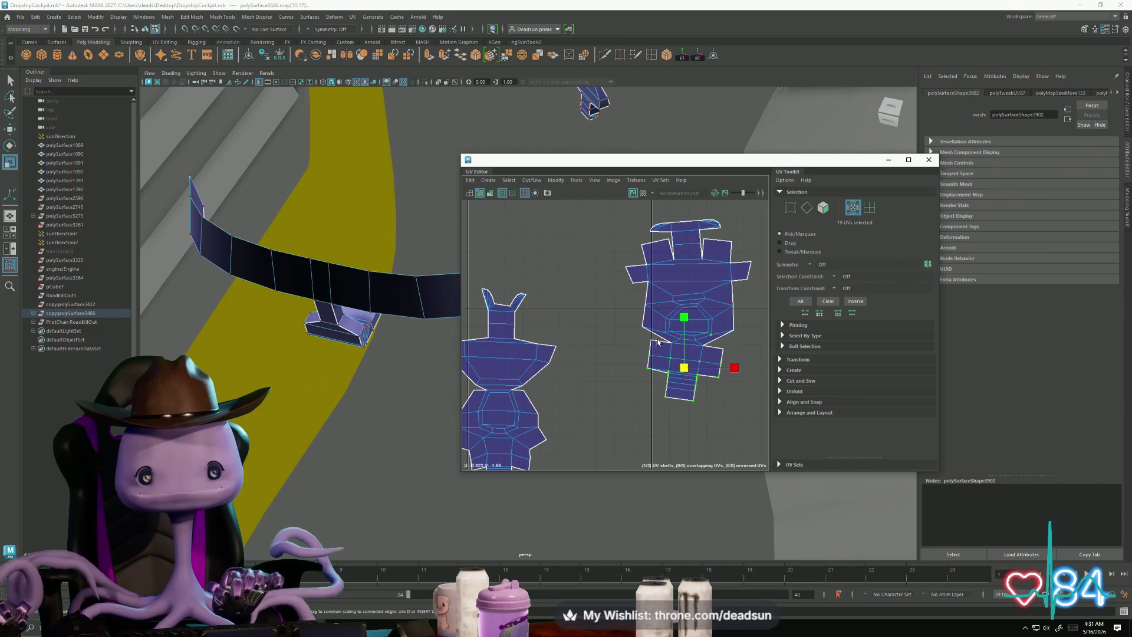
pyautogui.scroll(3, 658, 341)
pyautogui.scroll(-3, 654, 373)
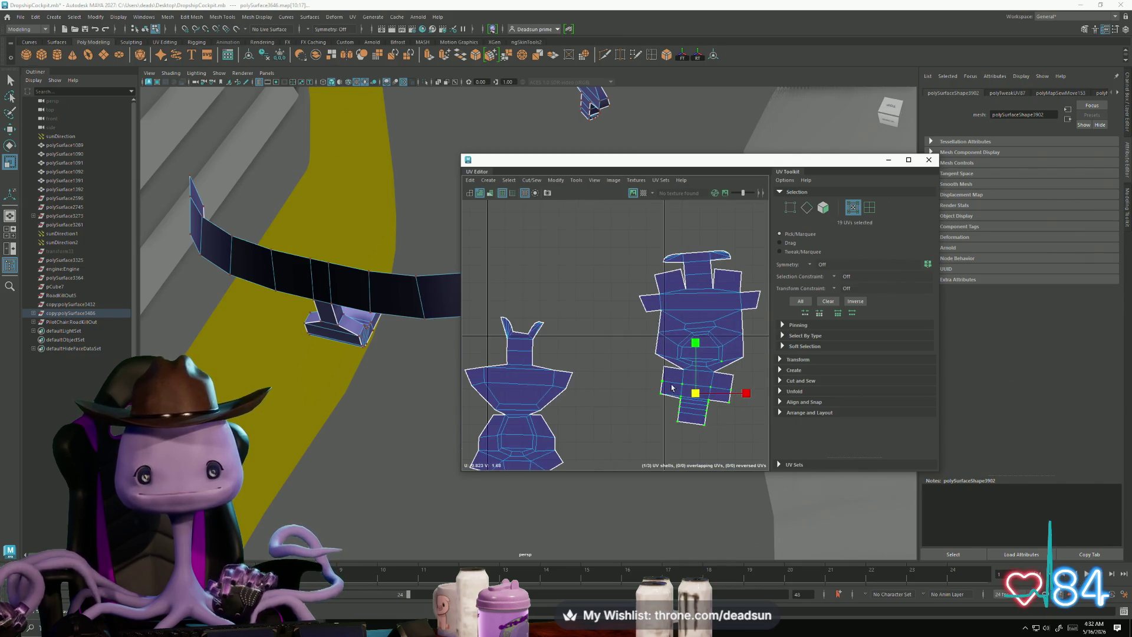
pyautogui.press('e')
pyautogui.keyDown('ctrl'); pyautogui.moveTo(722, 354); pyautogui.dragTo(722, 354); pyautogui.keyUp('ctrl')
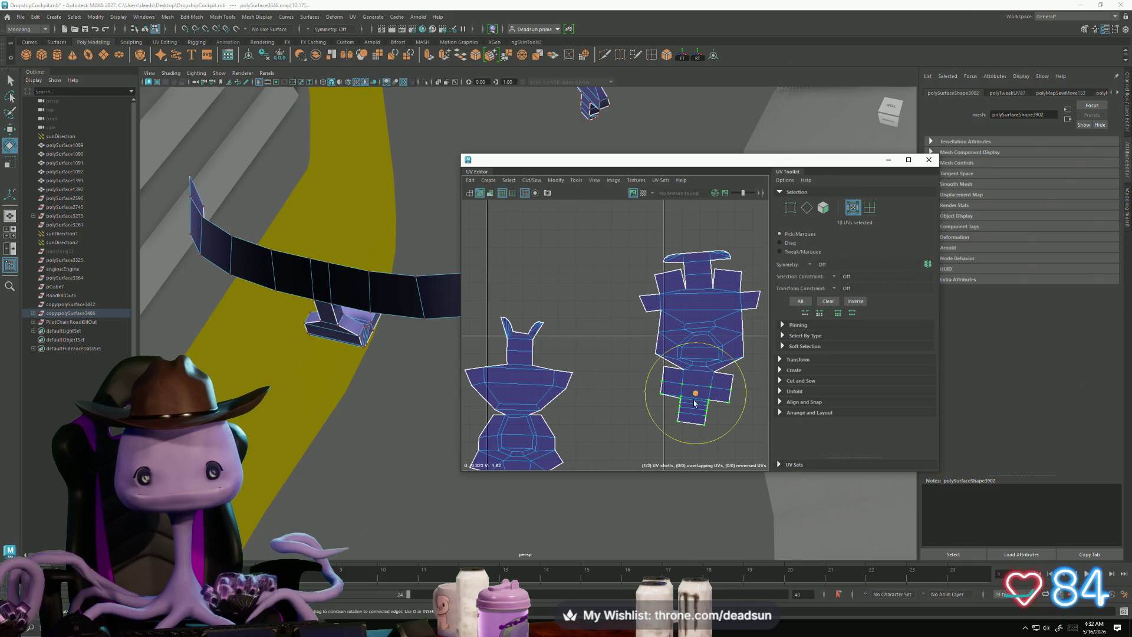
pyautogui.moveTo(676, 450); pyautogui.dragTo(685, 451)
pyautogui.press('w')
pyautogui.moveTo(693, 399); pyautogui.dragTo(701, 406)
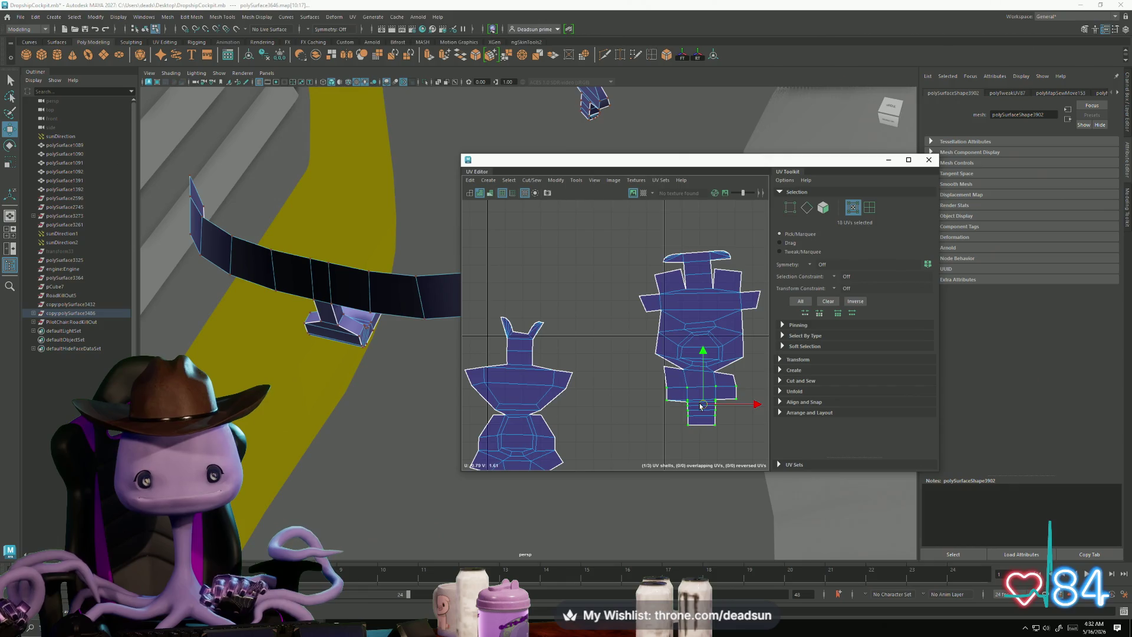
# Step: Select the entire right shell and move it beside the left shell
pyautogui.scroll(-1, 690, 409)
pyautogui.click(667, 292)
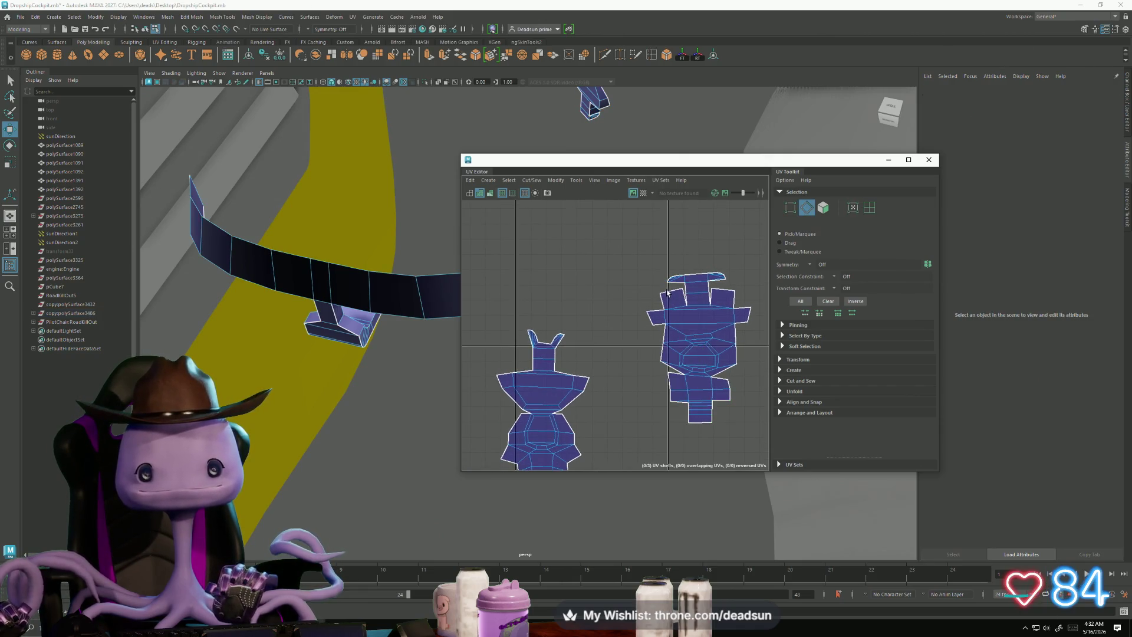
pyautogui.scroll(-3, 693, 375)
pyautogui.keyDown('alt'); pyautogui.moveTo(693, 375); pyautogui.dragTo(668, 322, button='middle'); pyautogui.keyUp('alt')
pyautogui.moveTo(676, 313); pyautogui.dragTo(672, 353, button='right')
pyautogui.click(677, 313)
pyautogui.doubleClick(677, 312)
pyautogui.moveTo(675, 312); pyautogui.dragTo(653, 339)
# Step: Recentre the view on both shells, then select and clear the copy:polySurface3486 mesh
pyautogui.scroll(5, 642, 354)
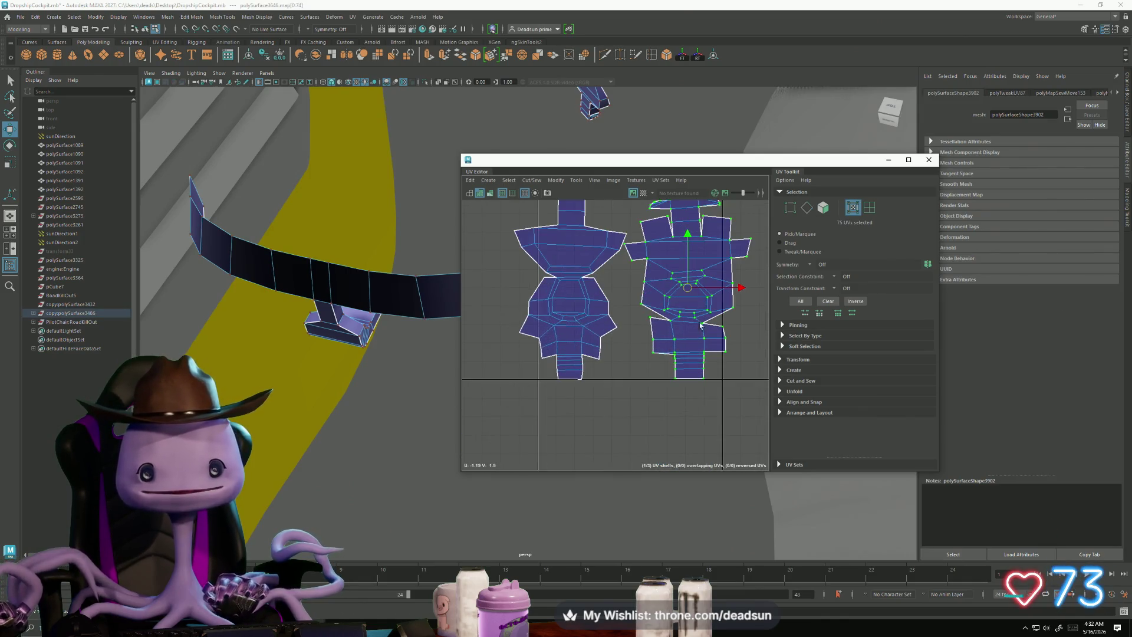
pyautogui.scroll(-1, 522, 284)
pyautogui.moveTo(531, 292)
pyautogui.keyDown('alt'); pyautogui.mouseDown(button='middle')
pyautogui.moveTo(544, 346)
pyautogui.moveTo(589, 348)
pyautogui.mouseUp(button='middle'); pyautogui.keyUp('alt')
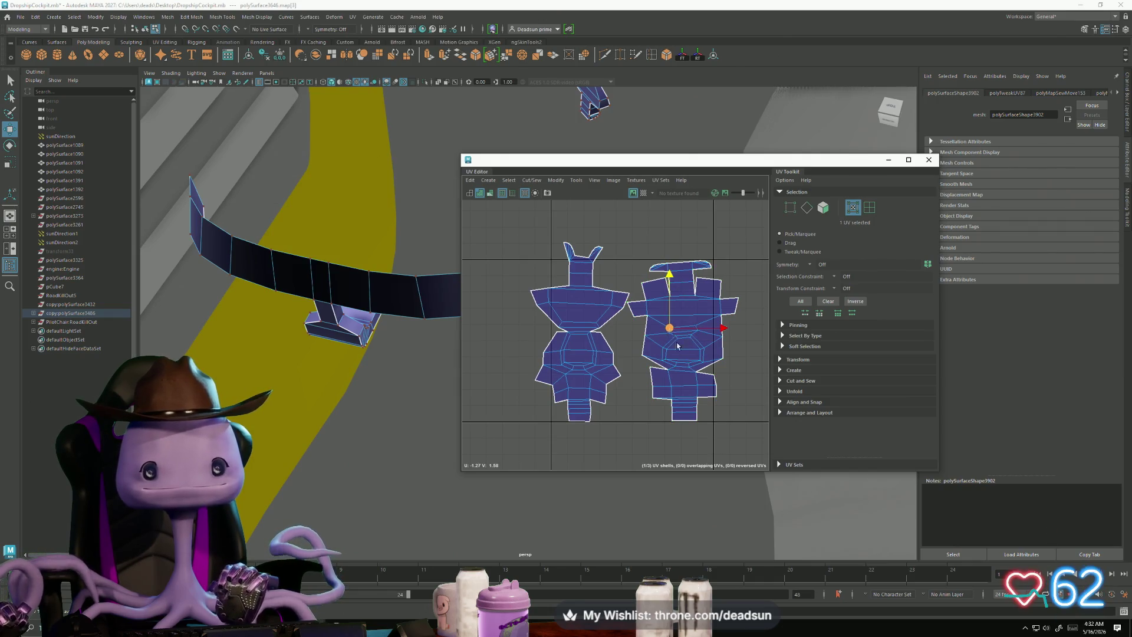
pyautogui.click(669, 366)
pyautogui.click(680, 367)
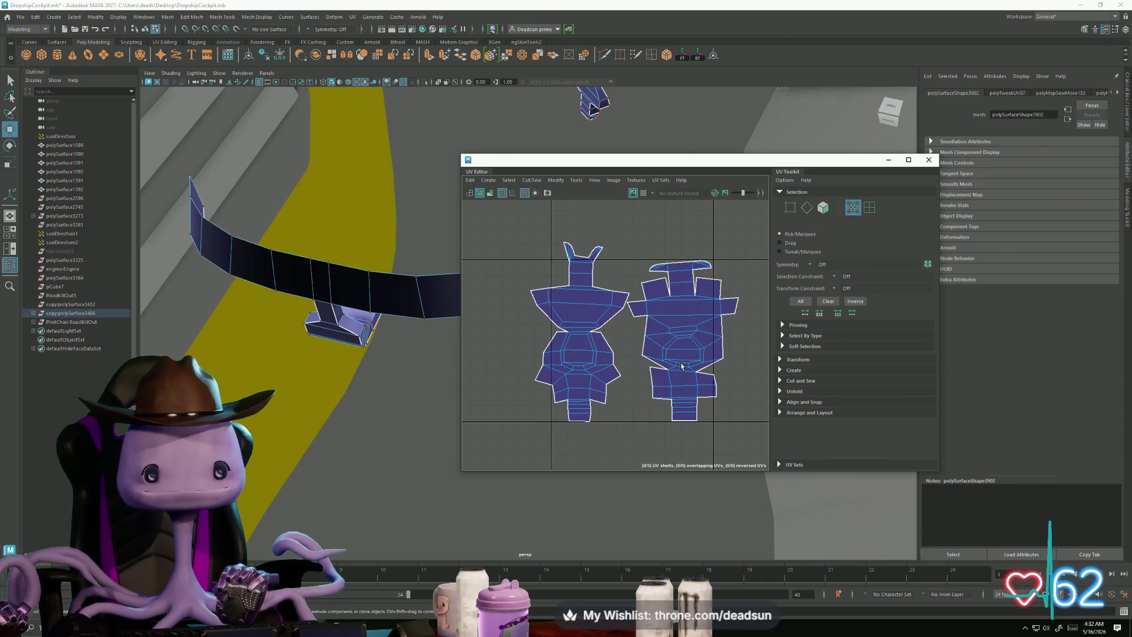
pyautogui.click(699, 391)
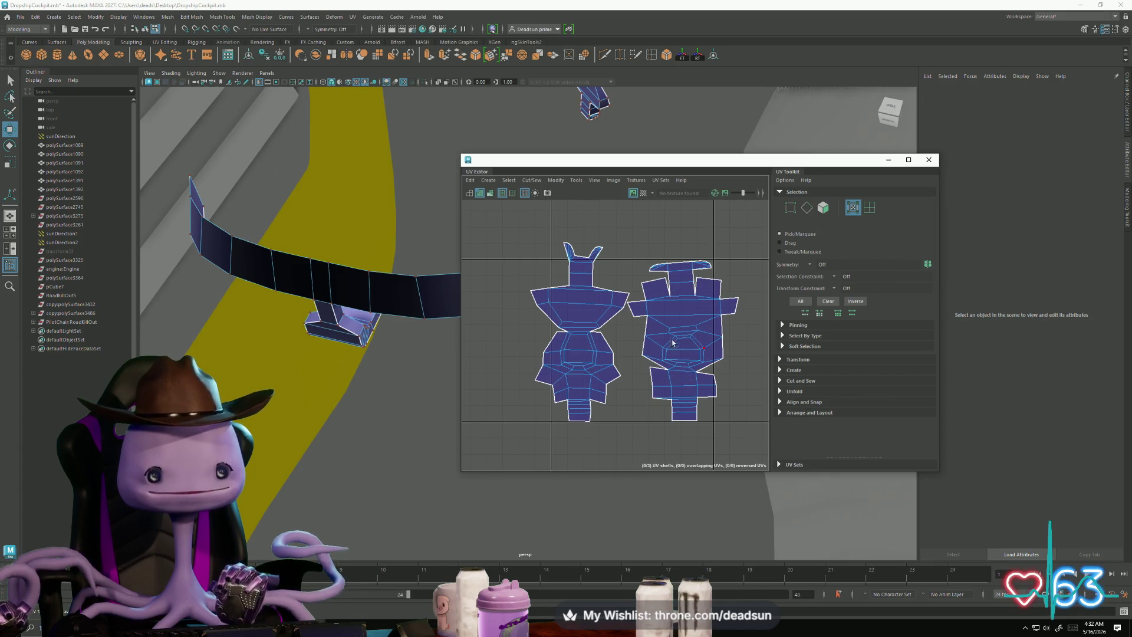
pyautogui.moveTo(735, 406); pyautogui.dragTo(735, 405)
# Step: Delete the small upper-left lever piece in the viewport, then undo the deletion
pyautogui.moveTo(365, 306)
pyautogui.keyDown('alt'); pyautogui.mouseDown()
pyautogui.moveTo(298, 317)
pyautogui.moveTo(329, 347)
pyautogui.moveTo(312, 344)
pyautogui.mouseUp(); pyautogui.keyUp('alt')
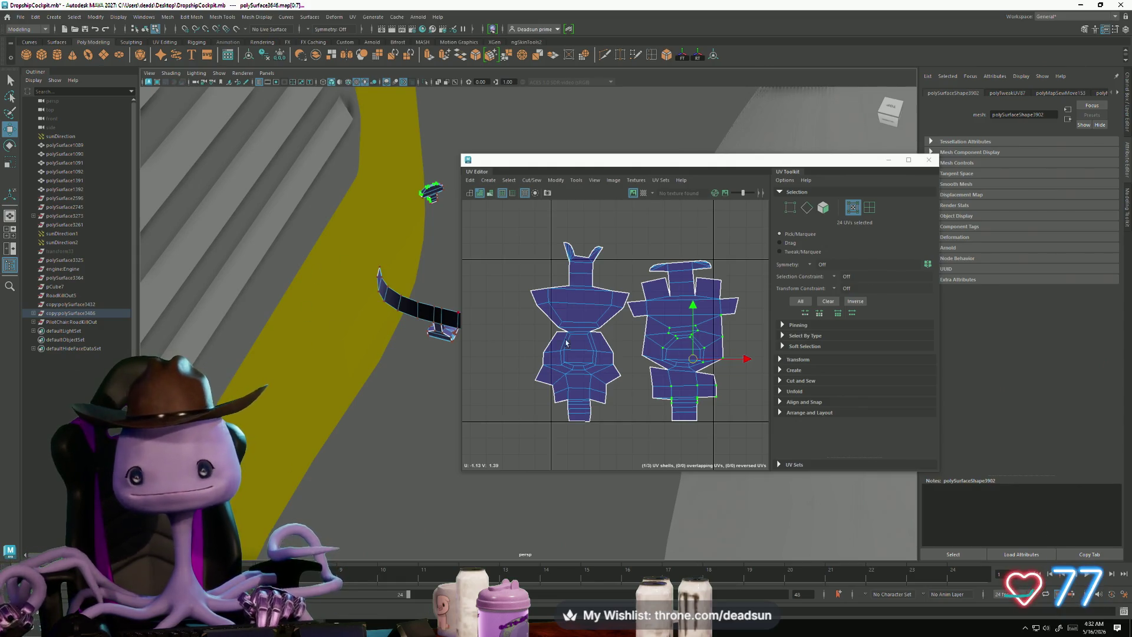
pyautogui.moveTo(413, 339)
pyautogui.keyDown('alt'); pyautogui.mouseDown()
pyautogui.moveTo(354, 357)
pyautogui.moveTo(368, 357)
pyautogui.mouseUp(); pyautogui.keyUp('alt')
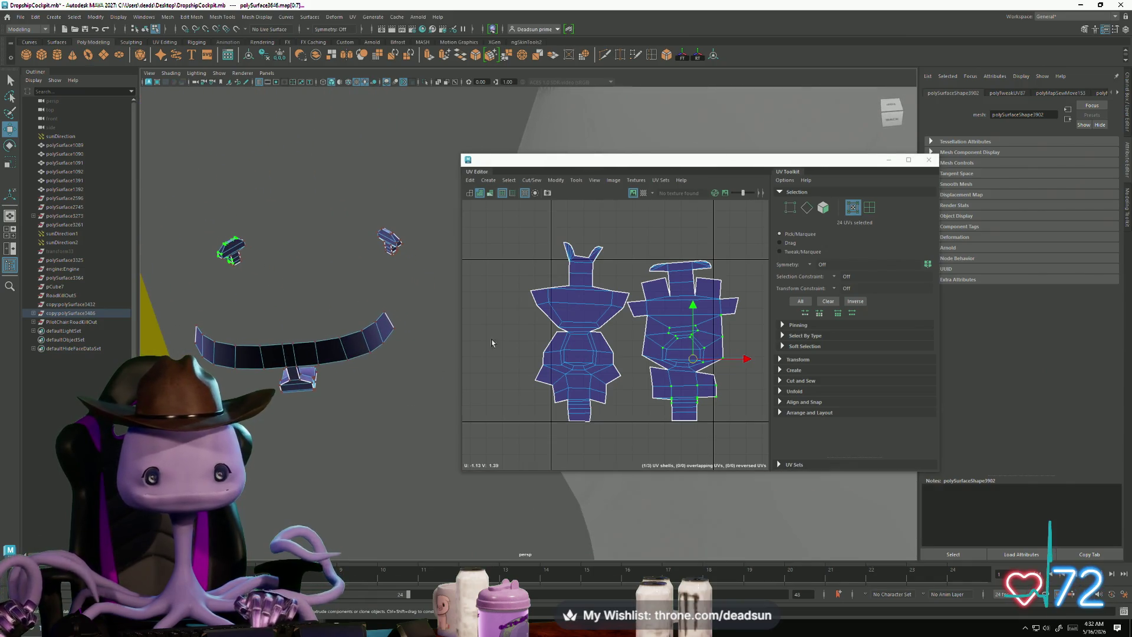
pyautogui.click(696, 333)
pyautogui.press('F8')
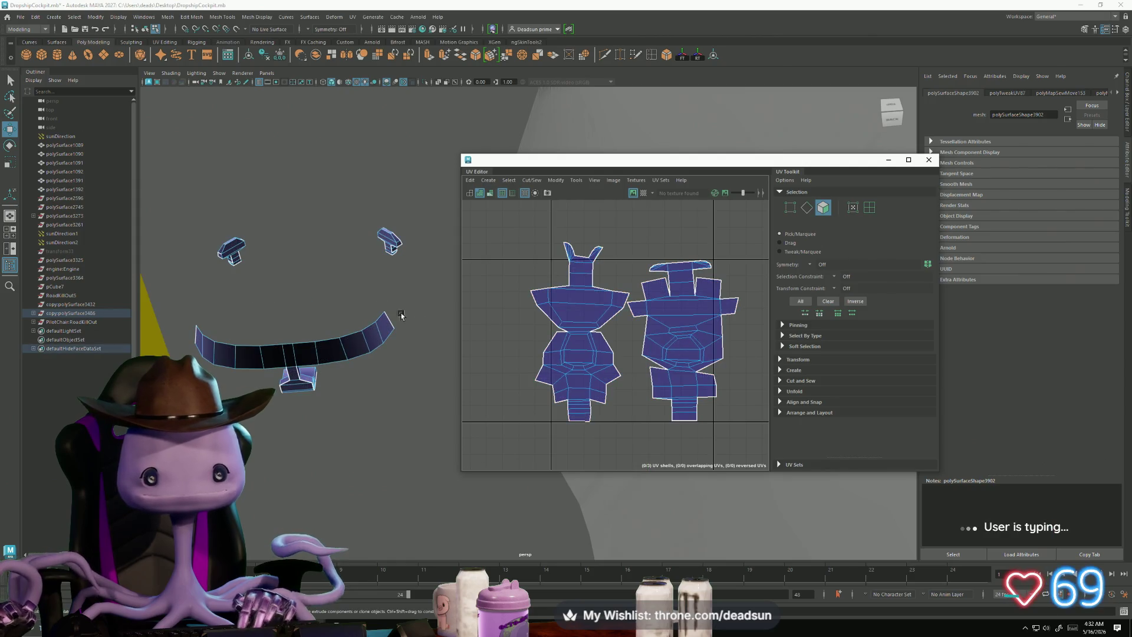
pyautogui.keyDown('alt'); pyautogui.moveTo(250, 250); pyautogui.dragTo(282, 265, button='middle'); pyautogui.keyUp('alt')
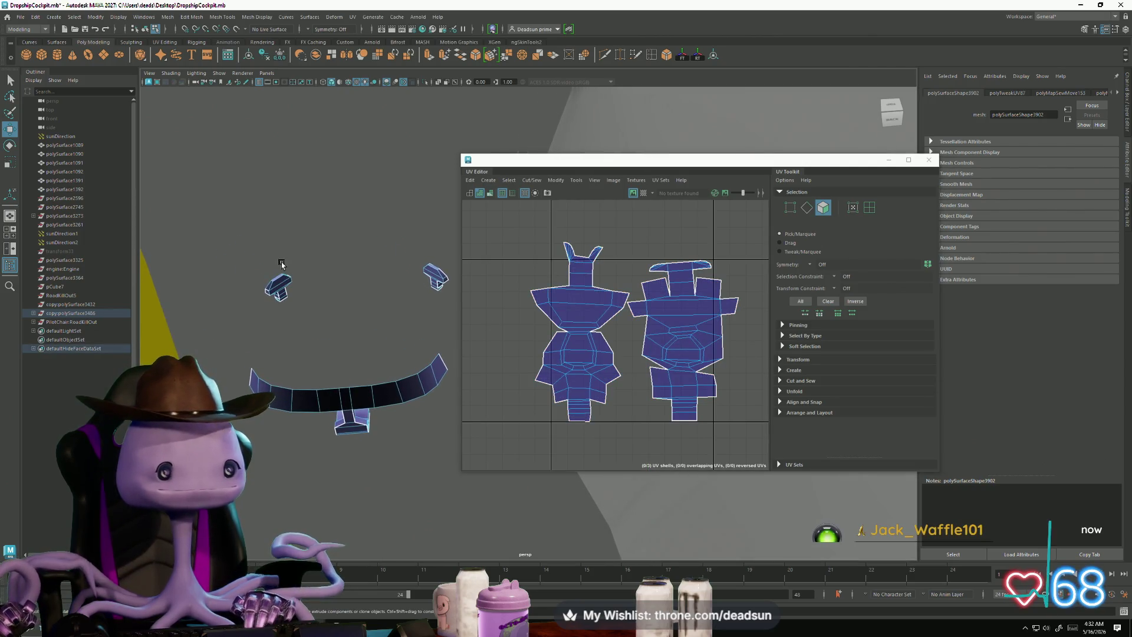
pyautogui.click(281, 279)
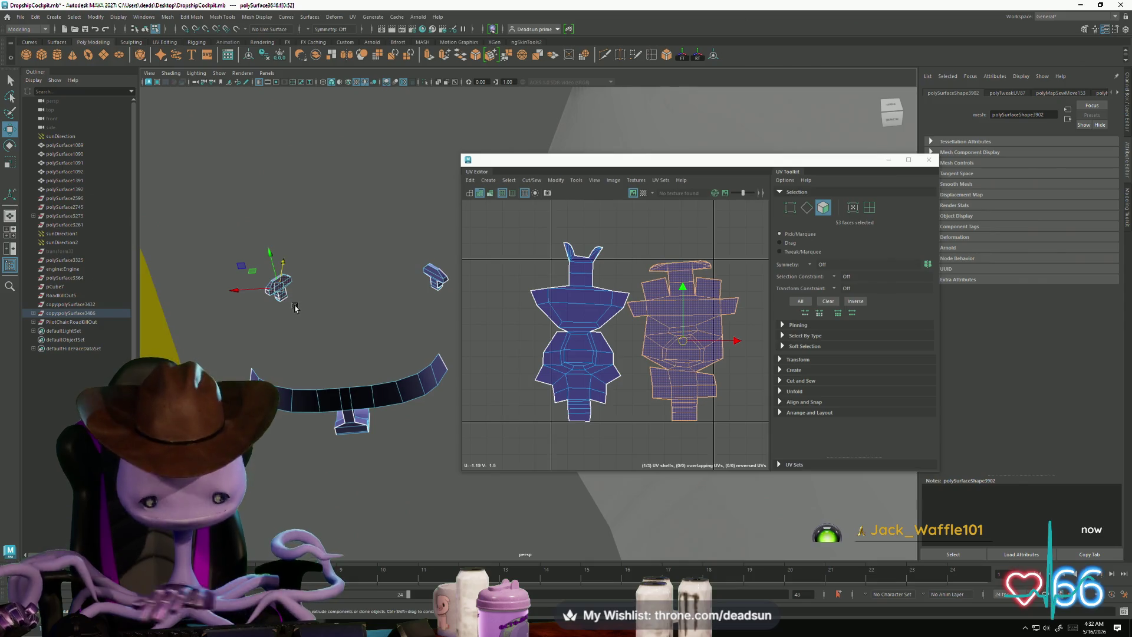
pyautogui.press('Delete')
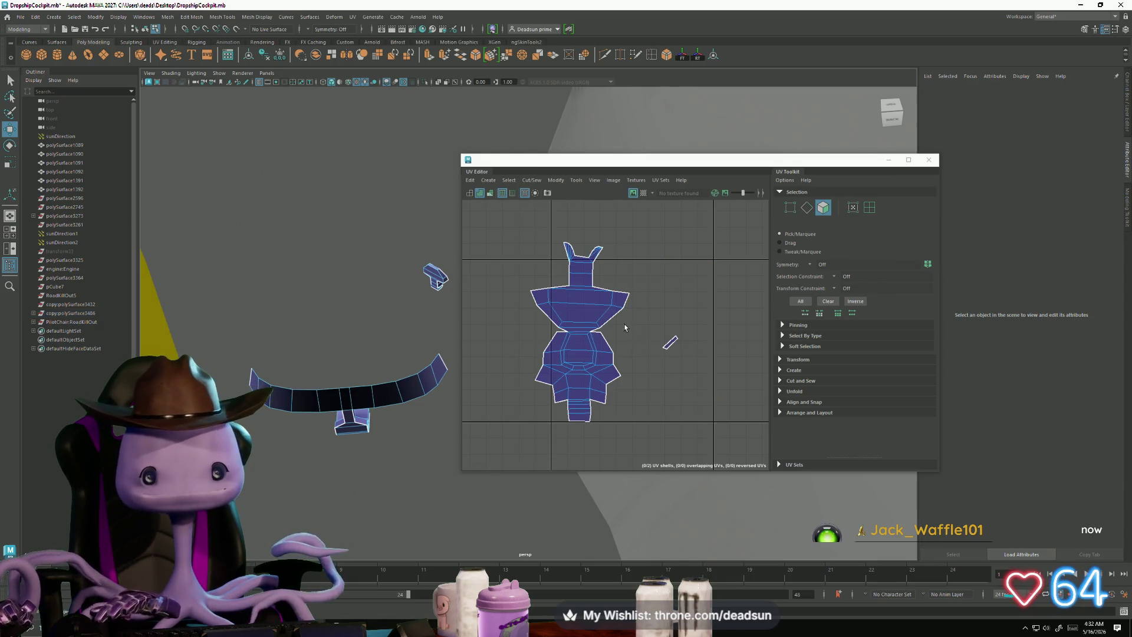
pyautogui.hotkey('ctrl', 'z')
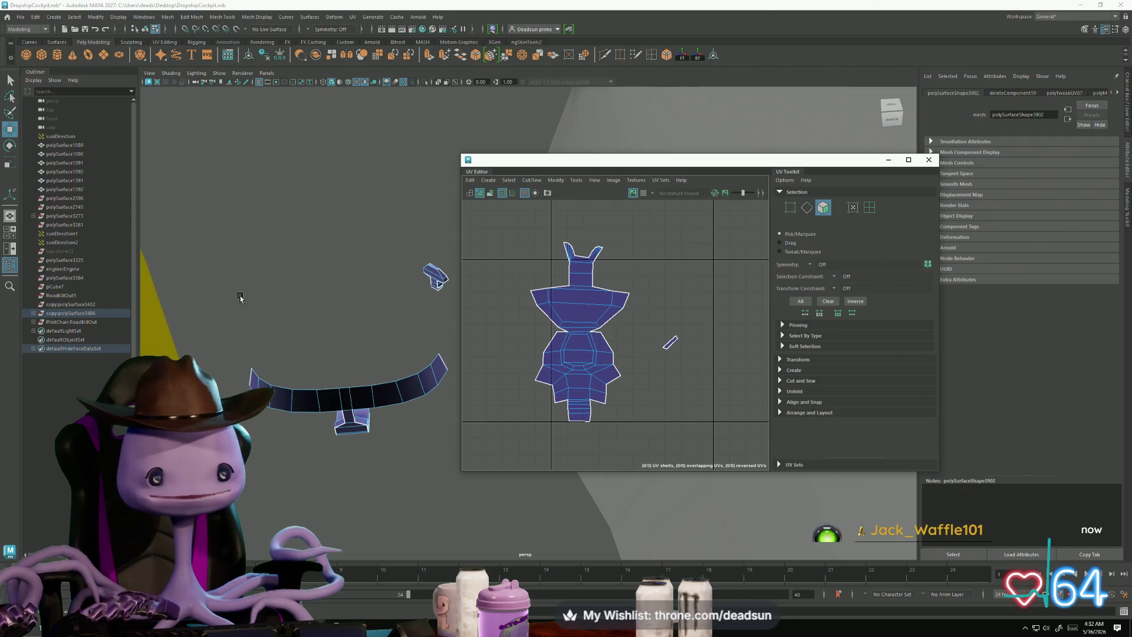
# Step: Try moving the upper UV shell down and left, then undo the changes
pyautogui.moveTo(672, 348); pyautogui.dragTo(674, 328, button='right')
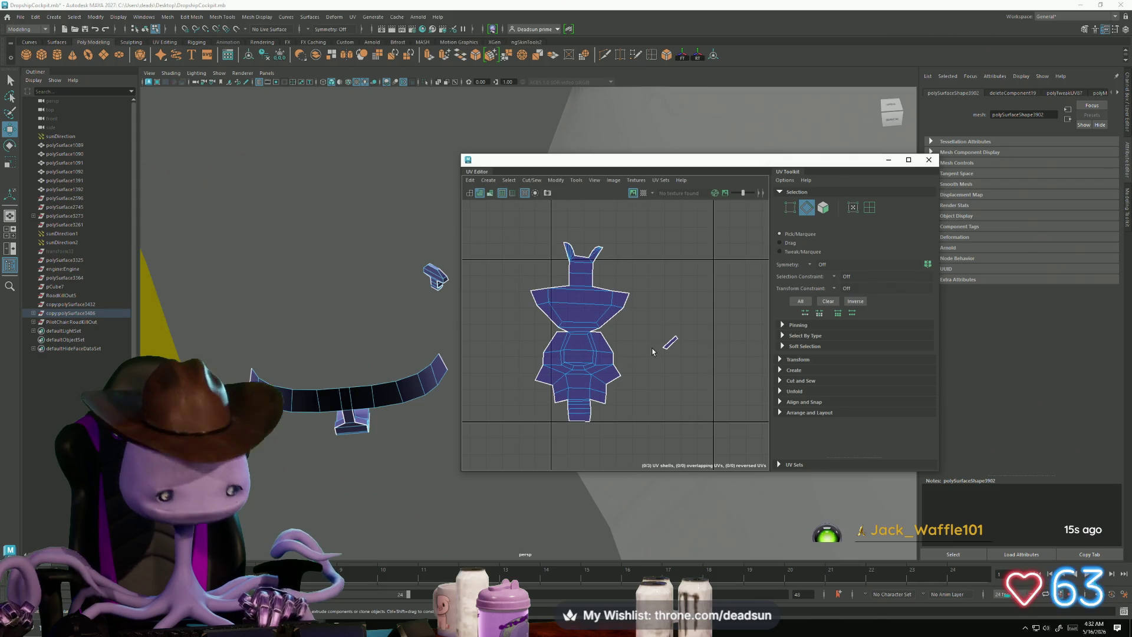
pyautogui.press('a')
pyautogui.moveTo(570, 282); pyautogui.dragTo(574, 298, button='right')
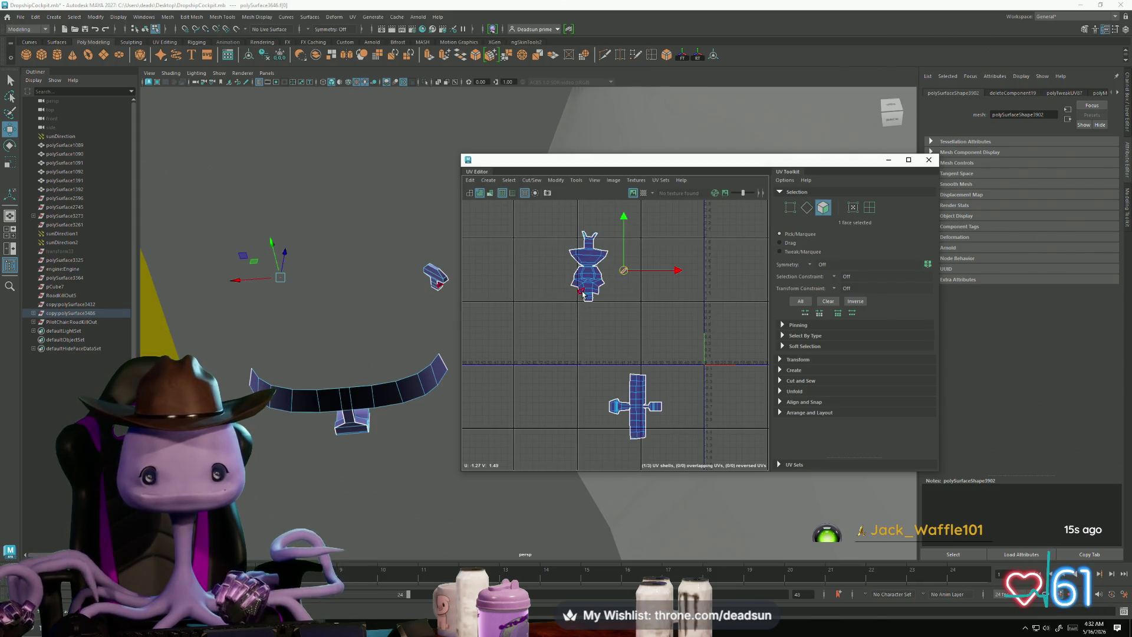
pyautogui.moveTo(588, 274); pyautogui.dragTo(562, 356)
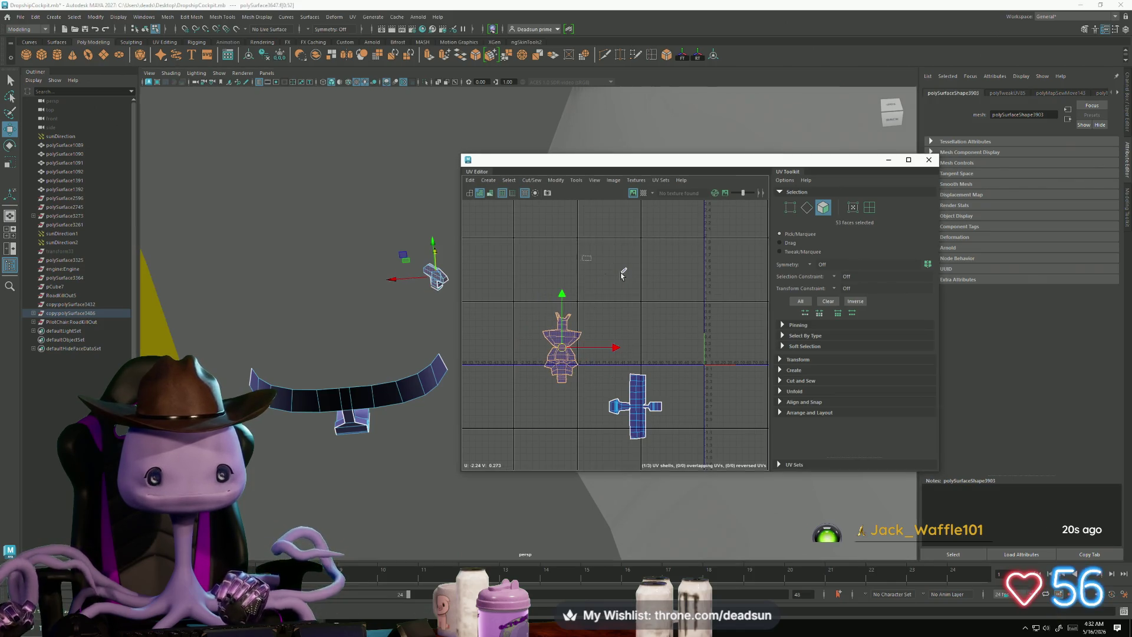
pyautogui.click(531, 313)
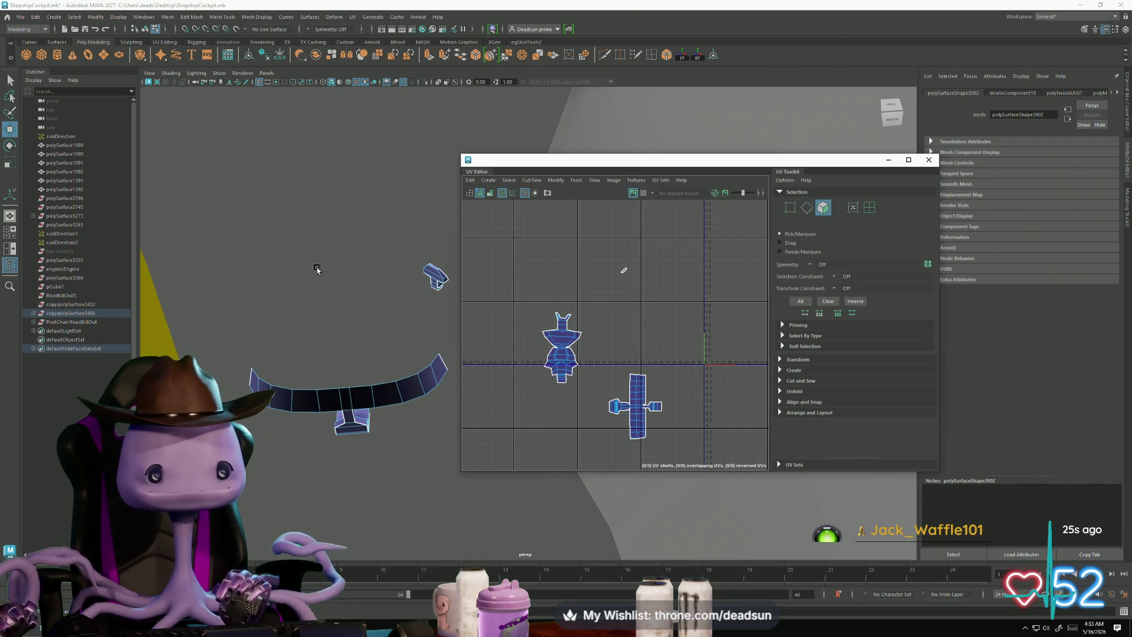
pyautogui.hotkey('ctrl', 'z')
pyautogui.hotkey('ctrl', 'z')
pyautogui.hotkey('ctrl', 'z')
pyautogui.hotkey('ctrl', 'z')
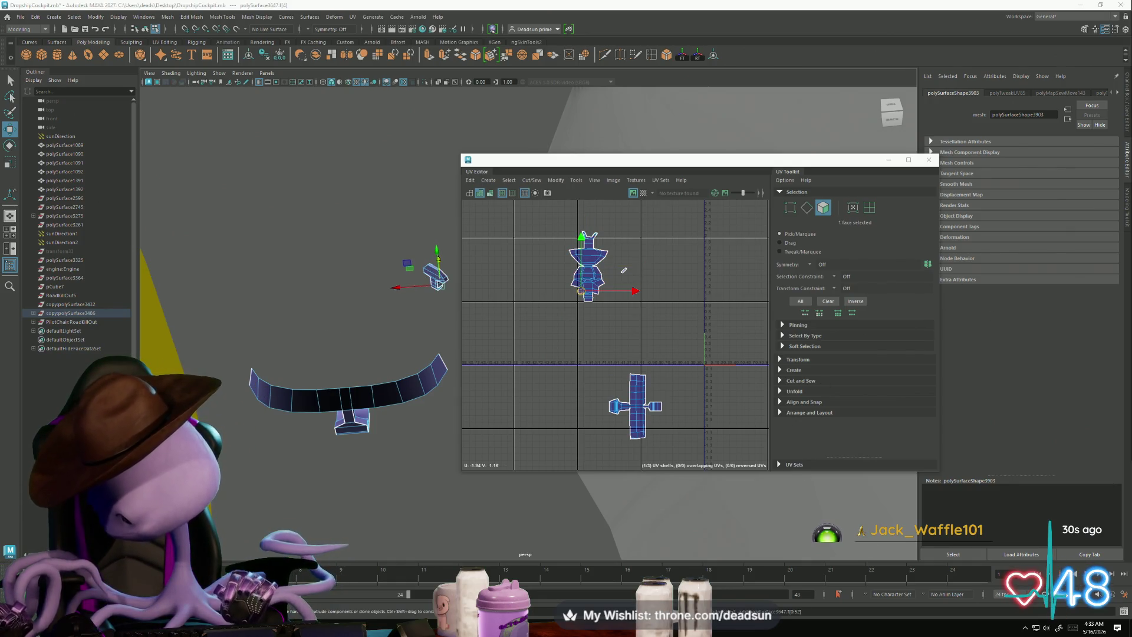
pyautogui.click(372, 326)
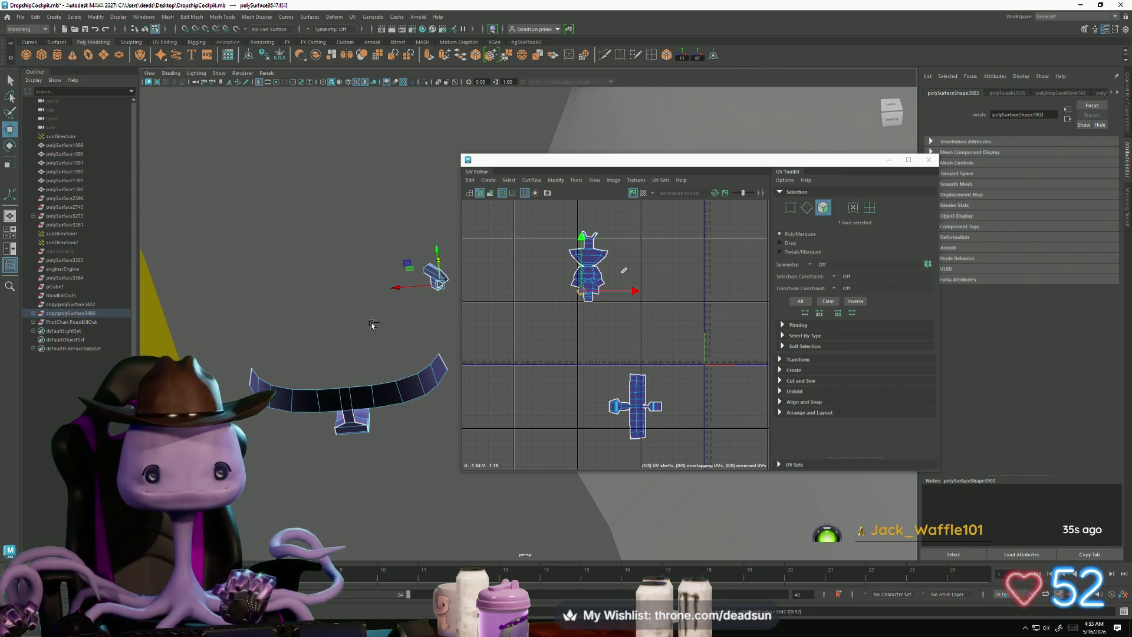
pyautogui.hotkey('ctrl', 'z')
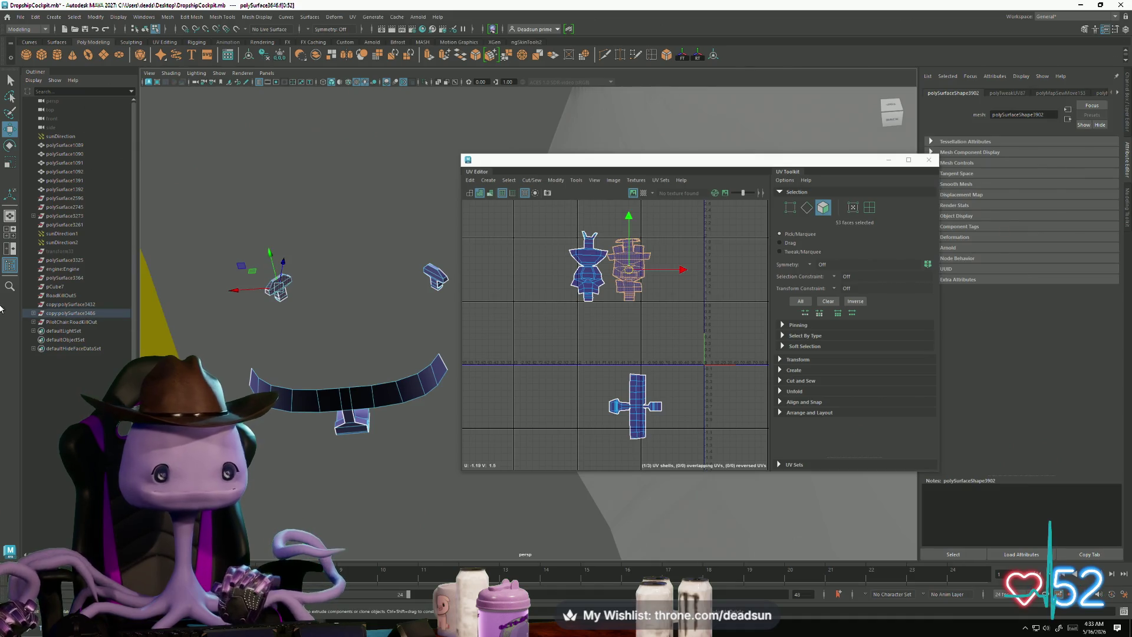
# Step: Expand copy:polySurface3486 in the Outliner and select its group and mesh shape
pyautogui.click(34, 307)
pyautogui.click(34, 313)
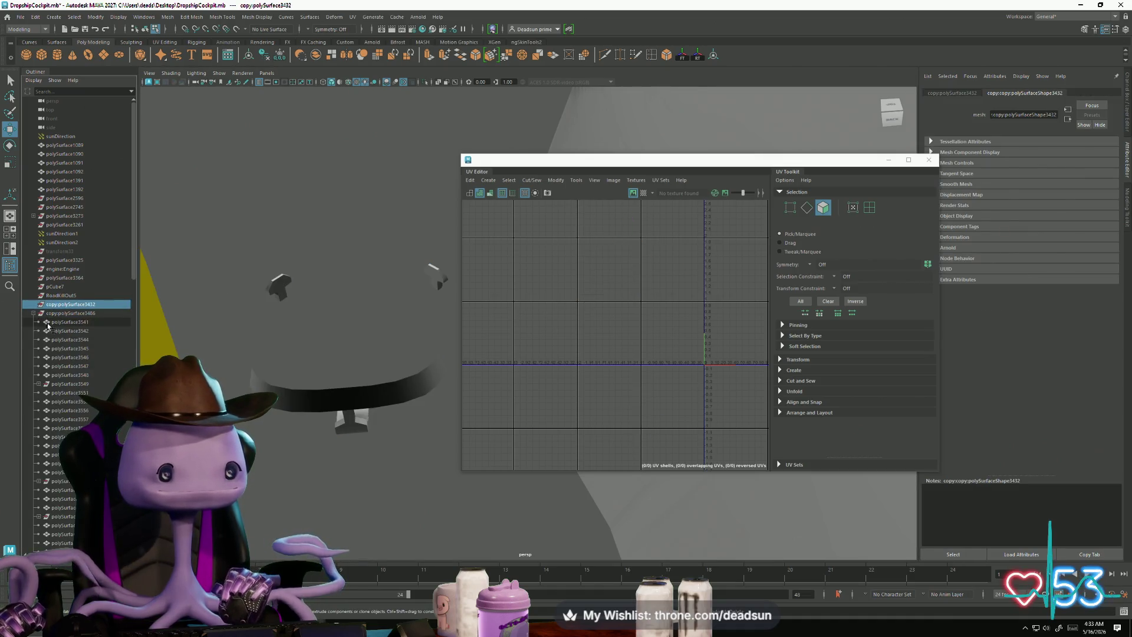
pyautogui.click(60, 316)
pyautogui.click(533, 287)
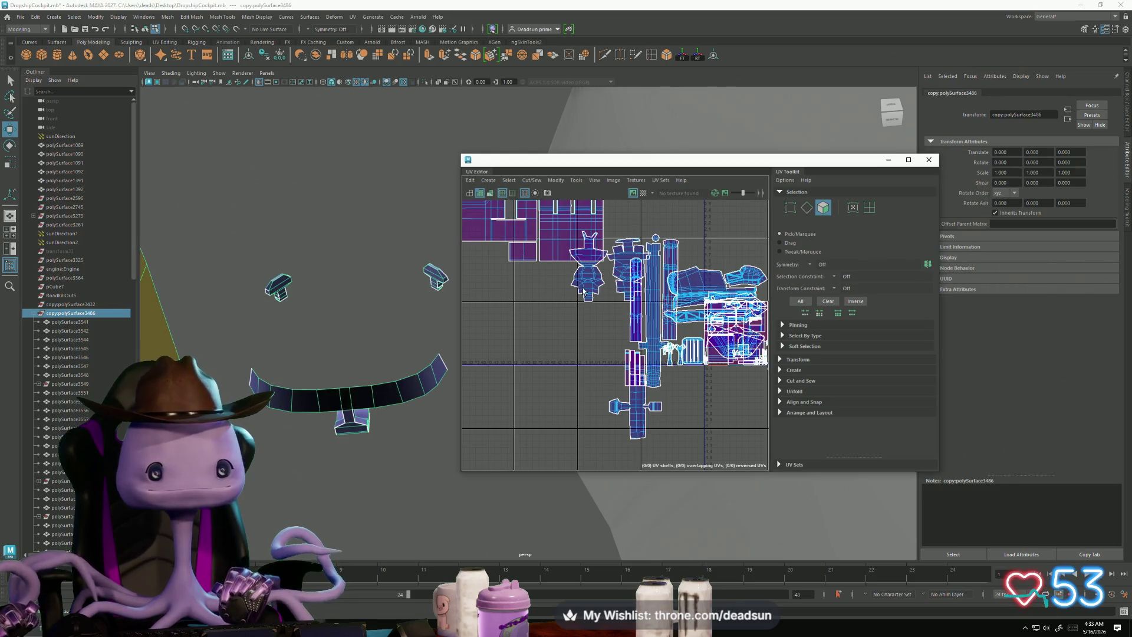
pyautogui.click(625, 282)
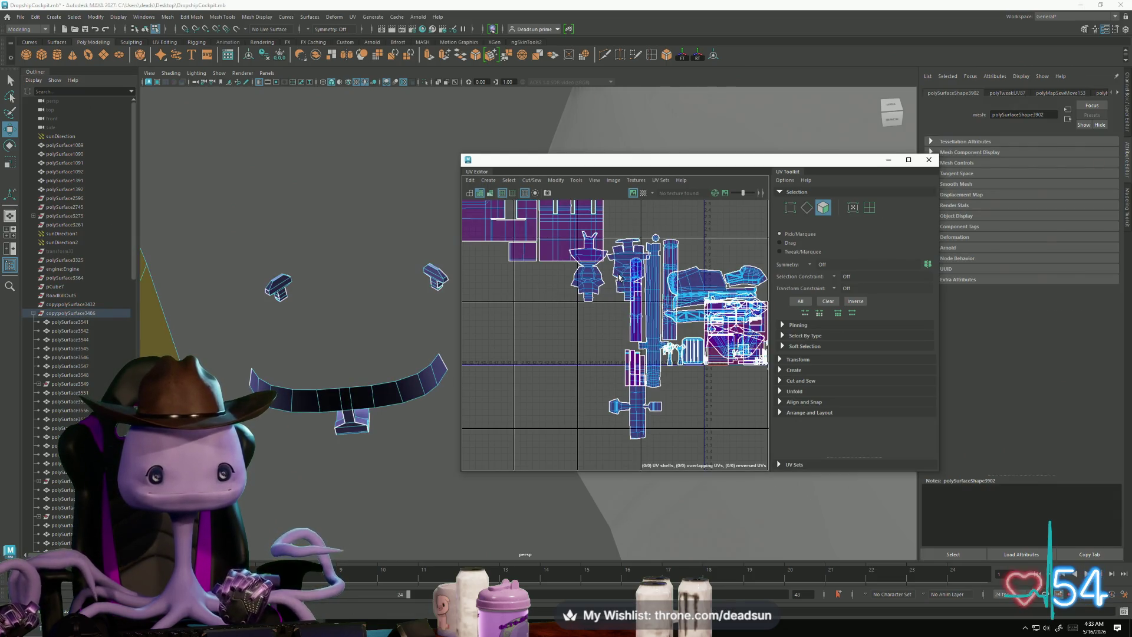
pyautogui.scroll(-10, 92, 279)
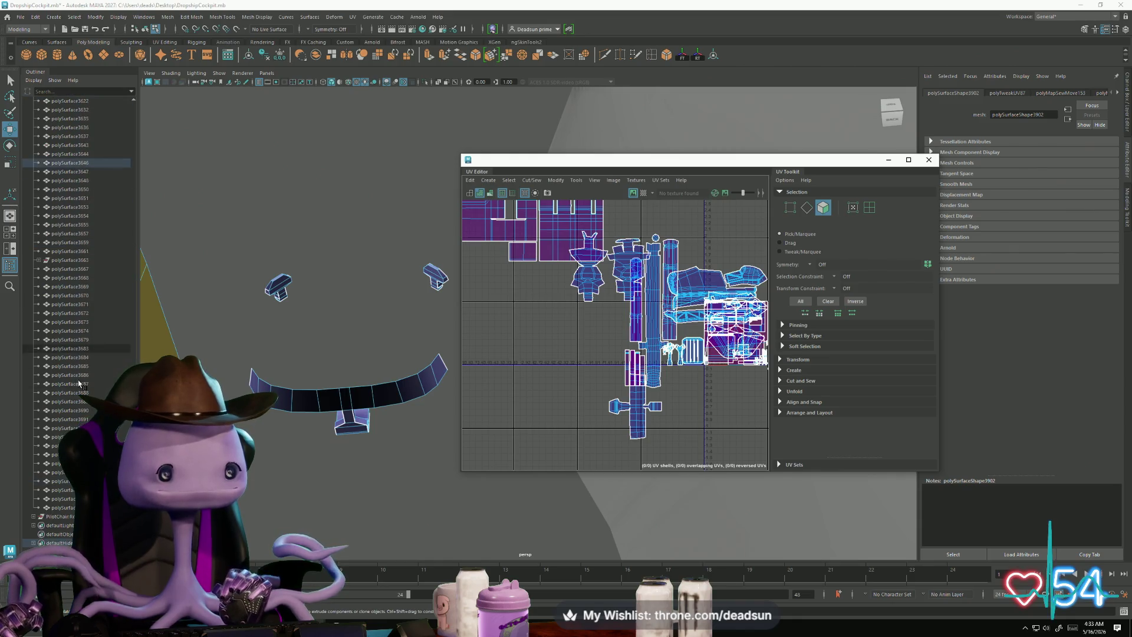
# Step: Delete polySurface3646 and select the remaining small lever piece
pyautogui.click(72, 233)
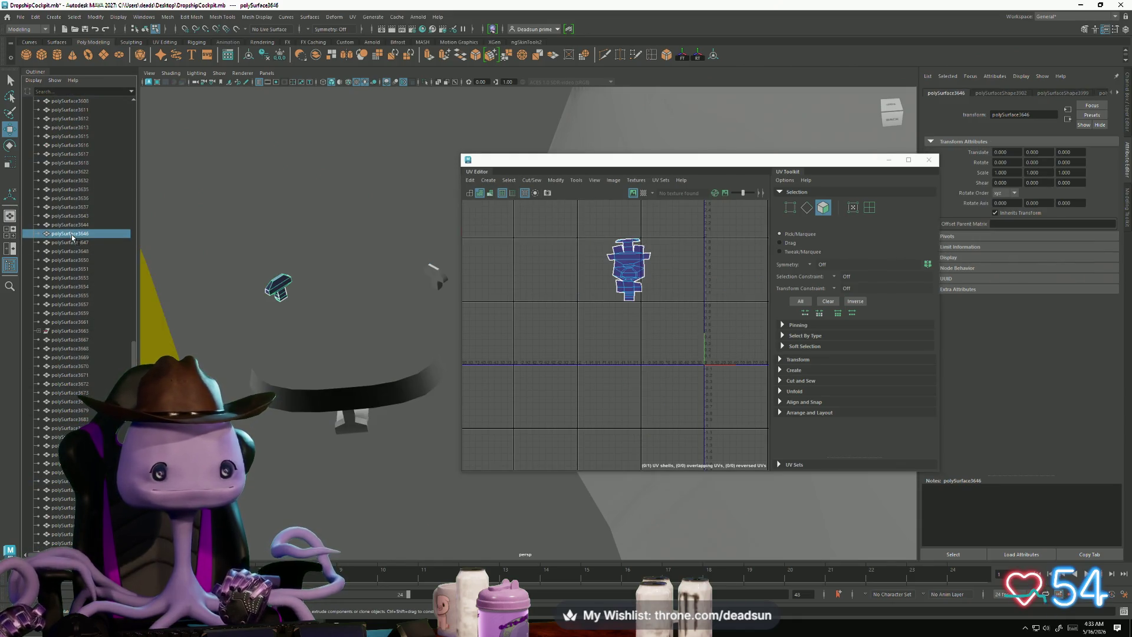
pyautogui.press('Delete')
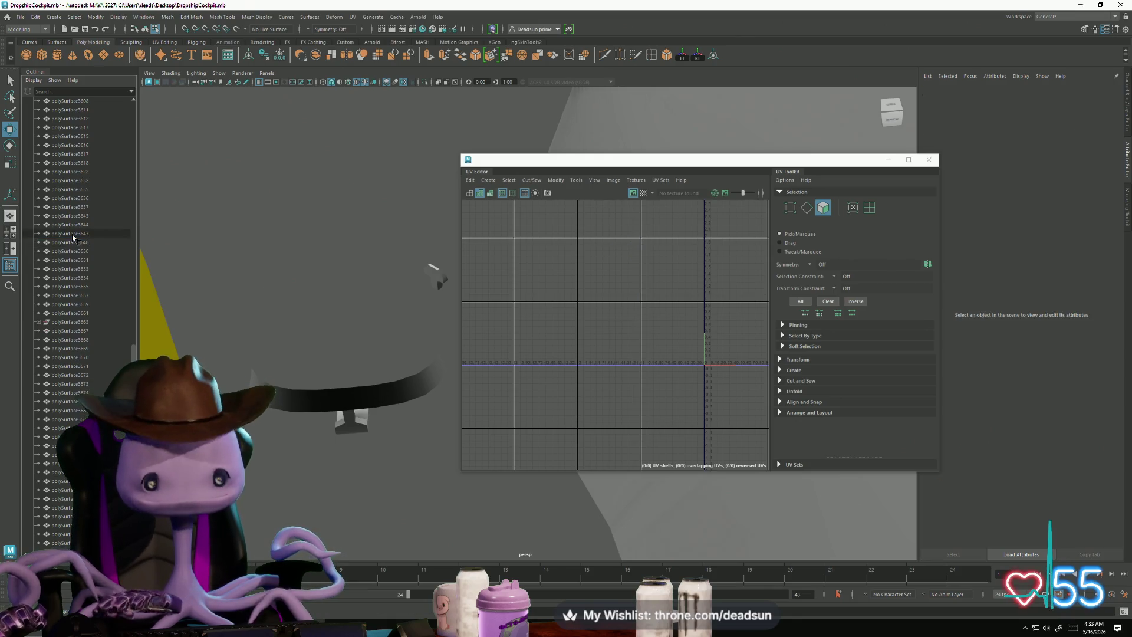
pyautogui.click(434, 268)
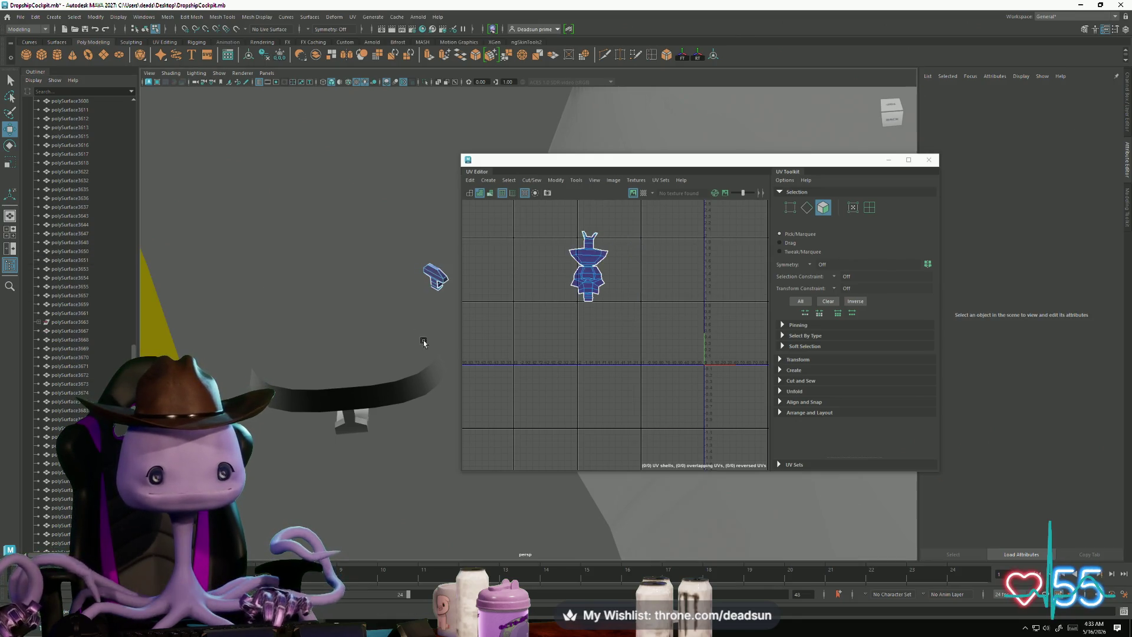
pyautogui.moveTo(424, 286)
pyautogui.keyDown('alt'); pyautogui.mouseDown()
pyautogui.moveTo(332, 319)
pyautogui.moveTo(391, 331)
pyautogui.moveTo(412, 344)
pyautogui.moveTo(404, 353)
pyautogui.mouseUp(); pyautogui.keyUp('alt')
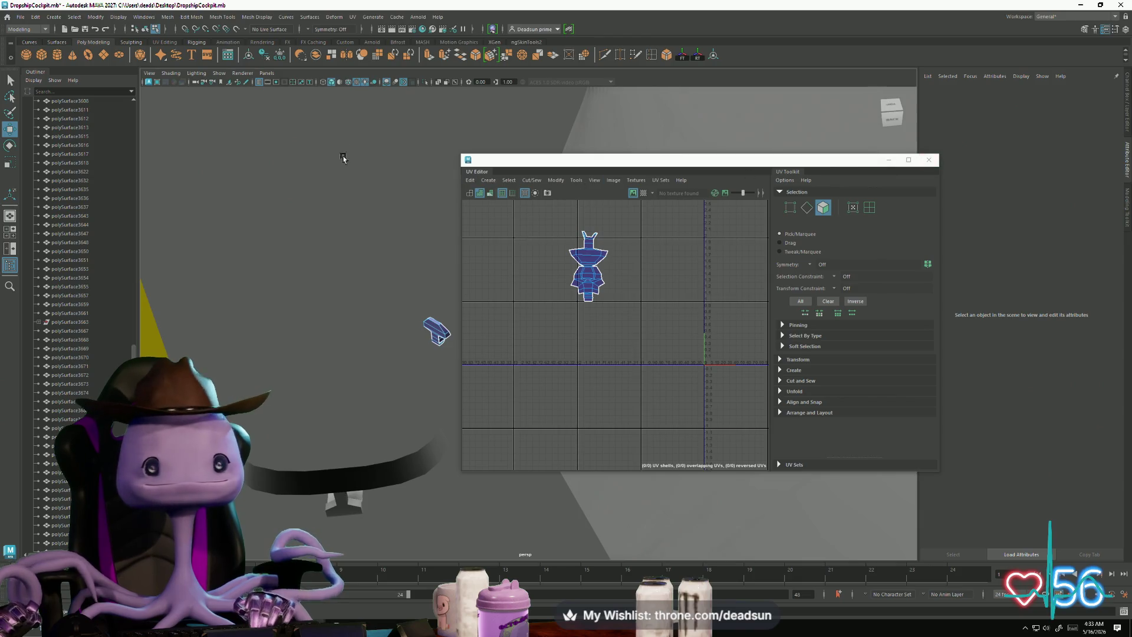
# Step: Browse the menus for a mesh cleanup command, then dismiss them without choosing one
pyautogui.click(168, 18)
pyautogui.moveTo(199, 122)
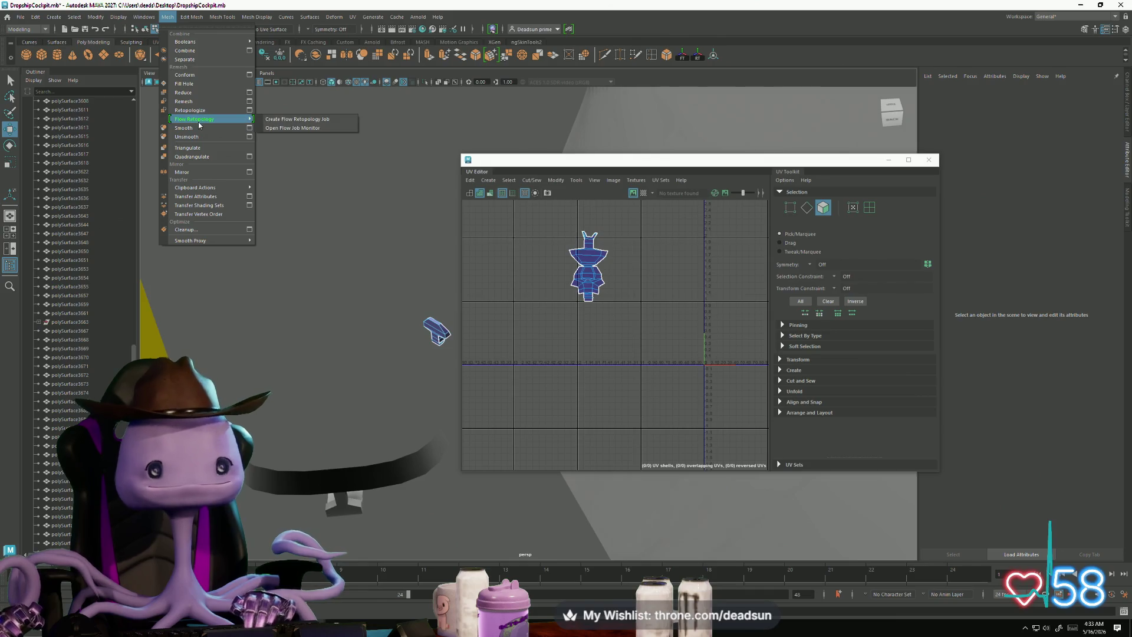
pyautogui.moveTo(143, 17)
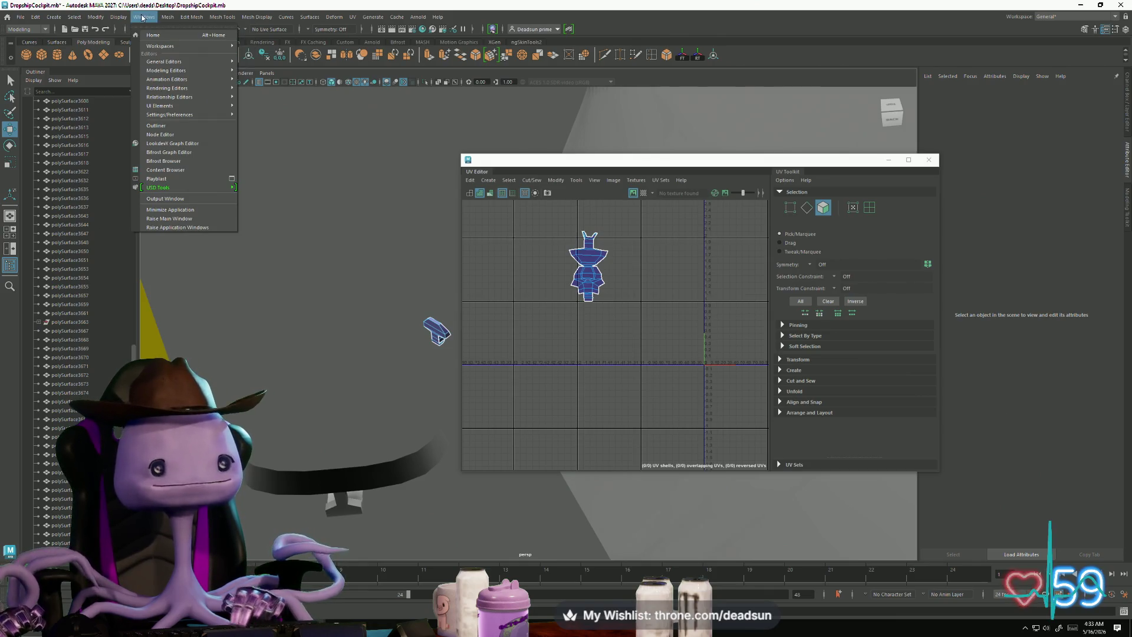
pyautogui.click(408, 266)
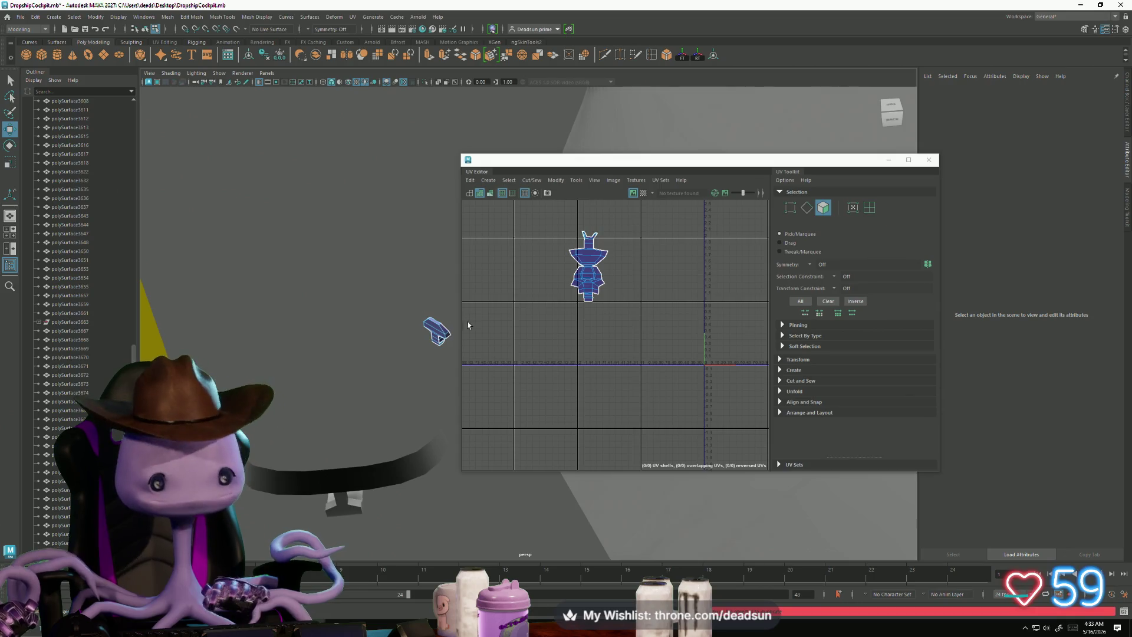
# Step: Move the second lever part, polySurface3704, left of the first lever, then select its UV shell
pyautogui.moveTo(442, 332); pyautogui.dragTo(430, 320, button='right')
pyautogui.click(431, 325)
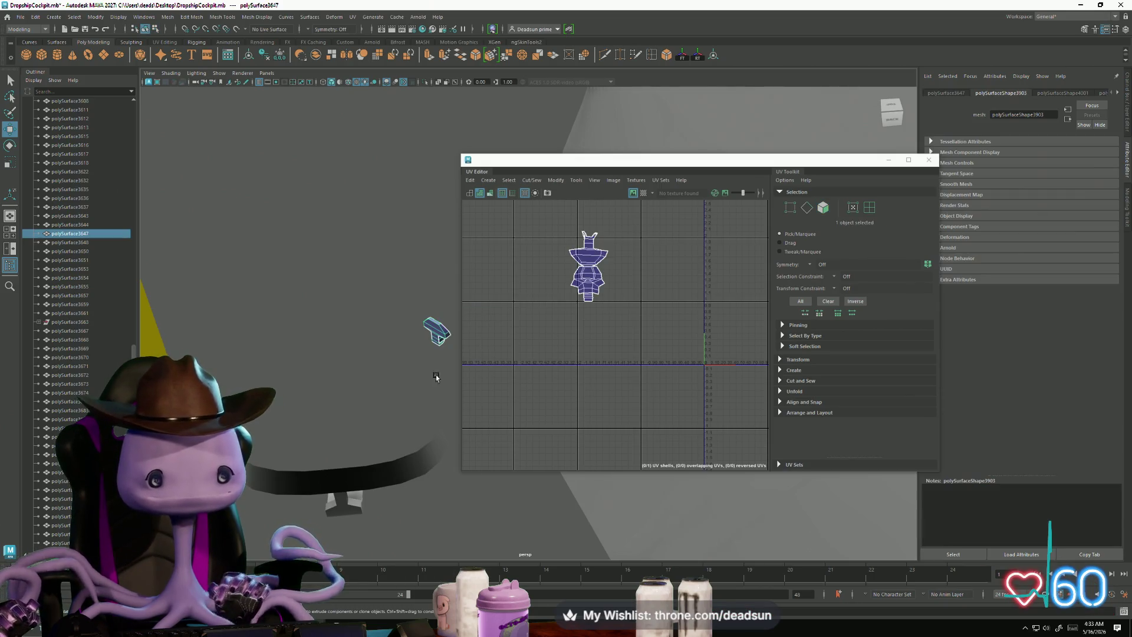
pyautogui.click(423, 375)
pyautogui.keyDown('alt'); pyautogui.moveTo(472, 361); pyautogui.dragTo(405, 356); pyautogui.keyUp('alt')
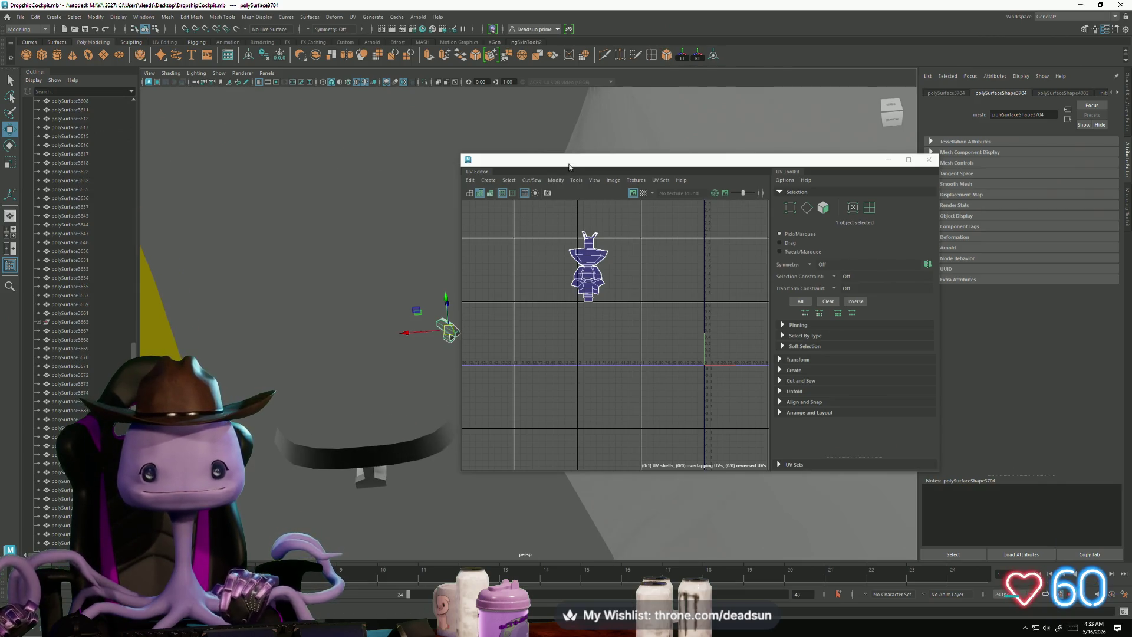
pyautogui.moveTo(570, 167); pyautogui.dragTo(756, 175)
pyautogui.moveTo(407, 333)
pyautogui.mouseDown()
pyautogui.moveTo(317, 336)
pyautogui.moveTo(390, 346)
pyautogui.mouseUp()
pyautogui.press('e')
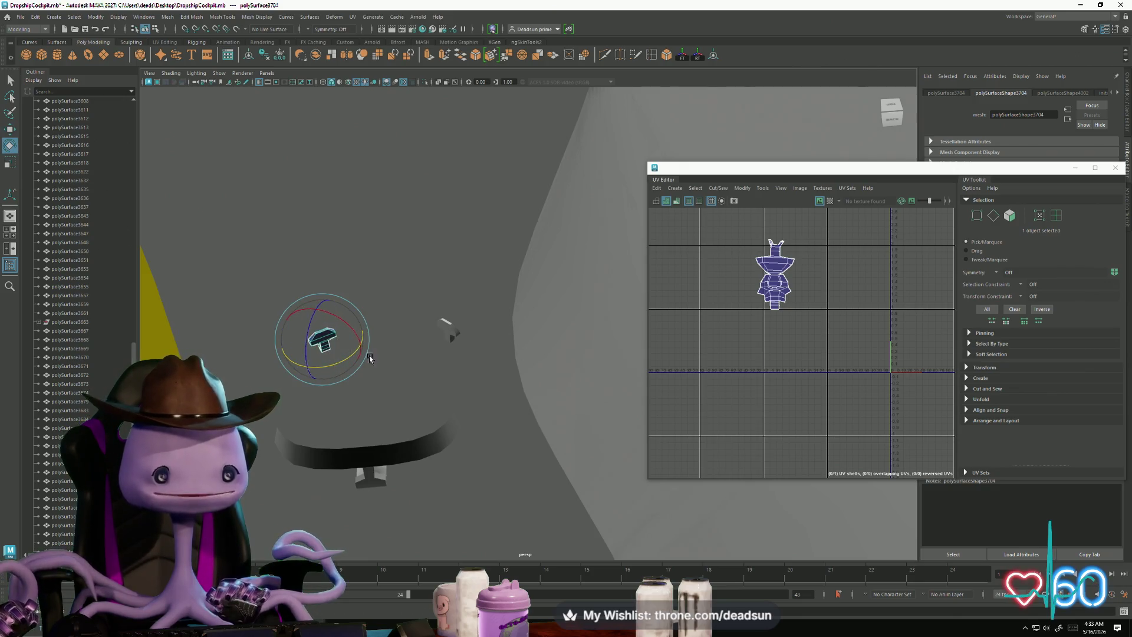
pyautogui.press('w')
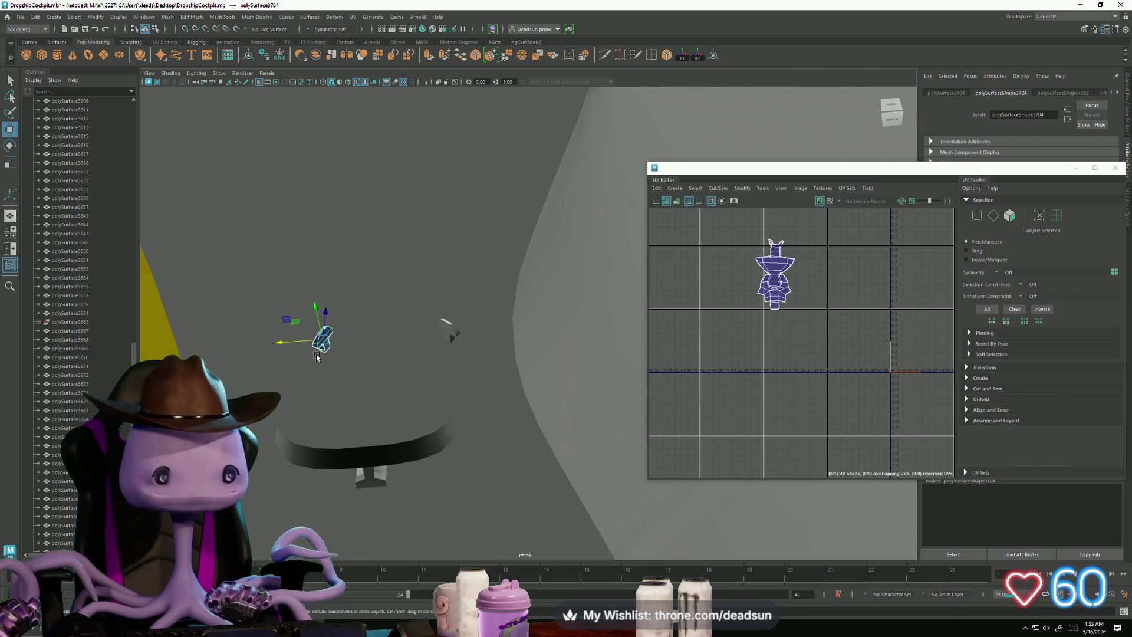
pyautogui.moveTo(788, 279); pyautogui.dragTo(802, 277, button='right')
pyautogui.click(777, 277)
# Step: Select both lever UV shells alongside the strip and scale the lever shells down
pyautogui.moveTo(839, 275); pyautogui.dragTo(885, 274)
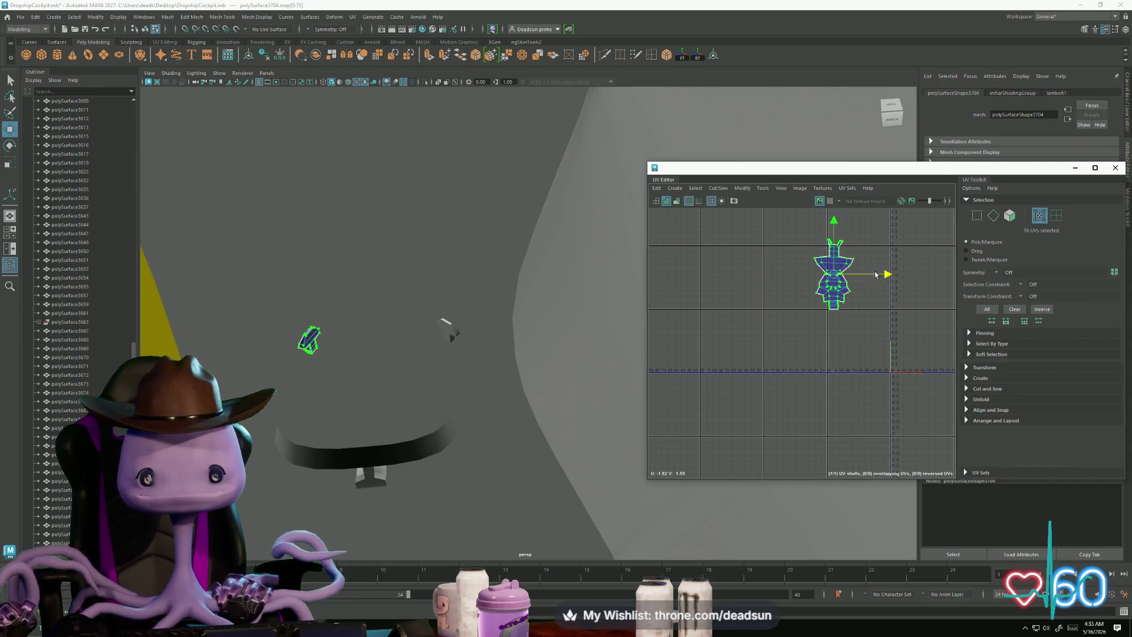
pyautogui.keyDown('shift'); pyautogui.click(447, 332); pyautogui.keyUp('shift')
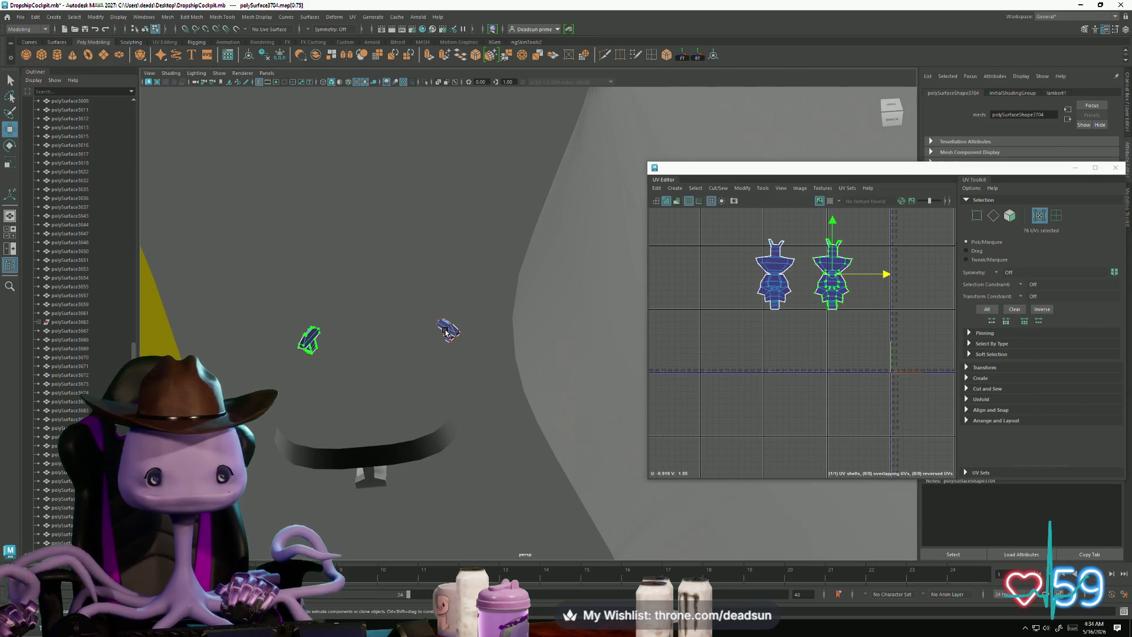
pyautogui.keyDown('shift'); pyautogui.click(388, 453); pyautogui.keyUp('shift')
pyautogui.scroll(-3, 767, 318)
pyautogui.moveTo(768, 297); pyautogui.dragTo(769, 298, button='right')
pyautogui.keyDown('shift'); pyautogui.click(769, 298); pyautogui.keyUp('shift')
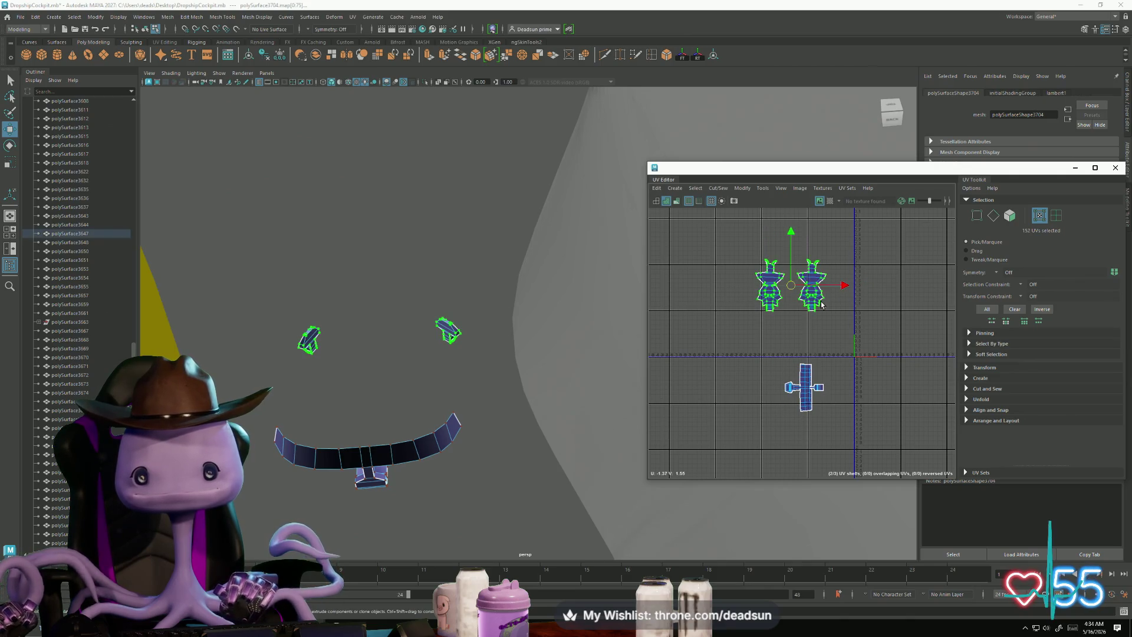
pyautogui.press('r')
pyautogui.moveTo(799, 293)
pyautogui.mouseDown(button='middle')
pyautogui.moveTo(767, 298)
pyautogui.moveTo(767, 372)
pyautogui.moveTo(746, 365)
pyautogui.moveTo(794, 388)
pyautogui.moveTo(758, 319)
pyautogui.moveTo(753, 398)
pyautogui.mouseUp(button='middle')
# Step: Rotate the left lever shell upright and nudge it beside the strip shell's crossbar
pyautogui.press('r')
pyautogui.scroll(5, 761, 364)
pyautogui.press('w')
pyautogui.scroll(-2, 795, 388)
pyautogui.click(722, 317)
pyautogui.press('e')
pyautogui.moveTo(775, 355)
pyautogui.mouseDown(button='middle')
pyautogui.moveTo(651, 393)
pyautogui.moveTo(724, 507)
pyautogui.moveTo(713, 505)
pyautogui.mouseUp(button='middle')
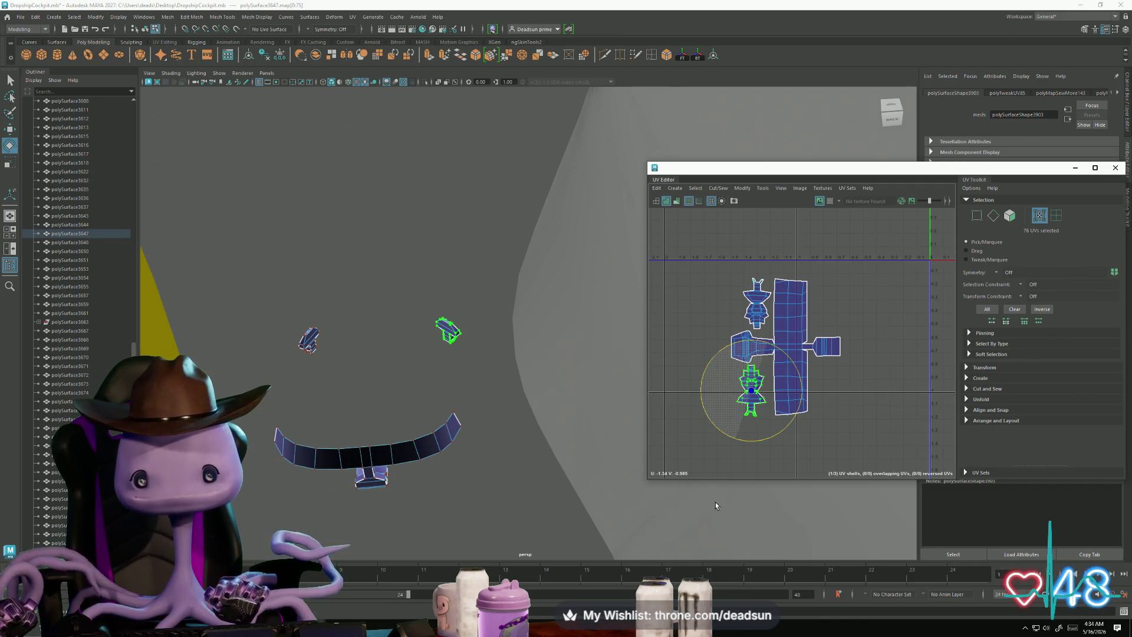
pyautogui.press('w')
pyautogui.moveTo(753, 390); pyautogui.dragTo(756, 391, button='middle')
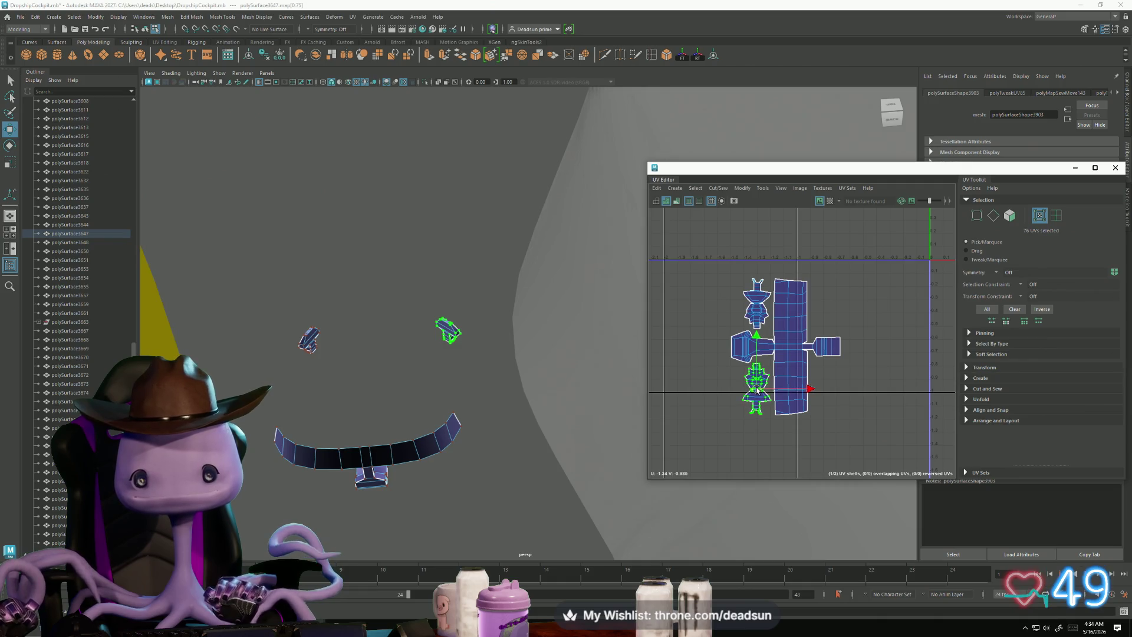
pyautogui.press('f')
pyautogui.keyDown('alt'); pyautogui.moveTo(460, 408); pyautogui.dragTo(596, 262); pyautogui.keyUp('alt')
pyautogui.rightClick(596, 260)
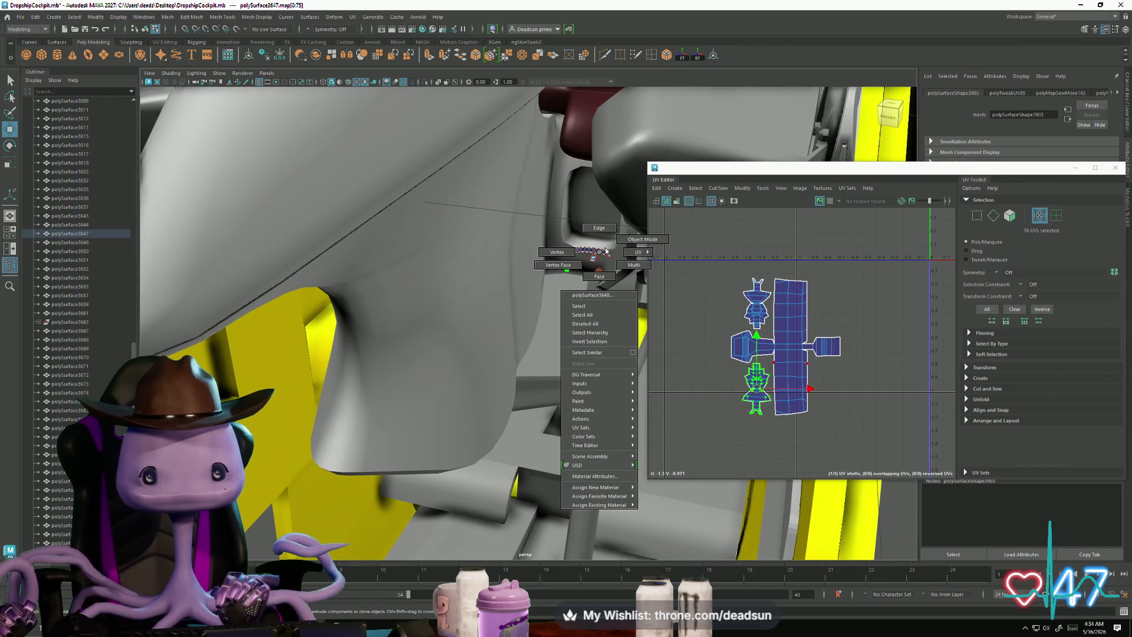
pyautogui.click(480, 316)
pyautogui.press('f')
pyautogui.keyDown('alt'); pyautogui.moveTo(424, 392); pyautogui.dragTo(419, 371); pyautogui.keyUp('alt')
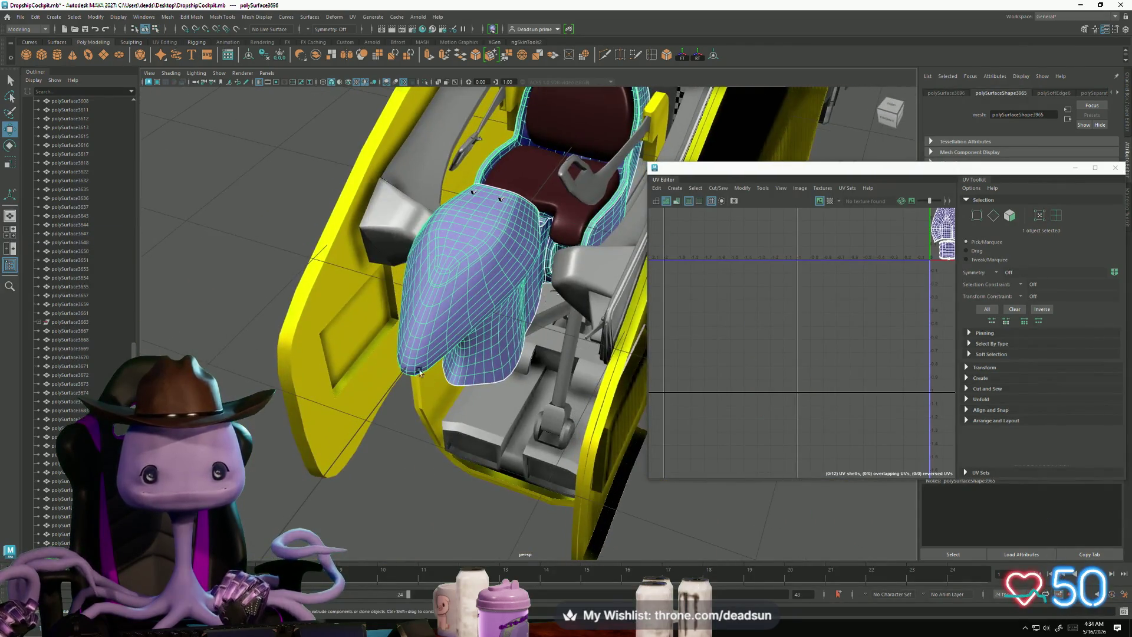
pyautogui.keyDown('alt'); pyautogui.moveTo(855, 265); pyautogui.dragTo(825, 337, button='middle'); pyautogui.keyUp('alt')
pyautogui.moveTo(493, 377)
pyautogui.keyDown('alt'); pyautogui.mouseDown()
pyautogui.moveTo(488, 423)
pyautogui.moveTo(449, 297)
pyautogui.mouseUp(); pyautogui.keyUp('alt')
pyautogui.scroll(3, 450, 296)
pyautogui.keyDown('shift'); pyautogui.click(412, 262); pyautogui.keyUp('shift')
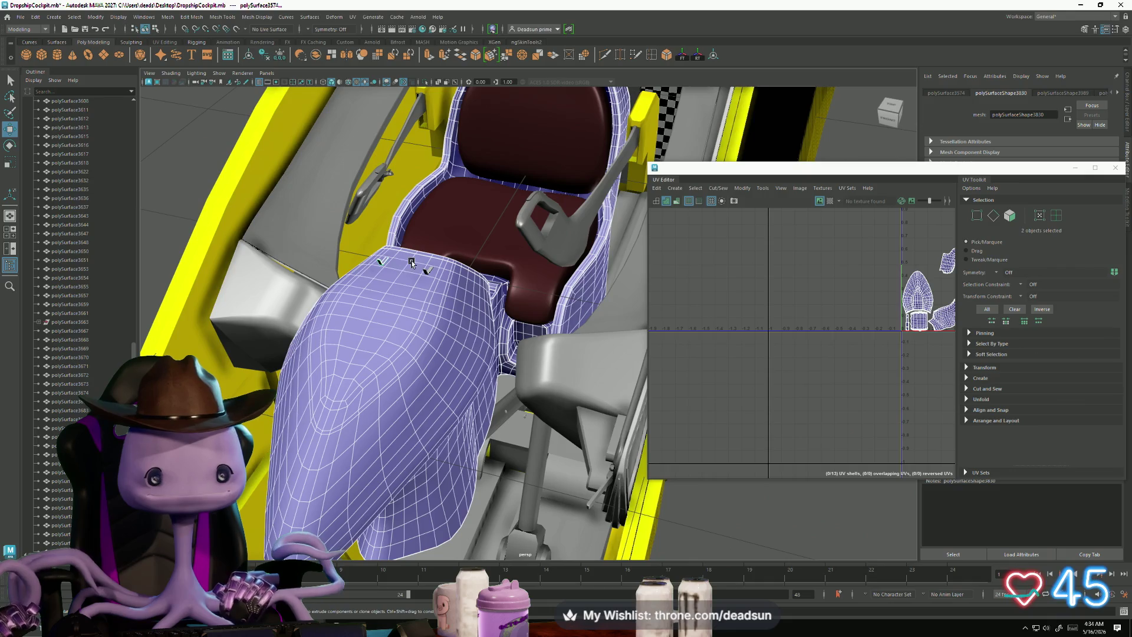
pyautogui.keyDown('shift'); pyautogui.click(424, 267); pyautogui.keyUp('shift')
pyautogui.moveTo(424, 267)
pyautogui.keyDown('alt'); pyautogui.mouseDown()
pyautogui.moveTo(437, 359)
pyautogui.moveTo(512, 425)
pyautogui.mouseUp(); pyautogui.keyUp('alt')
pyautogui.keyDown('shift'); pyautogui.click(517, 412); pyautogui.keyUp('shift')
pyautogui.keyDown('shift'); pyautogui.click(431, 417); pyautogui.keyUp('shift')
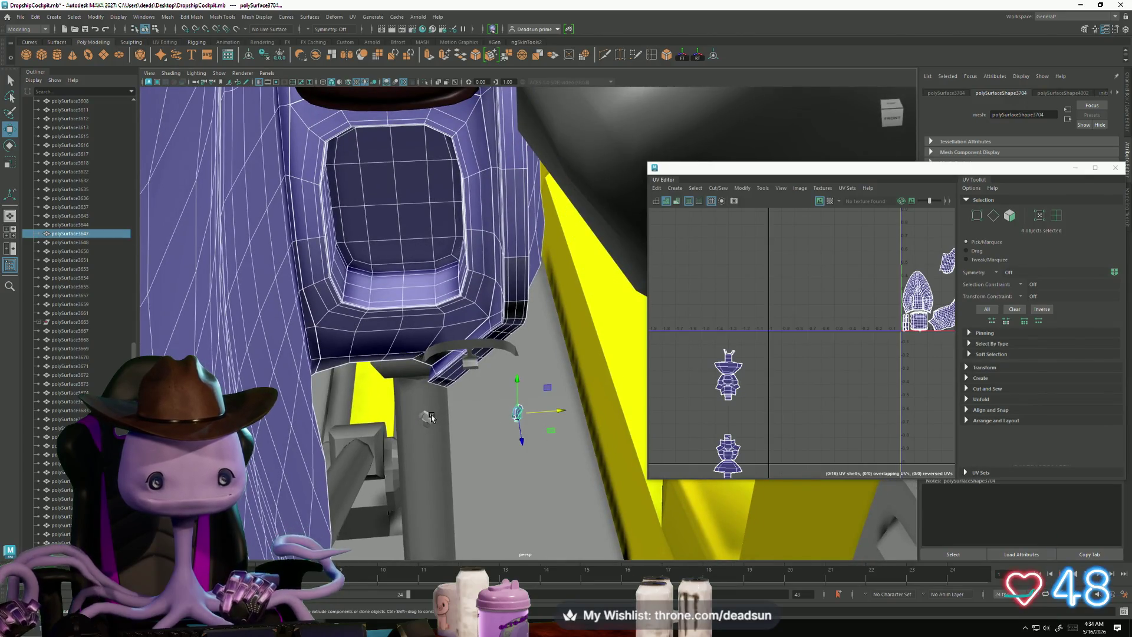
pyautogui.keyDown('shift'); pyautogui.click(470, 362); pyautogui.keyUp('shift')
pyautogui.moveTo(470, 362)
pyautogui.keyDown('alt'); pyautogui.mouseDown()
pyautogui.moveTo(555, 193)
pyautogui.moveTo(347, 324)
pyautogui.moveTo(365, 351)
pyautogui.mouseUp(); pyautogui.keyUp('alt')
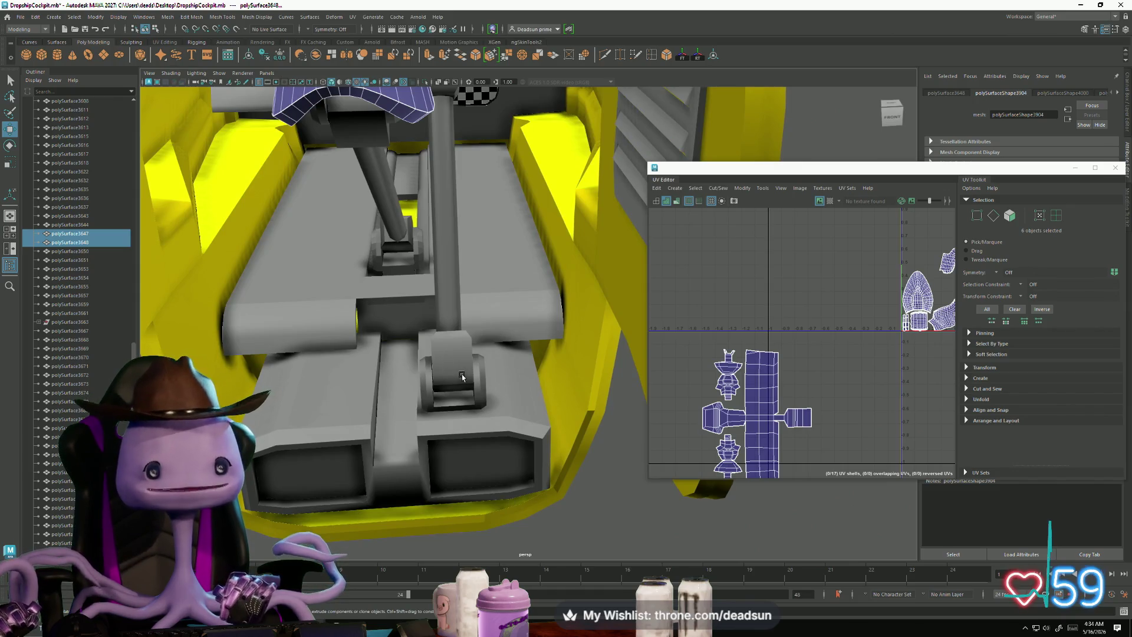
pyautogui.moveTo(477, 399)
pyautogui.keyDown('alt'); pyautogui.mouseDown()
pyautogui.moveTo(407, 434)
pyautogui.moveTo(433, 401)
pyautogui.moveTo(428, 356)
pyautogui.moveTo(459, 371)
pyautogui.moveTo(462, 461)
pyautogui.mouseUp(); pyautogui.keyUp('alt')
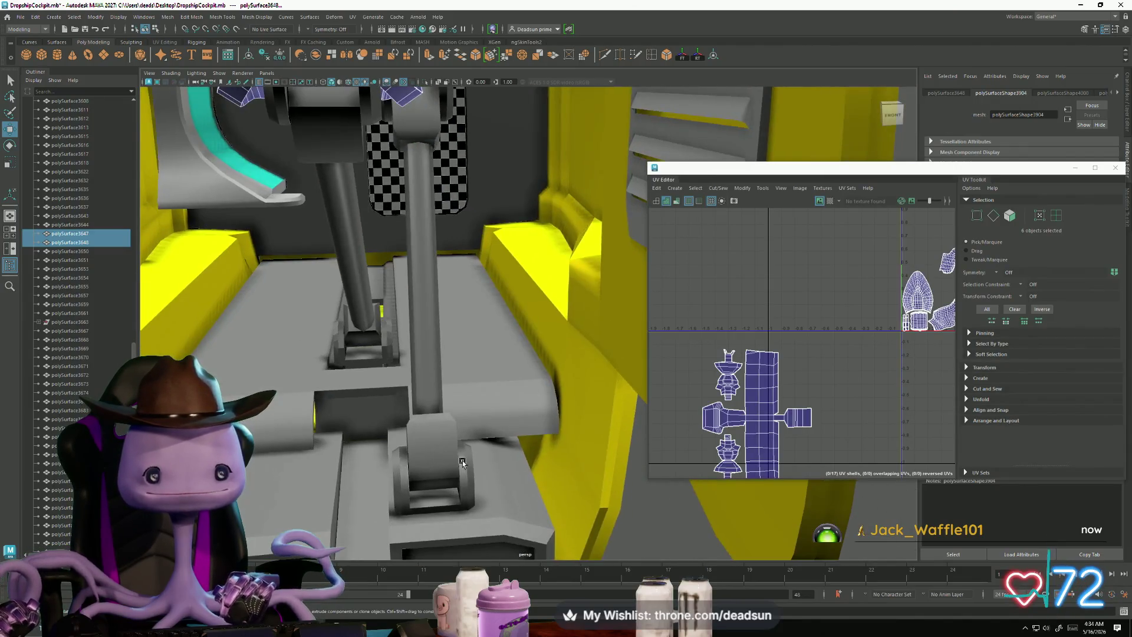
# Step: Duplicate the pedal bracket, blocks and pole with Ctrl+D and move the copy left
pyautogui.click(453, 456)
pyautogui.keyDown('shift'); pyautogui.click(436, 436); pyautogui.keyUp('shift')
pyautogui.keyDown('shift'); pyautogui.click(425, 376); pyautogui.keyUp('shift')
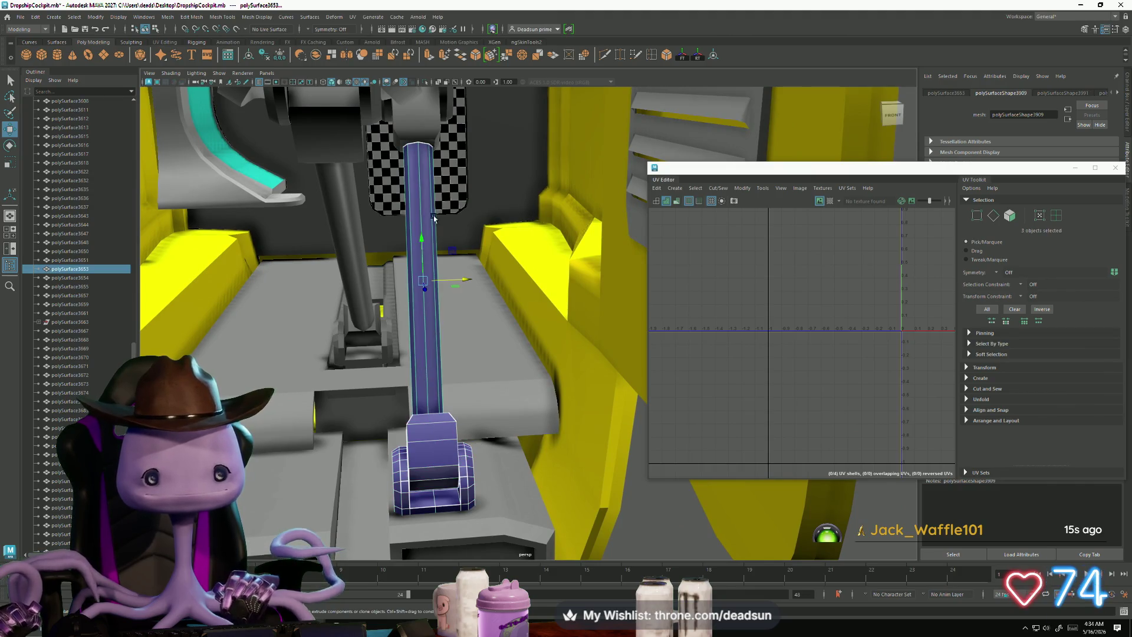
pyautogui.keyDown('shift'); pyautogui.click(420, 123); pyautogui.keyUp('shift')
pyautogui.keyDown('alt'); pyautogui.moveTo(420, 122); pyautogui.dragTo(427, 326); pyautogui.keyUp('alt')
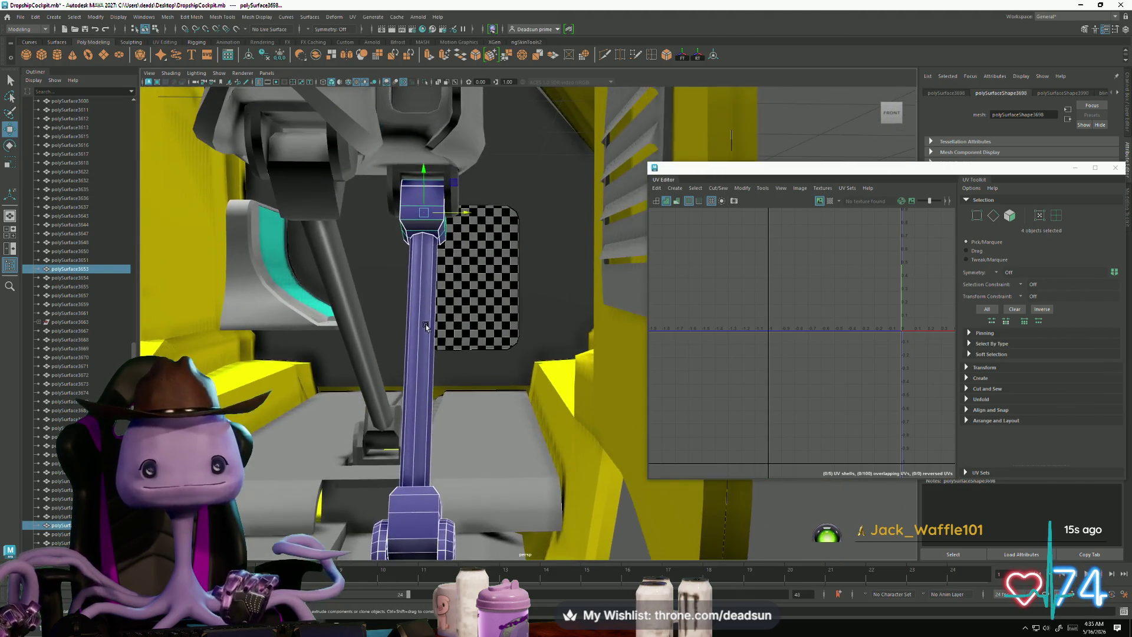
pyautogui.keyDown('shift'); pyautogui.click(461, 200); pyautogui.keyUp('shift')
pyautogui.keyDown('alt'); pyautogui.moveTo(461, 200); pyautogui.dragTo(377, 281, button='right'); pyautogui.keyUp('alt')
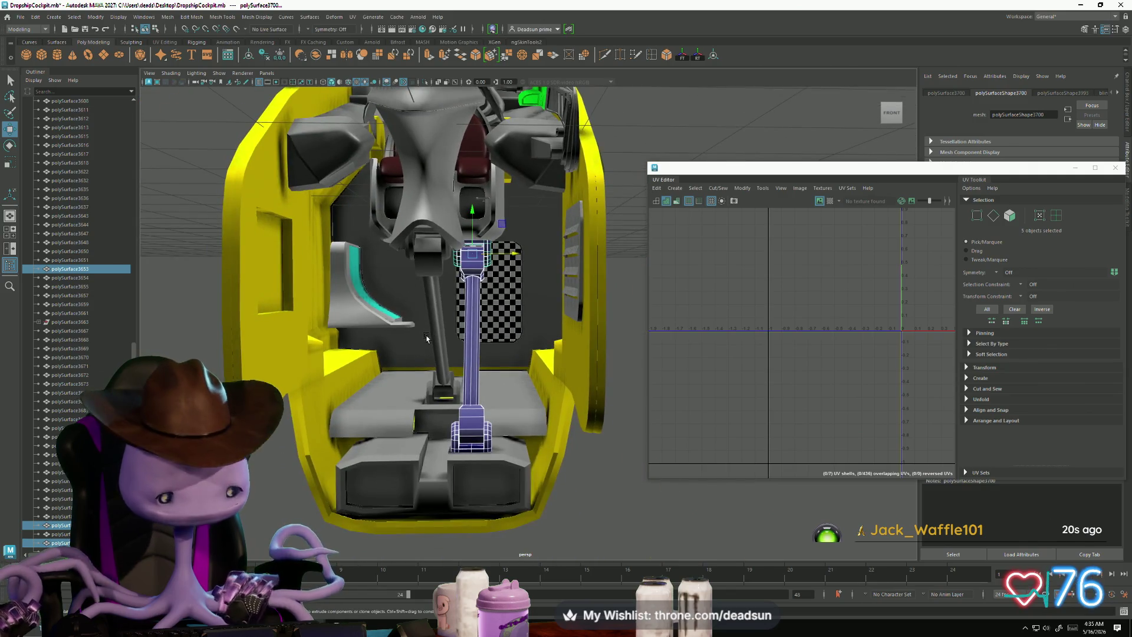
pyautogui.hotkey('ctrl', 'd')
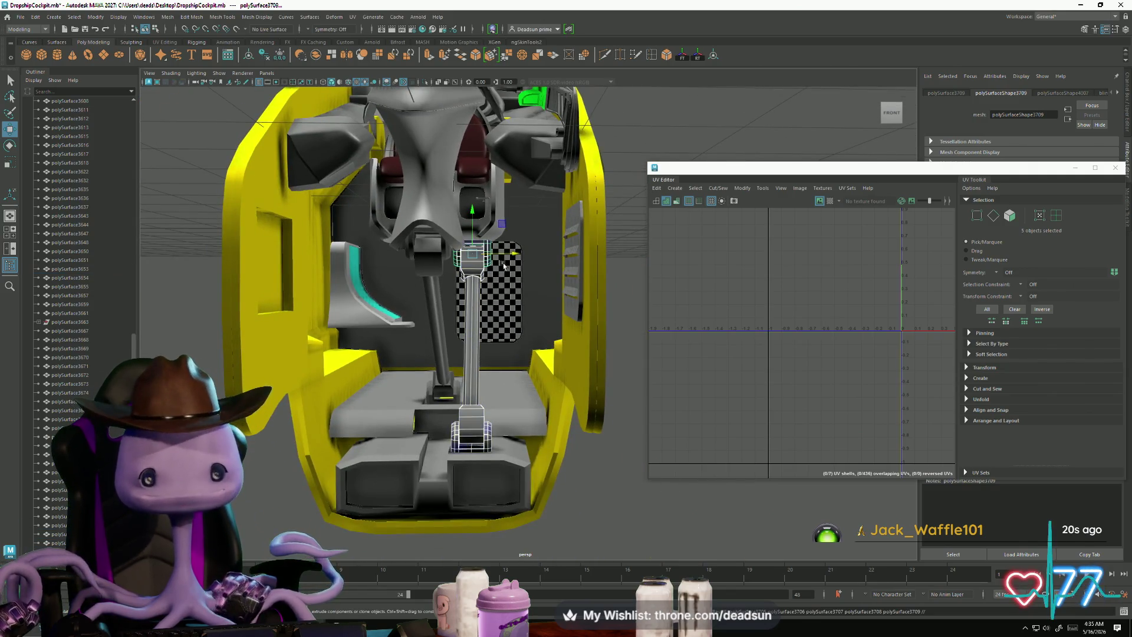
pyautogui.moveTo(468, 344); pyautogui.dragTo(424, 294, button='middle')
pyautogui.moveTo(424, 293)
pyautogui.keyDown('alt'); pyautogui.mouseDown()
pyautogui.moveTo(437, 271)
pyautogui.moveTo(490, 313)
pyautogui.moveTo(509, 352)
pyautogui.moveTo(370, 292)
pyautogui.moveTo(458, 435)
pyautogui.moveTo(558, 447)
pyautogui.moveTo(352, 321)
pyautogui.mouseUp(); pyautogui.keyUp('alt')
# Step: Clear the selection and select the yellow cockpit shell, inspecting the pedal area
pyautogui.scroll(5, 468, 246)
pyautogui.scroll(-5, 423, 325)
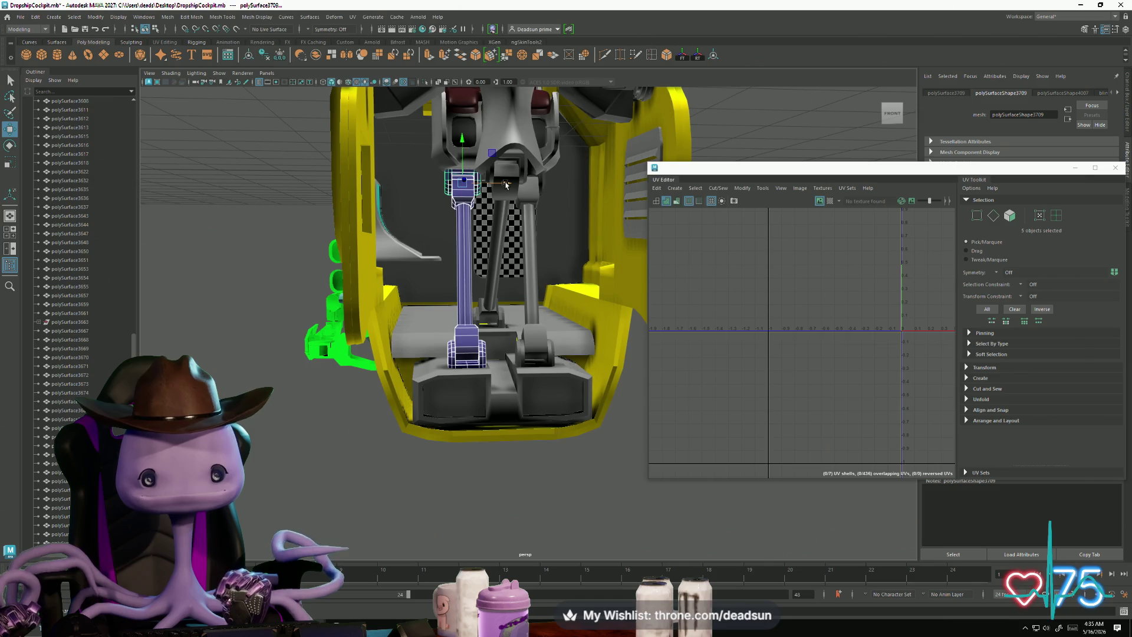
pyautogui.scroll(-3, 397, 473)
pyautogui.moveTo(397, 473)
pyautogui.keyDown('alt'); pyautogui.mouseDown()
pyautogui.moveTo(376, 435)
pyautogui.moveTo(412, 450)
pyautogui.moveTo(392, 493)
pyautogui.moveTo(448, 475)
pyautogui.moveTo(421, 456)
pyautogui.moveTo(374, 475)
pyautogui.moveTo(414, 473)
pyautogui.moveTo(436, 445)
pyautogui.moveTo(458, 452)
pyautogui.moveTo(454, 495)
pyautogui.moveTo(462, 448)
pyautogui.moveTo(529, 439)
pyautogui.moveTo(531, 450)
pyautogui.moveTo(513, 470)
pyautogui.moveTo(419, 481)
pyautogui.moveTo(428, 317)
pyautogui.mouseUp(); pyautogui.keyUp('alt')
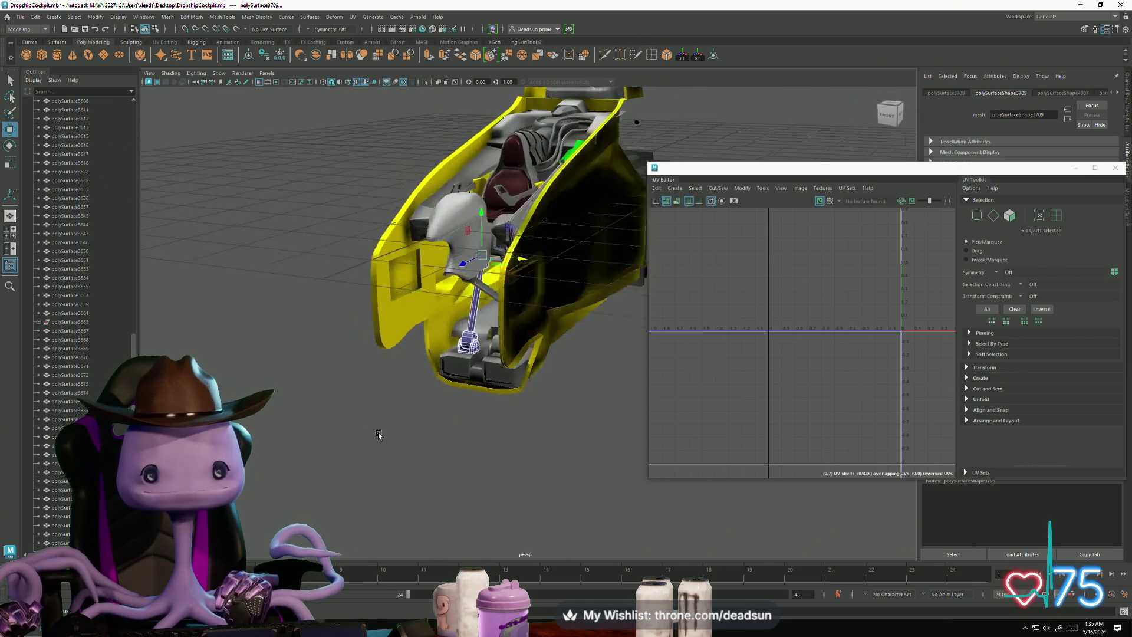
pyautogui.click(412, 450)
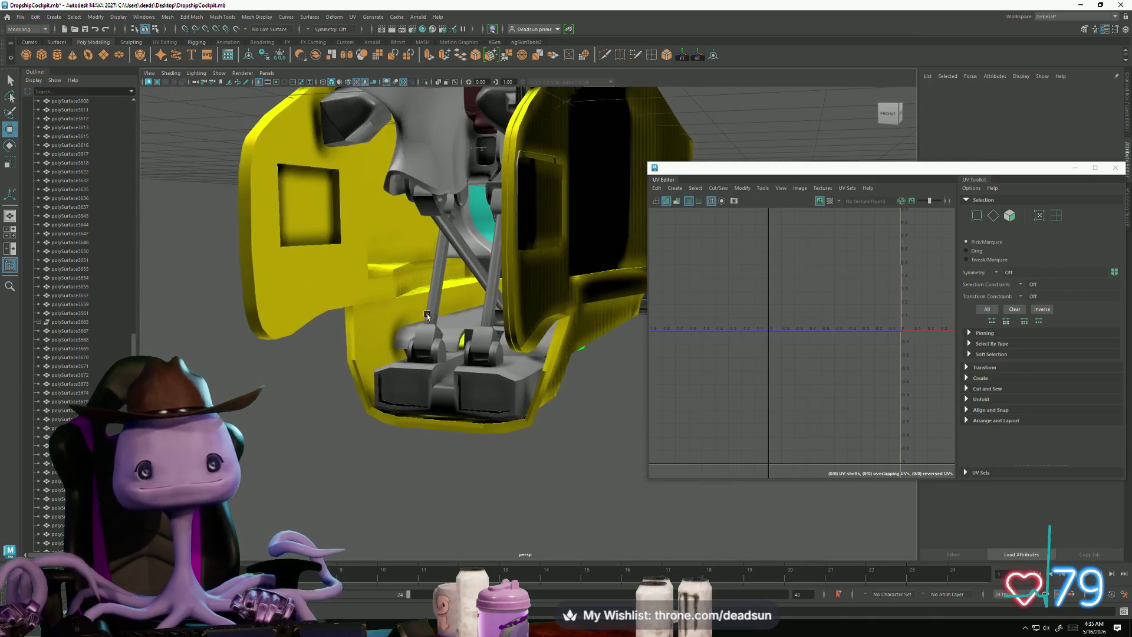
pyautogui.click(369, 270)
pyautogui.moveTo(370, 271)
pyautogui.keyDown('alt'); pyautogui.mouseDown()
pyautogui.moveTo(452, 389)
pyautogui.moveTo(442, 394)
pyautogui.mouseUp(); pyautogui.keyUp('alt')
pyautogui.keyDown('alt'); pyautogui.moveTo(442, 393); pyautogui.dragTo(394, 360, button='right'); pyautogui.keyUp('alt')
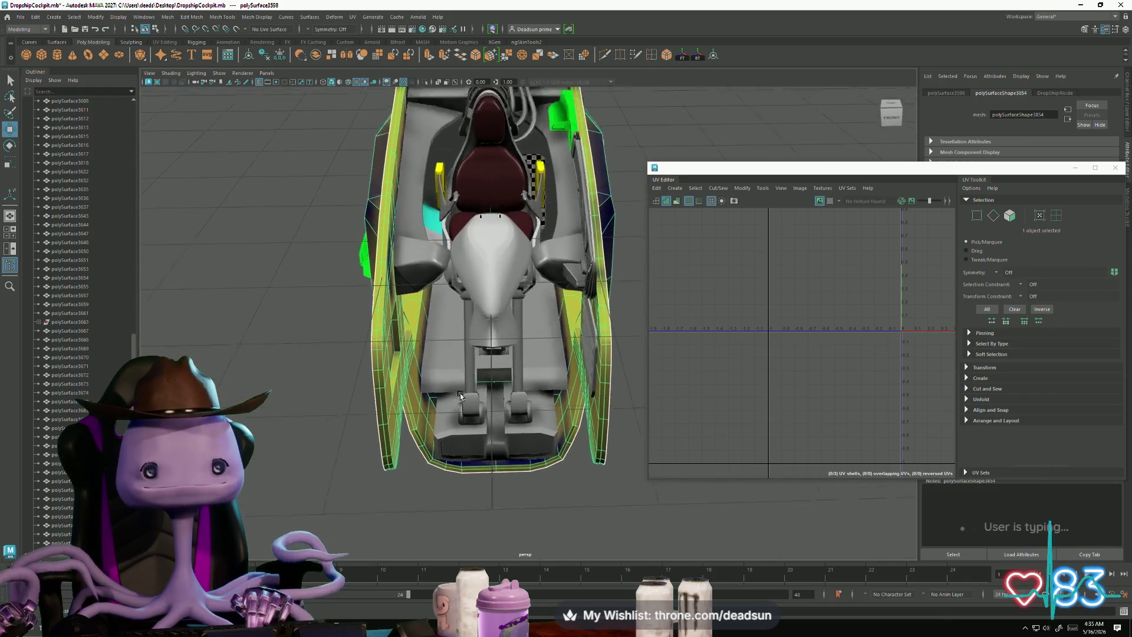
pyautogui.keyDown('alt'); pyautogui.moveTo(461, 396); pyautogui.dragTo(464, 437); pyautogui.keyUp('alt')
pyautogui.scroll(5, 463, 437)
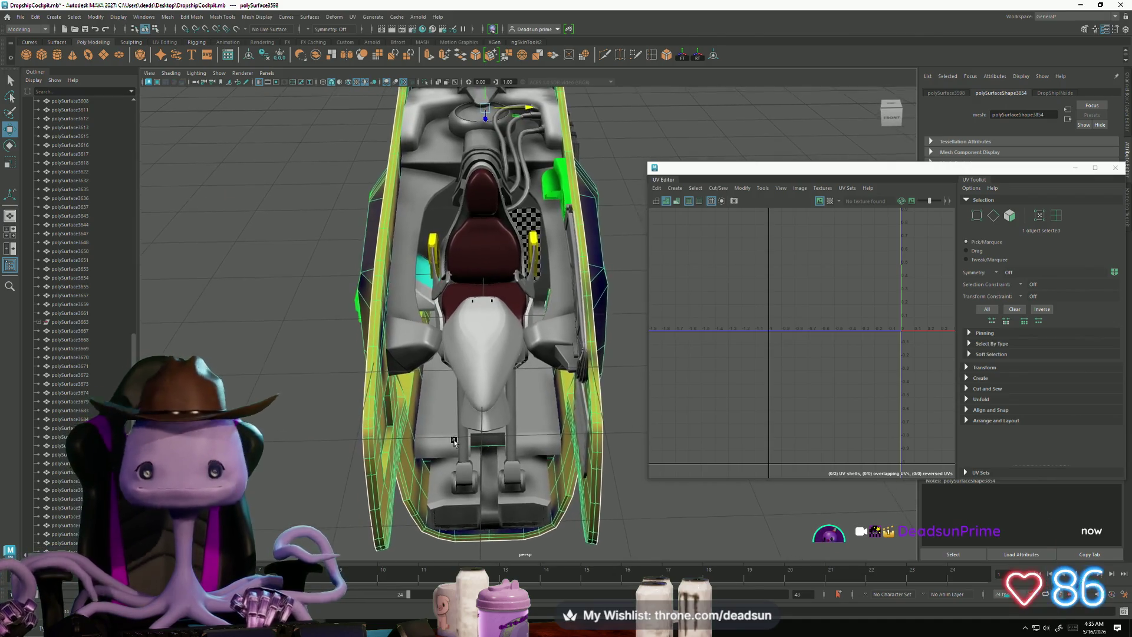
# Step: Select the seat cushion and center its UV shells in the UV Editor
pyautogui.click(431, 321)
pyautogui.moveTo(432, 322)
pyautogui.keyDown('alt'); pyautogui.mouseDown()
pyautogui.moveTo(478, 412)
pyautogui.moveTo(495, 407)
pyautogui.mouseUp(); pyautogui.keyUp('alt')
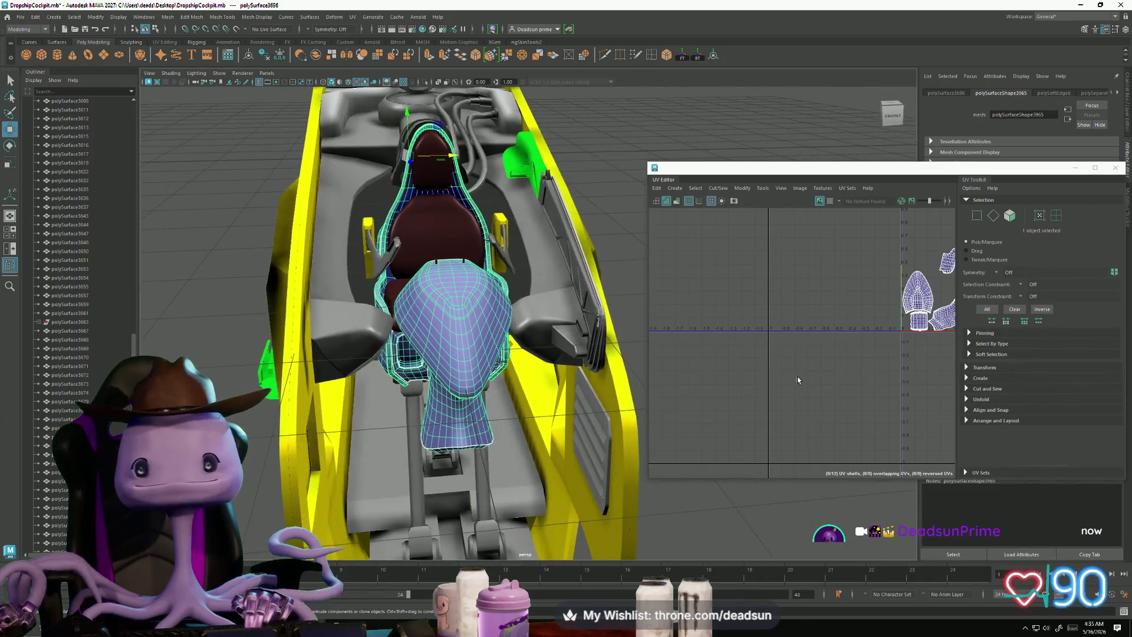
pyautogui.scroll(2, 797, 377)
pyautogui.keyDown('alt'); pyautogui.moveTo(797, 376); pyautogui.dragTo(814, 389, button='middle'); pyautogui.keyUp('alt')
pyautogui.scroll(1, 814, 390)
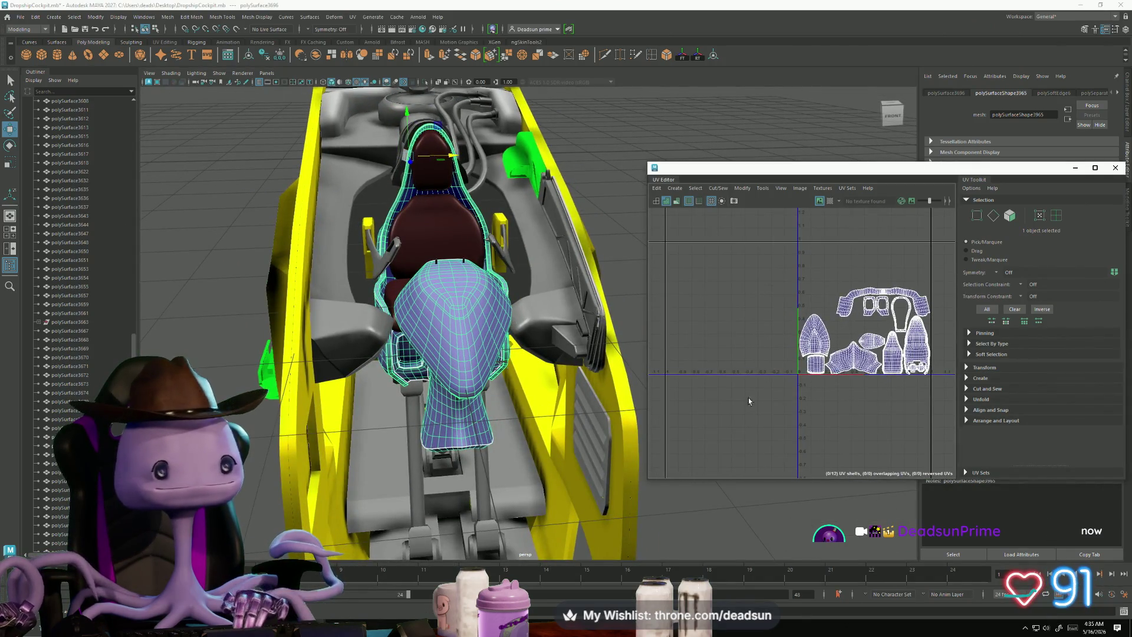
pyautogui.scroll(5, 347, 493)
# Step: Select the pole rod, its base block and the remaining pedal parts to show their UVs
pyautogui.keyDown('shift'); pyautogui.click(340, 483); pyautogui.keyUp('shift')
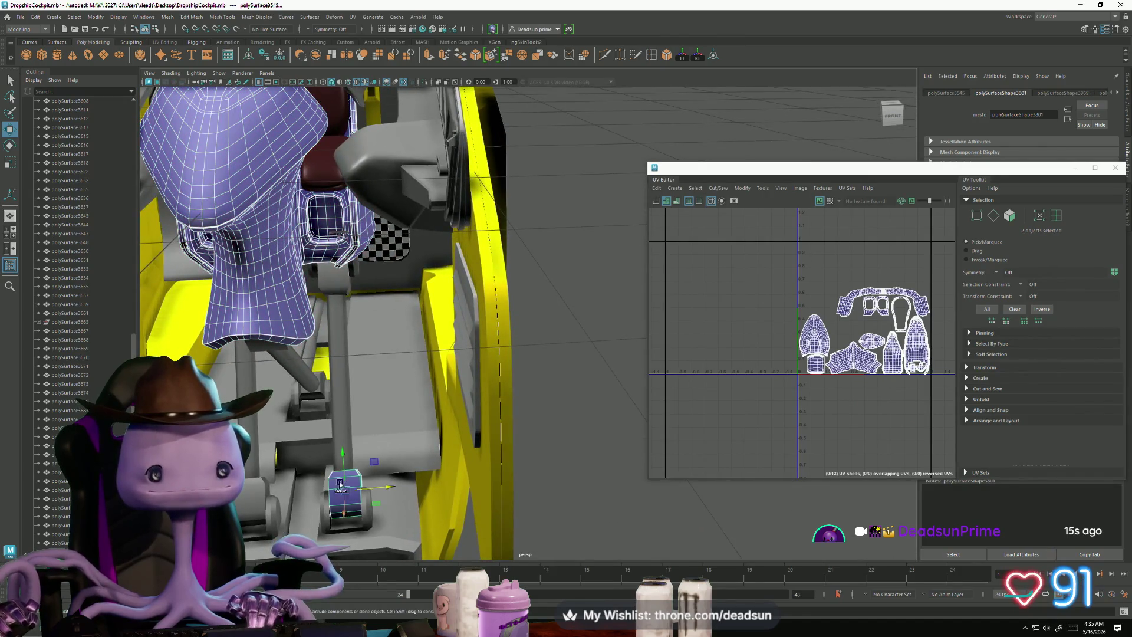
pyautogui.click(341, 421)
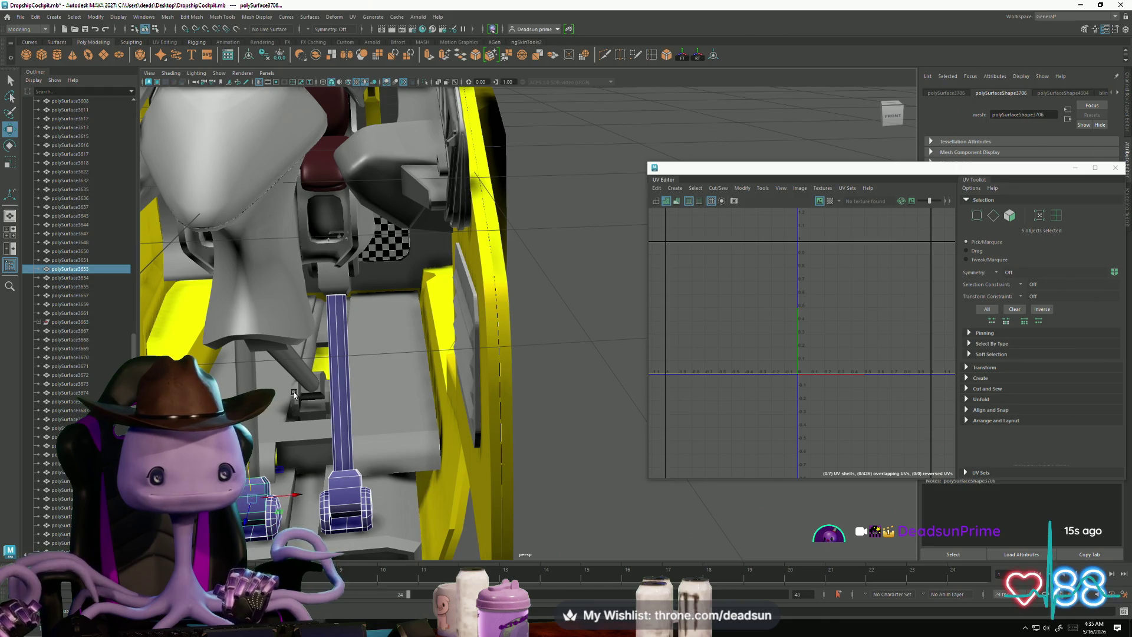
pyautogui.keyDown('shift'); pyautogui.click(283, 366); pyautogui.keyUp('shift')
pyautogui.keyDown('alt'); pyautogui.moveTo(284, 366); pyautogui.dragTo(305, 403); pyautogui.keyUp('alt')
pyautogui.keyDown('shift'); pyautogui.click(306, 411); pyautogui.keyUp('shift')
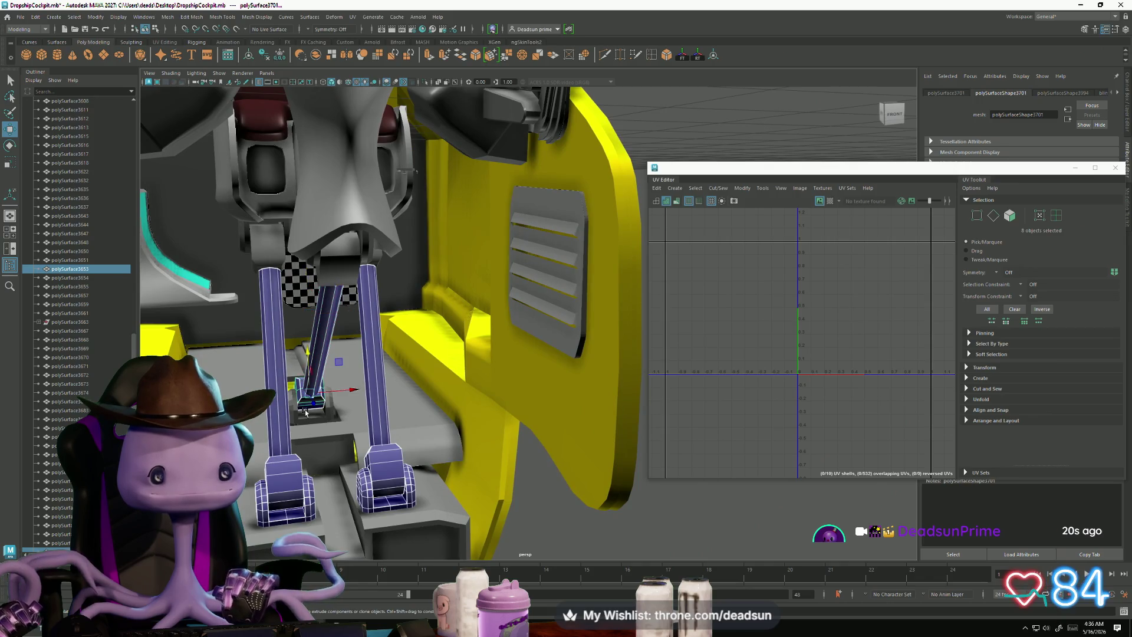
pyautogui.keyDown('shift'); pyautogui.click(330, 410); pyautogui.keyUp('shift')
pyautogui.keyDown('shift'); pyautogui.click(255, 254); pyautogui.keyUp('shift')
pyautogui.keyDown('alt'); pyautogui.moveTo(255, 254); pyautogui.dragTo(386, 303); pyautogui.keyUp('alt')
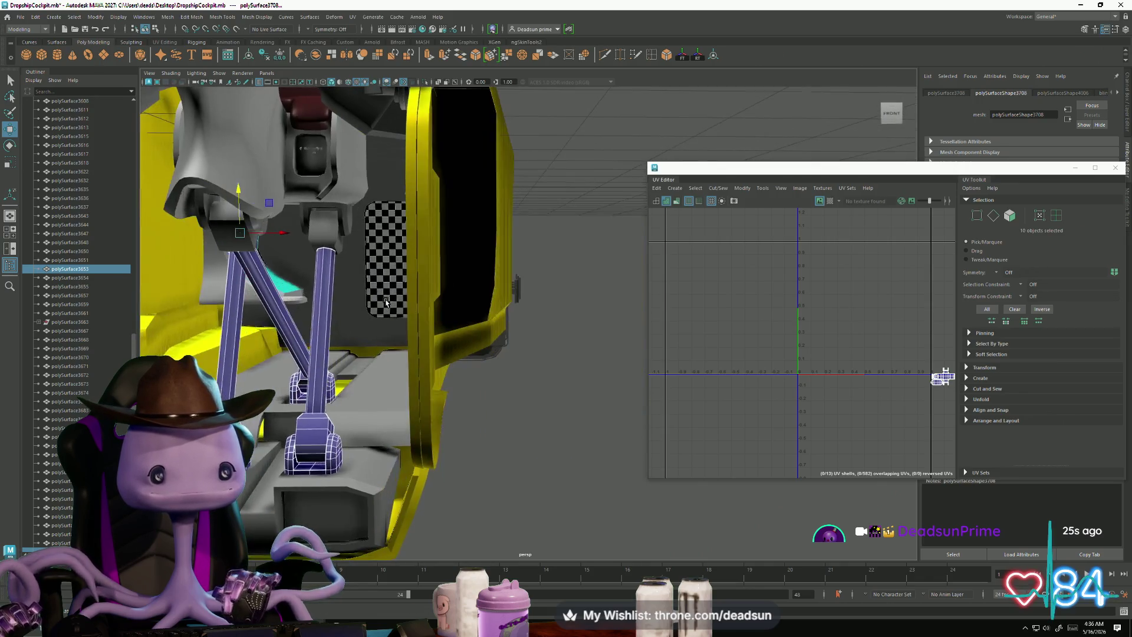